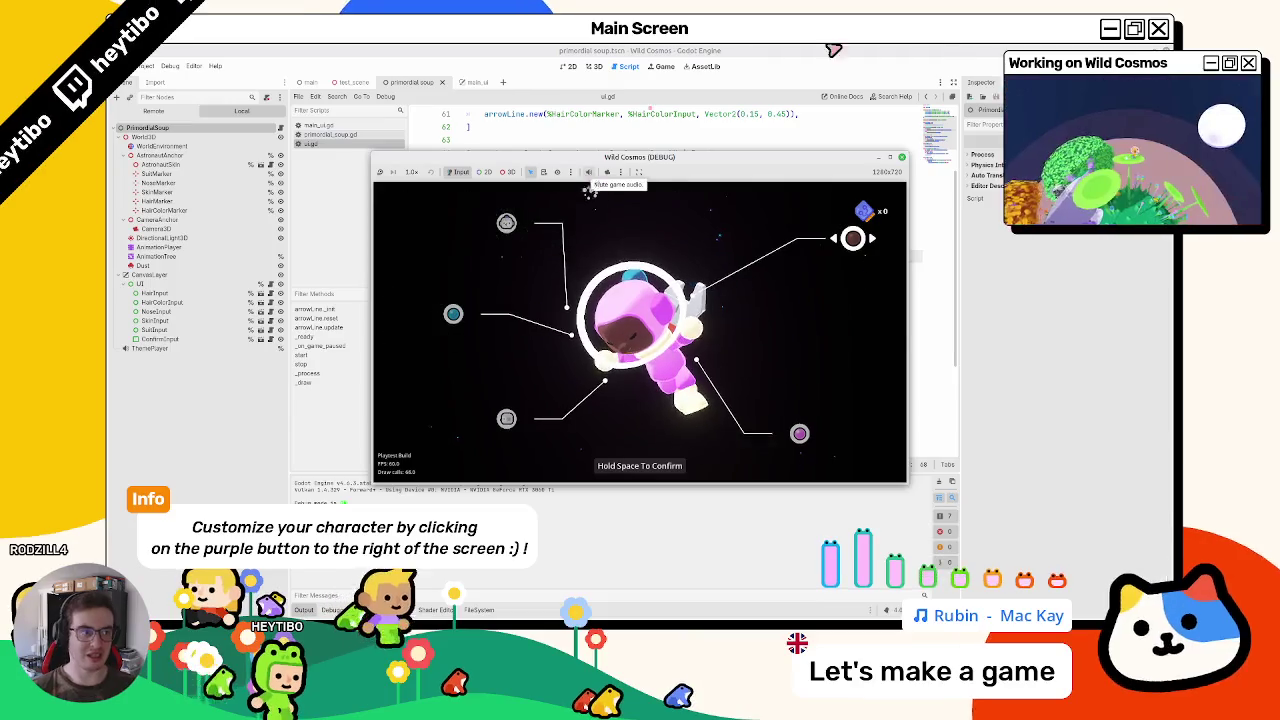
Step: Stop the running Wild Cosmos debug game and look up the grab_focus documentation
key("F8")
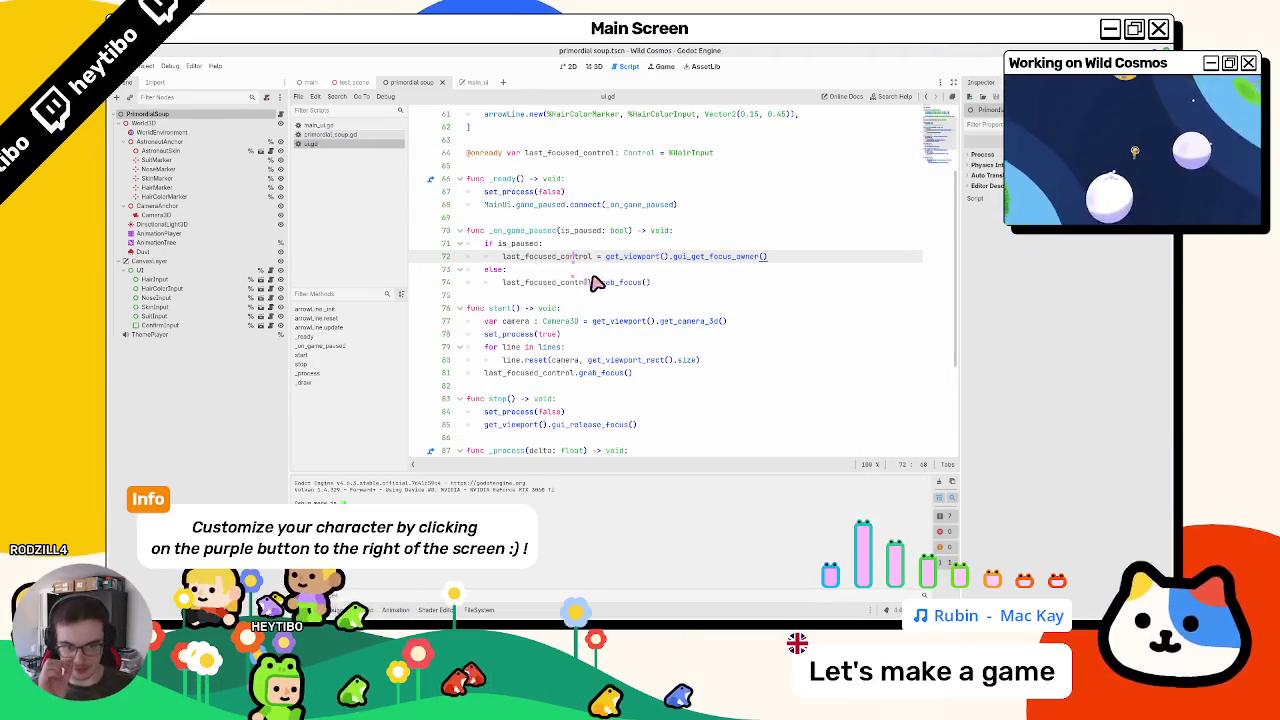
left_click(616, 289, "ctrl")
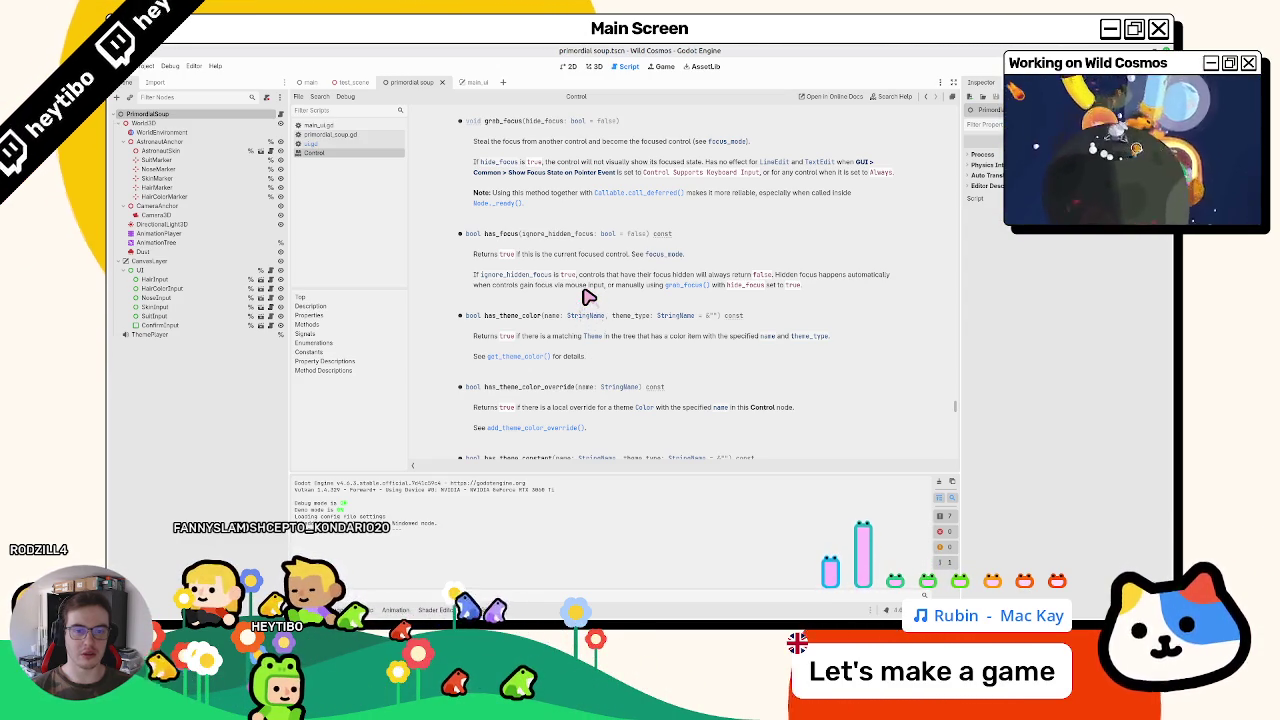
middle_click(376, 156)
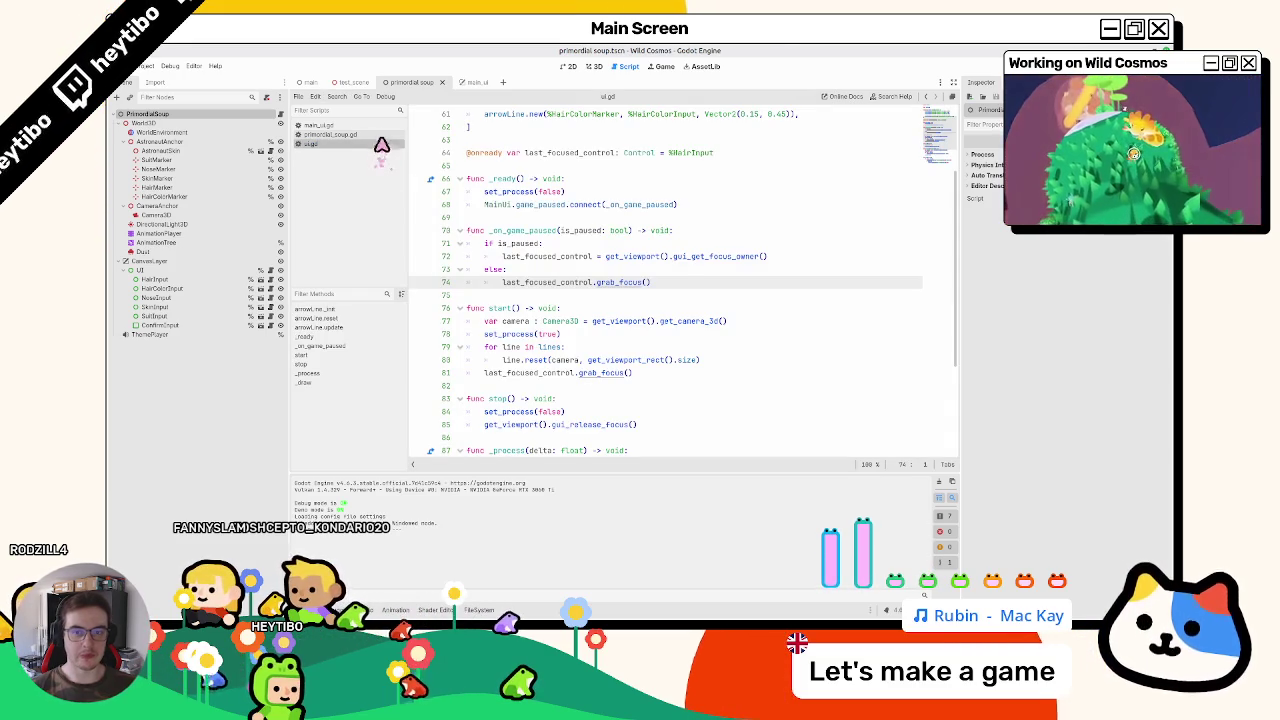
Step: Switch through primordial_soup.gd to the bubble_input.gd script
left_click(378, 135)
left_click(380, 126)
left_click(376, 135)
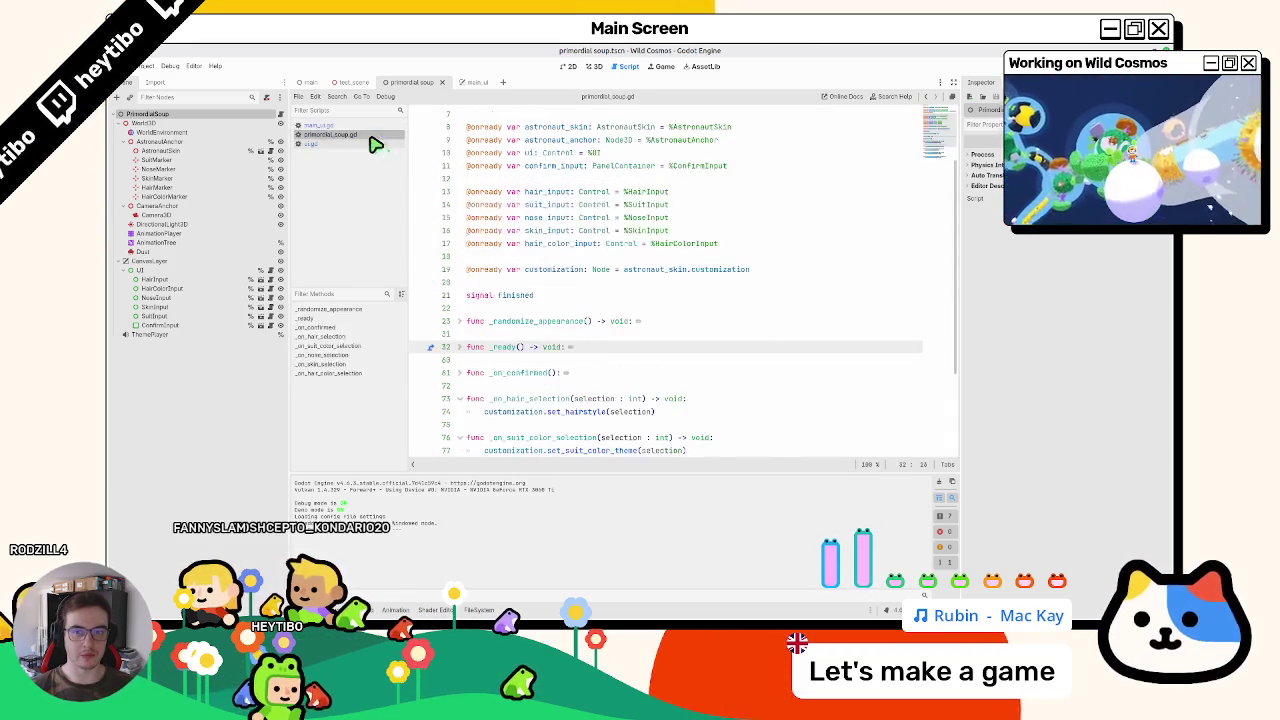
left_click(270, 283)
Step: Unfold and refold _on_focus_entered and set_selection to review bubble_input.gd's functions
scroll(530, 262, "up", 4)
left_click(463, 282)
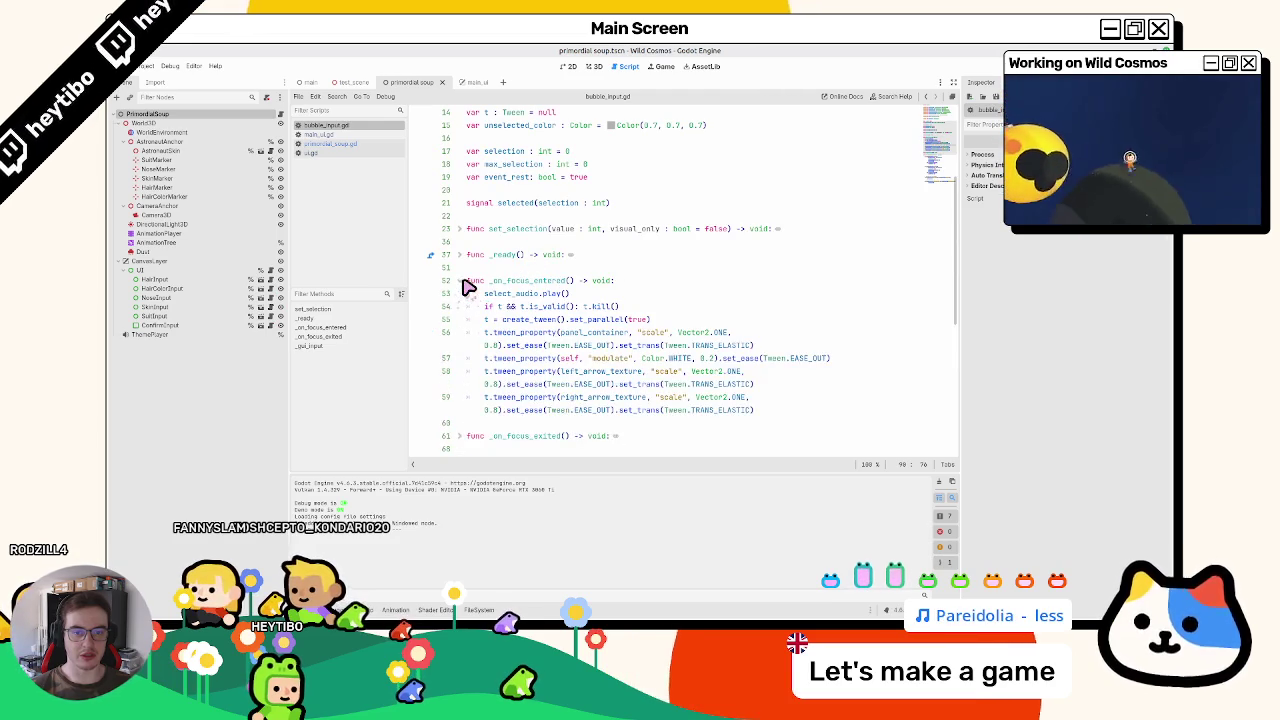
left_click(463, 282)
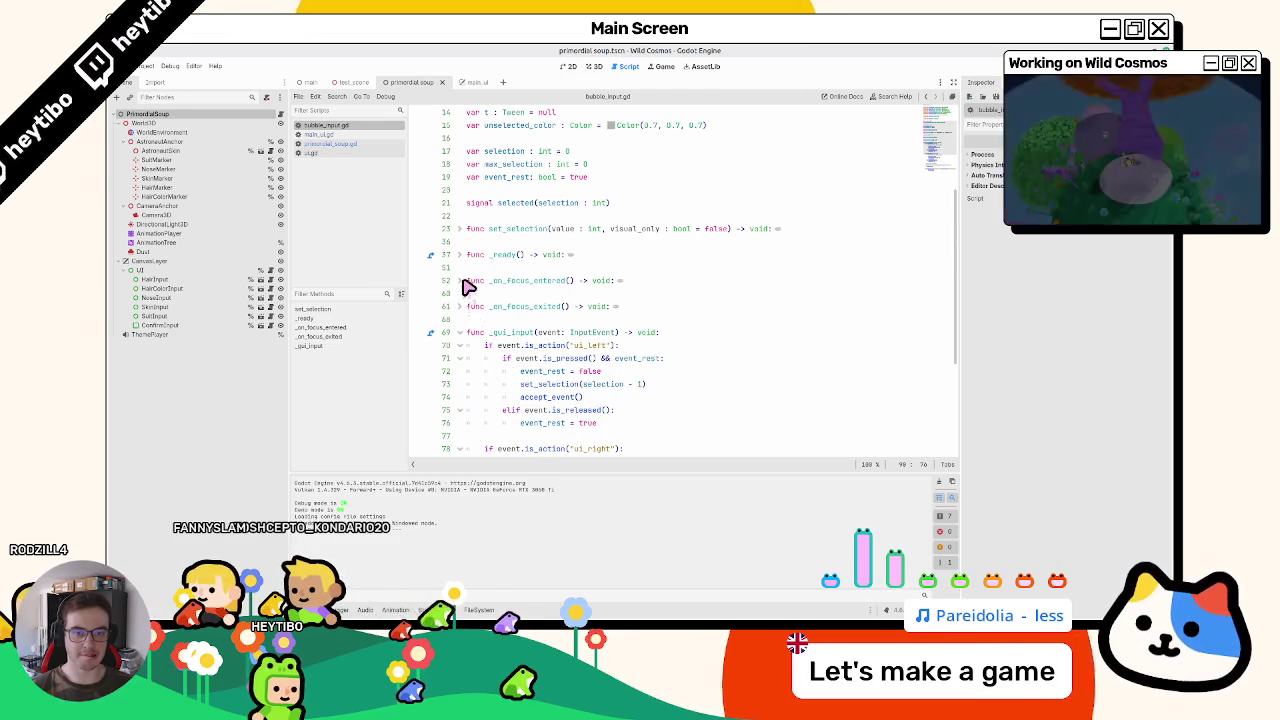
scroll(469, 287, "up", 3)
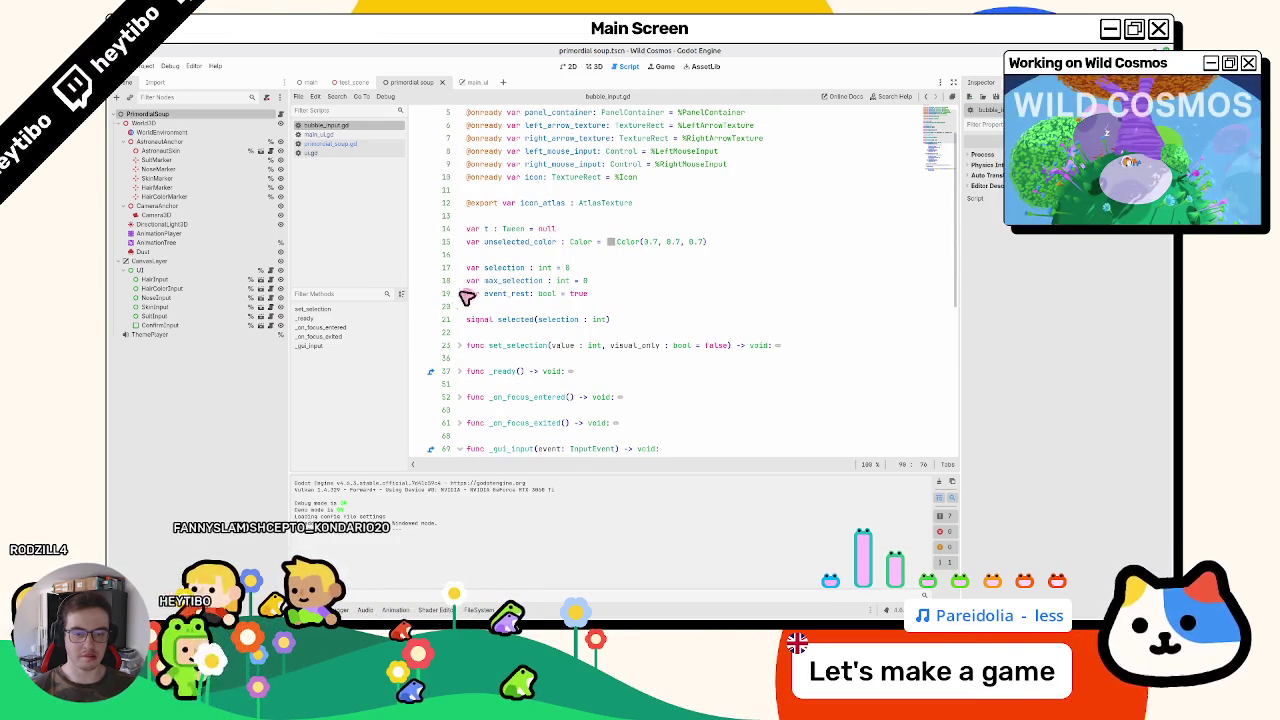
left_click(463, 347)
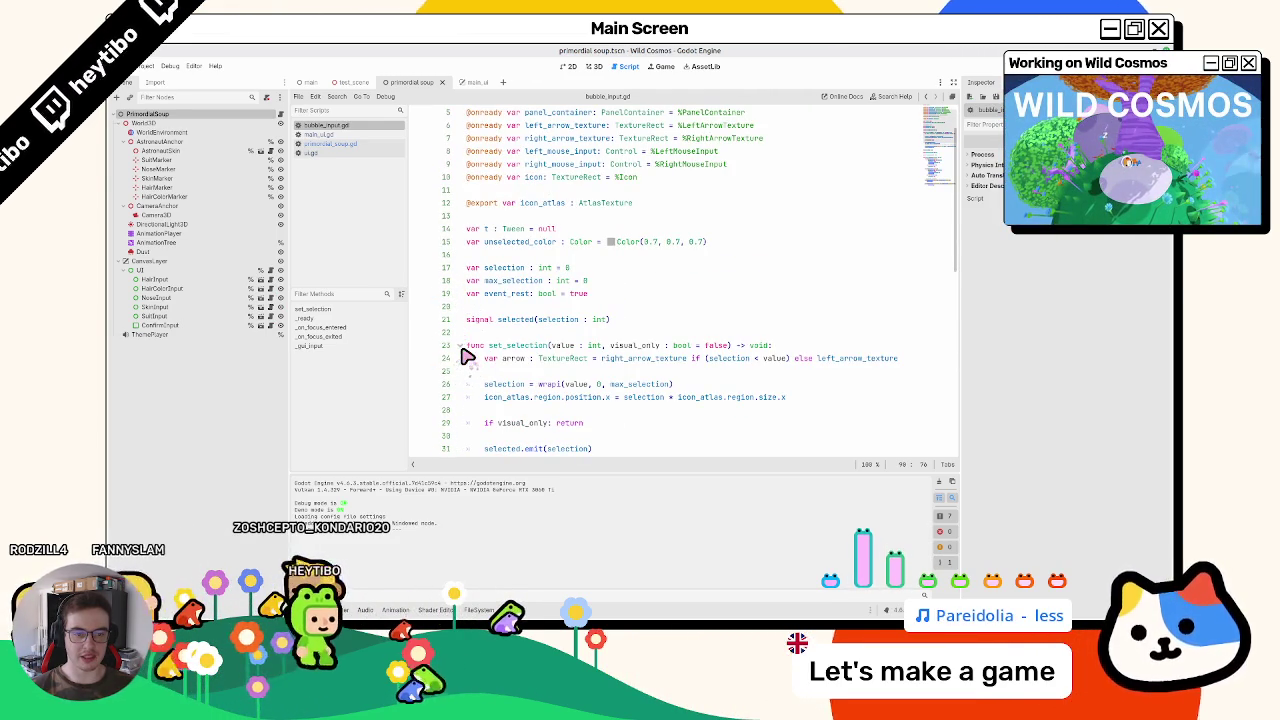
double_click(512, 346)
scroll(515, 352, "down", 3)
scroll(512, 352, "up", 4)
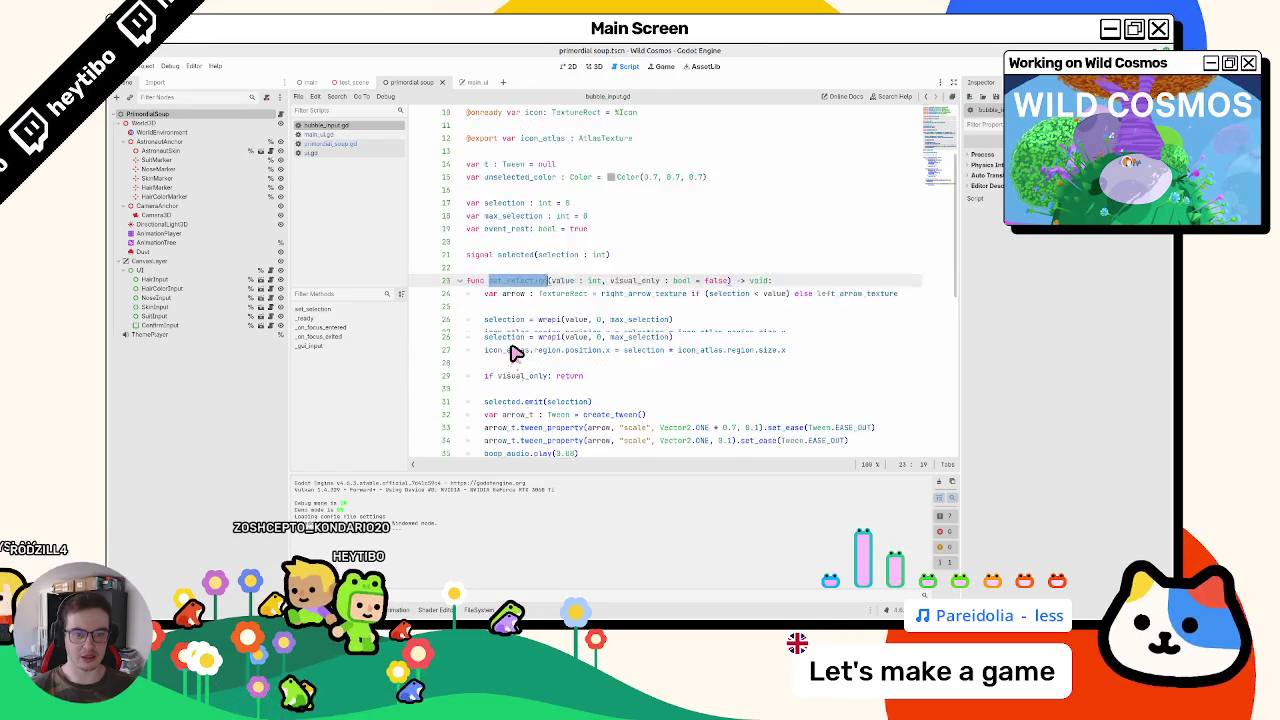
scroll(470, 320, "down", 4)
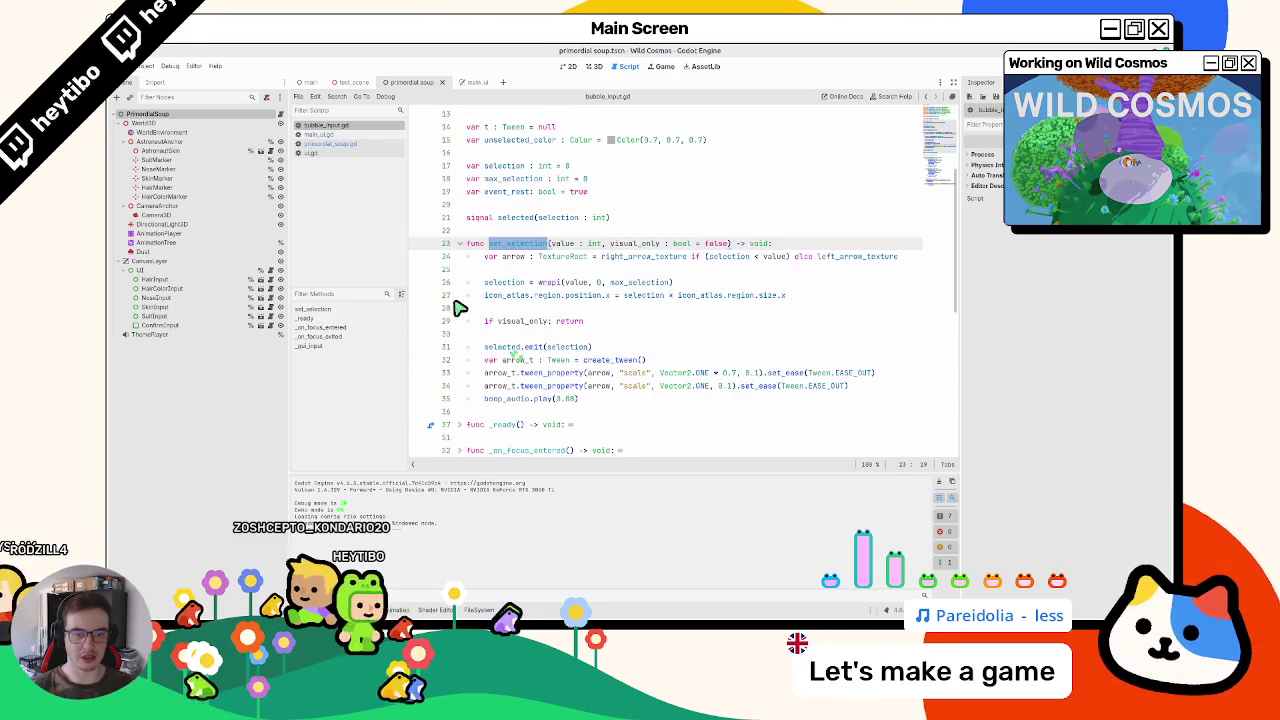
left_click(460, 244)
scroll(500, 280, "down", 3)
scroll(520, 289, "up", 7)
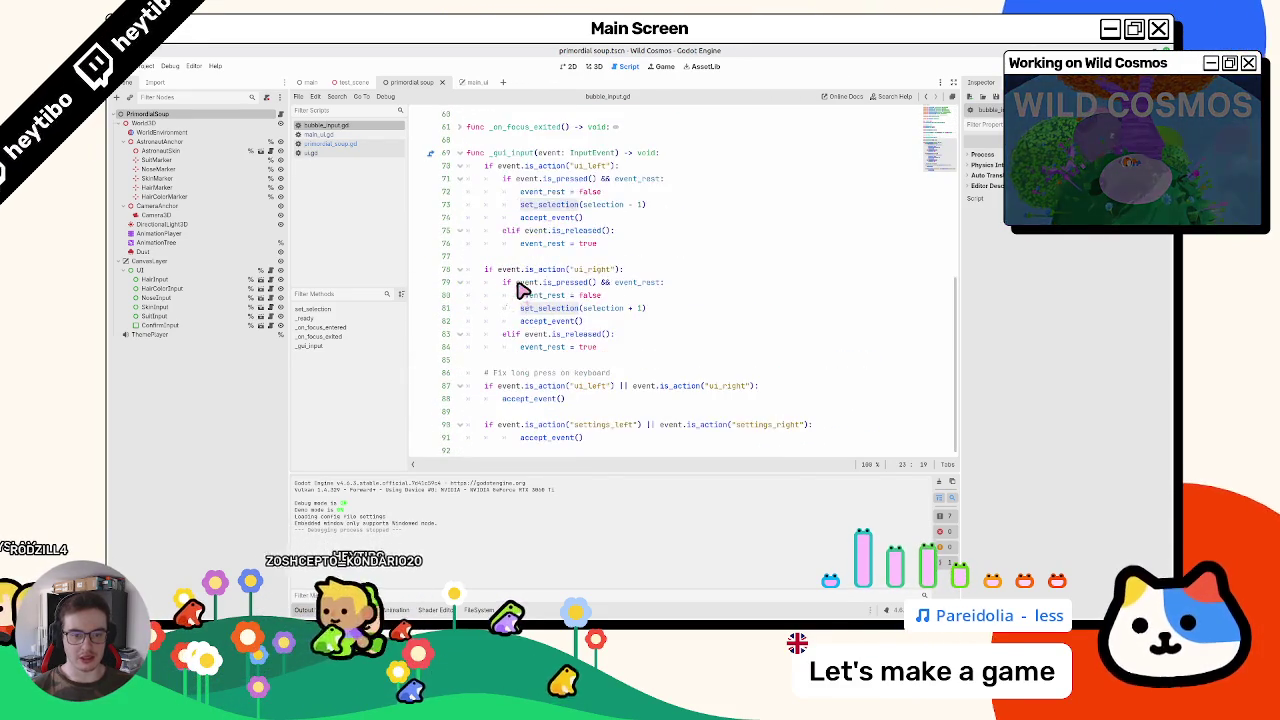
scroll(520, 372, "down", 5)
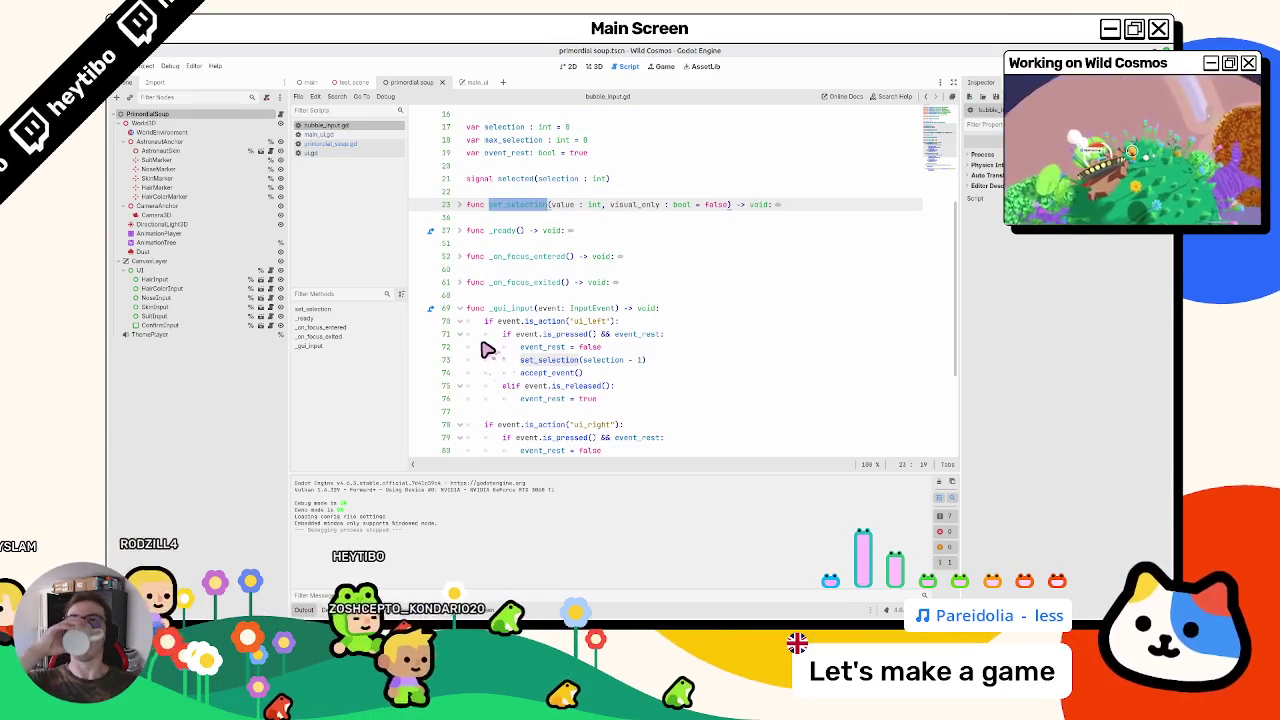
Step: Unfold _ready() and read the mouse_entered signal's documentation popup
left_click(463, 231)
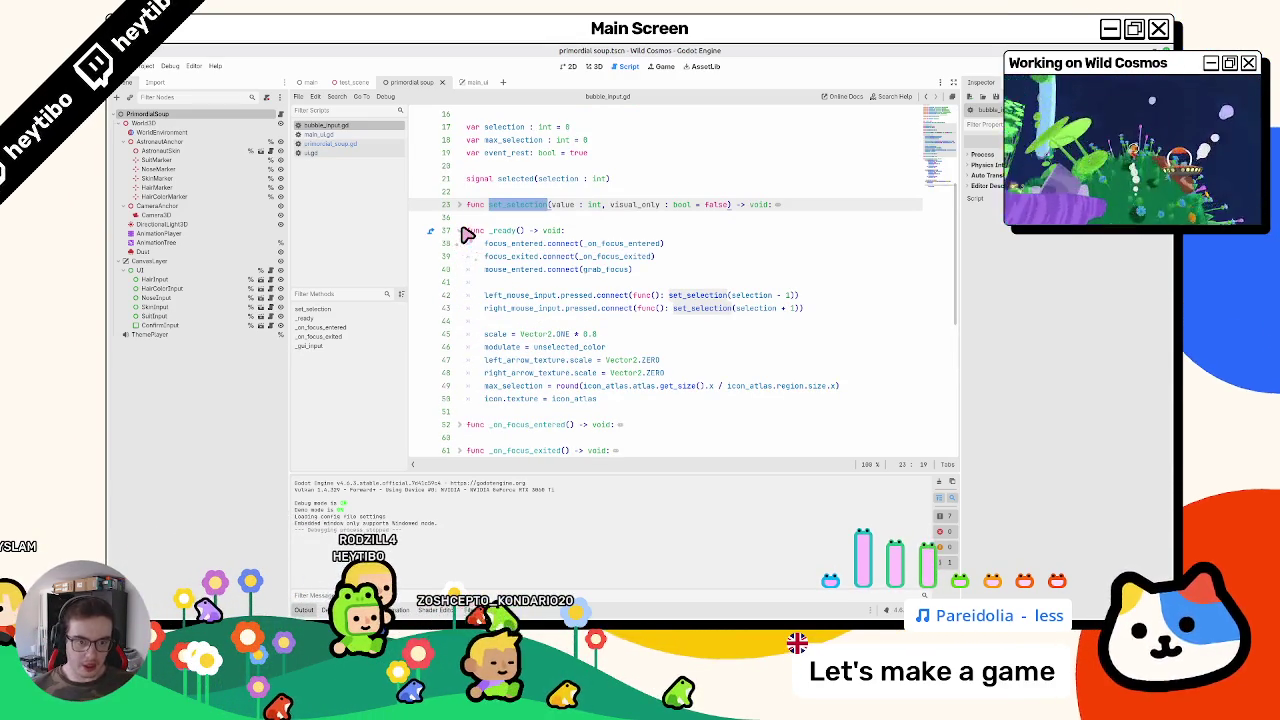
double_click(506, 271)
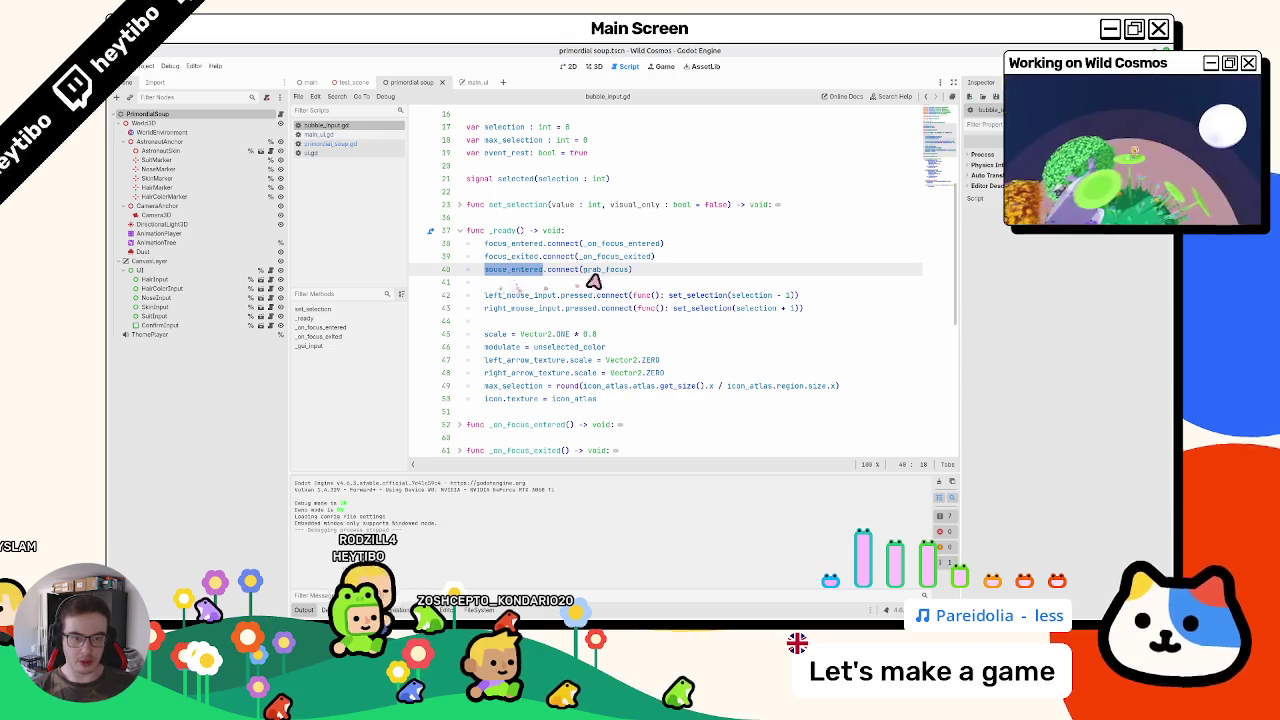
mouse_move(516, 280)
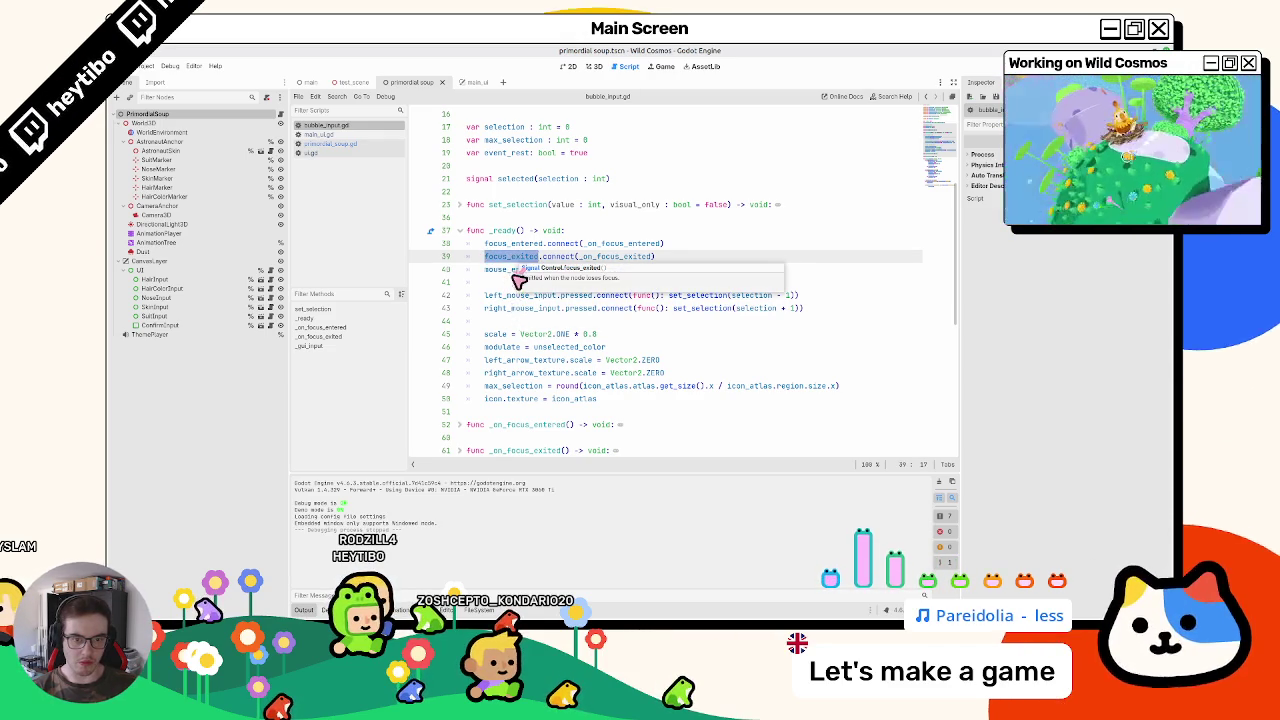
left_click(514, 277)
double_click(512, 272)
mouse_move(512, 273)
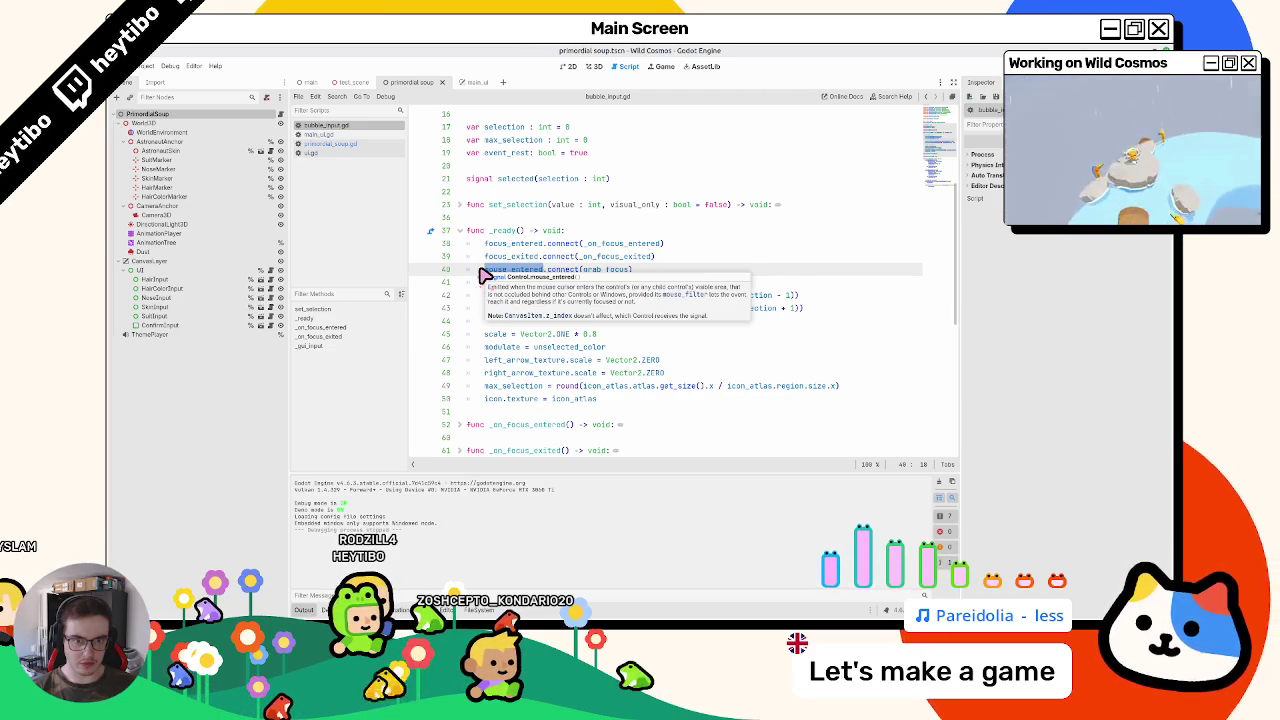
Step: Unfold _on_focus_entered and open the Control class reference at mouse_exited
scroll(485, 276, "down", 1)
scroll(485, 280, "down", 2)
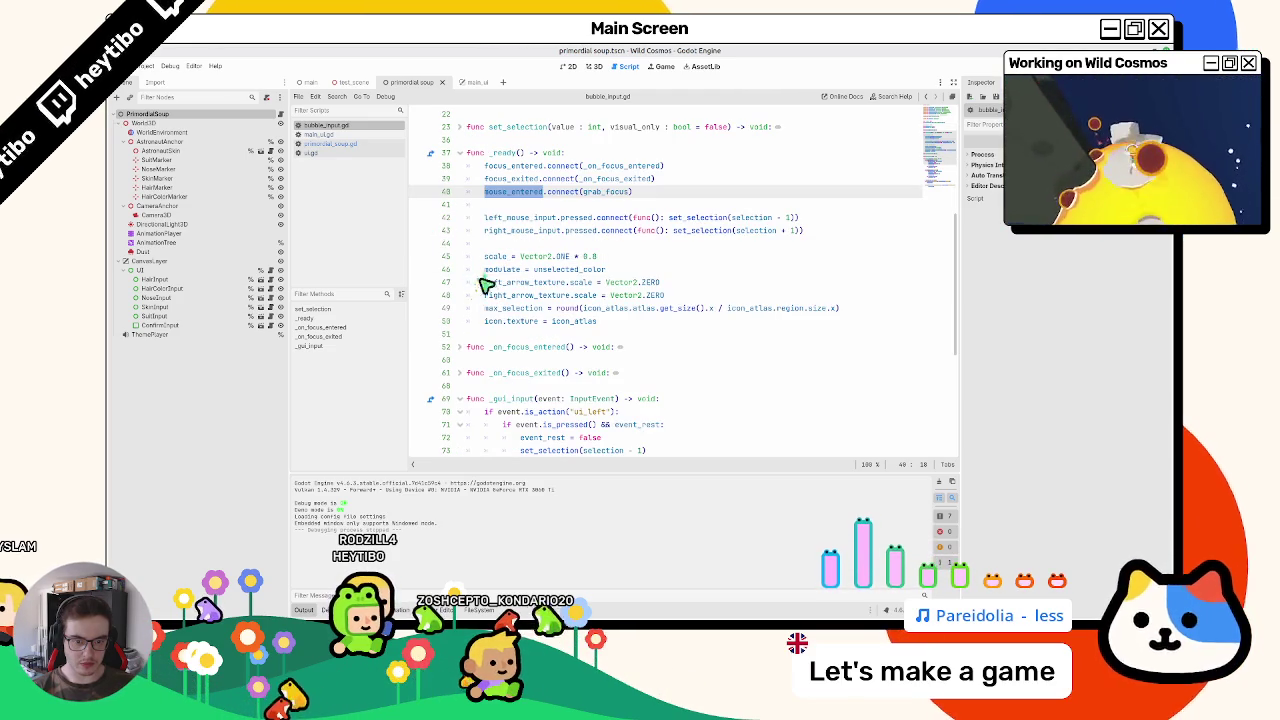
double_click(510, 350)
left_click(461, 348)
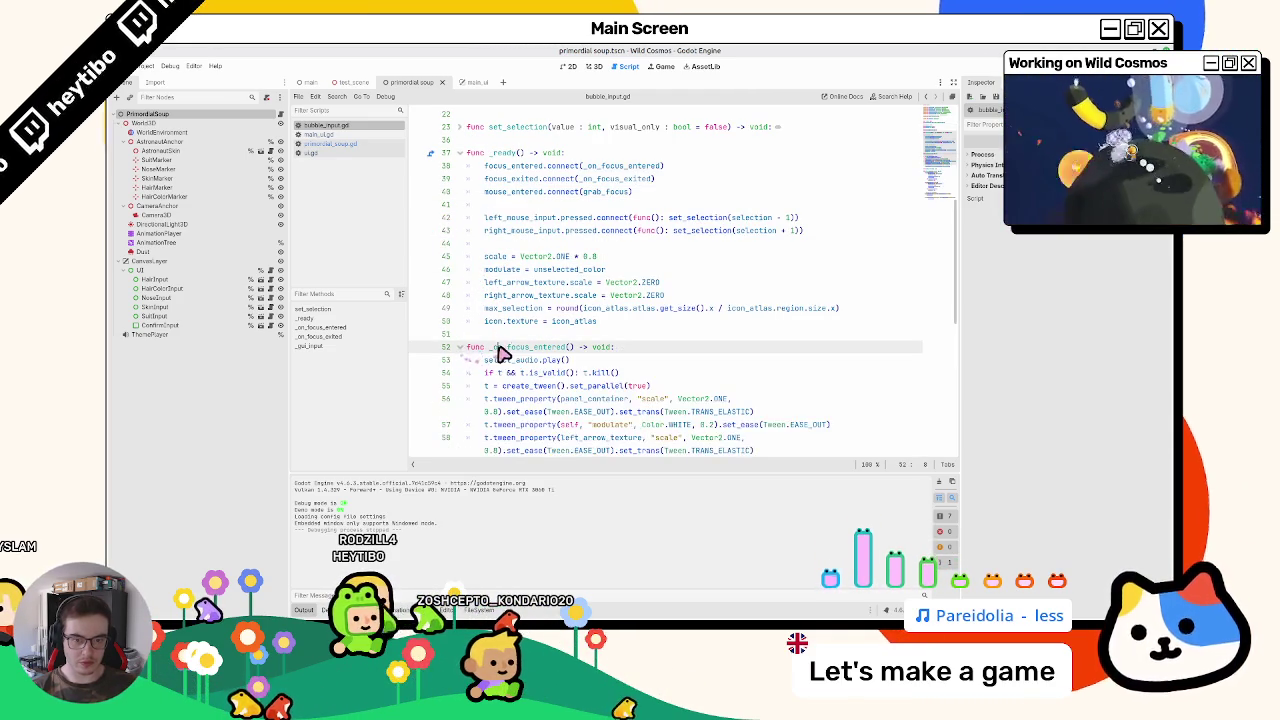
scroll(515, 338, "up", 3)
left_click(521, 328, "ctrl")
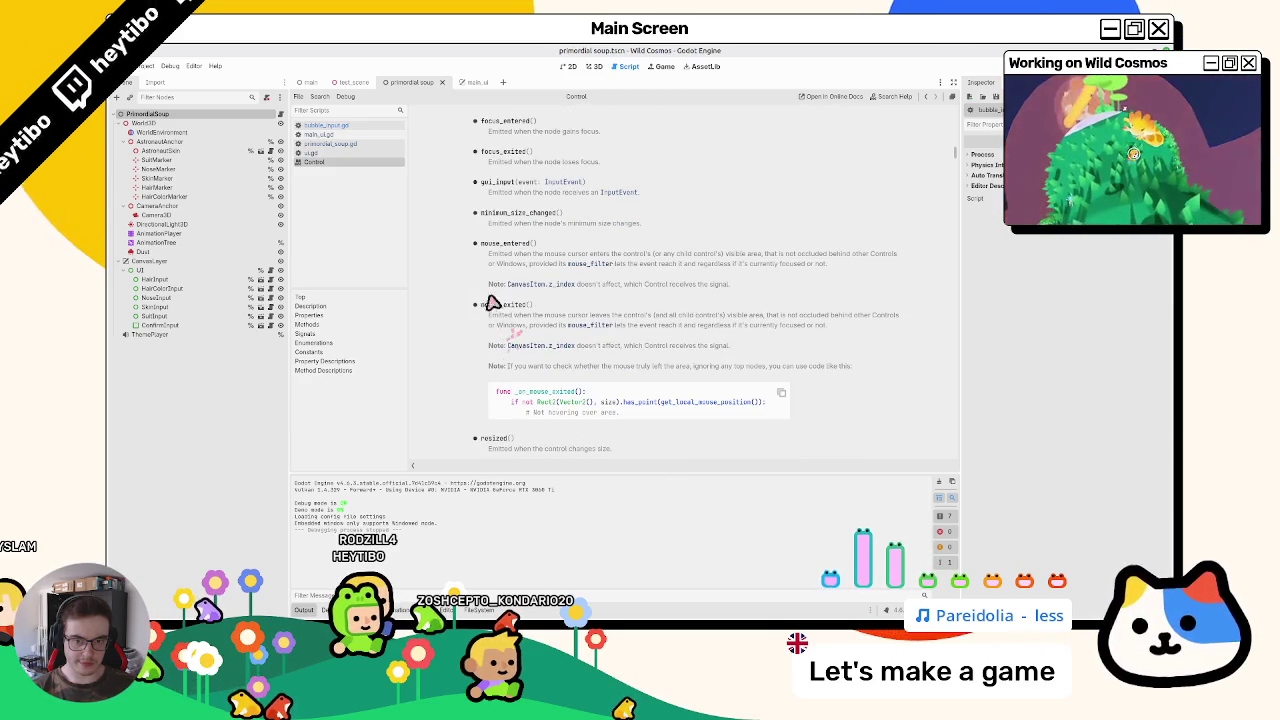
Step: Close the Control reference, then add and remove a blank line after line 52
middle_click(368, 163)
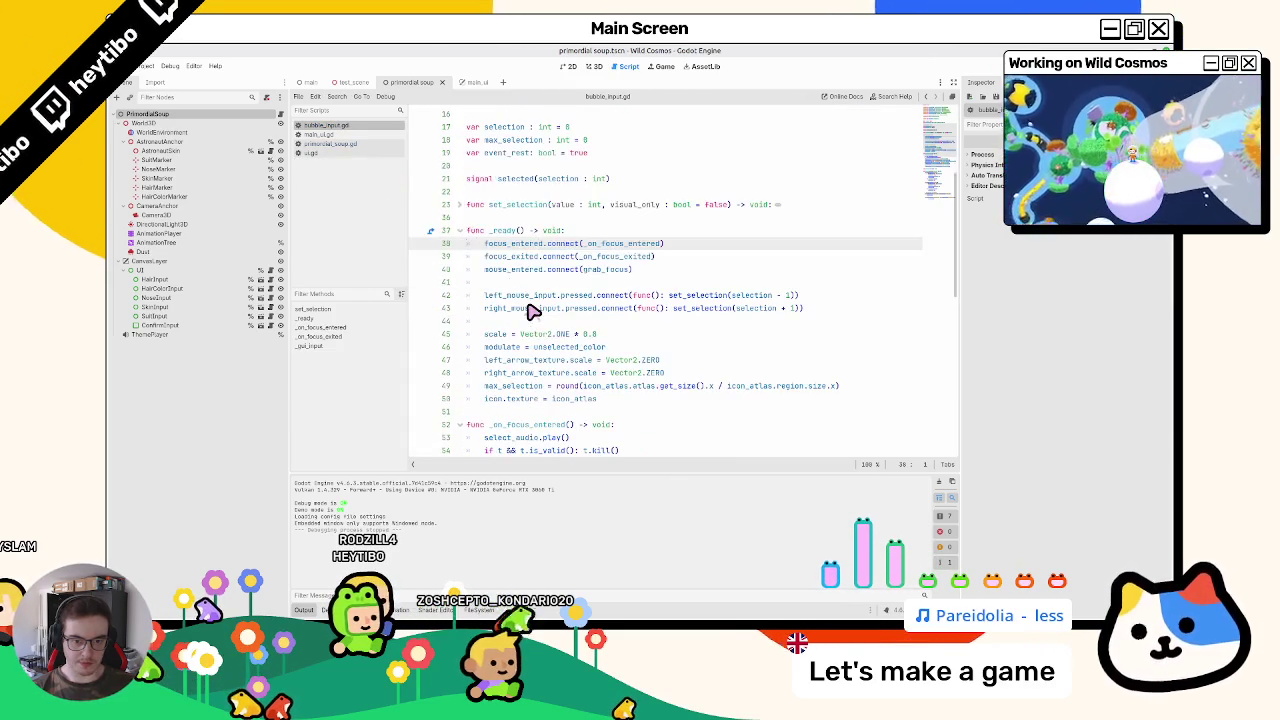
scroll(531, 313, "down", 2)
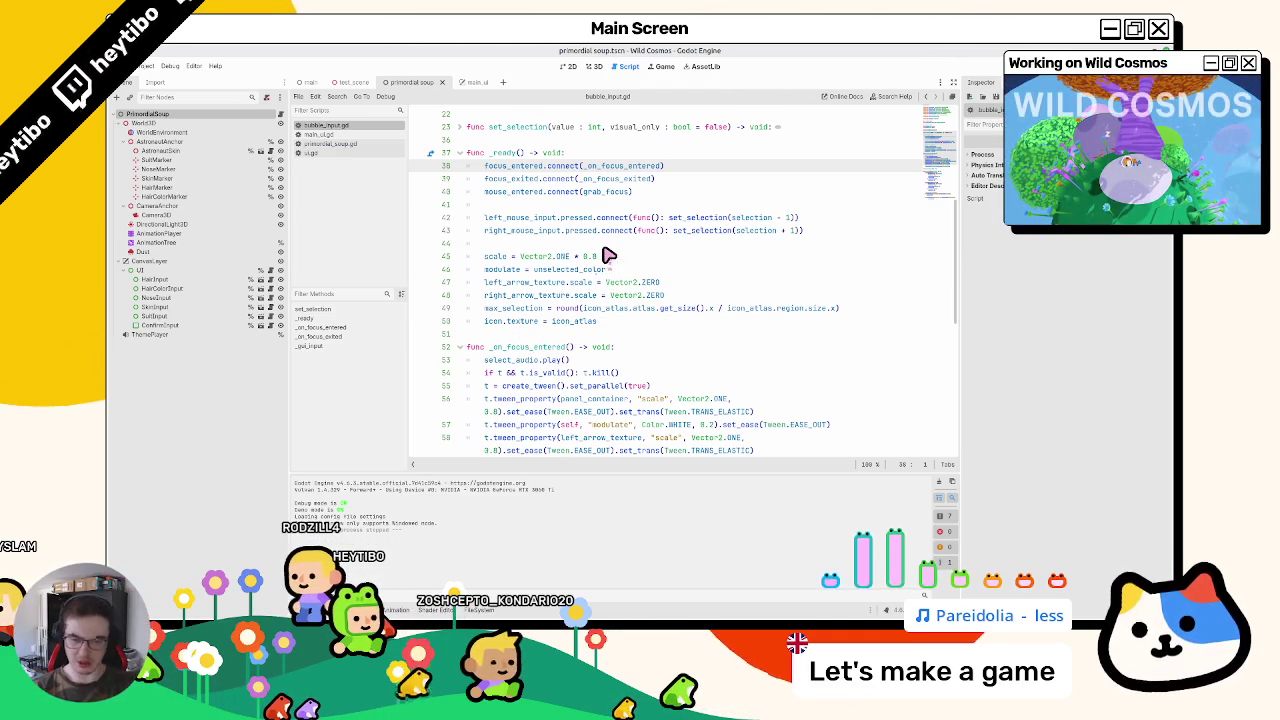
left_click(632, 347)
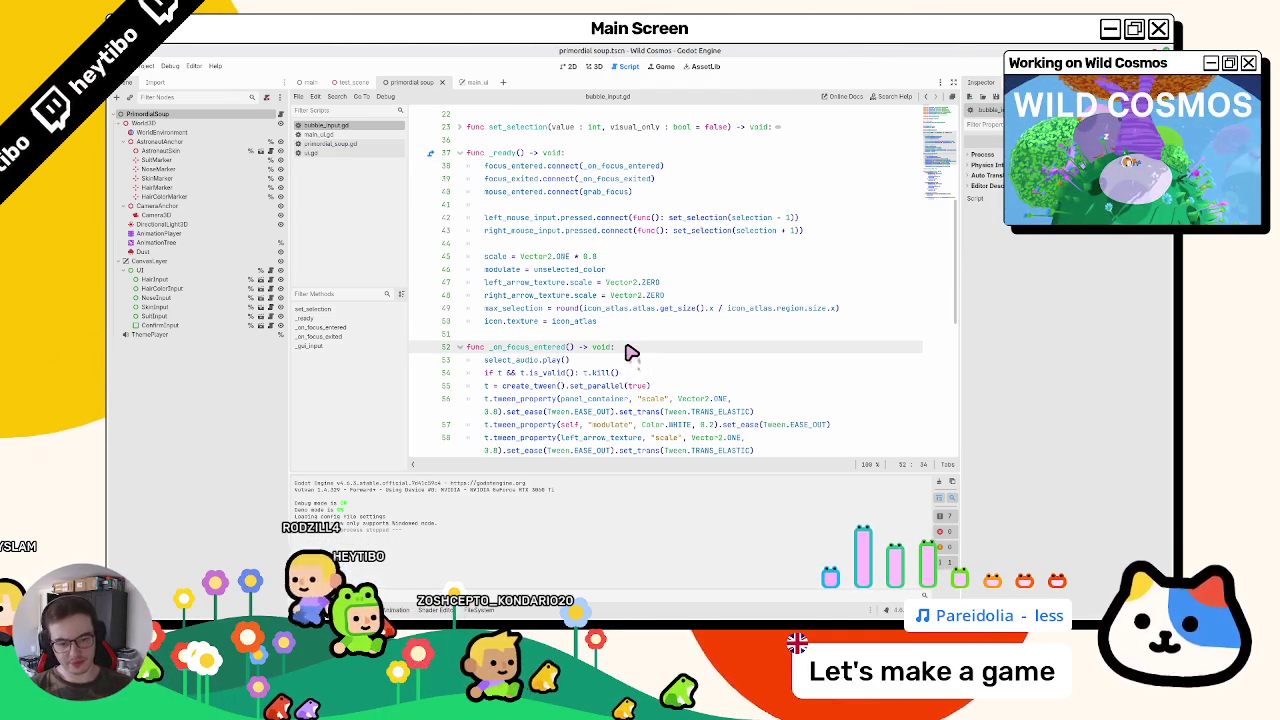
key("Return")
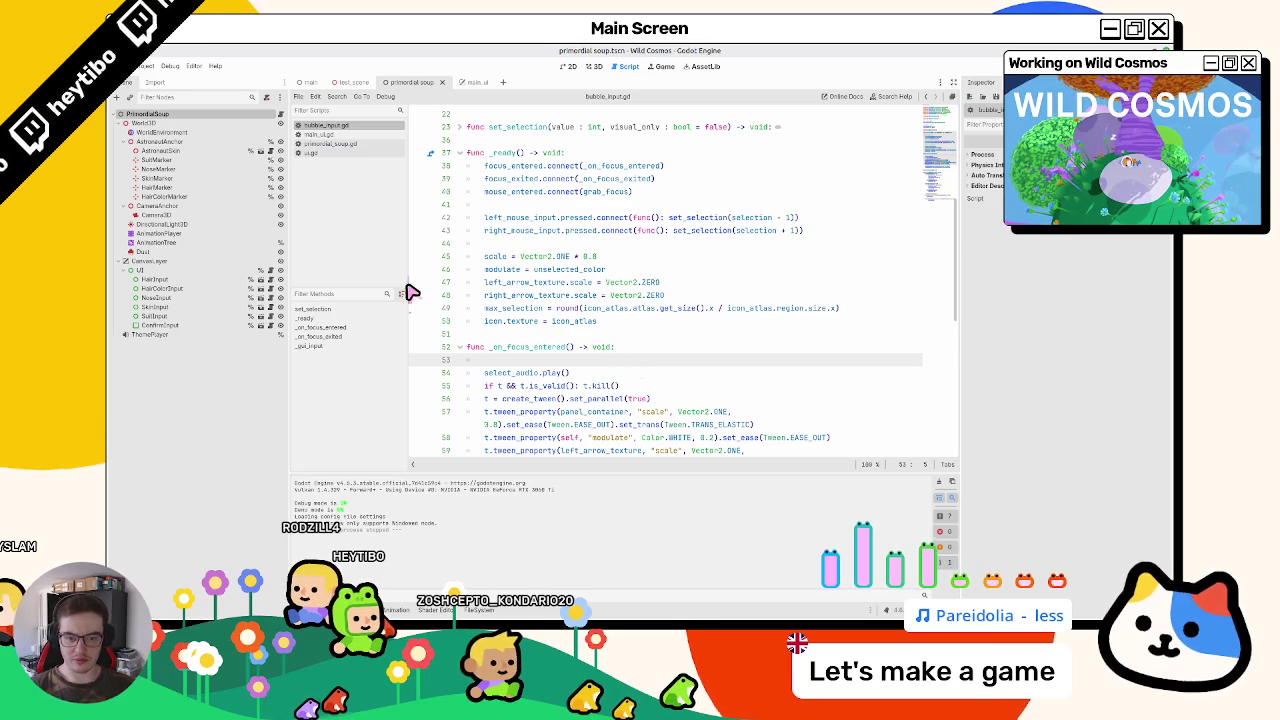
key("BackSpace")
key("BackSpace")
Step: Unfold _on_focus_exited and place the caret at the end of line 61
scroll(517, 362, "down", 1)
scroll(517, 362, "down", 4)
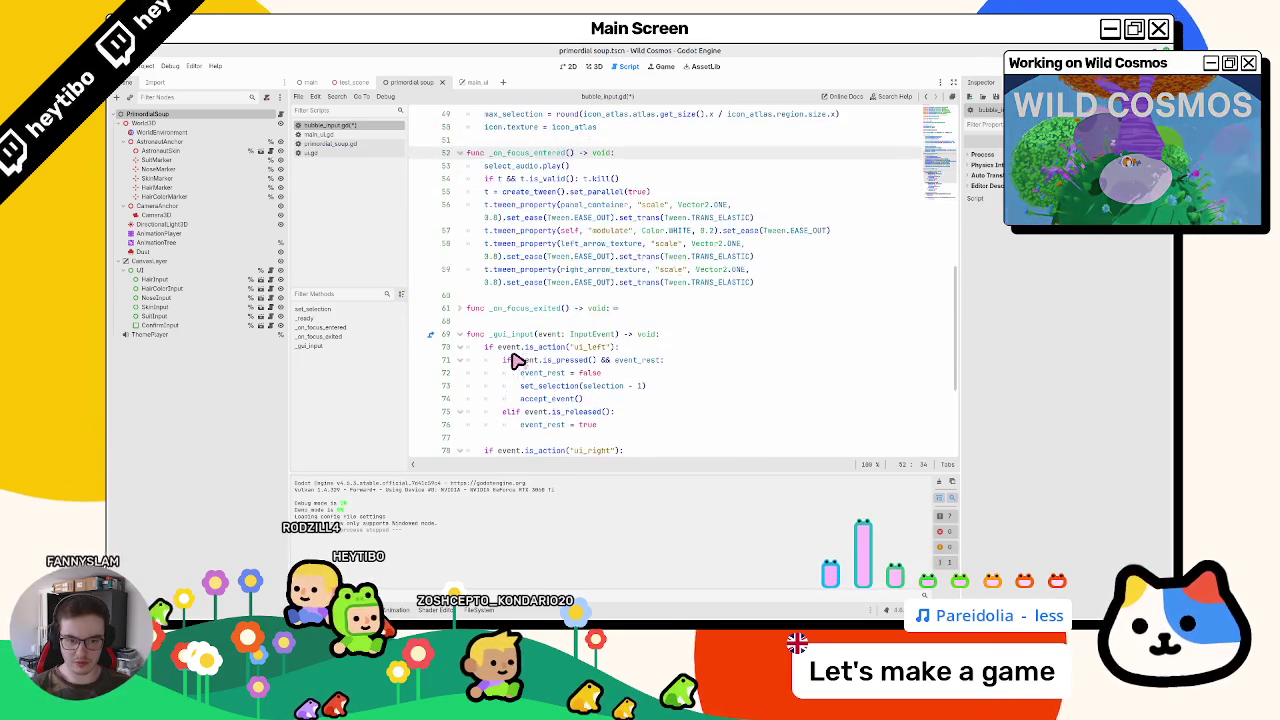
left_click(459, 310)
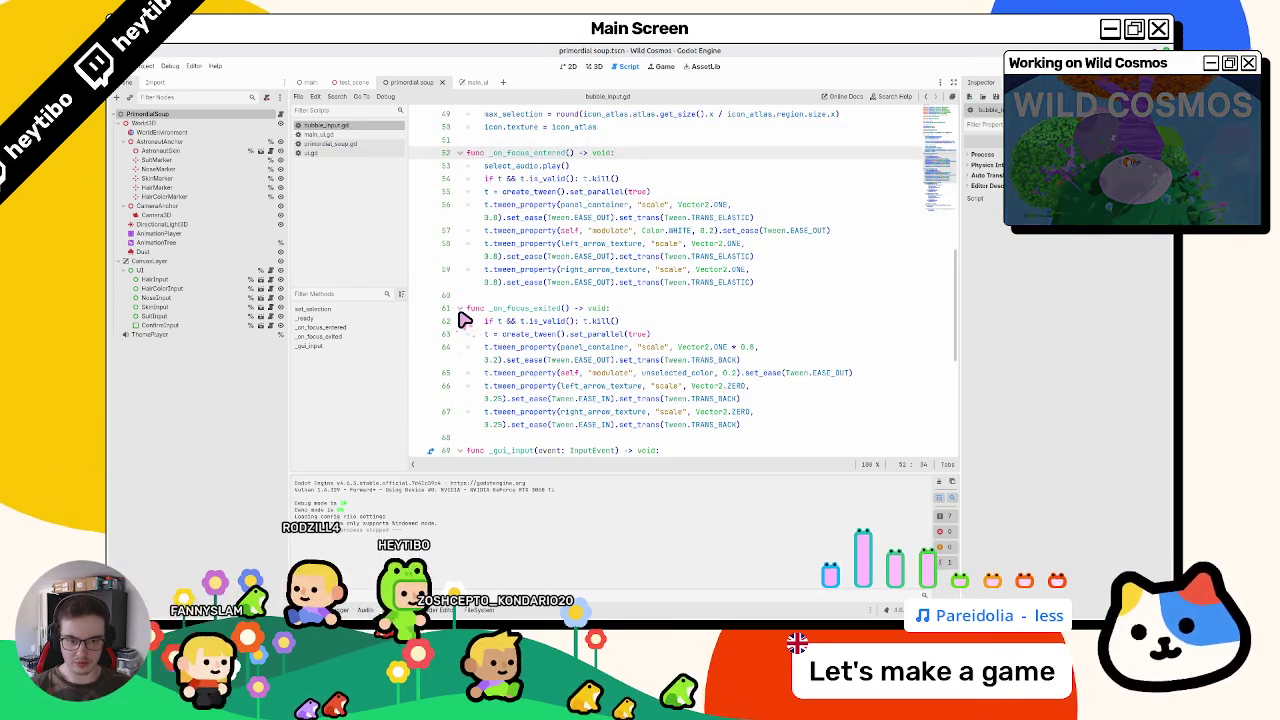
double_click(518, 166)
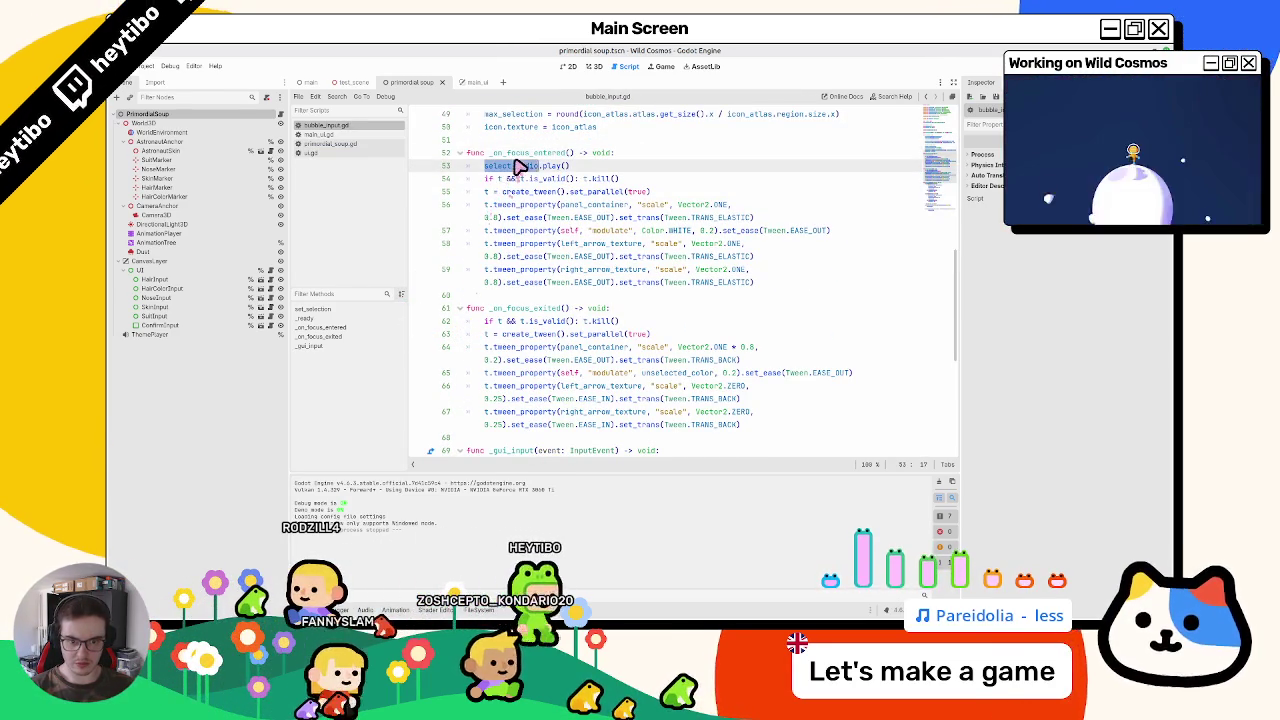
left_click(668, 156)
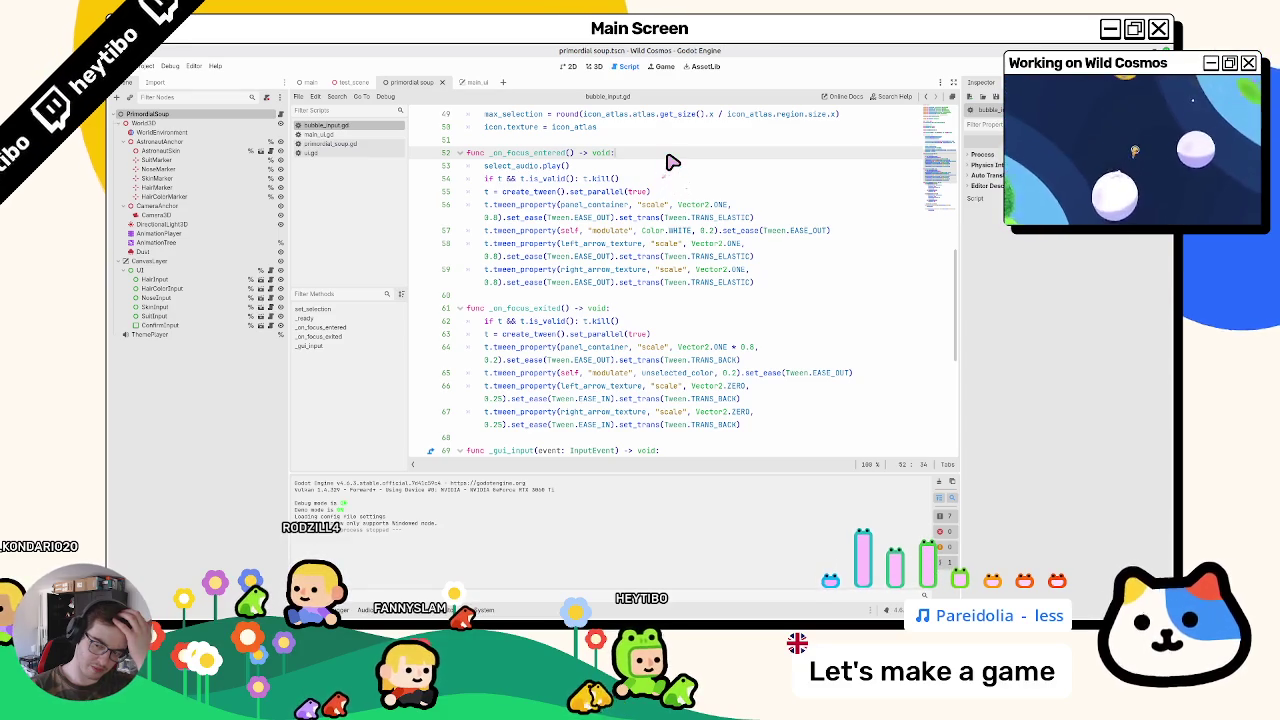
left_click(648, 310)
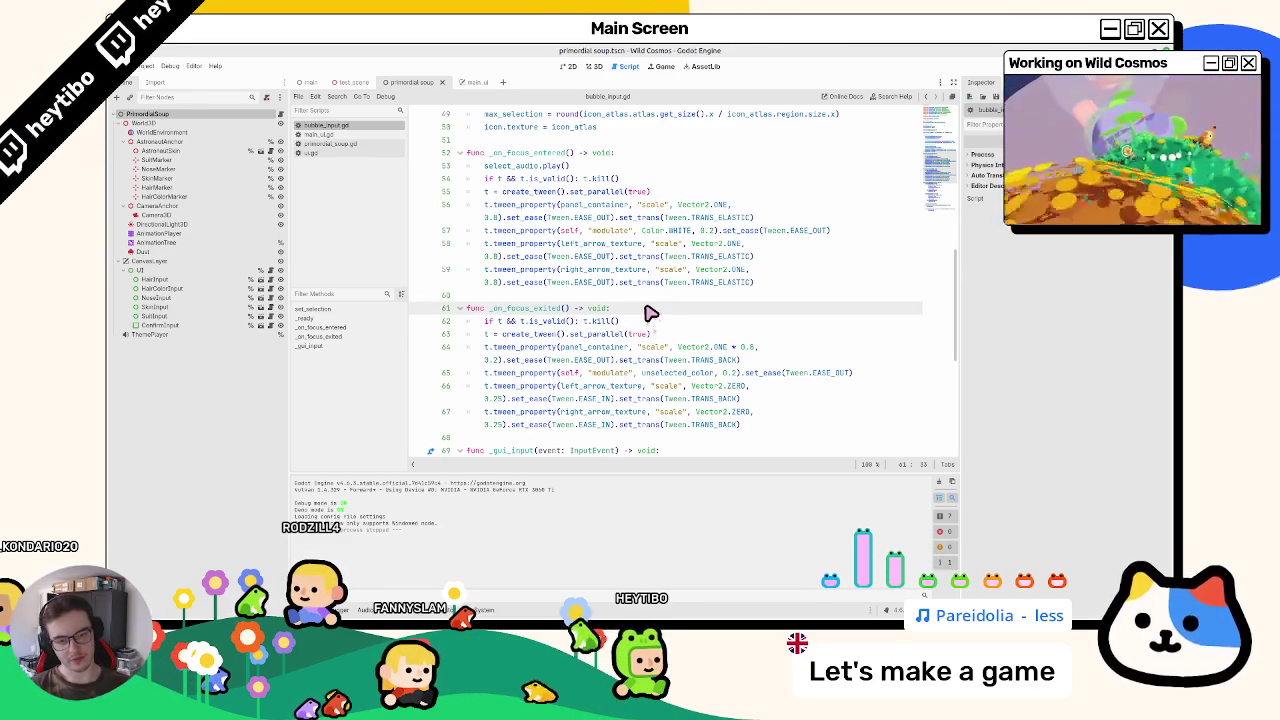
Step: Add and then erase a find_valid_focus_neighbor call on a new line 62
key("Return")
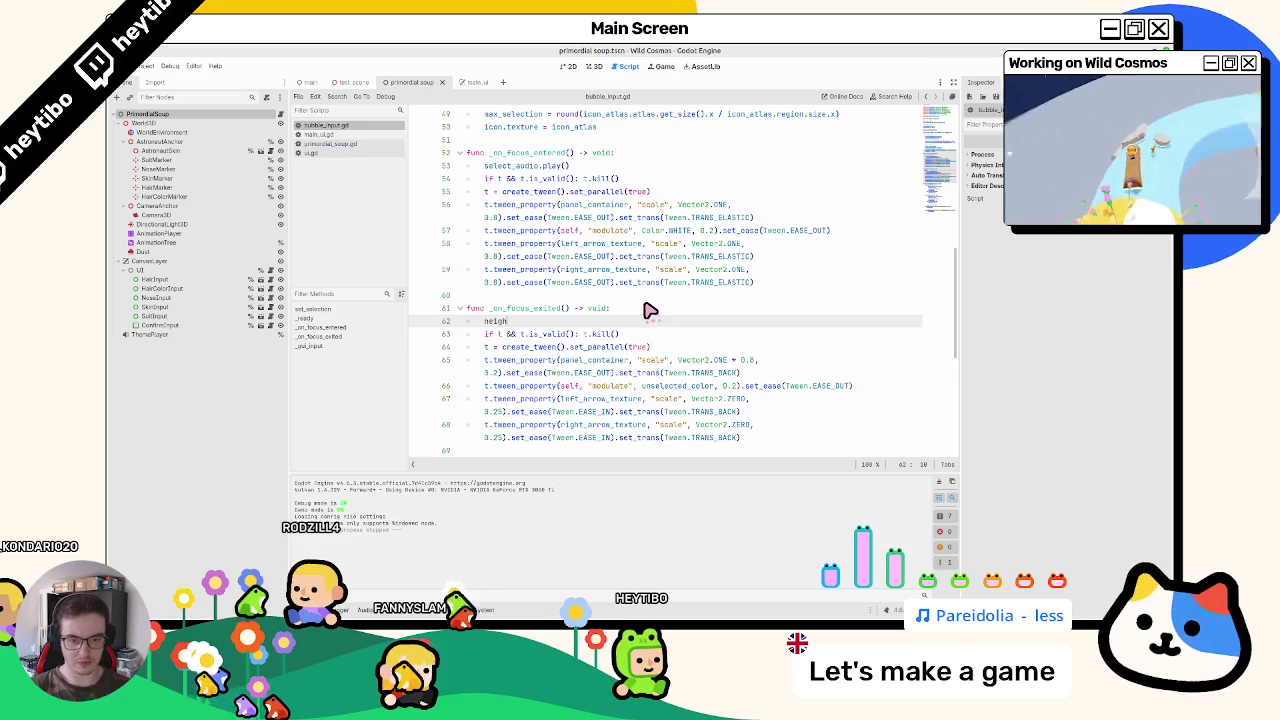
type("bor")
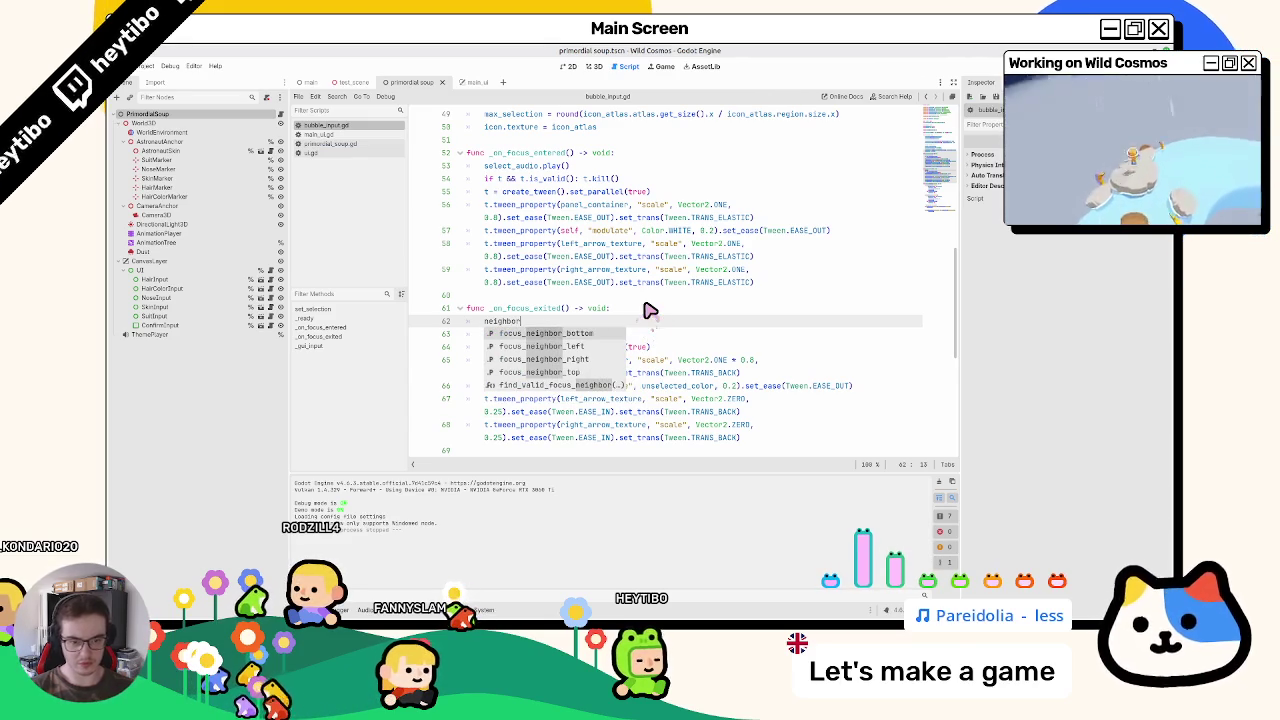
key("Up")
key("Return")
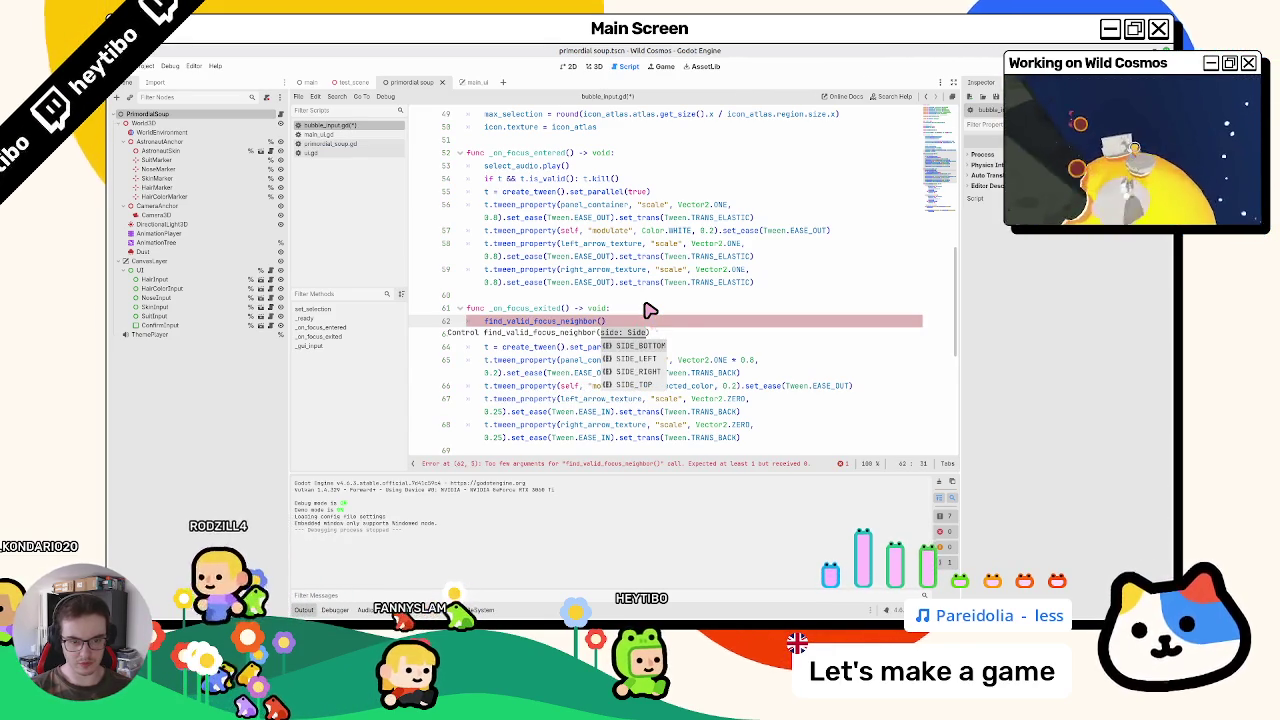
key("ctrl+BackSpace")
key("ctrl+BackSpace")
Step: Clear the half-typed focus text and view HairColorInput's focus neighbor settings
type("foc")
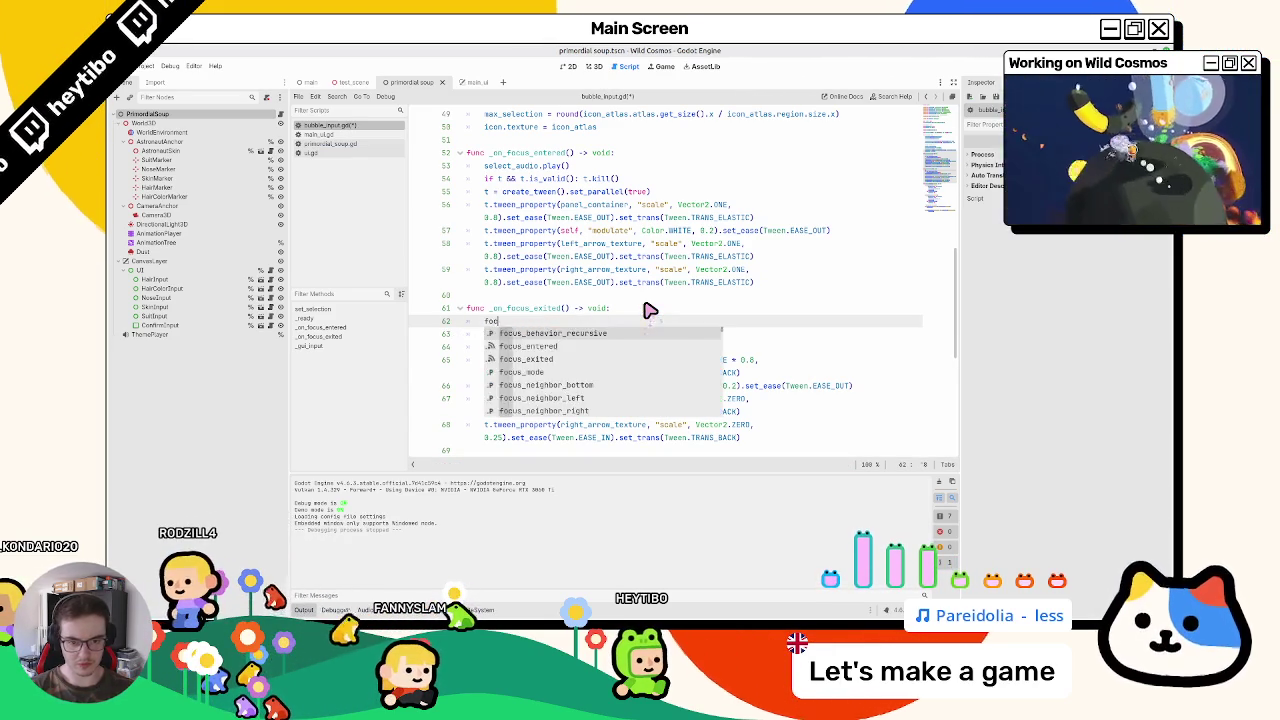
type("y")
type("us_neight")
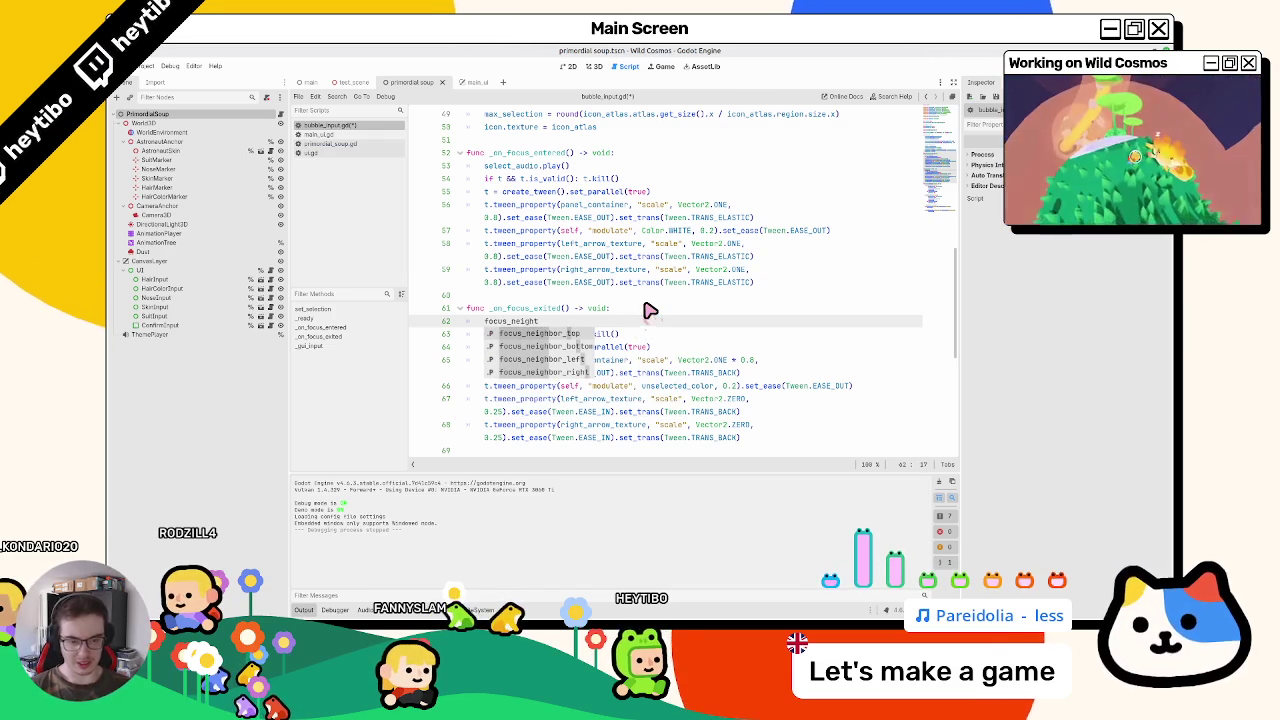
key("ctrl+BackSpace")
left_click(165, 288)
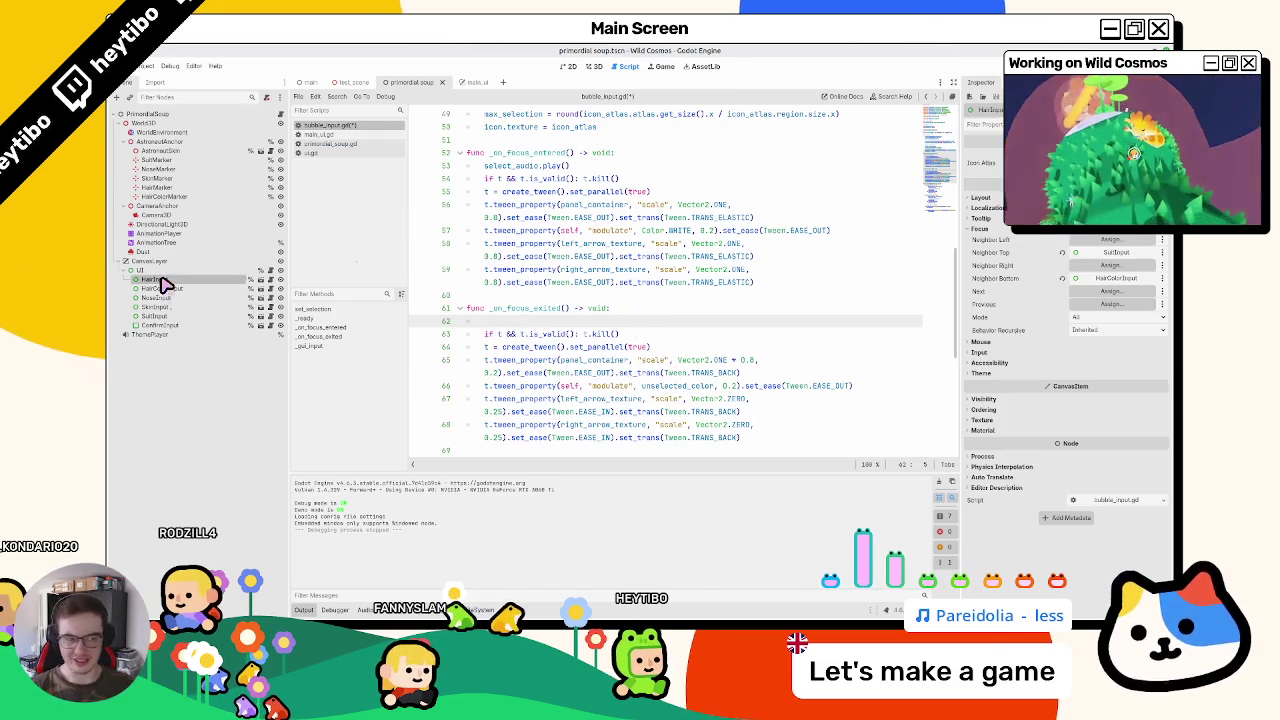
Step: Check NoseInput's focus neighbors, then open a new line inside _on_focus_entered
left_click(158, 298)
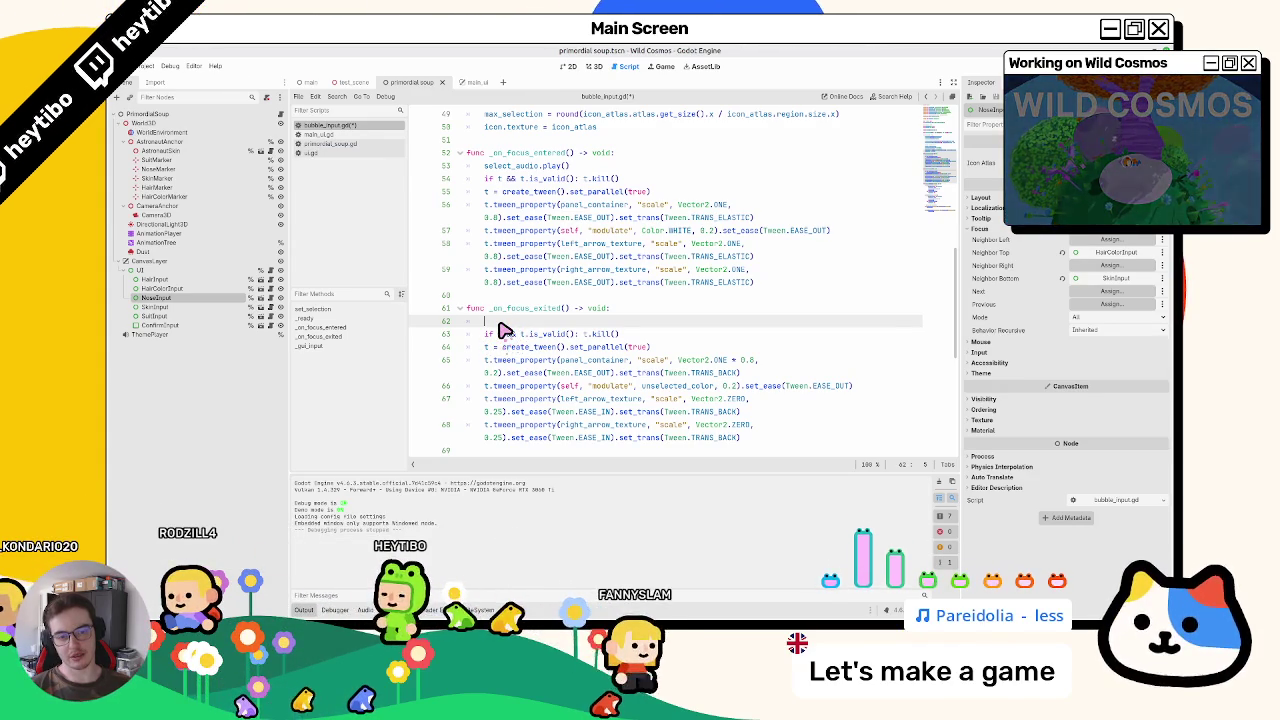
scroll(508, 328, "down", 3)
left_click(508, 197)
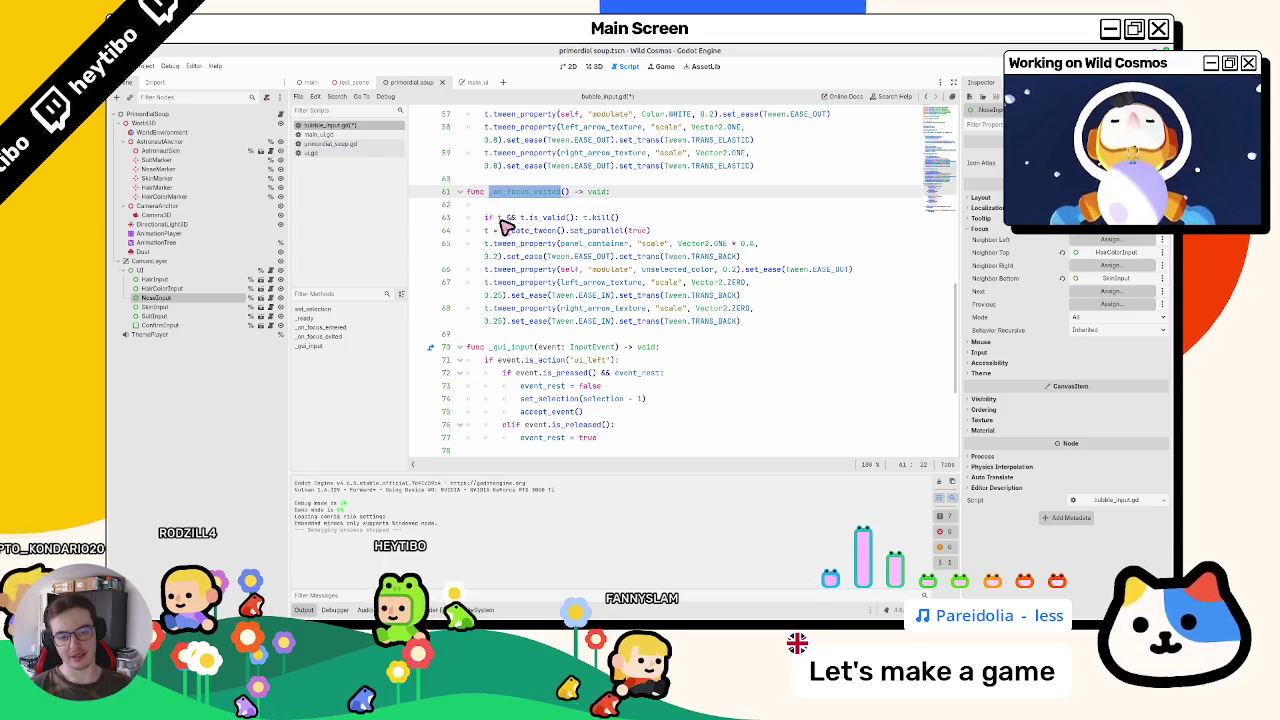
scroll(525, 325, "up", 4)
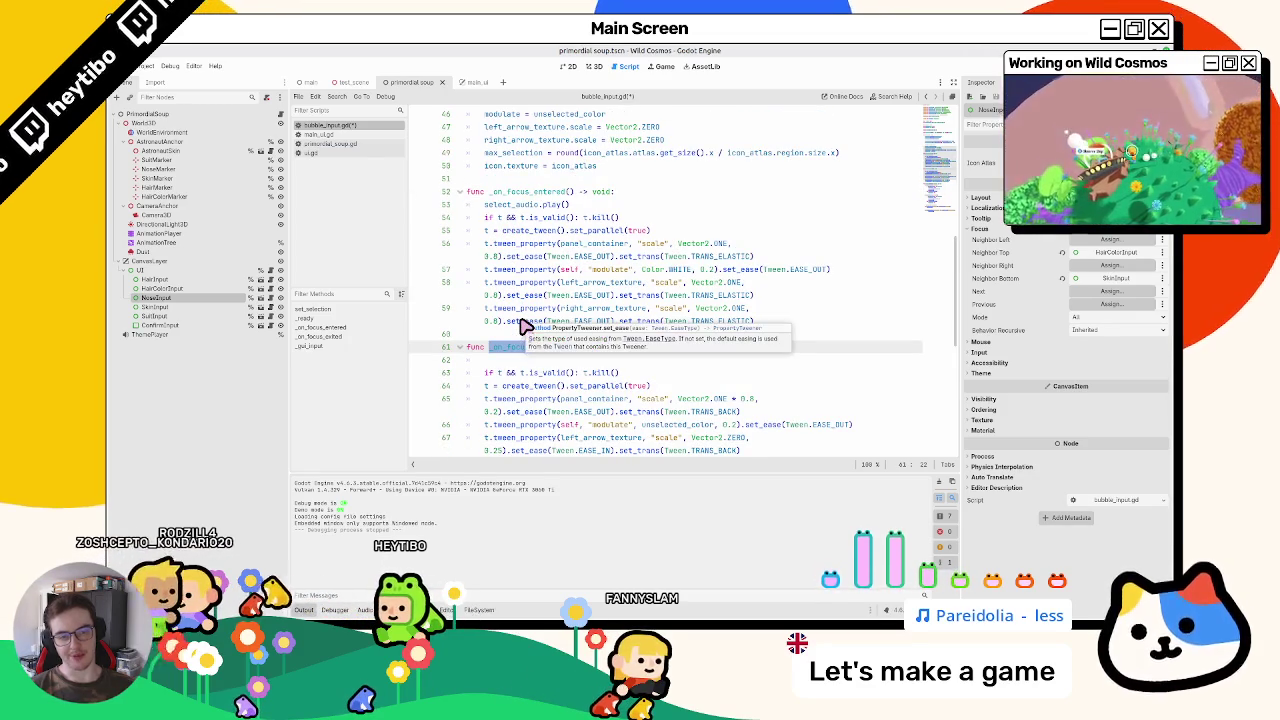
double_click(520, 191)
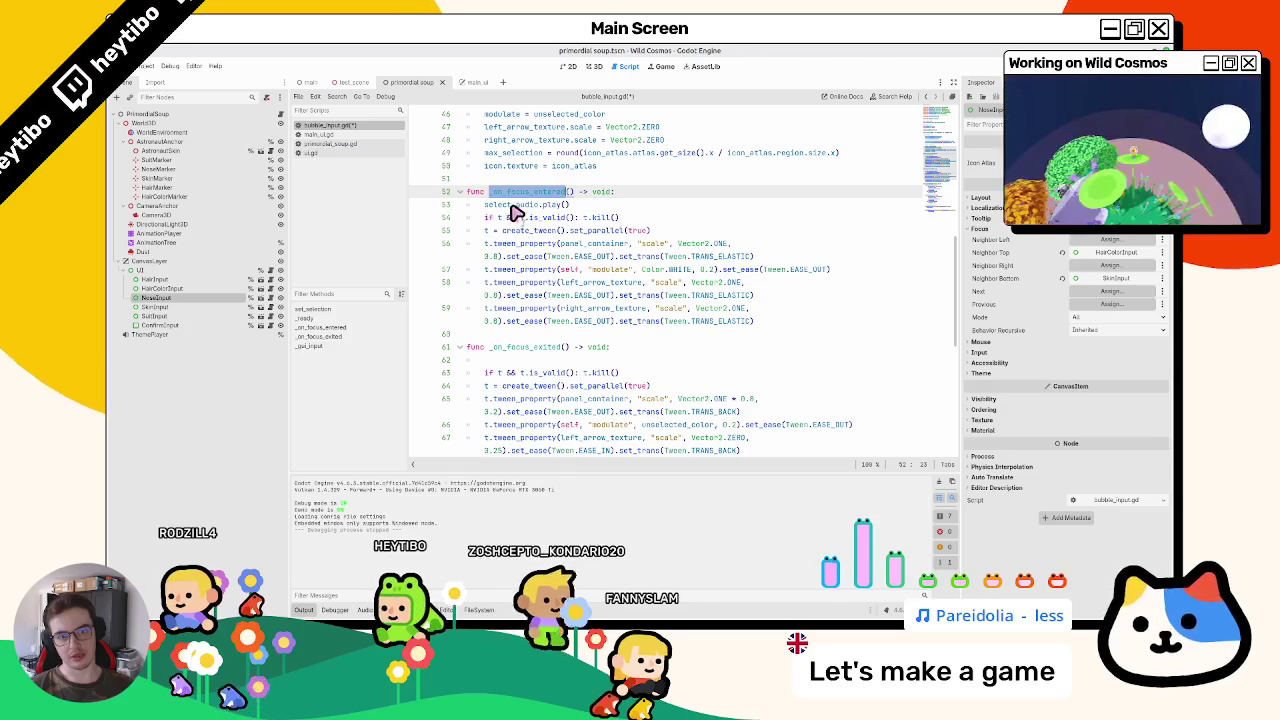
left_click(628, 193)
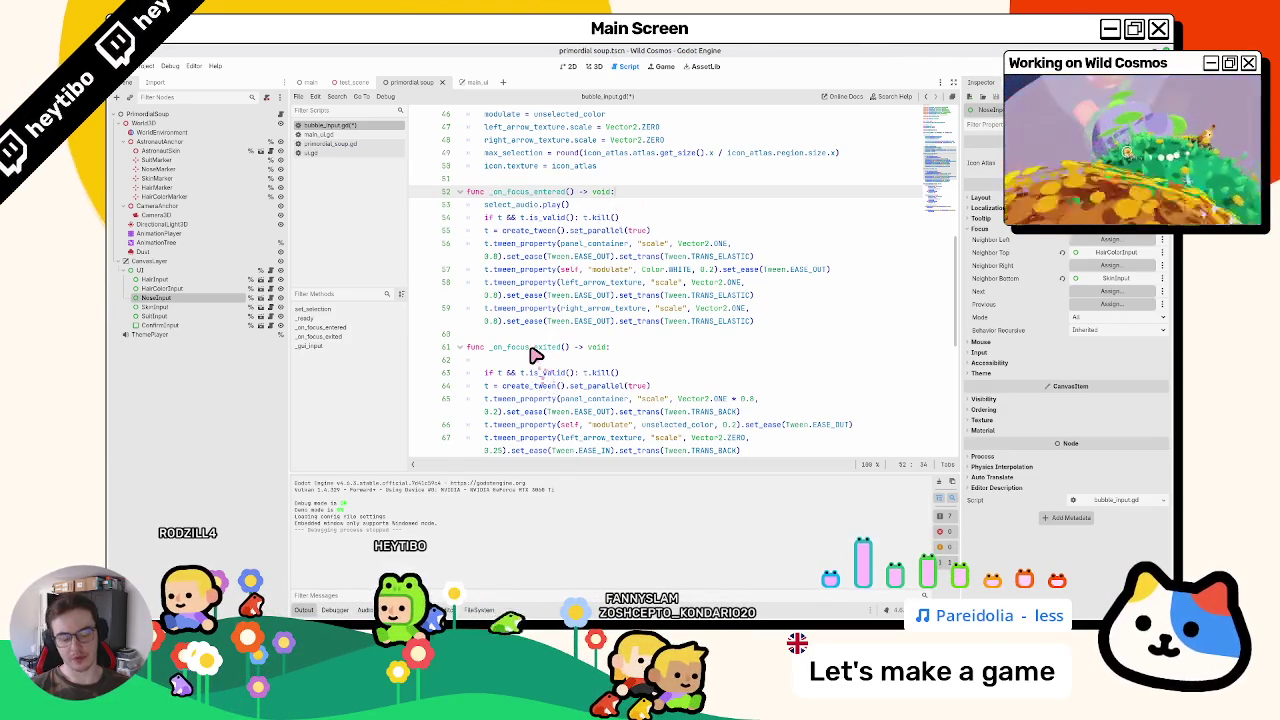
key("Return")
Step: Write print(get_viewport().gui_get_focus_owner()) on line 53 using autocompletion
type("get_viewpo")
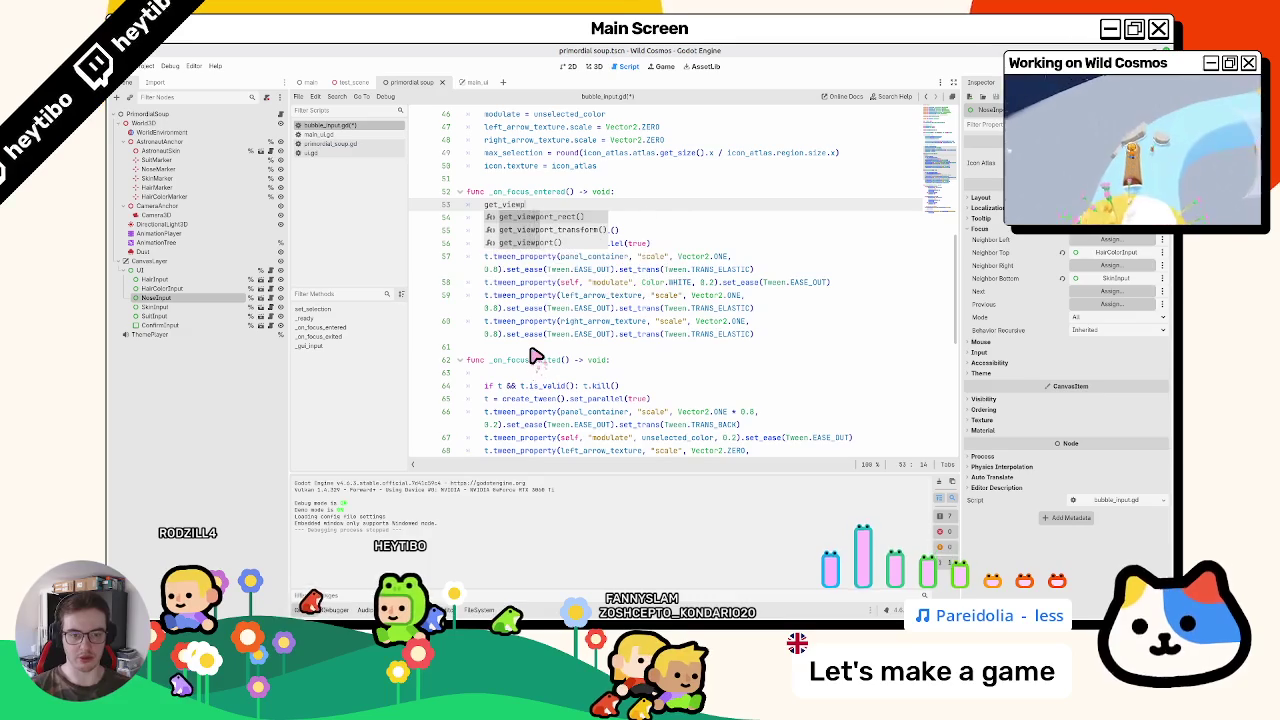
key("Down")
key("Down")
key("Return")
type(".focus")
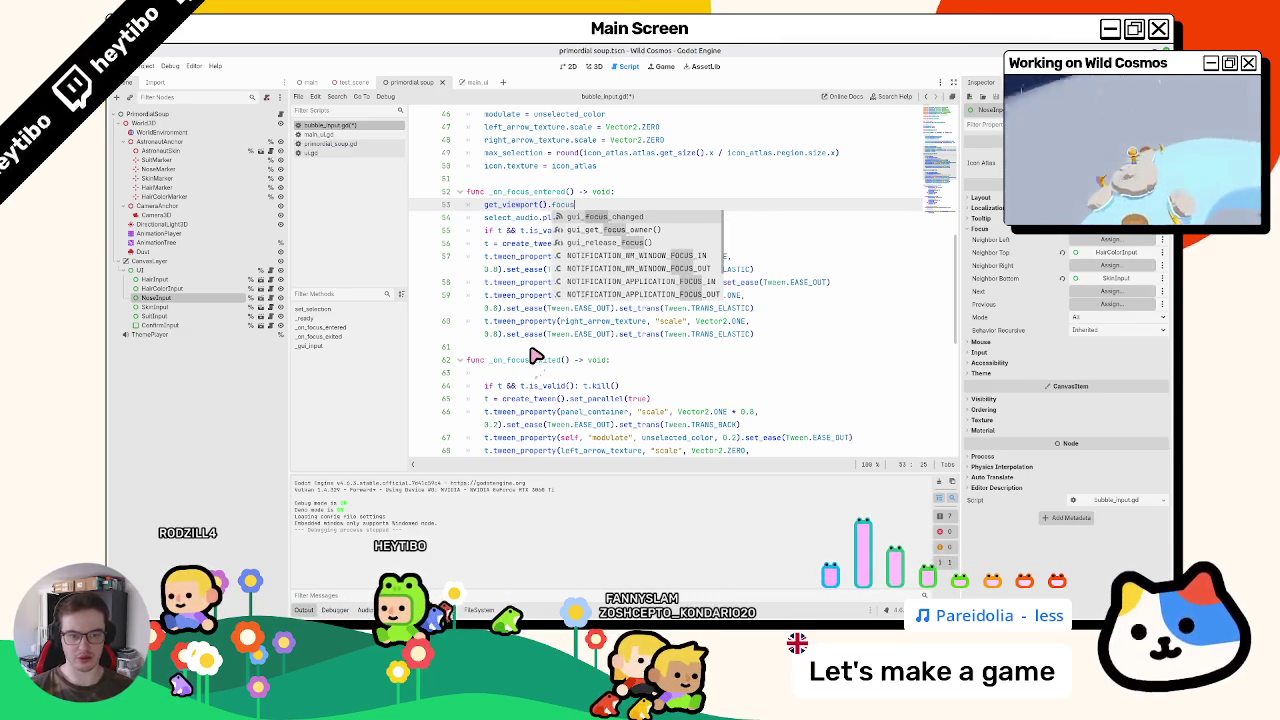
key("Down")
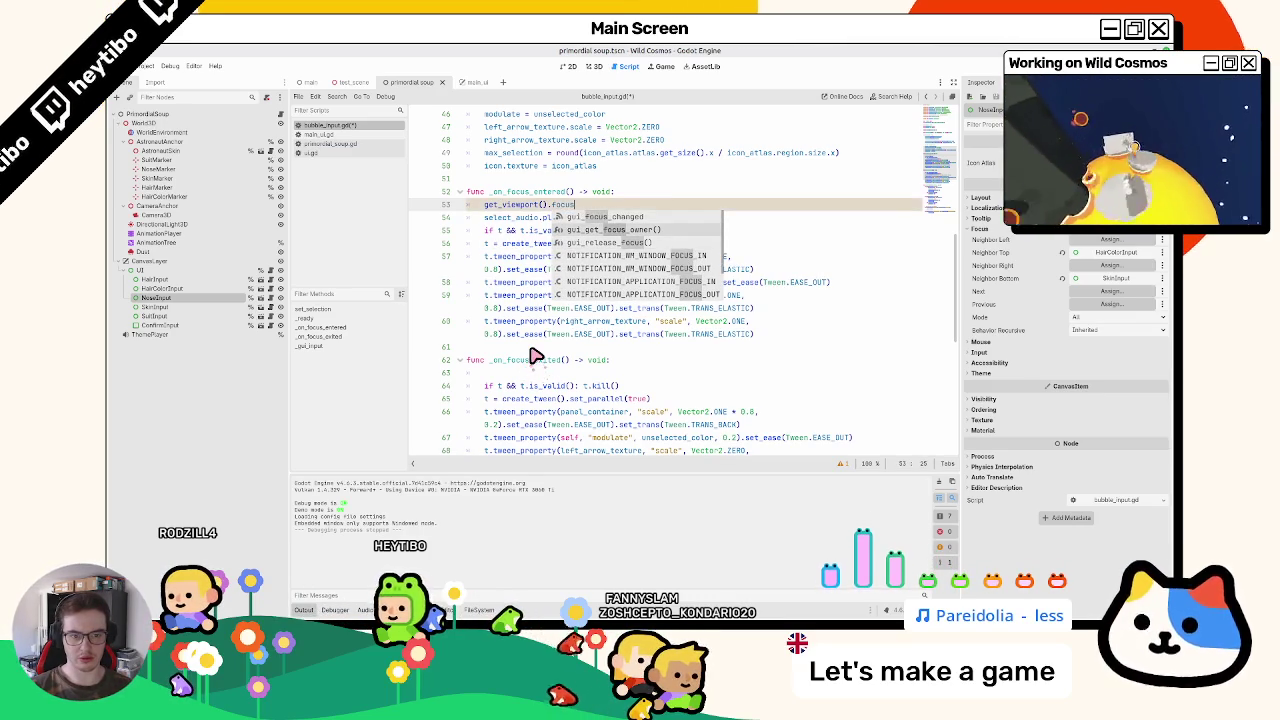
key("Return")
key("ctrl+shift+Left")
key("ctrl+shift+Left")
key("ctrl+shift+Left")
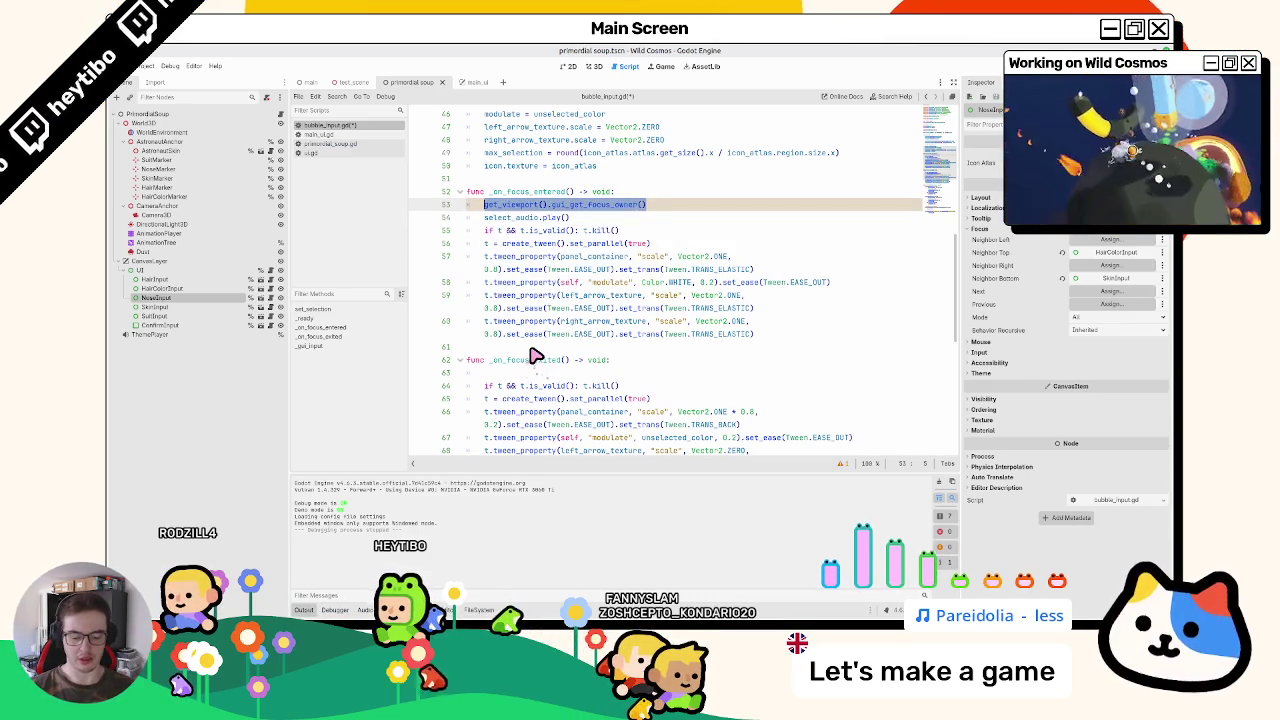
type("print")
type("get_viewport().gui_get_focus_owner()")
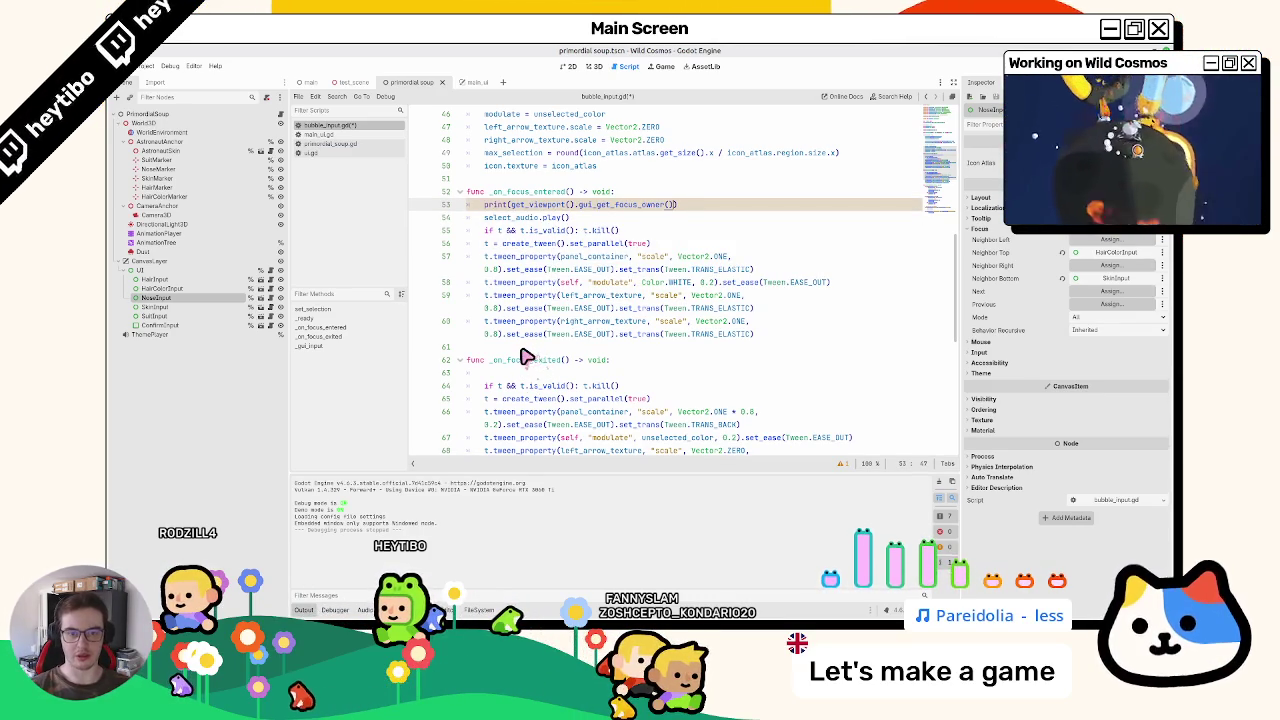
Step: Rework the focus-owner print statement, then delete it from line 53
left_click_drag(484, 205, 720, 213)
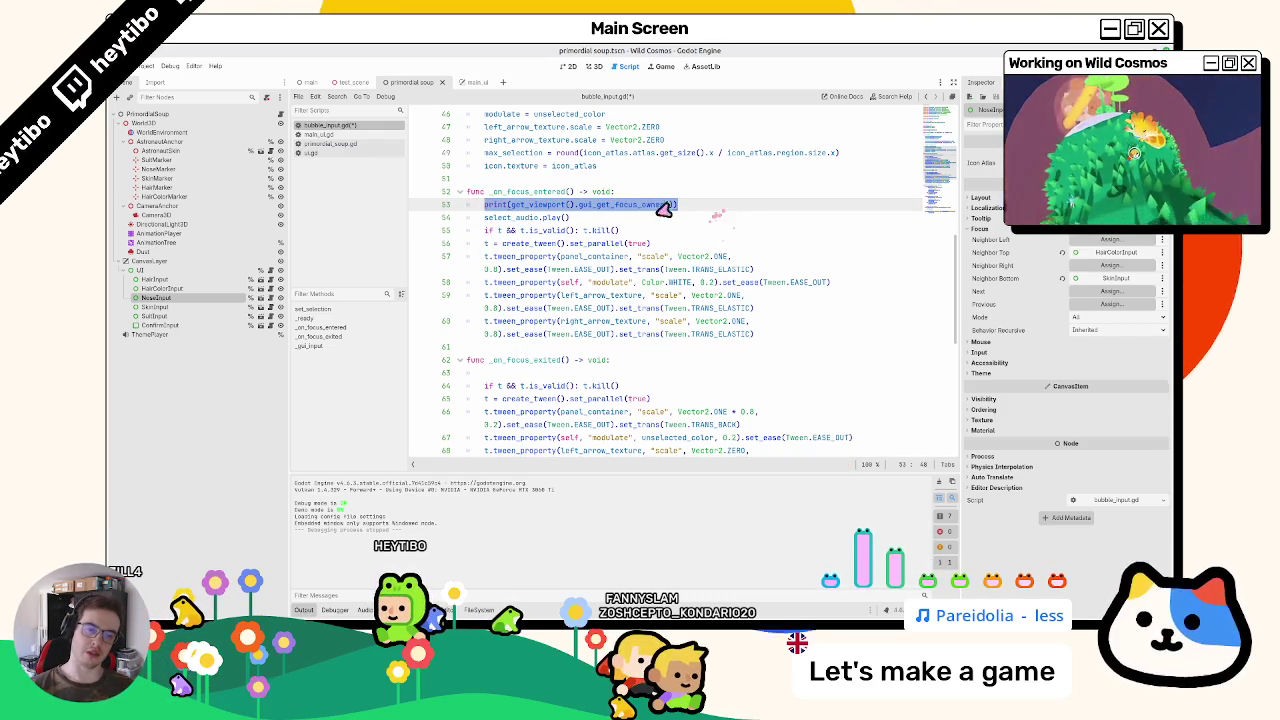
key("BackSpace")
key("BackSpace")
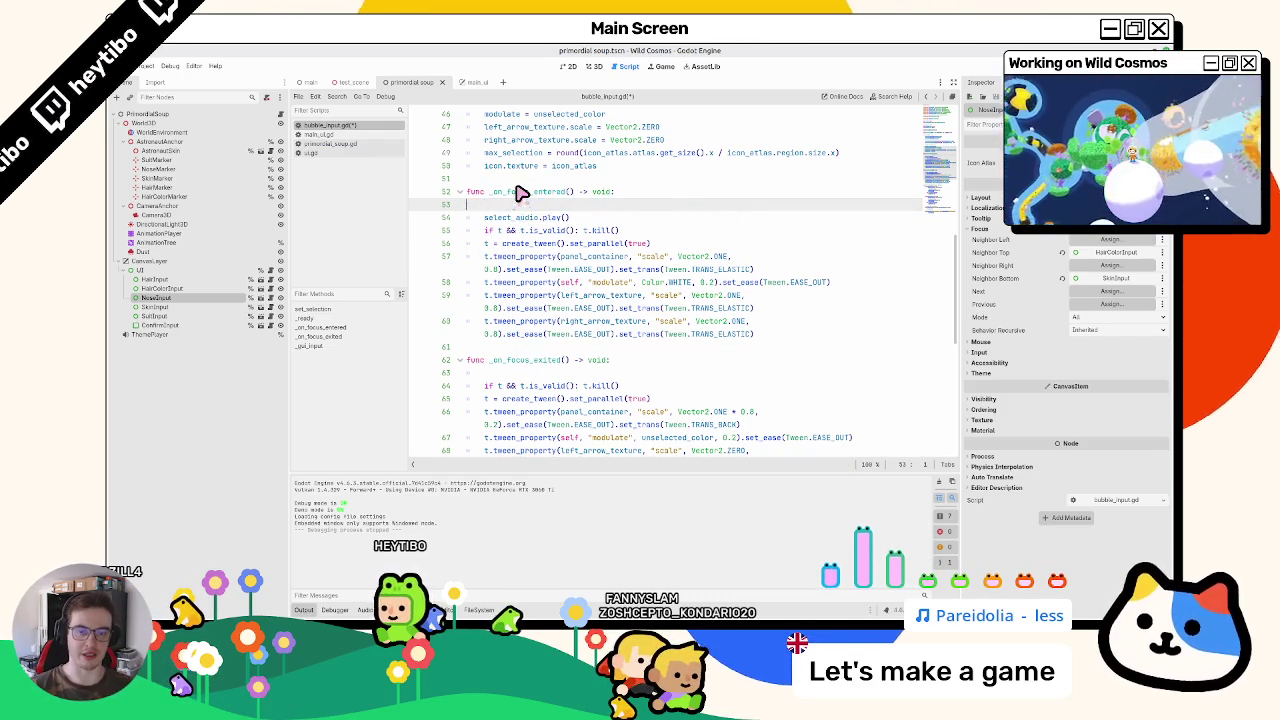
key("ctrl+z")
key("Left")
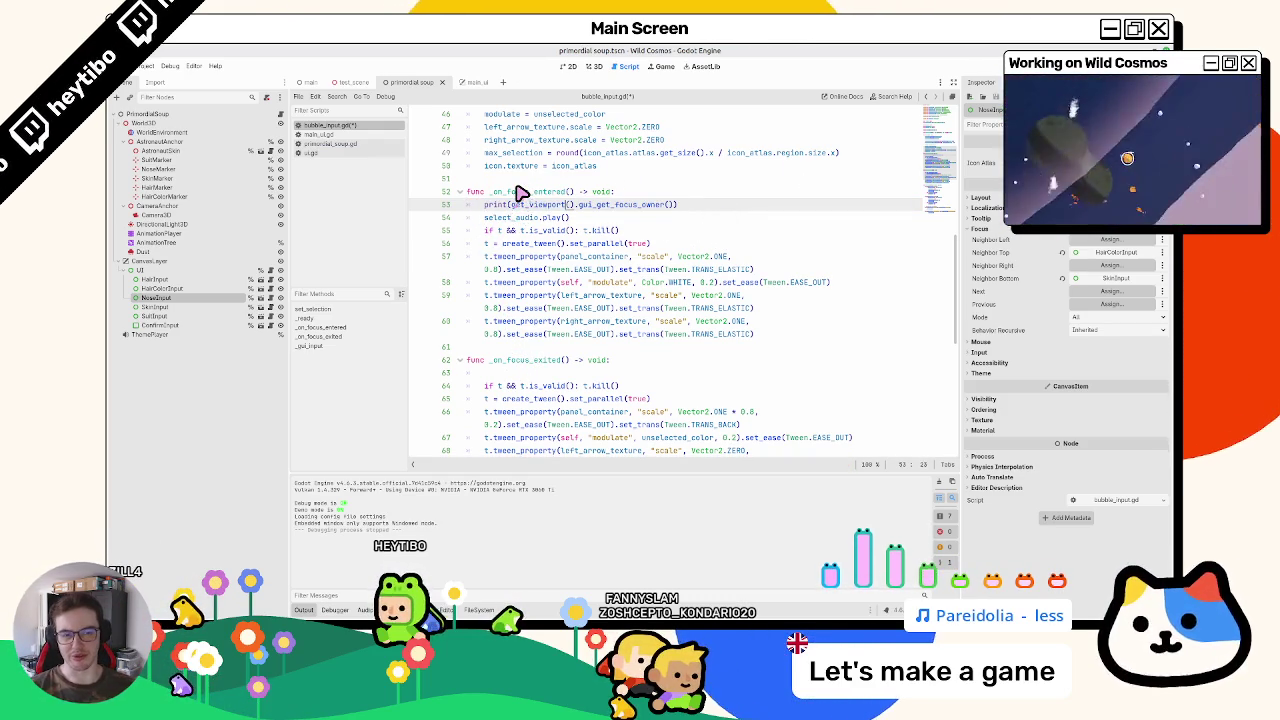
key("ctrl+BackSpace")
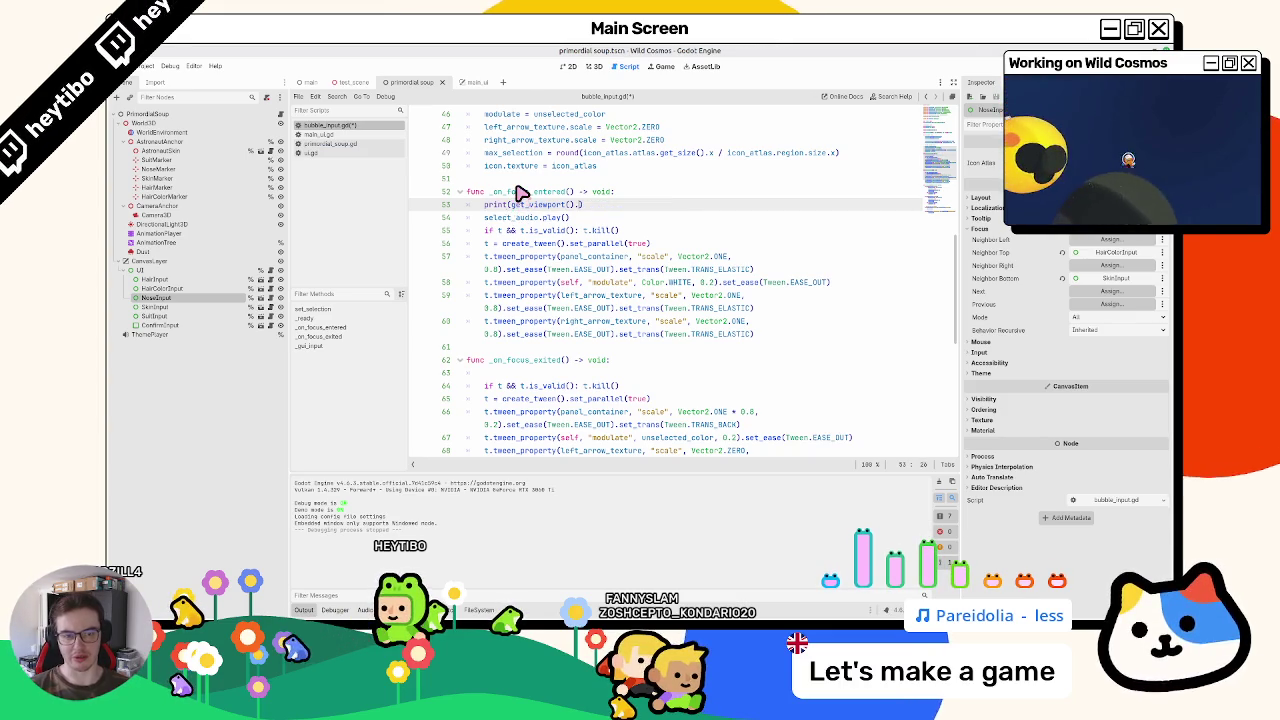
type("gui_get_")
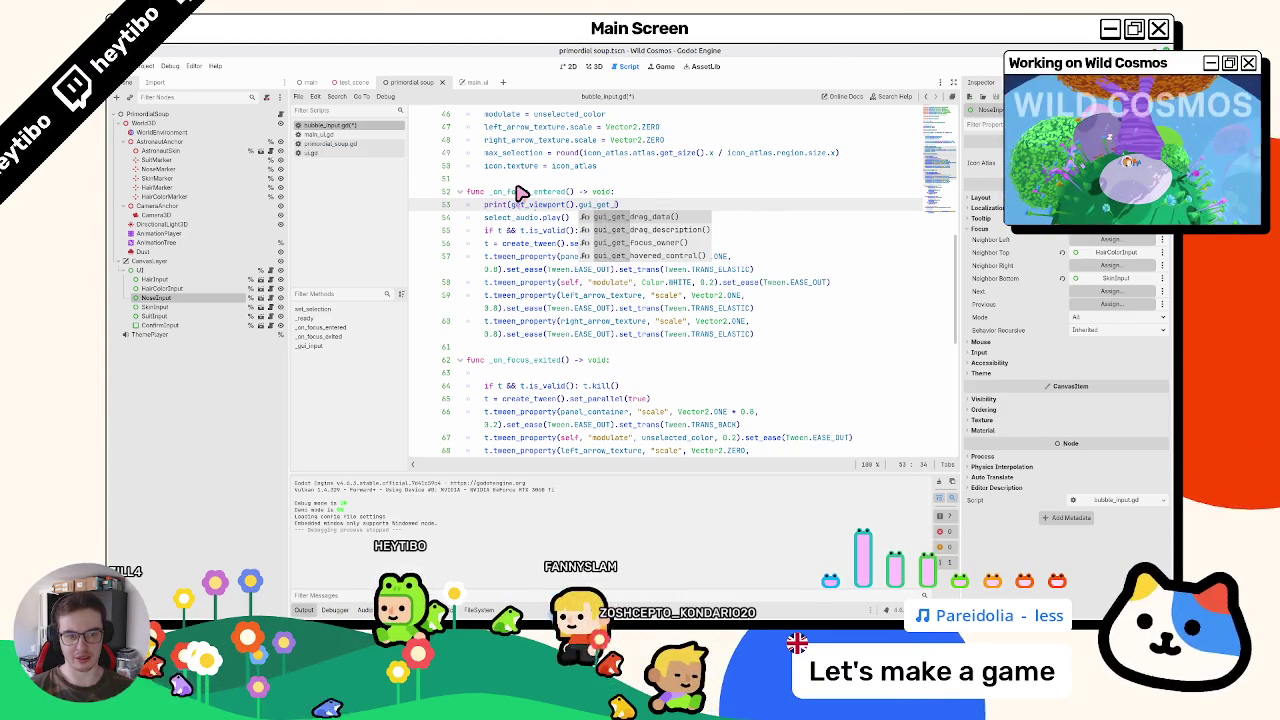
key("Down")
key("Down")
key("Return")
key("shift+Home")
key("shift+Home")
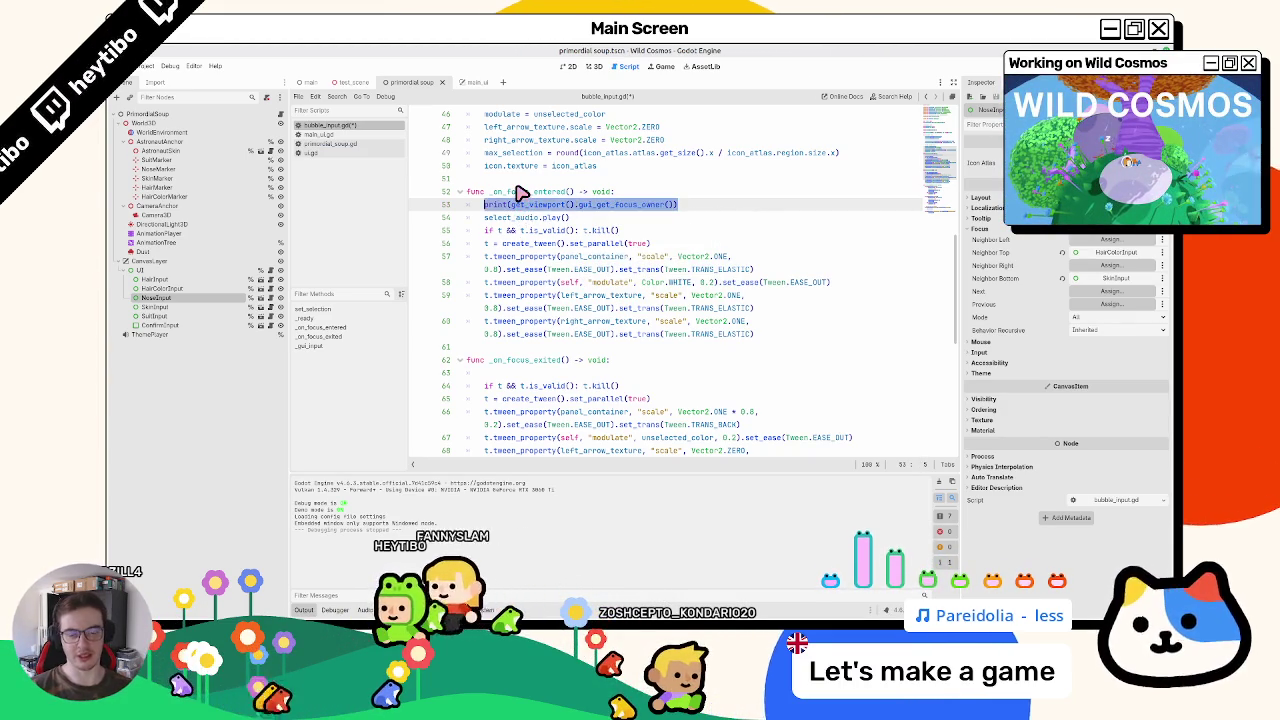
key("BackSpace")
key("BackSpace")
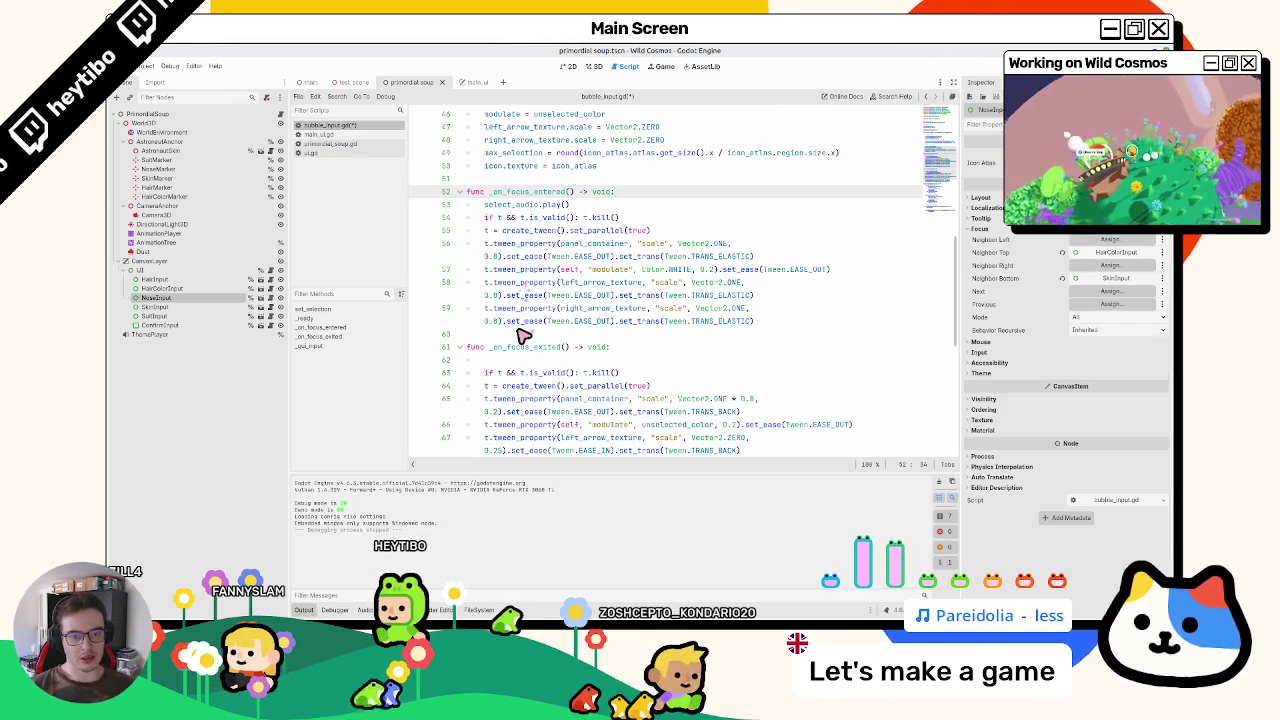
Step: Remove the empty line 62 in _on_focus_exited and switch to main_ui.gd
scroll(520, 336, "down", 3)
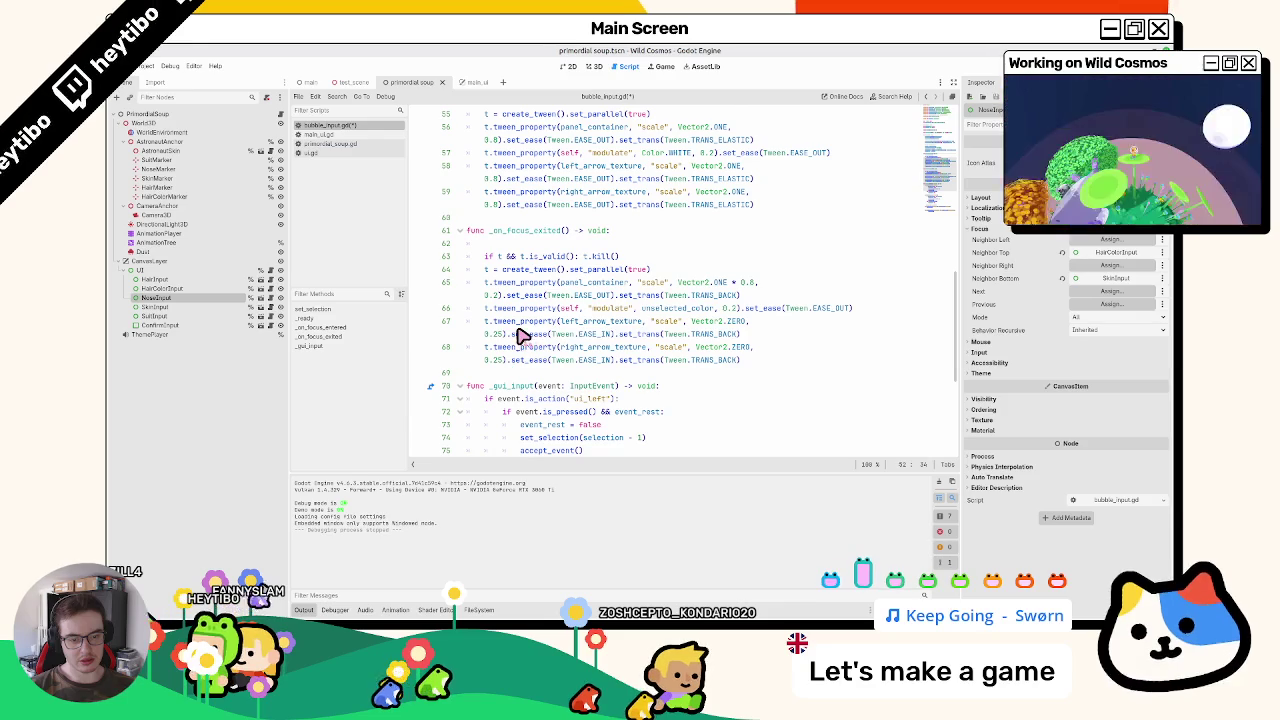
scroll(520, 336, "up", 4)
left_click(522, 399)
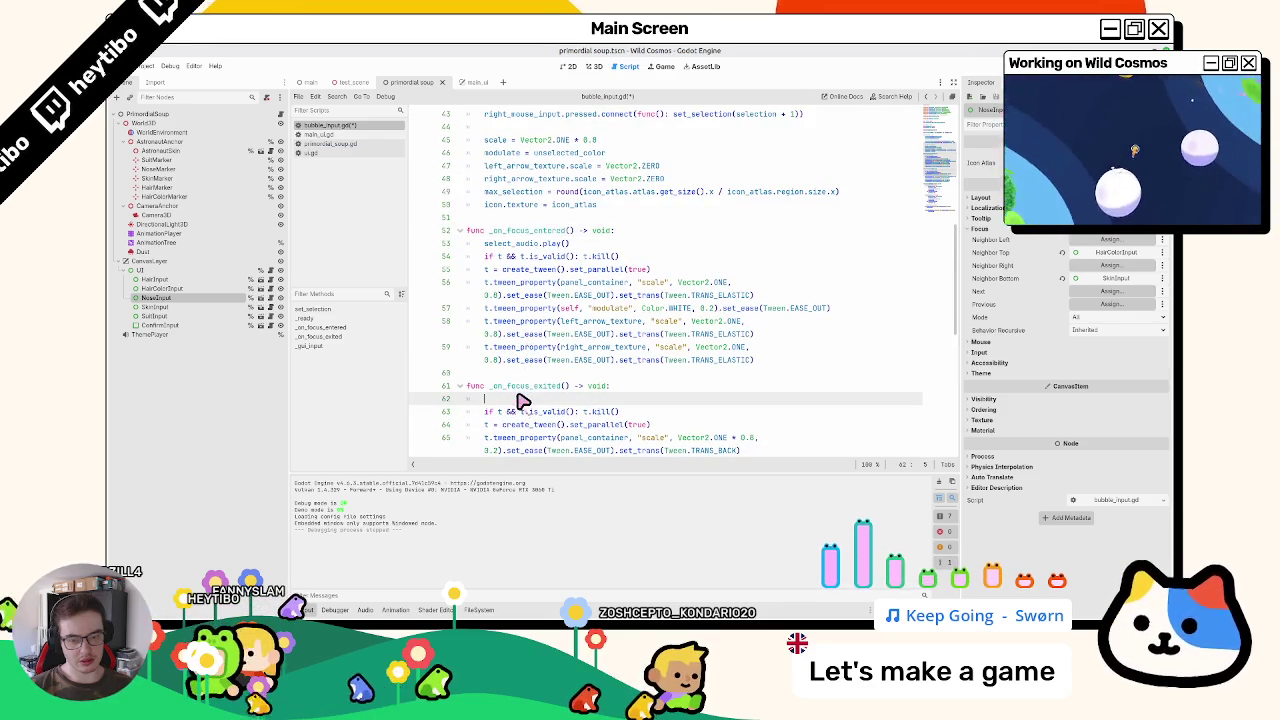
key("BackSpace")
key("BackSpace")
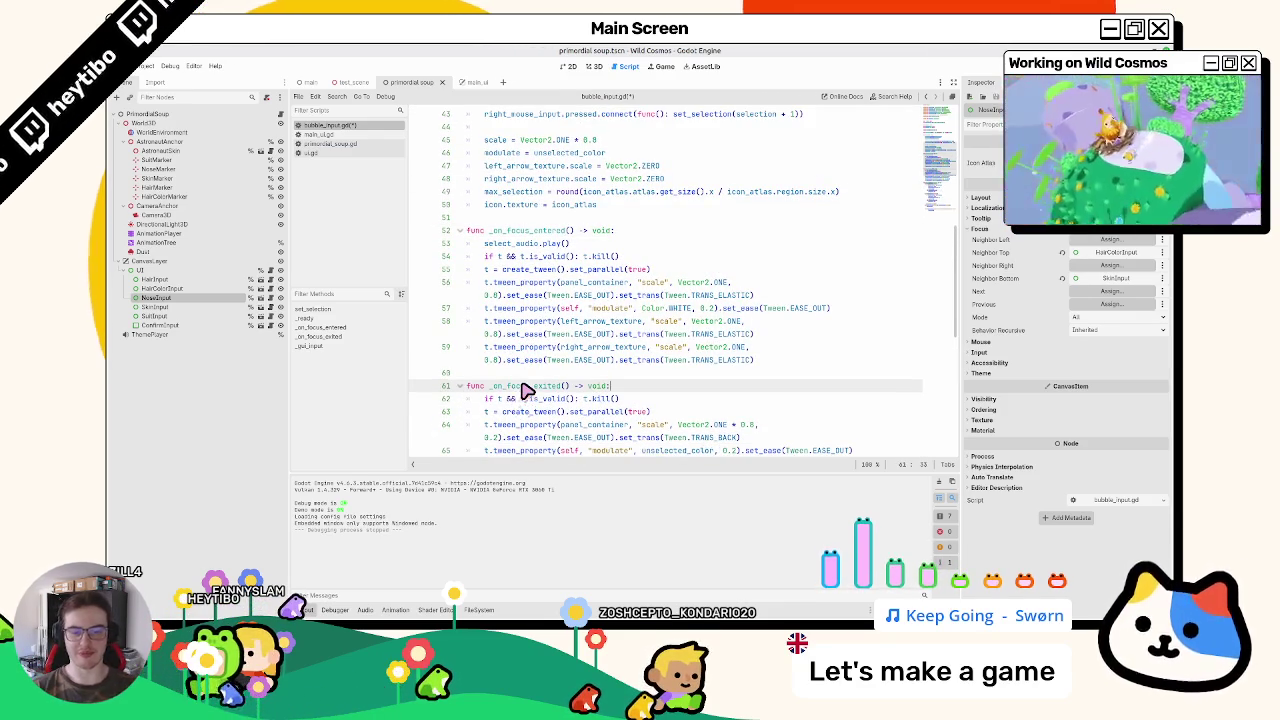
left_click(335, 134)
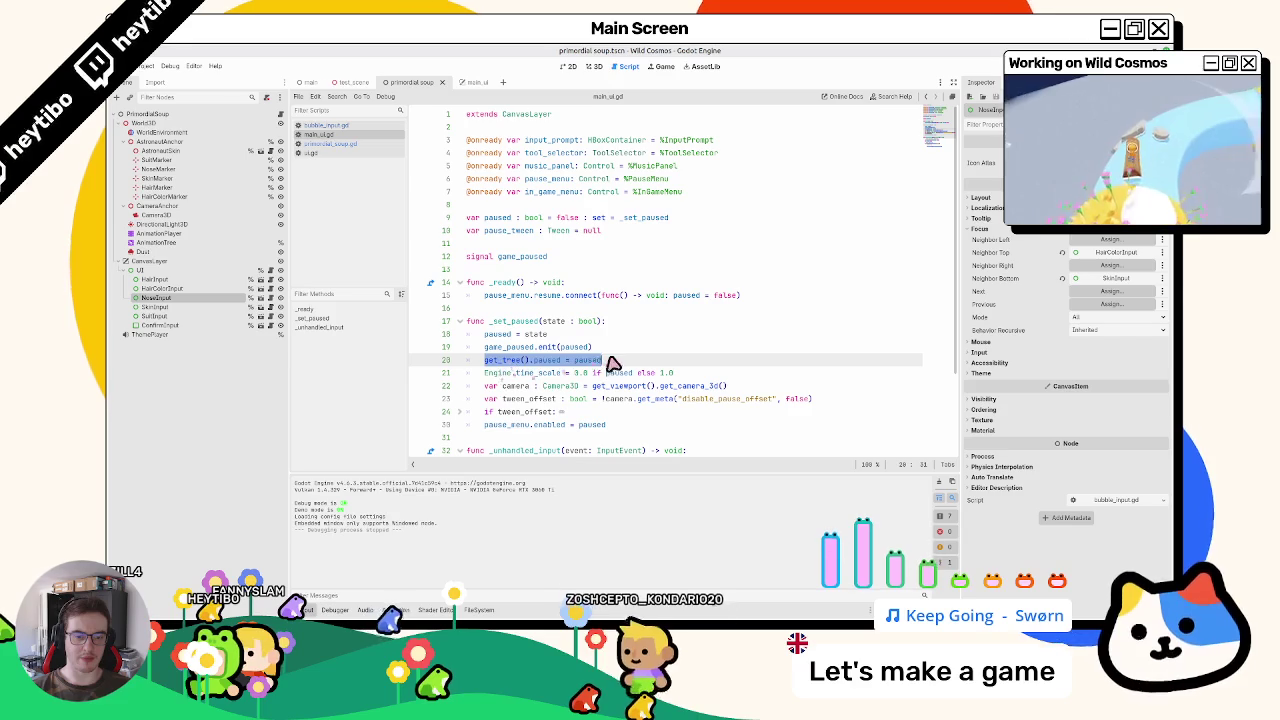
Step: Select the pause_menu.enabled = paused line in main_ui.gd, then run the project with F5
left_click(604, 425)
key("shift+Home")
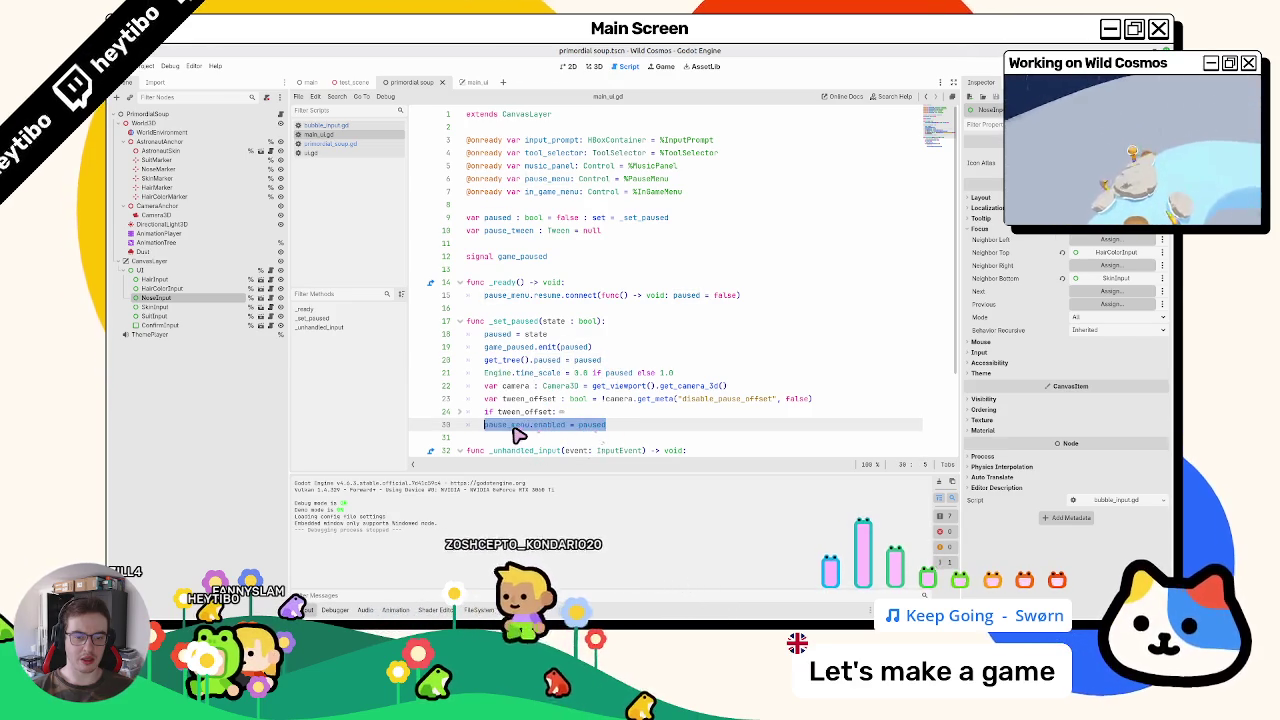
scroll(514, 431, "down", 3)
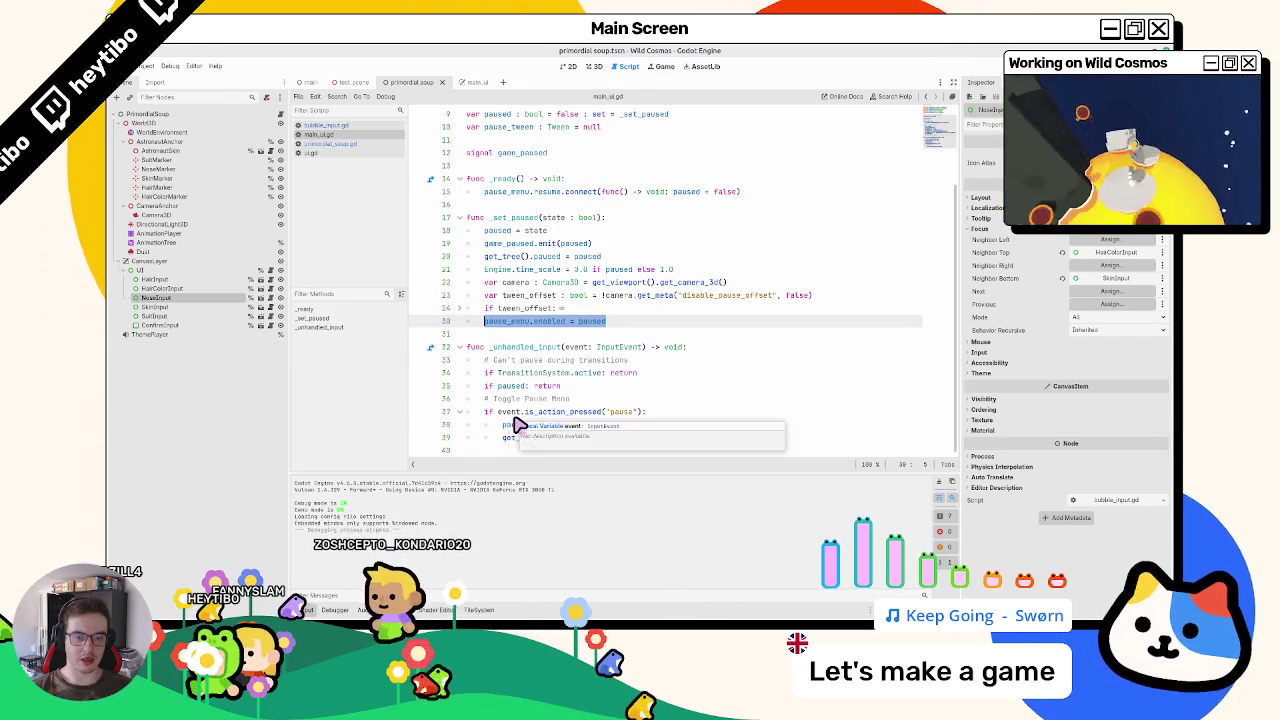
left_click(337, 143)
left_click(335, 134)
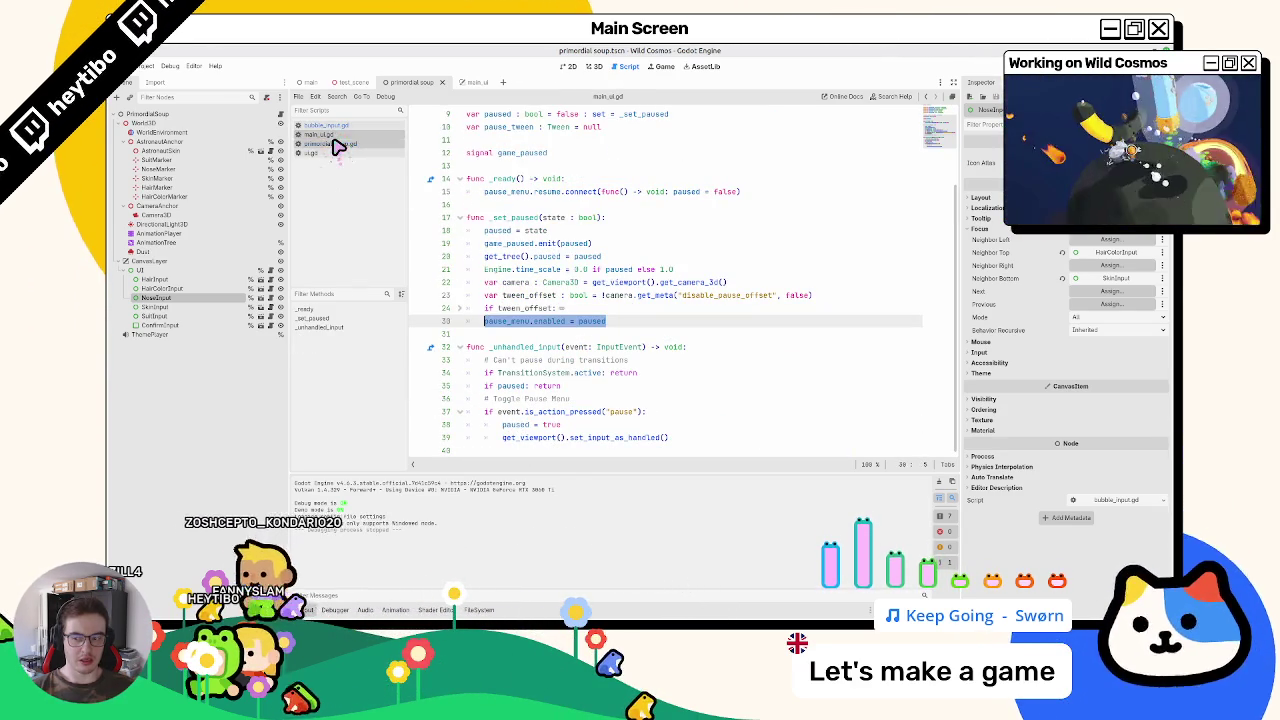
key("F5")
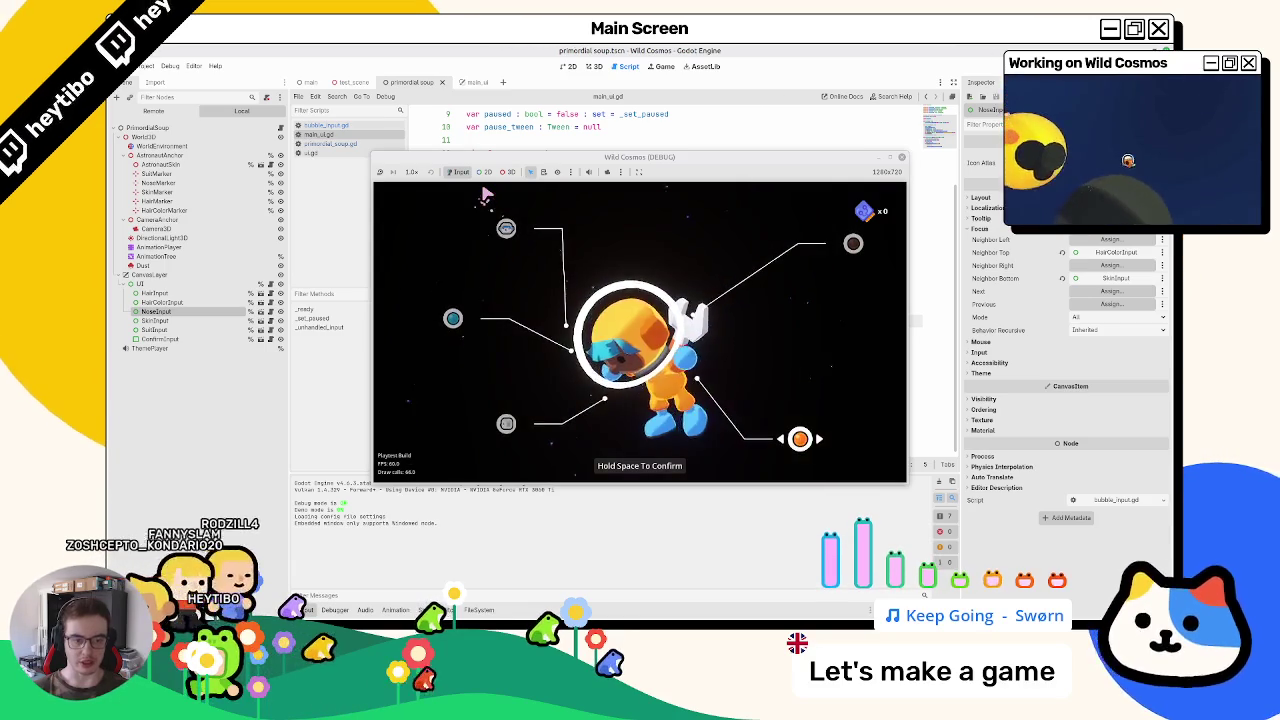
Step: Toggle the pause menu on and off with Escape over the astronaut customization screen
key("Escape")
key("Escape")
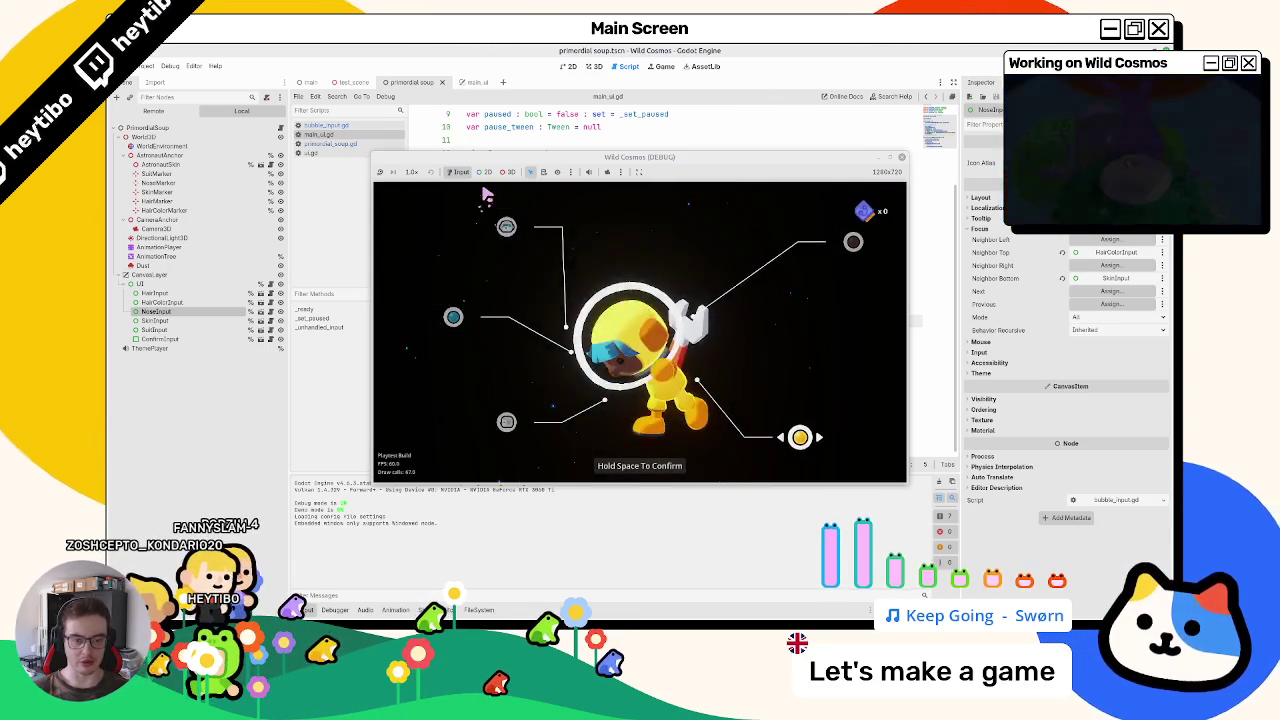
key("Escape")
key("Escape")
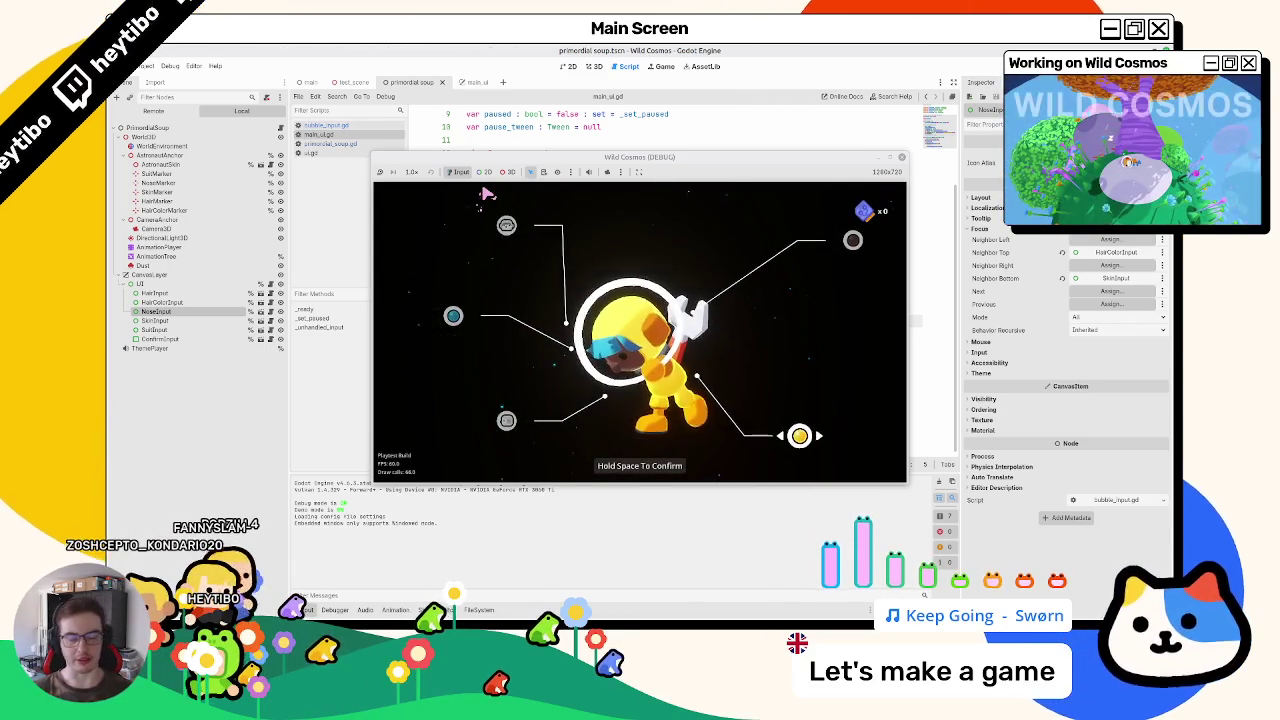
key("Escape")
key("Escape")
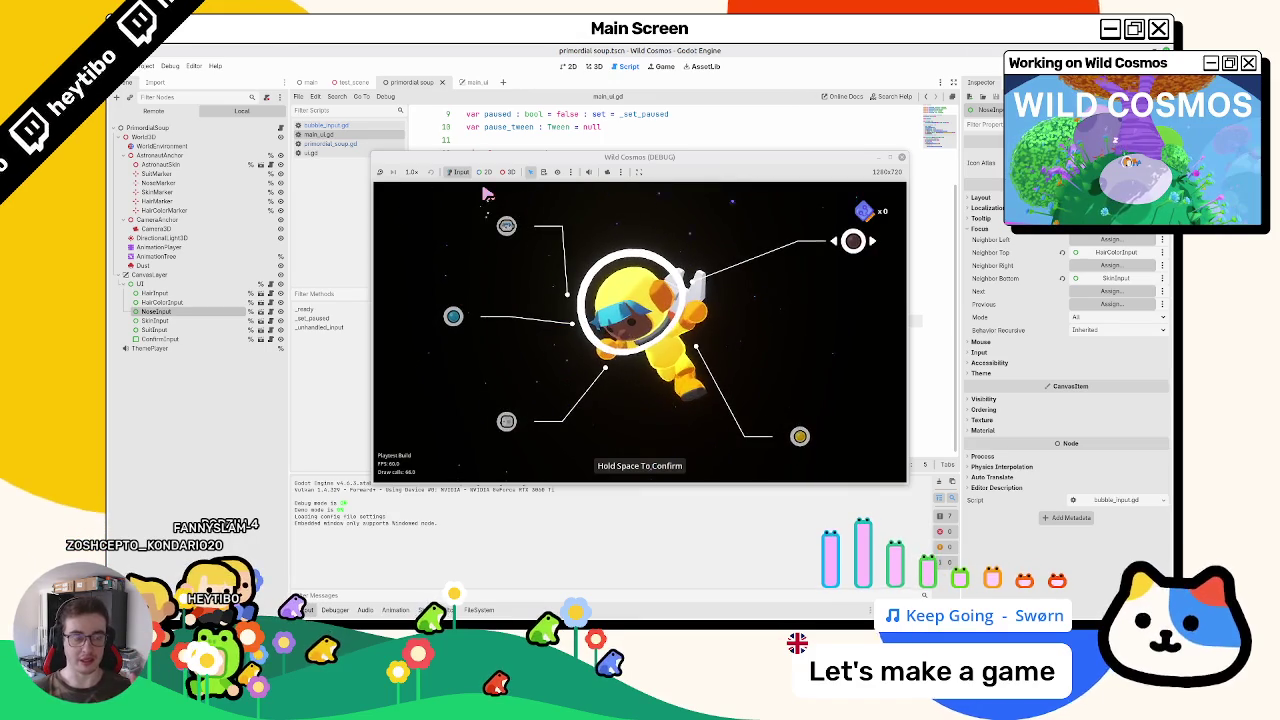
key("Escape")
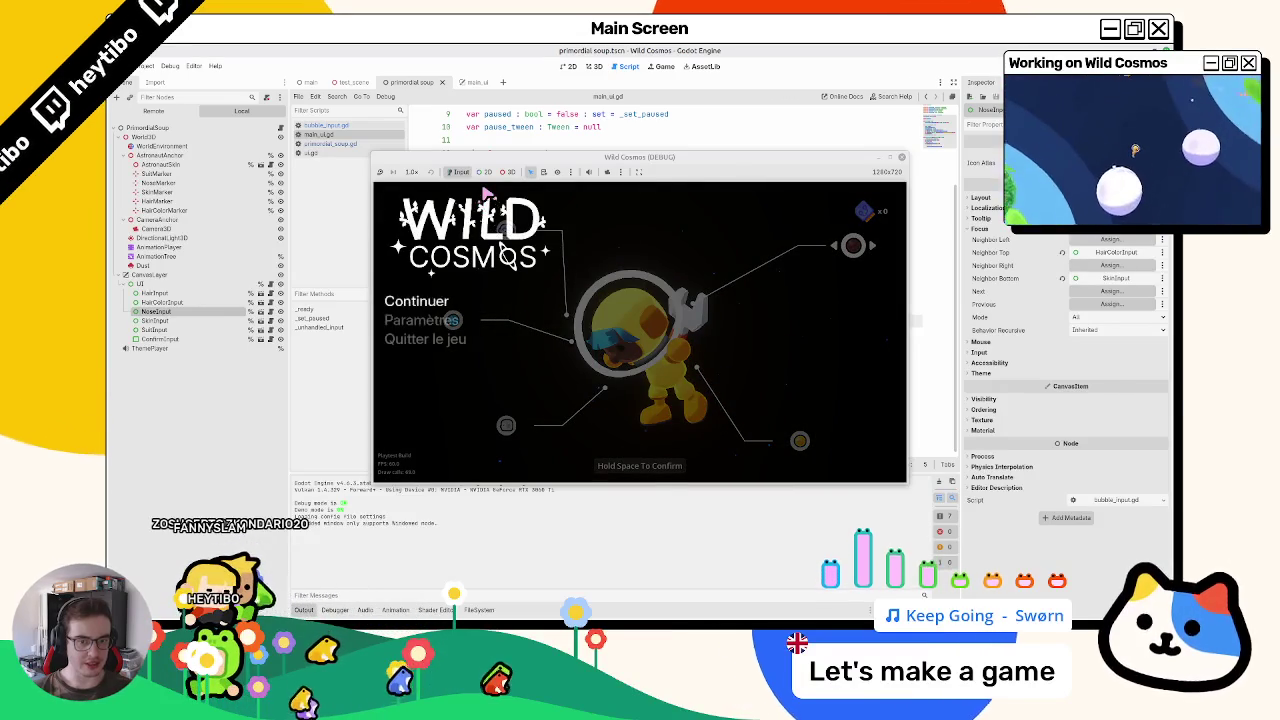
key("Escape")
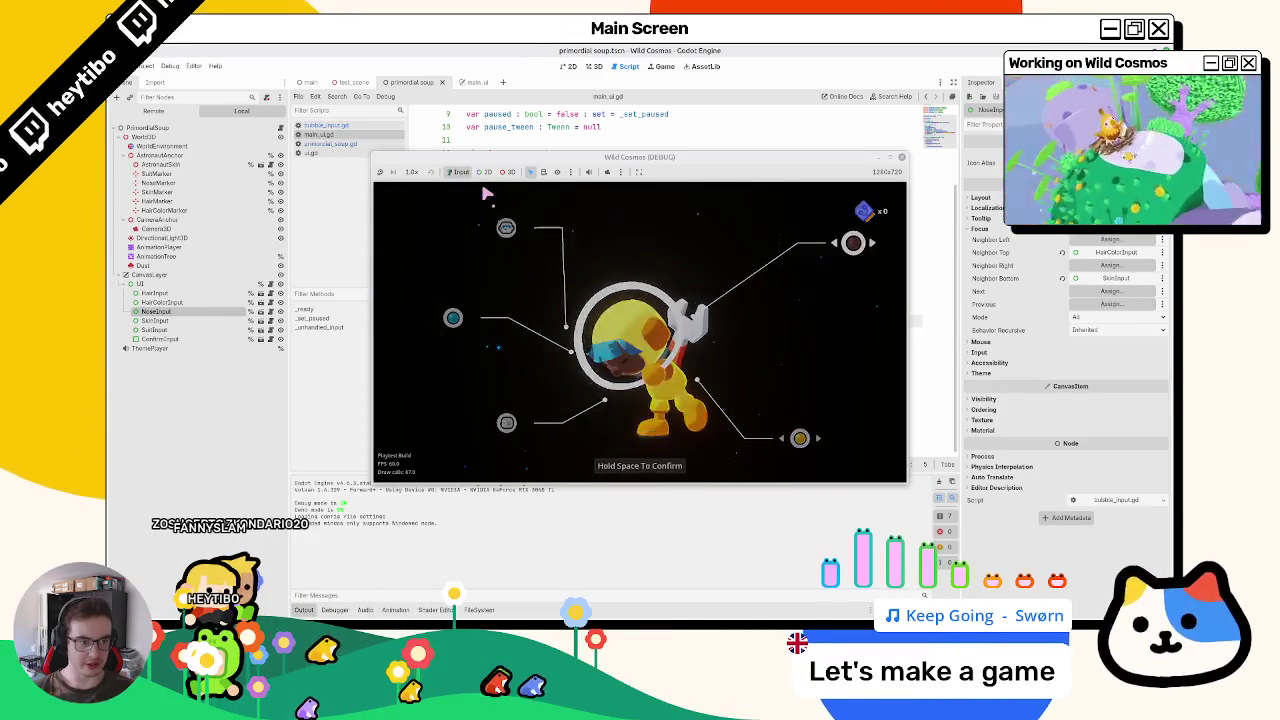
key("Escape")
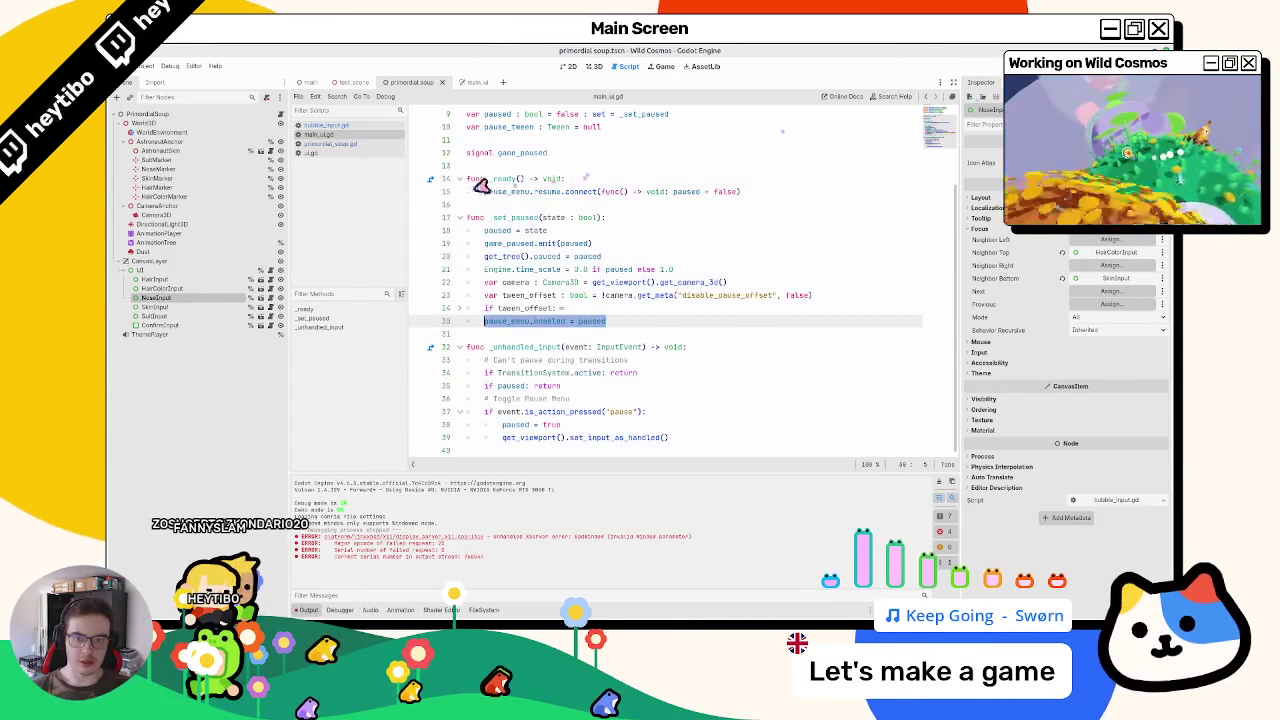
Step: Glance at primordial_soup.gd's _on_confirmed function, then switch to ui.gd
left_click(351, 145)
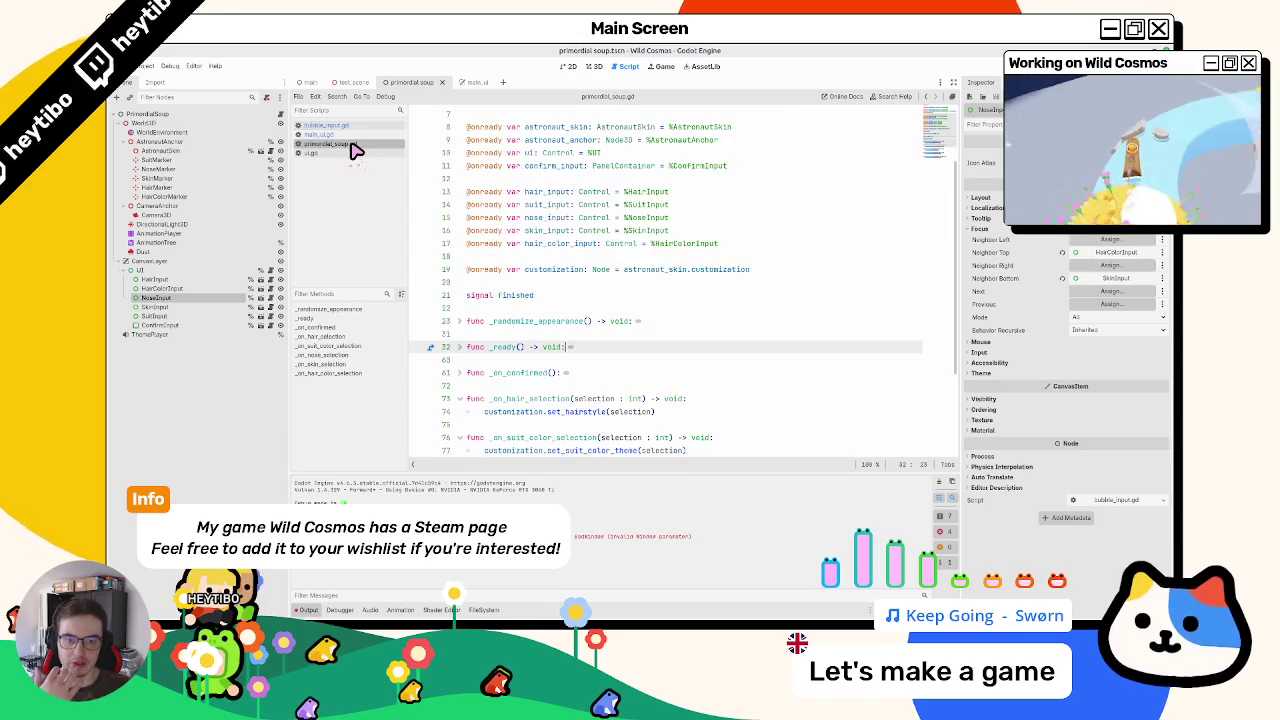
left_click(461, 373)
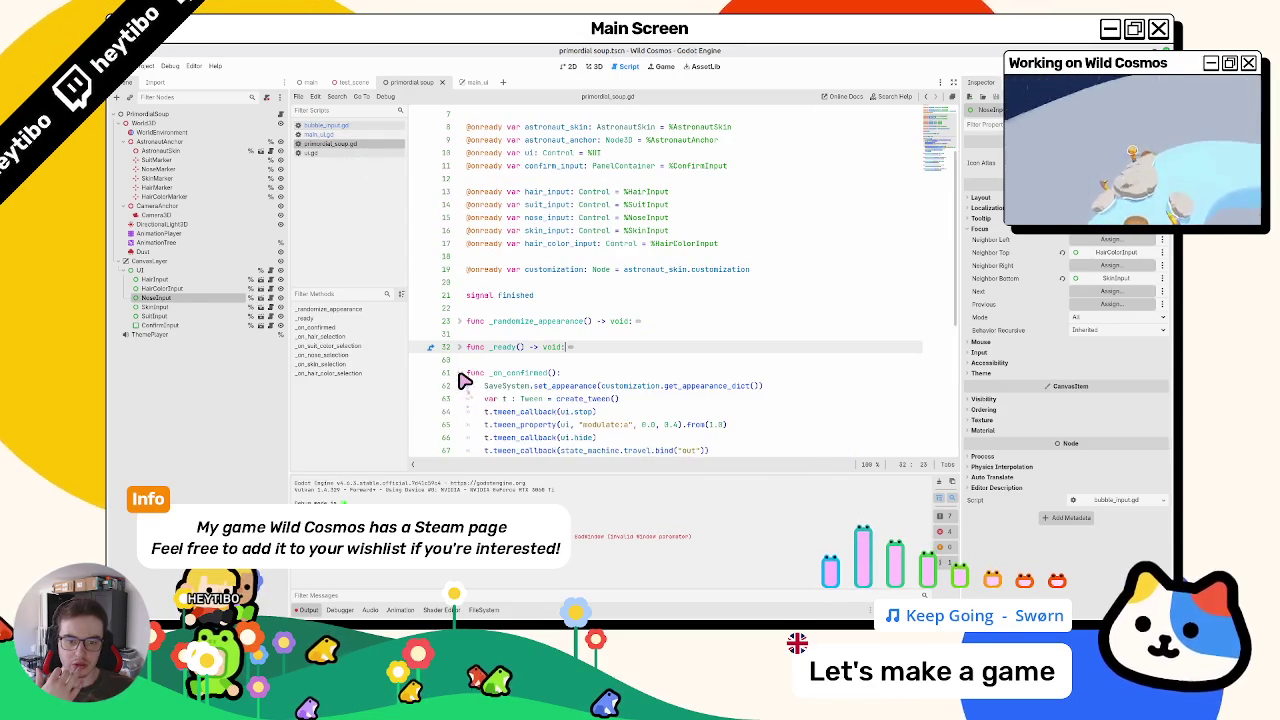
left_click(461, 373)
left_click(279, 271)
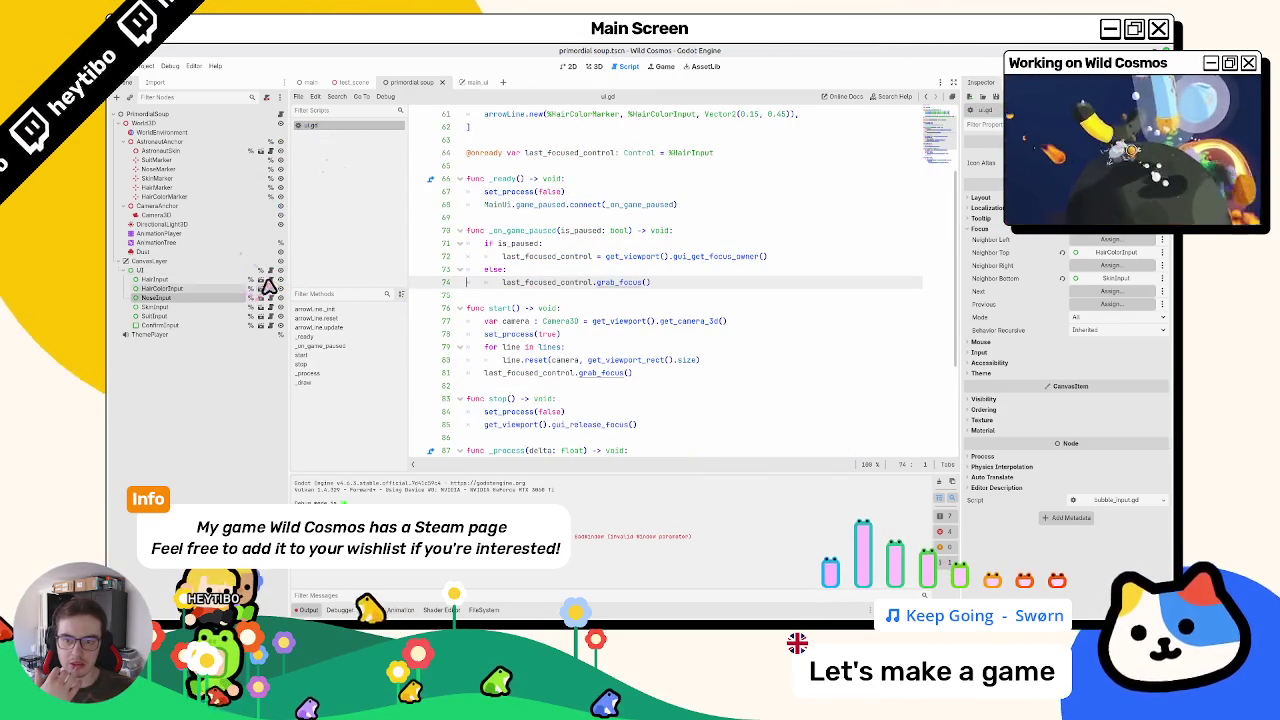
left_click(278, 296)
left_click(338, 133)
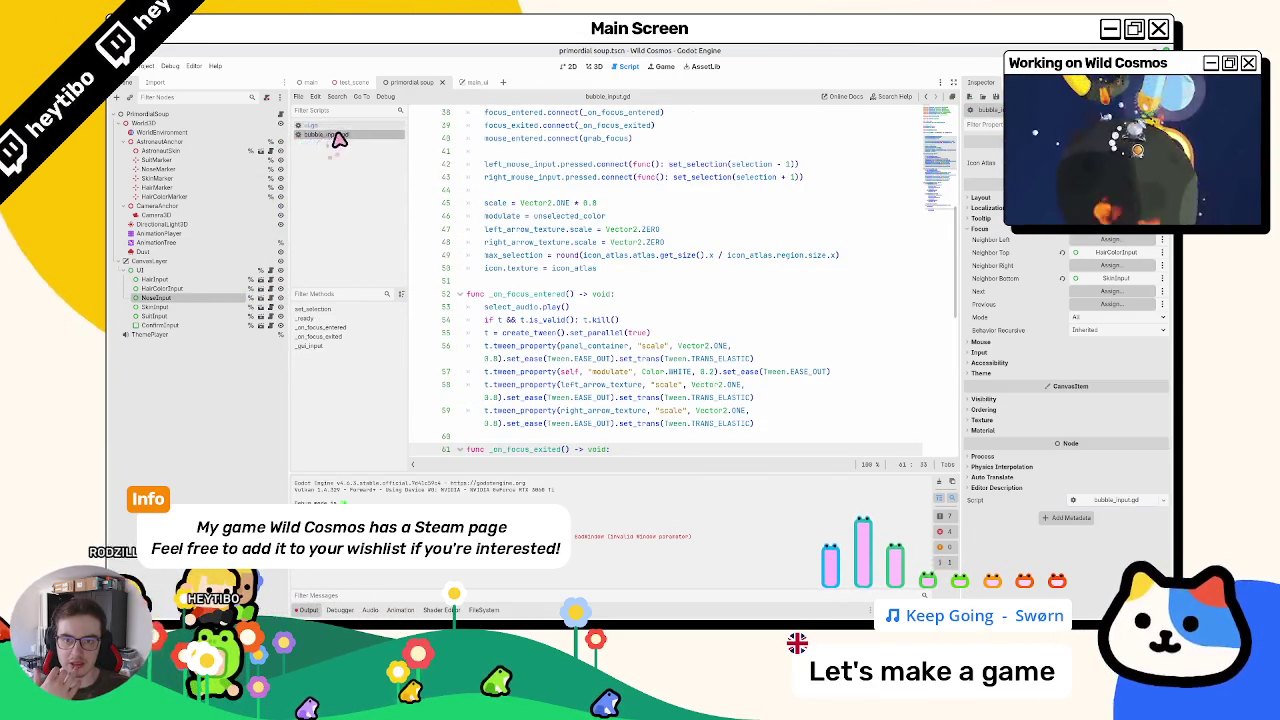
Step: Change grab_focus() to grab_focus(true) on line 74 and relaunch the game
left_click(617, 274)
double_click(612, 283)
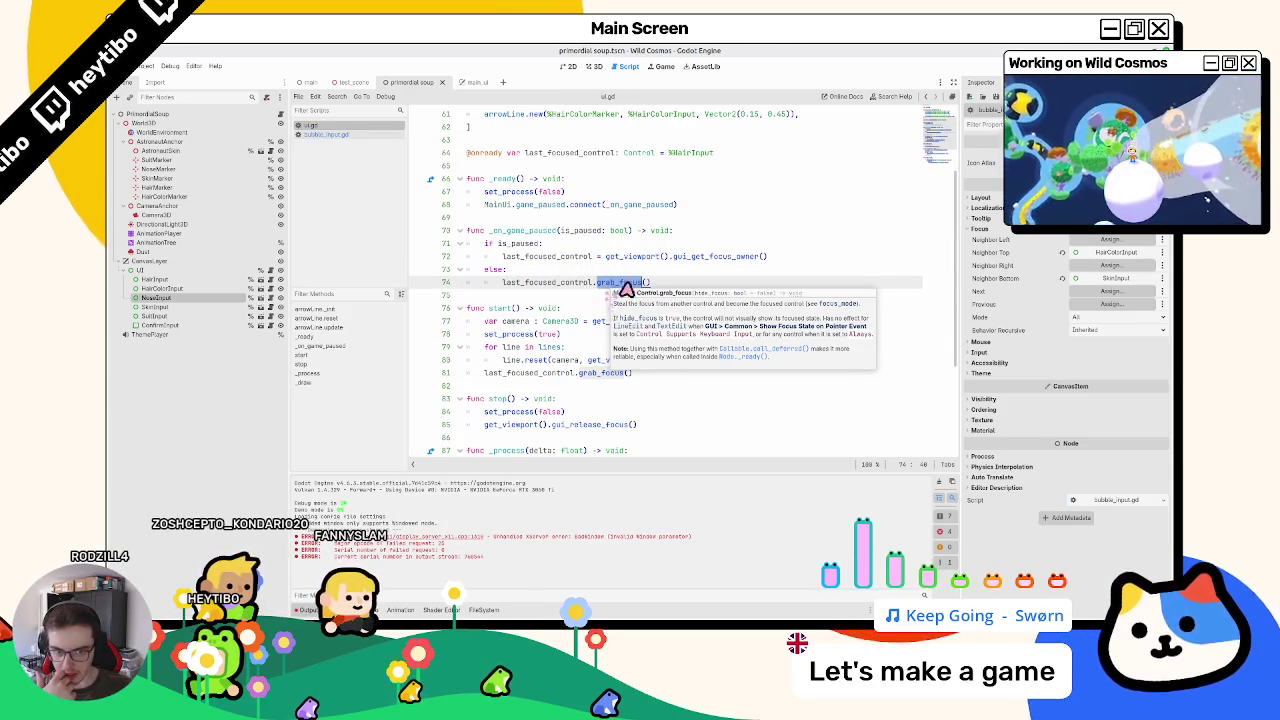
left_click(646, 285)
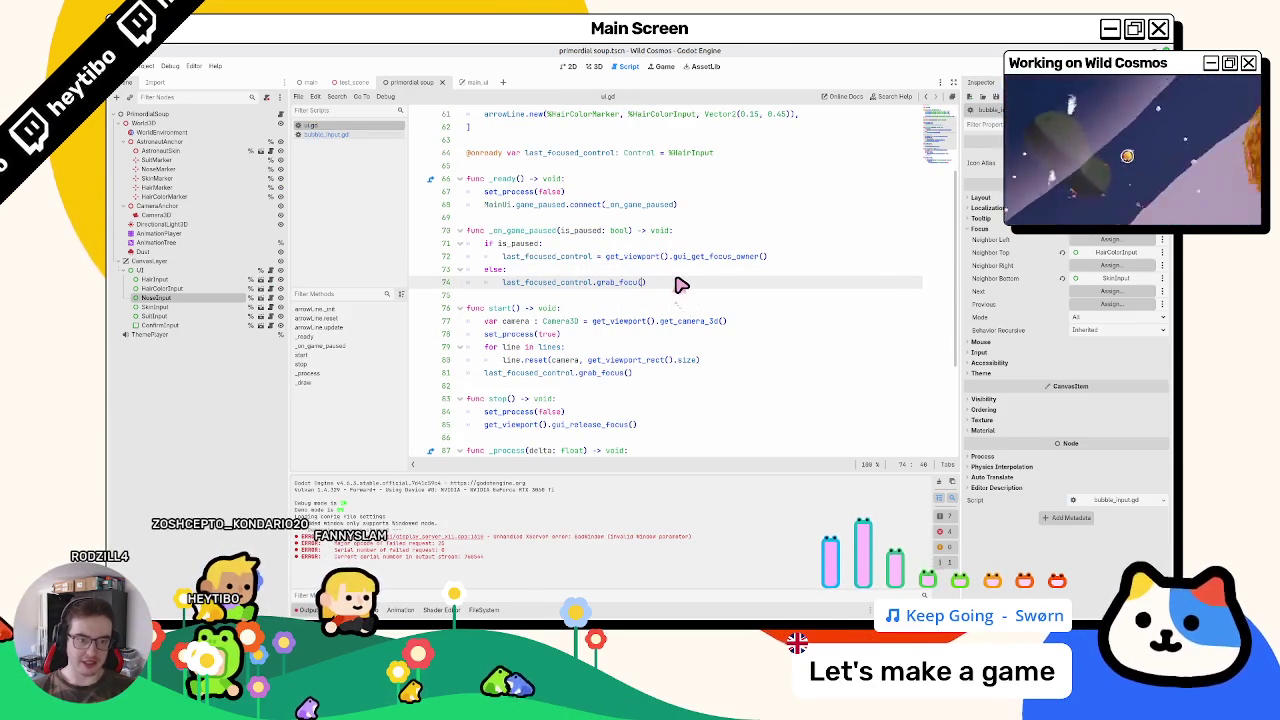
key("ctrl+space")
key("Return")
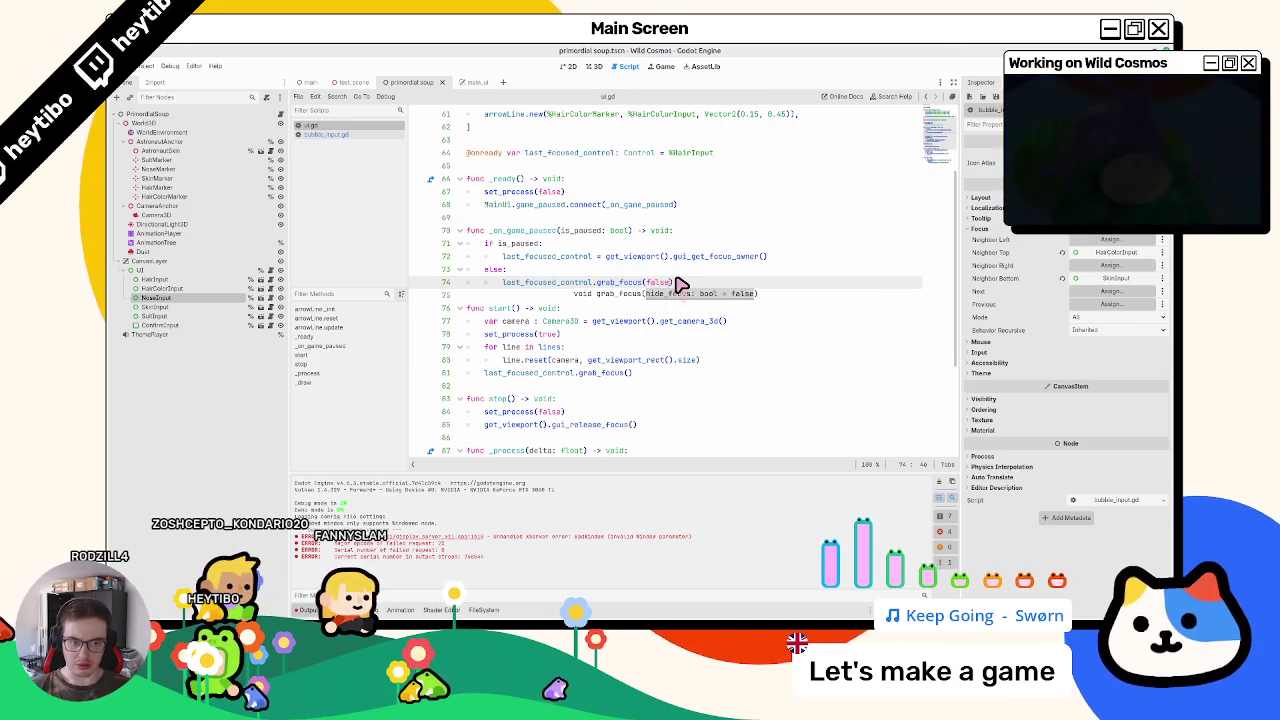
key("BackSpace")
key("BackSpace")
key("BackSpace")
type("true")
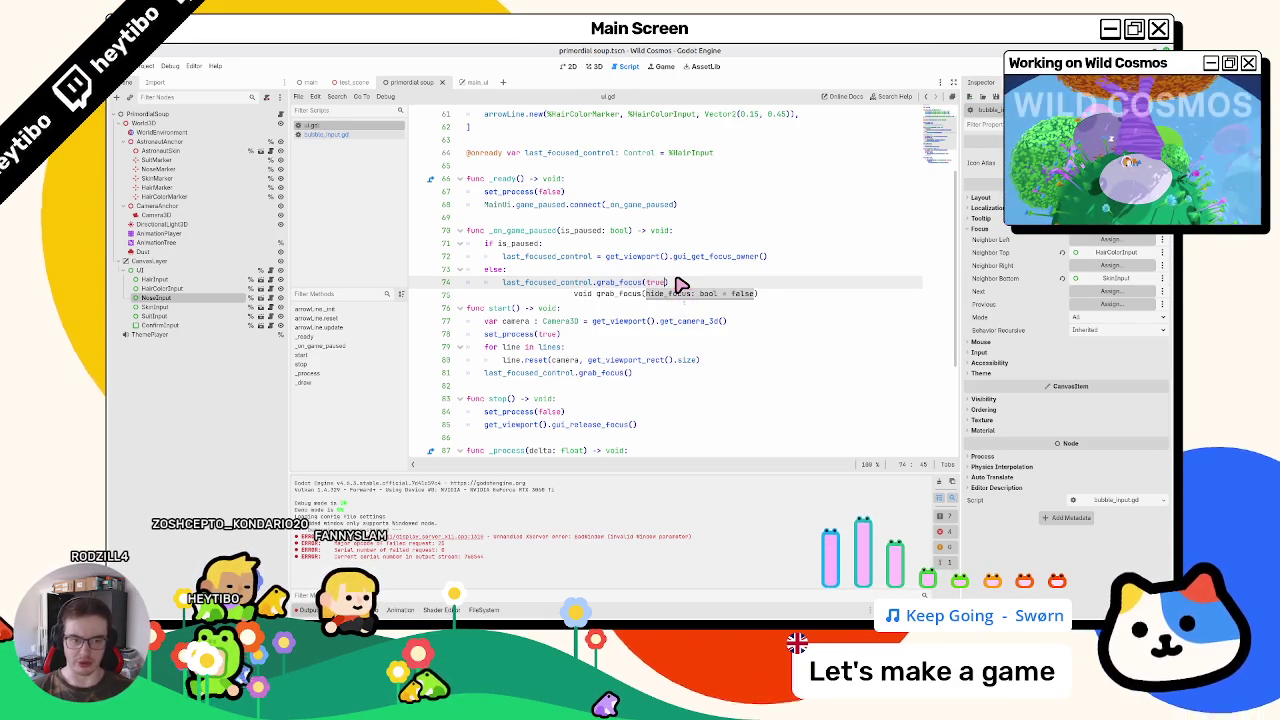
key("F5")
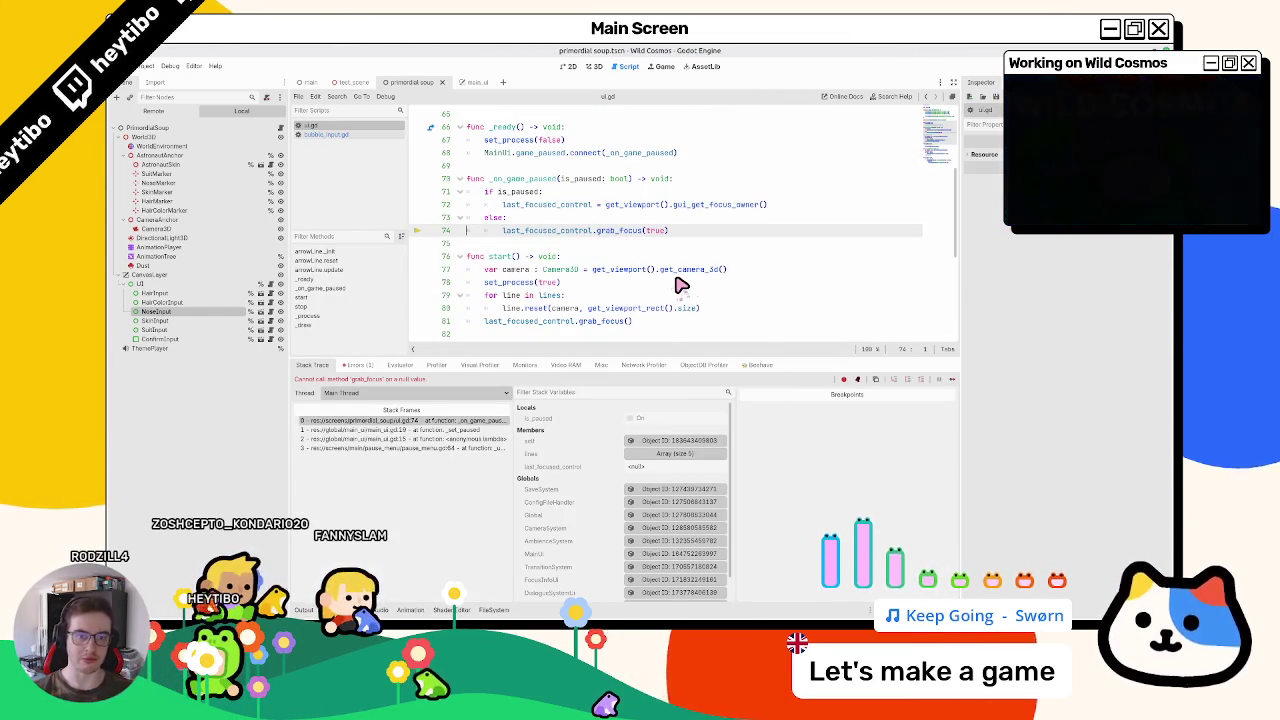
Step: Add print(last_focused_control) under if is_paused, run the game and pause it
double_click(568, 233)
scroll(568, 240, "up", 1)
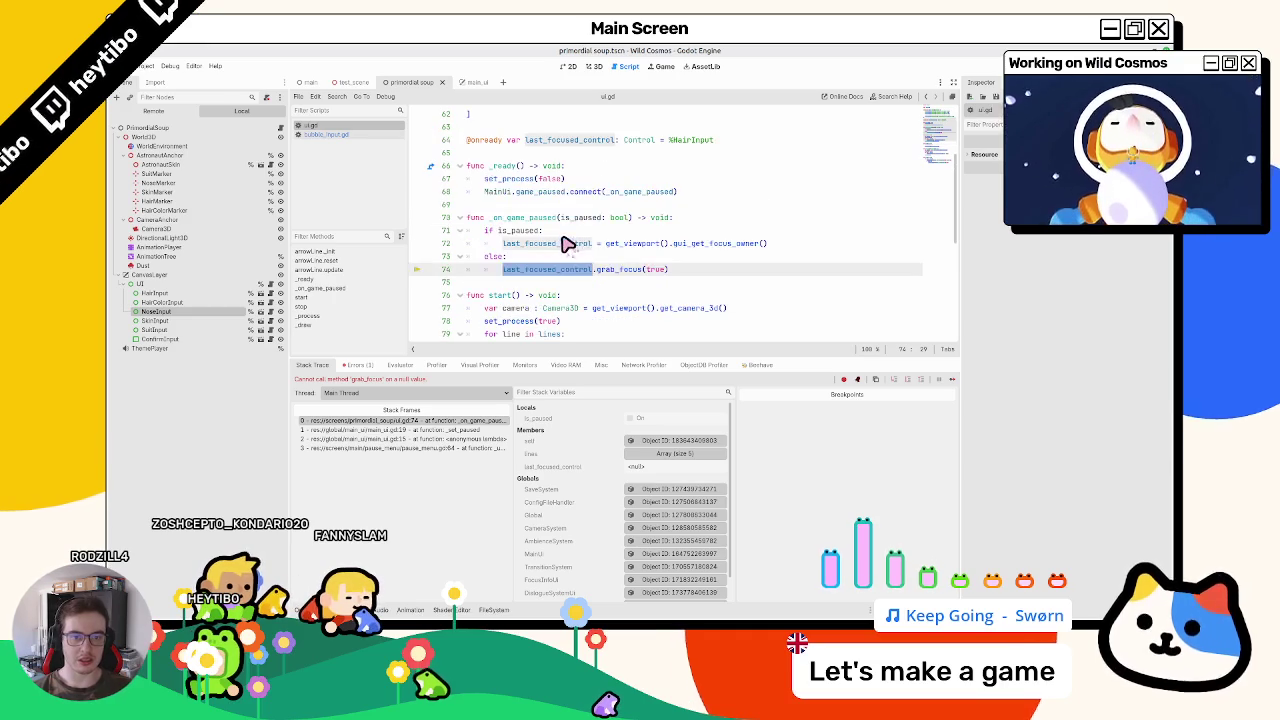
double_click(566, 244)
left_click(611, 234)
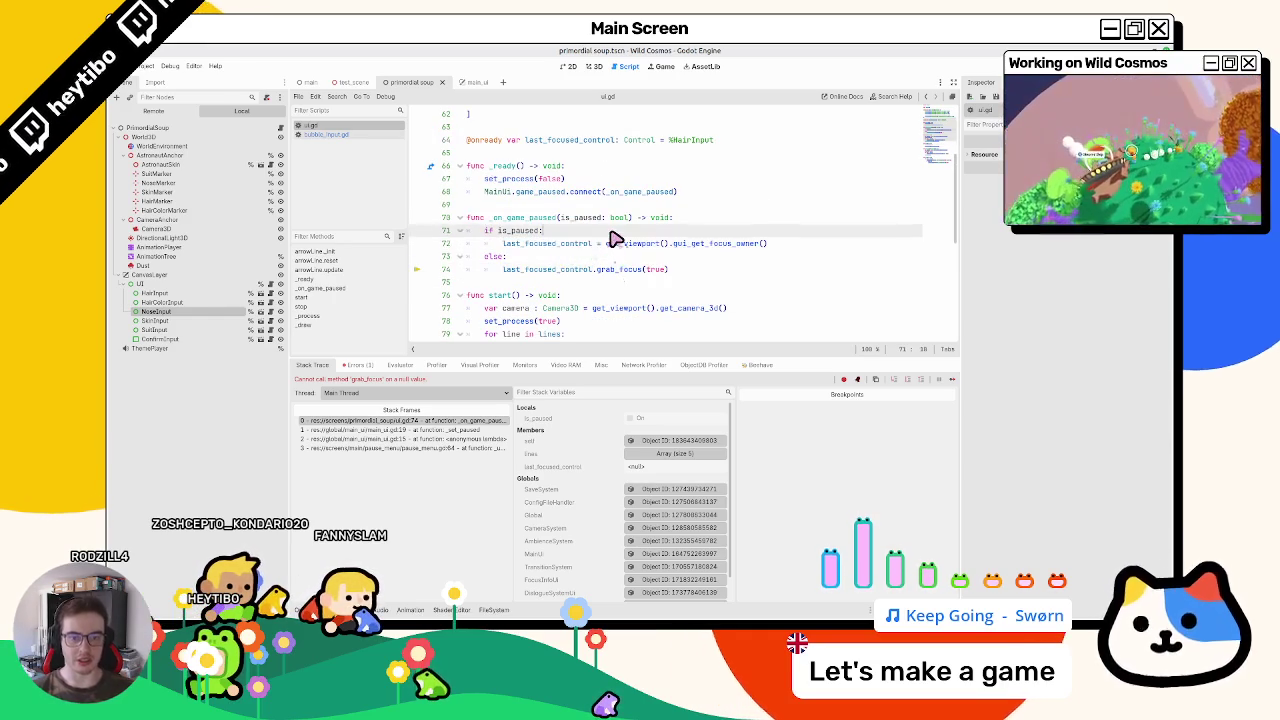
key("Return")
type("print(last_focused_control")
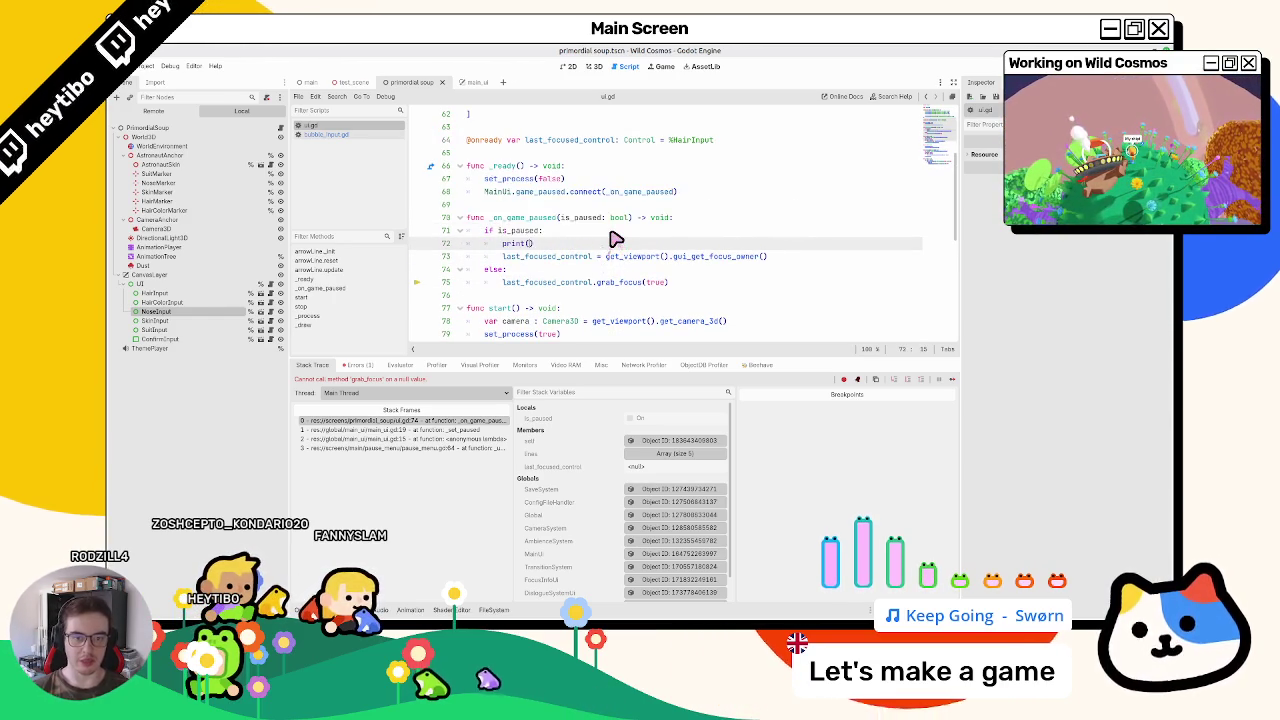
key("F5")
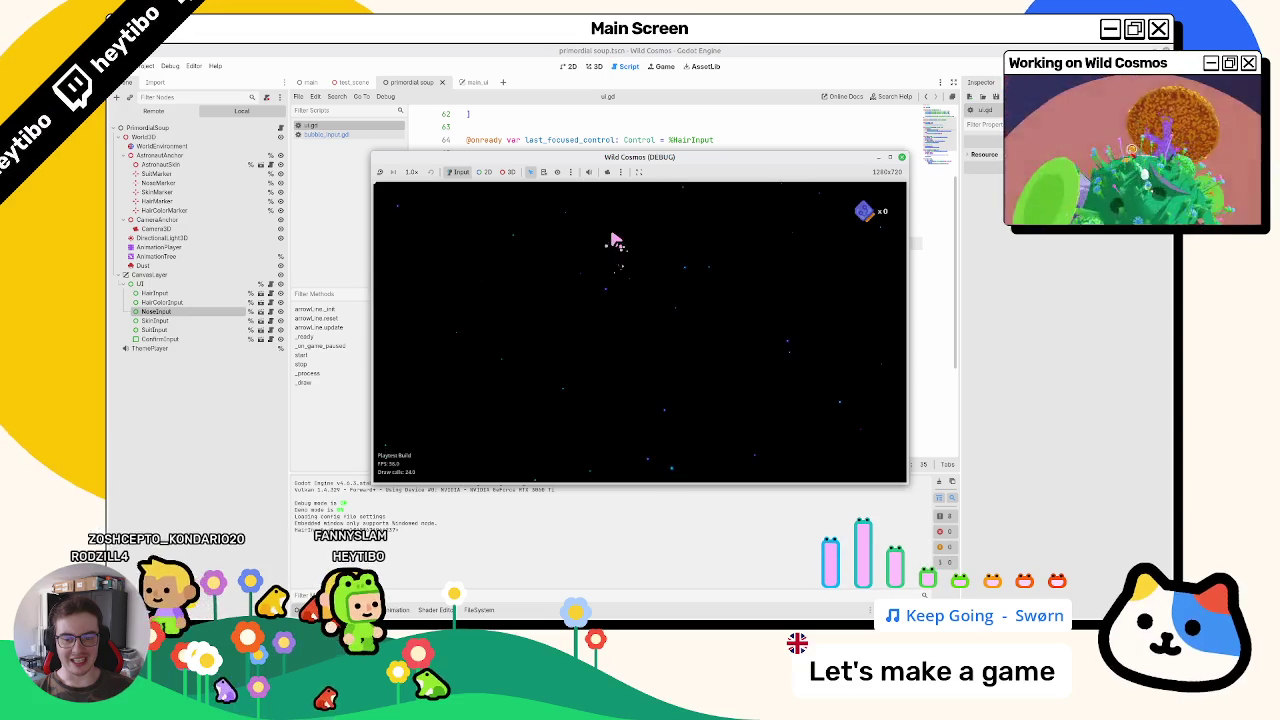
key("Return")
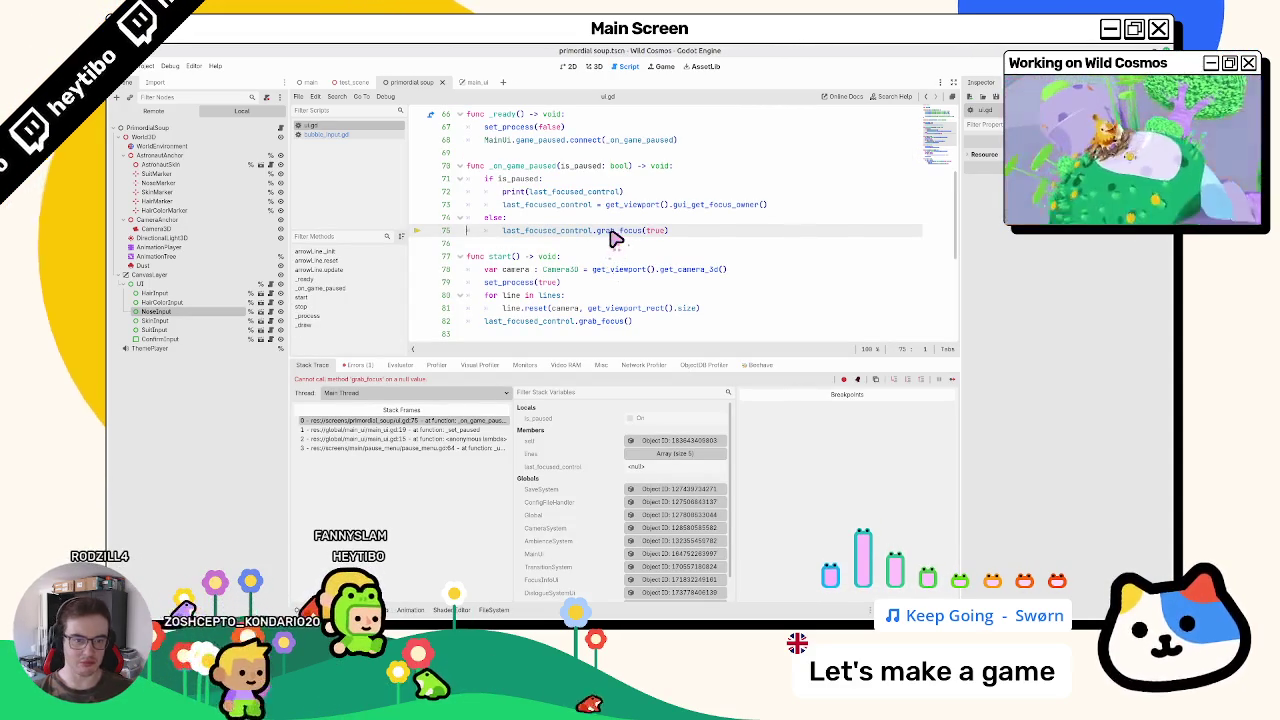
Step: Revert to grab_focus(), move the last_focused_control assignment above the print, and rerun
double_click(656, 230)
key("BackSpace")
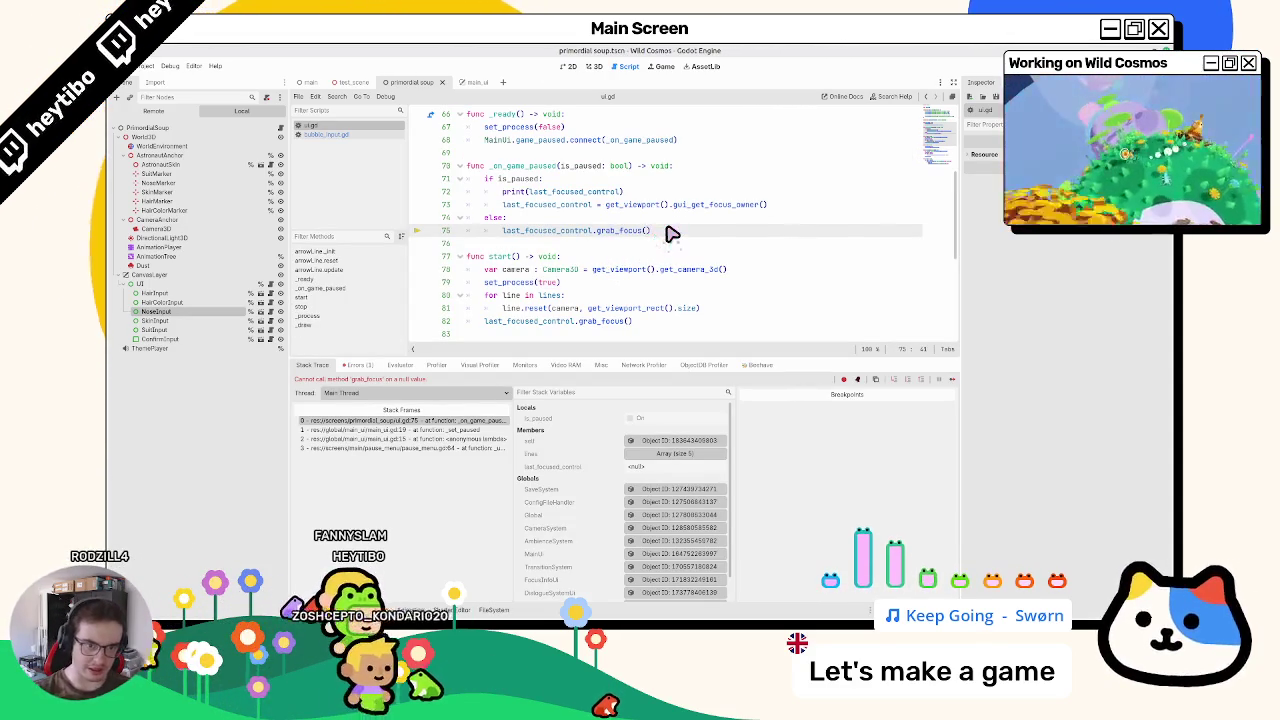
key("F5")
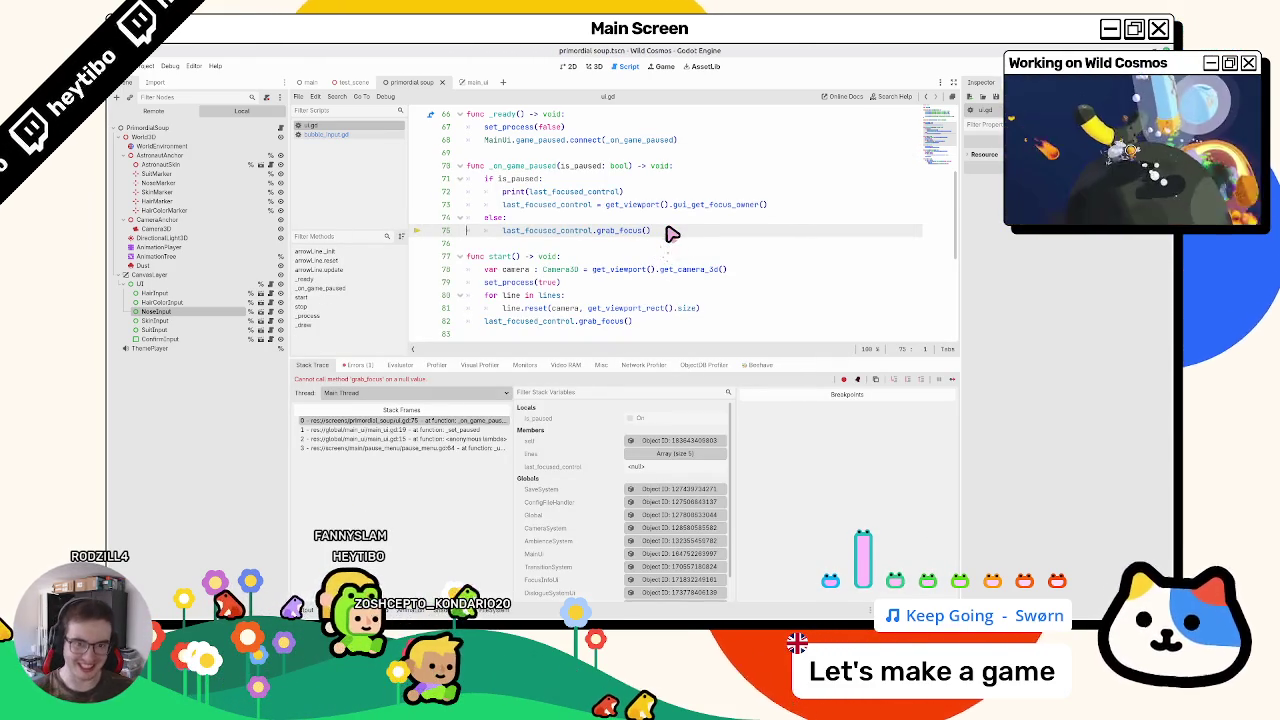
left_click(556, 219)
double_click(553, 205)
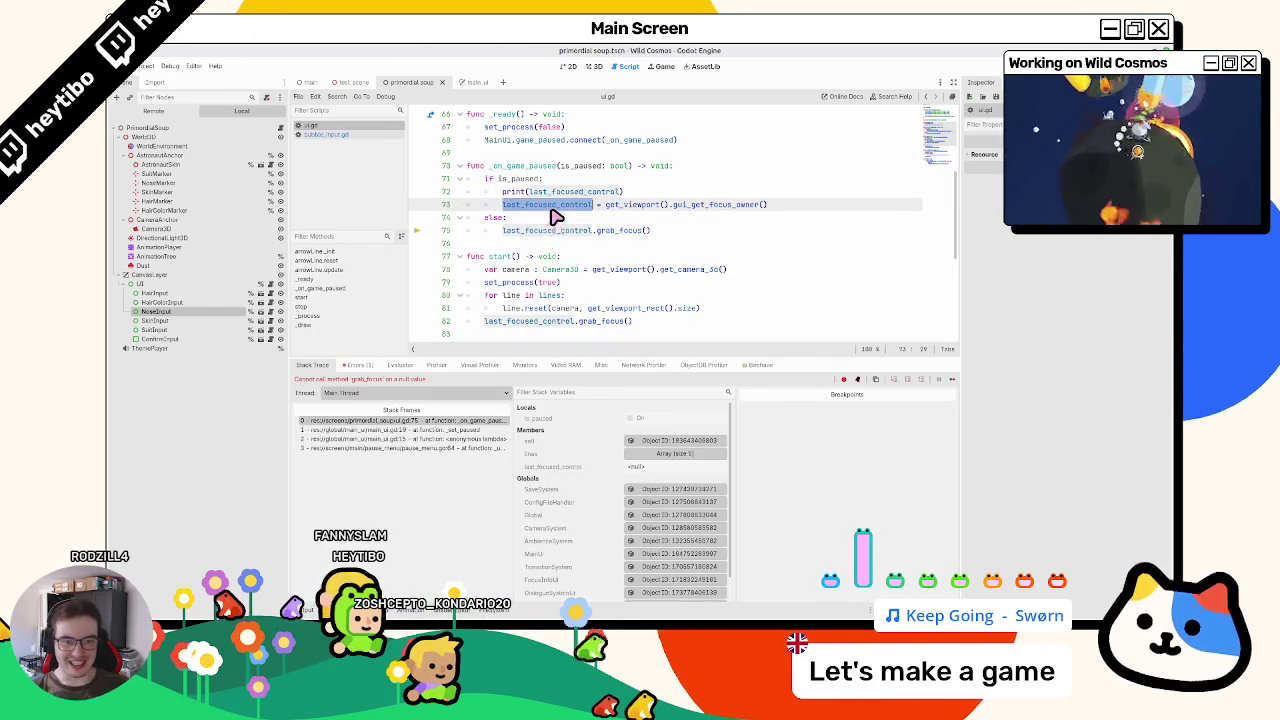
key("alt+Up")
left_click(583, 204)
key("F5")
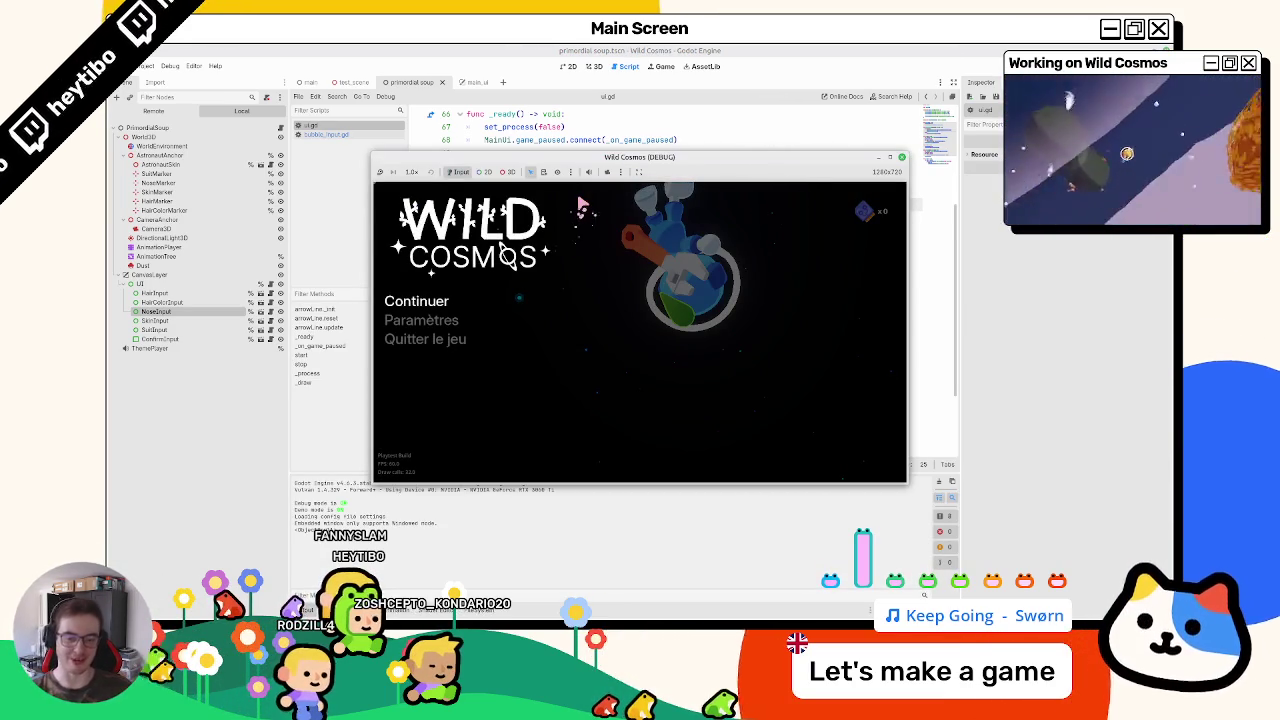
key("F8")
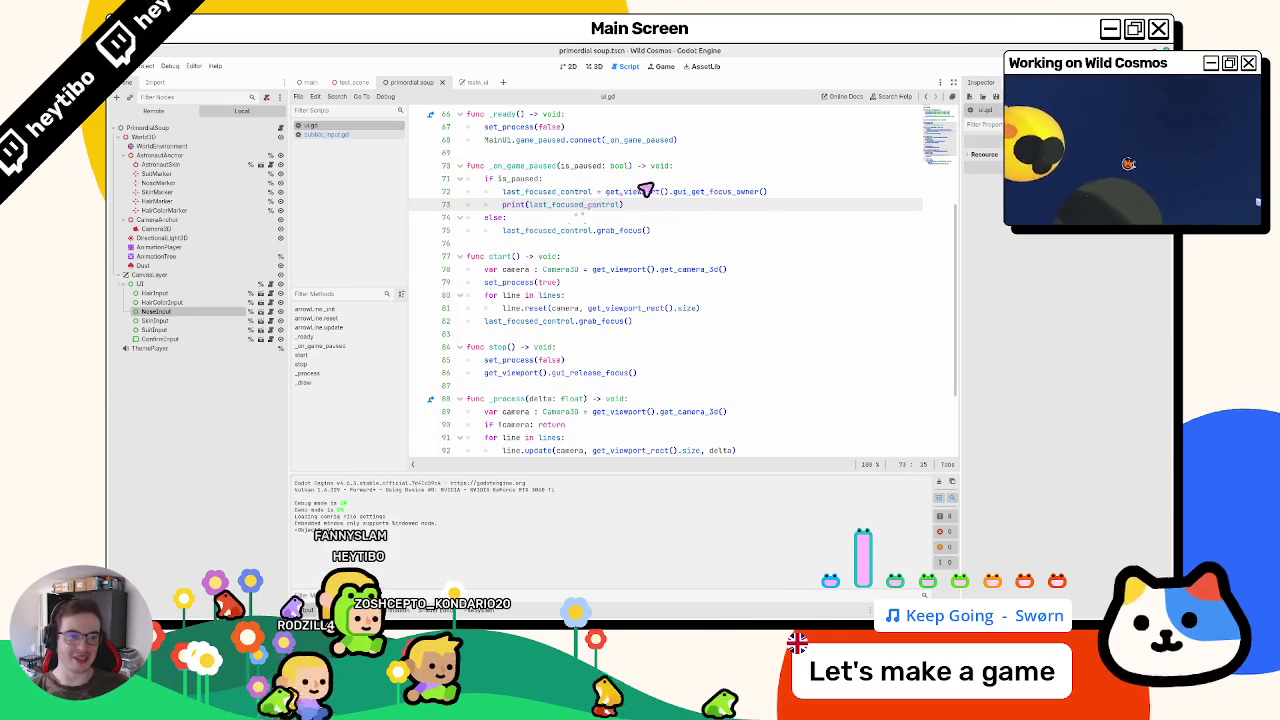
double_click(712, 191)
left_click_drag(605, 191, 768, 191)
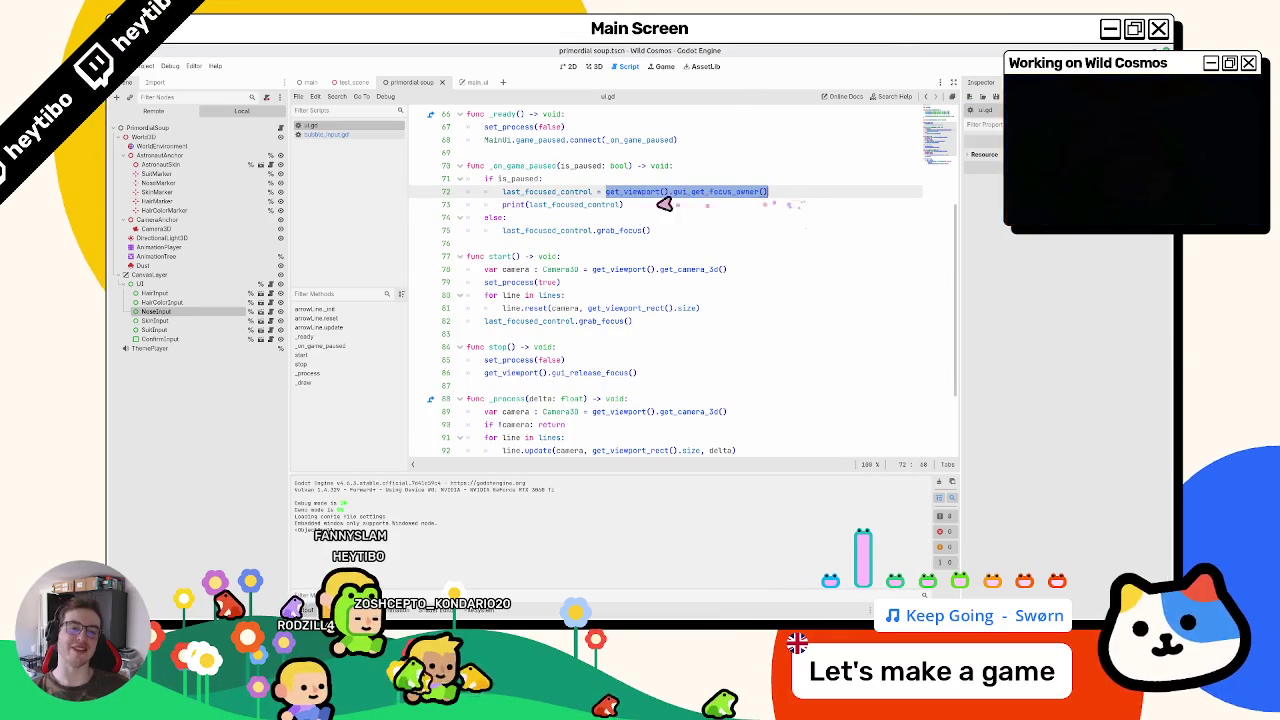
left_click(562, 192)
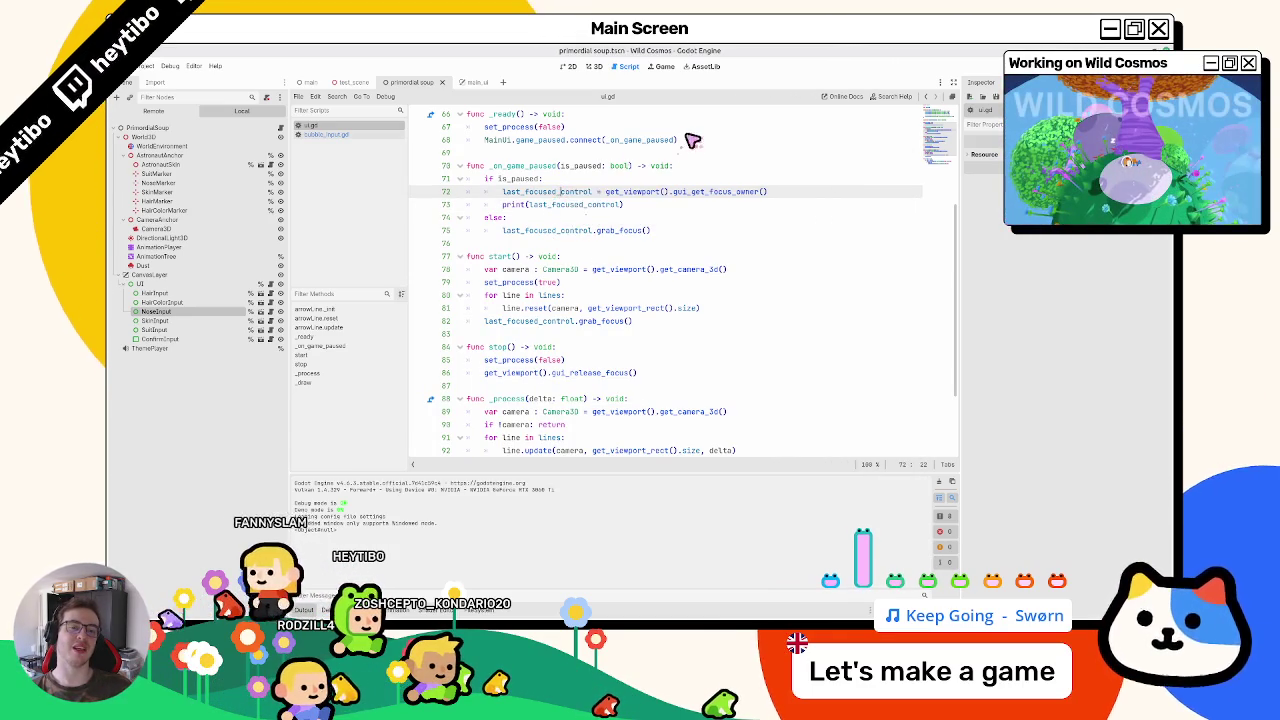
double_click(520, 192)
scroll(550, 200, "up", 3)
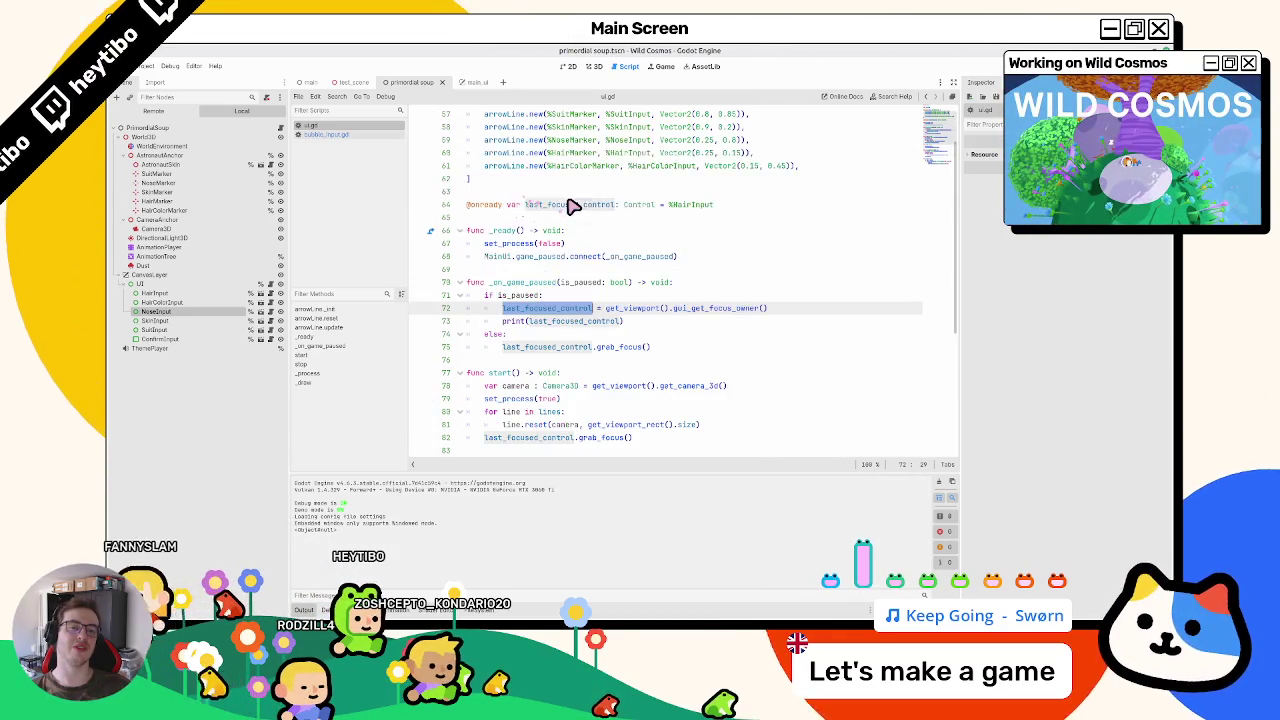
double_click(700, 308)
left_click_drag(703, 308, 627, 310)
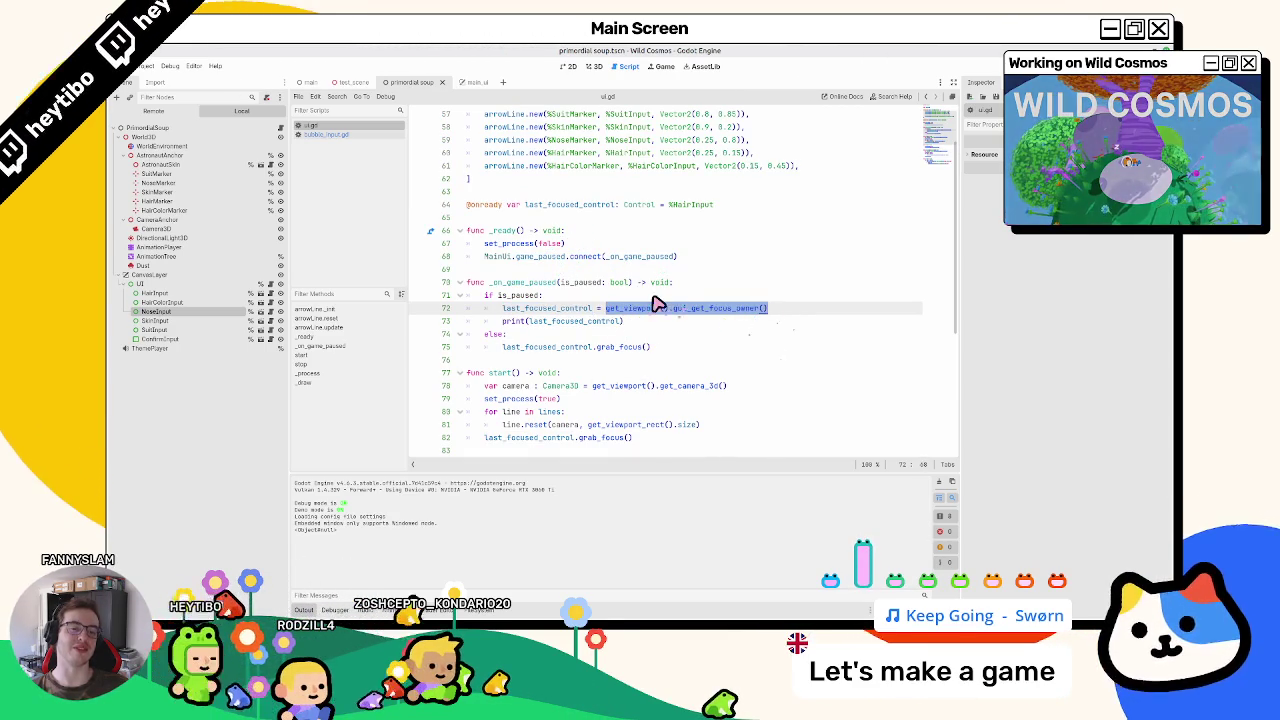
left_click(658, 297)
key("Return")
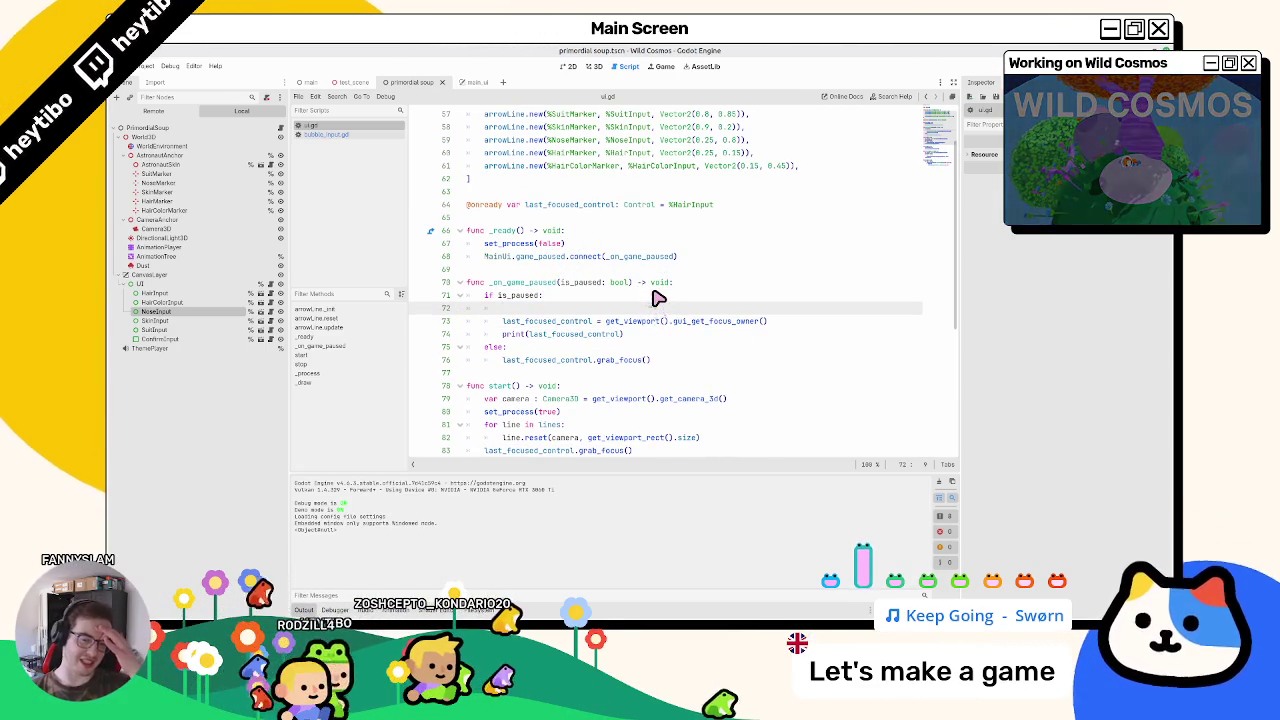
key("ctrl+z")
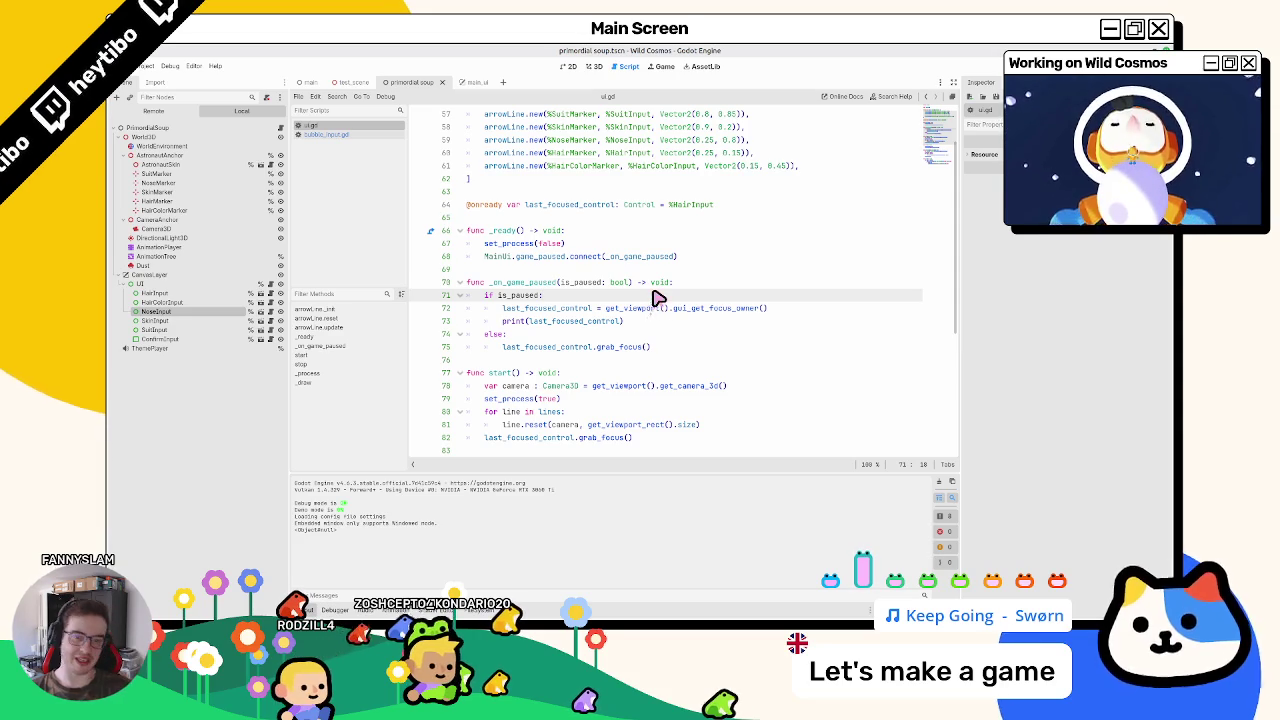
double_click(494, 375)
scroll(490, 395, "down", 5)
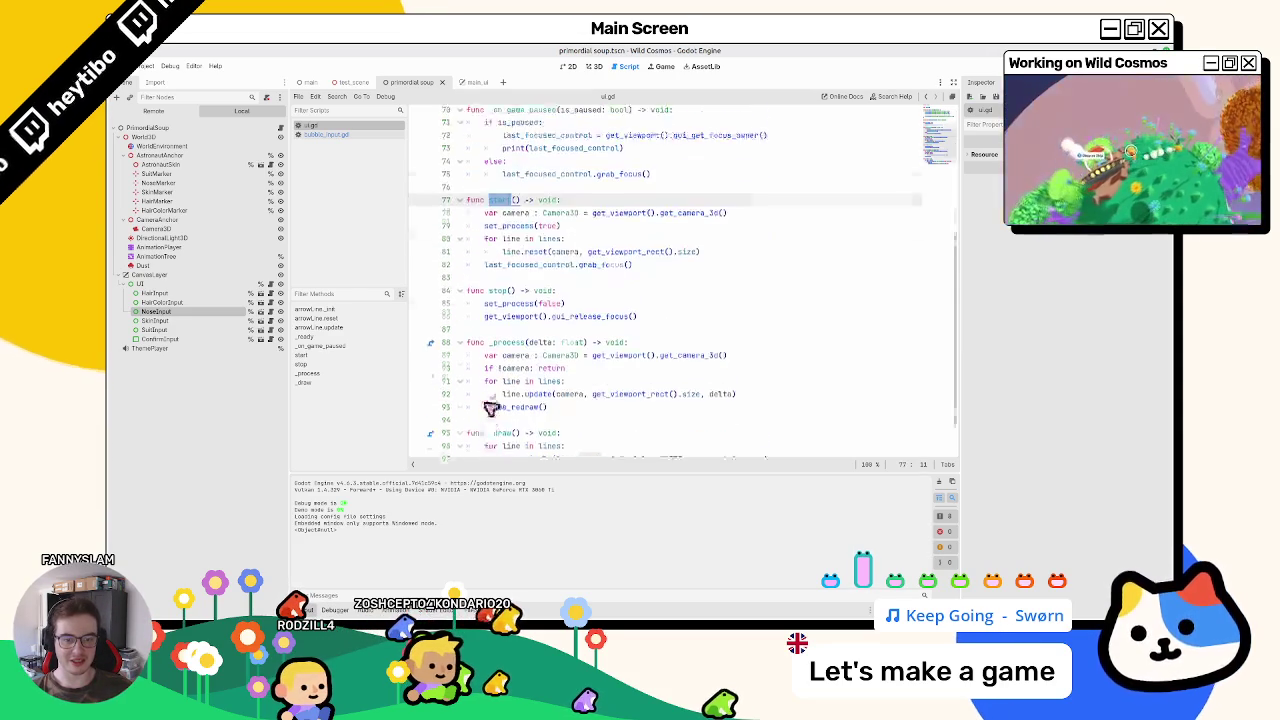
scroll(480, 437, "up", 5)
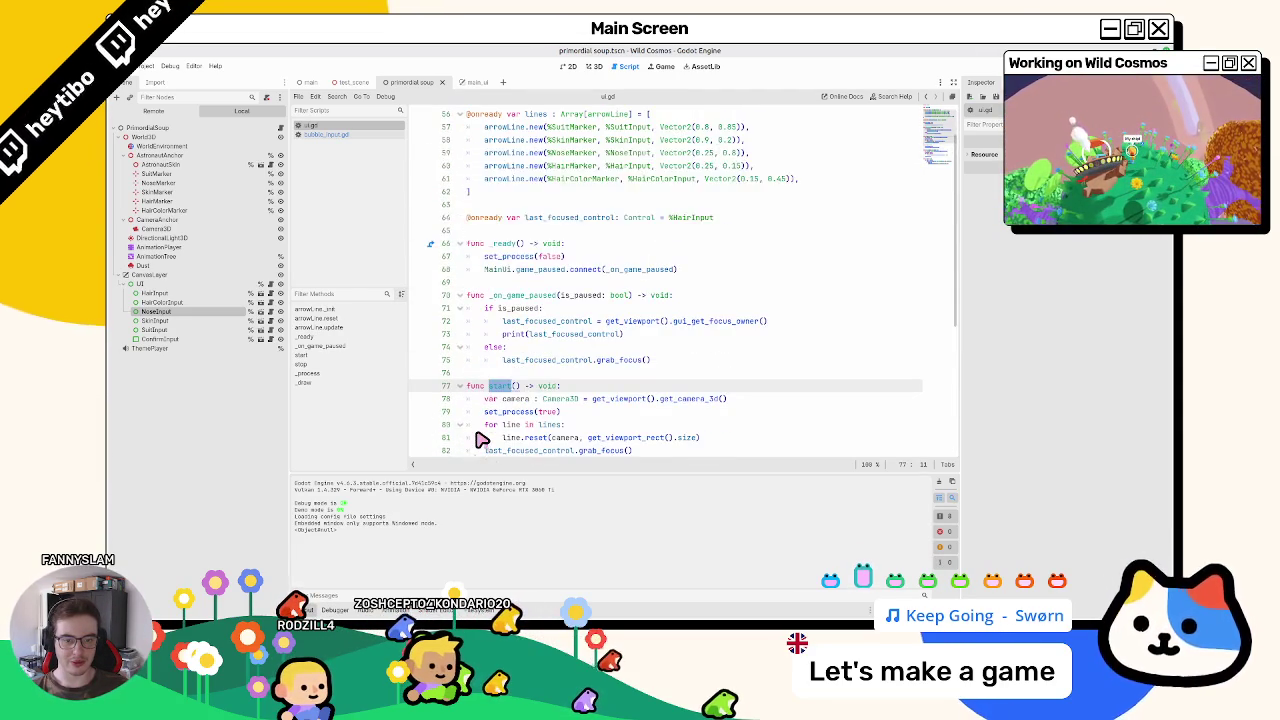
scroll(480, 439, "up", 2)
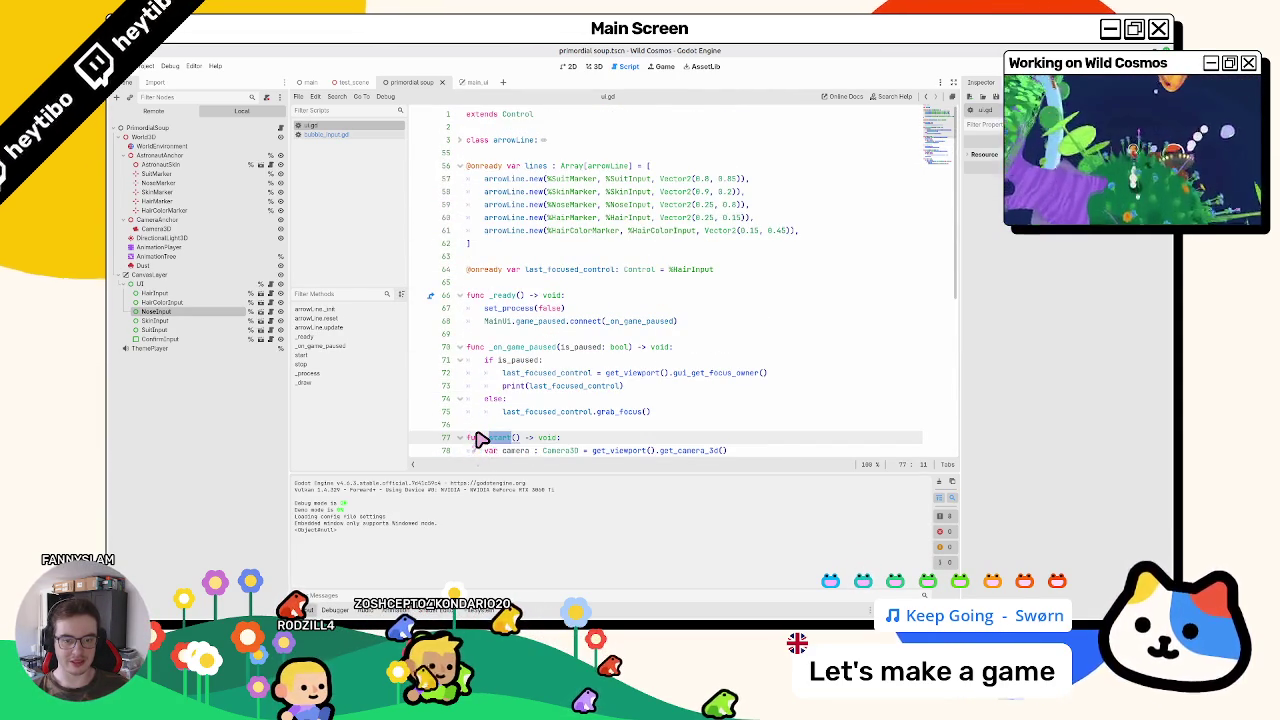
scroll(480, 440, "down", 2)
scroll(480, 442, "up", 1)
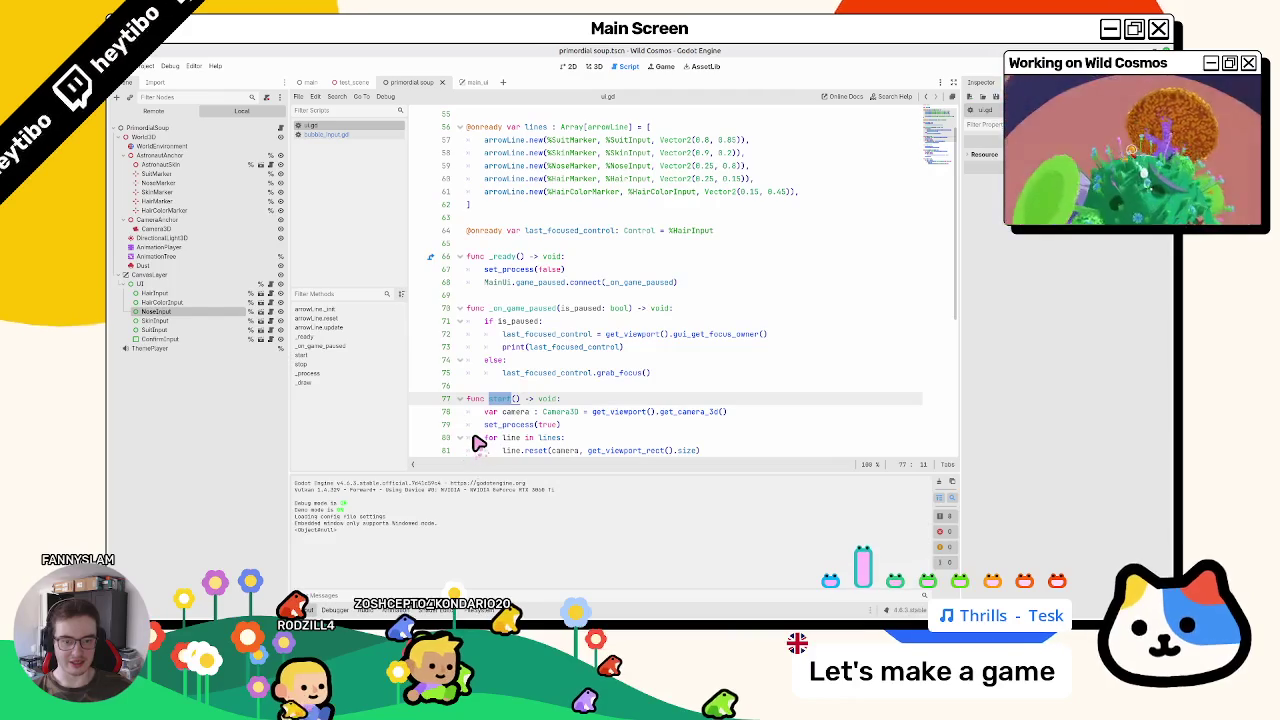
left_click(286, 128)
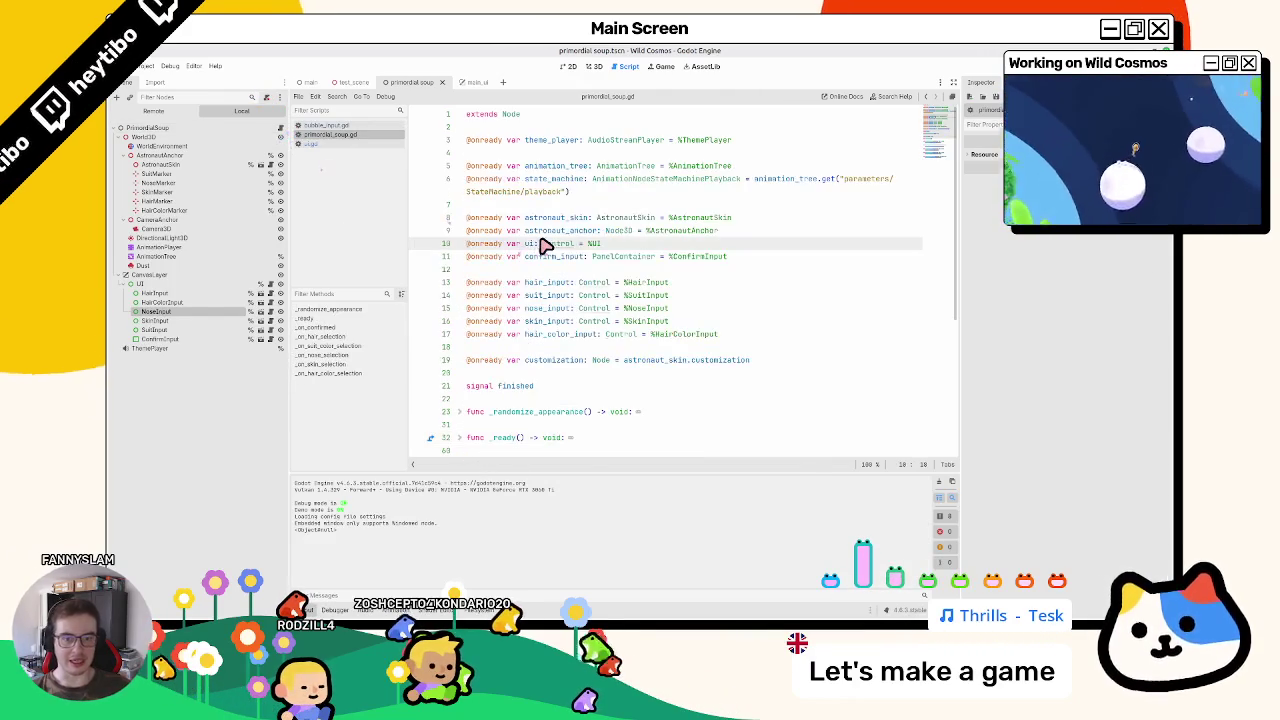
key("ctrl+f")
type("start")
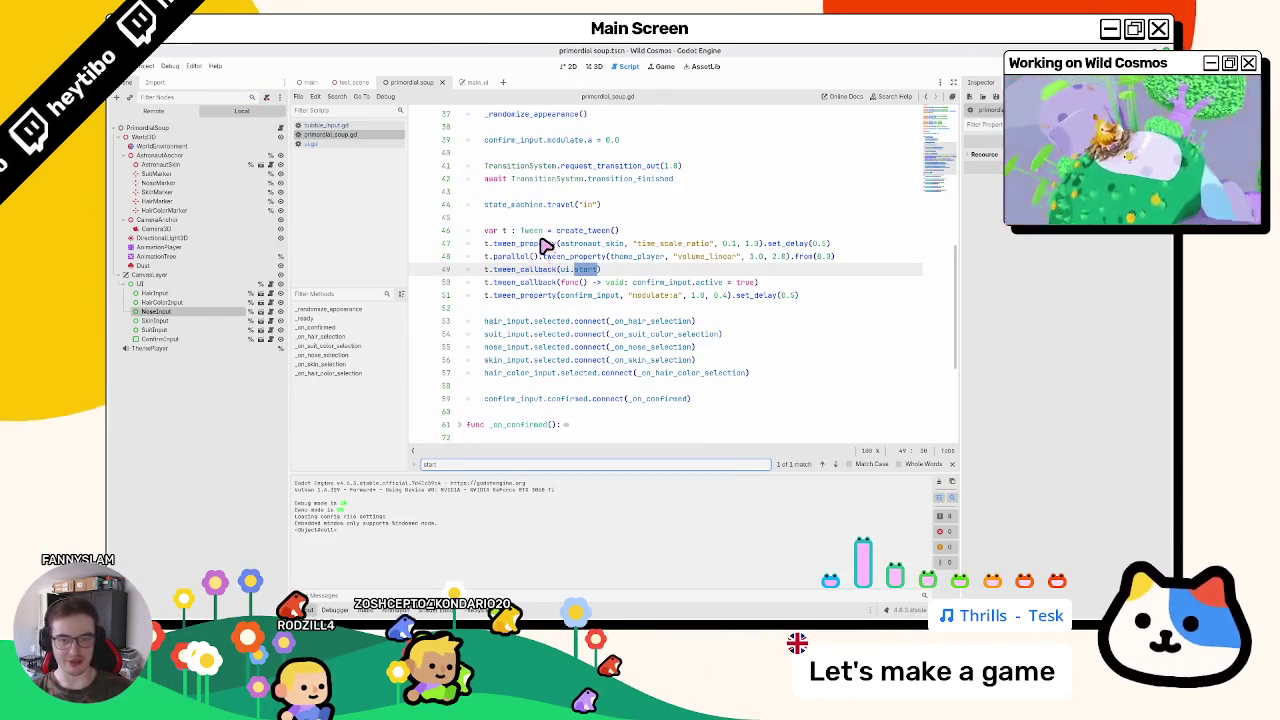
left_click(376, 144)
scroll(627, 309, "down", 3)
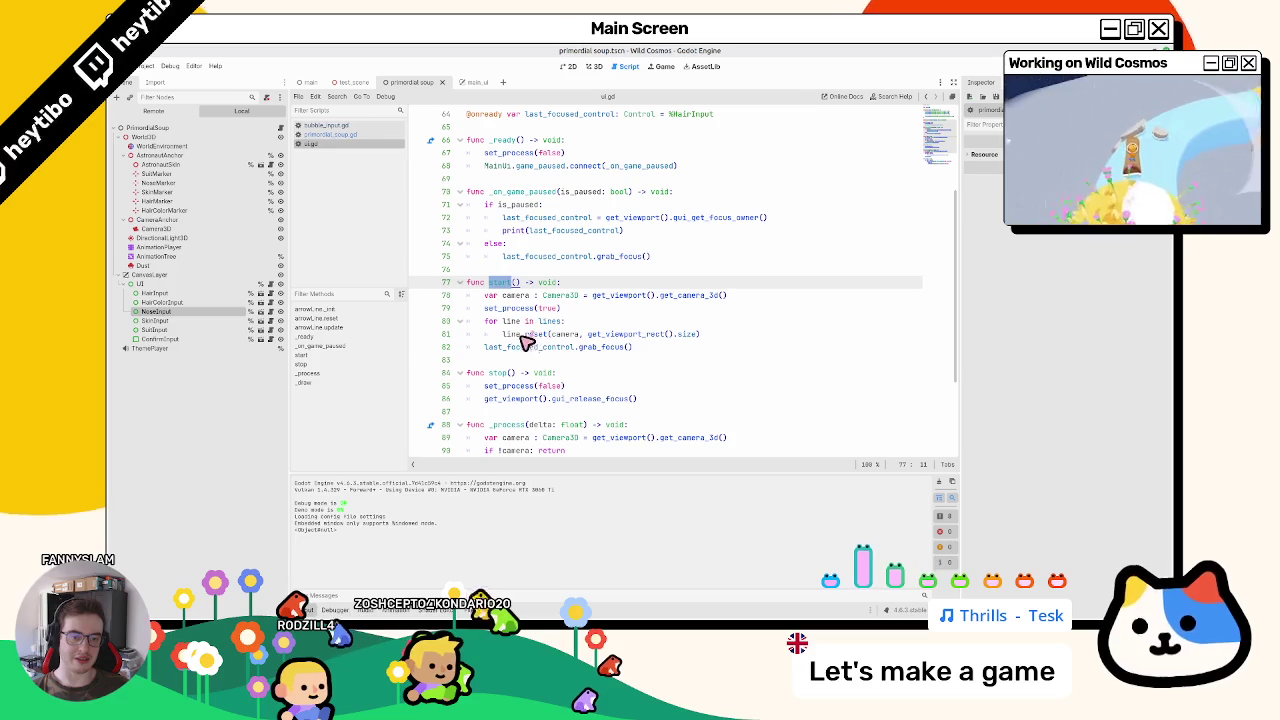
left_click_drag(485, 347, 620, 348)
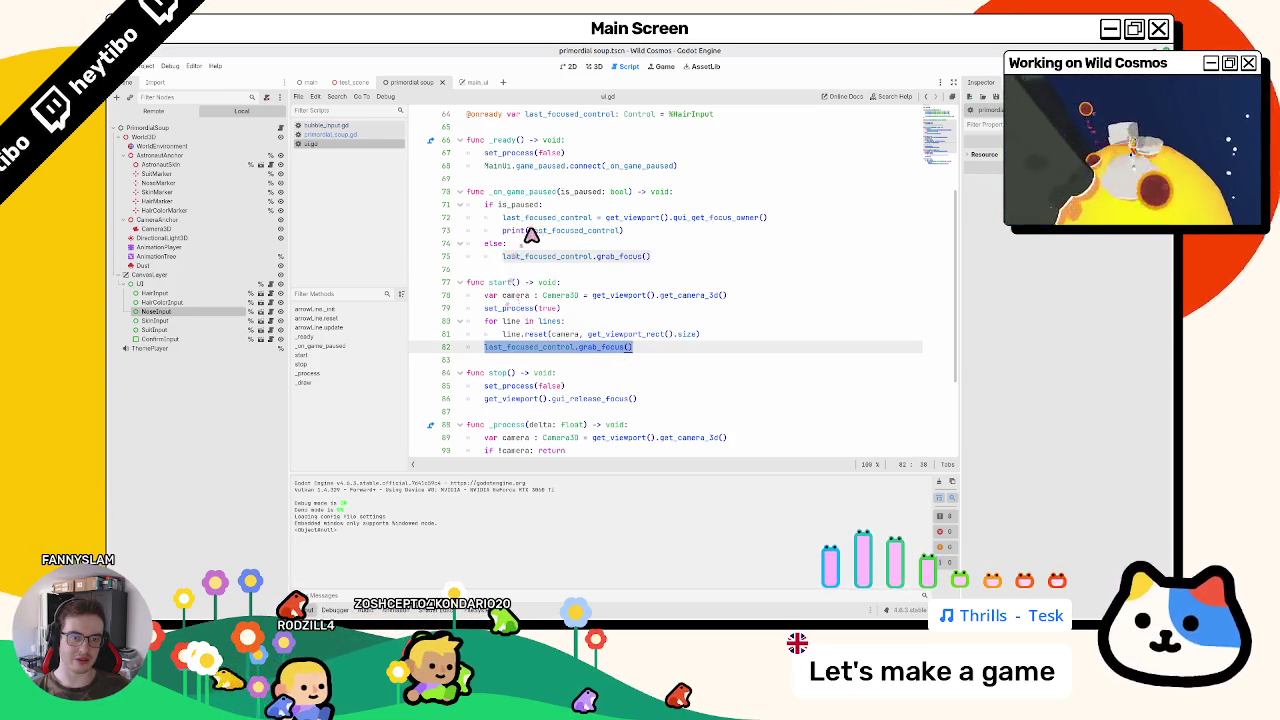
left_click_drag(605, 217, 825, 220)
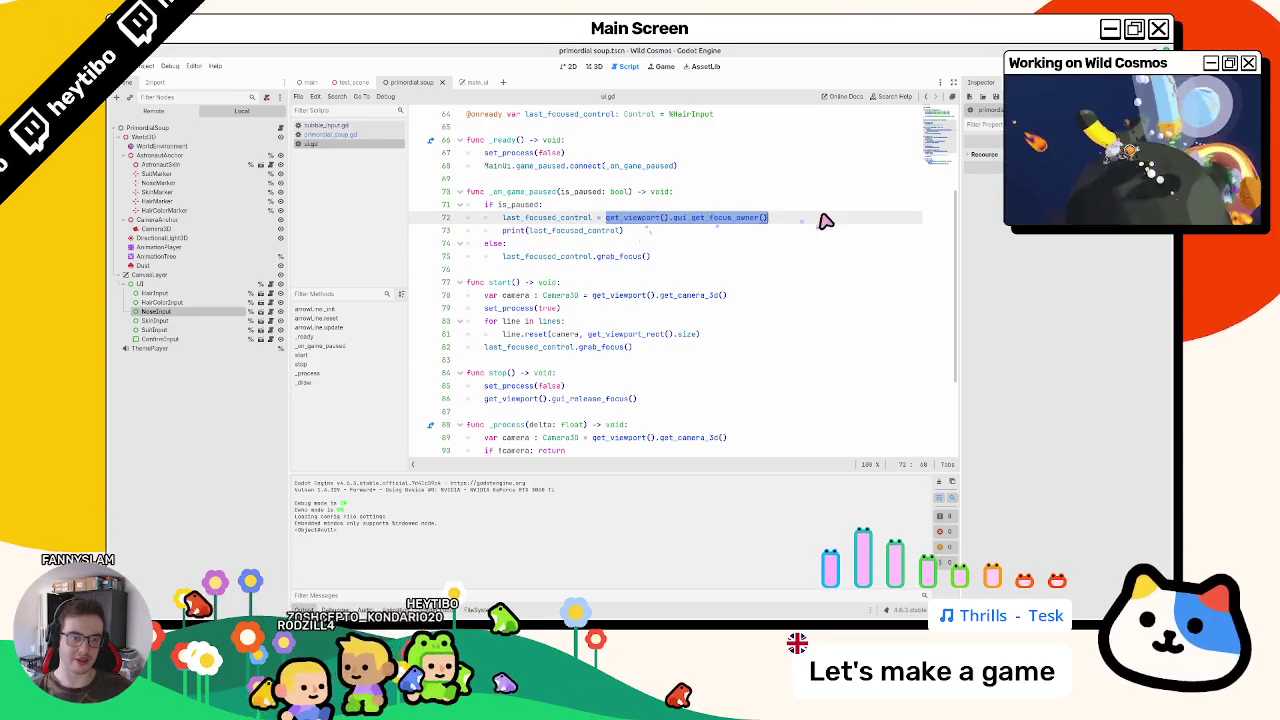
Step: Replace line 72 with 'var focus_owner : Control', checking the gui_get_focus_owner docs
left_click(592, 219)
double_click(583, 218)
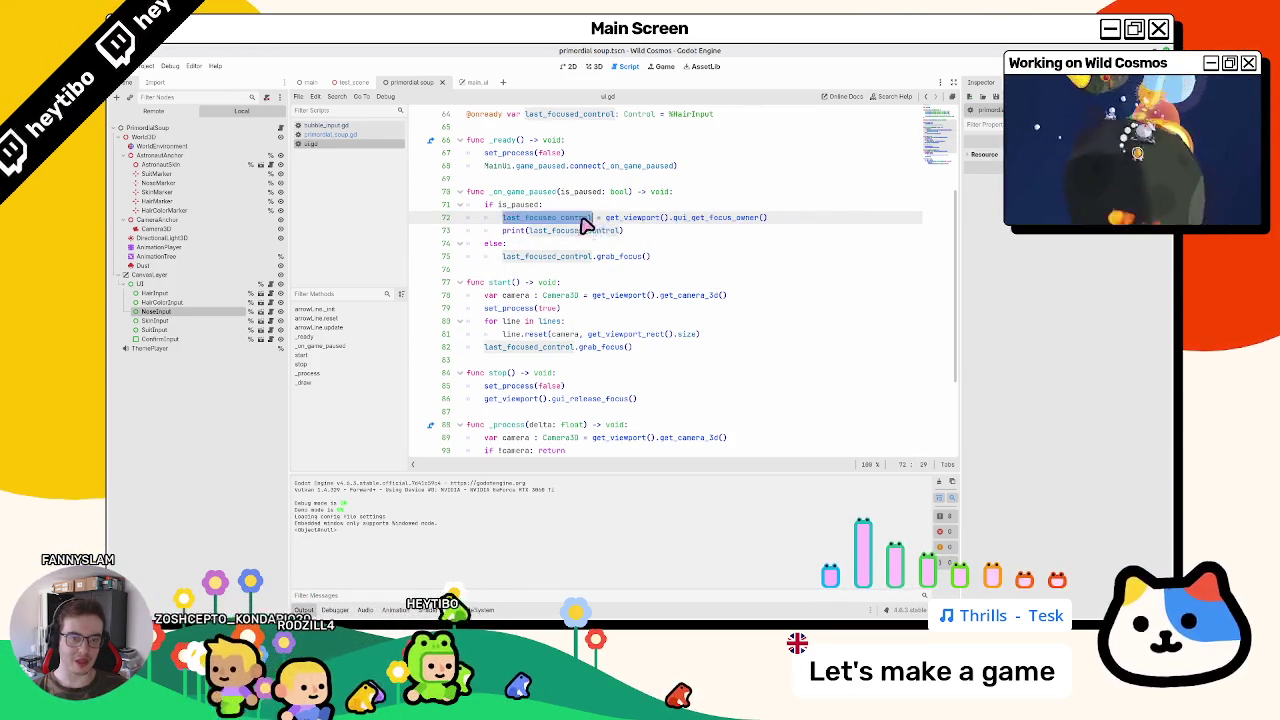
type("var ")
type("focus_")
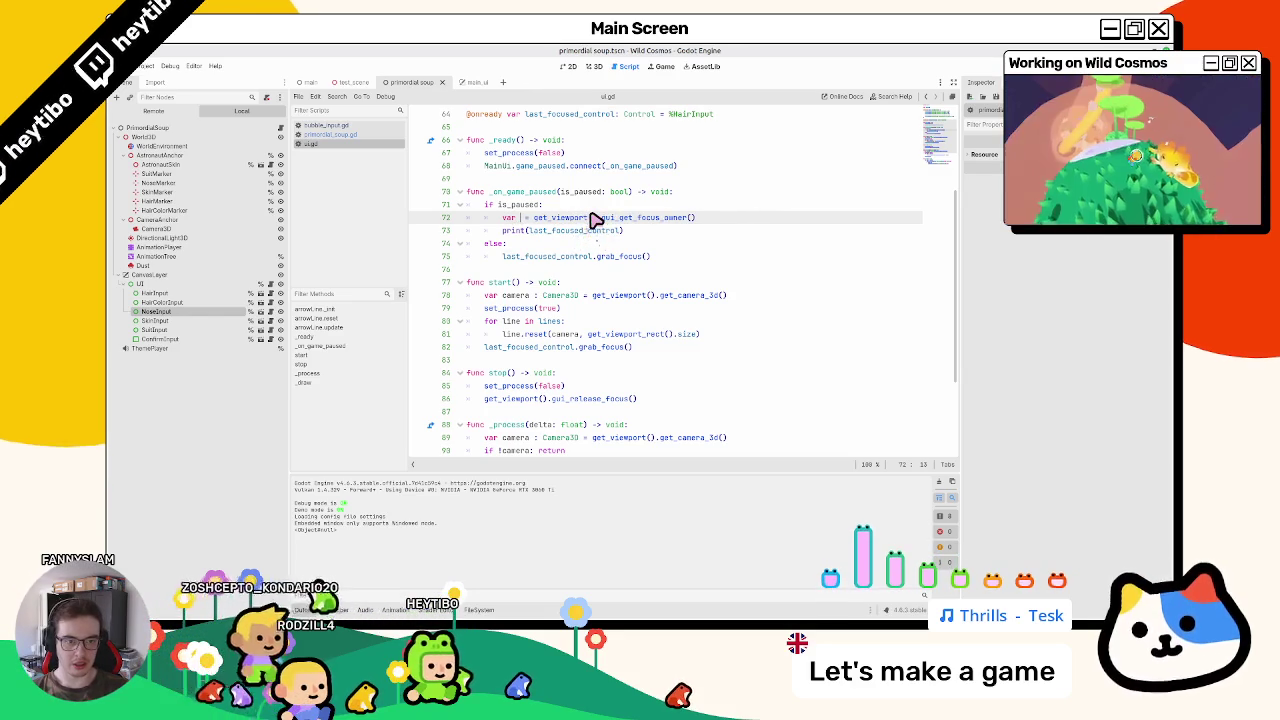
type("owner : Co")
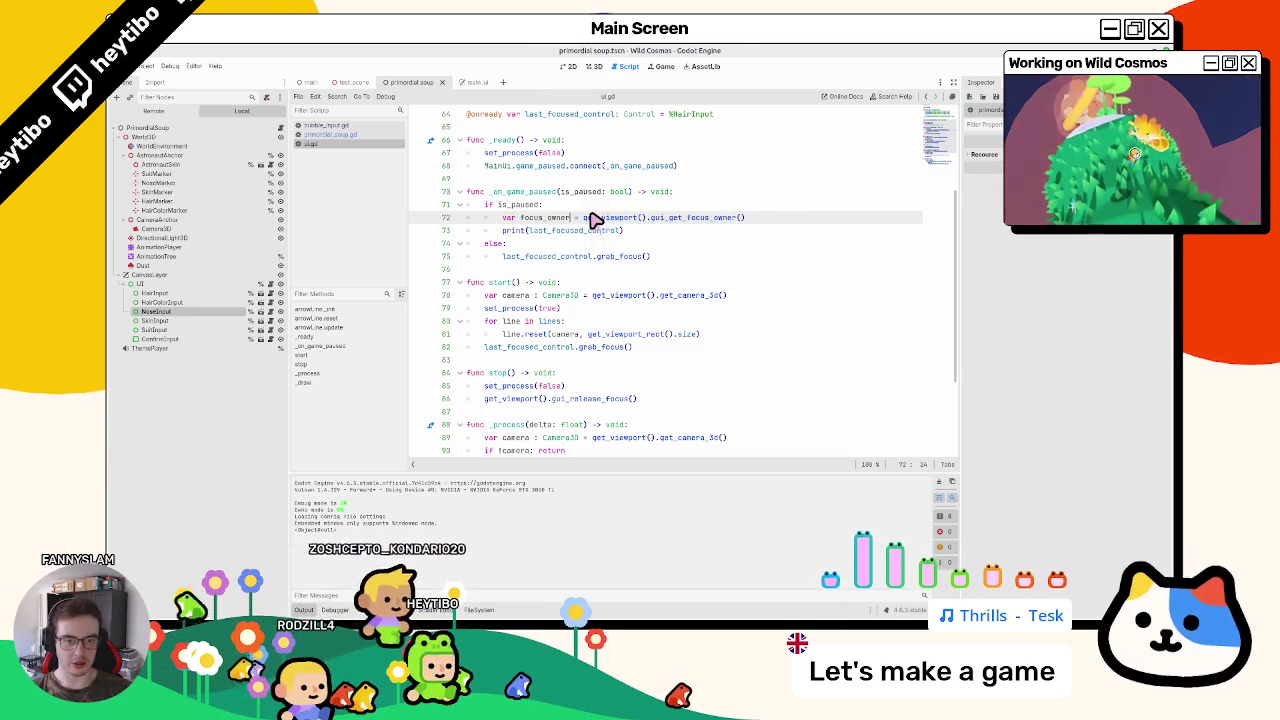
type("ntrol")
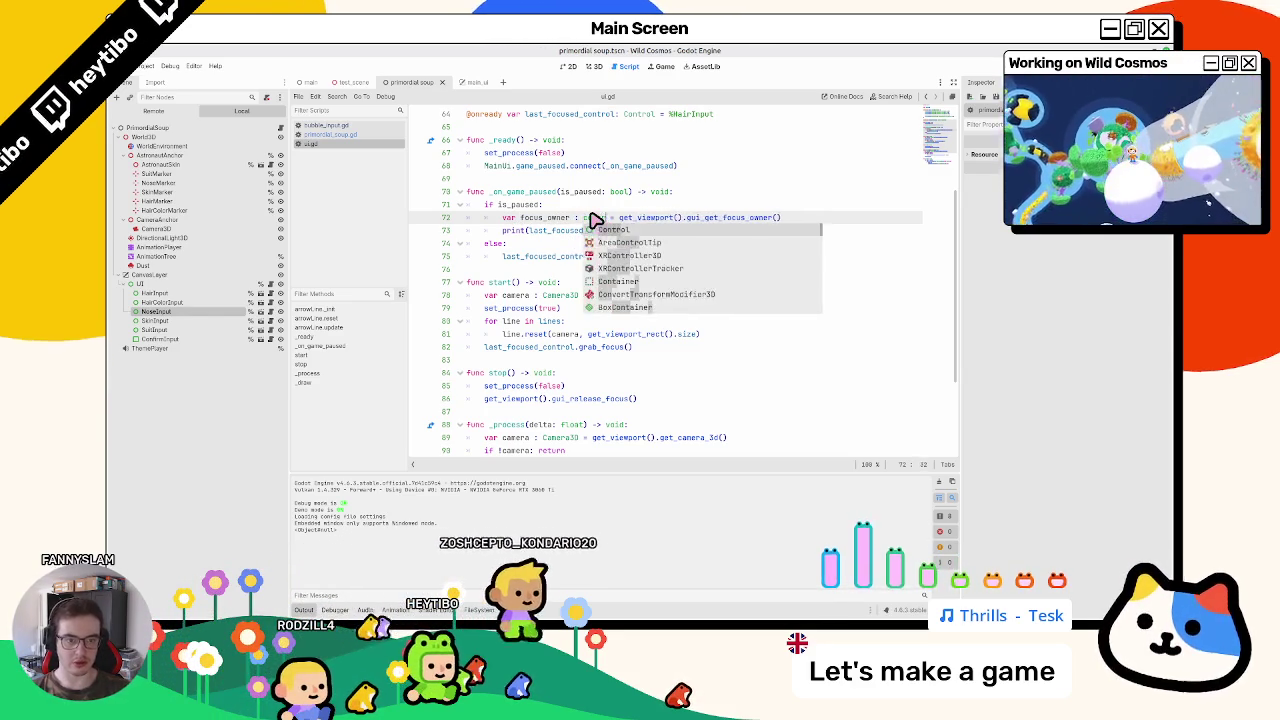
left_click(728, 222, "ctrl")
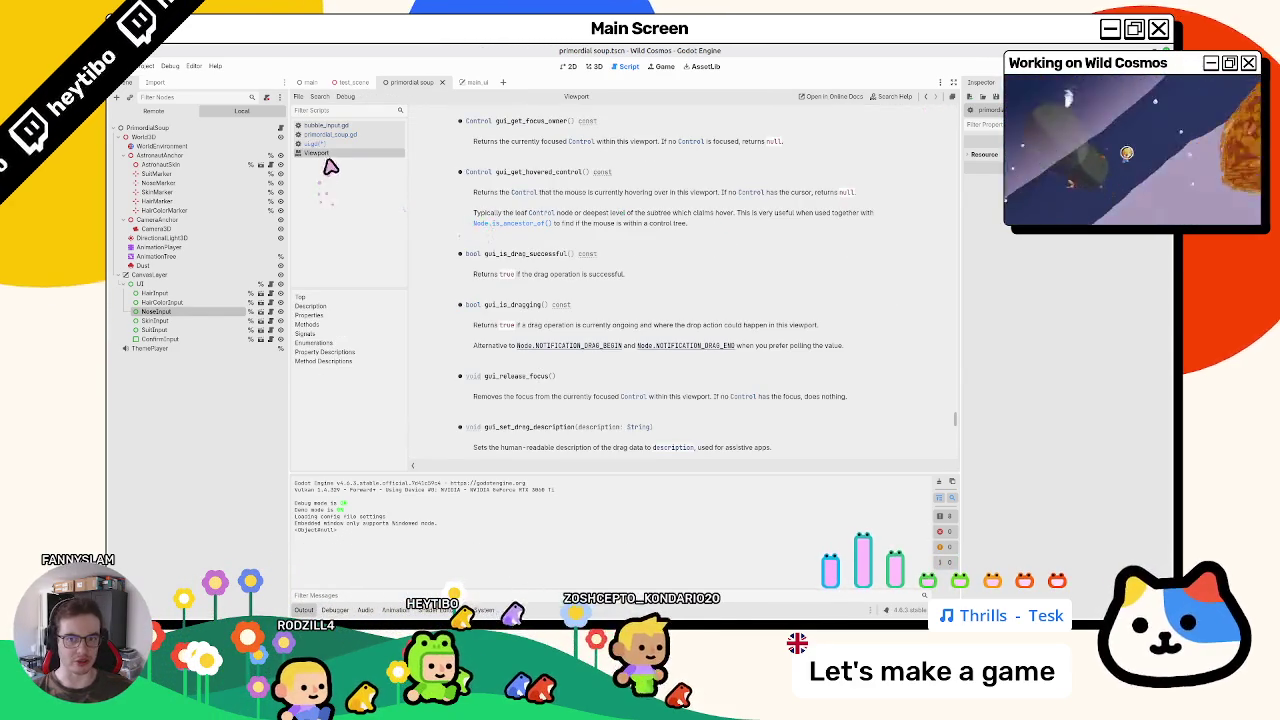
key("alt+Left")
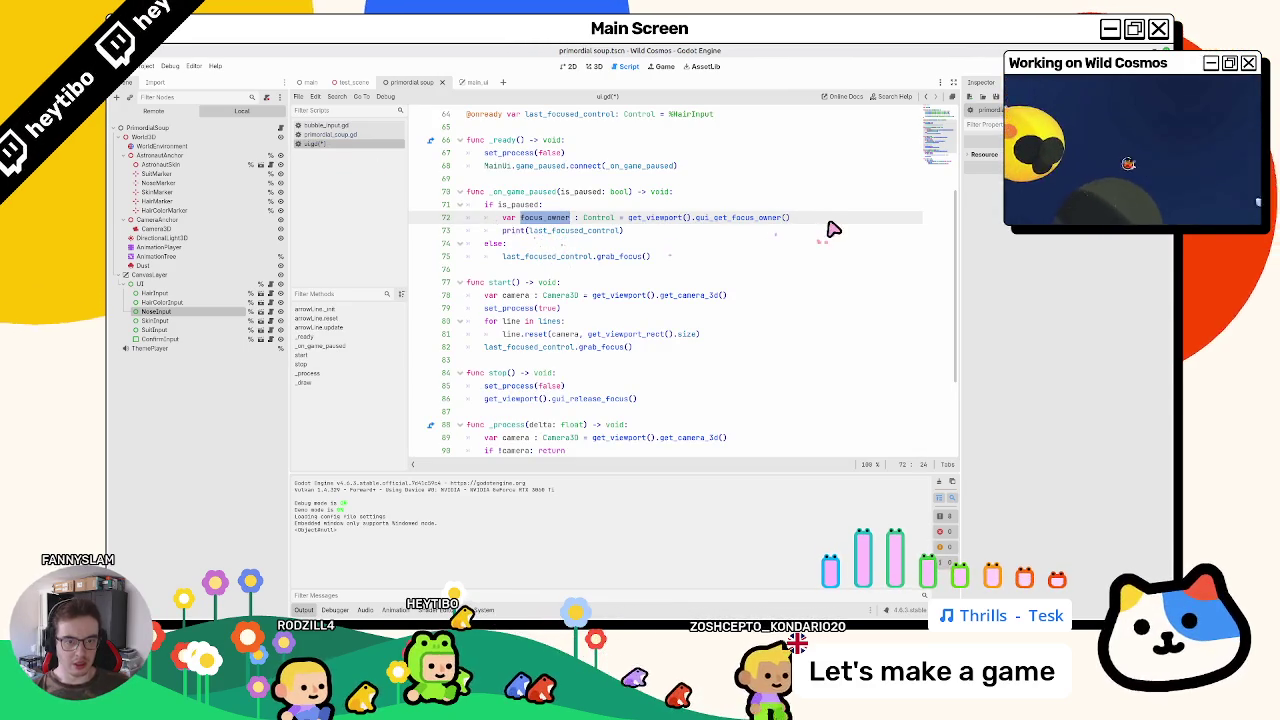
Step: Add 'if focus_owner:' with 'last_focused_control = focus_owner' inside it
left_click(829, 222)
key("Return")
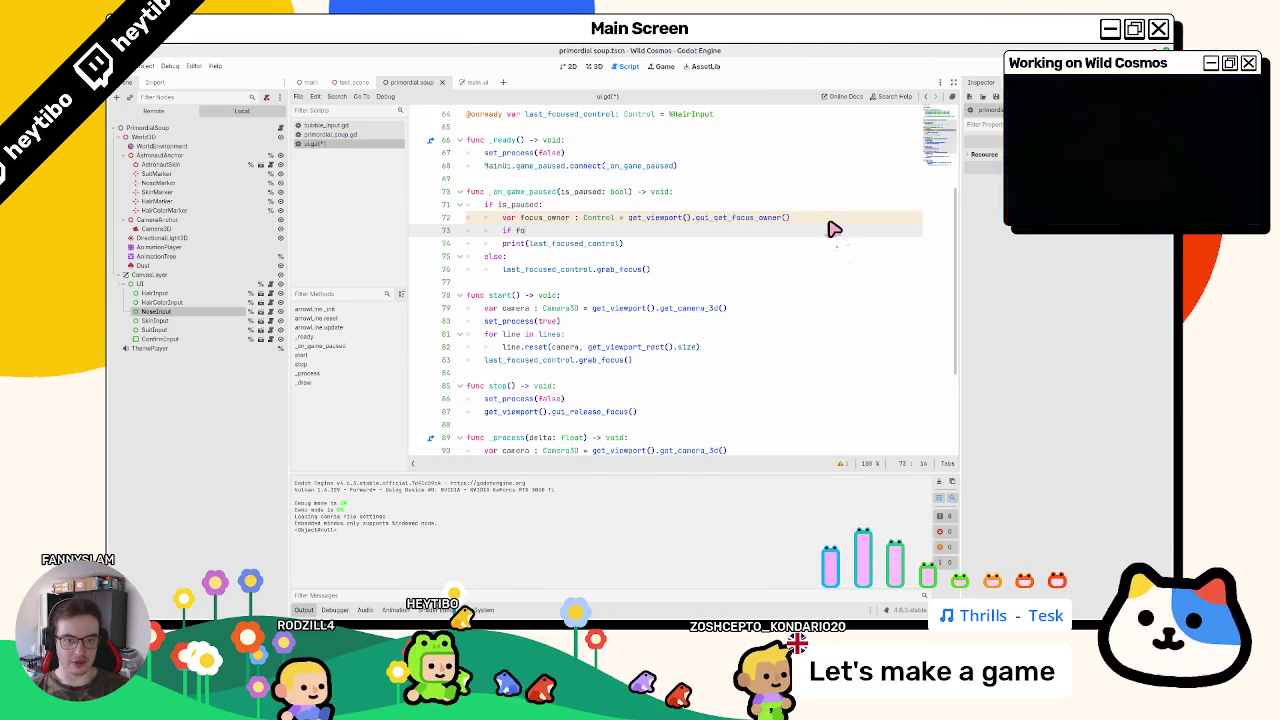
type("if focus_owner:")
key("Return")
type("last")
key("Return")
type("= focus")
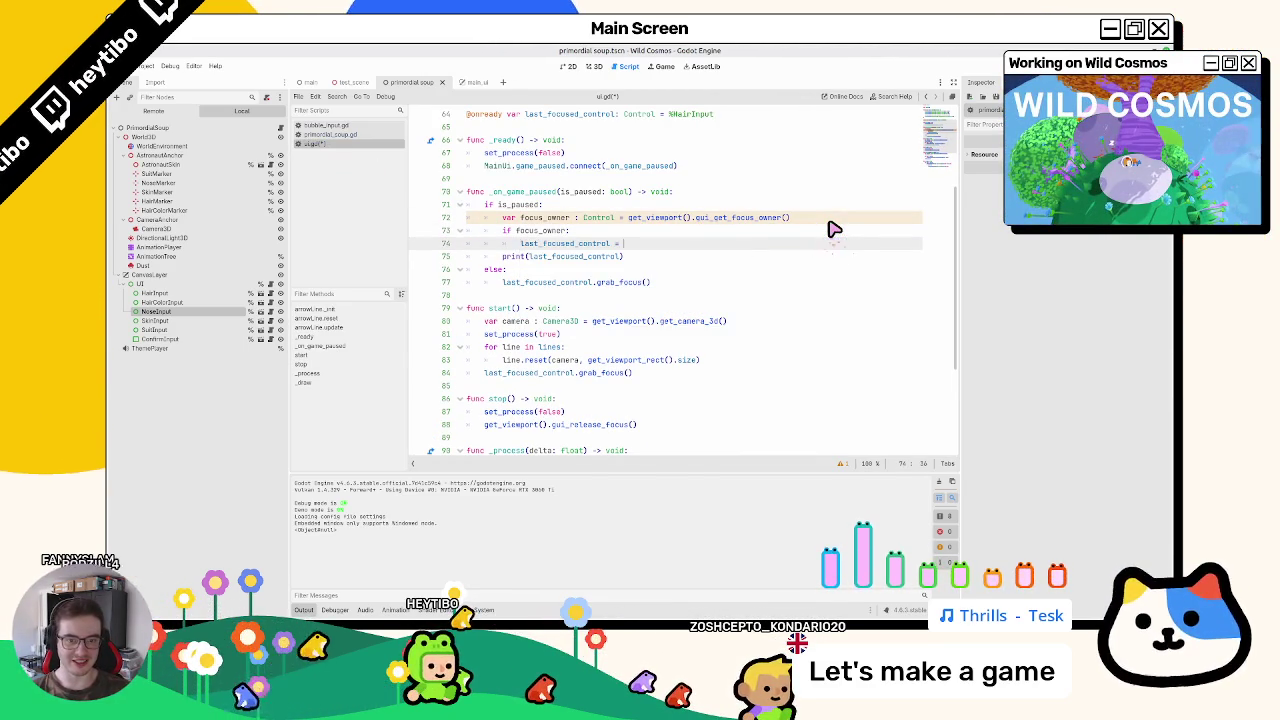
type("_owner")
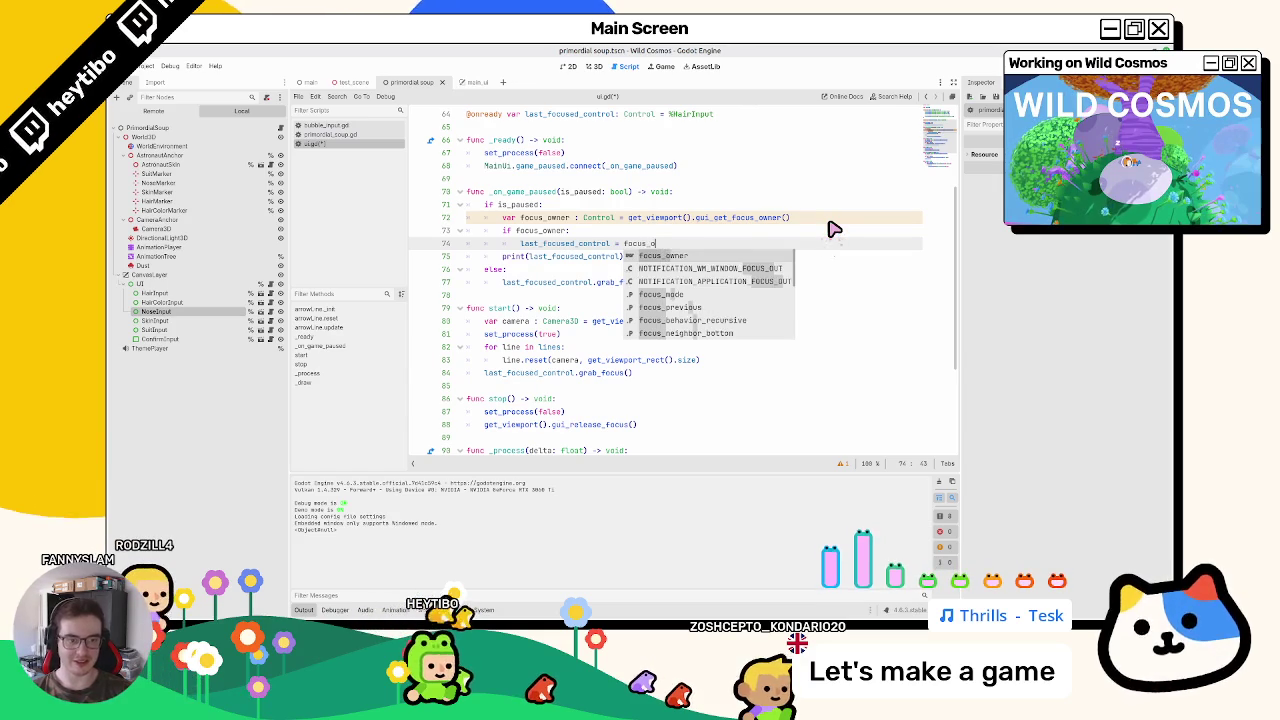
key("Down")
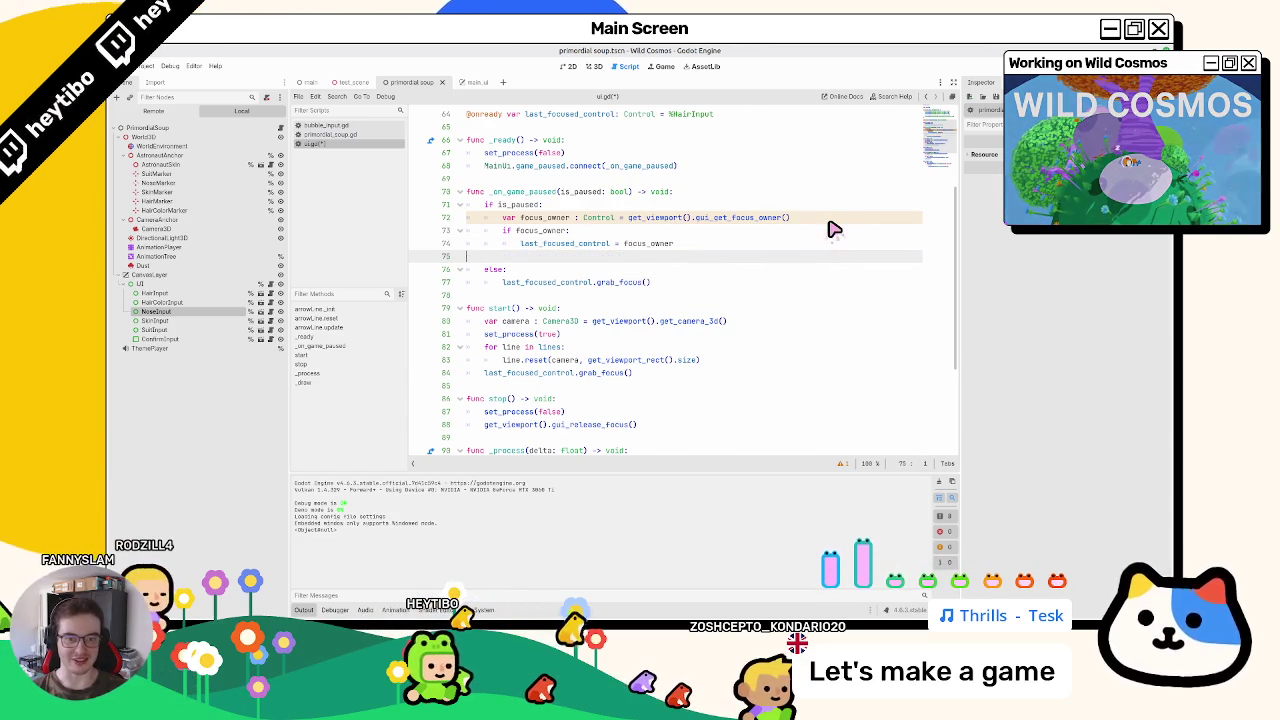
key("BackSpace")
key("BackSpace")
key("BackSpace")
Step: Remove the %HairInput default so last_focused_control starts as null
double_click(538, 270)
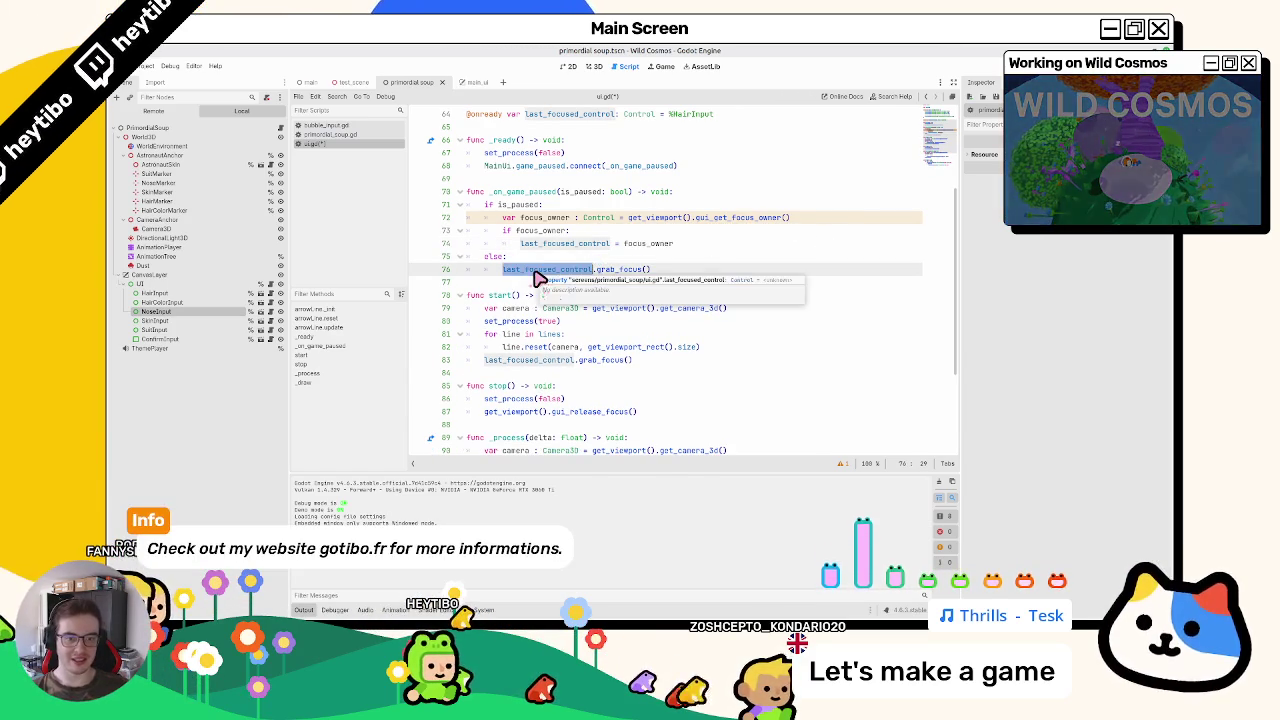
double_click(538, 231)
scroll(540, 290, "up", 3)
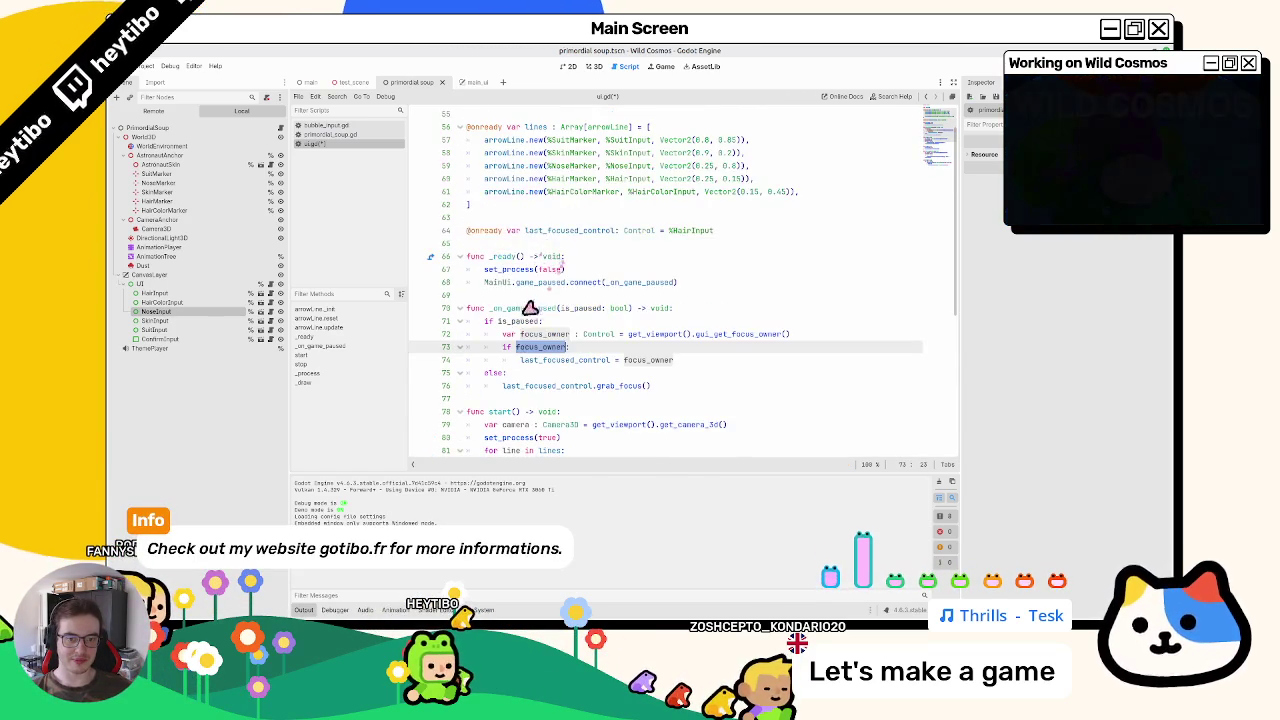
double_click(545, 334)
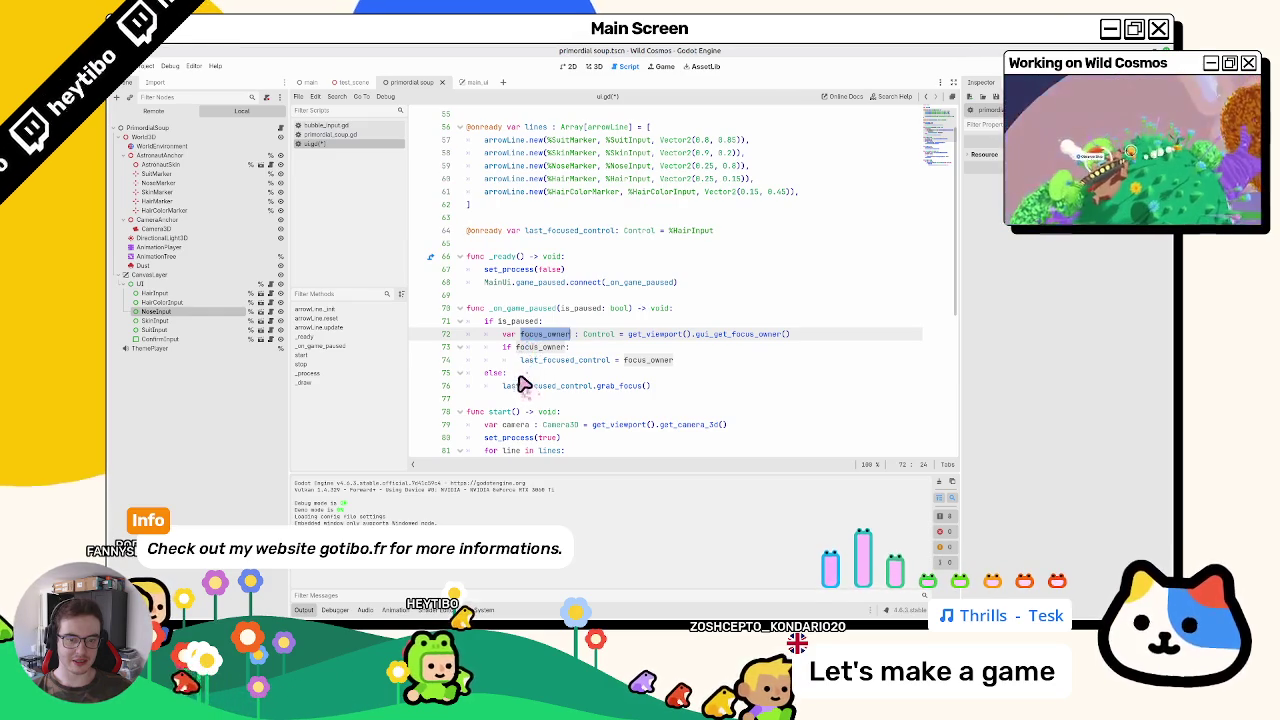
double_click(525, 359)
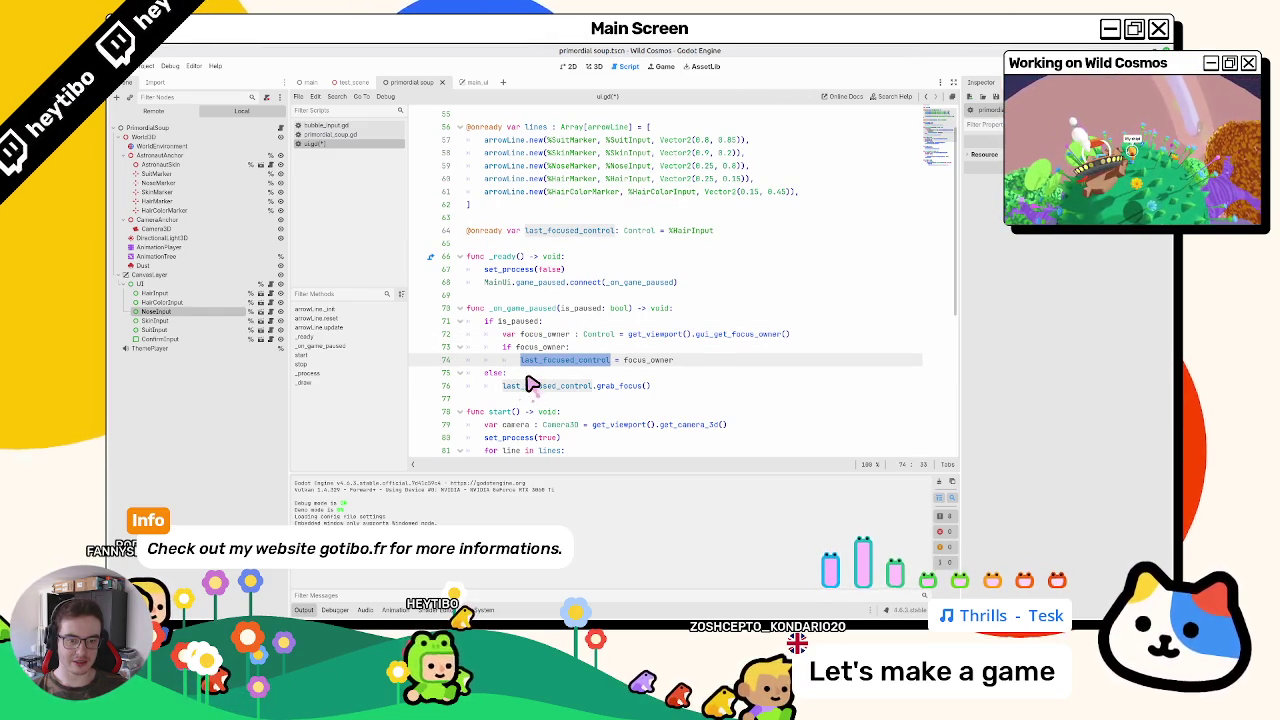
left_click_drag(467, 230, 656, 231)
double_click(675, 232)
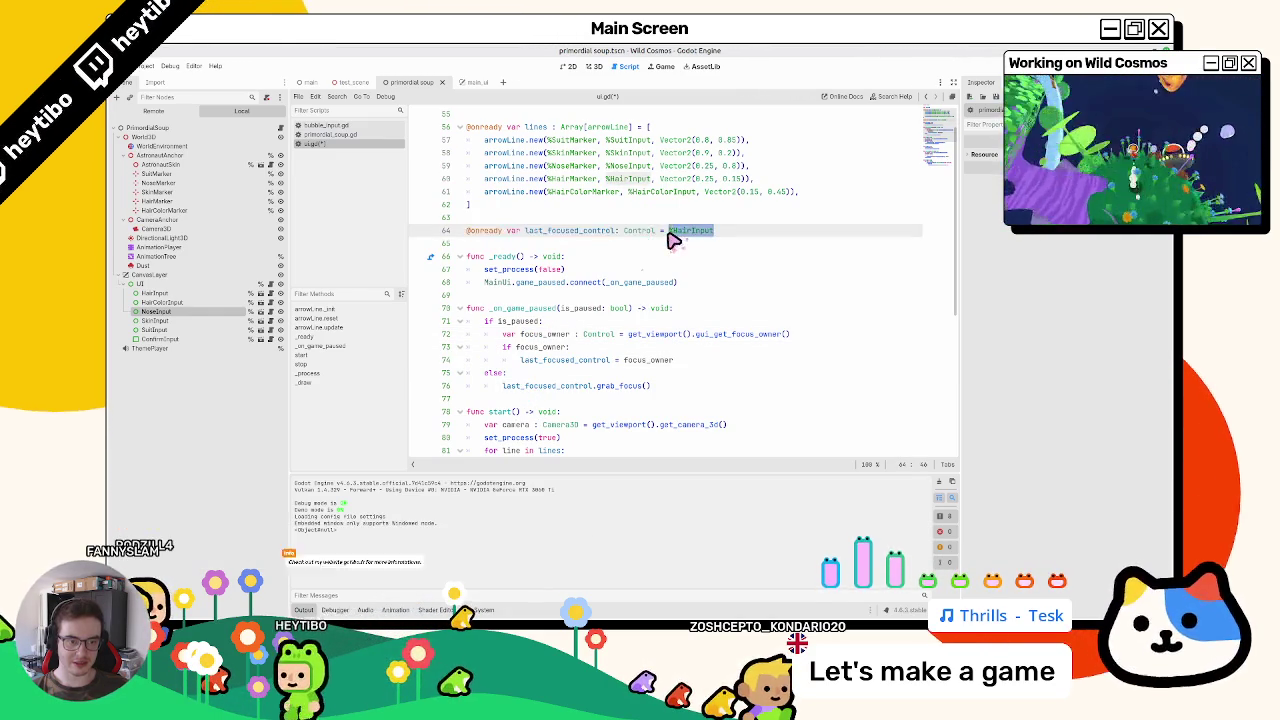
key("BackSpace")
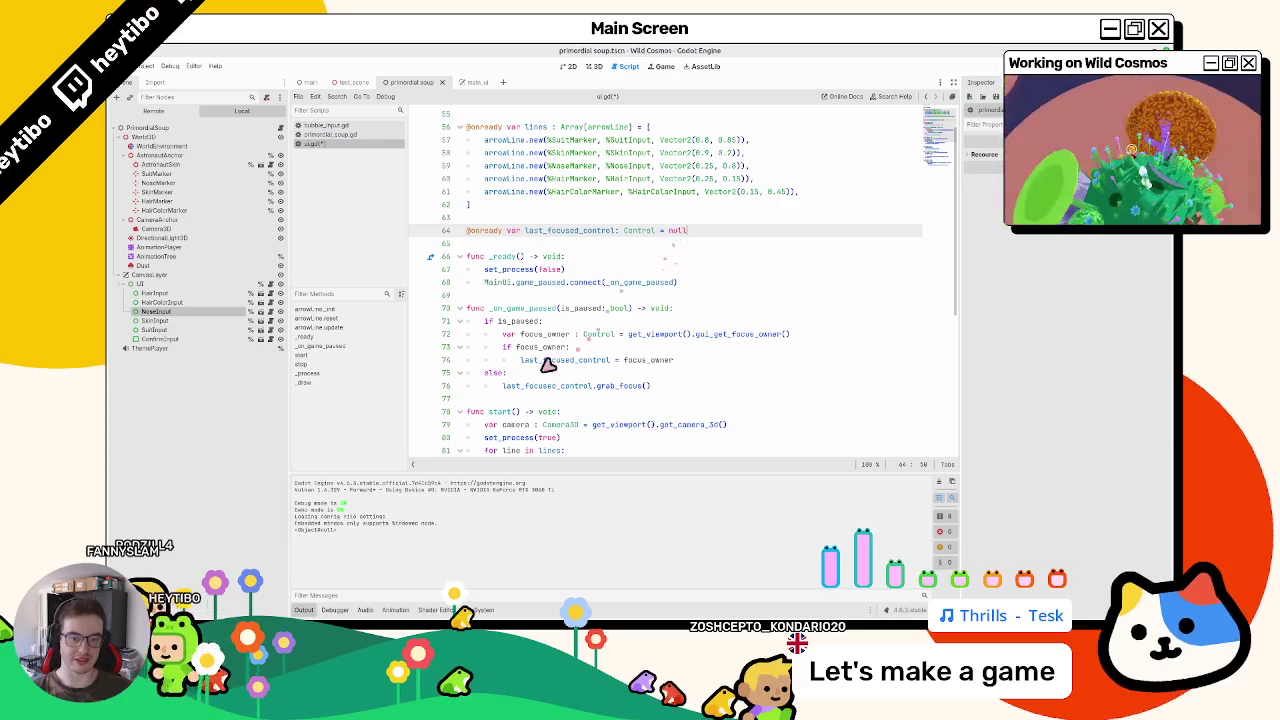
Step: Prefix line 75 with 'if last_focused_control', then save ui.gd and run the game
left_click(534, 347)
left_click_drag(590, 360, 593, 352)
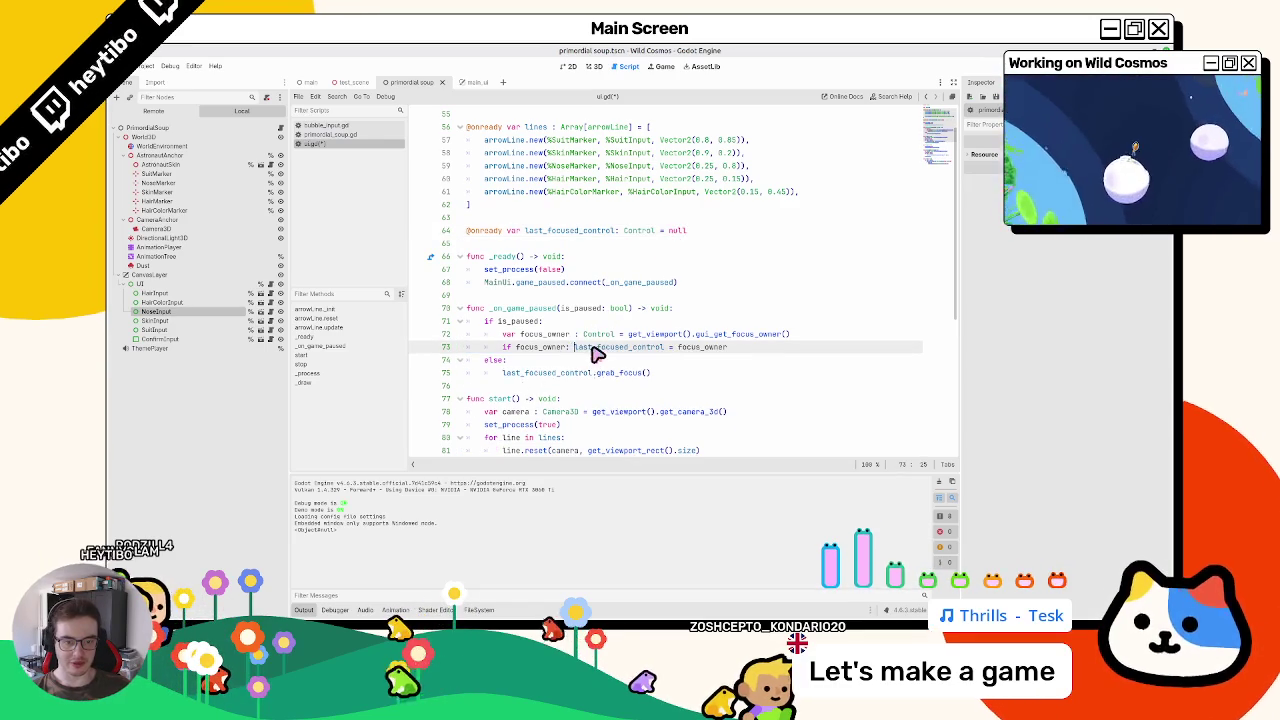
double_click(523, 373)
key("Home")
type("if last_focused_control")
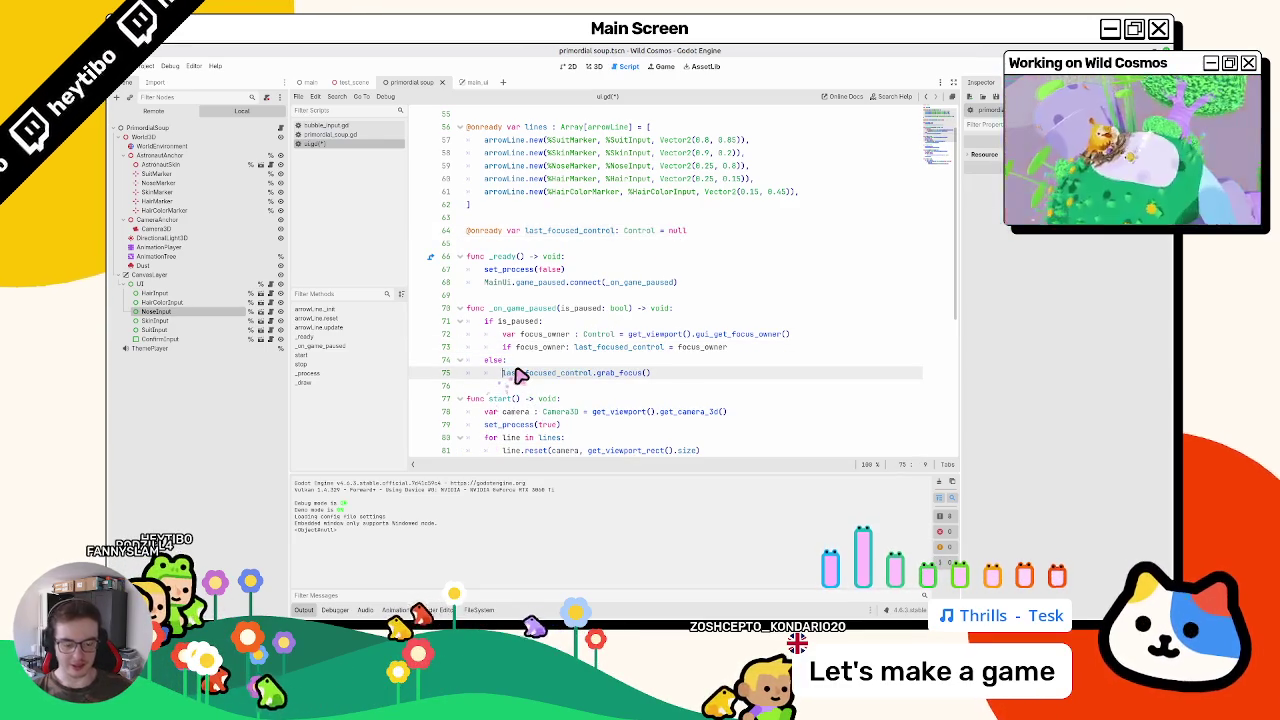
key("ctrl+s")
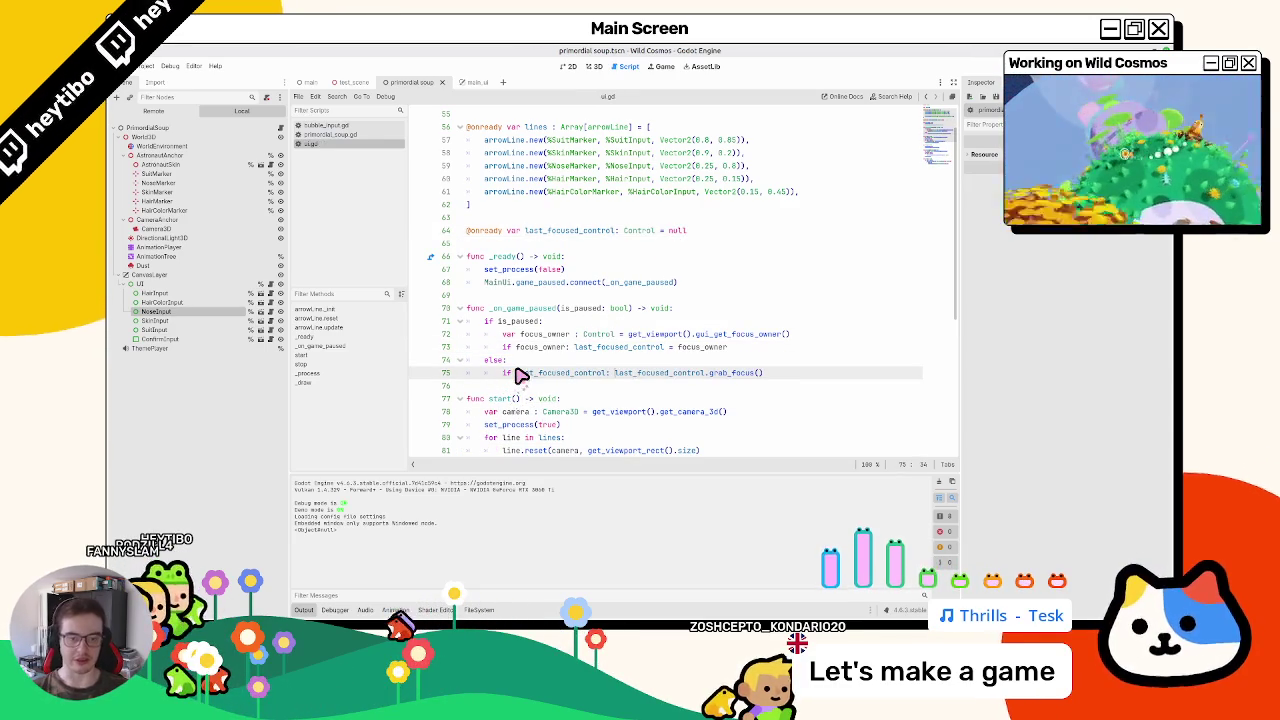
key("F5")
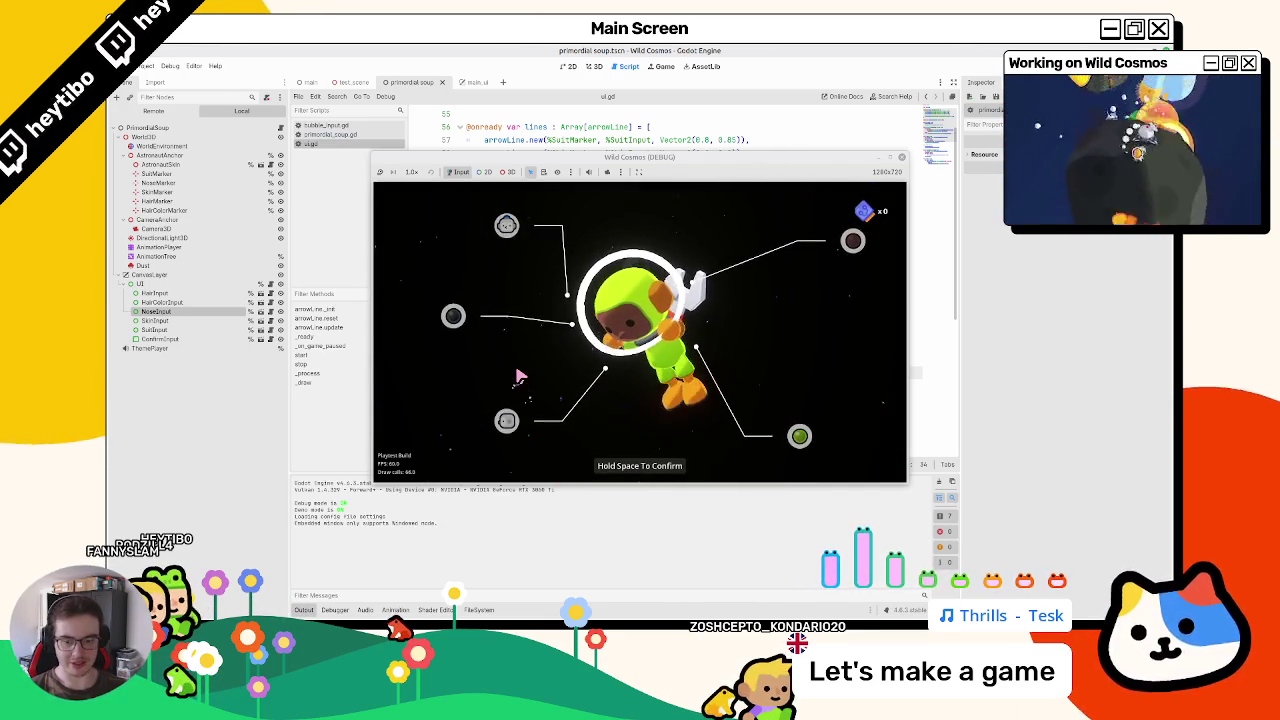
left_click(660, 52)
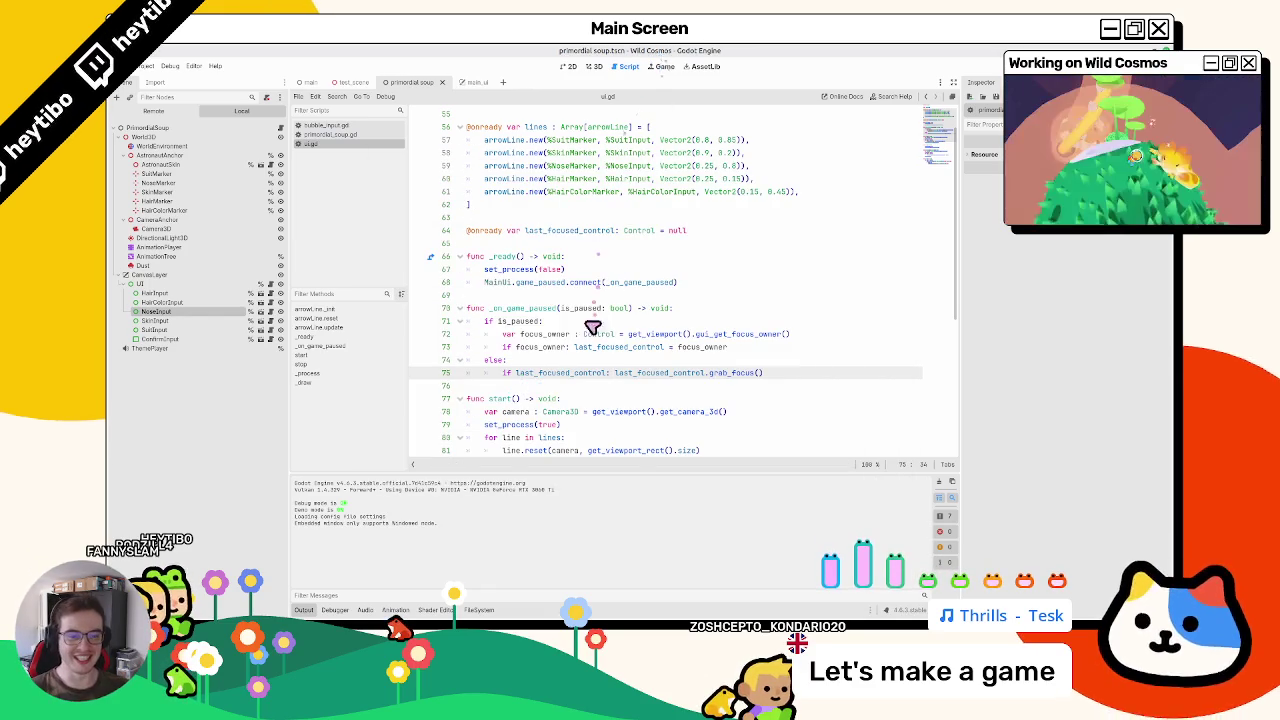
left_click_drag(629, 335, 812, 337)
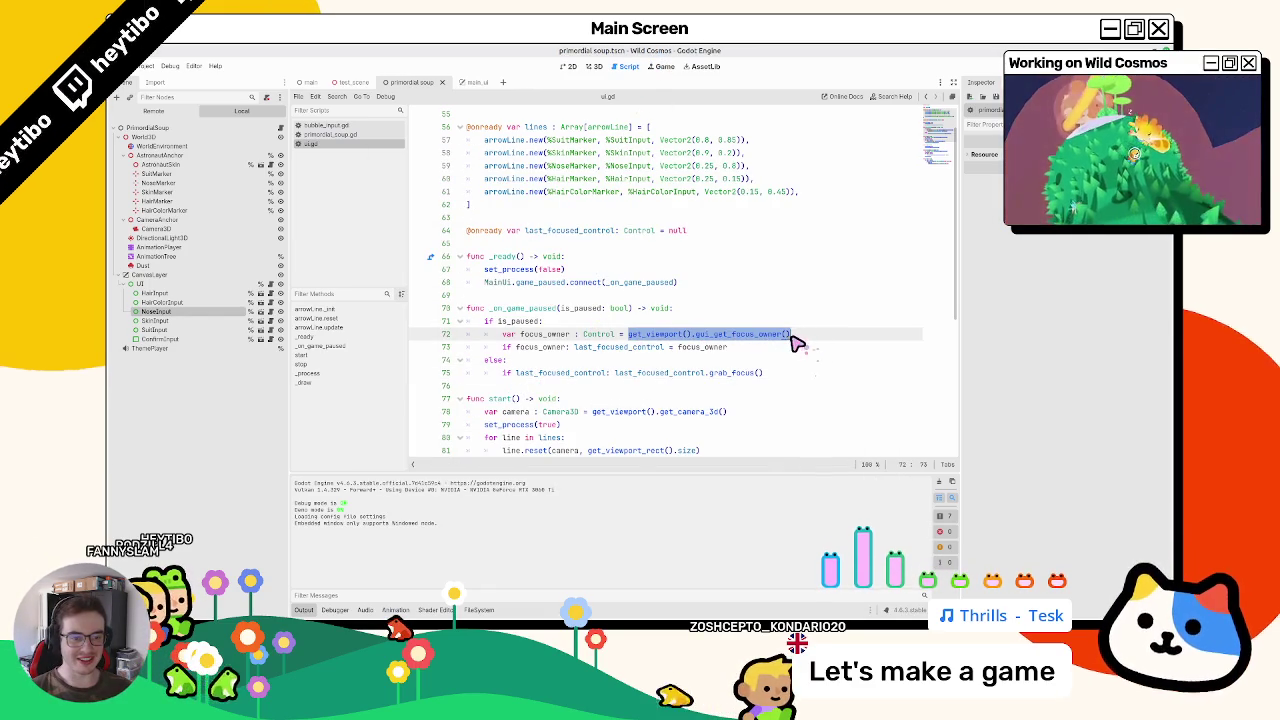
key("ctrl+z")
key("ctrl+z")
key("ctrl+z")
key("ctrl+z")
key("ctrl+z")
key("ctrl+z")
key("ctrl+z")
key("ctrl+z")
key("ctrl+z")
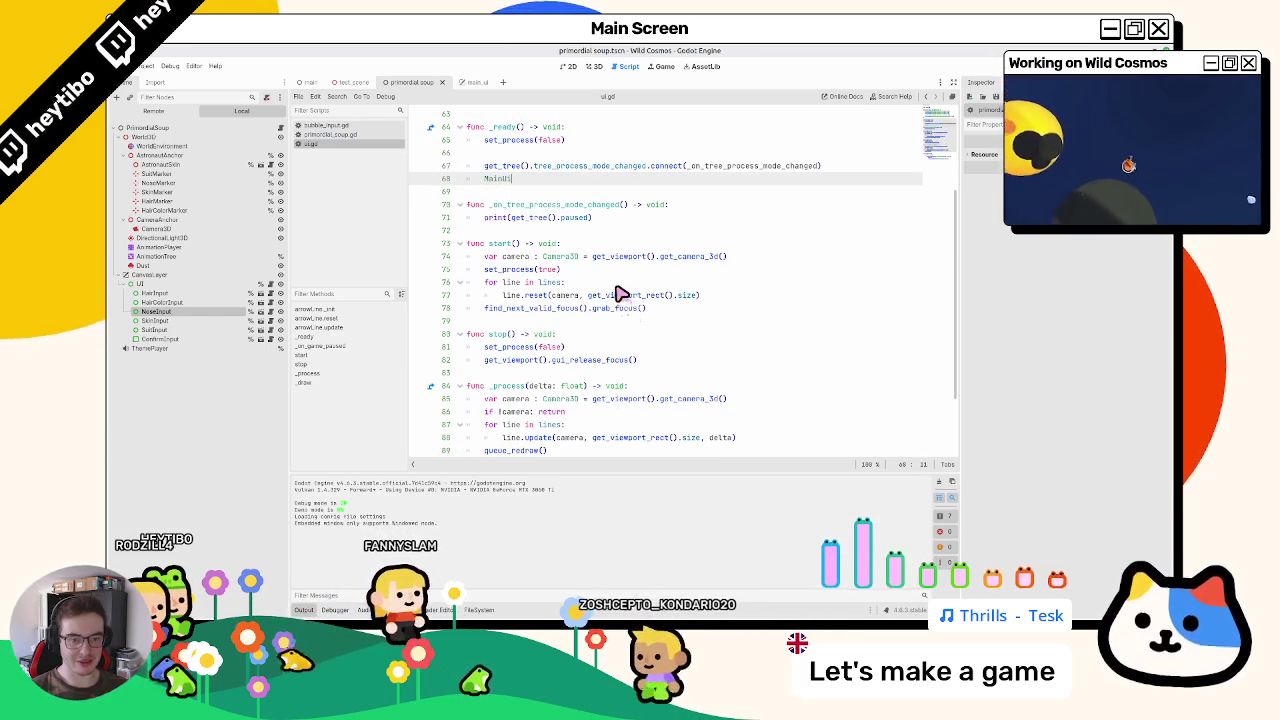
Step: Undo further in ui.gd to inspect the older find_next_valid_focus code in start()
key("ctrl+z")
scroll(612, 313, "down", 2)
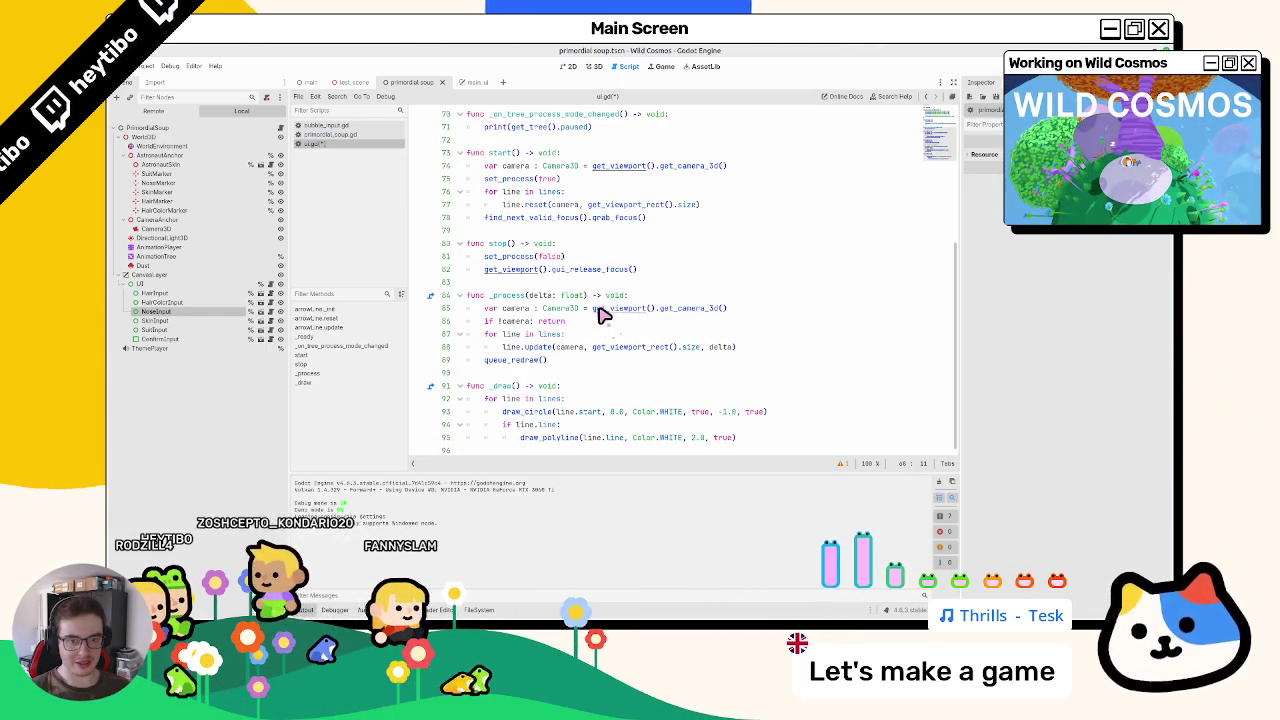
left_click_drag(484, 217, 650, 218)
Step: Redo back to the latest null-checked focus code, save ui.gd and run the game
key("ctrl+z")
key("ctrl+z")
key("ctrl+z")
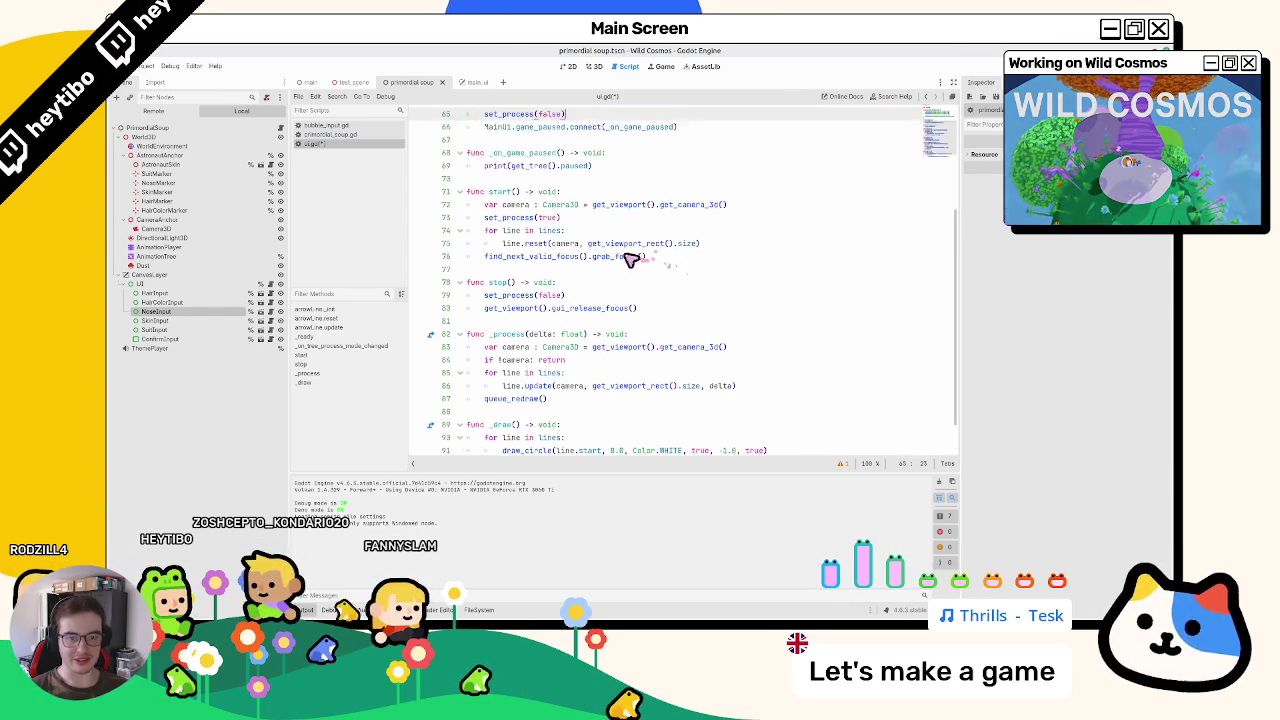
key("ctrl+z")
key("ctrl+z")
key("ctrl+z")
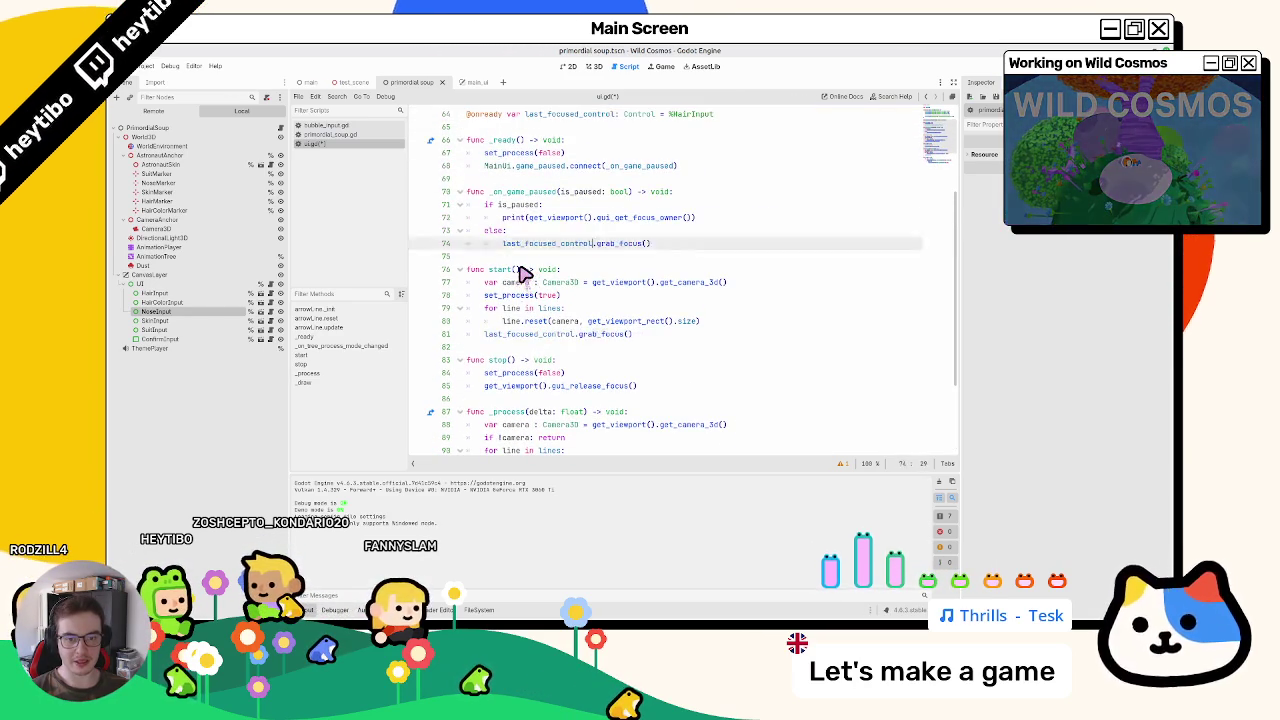
key("ctrl+z")
key("ctrl+z")
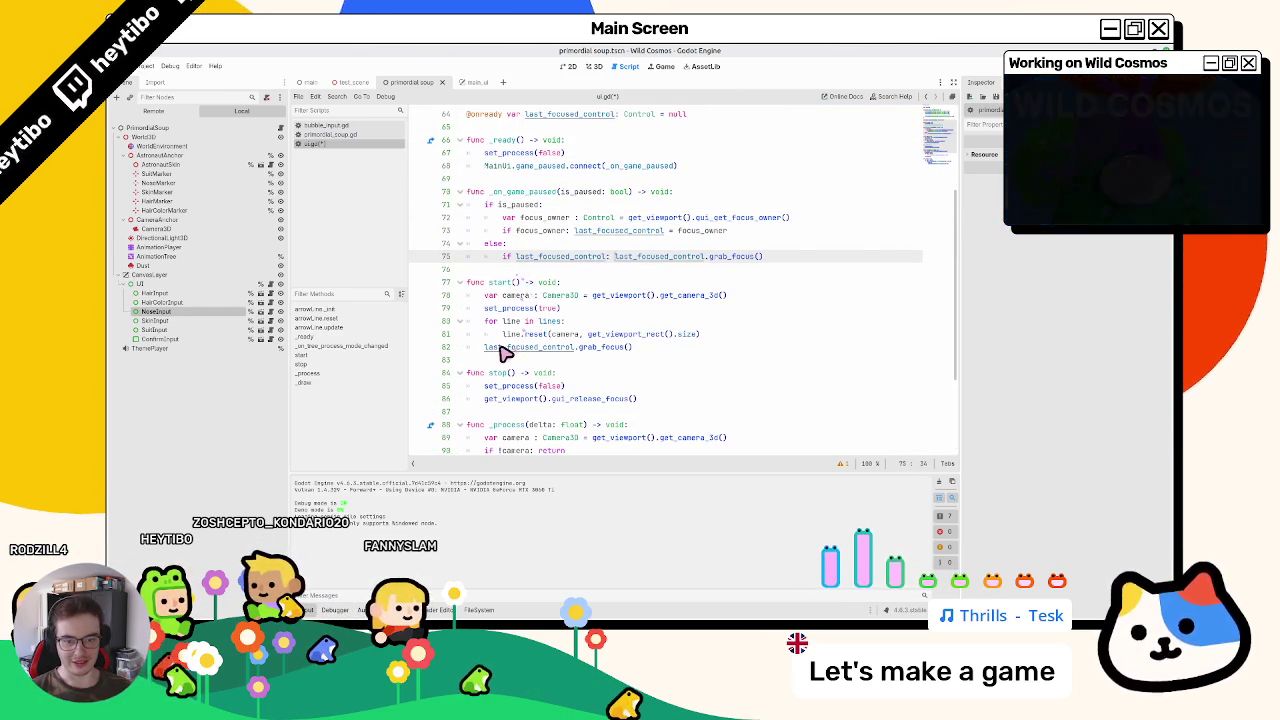
key("ctrl+z")
key("ctrl+z")
key("ctrl+z")
key("ctrl+s")
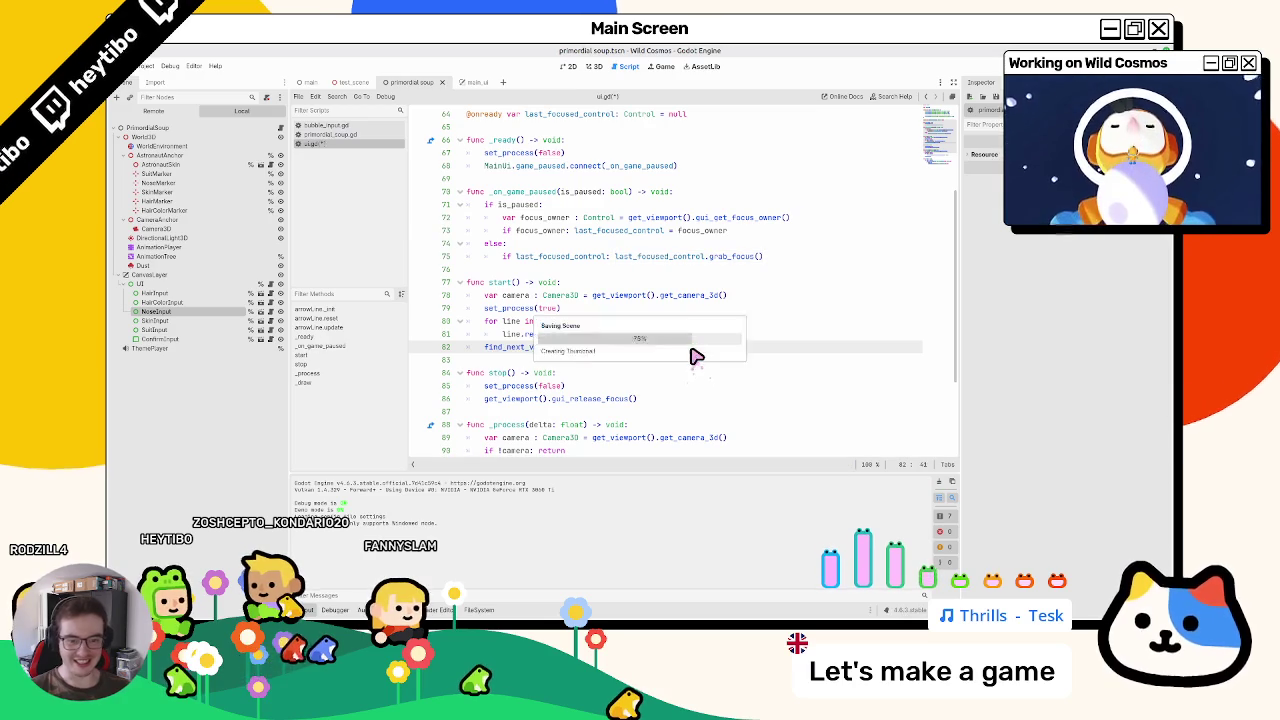
key("F5")
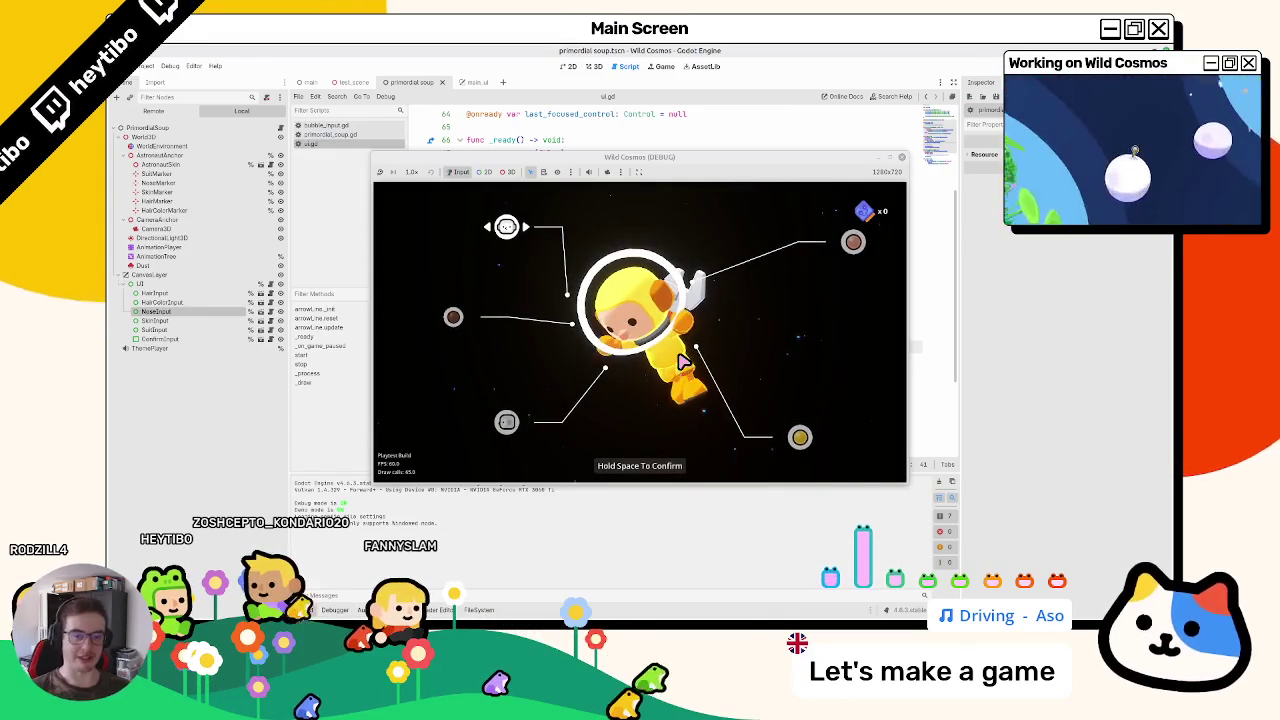
Step: Stop the game and select the last_focused_control.grab_focus() call on line 75
key("F8")
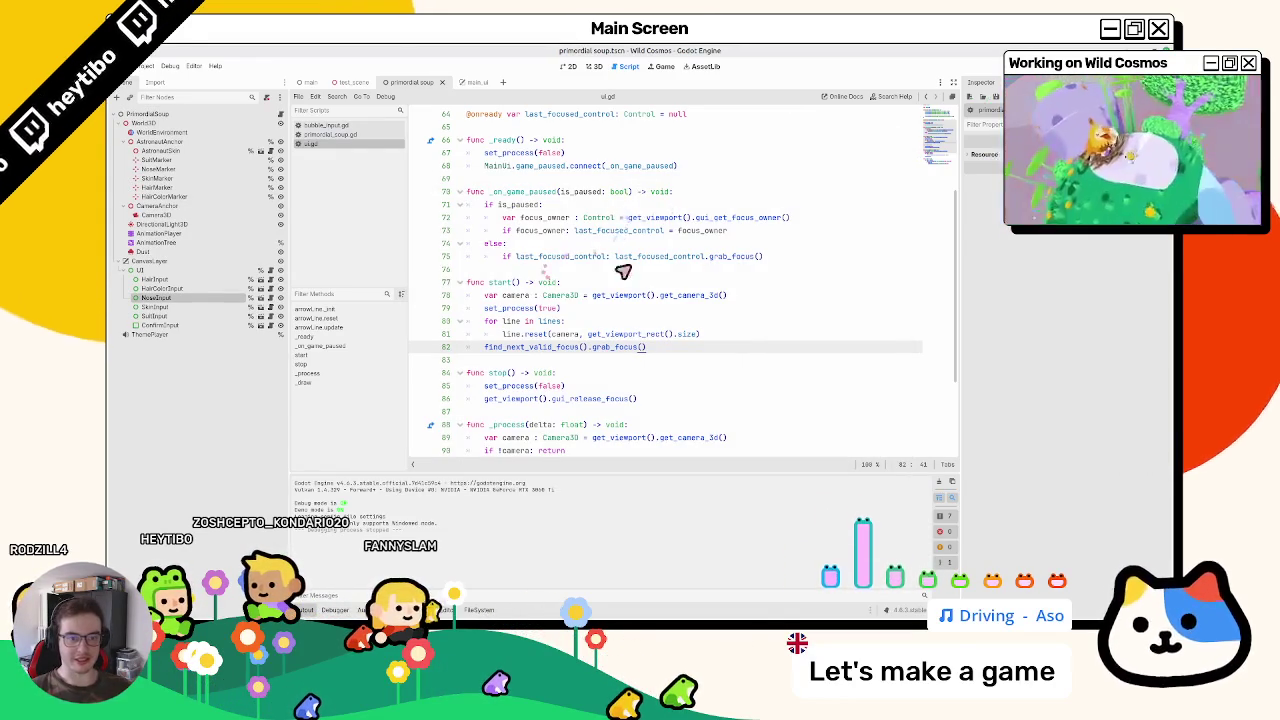
left_click(729, 263)
mouse_move(615, 257)
left_mouse_down()
mouse_move(740, 263)
mouse_move(675, 270)
mouse_move(760, 262)
left_mouse_up()
double_click(738, 258)
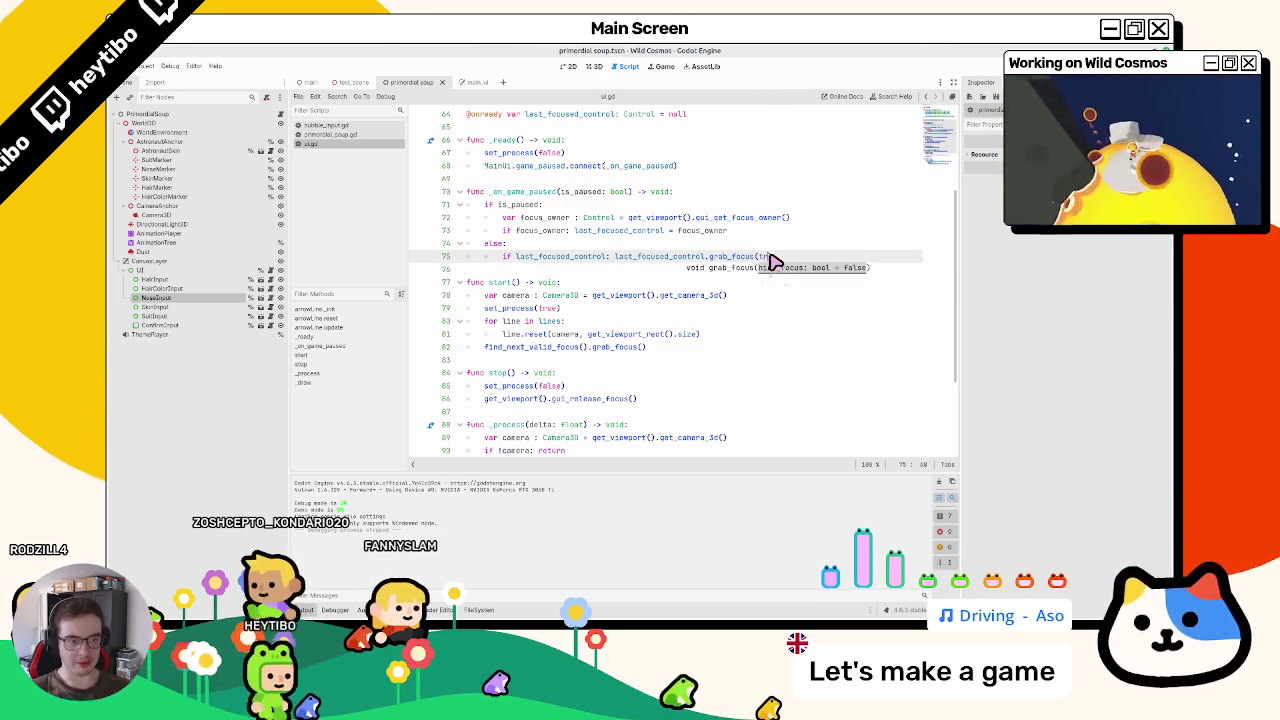
Step: Rerun the game, move focus down to the ring's left option, and pause with Escape
key("F5")
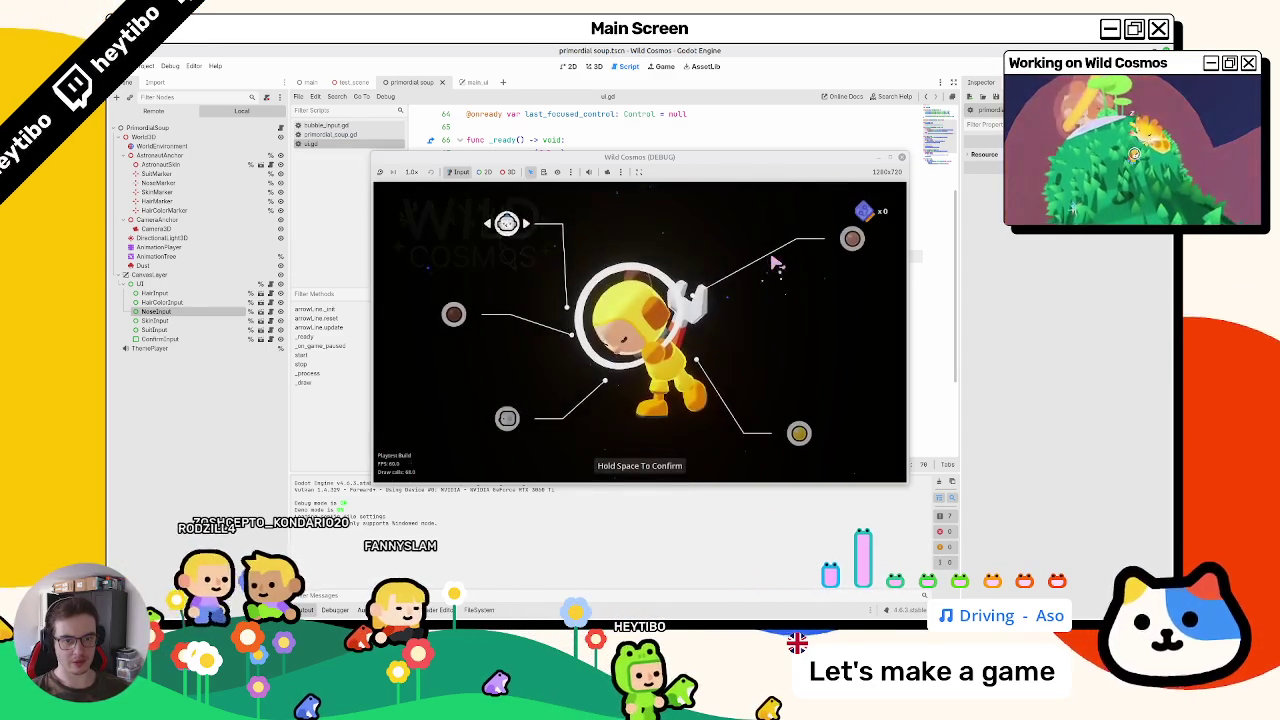
key("Down")
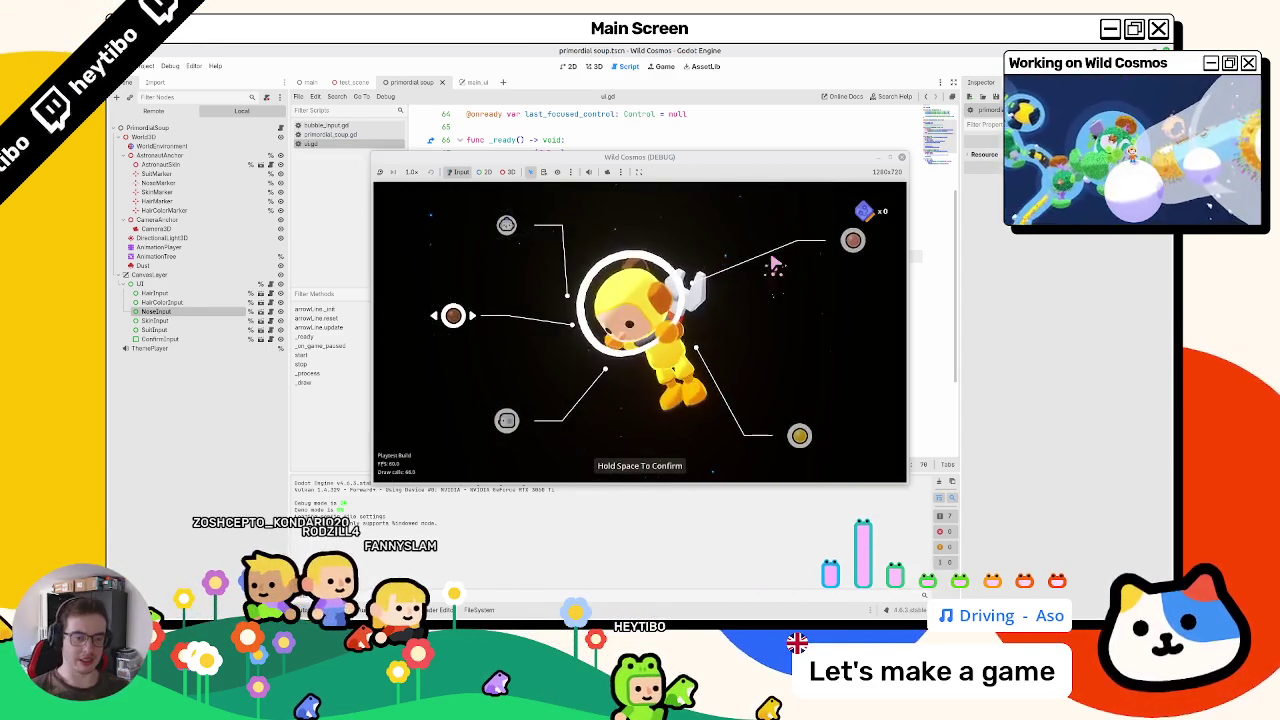
key("Escape")
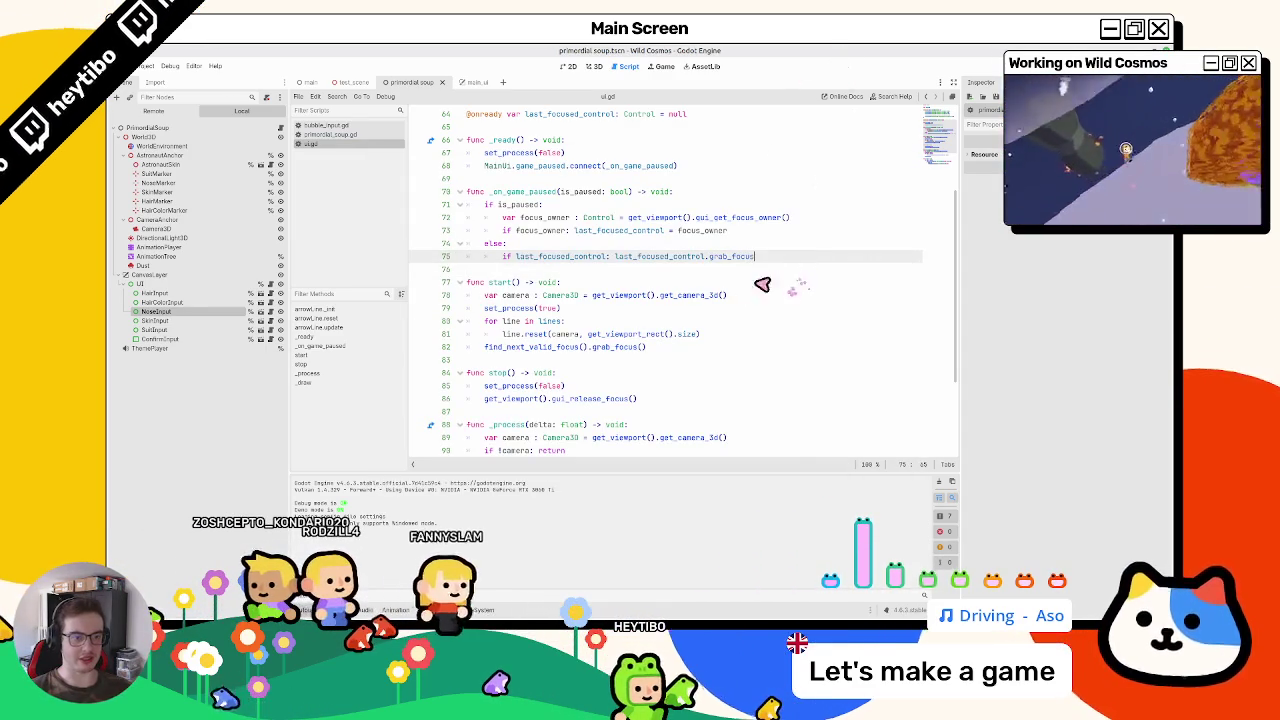
Step: Read the Control.grab_focus documentation for the call on line 75
left_click(732, 257, "ctrl")
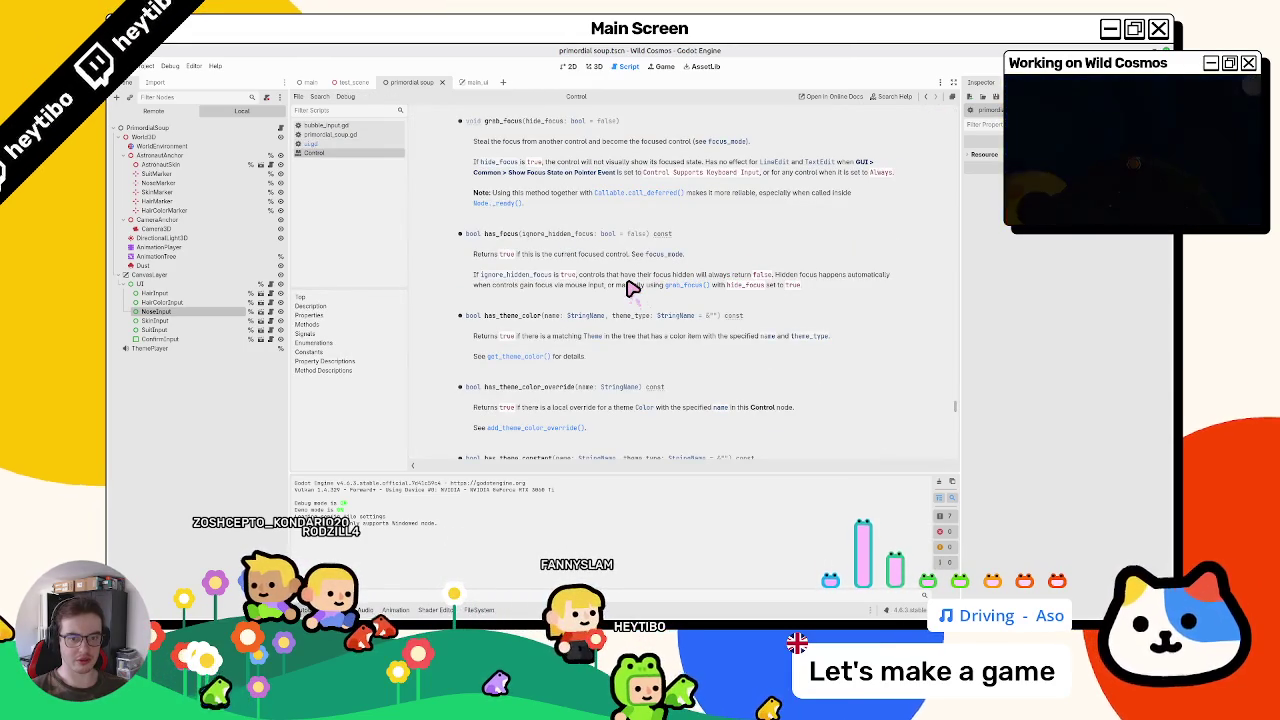
scroll(632, 288, "down", 3)
scroll(632, 288, "up", 10)
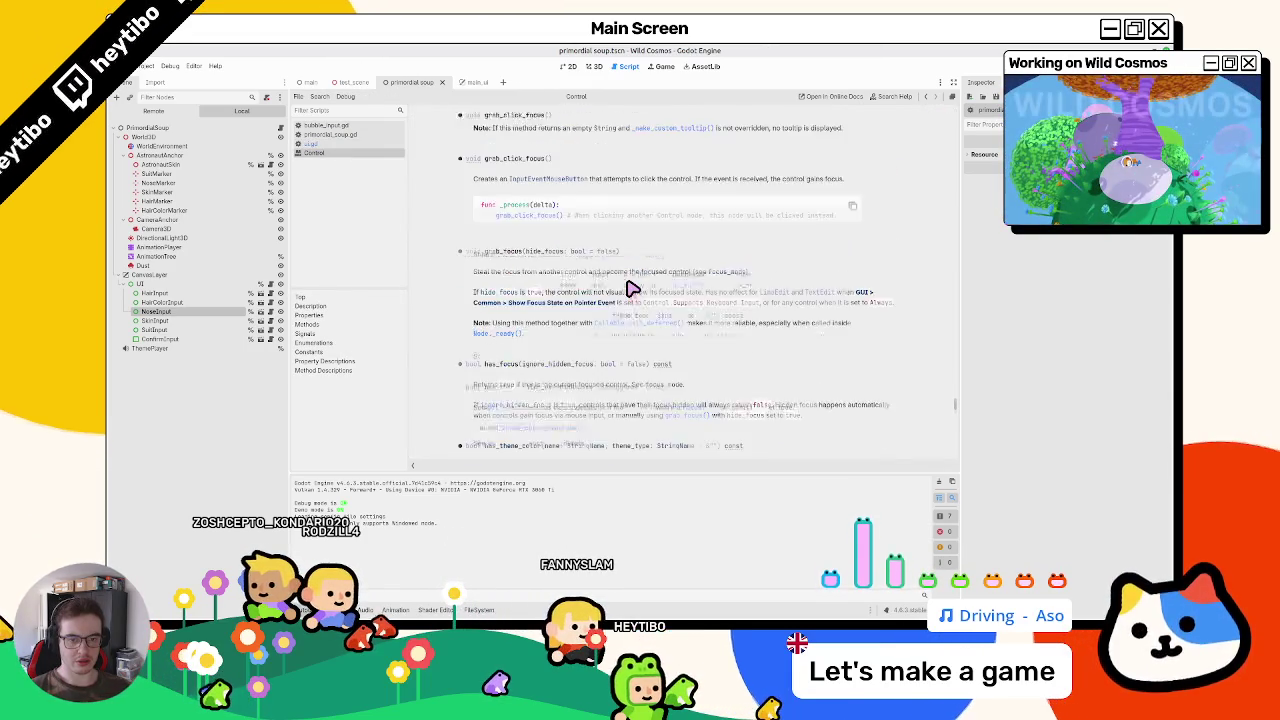
scroll(632, 288, "up", 2)
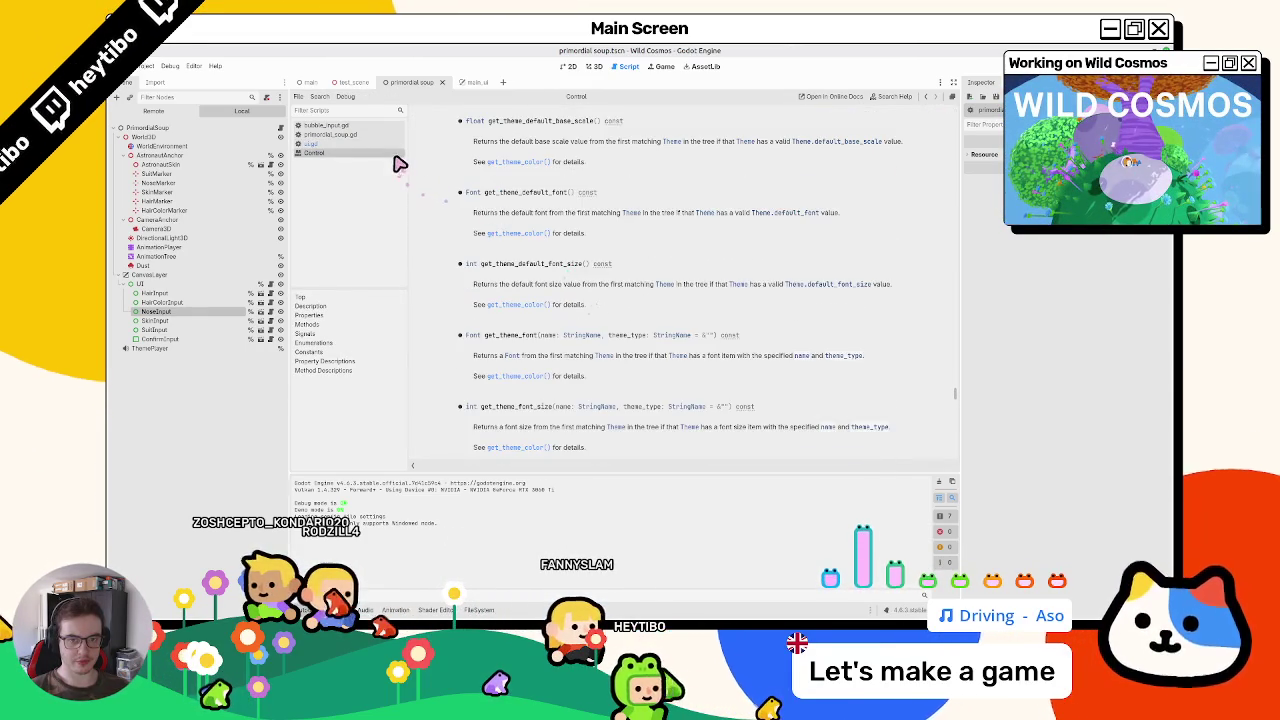
key("alt+Left")
Step: Retype line 75's call as grab_focus() from autocomplete, then view and close its docs
double_click(748, 258)
key("BackSpace")
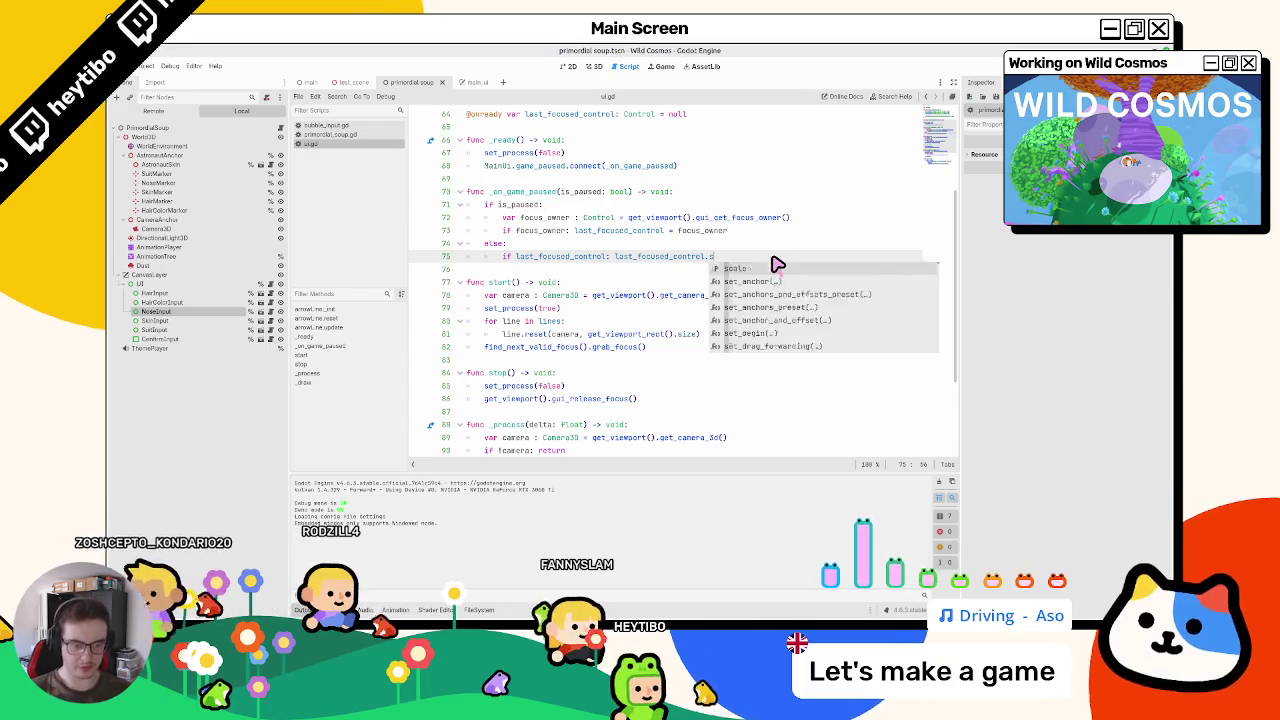
type("set_focus")
key("ctrl+BackSpace")
type("foc")
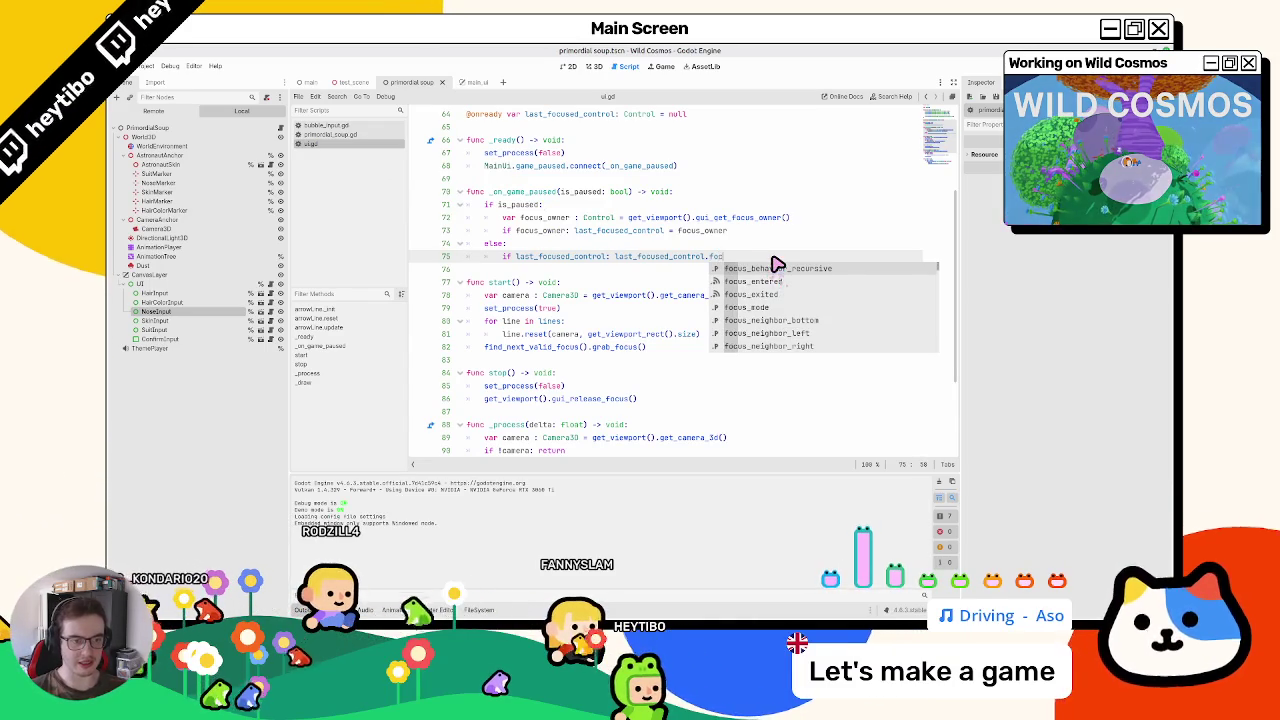
type("us")
key("Down")
key("Down")
key("Down")
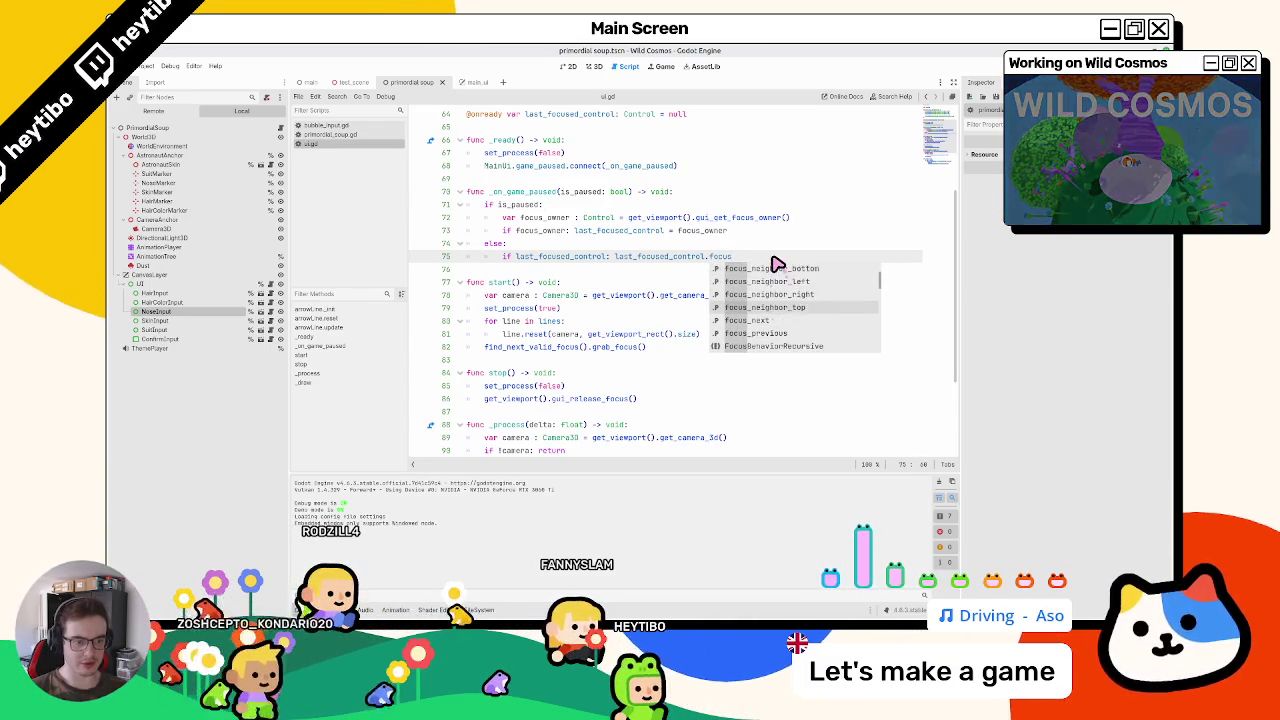
key("Down")
key("Down")
key("Down")
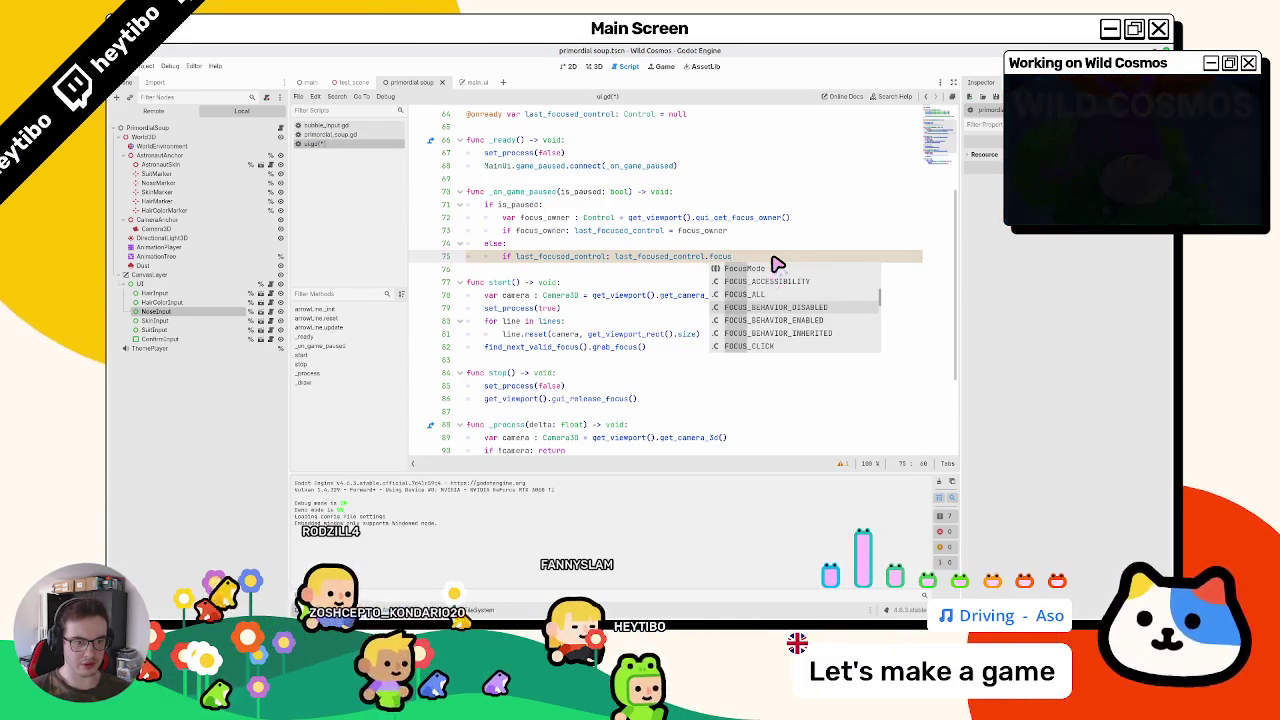
key("Down")
key("Down")
key("Down")
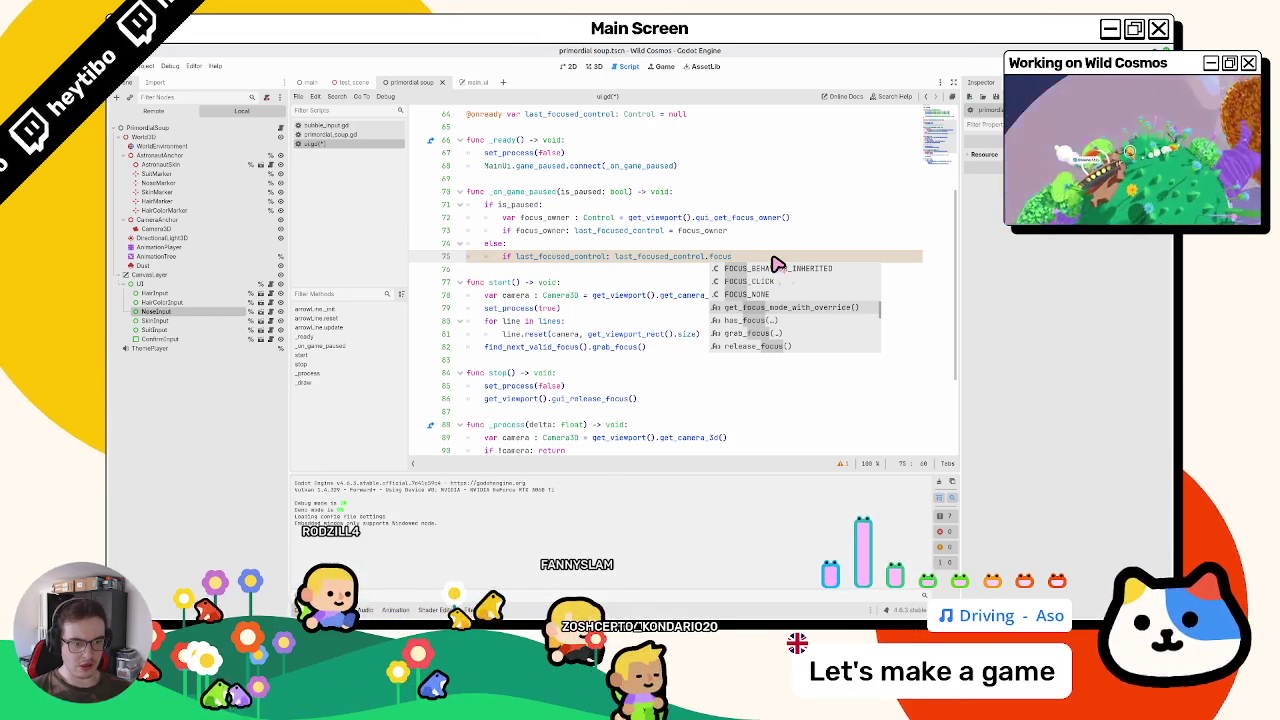
key("Down")
key("Down")
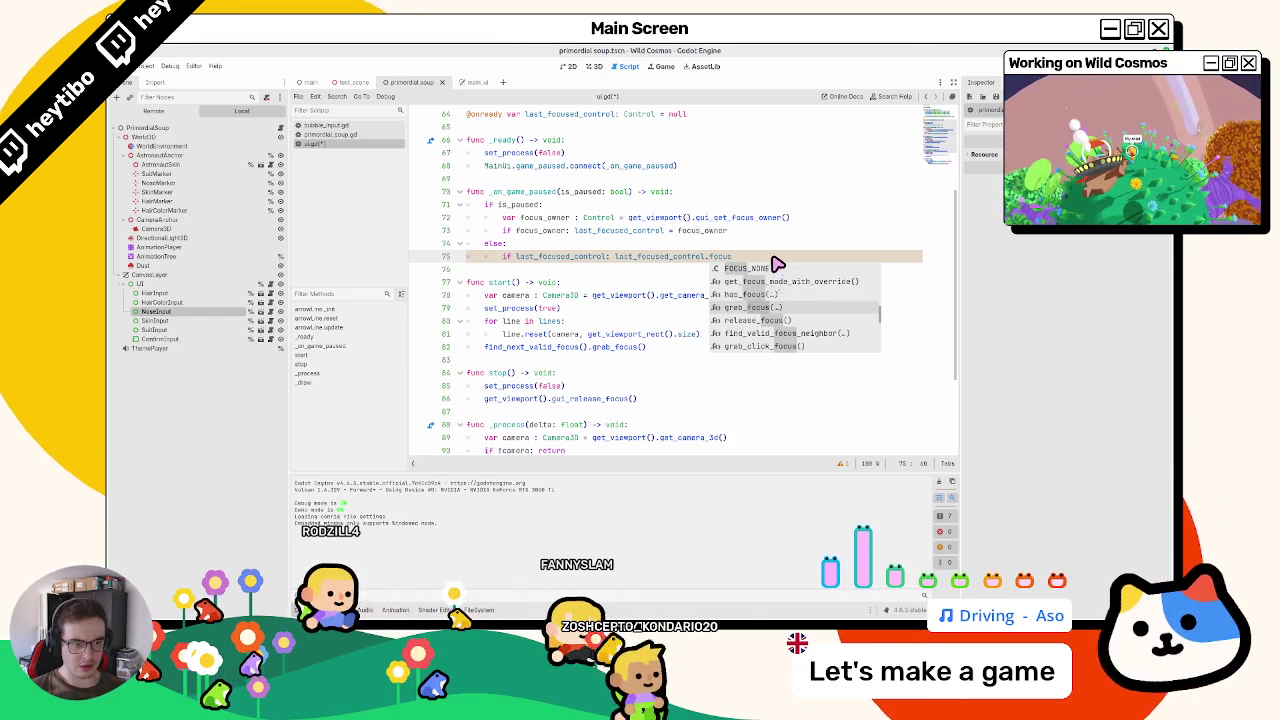
key("Down")
key("Down")
key("Down")
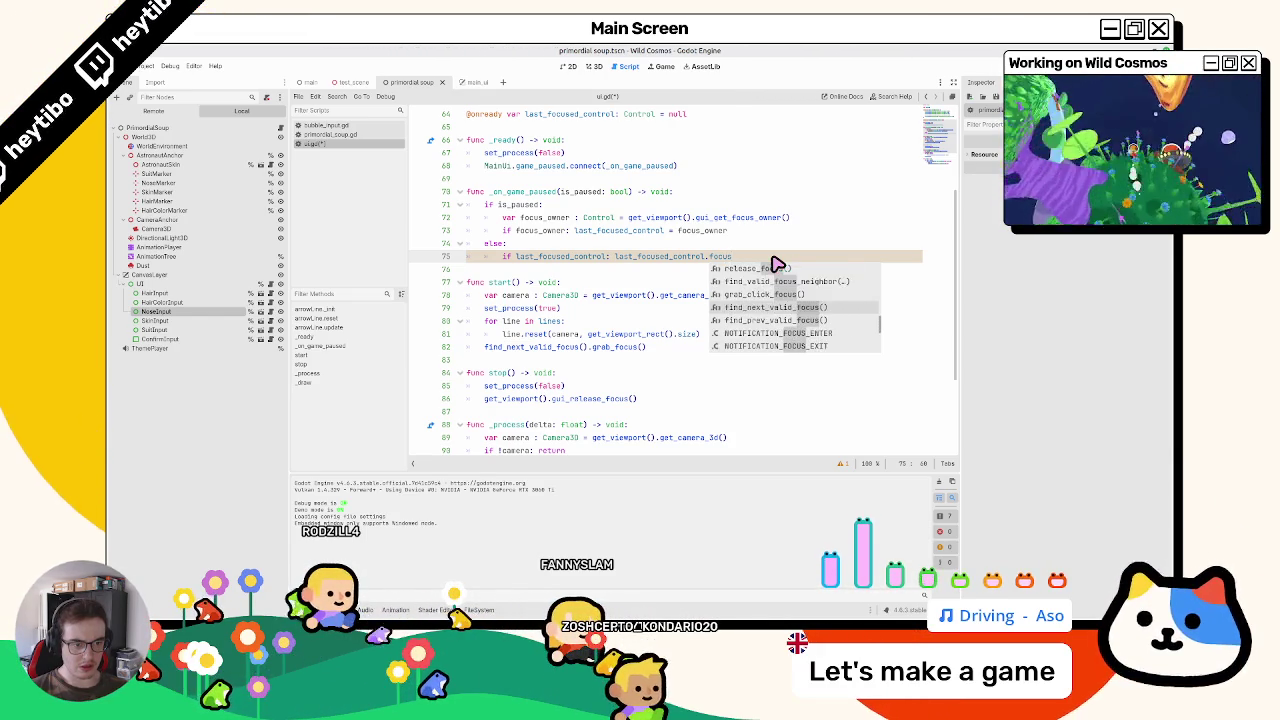
key("Down")
key("Down")
key("Down")
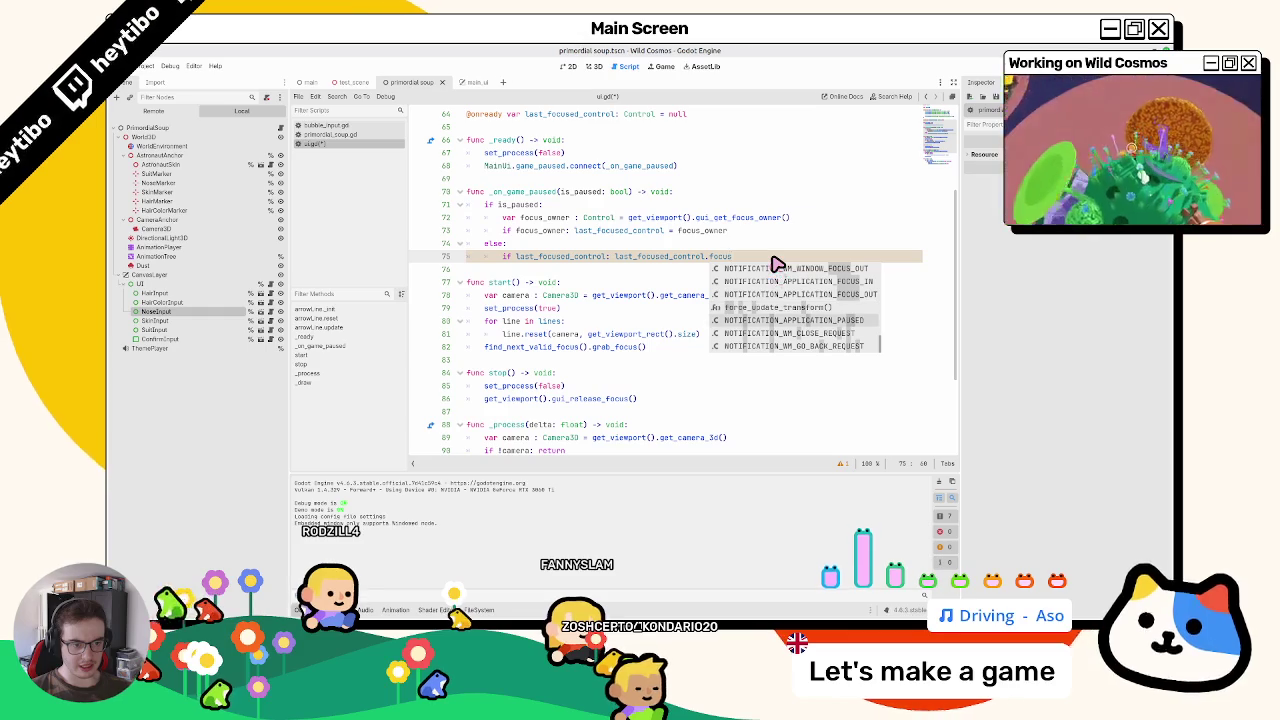
key("Up")
key("Up")
key("Up")
key("Return")
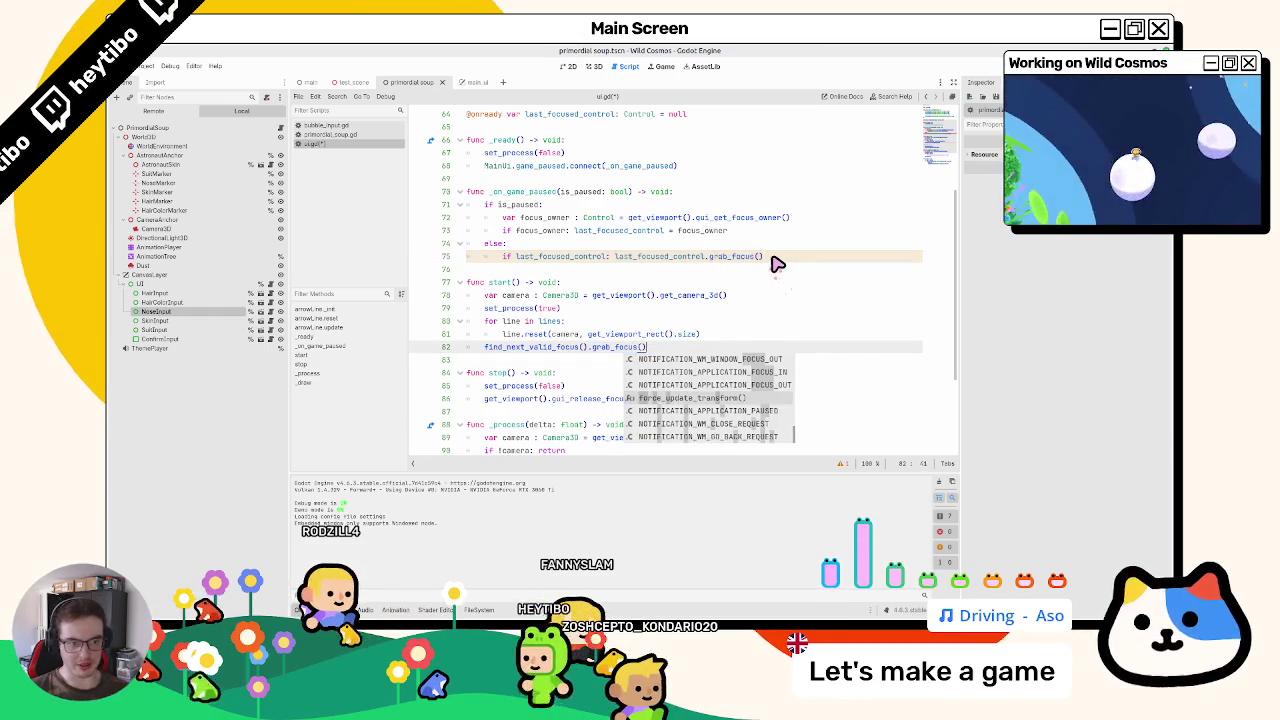
left_click(745, 258, "ctrl")
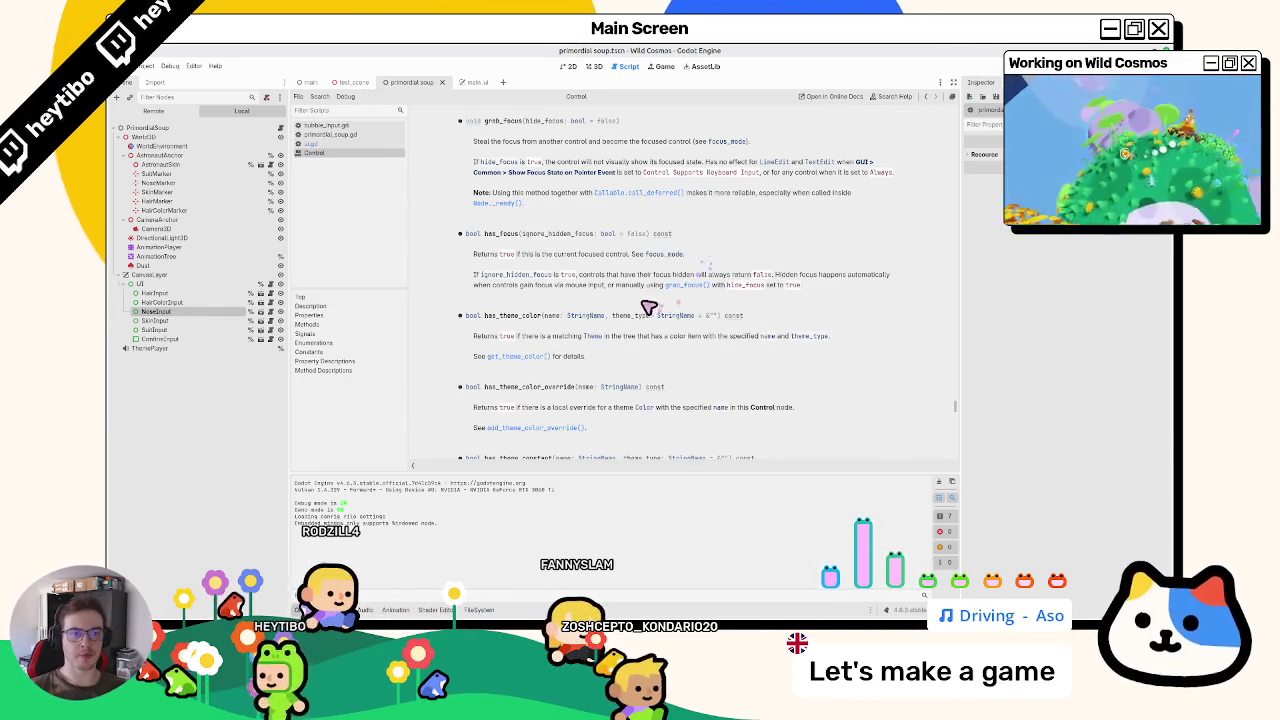
middle_click(390, 153)
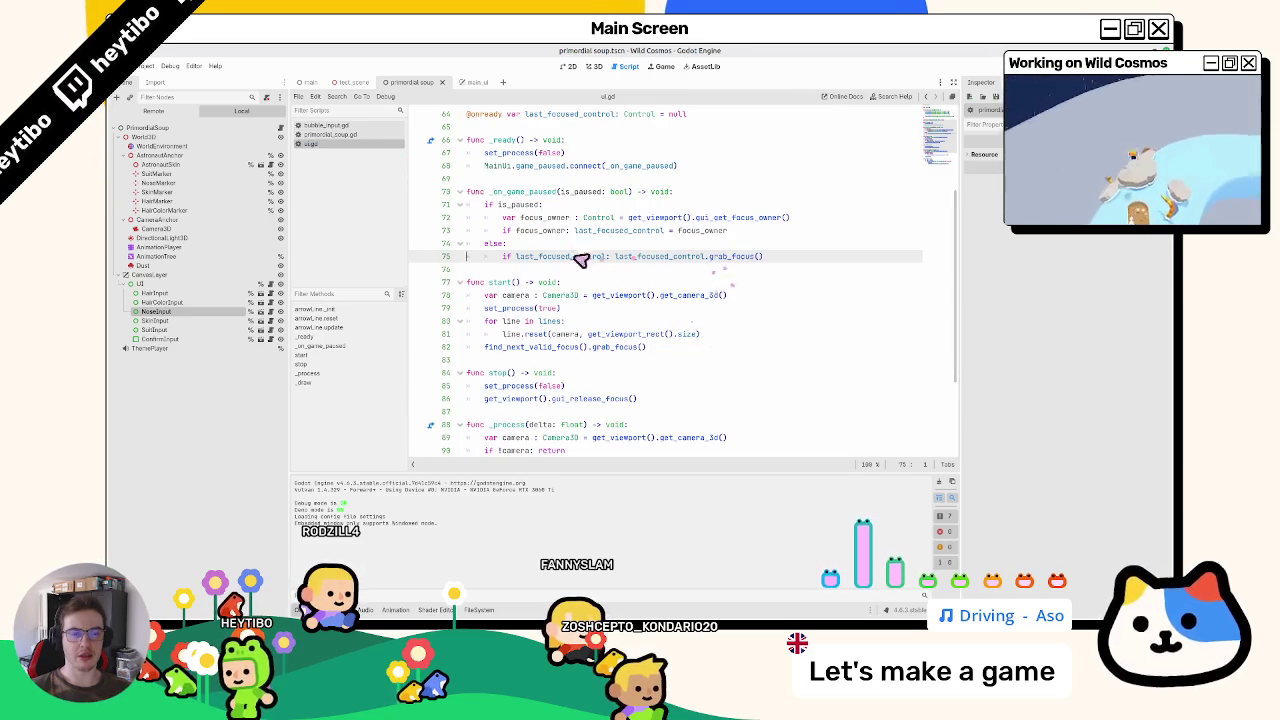
key("Left")
left_click(617, 259)
key("Return")
key("Return")
key("Up")
type("viewp")
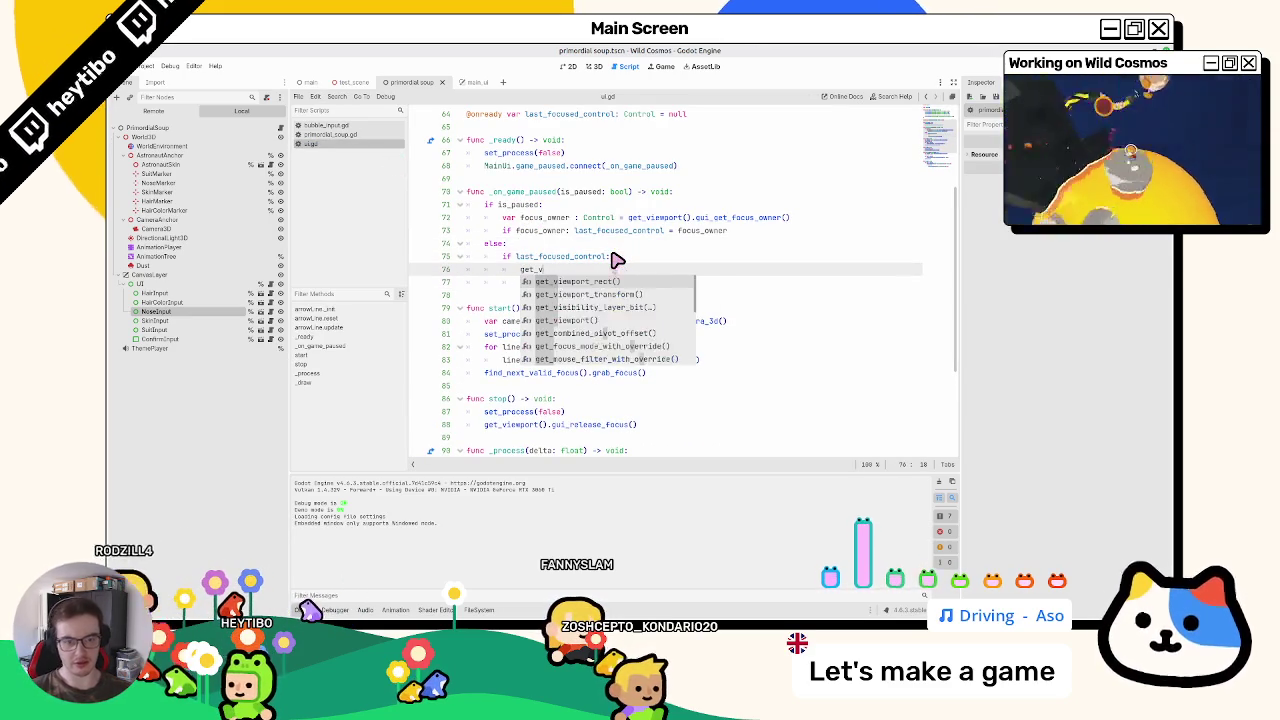
key("Return")
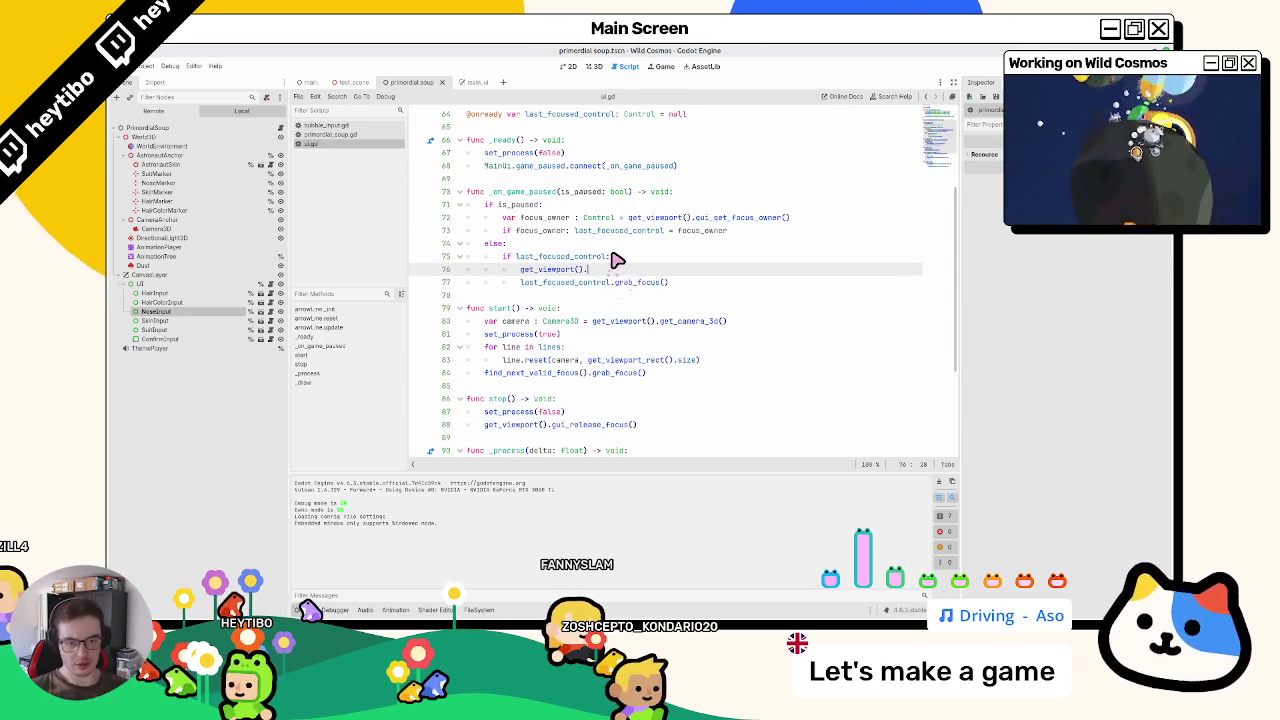
type(".focus")
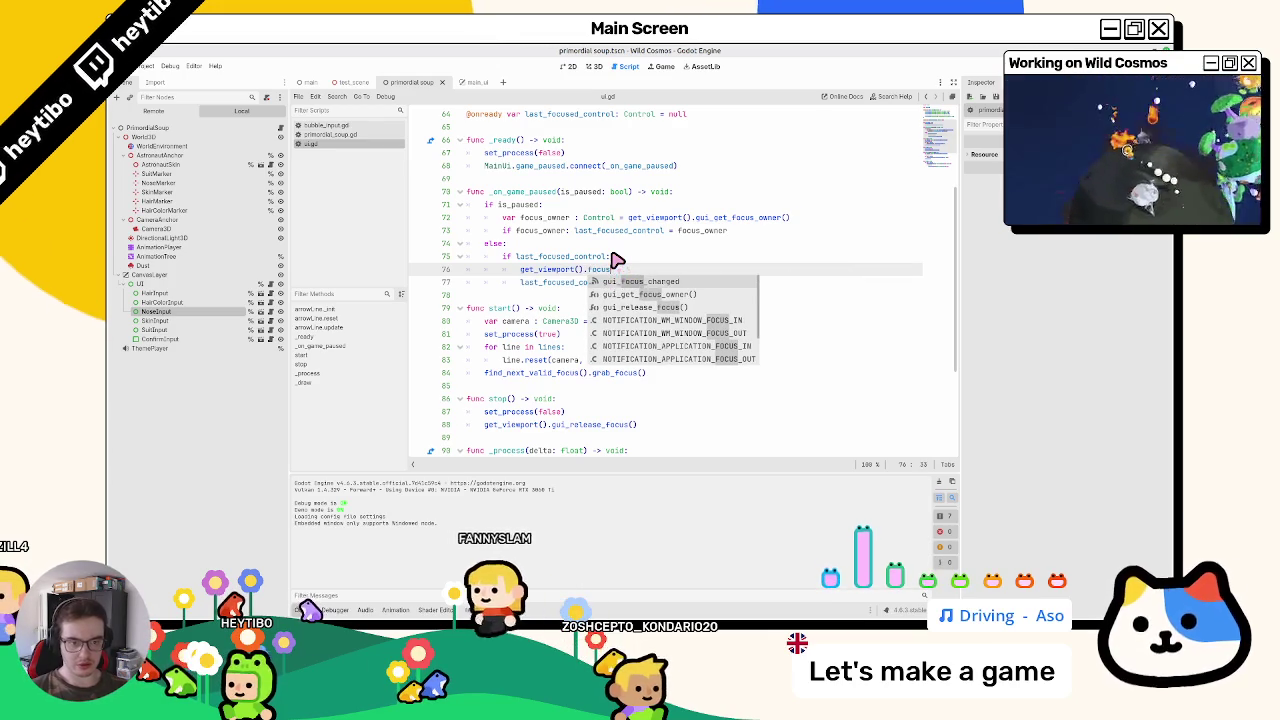
type("_owner(")
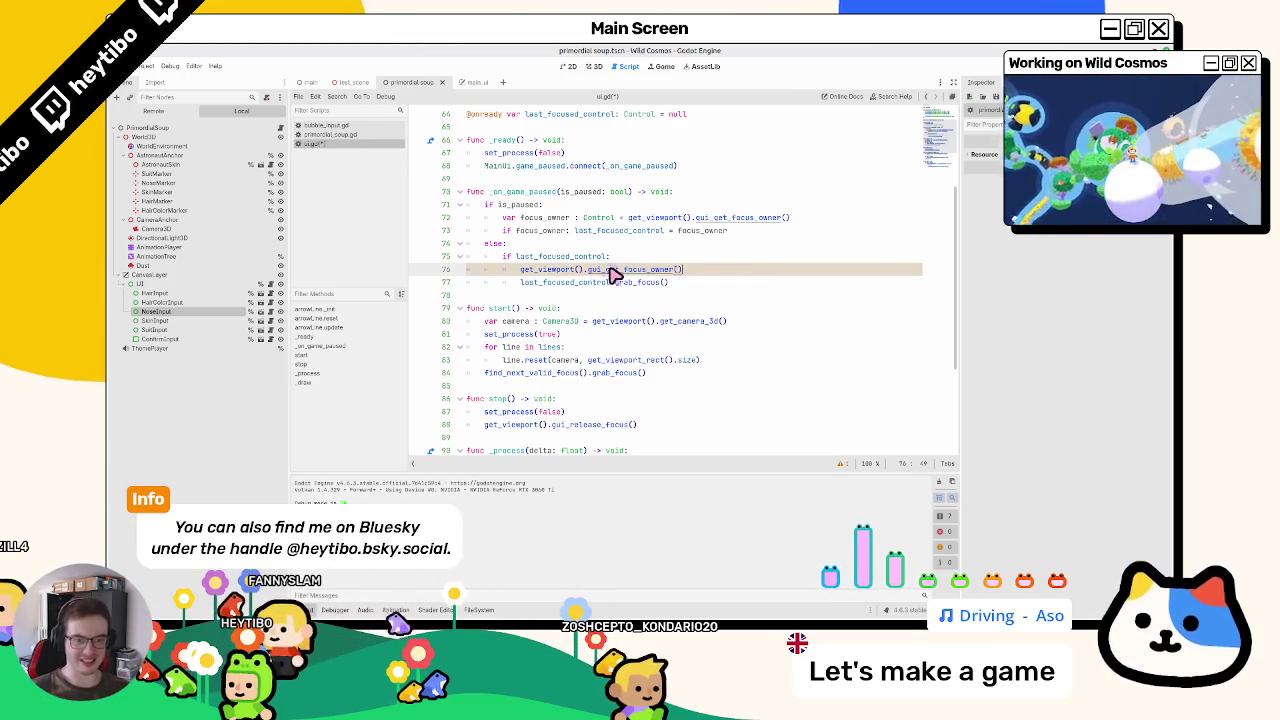
left_click(611, 270, "ctrl")
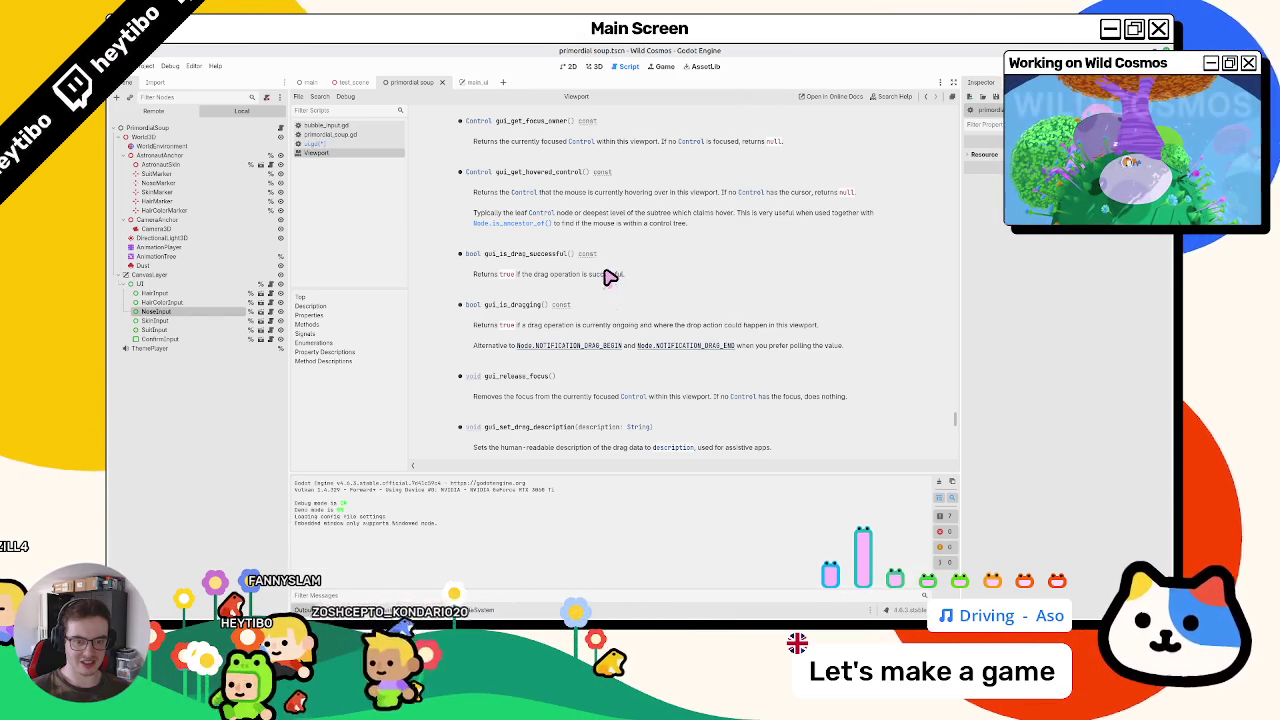
scroll(605, 279, "down", 2)
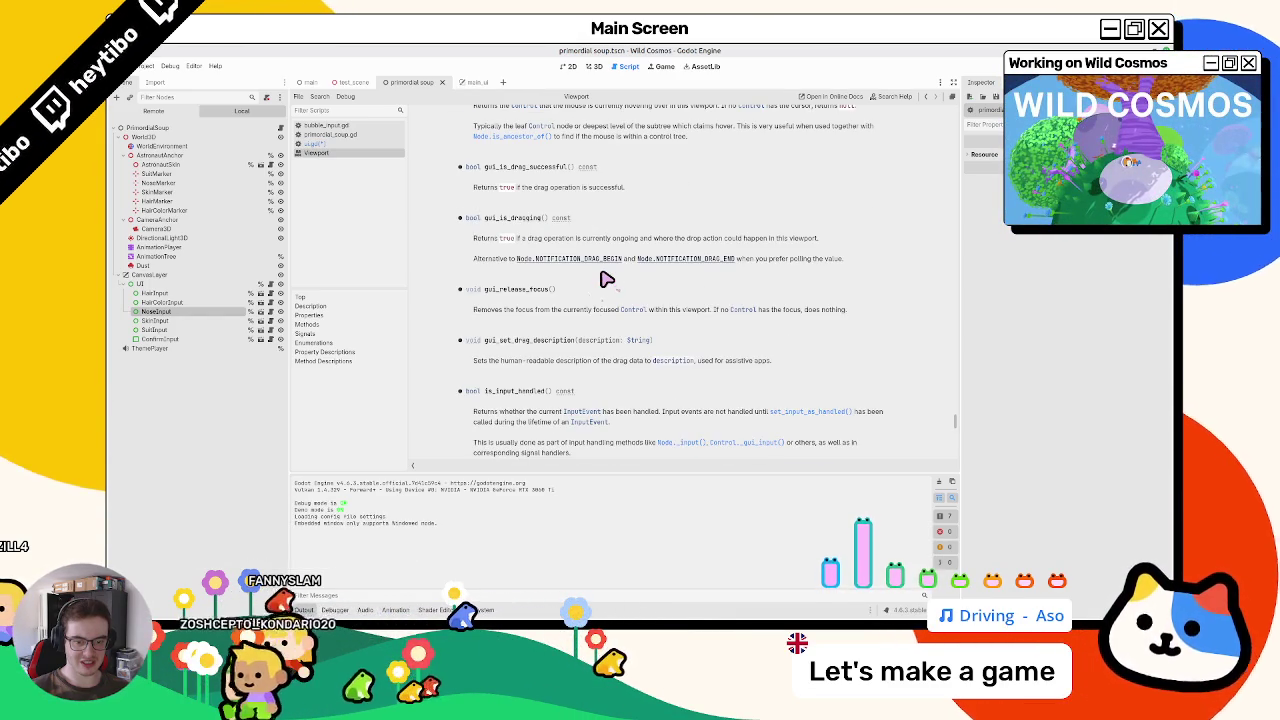
scroll(605, 279, "up", 8)
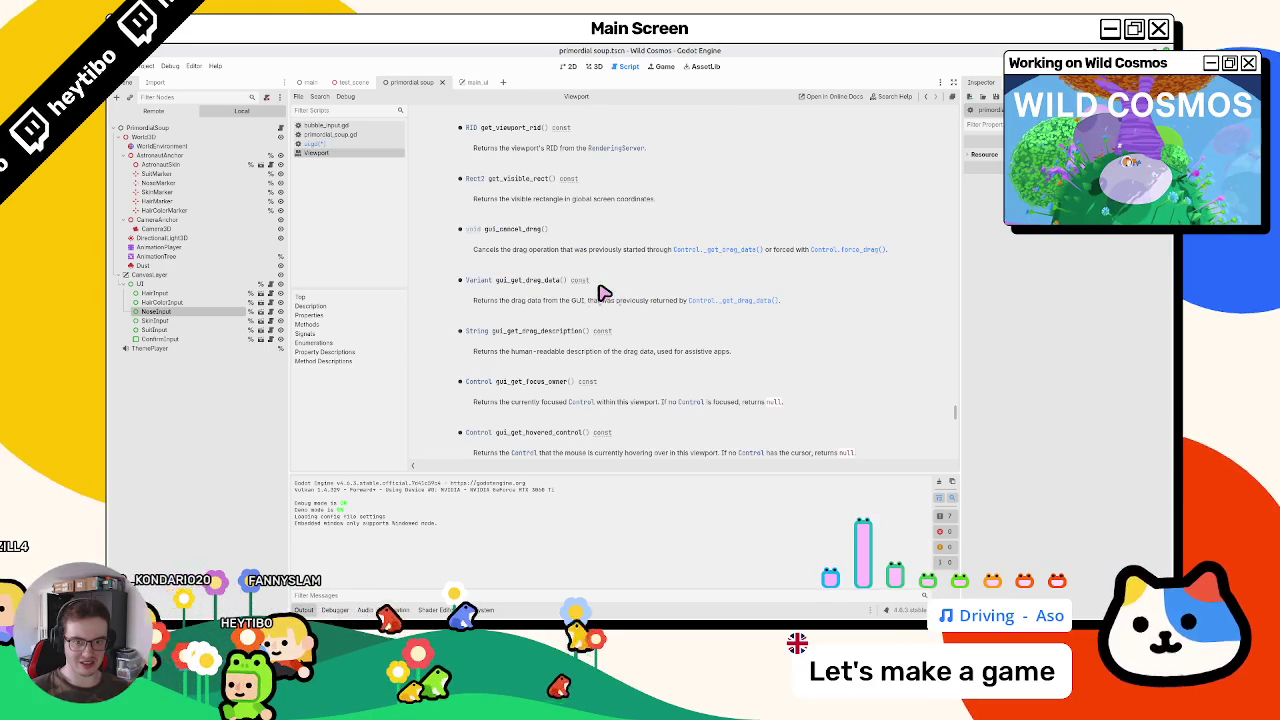
scroll(605, 292, "up", 5)
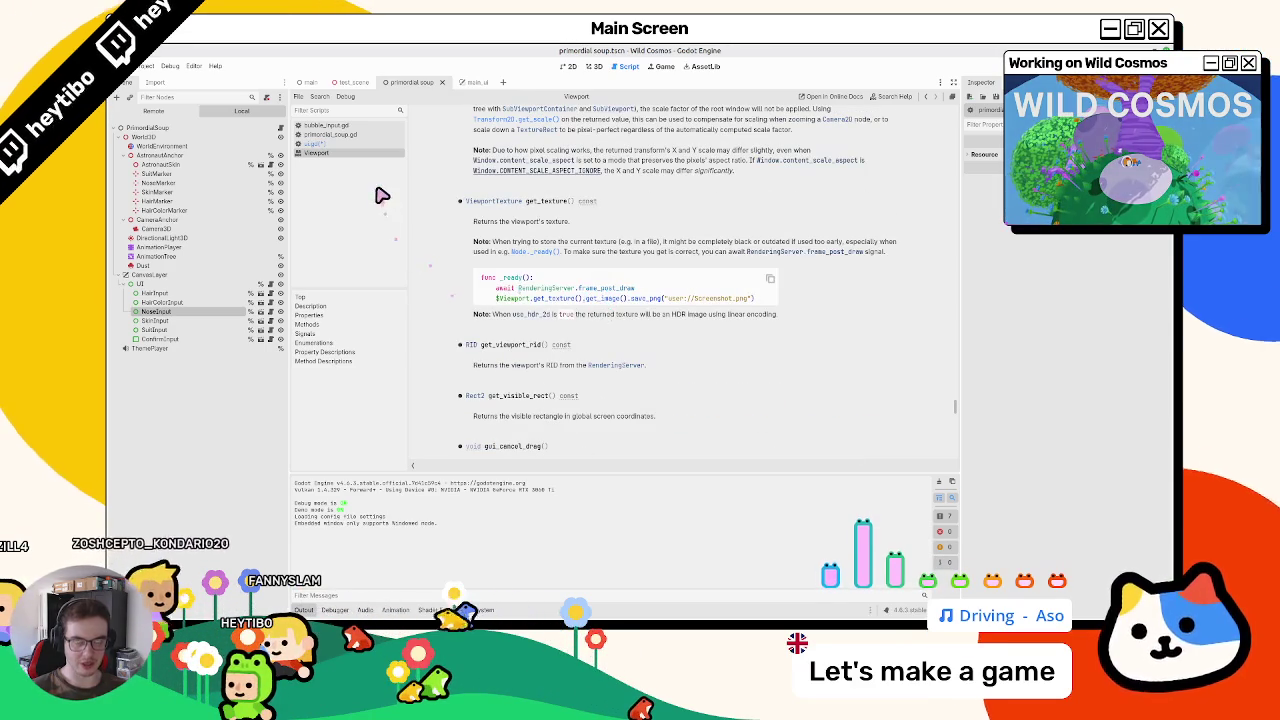
middle_click(370, 156)
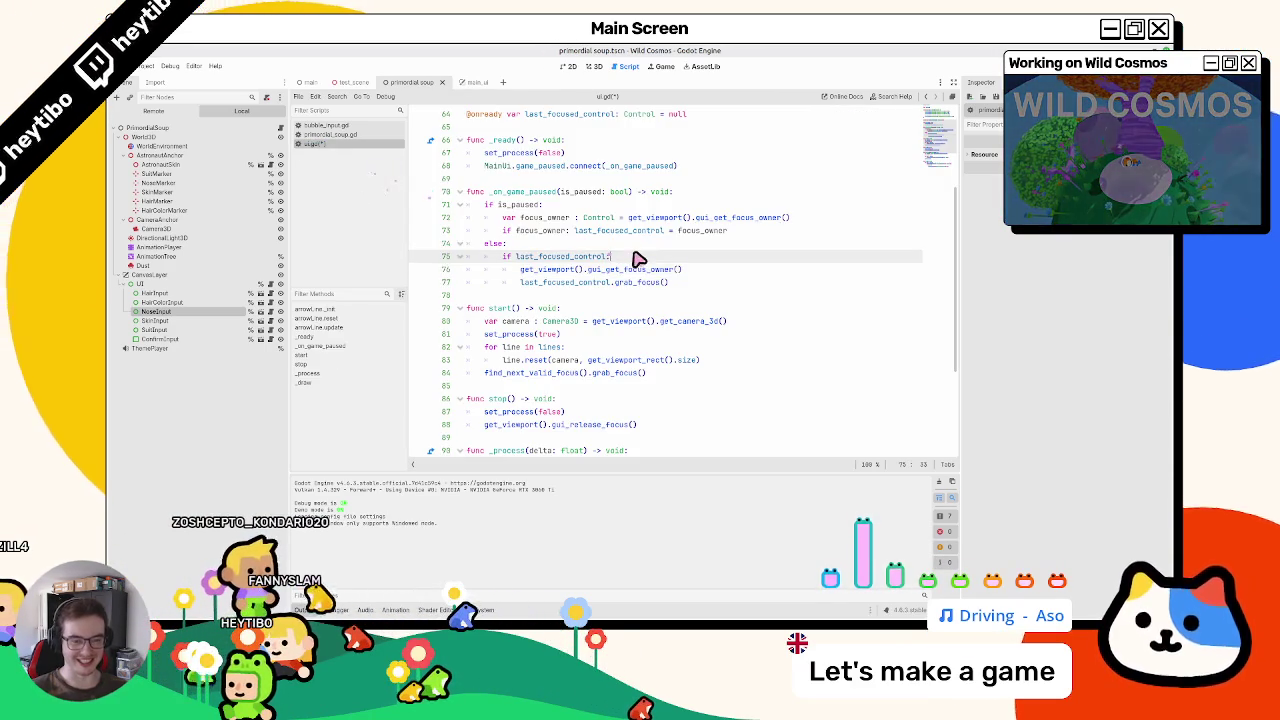
key("ctrl+shift+k")
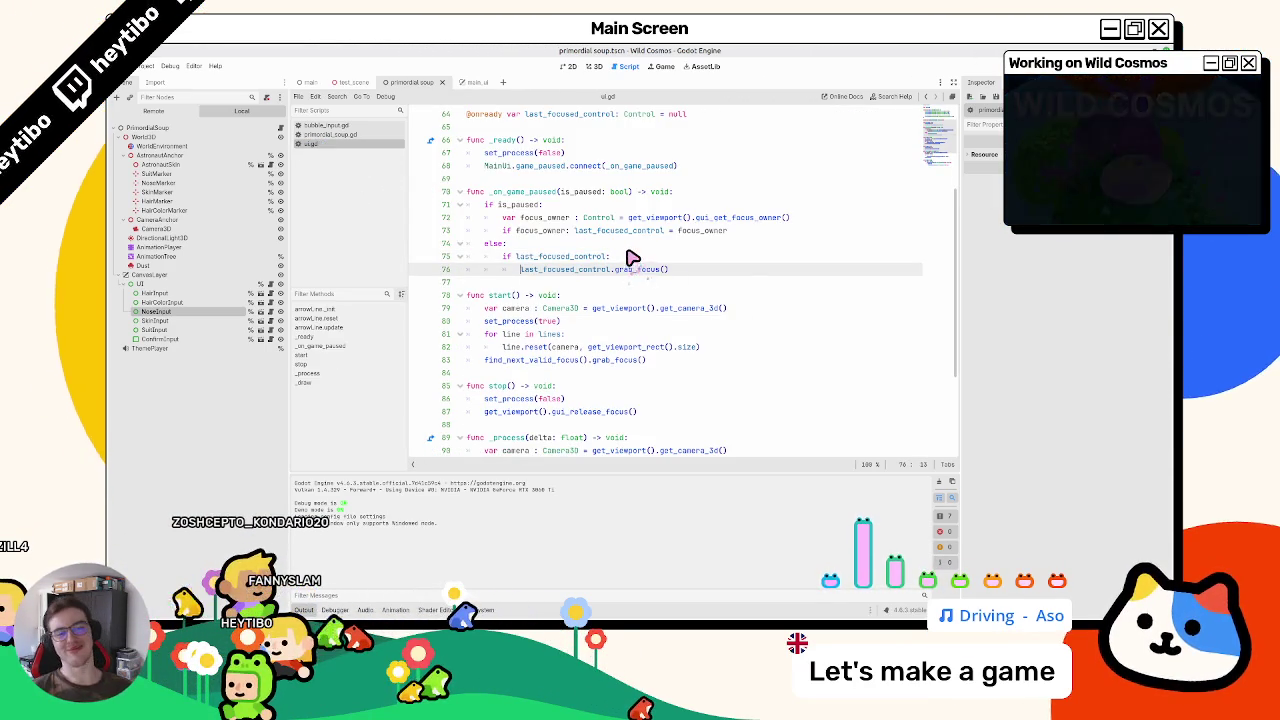
key("ctrl+BackSpace")
double_click(555, 256)
left_click(766, 256)
left_click_drag(766, 256, 660, 257)
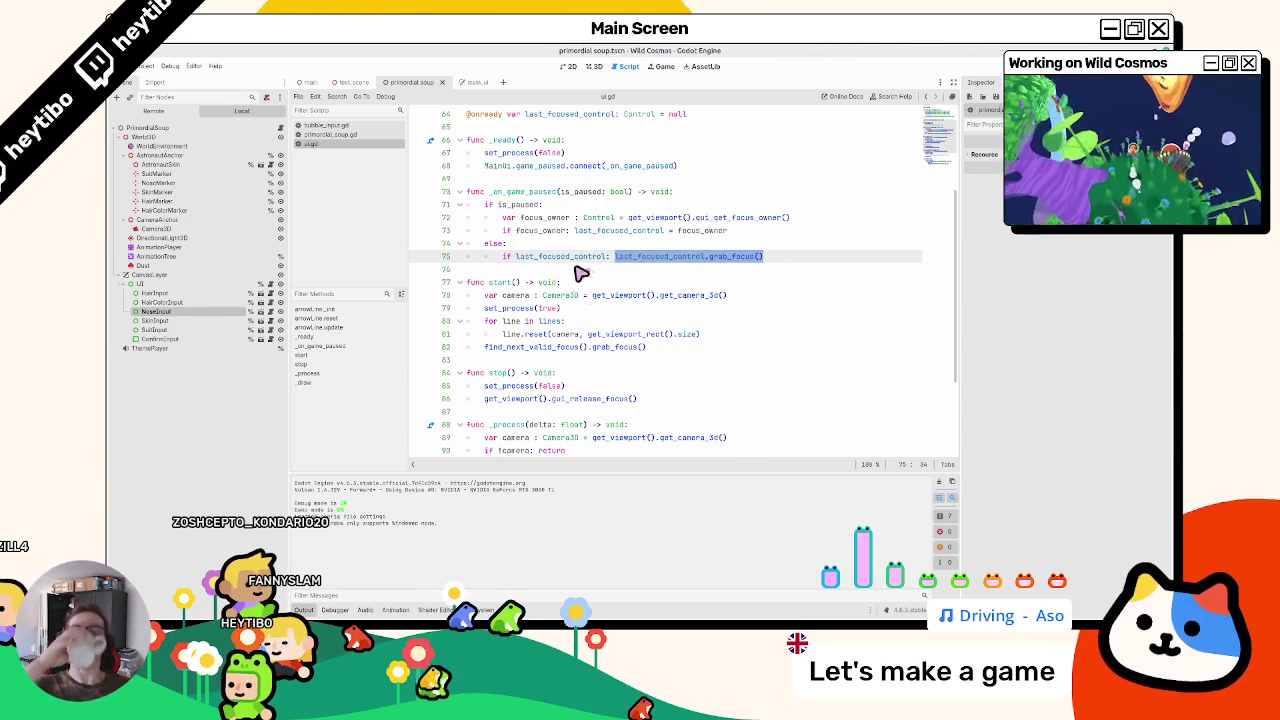
left_click(737, 258, "ctrl")
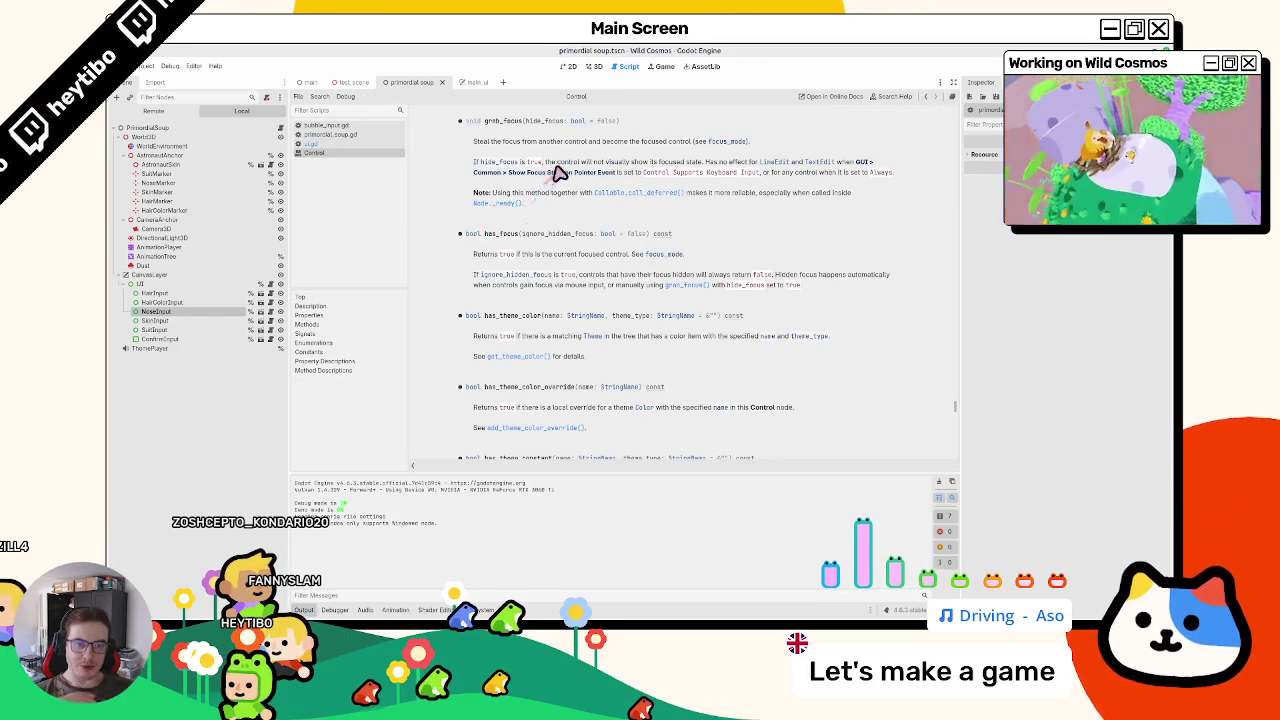
mouse_move(591, 162)
left_mouse_down()
mouse_move(608, 198)
mouse_move(606, 168)
left_mouse_up()
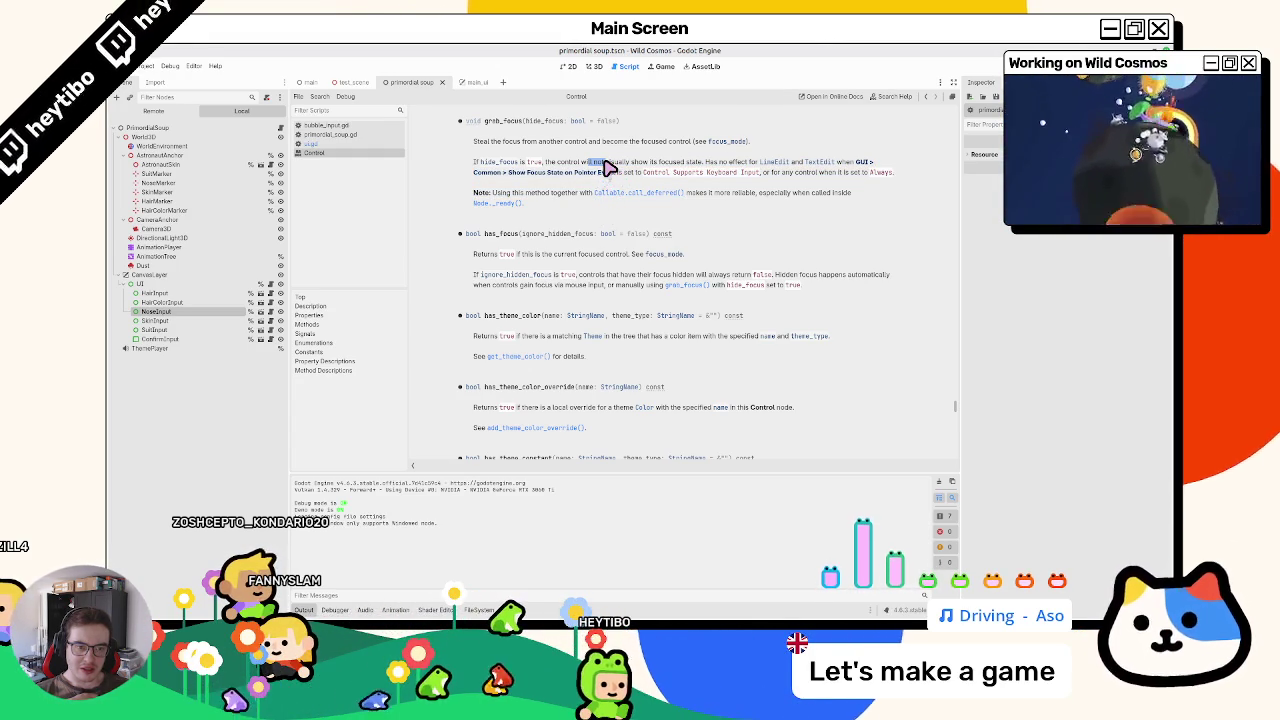
left_click_drag(608, 167, 601, 181)
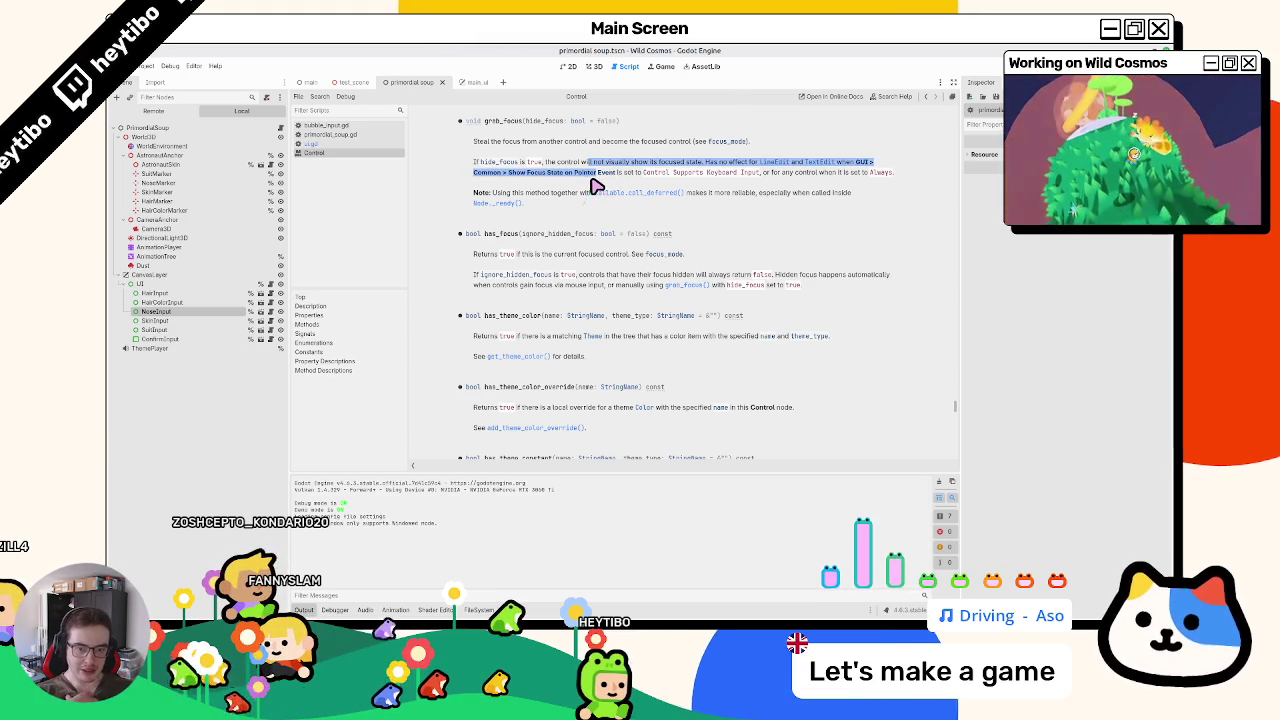
scroll(540, 257, "down", 2)
key("ctrl+w")
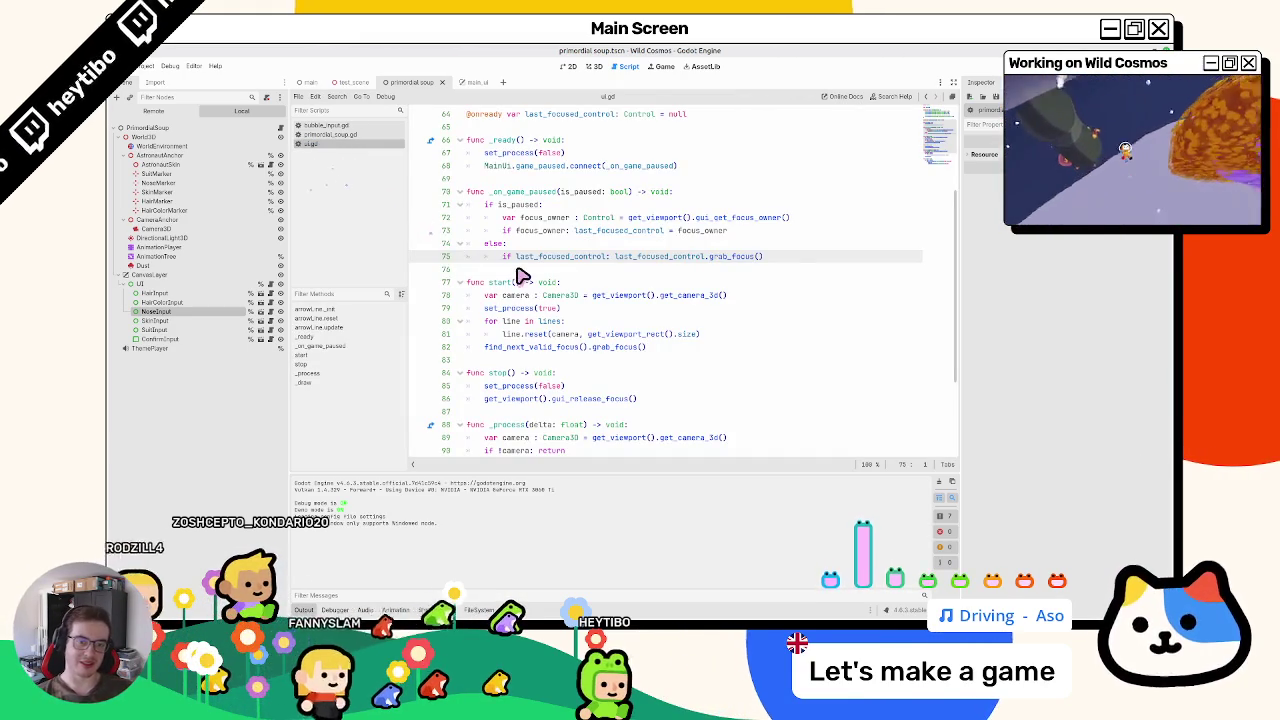
left_click(335, 134)
Step: Fold the _ready function and launch a debug run
scroll(643, 271, "down", 4)
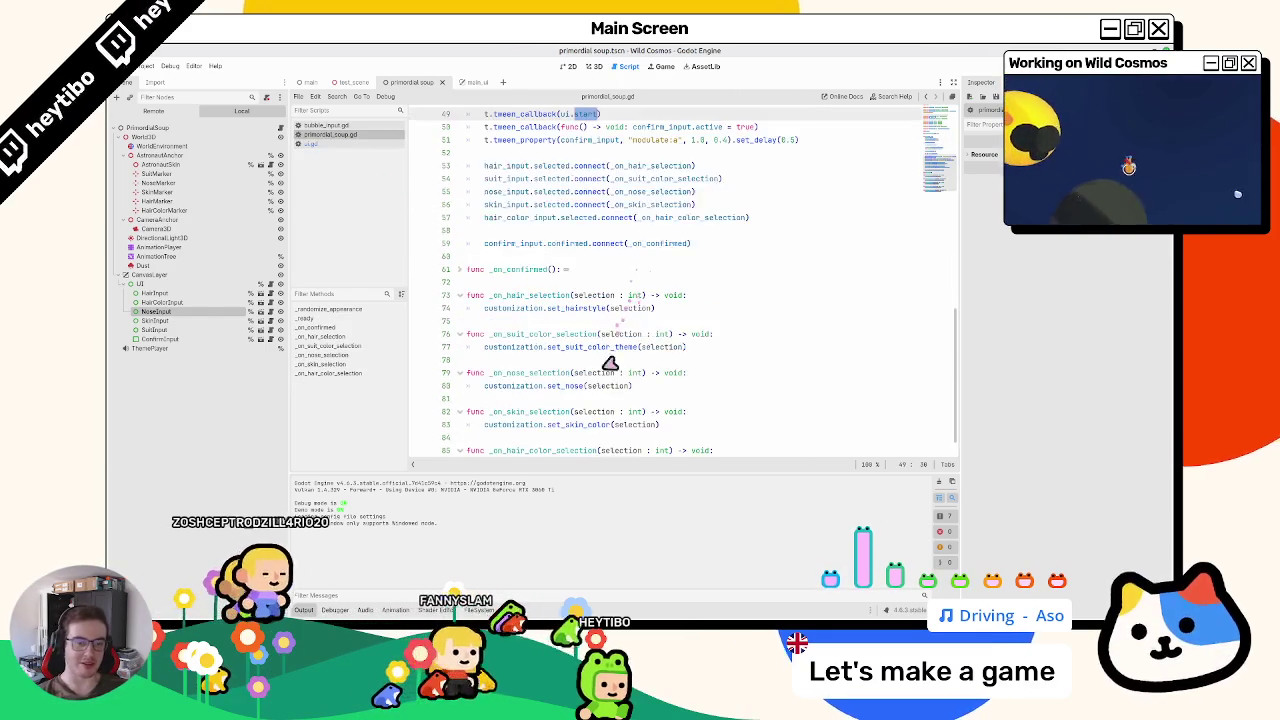
scroll(610, 345, "up", 10)
left_click(459, 204)
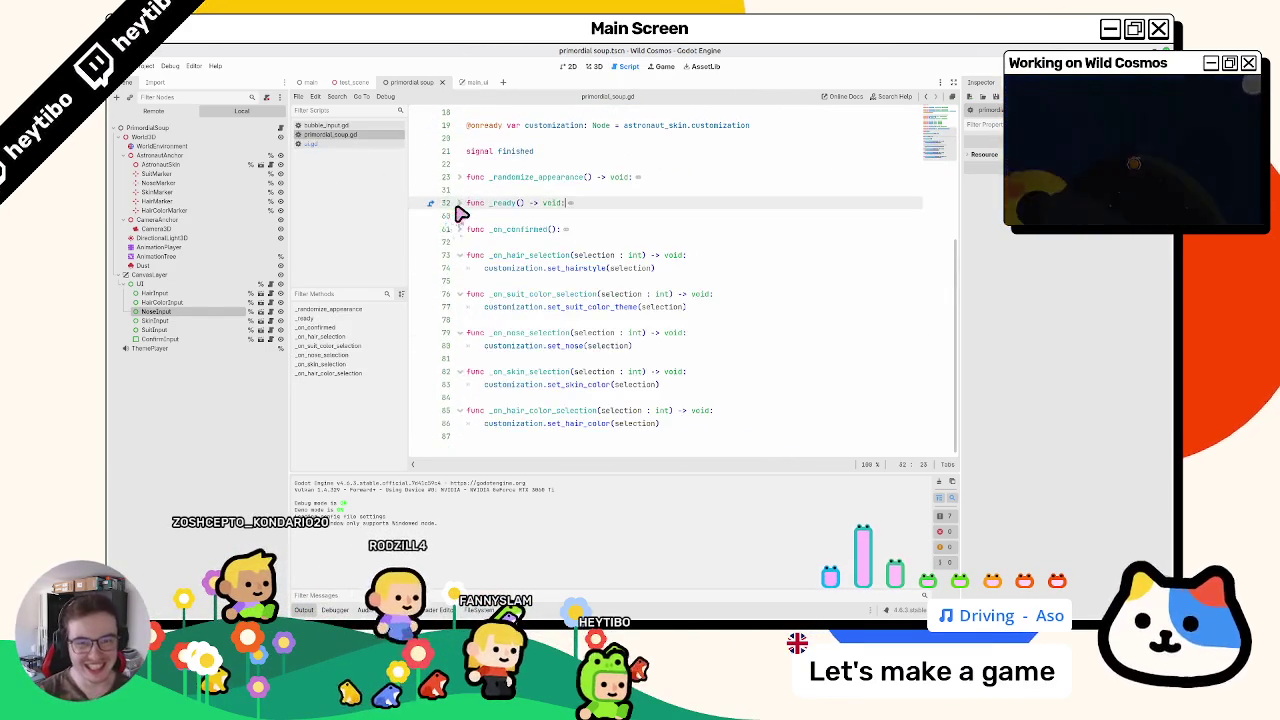
key("F5")
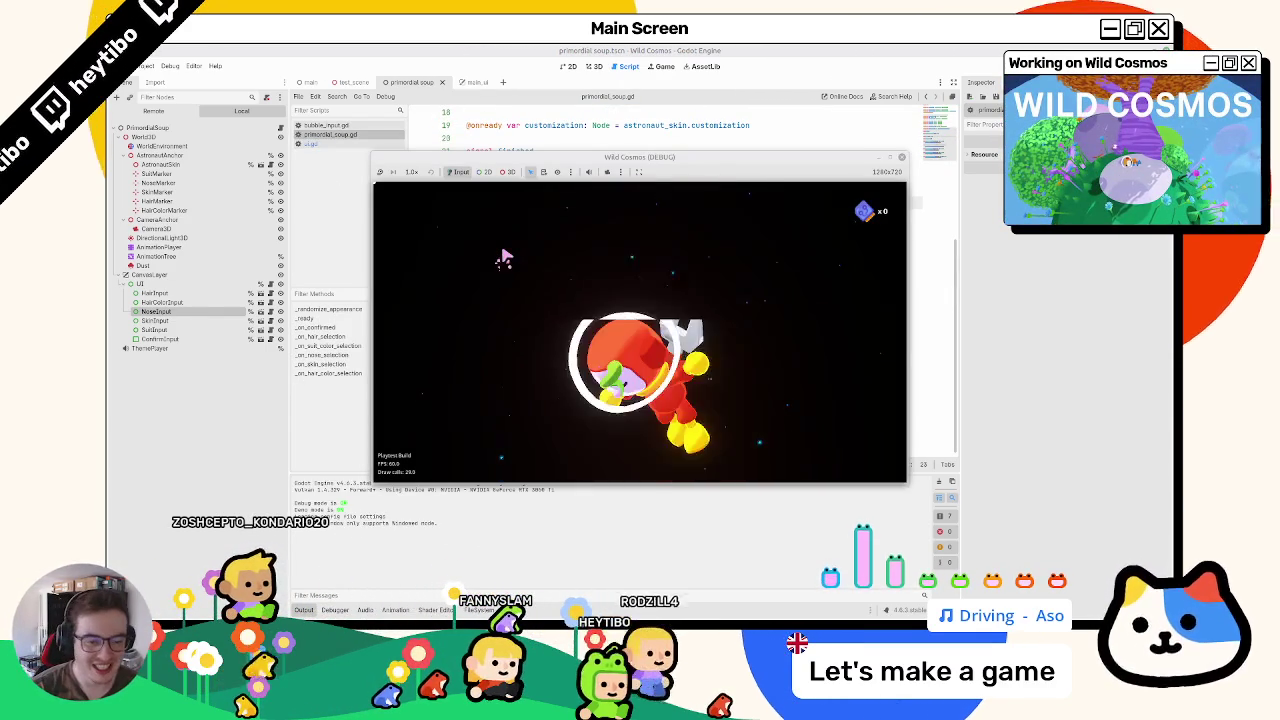
Step: Toggle the pause menu repeatedly, move focus and cycle the nose colour, then stop
key("Escape")
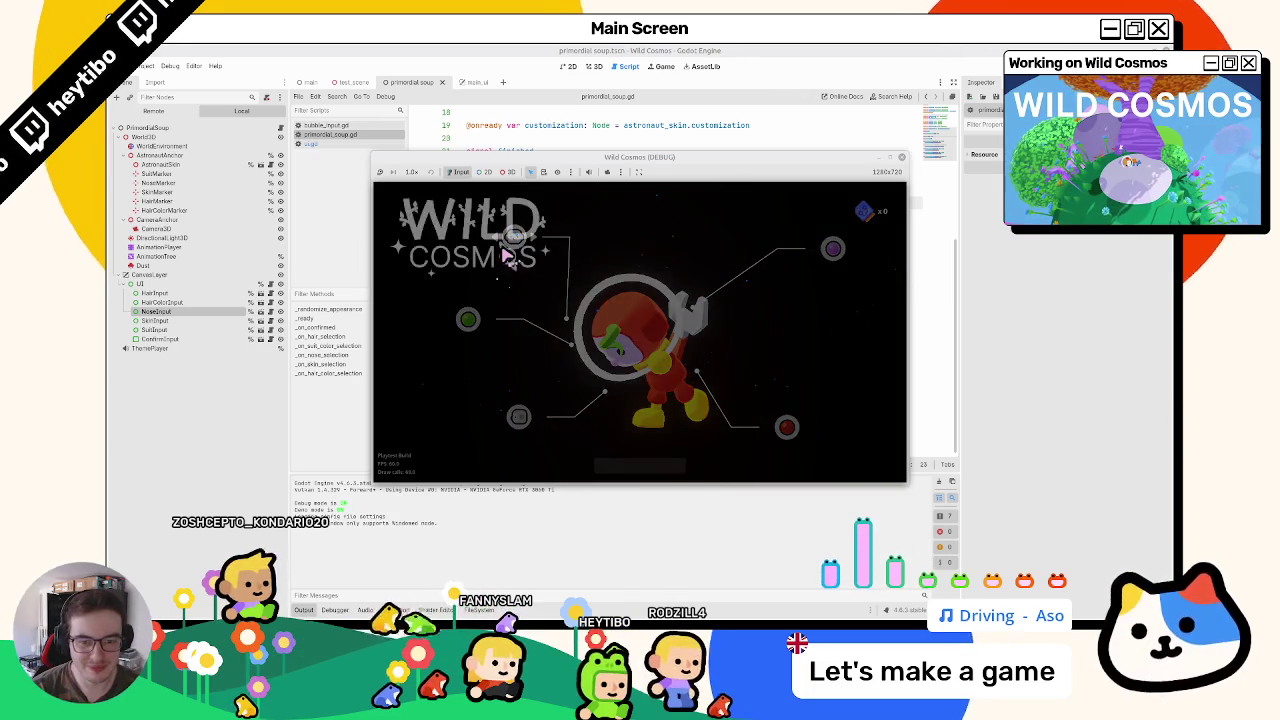
key("Escape")
key("Escape")
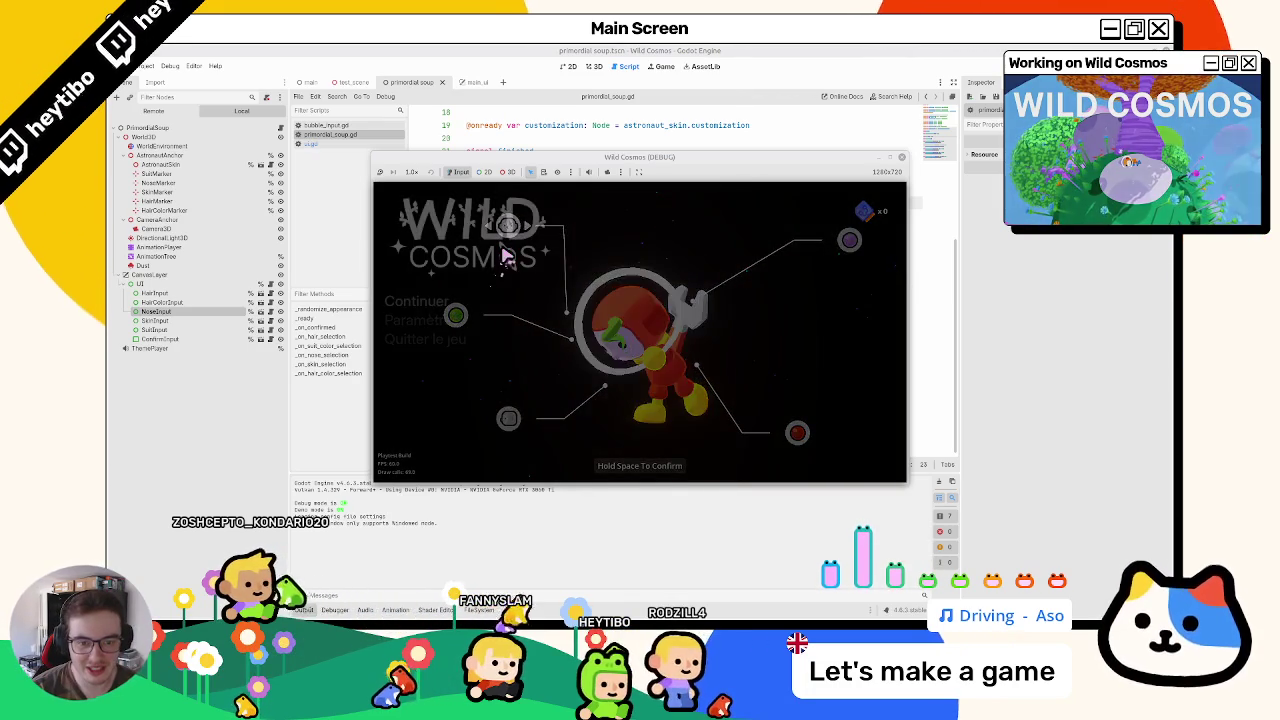
key("Escape")
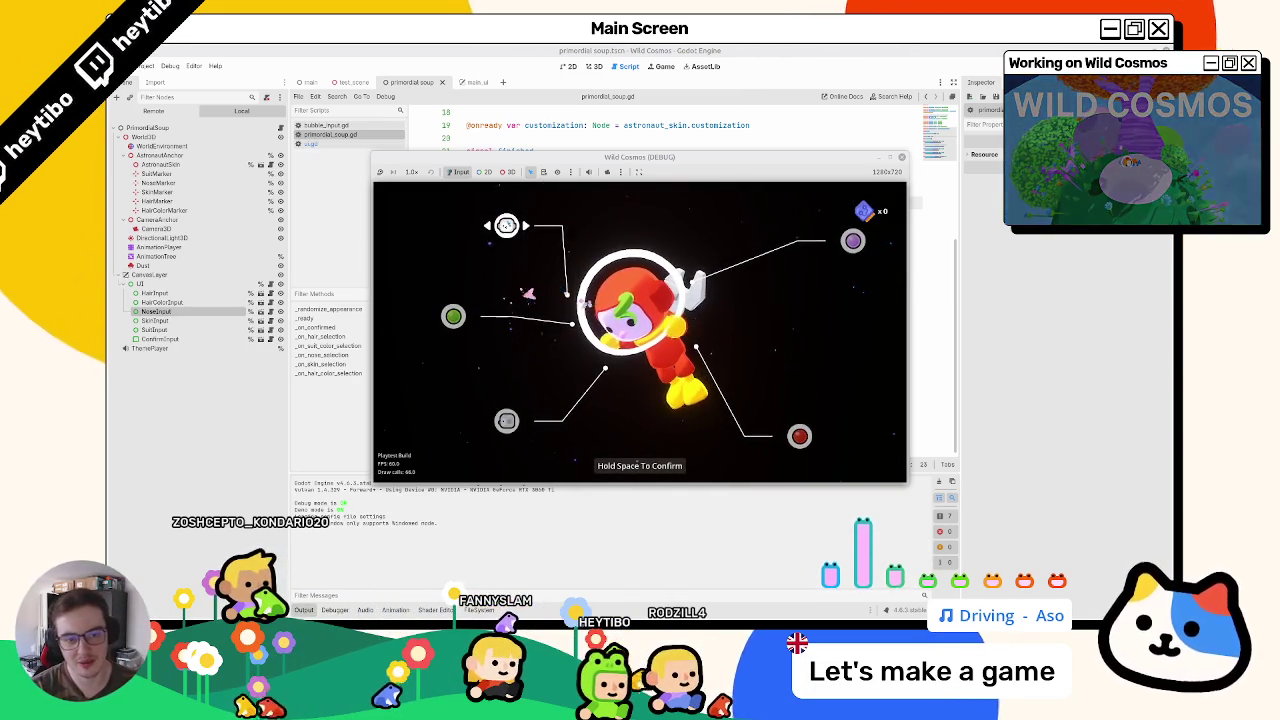
key("Escape")
key("Escape")
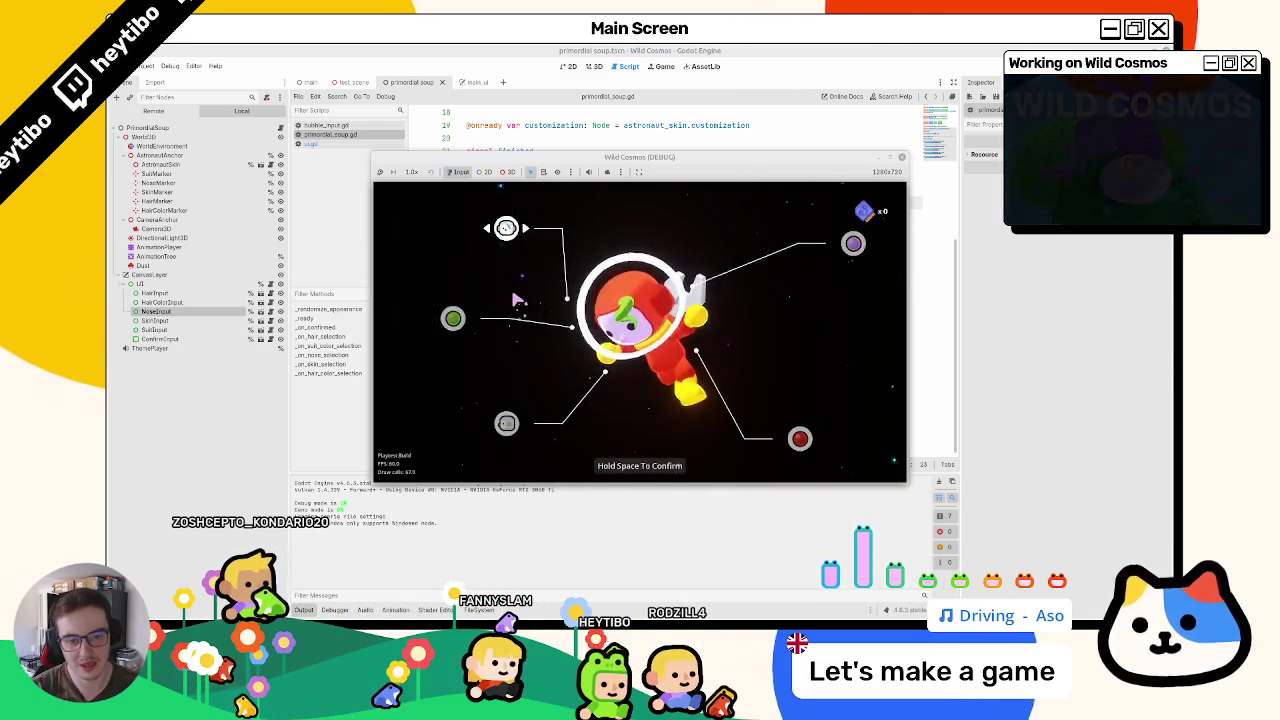
key("Escape")
key("Escape")
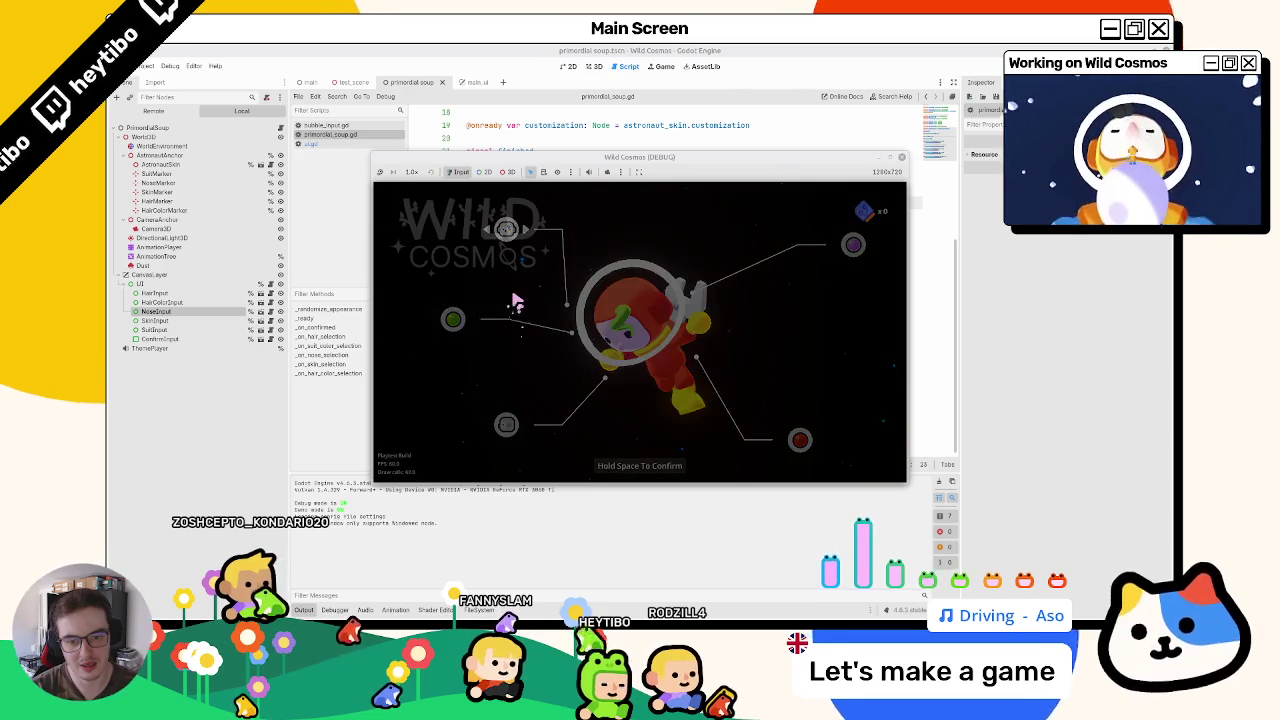
key("Escape")
key("Escape")
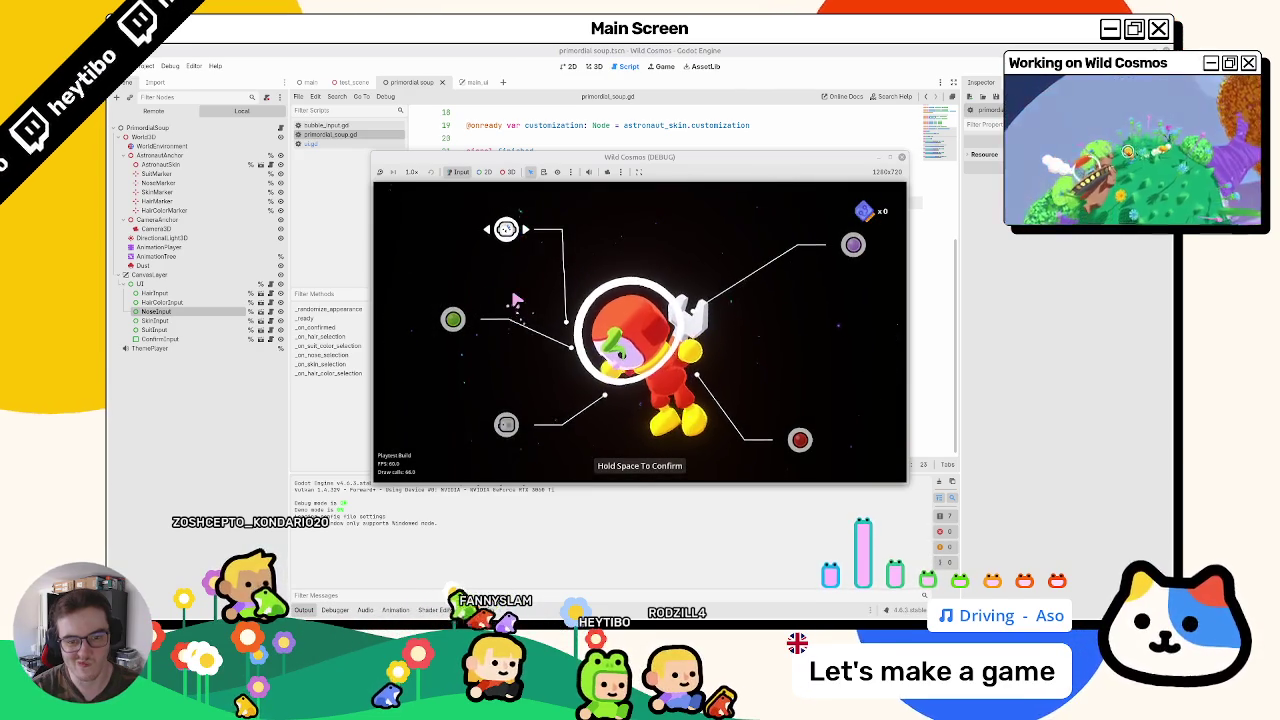
key("Down")
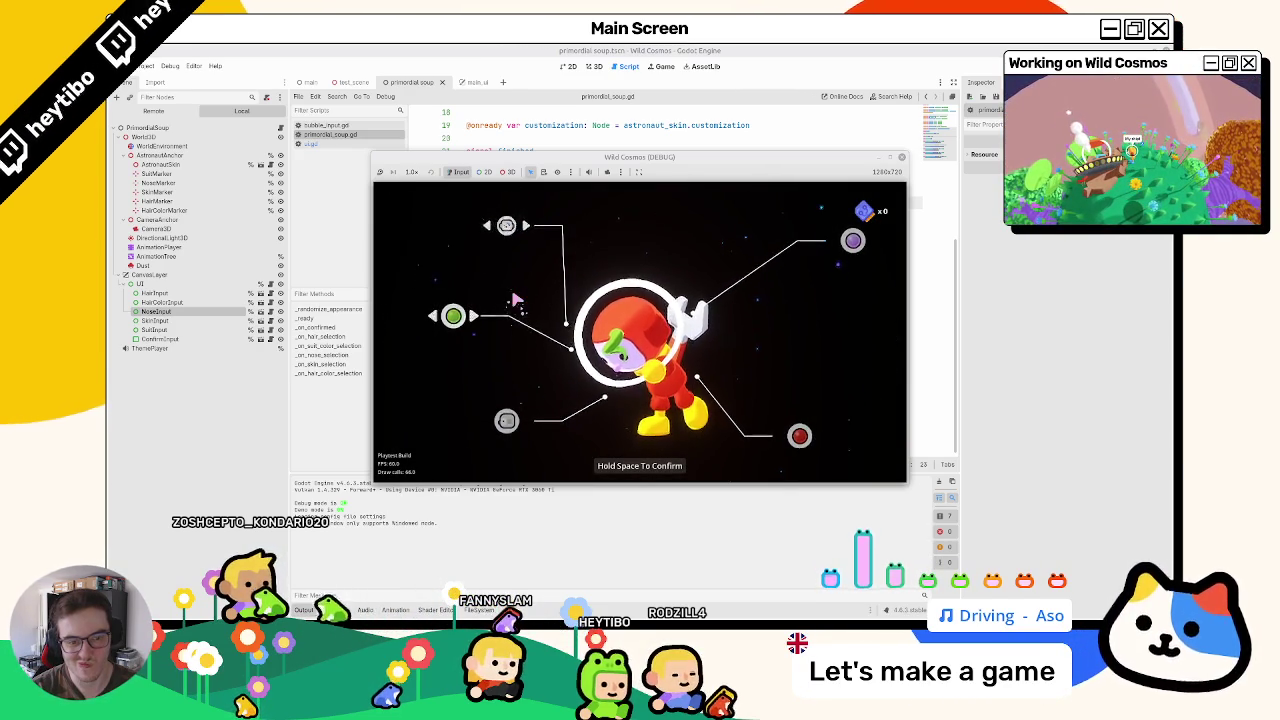
key("Escape")
key("Right")
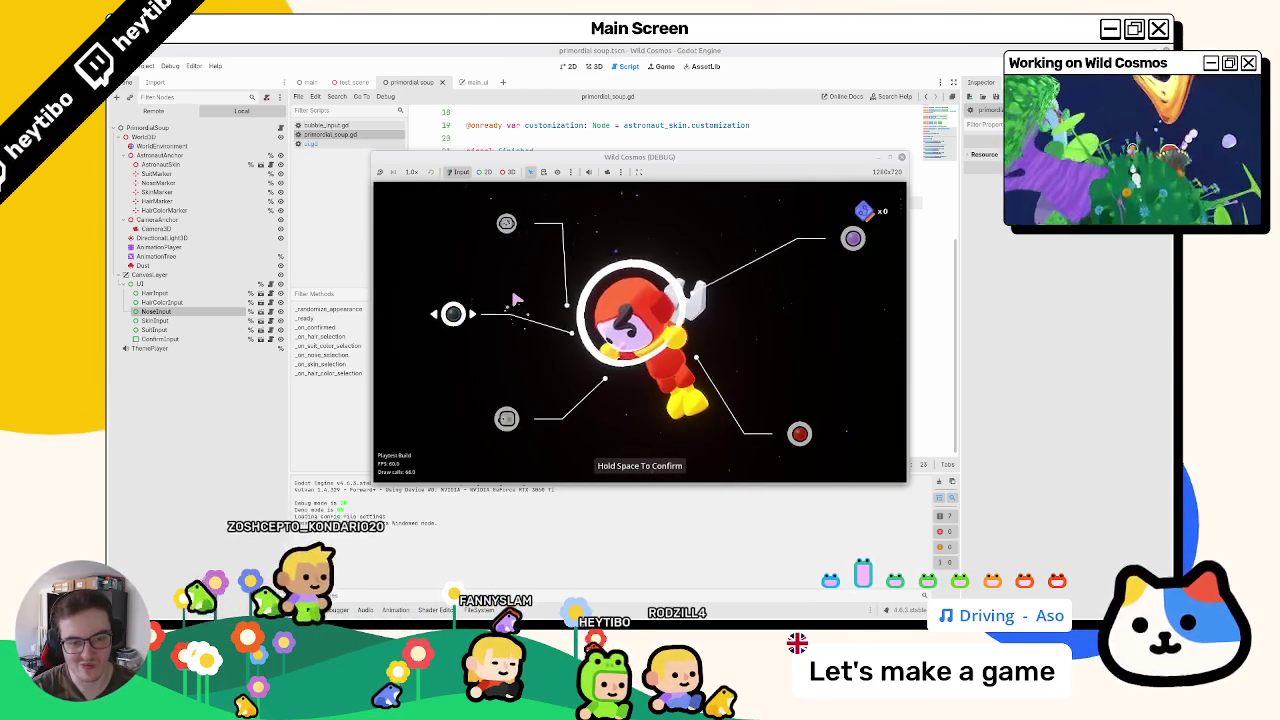
key("Right")
key("Up")
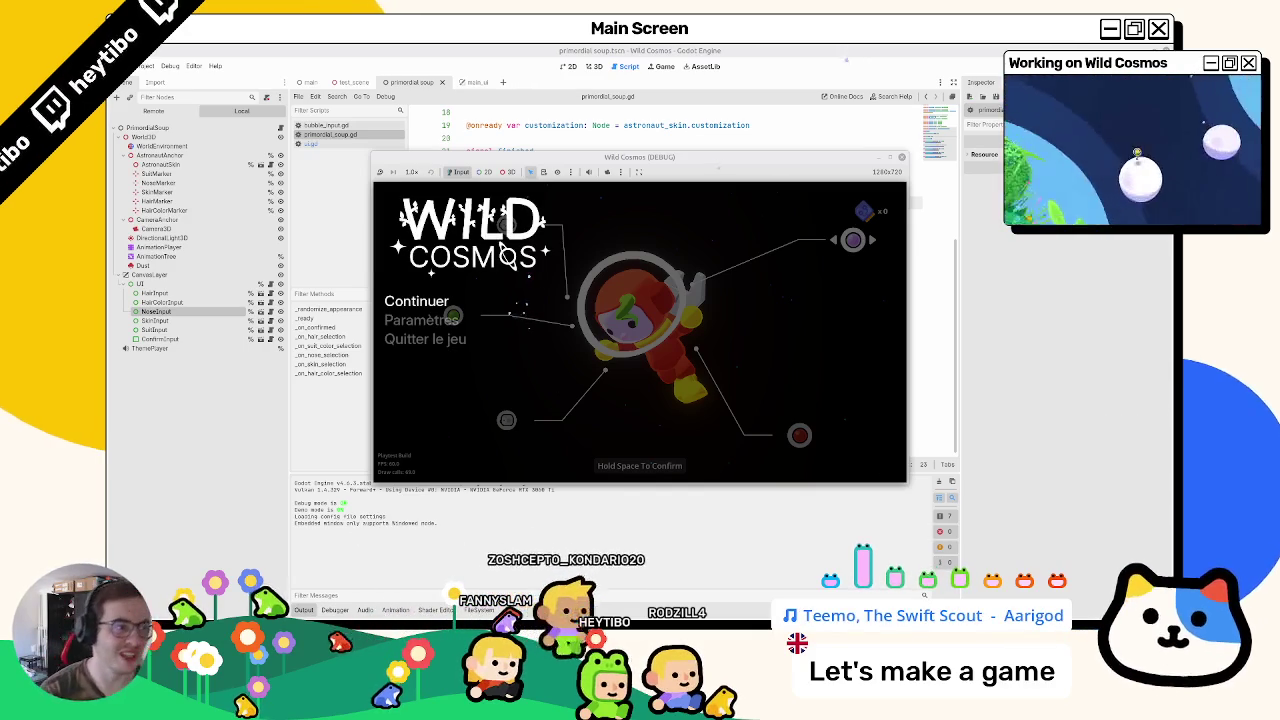
key("F8")
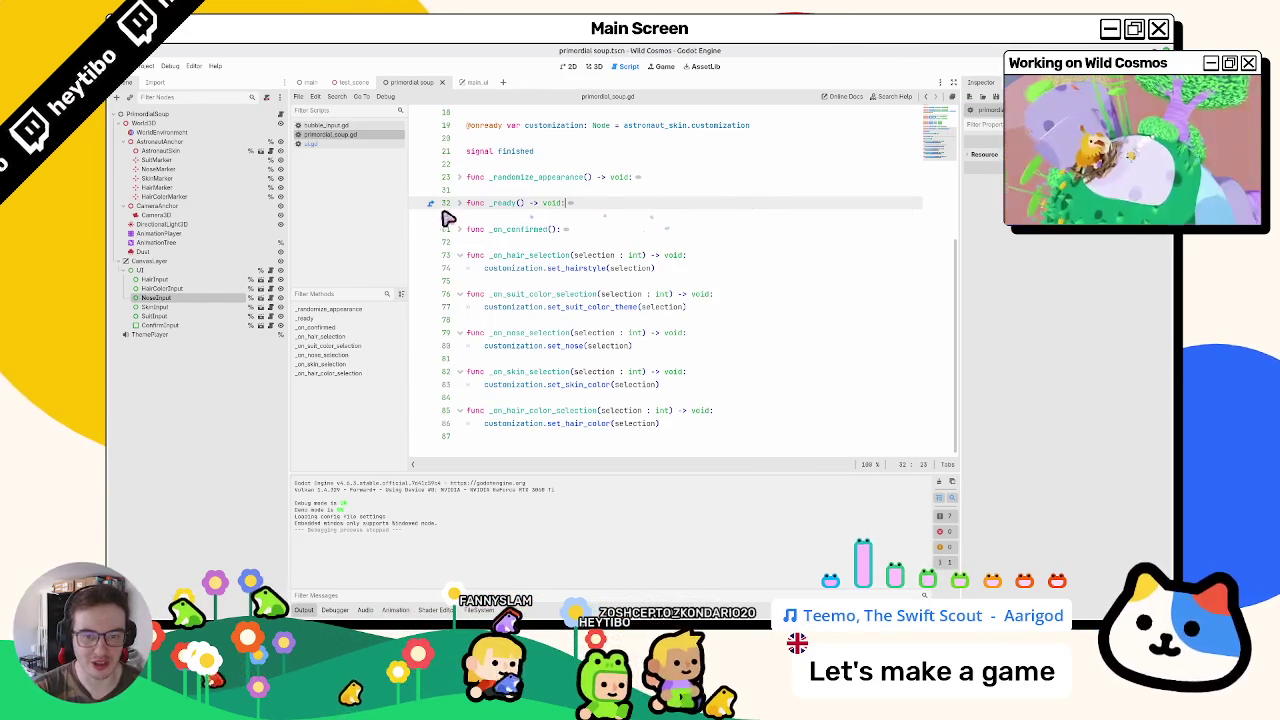
Step: Open ui.gd at its stop function, run and stop again, then reopen primordial_soup.gd
left_click(348, 144)
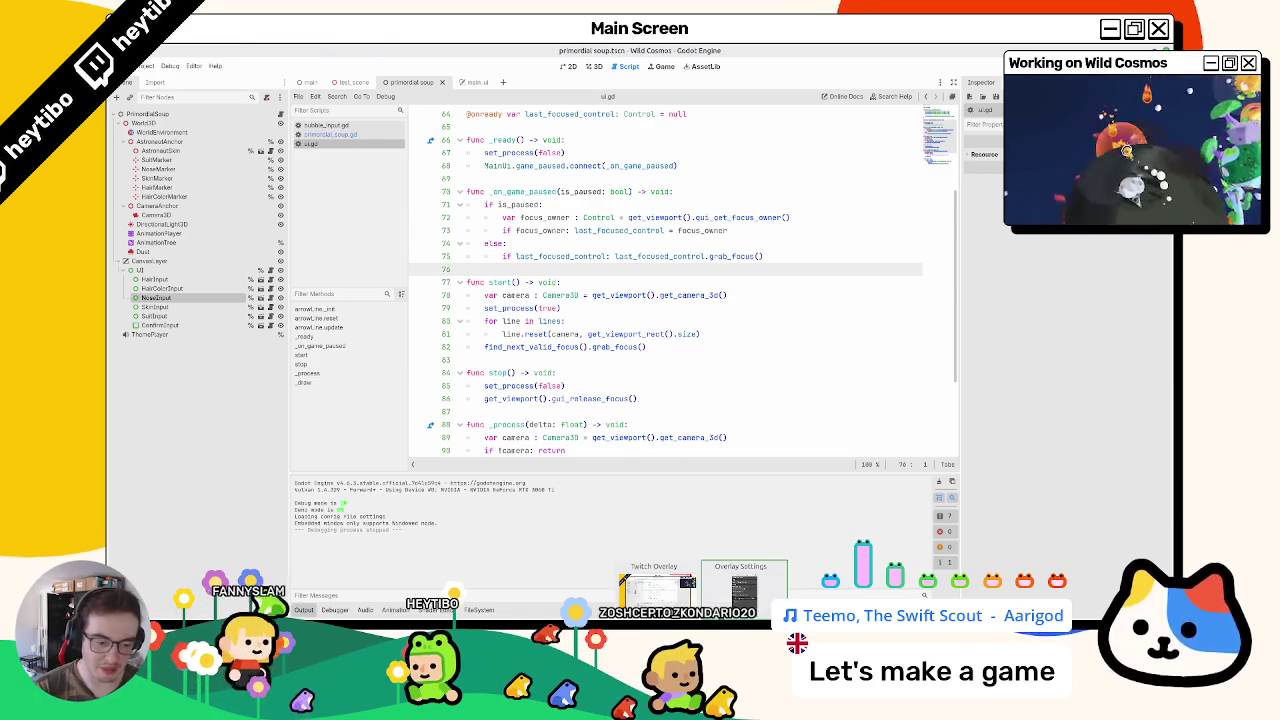
left_click(575, 372)
key("F5")
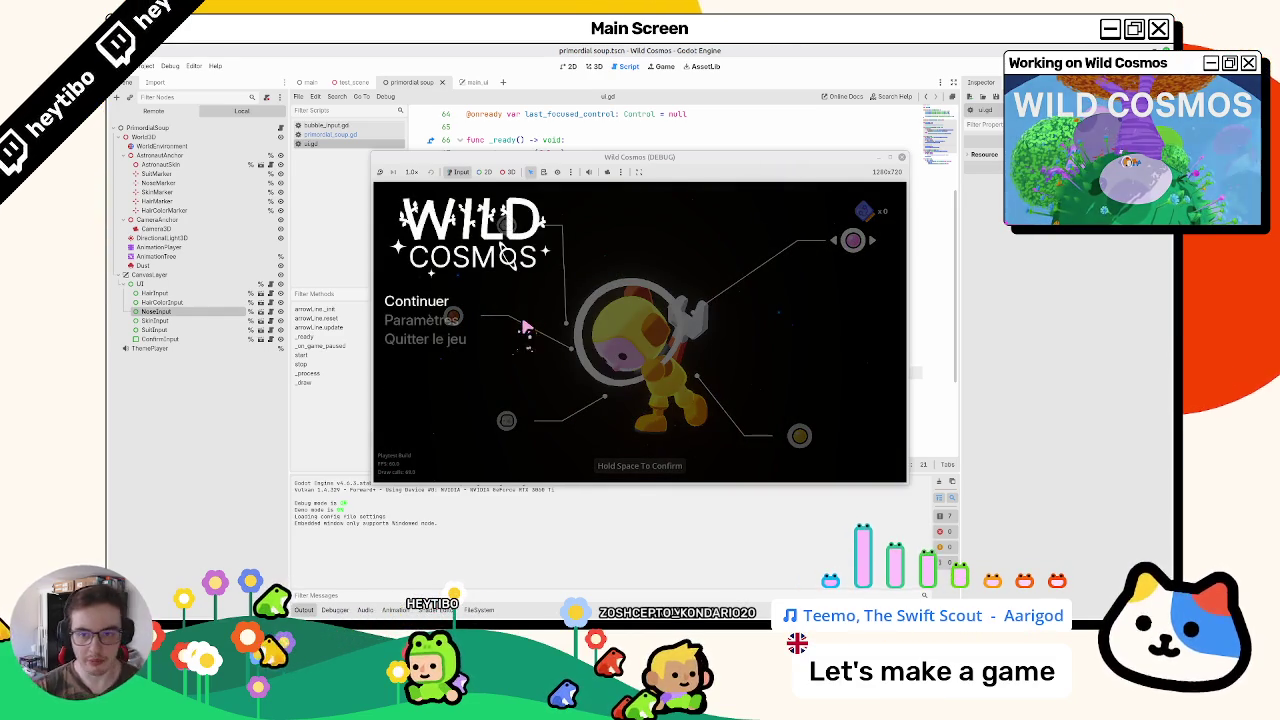
left_click(325, 136)
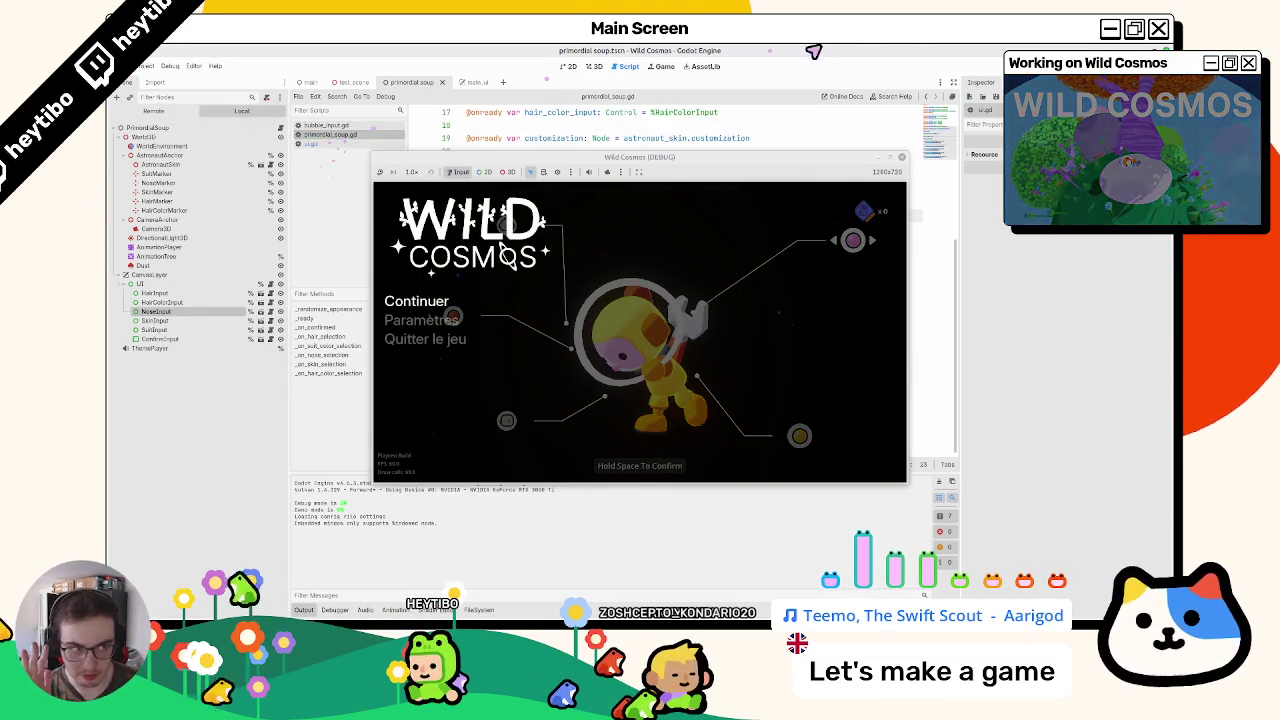
key("F8")
left_click(354, 125)
left_click(348, 136)
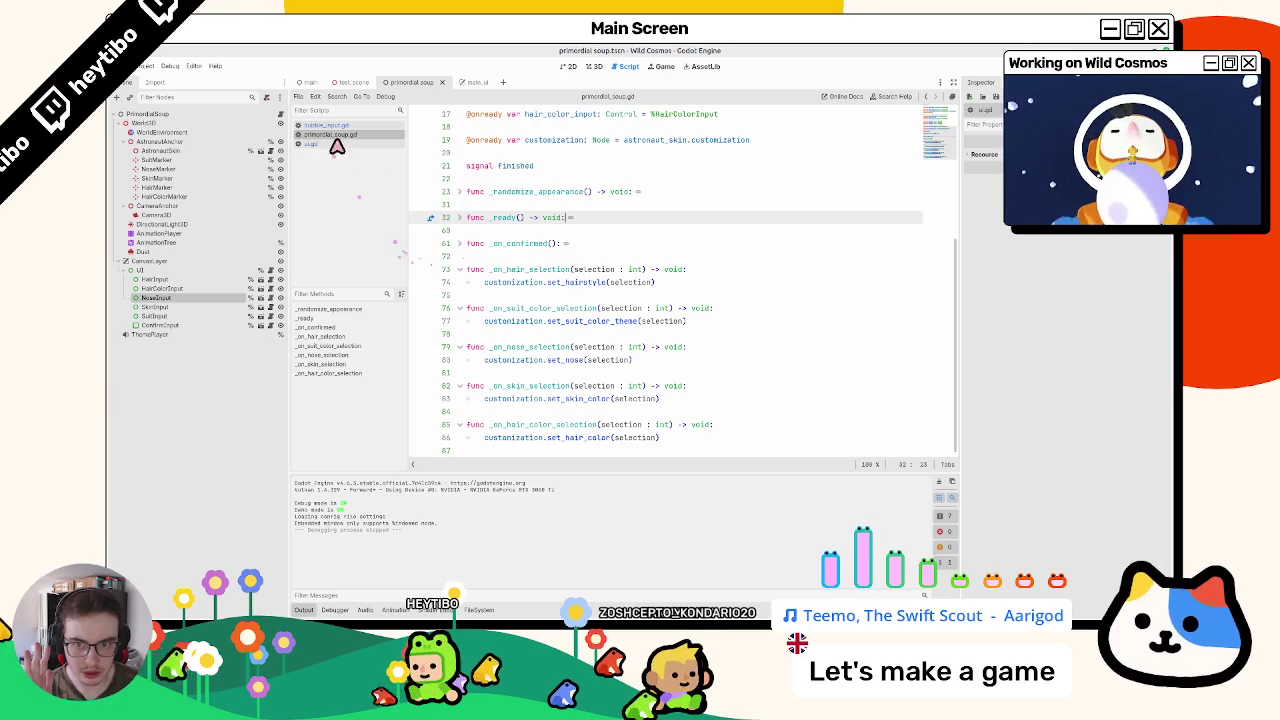
Step: Add get_viewport().gui_get_focus_owner() as HairInput's first _on_focus_exited line, then run the game
left_click(270, 279)
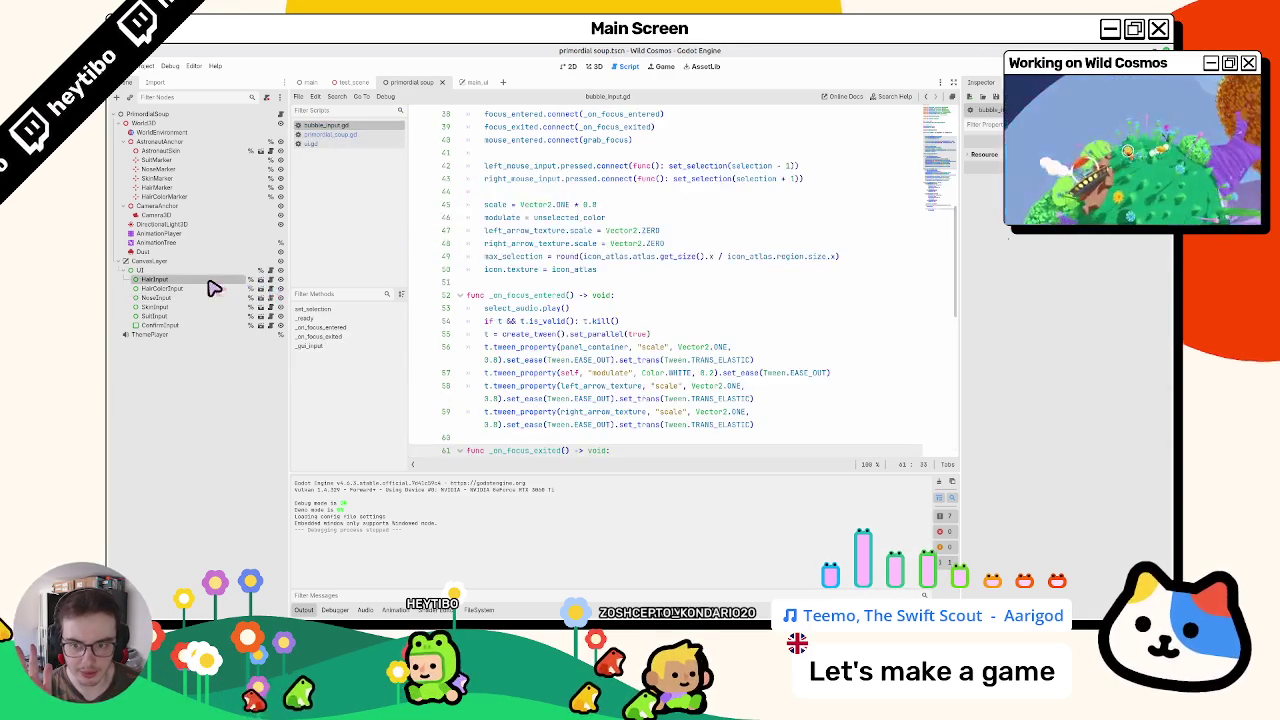
left_click(628, 297)
scroll(622, 305, "down", 3)
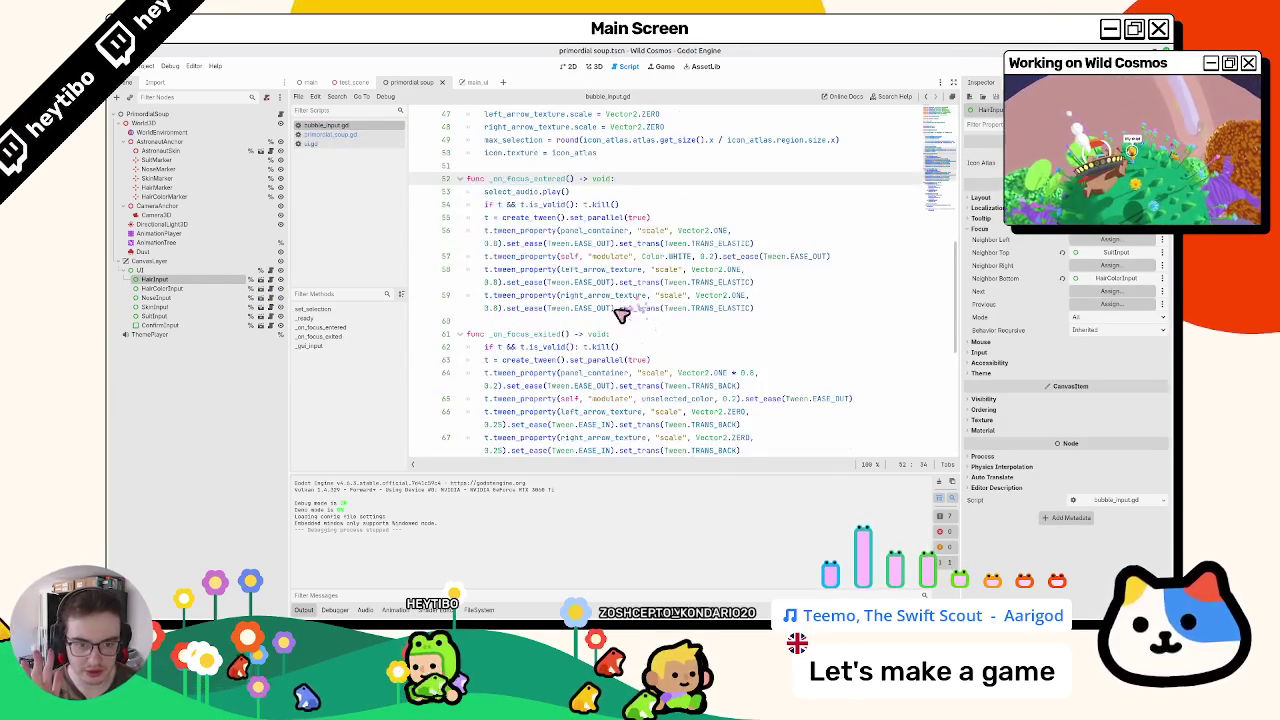
left_click(666, 335)
key("Return")
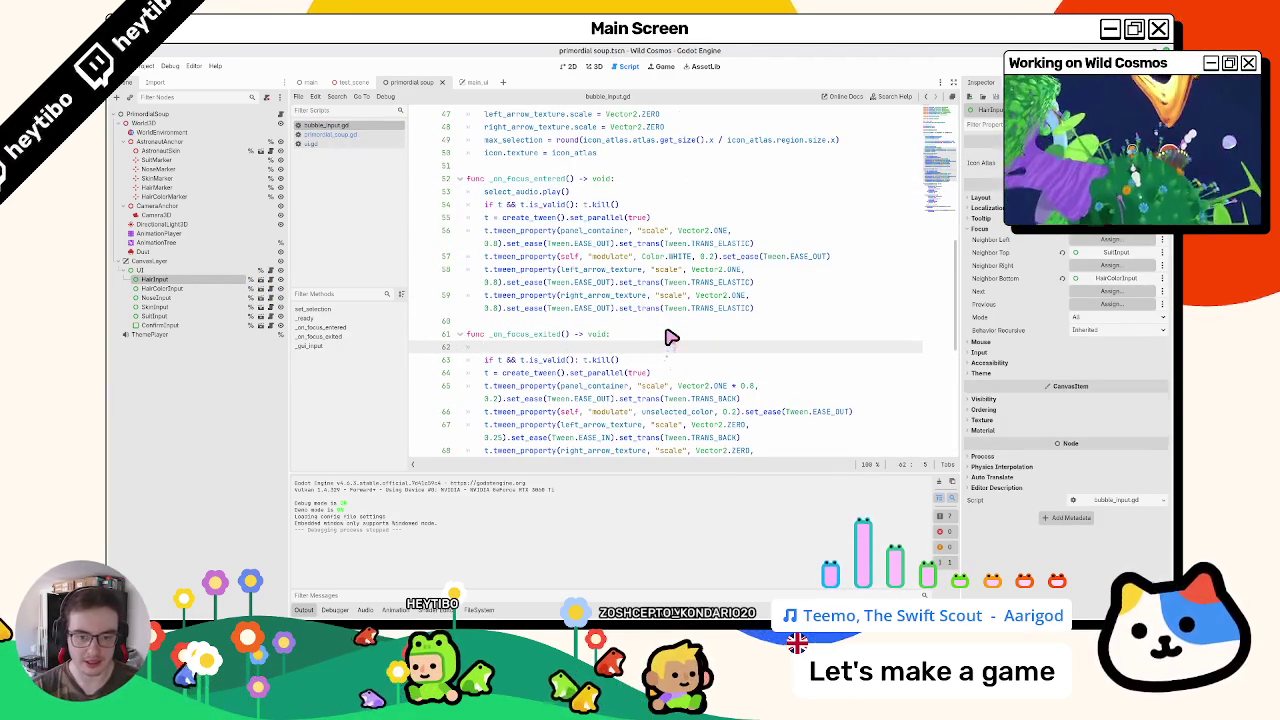
type("get_vie")
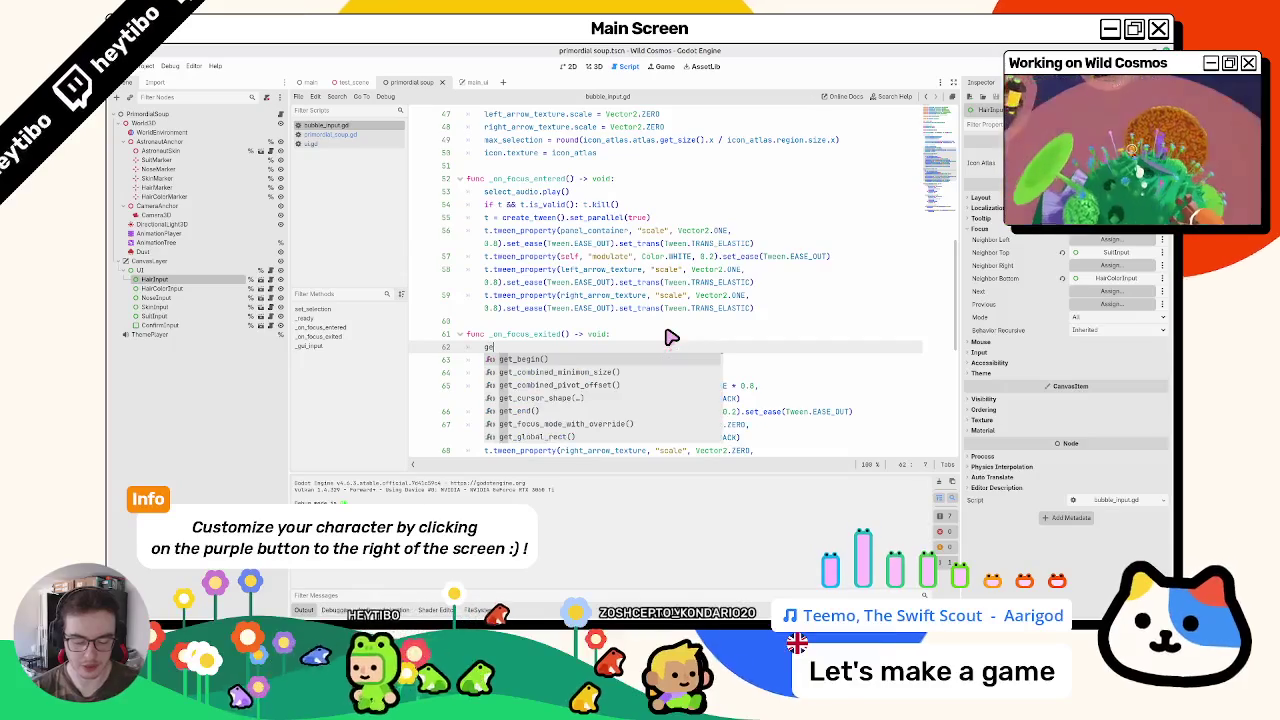
type("wport")
key("Return")
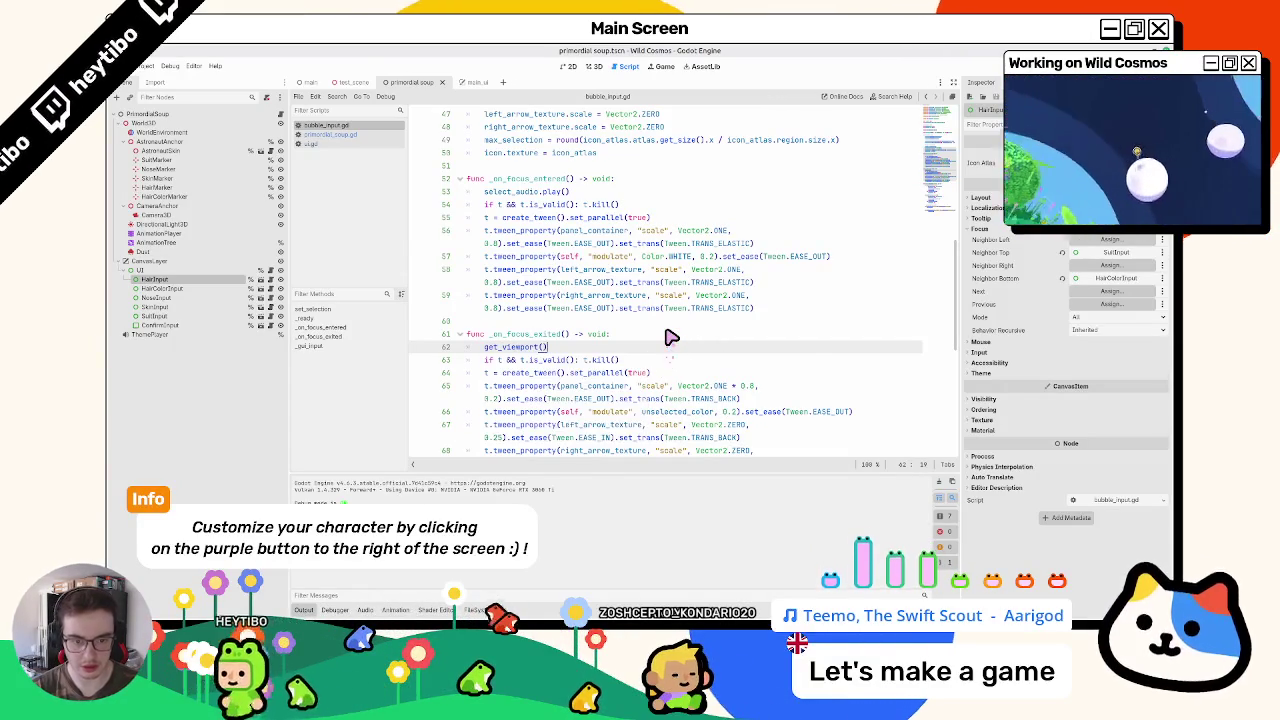
type(".gui_focus")
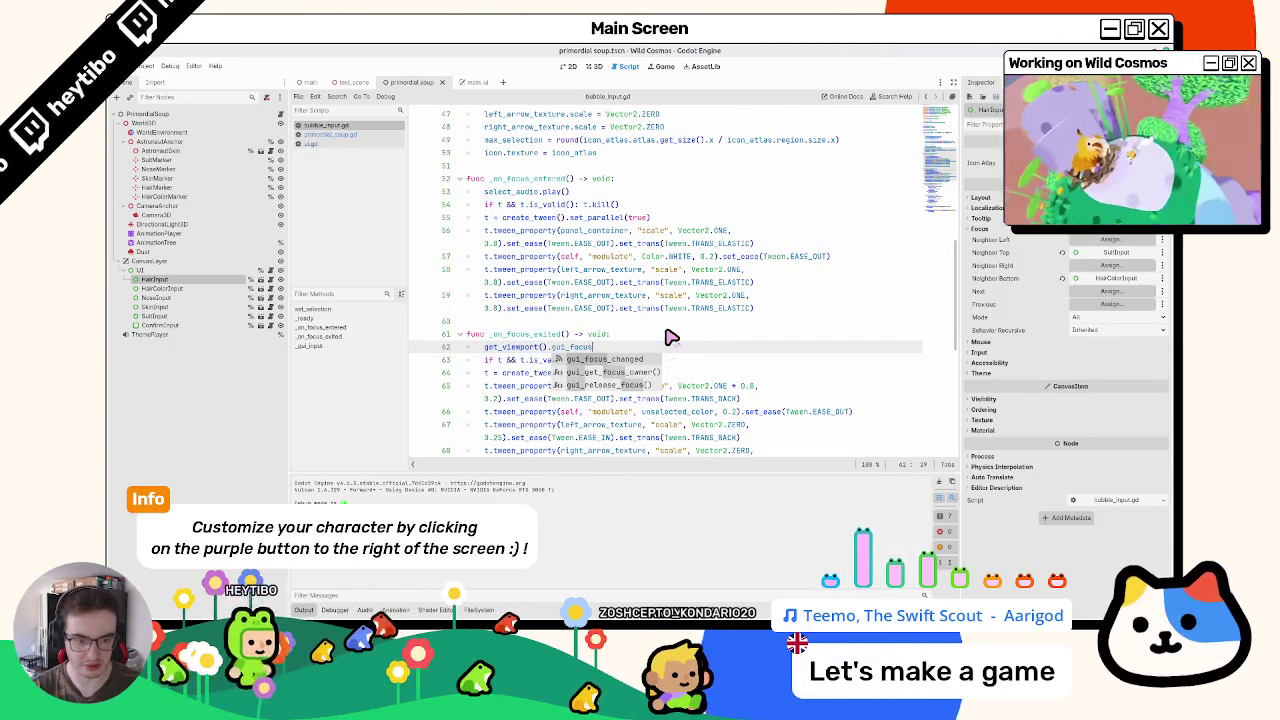
key("Down")
key("Return")
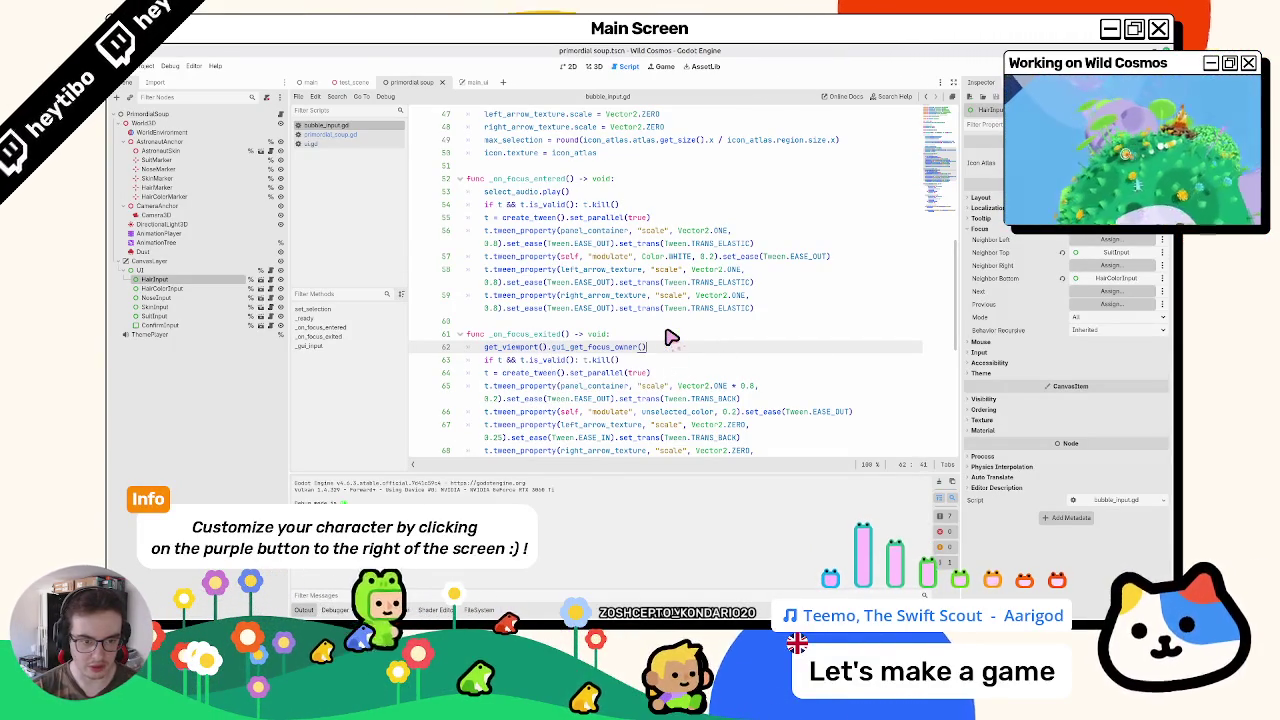
key("shift+End")
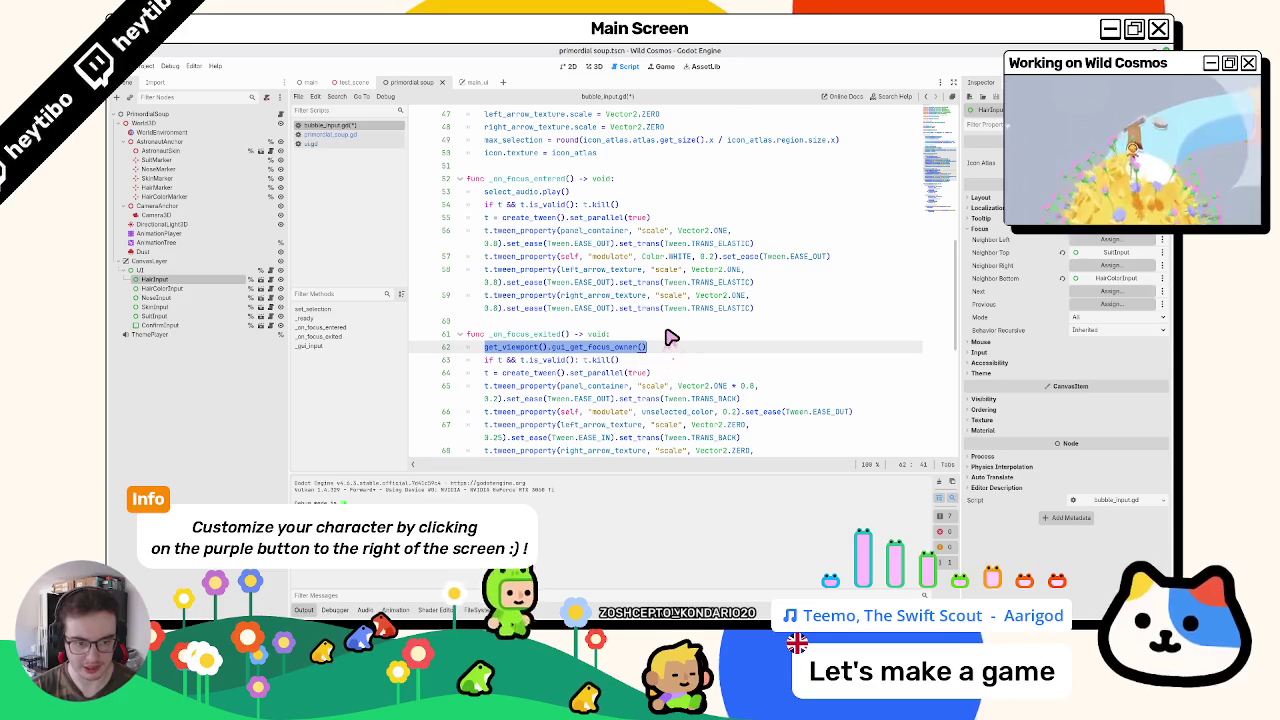
key("F5")
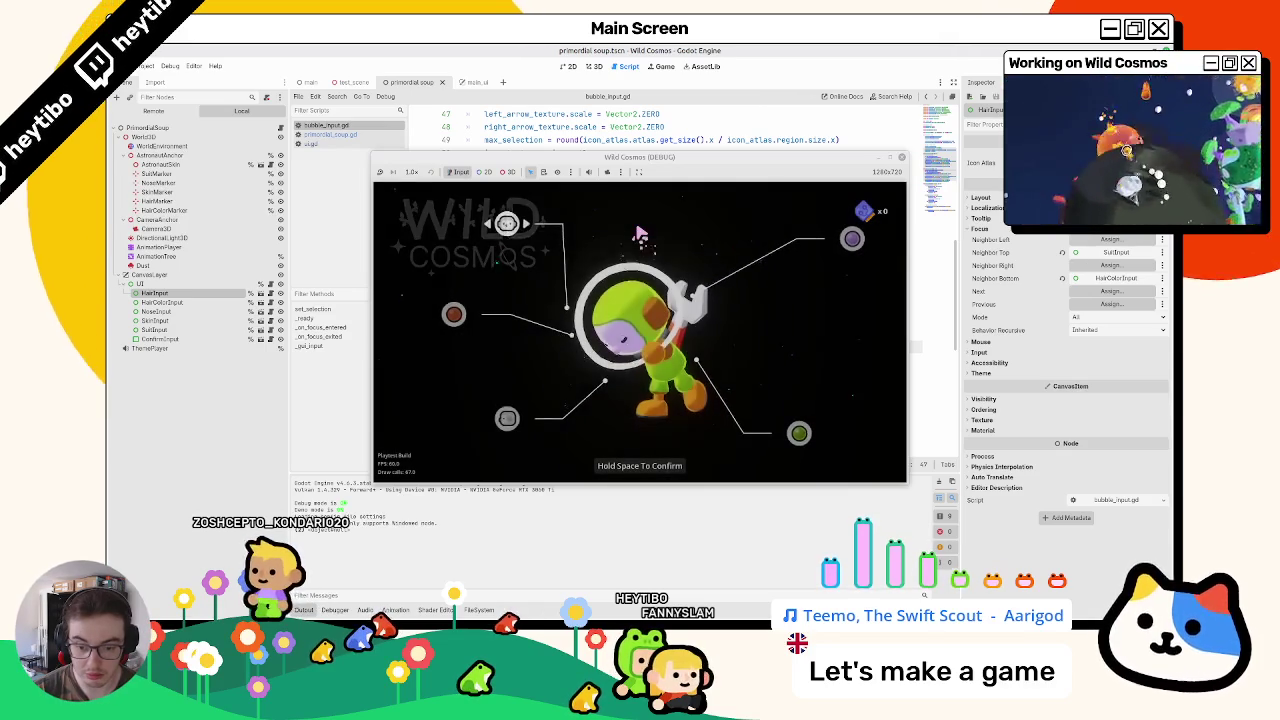
Step: Open and close the pause menu, move between bubbles, turn the left bubble yellow, then stop
key("Escape")
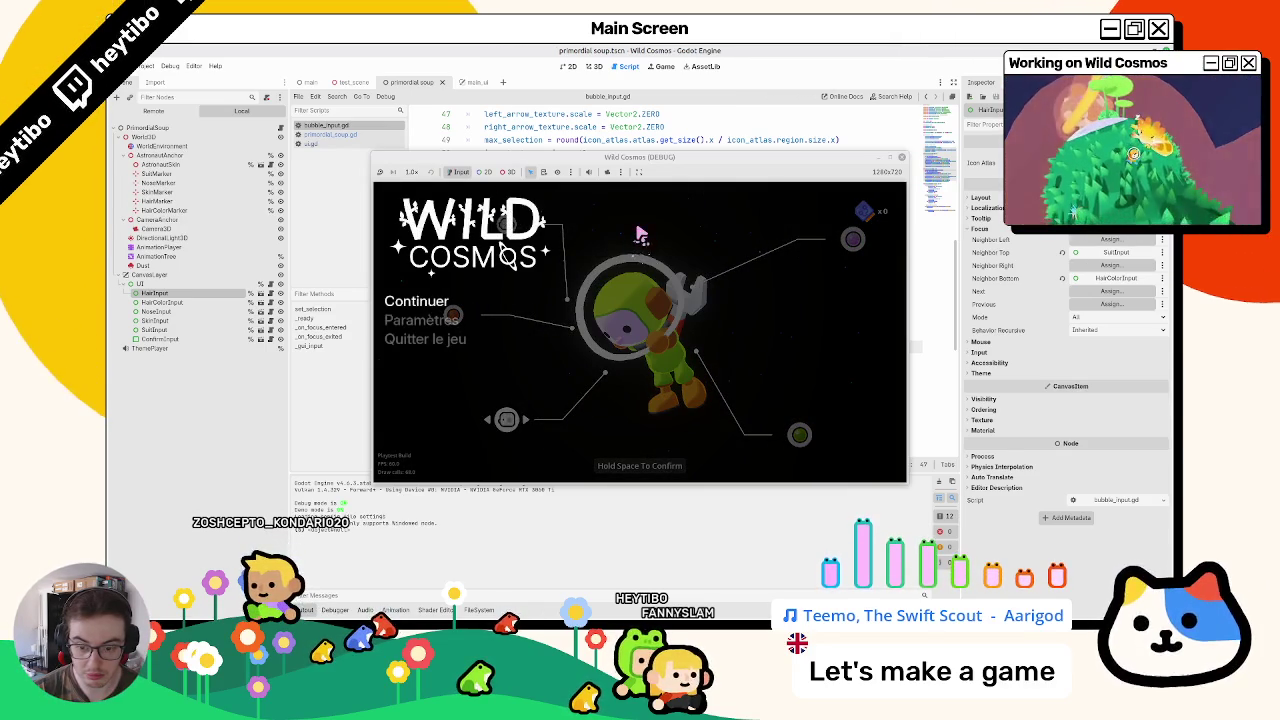
key("Escape")
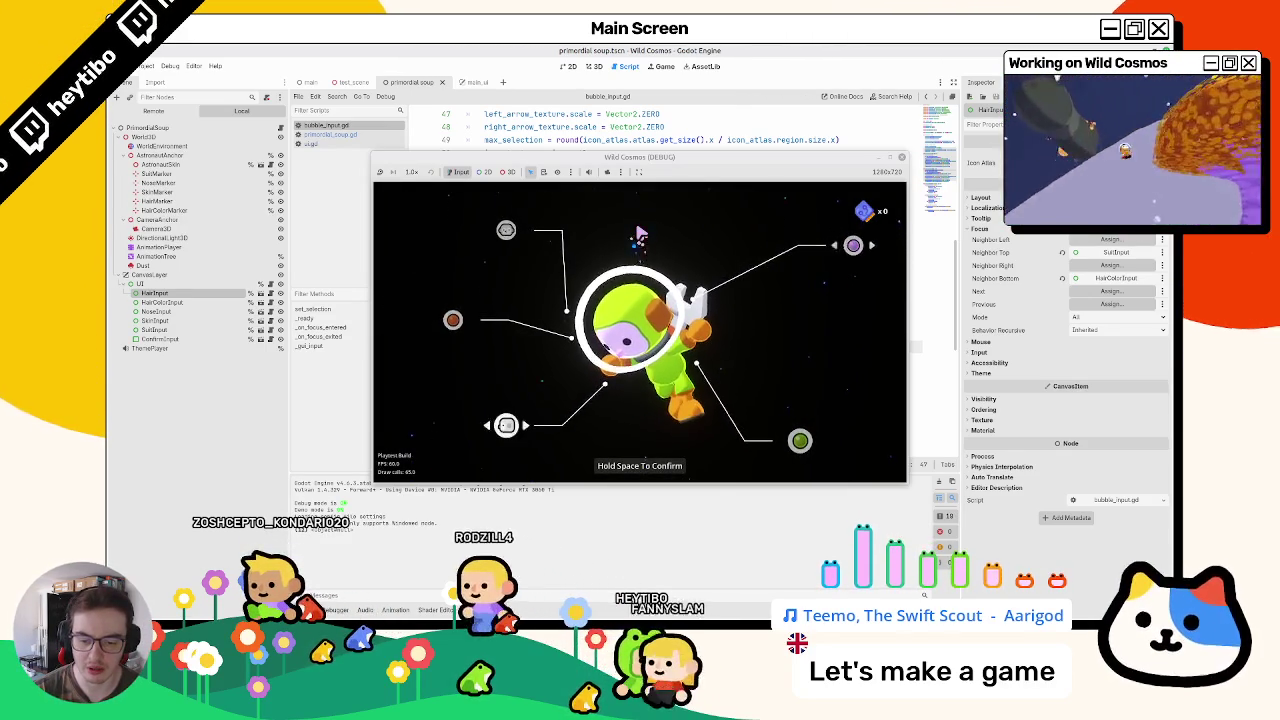
key("Down")
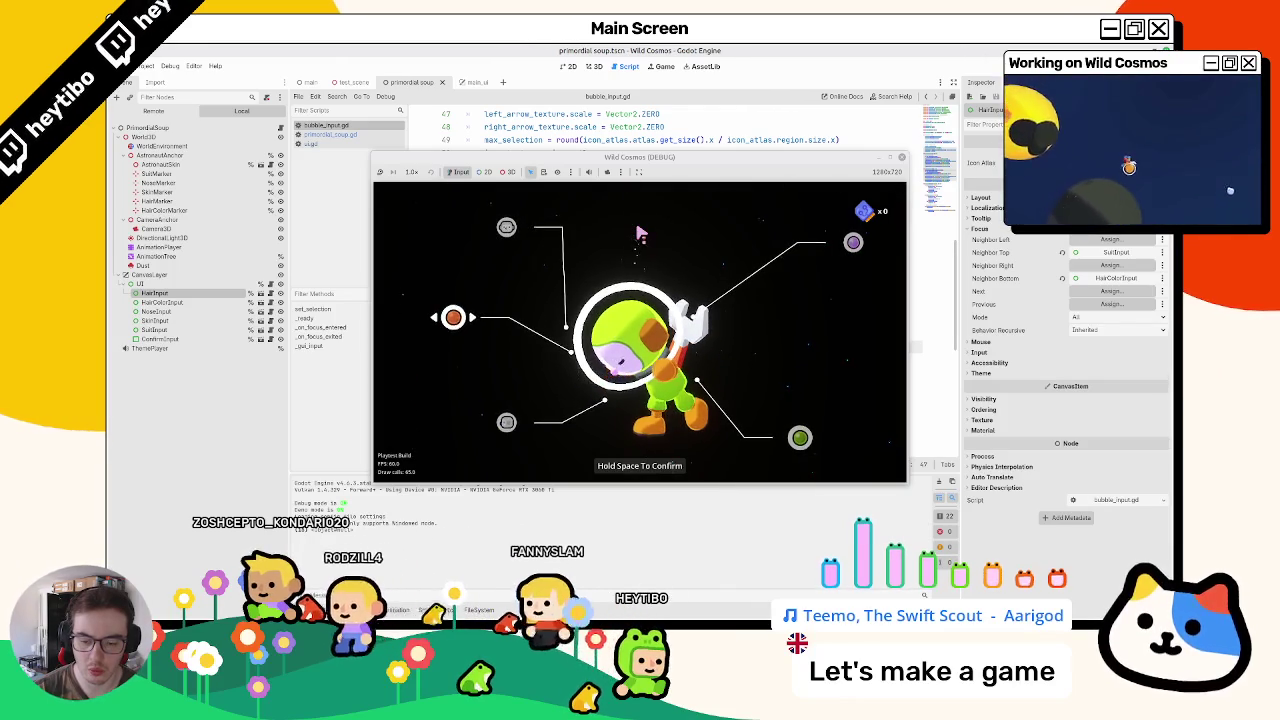
key("Left")
key("Down")
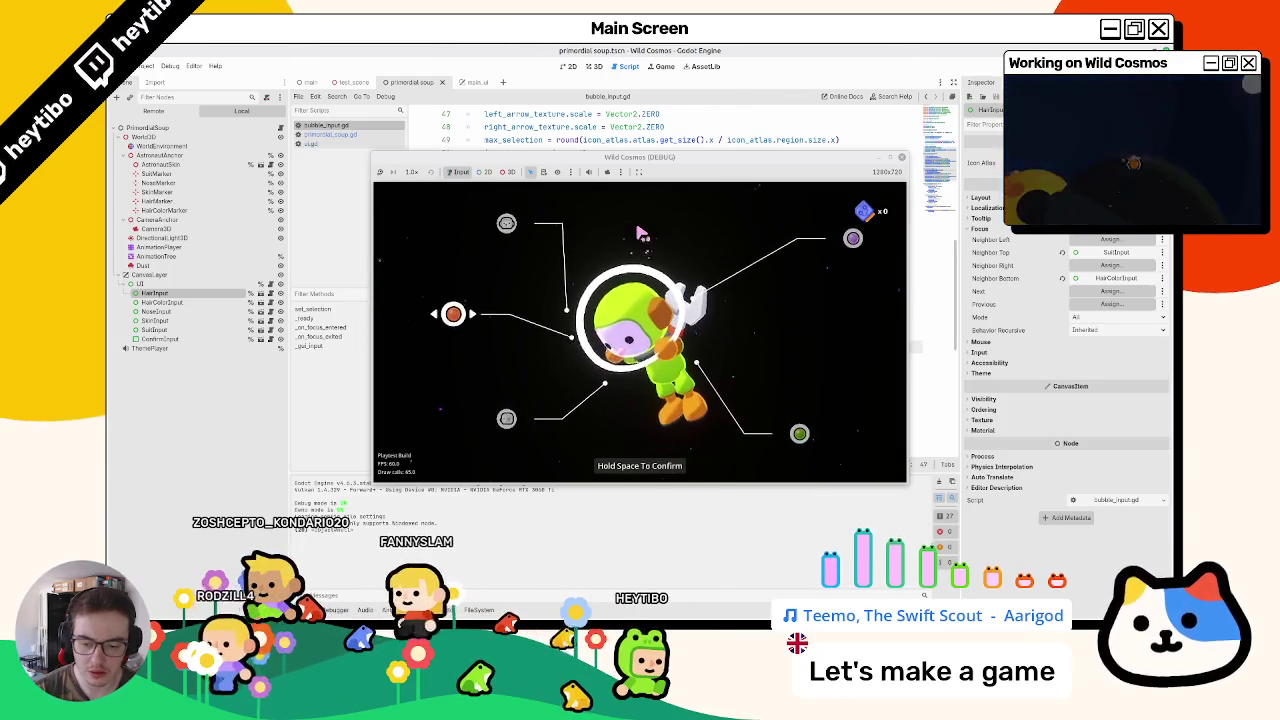
key("Escape")
key("Right")
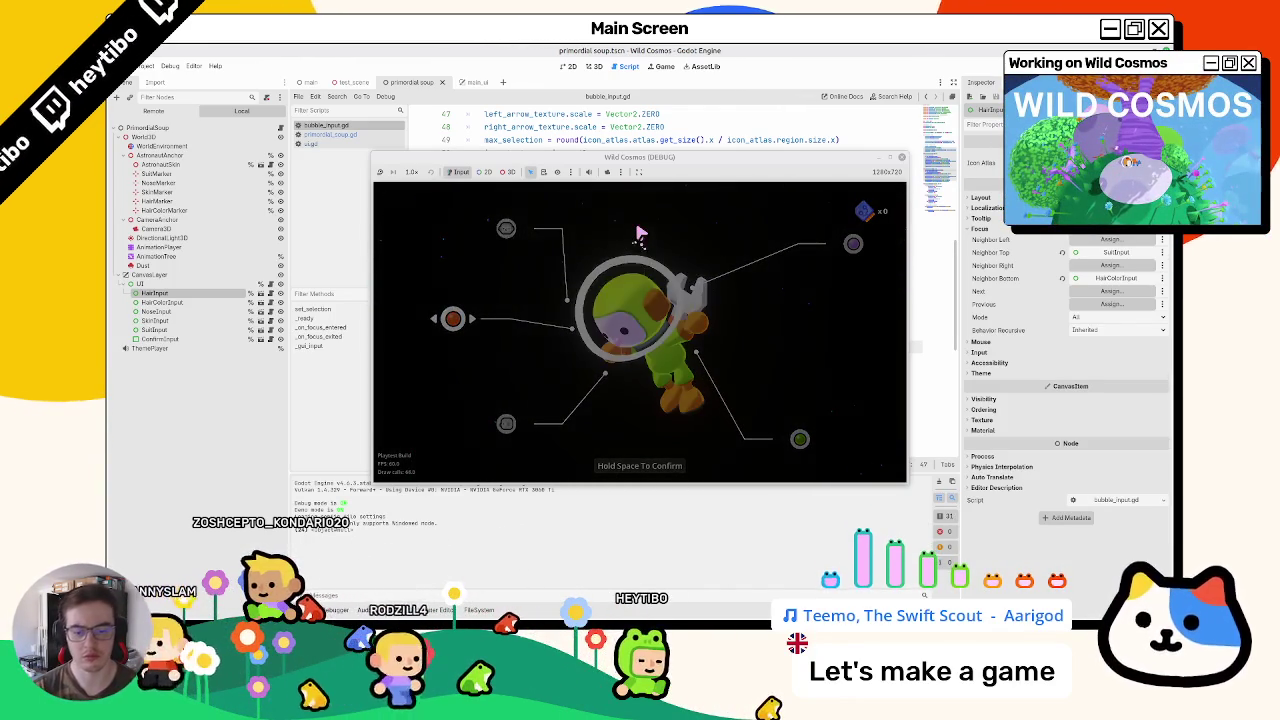
key("F8")
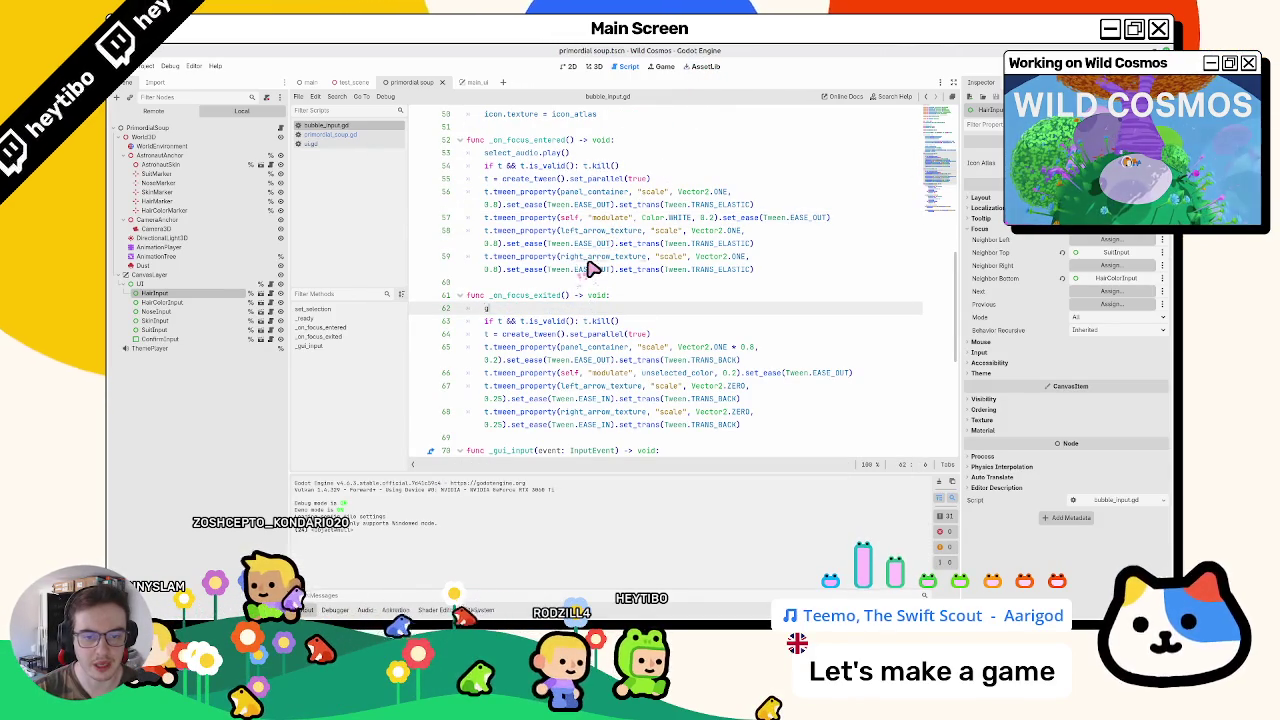
scroll(594, 269, "up", 4)
Step: Switch to bubble_input.gd and start a new indented line at the end of _ready
left_click(333, 135)
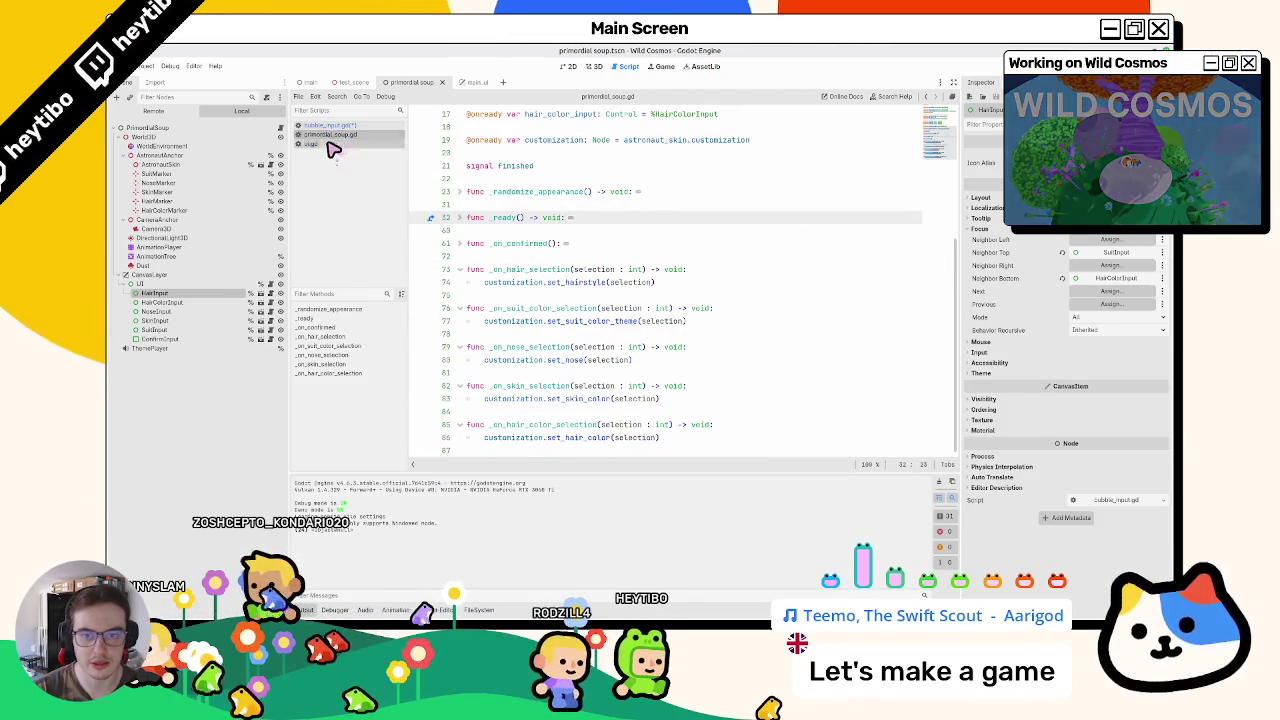
left_click(331, 145)
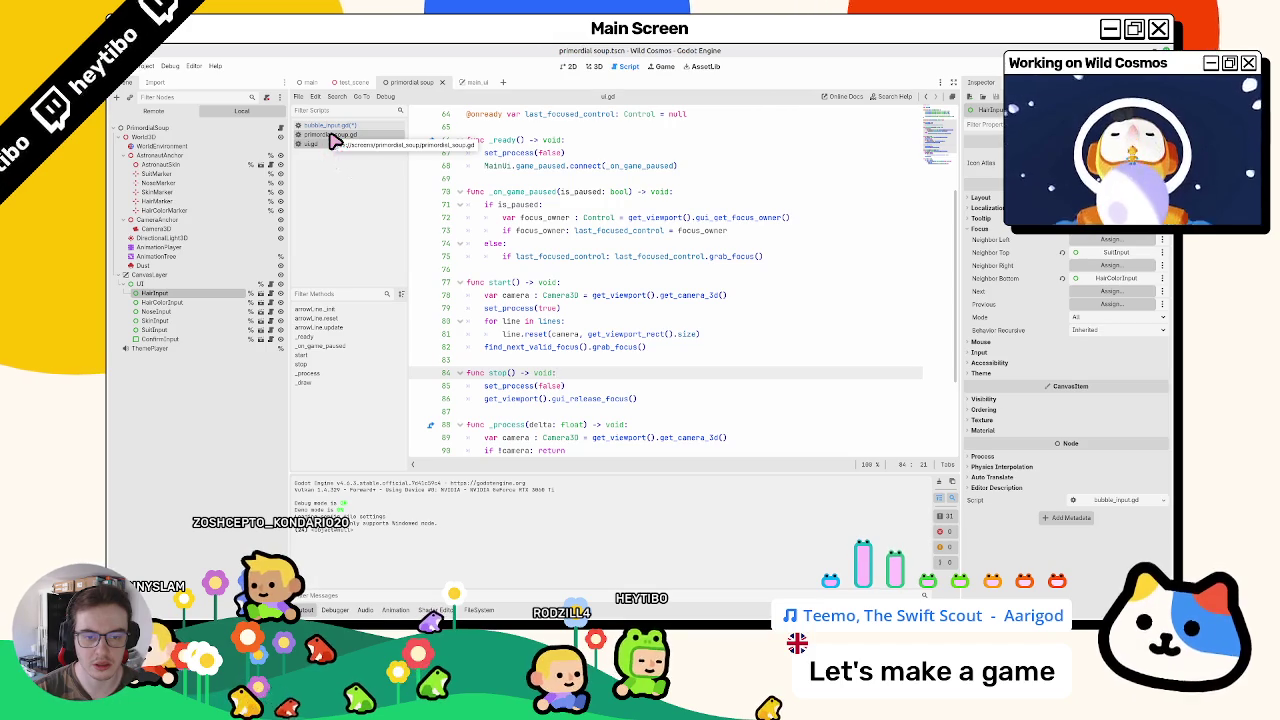
left_click(335, 126)
scroll(620, 280, "up", 3)
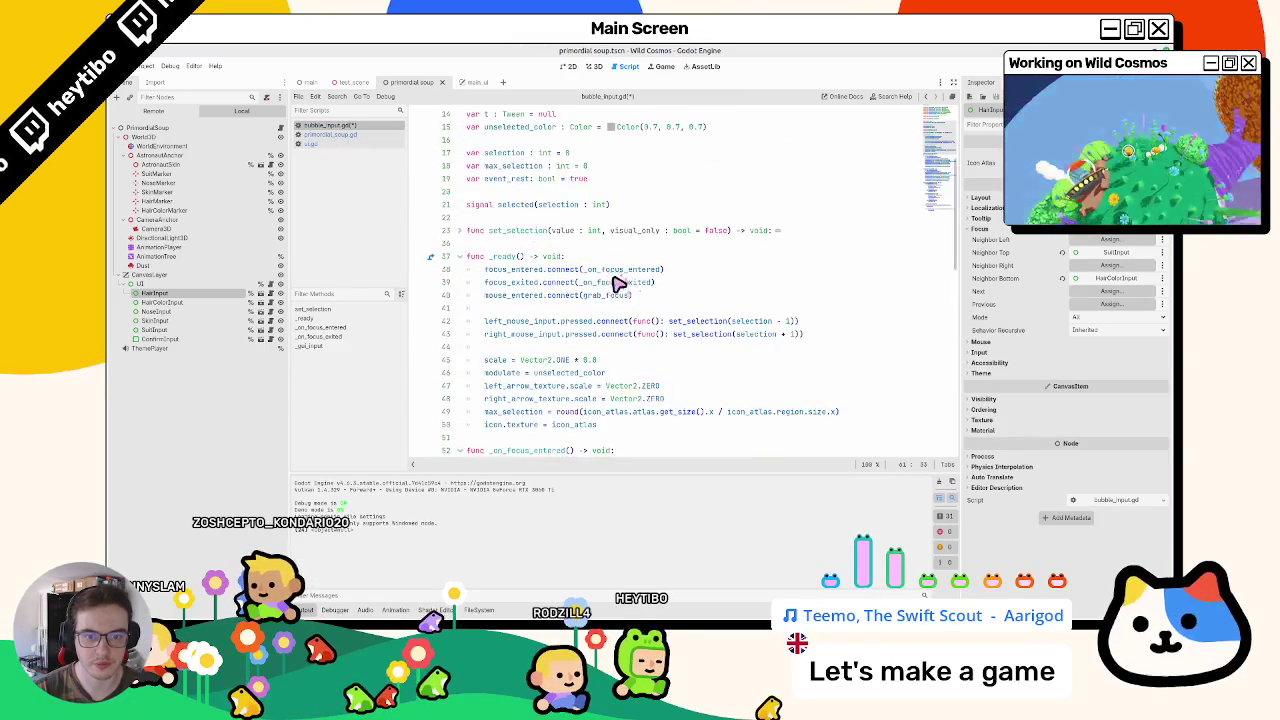
scroll(600, 320, "down", 1)
left_click(654, 390)
key("Return")
key("Return")
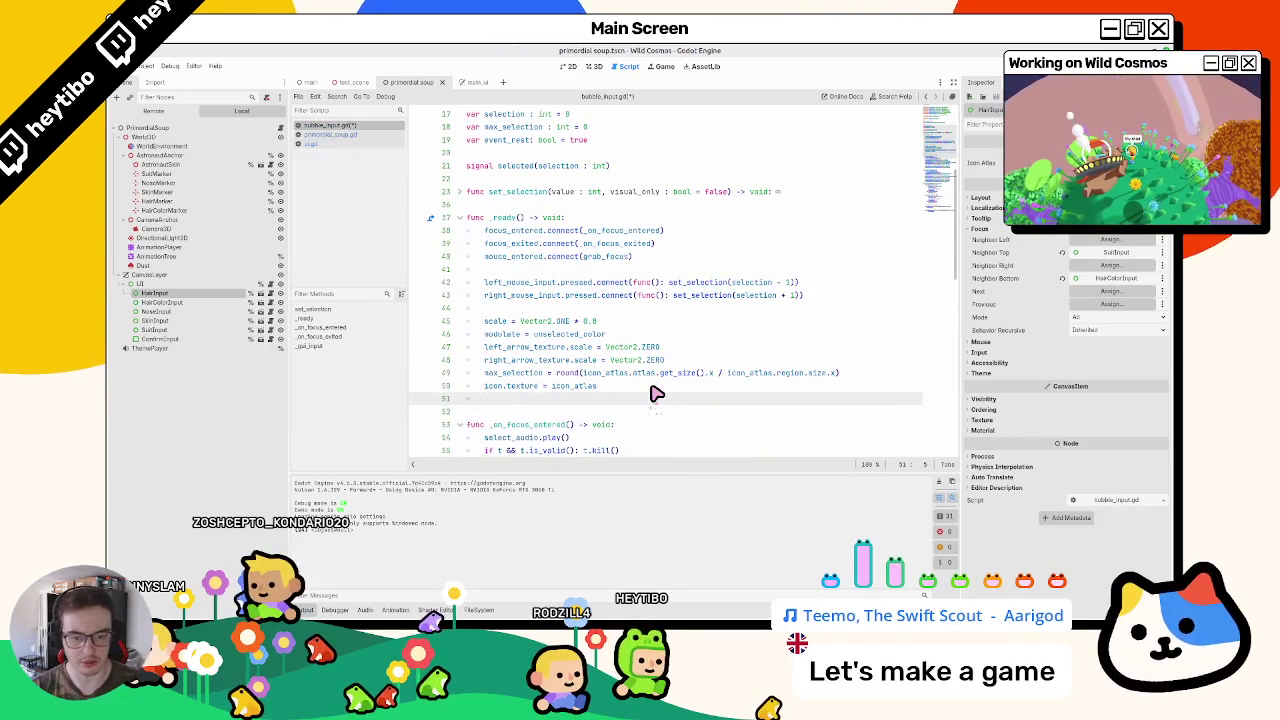
key("Tab")
Step: Add get_viewport().gui_focus_changed.connect(_on_focus_changed) in _ready using autocompletion
type("et_")
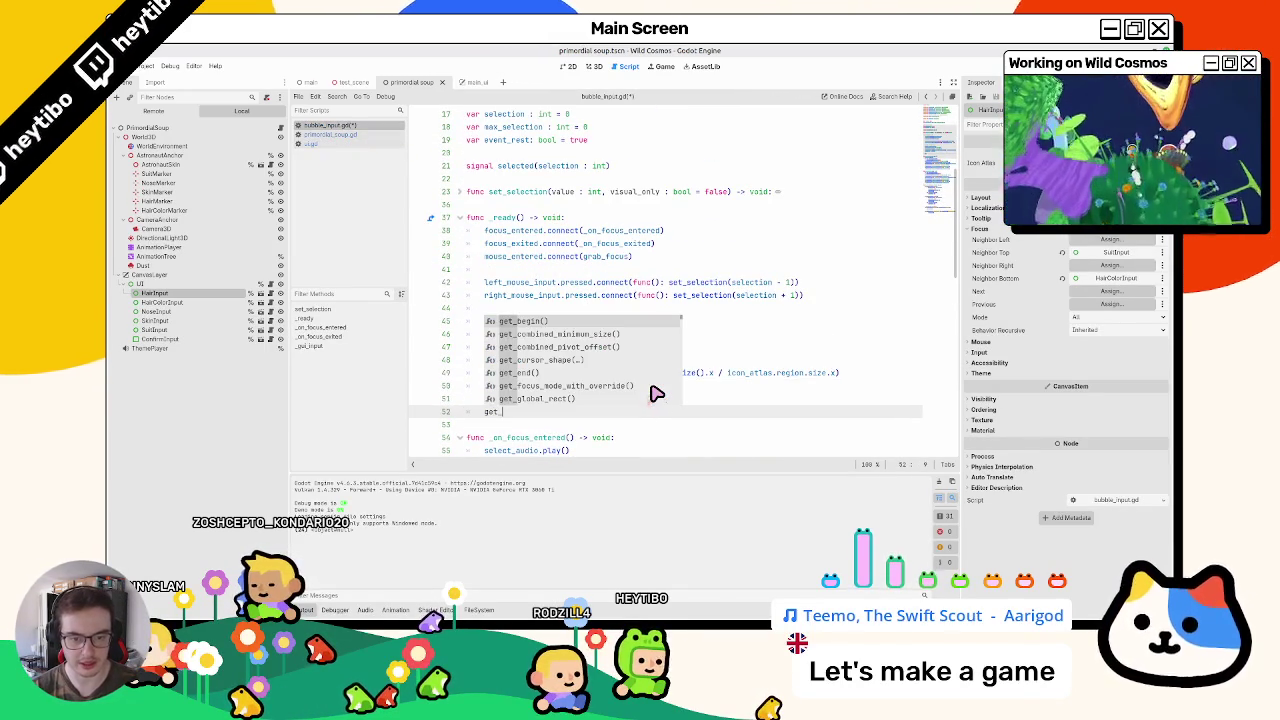
type("viepo")
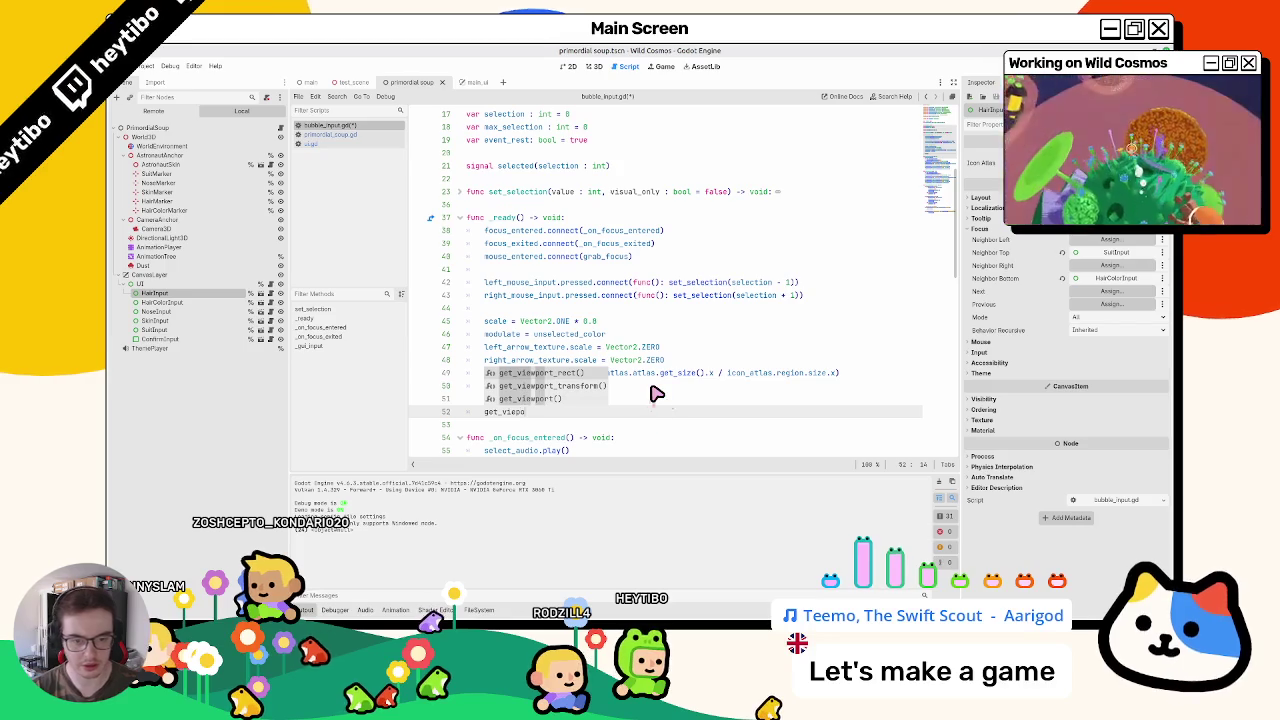
key("Return")
type(".focus_")
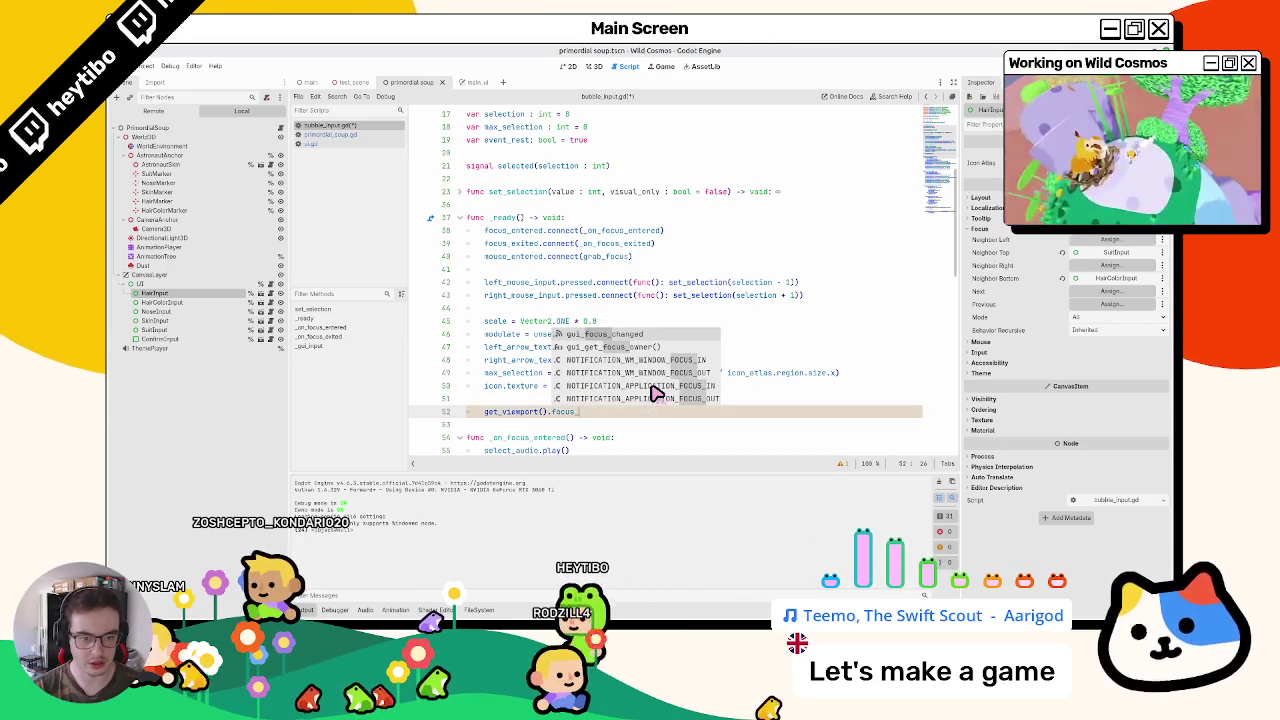
key("Return")
type(".co")
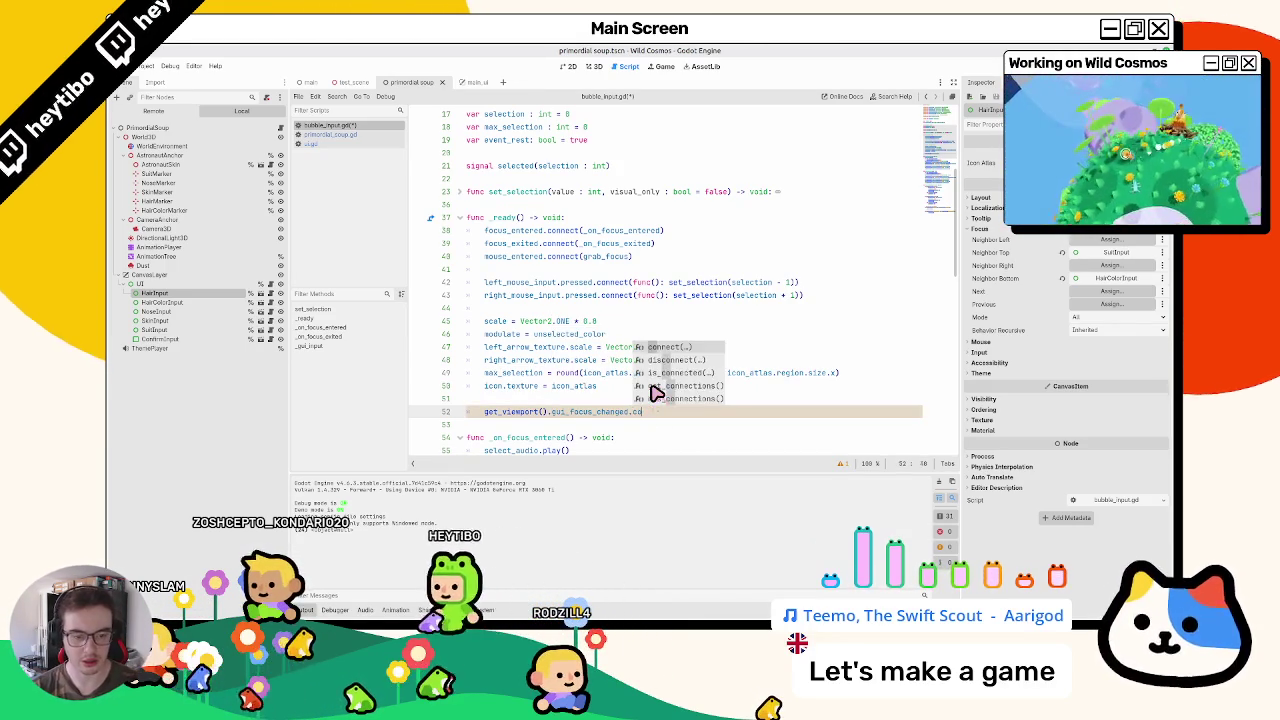
key("Return")
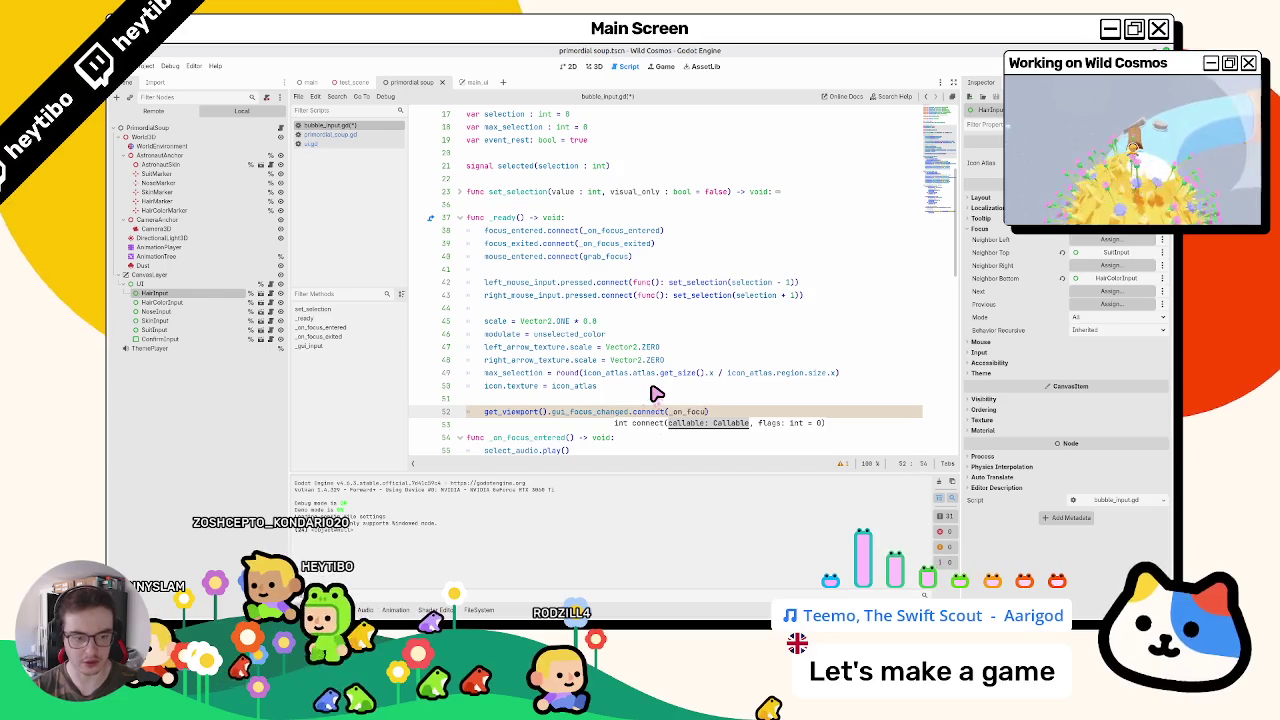
type("s_changed")
key("Escape")
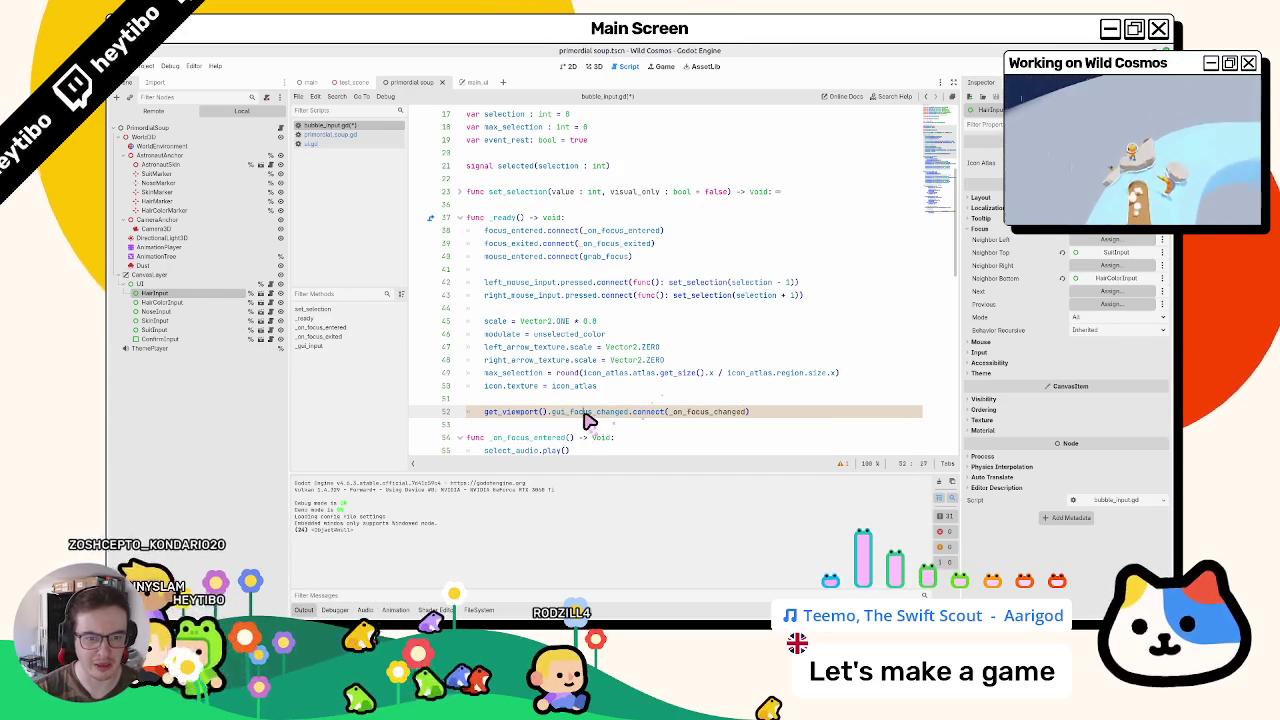
key("ctrl+f")
key("Escape")
Step: Add an _on_focus_changed handler with a pass body, checking the gui_focus_changed docs
left_click(646, 288)
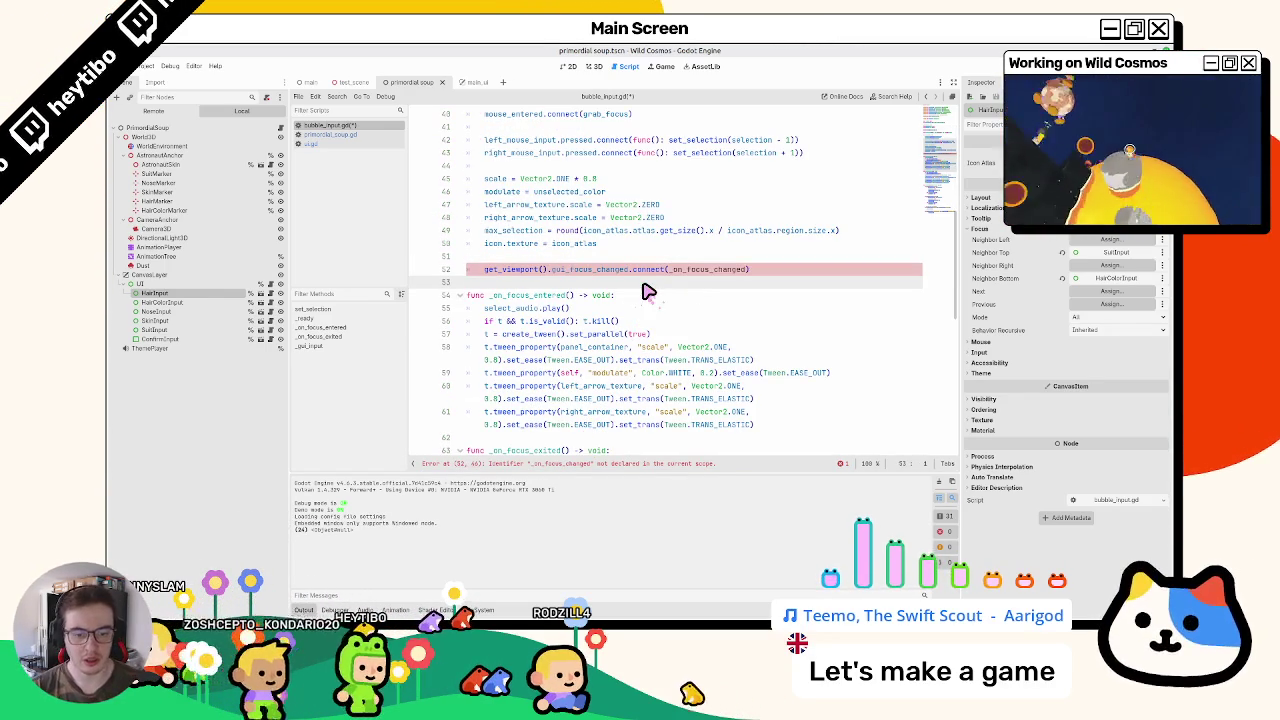
key("Return")
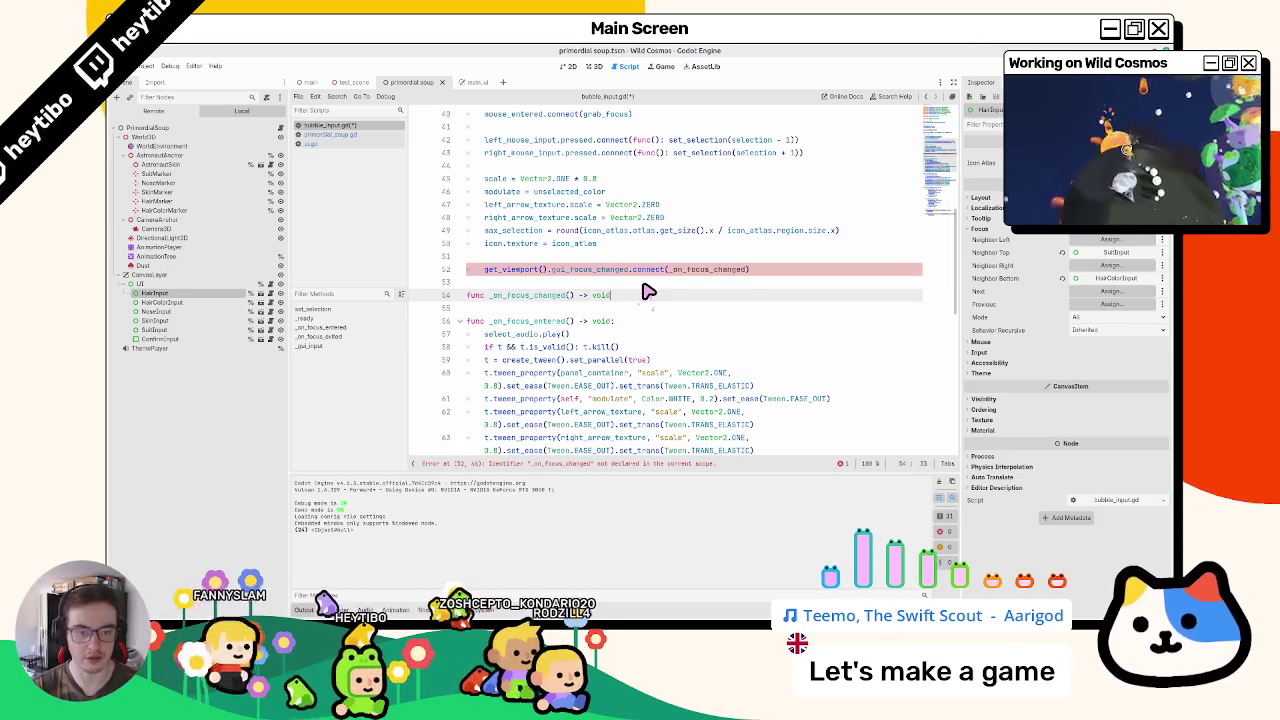
type(":")
key("Return")
type("pass")
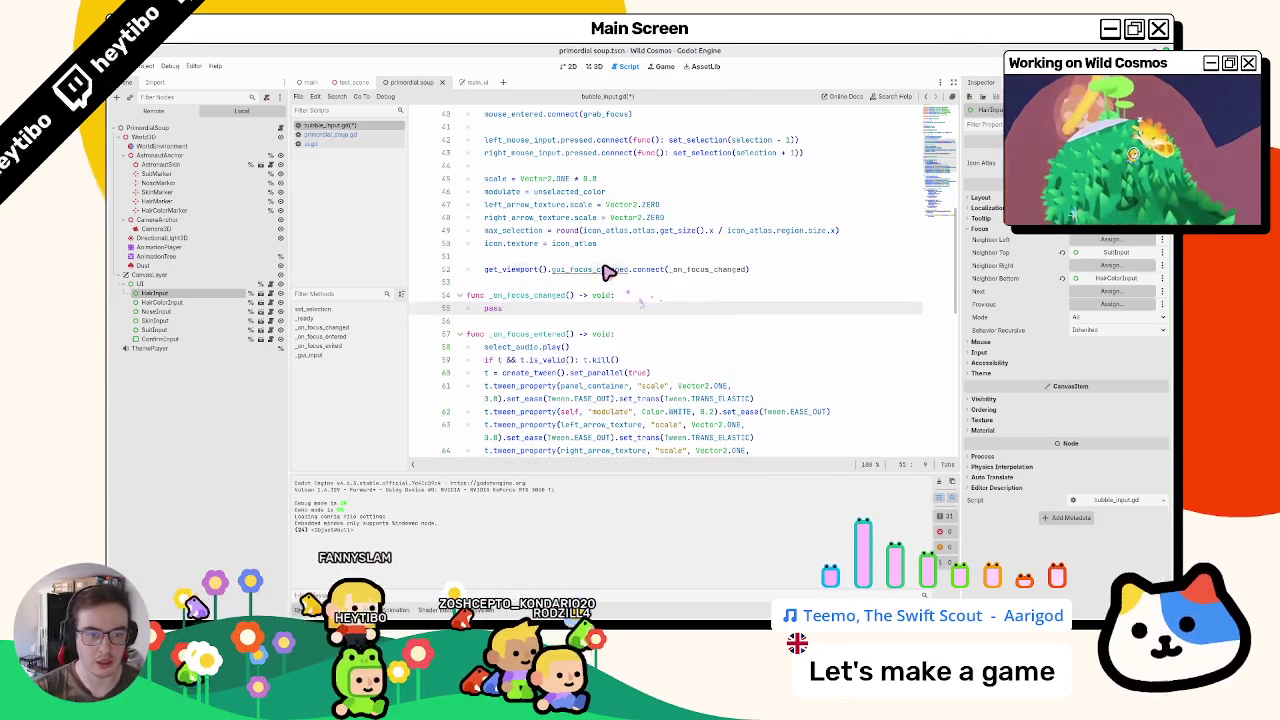
left_click(608, 272, "ctrl")
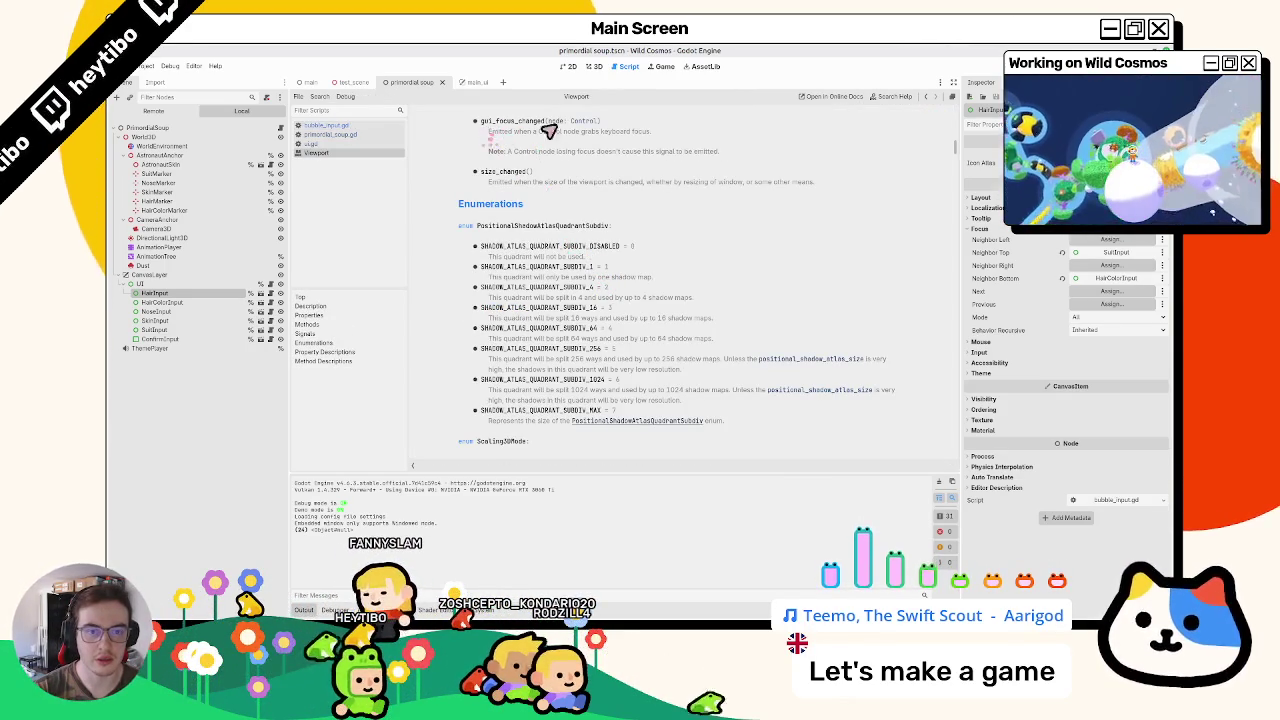
middle_click(339, 155)
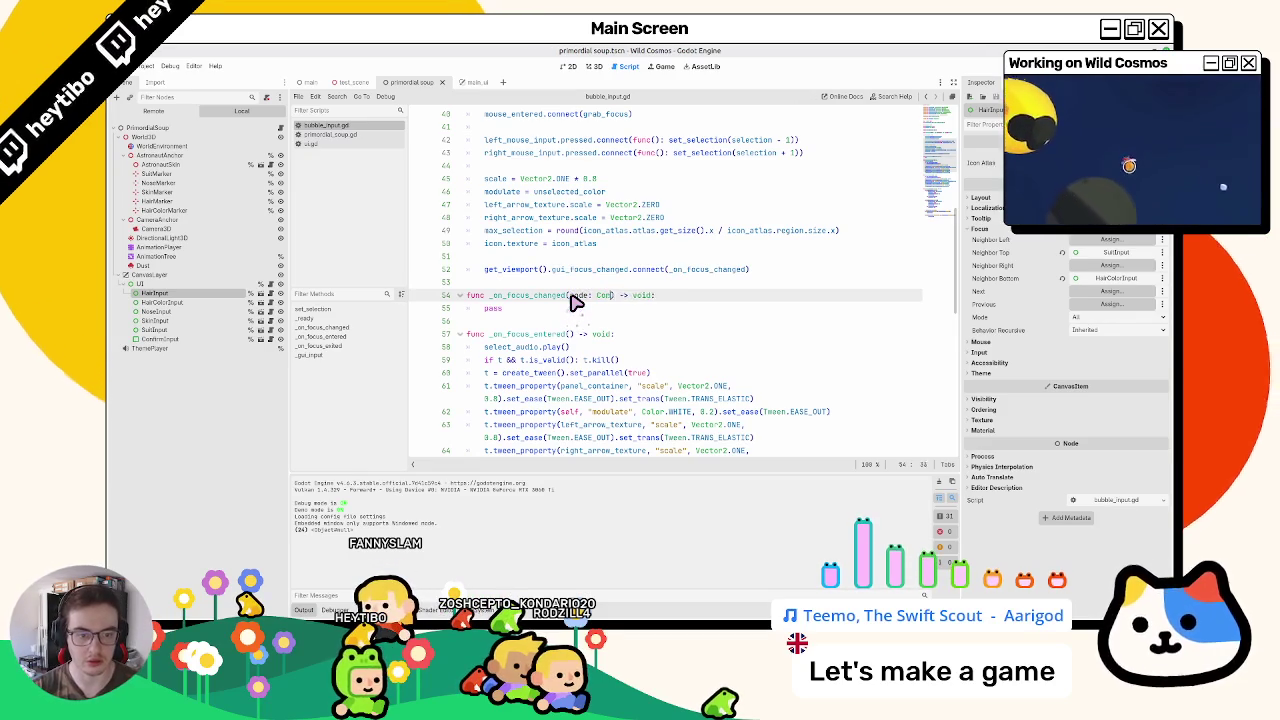
Step: Give the handler a node: Control parameter, replace pass with a print, and run
type("Control")
key("Down")
key("ctrl+BackSpace")
type("pri")
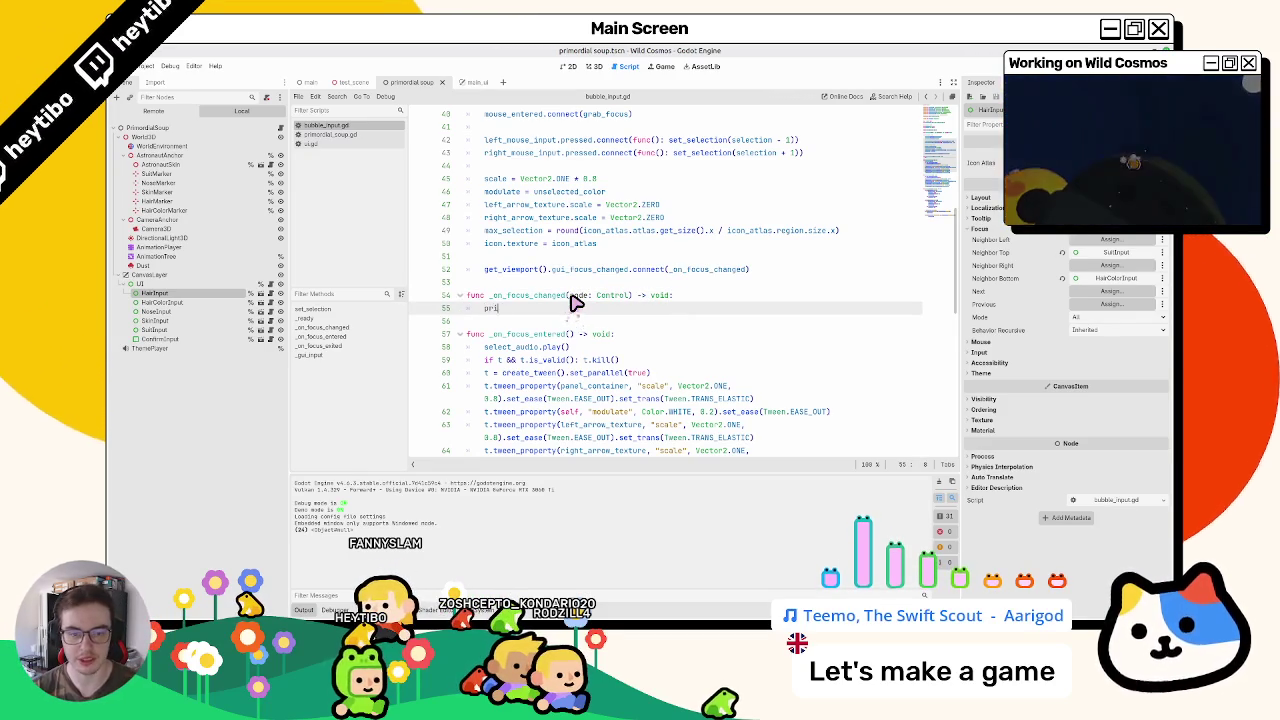
type("de)")
key("F5")
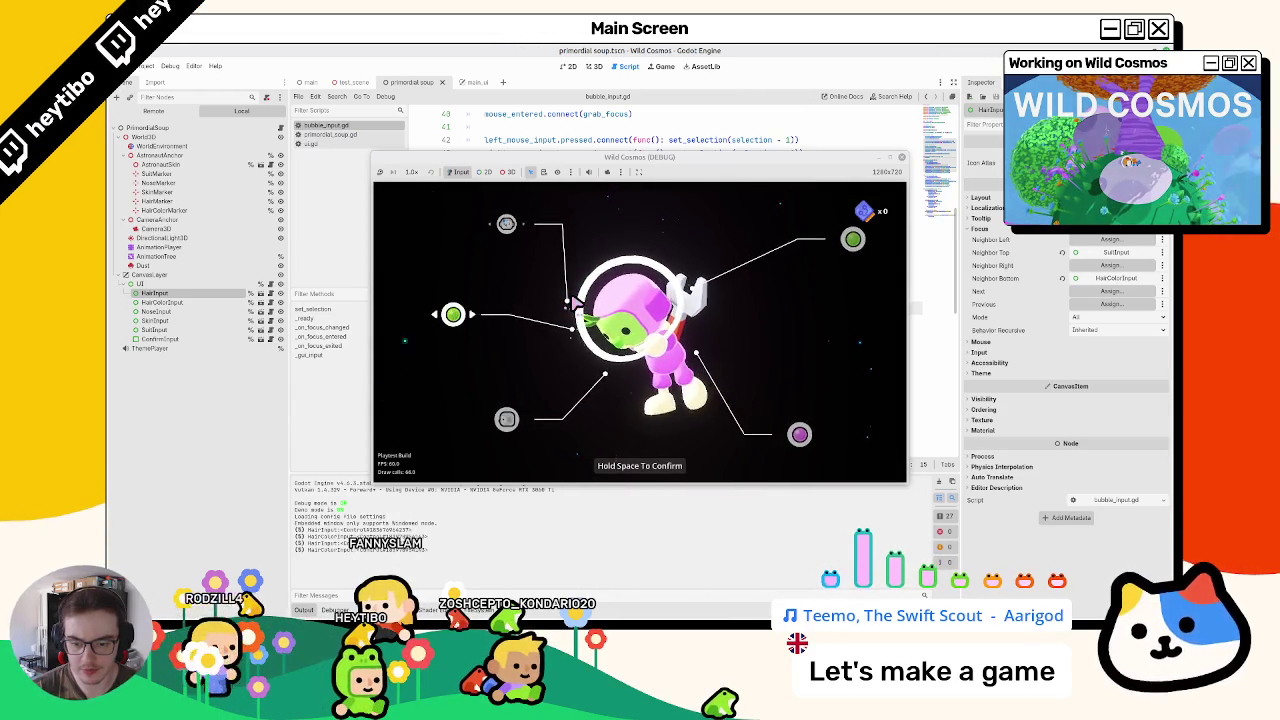
Step: Move focus to the top-right green bubble and bring up the pause menu
key("Down")
key("Right")
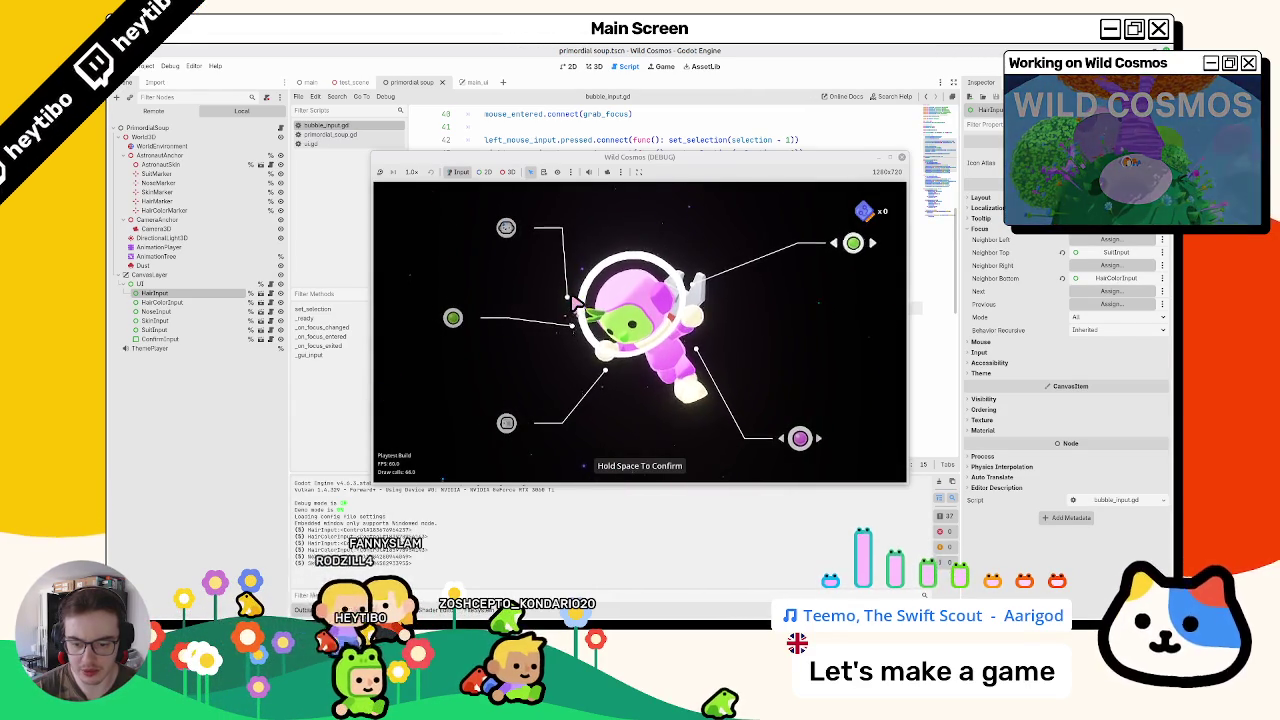
key("Escape")
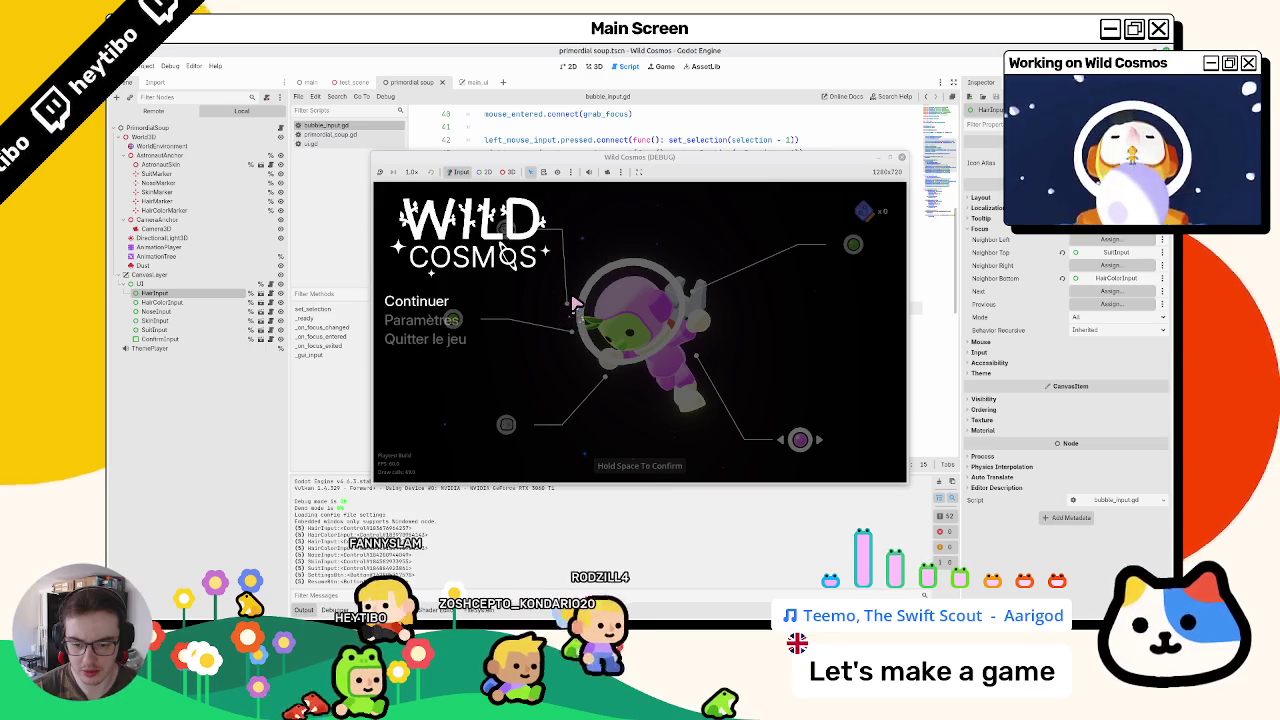
key("Escape")
key("Escape")
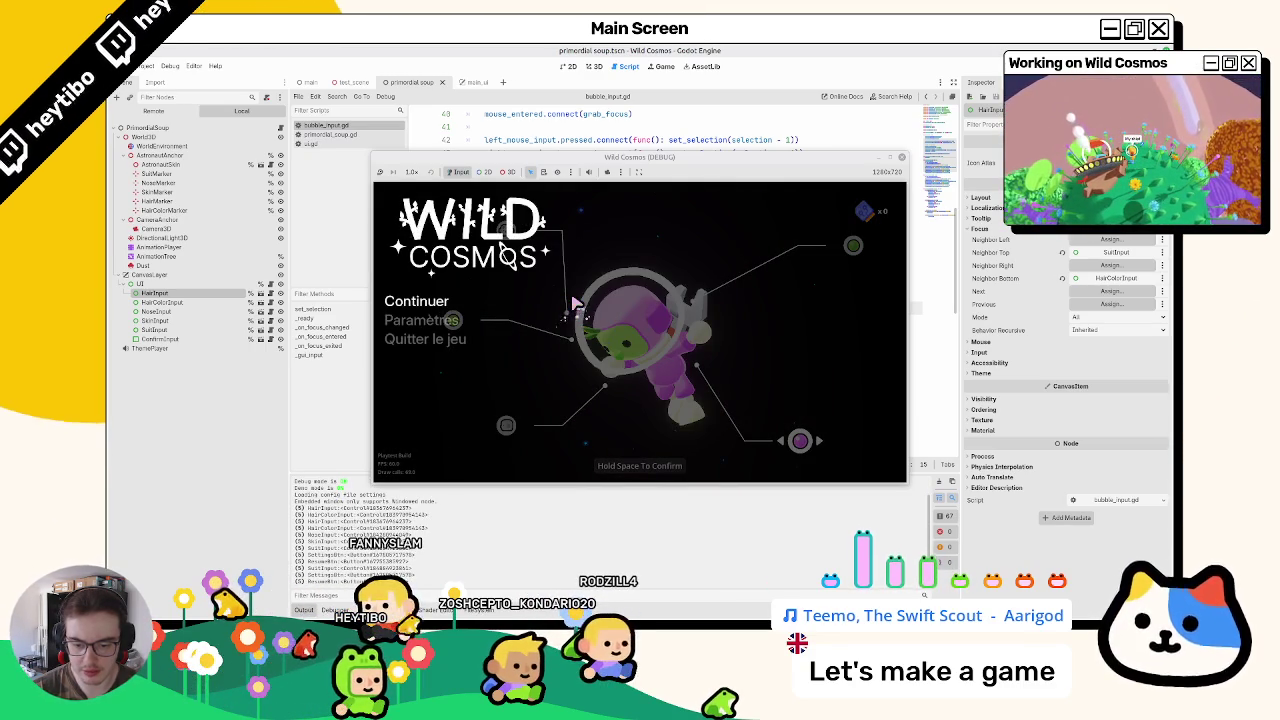
Step: Enter the Paramètres settings screen from the pause menu, back out, and reopen it
key("Down")
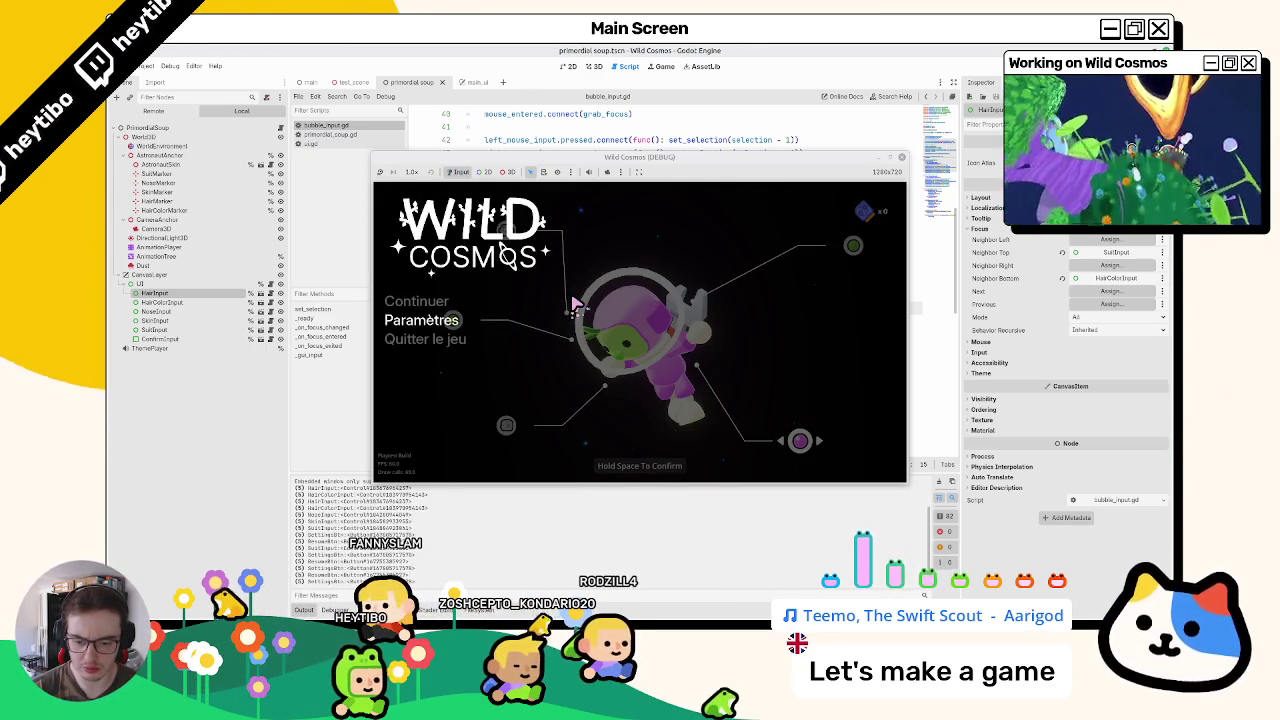
key("Up")
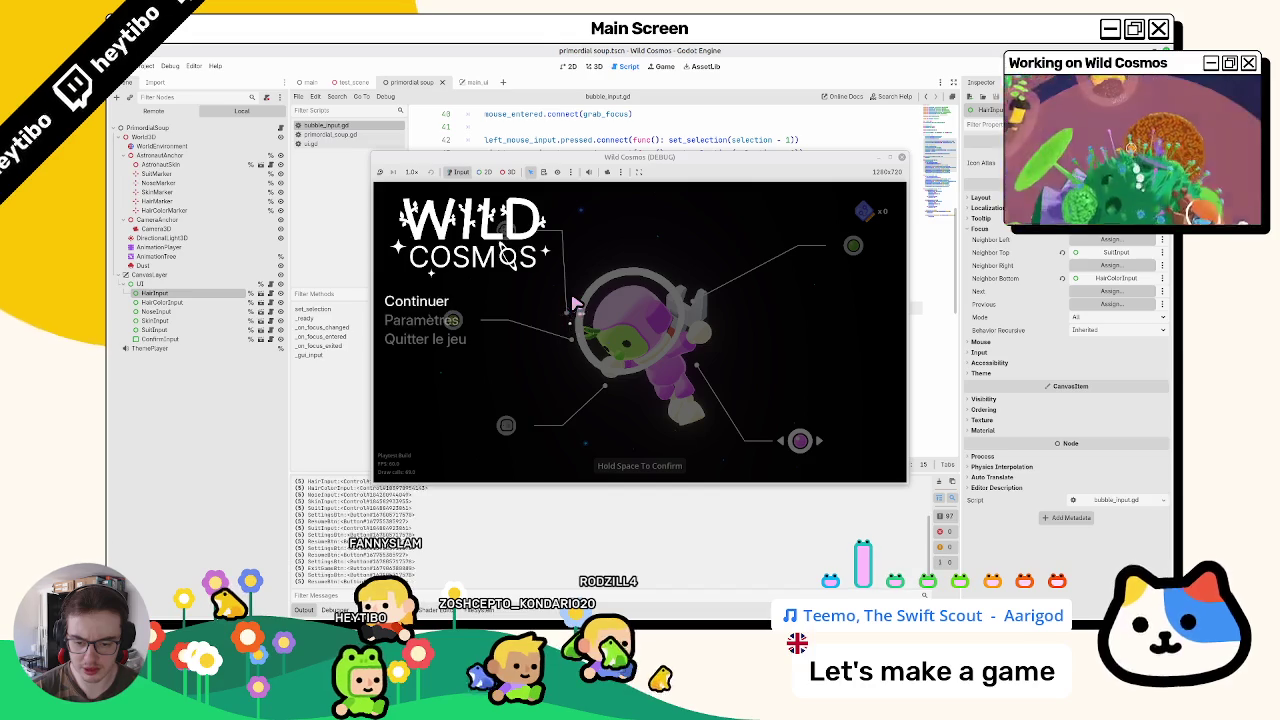
key("space")
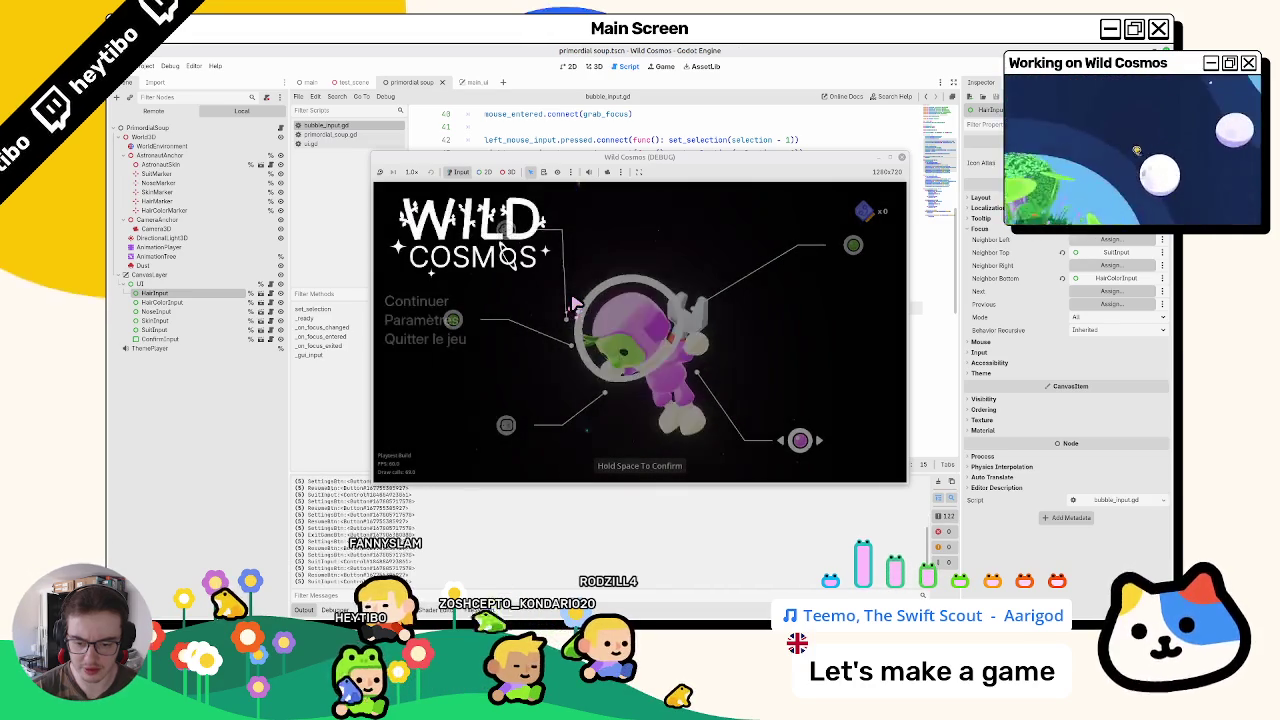
key("Escape")
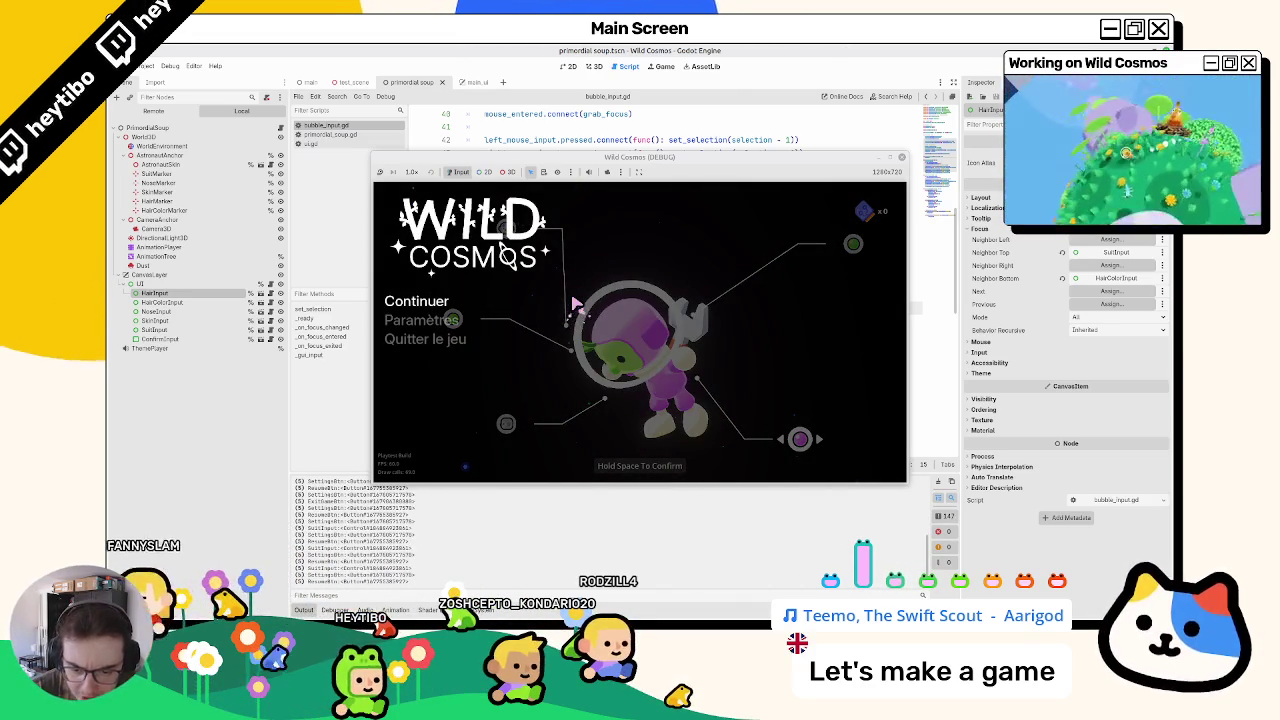
key("Escape")
Step: Switch settings between VIDEO and GENERAL, close settings, and confirm the pink and green bubbles regain focus
key("Escape")
key("Down")
key("space")
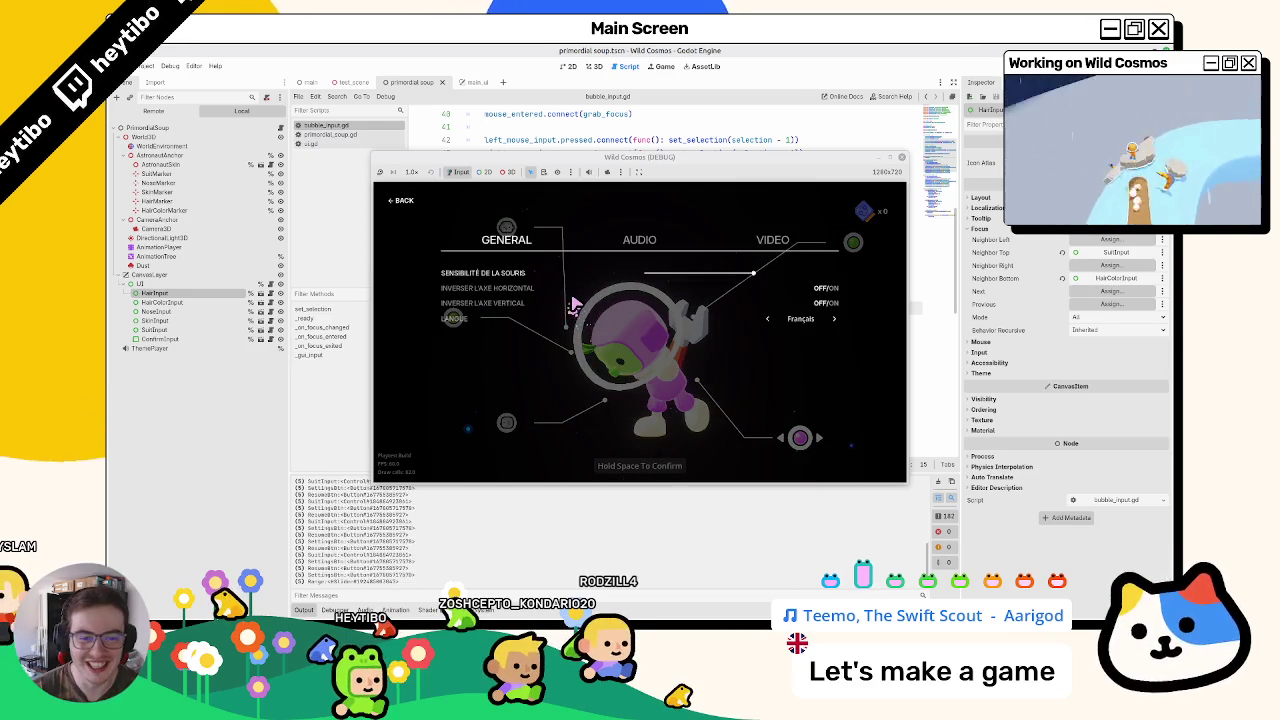
key("Left")
key("Right")
key("Escape")
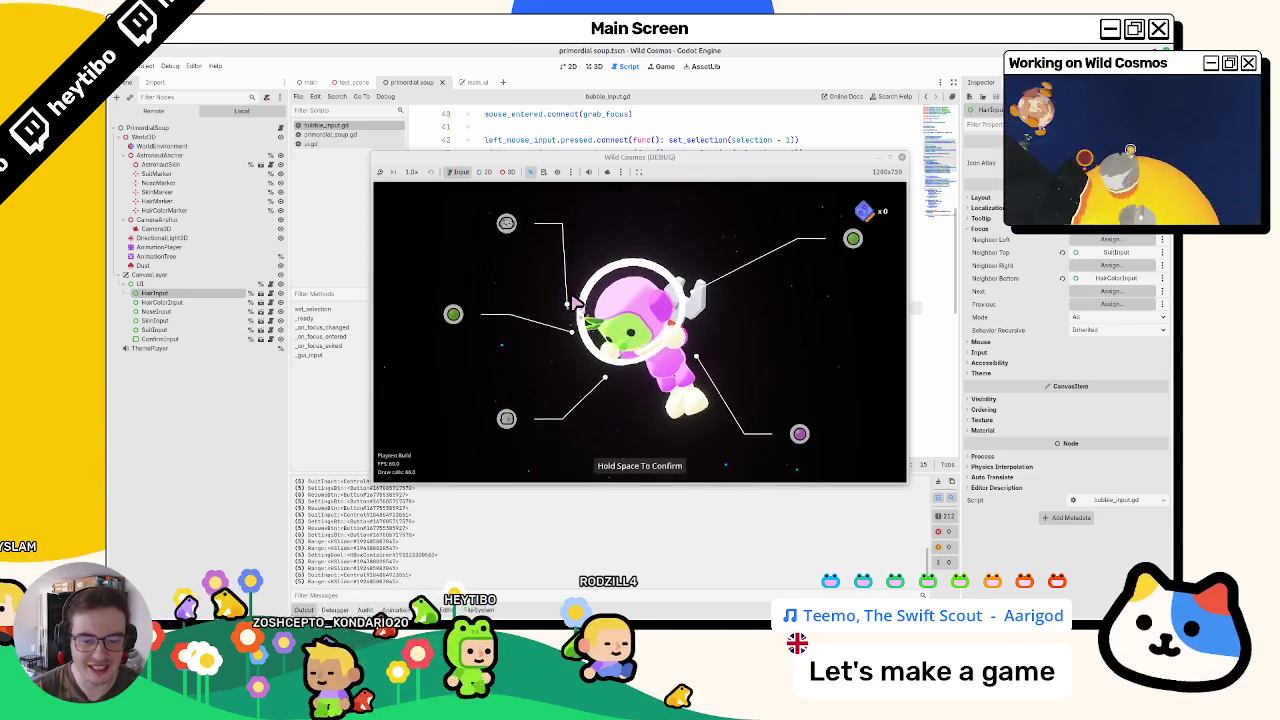
key("Down")
key("Up")
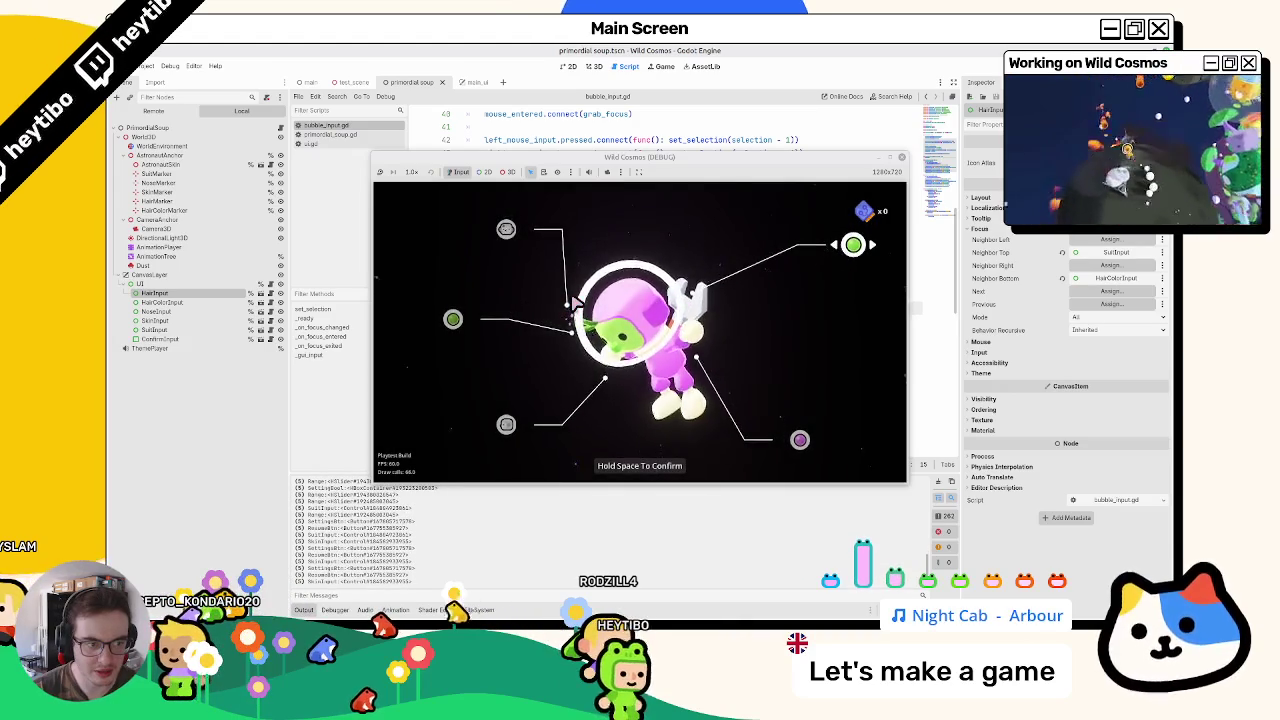
Step: Repeat the pause-and-settings check via the VIDEO tab, then stop and relaunch the debug build
key("space")
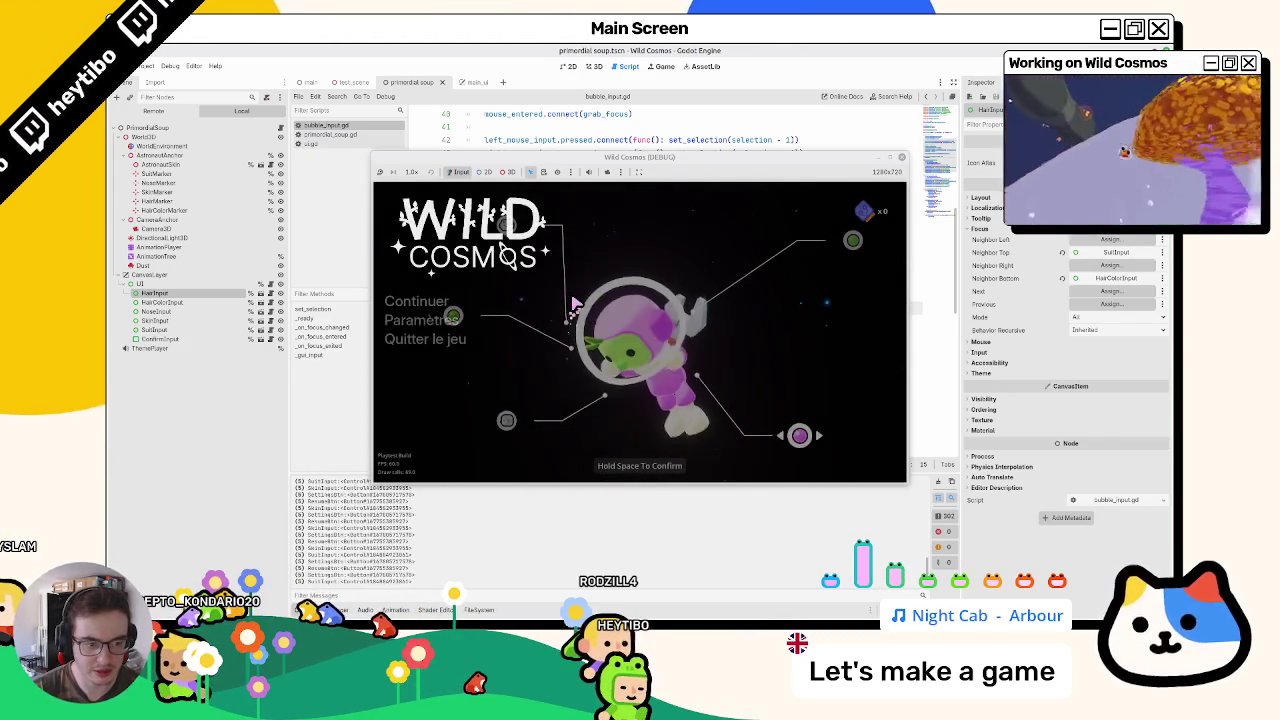
key("Escape")
key("Down")
key("space")
key("Right")
key("Right")
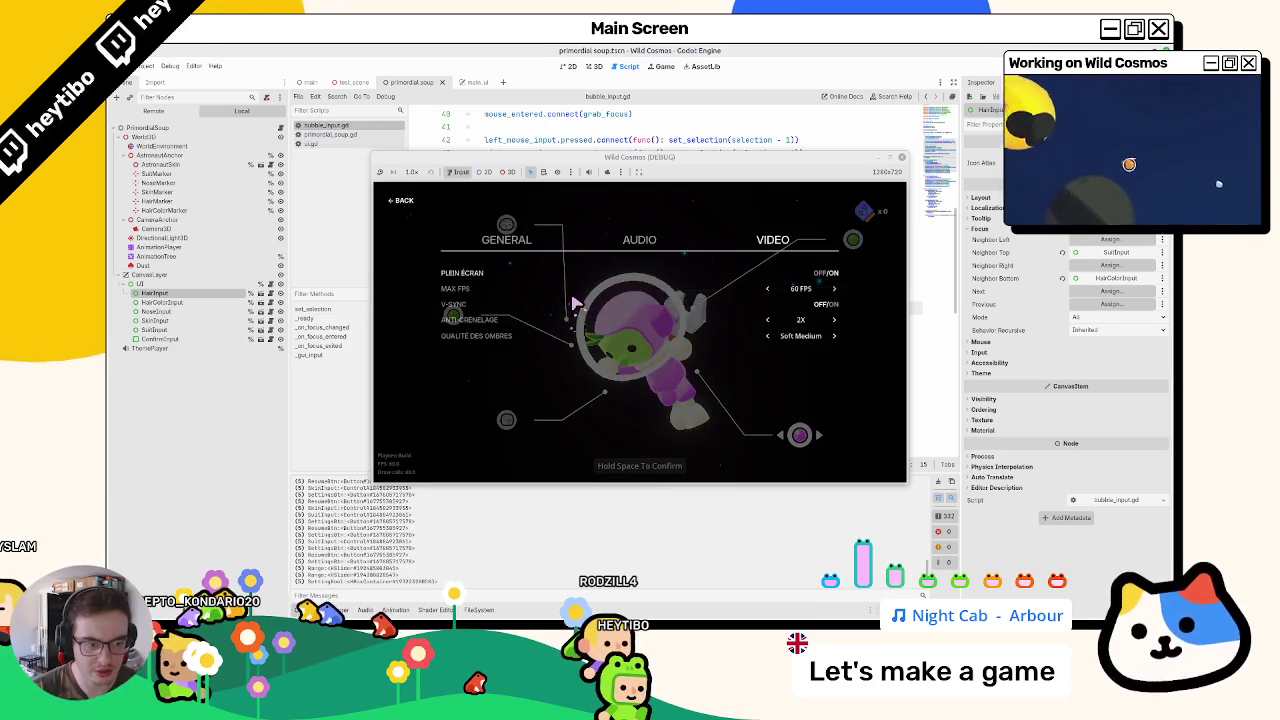
key("Escape")
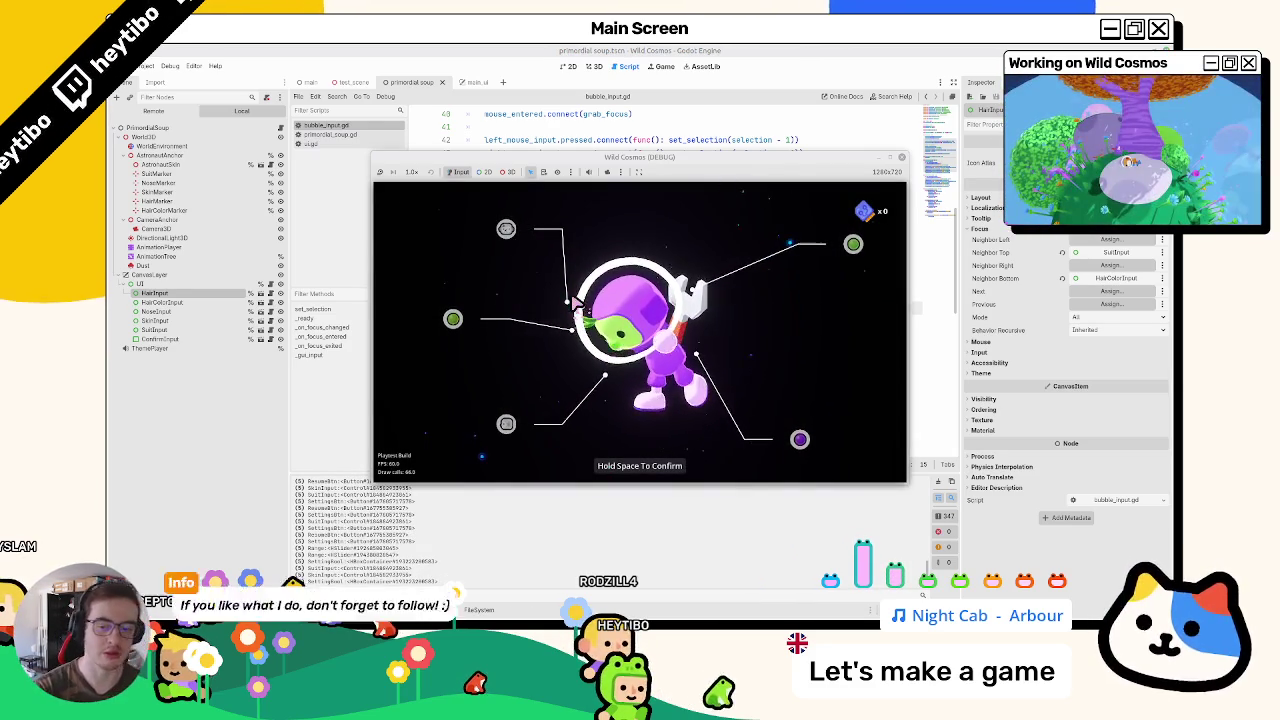
key("F8")
key("F5")
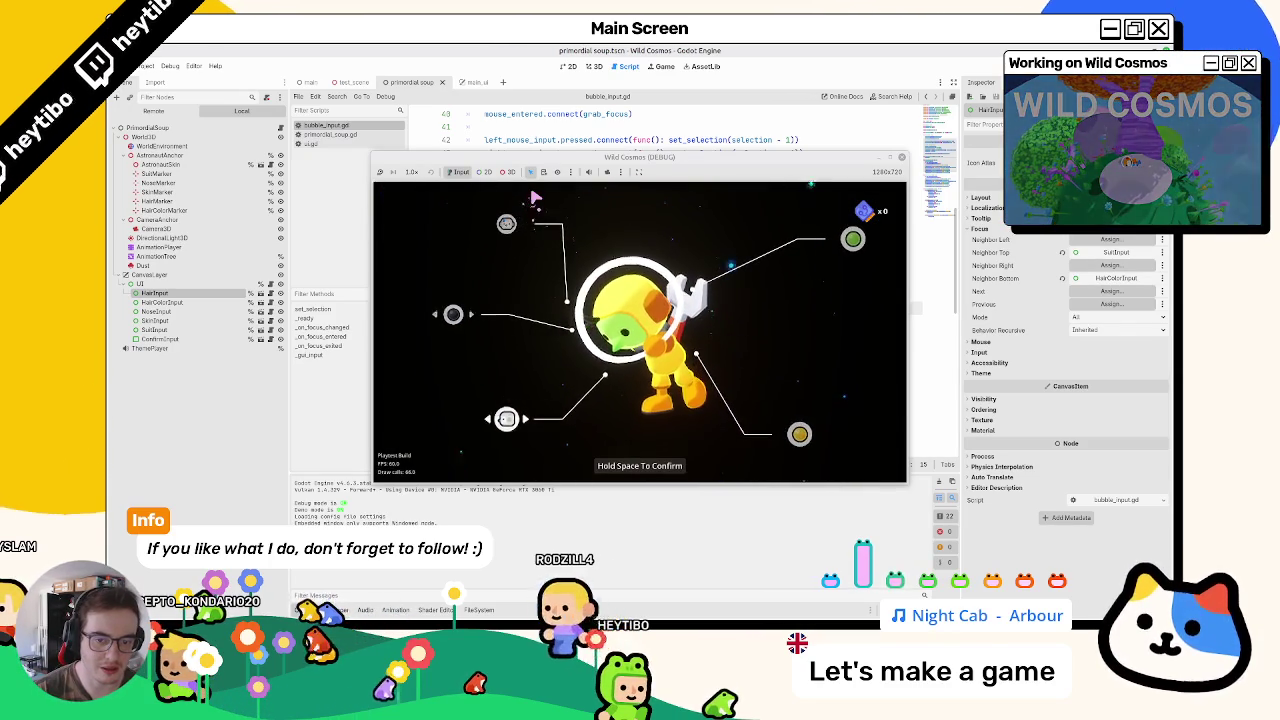
Step: Cycle the astronaut's colour option through green and move focus across the four bubbles
key("Down")
key("Right")
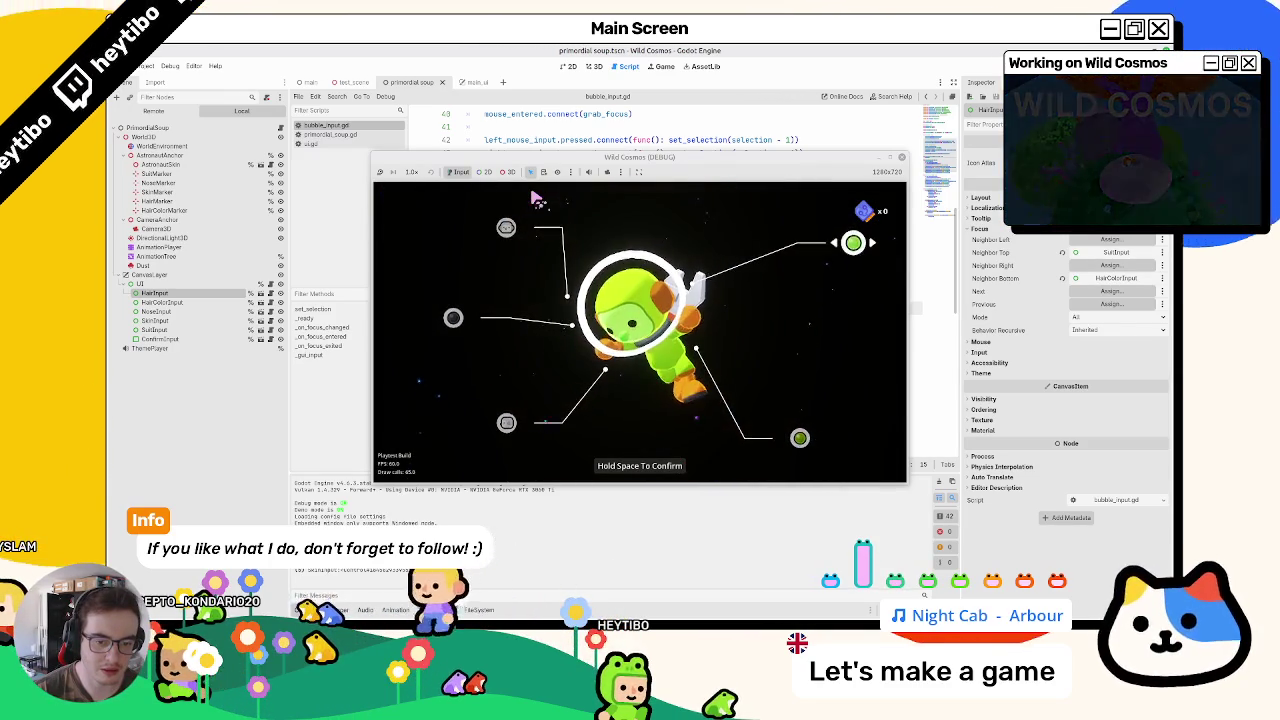
key("Right")
key("Up")
key("Down")
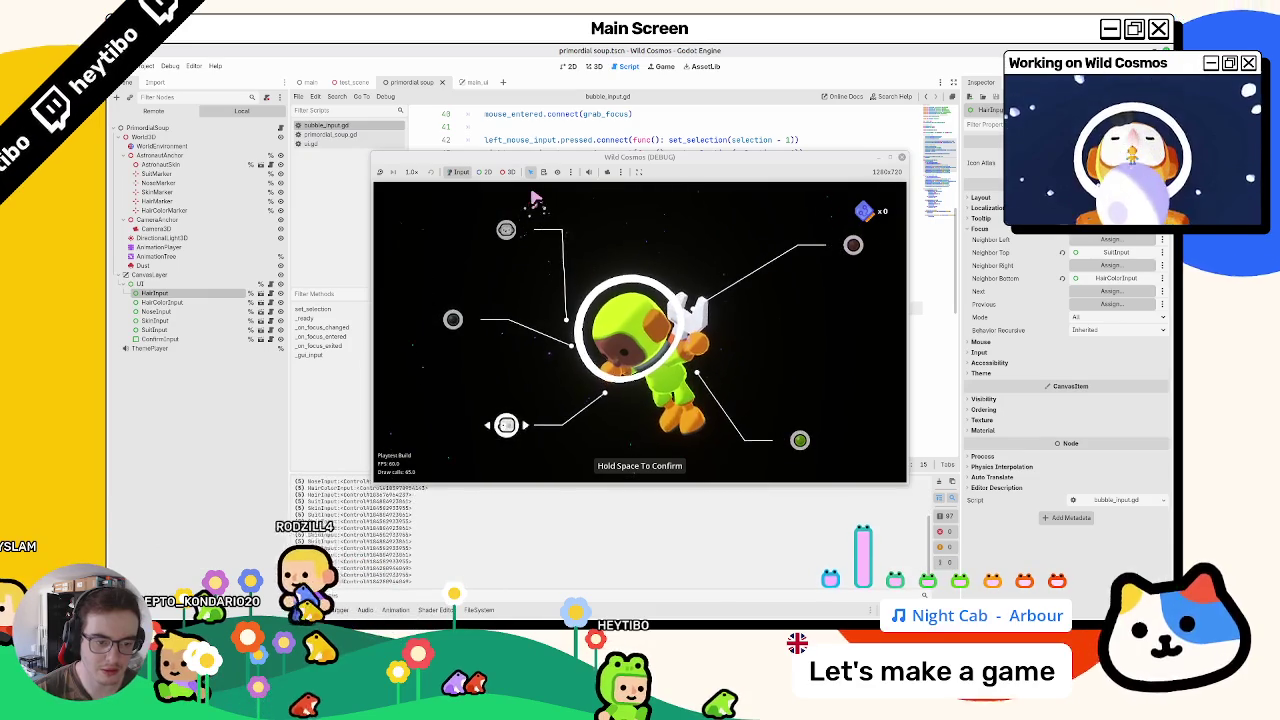
key("Up")
key("Right")
key("Right")
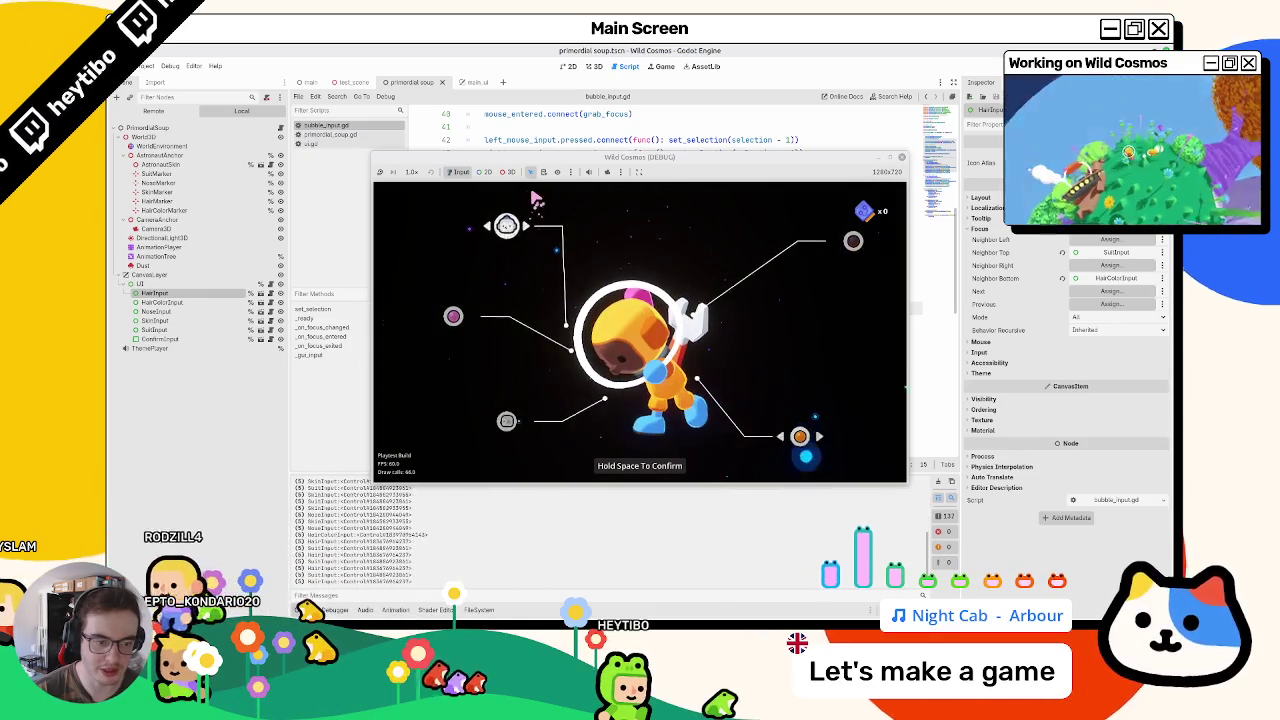
key("Down")
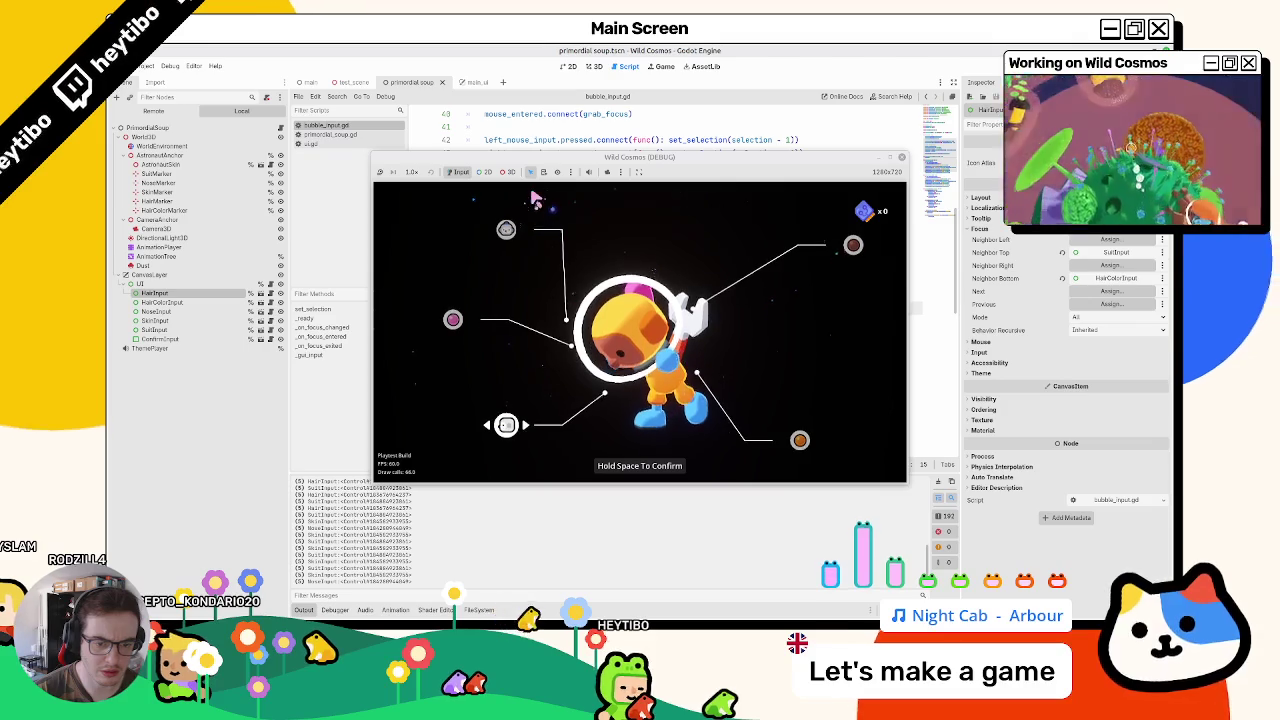
Step: Step focus between the left and right option bubbles and start holding Space to confirm the character
key("Up")
key("Up")
key("Down")
key("Down")
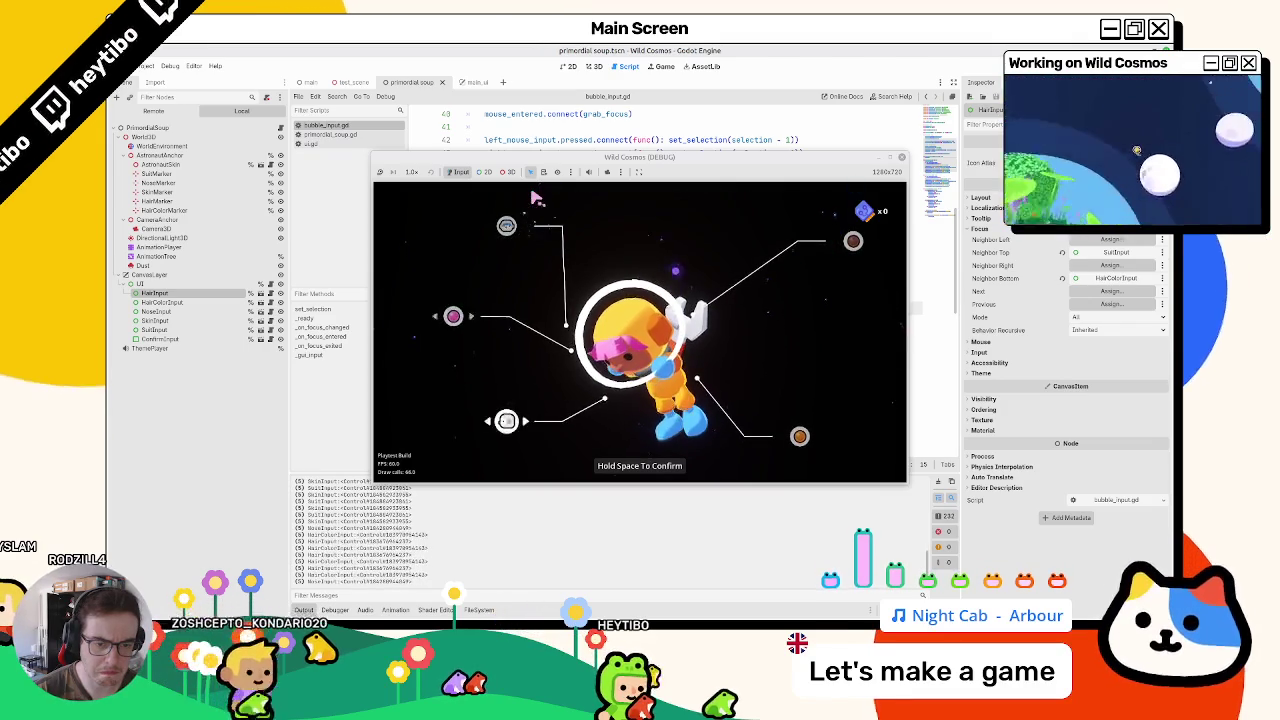
key("Up")
key("Down")
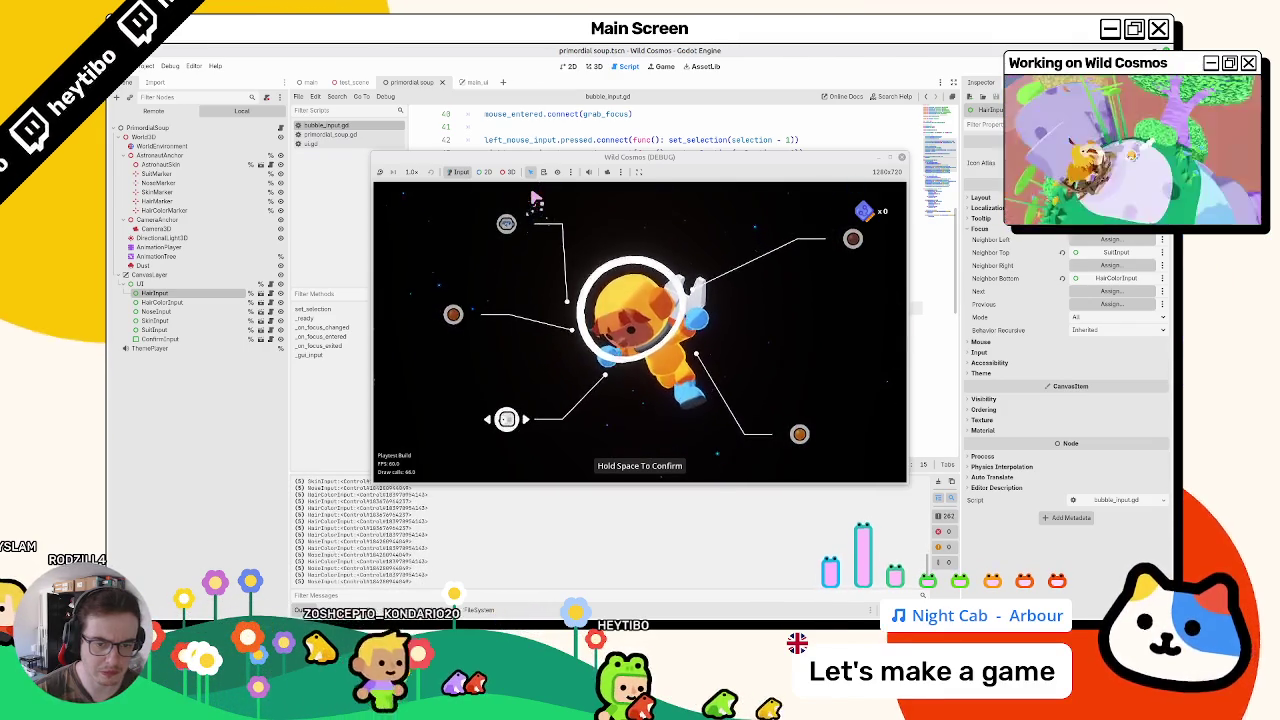
key("Up")
key("Right")
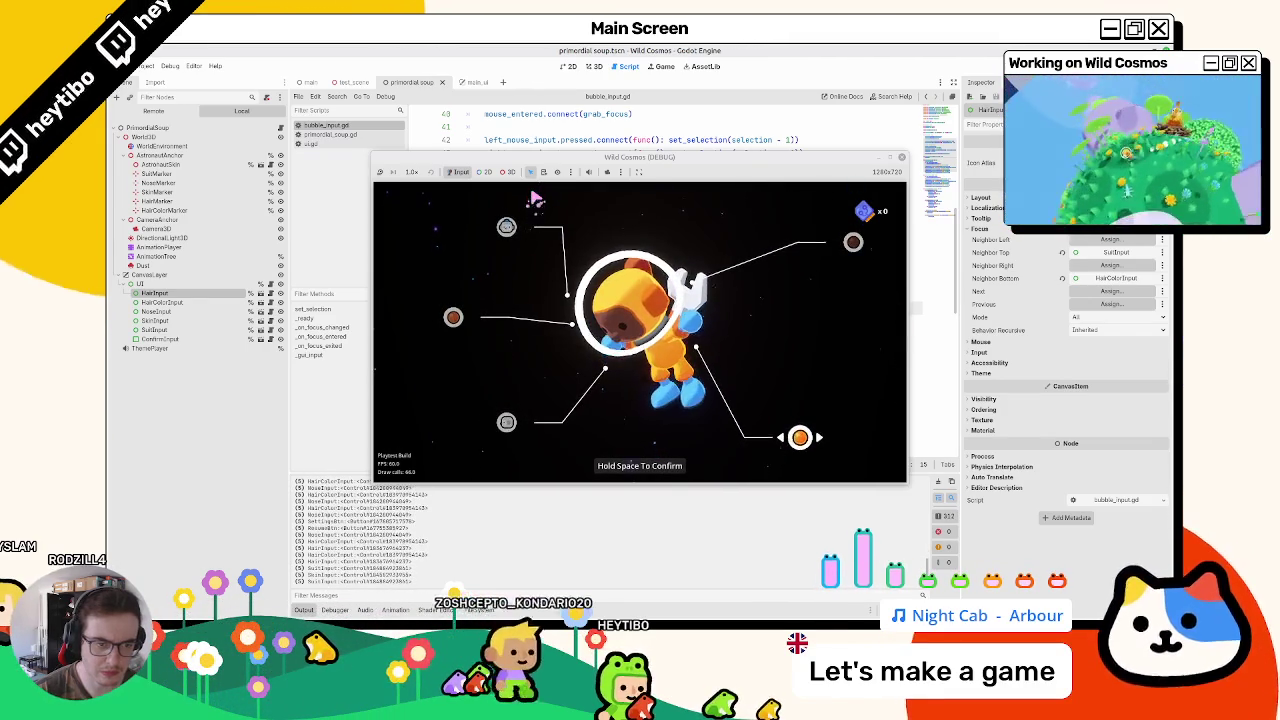
key("Left")
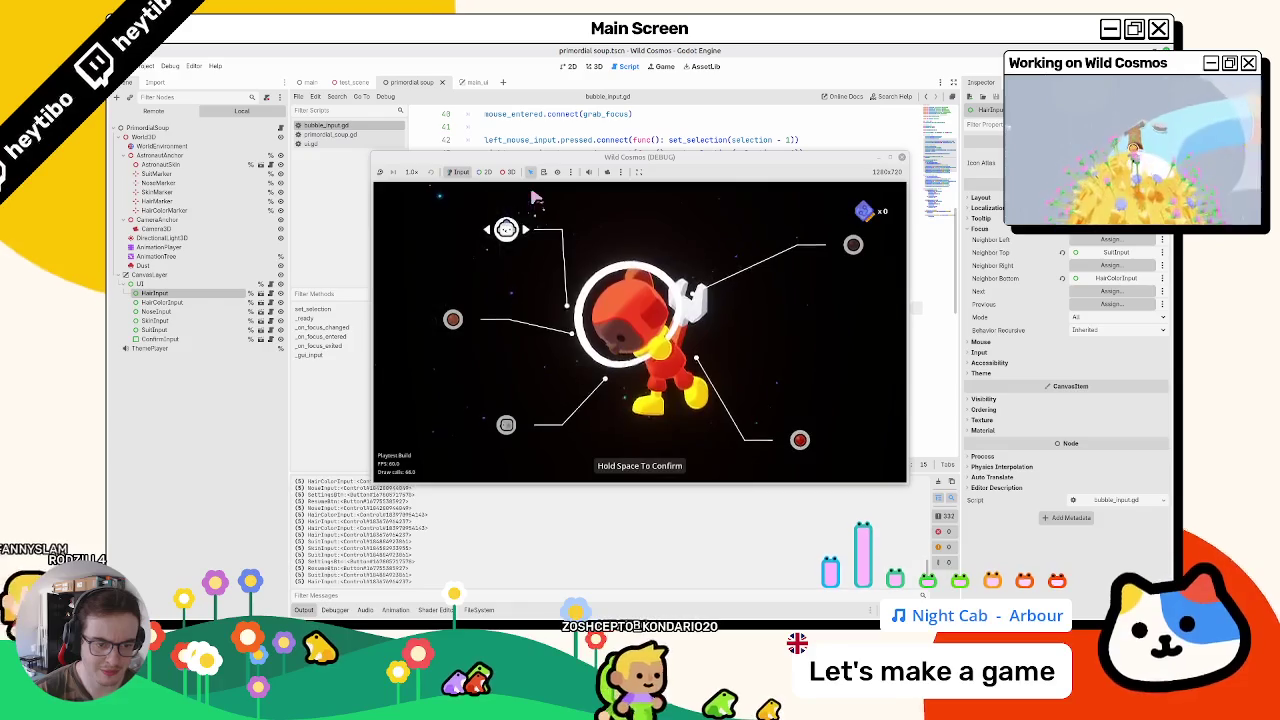
key("Down")
key("Down")
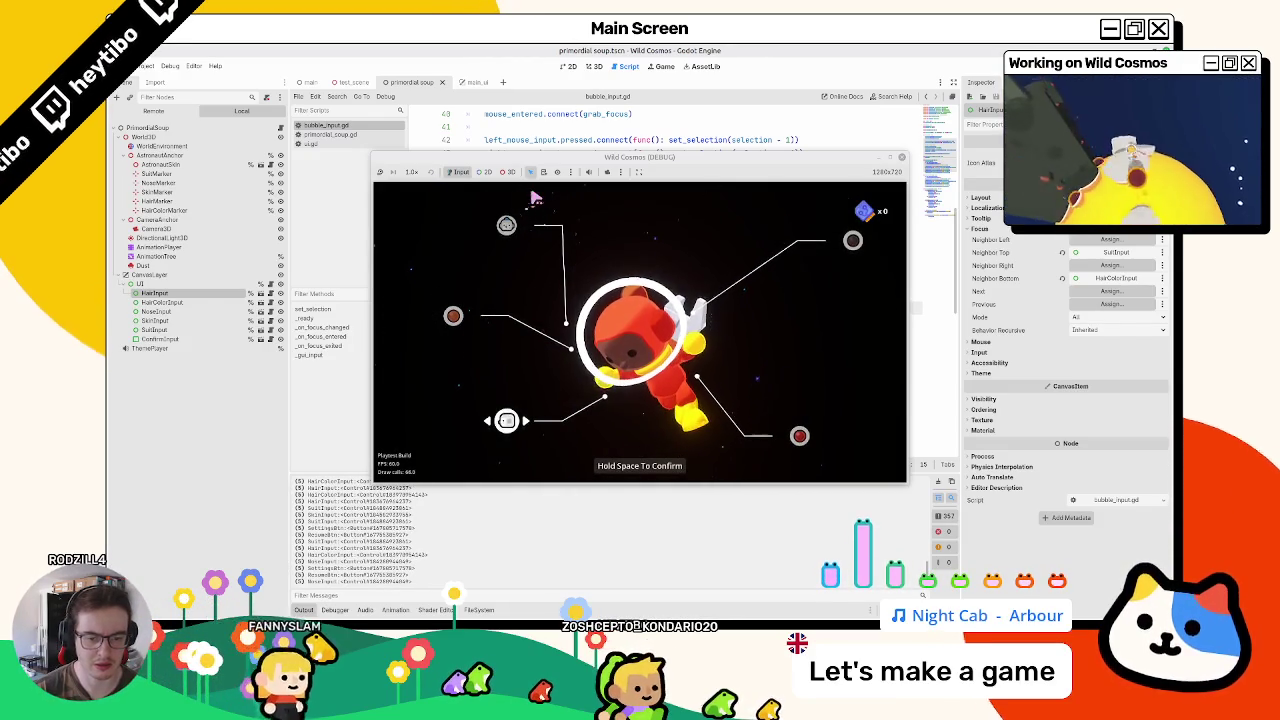
key("space")
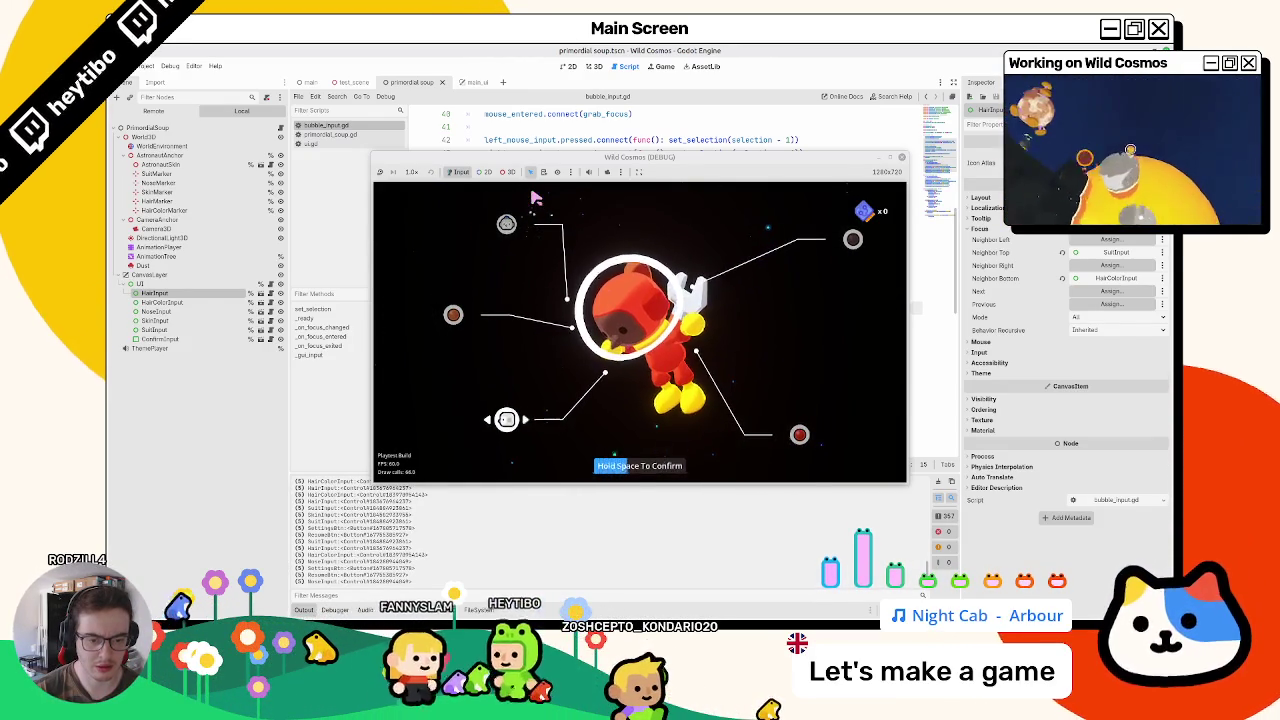
key("Up")
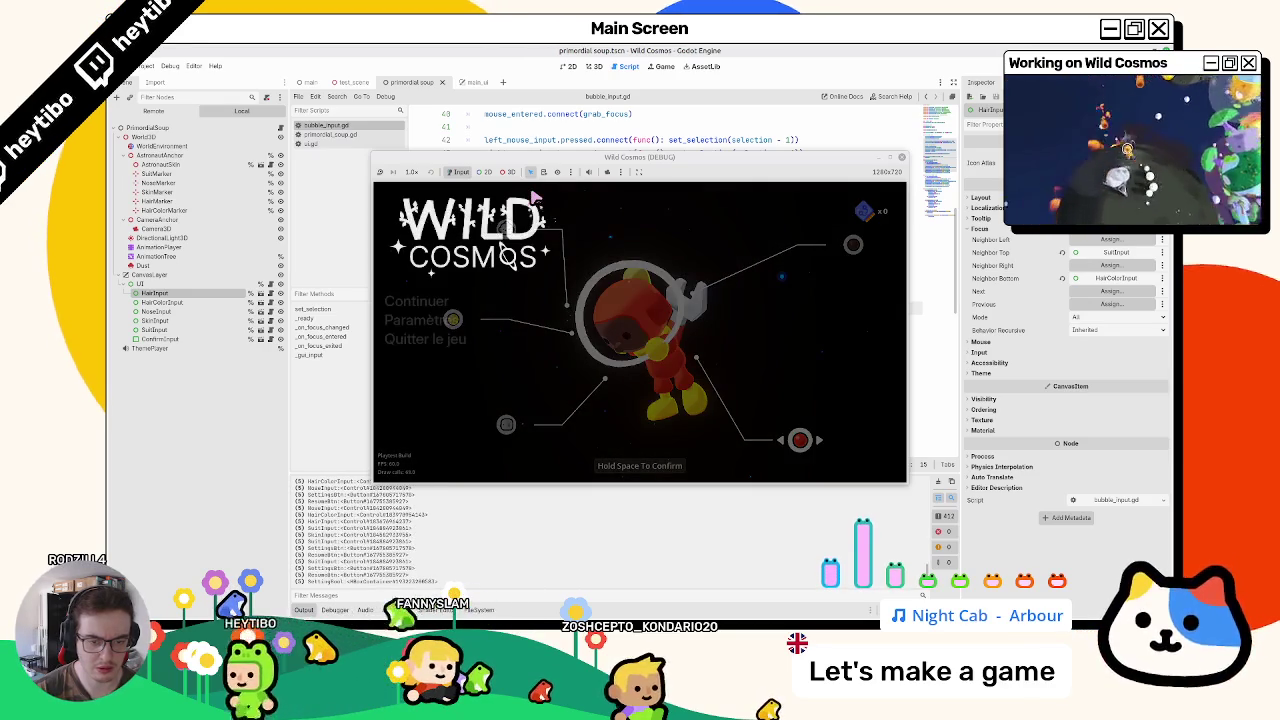
Step: Toggle the pause menu open and closed several times to test that bubble focus returns
key("Escape")
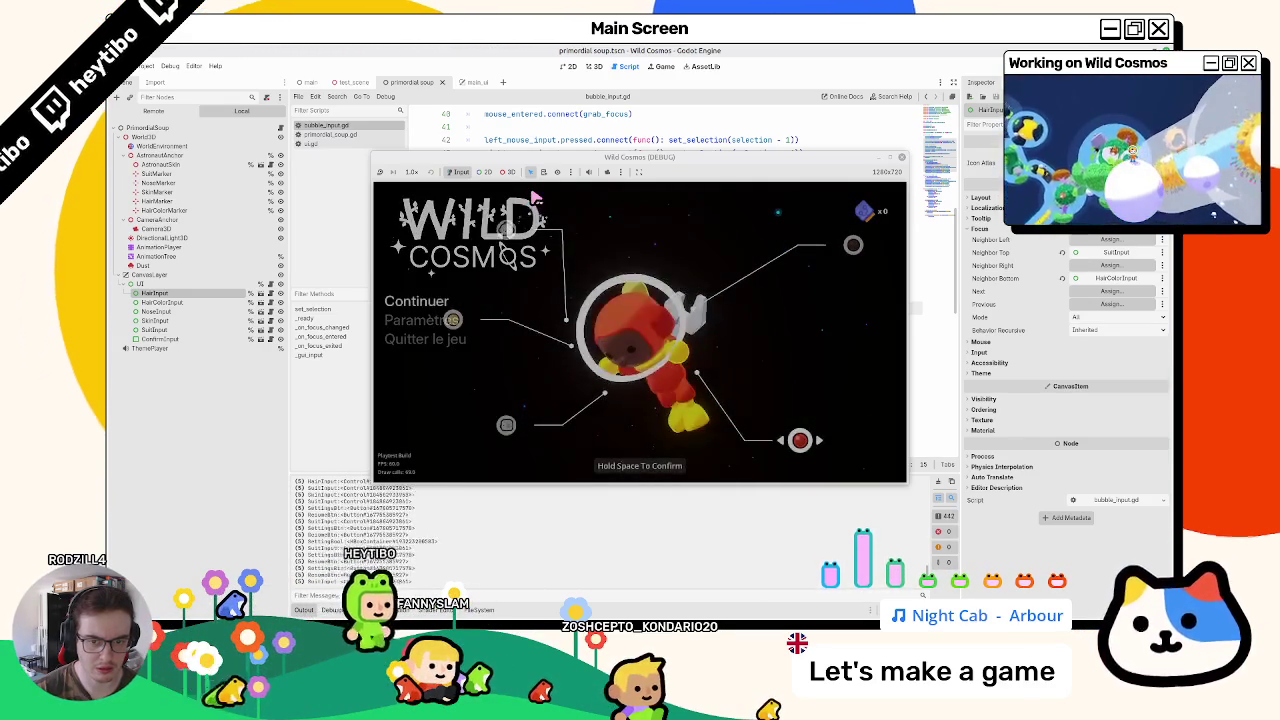
key("Escape")
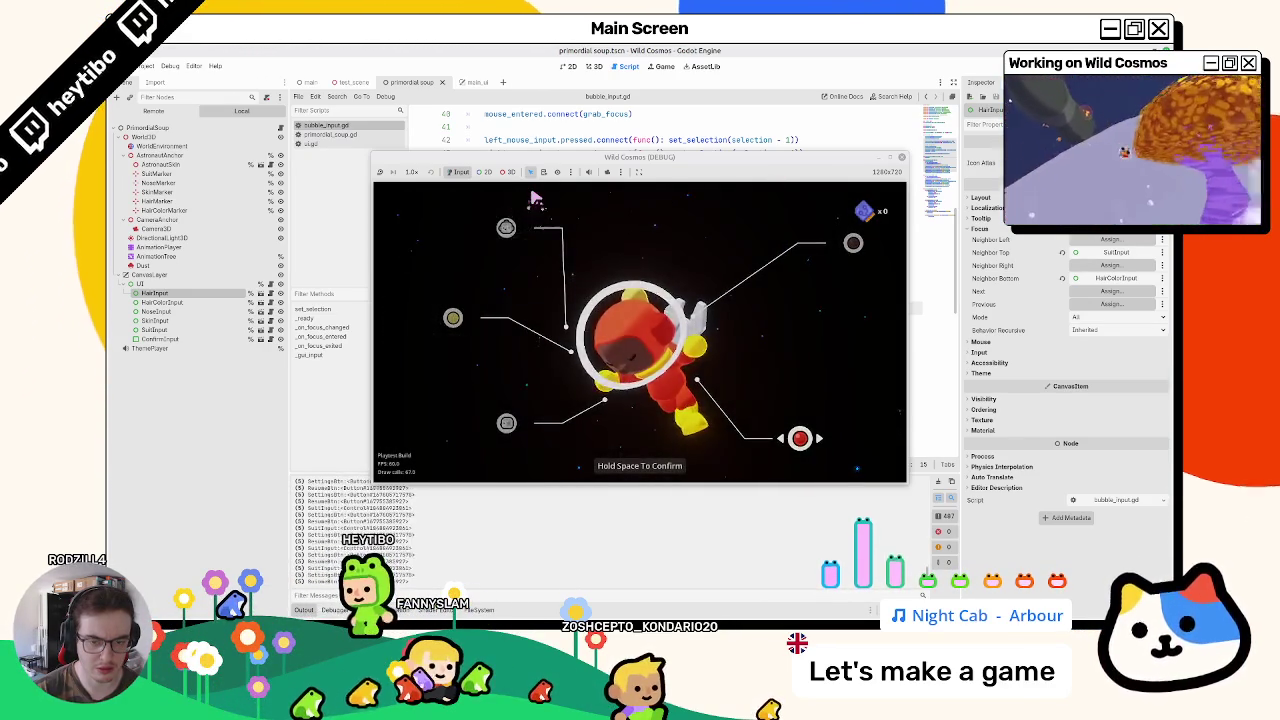
key("Escape")
key("Escape")
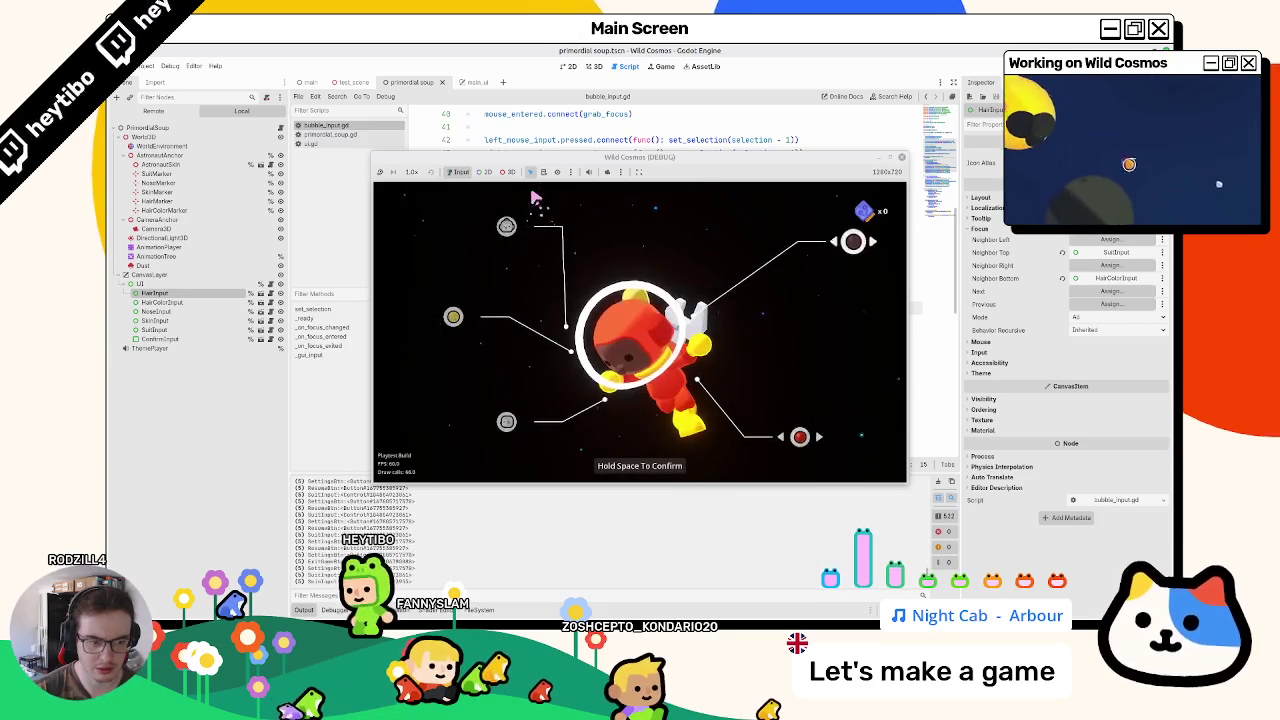
key("Escape")
key("Escape")
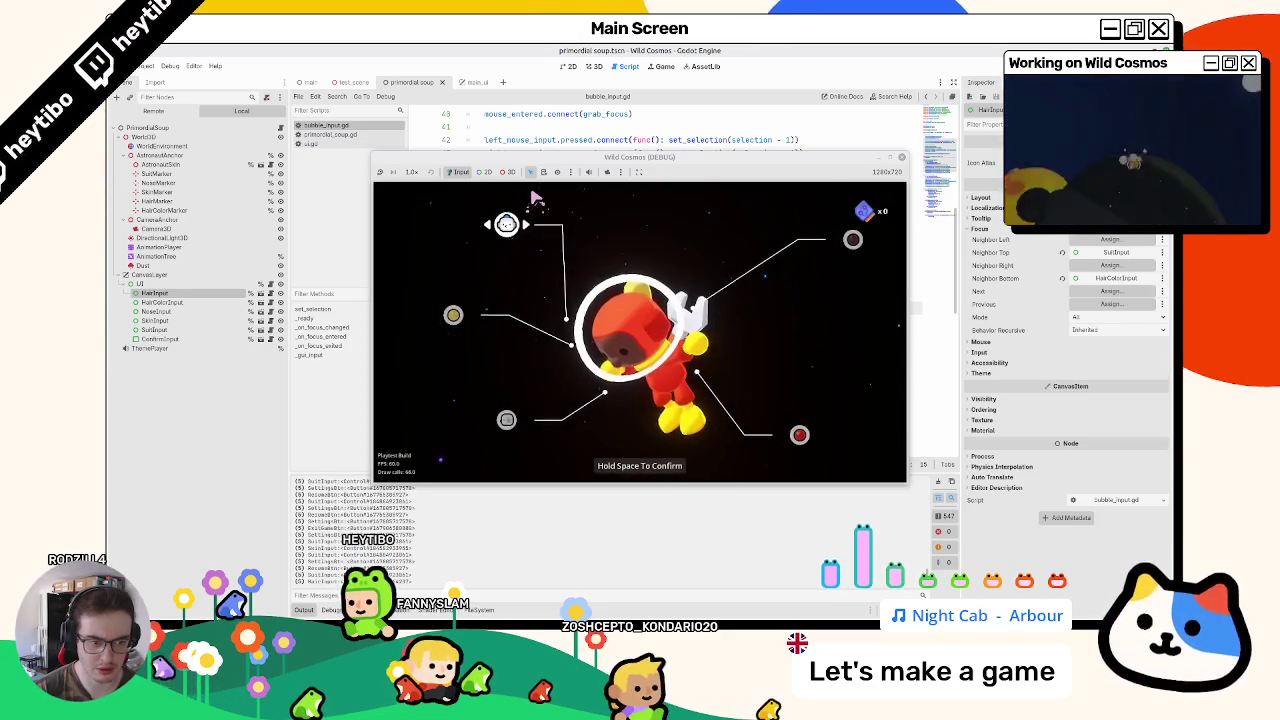
key("Escape")
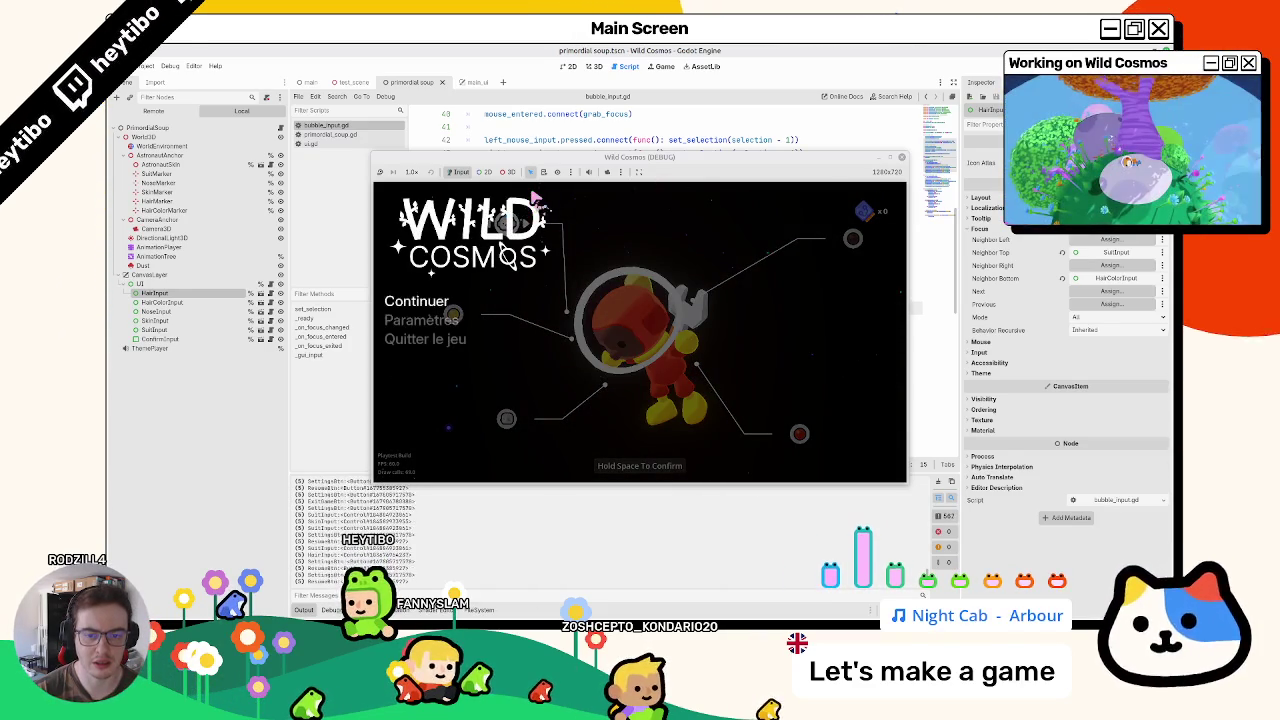
key("Escape")
key("Escape")
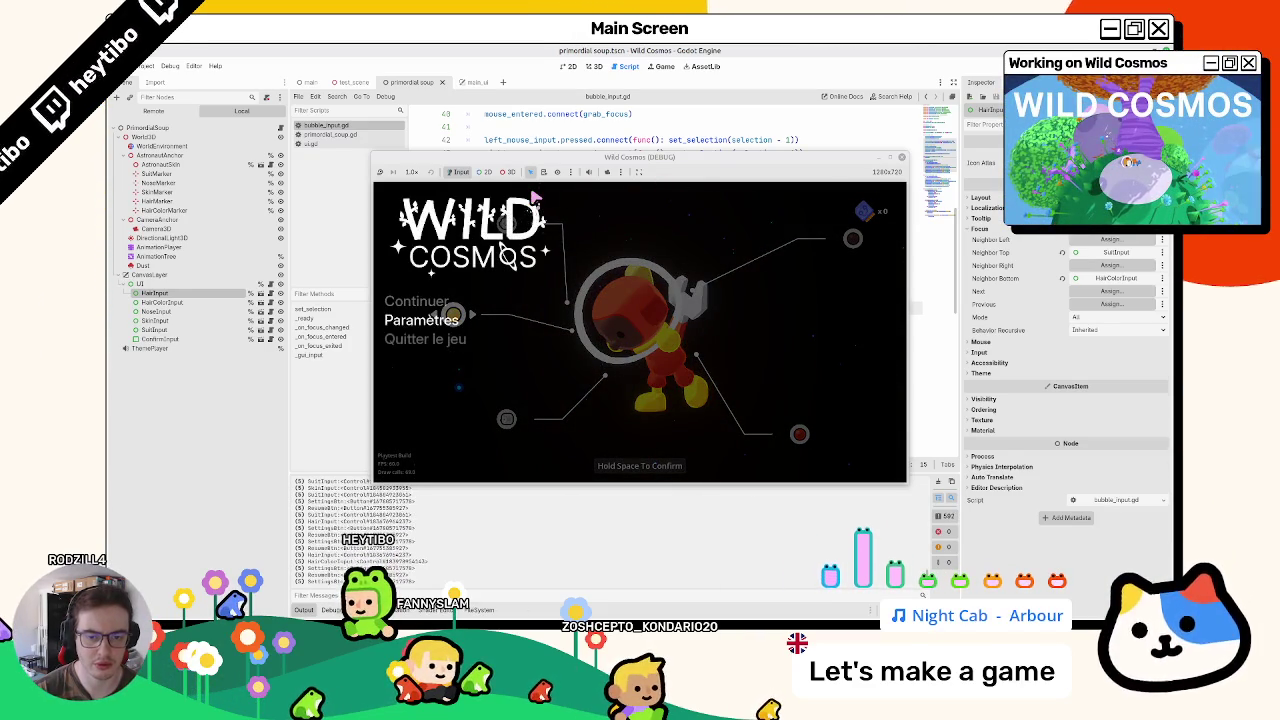
key("Escape")
Step: Cycle focus around the option bubbles, set the suit to red, then pause and resume
key("Up")
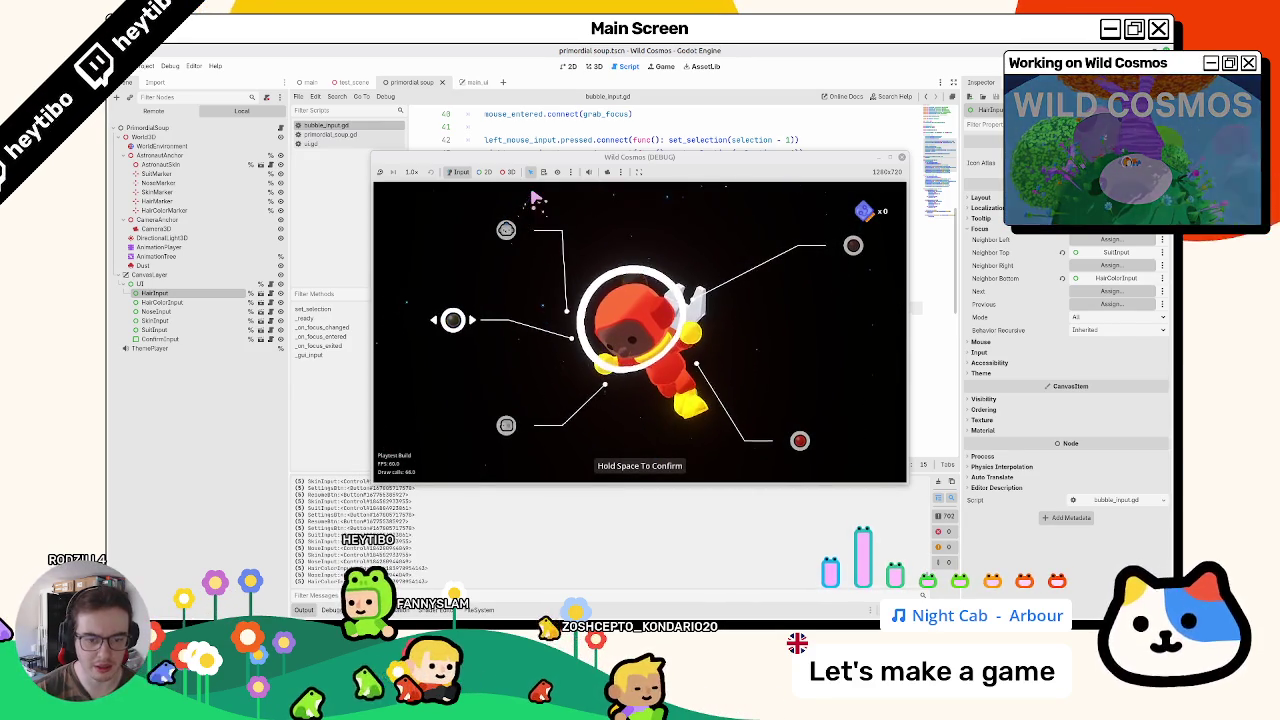
key("Up")
key("Right")
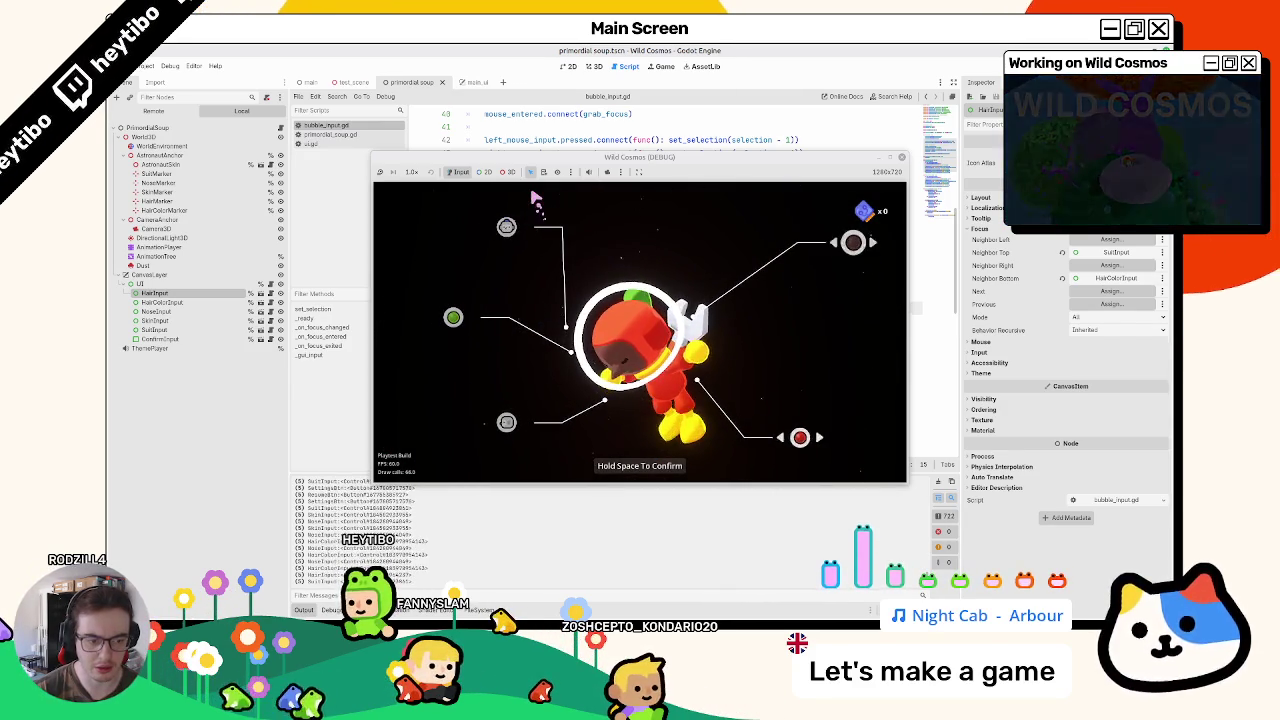
key("Up")
key("Left")
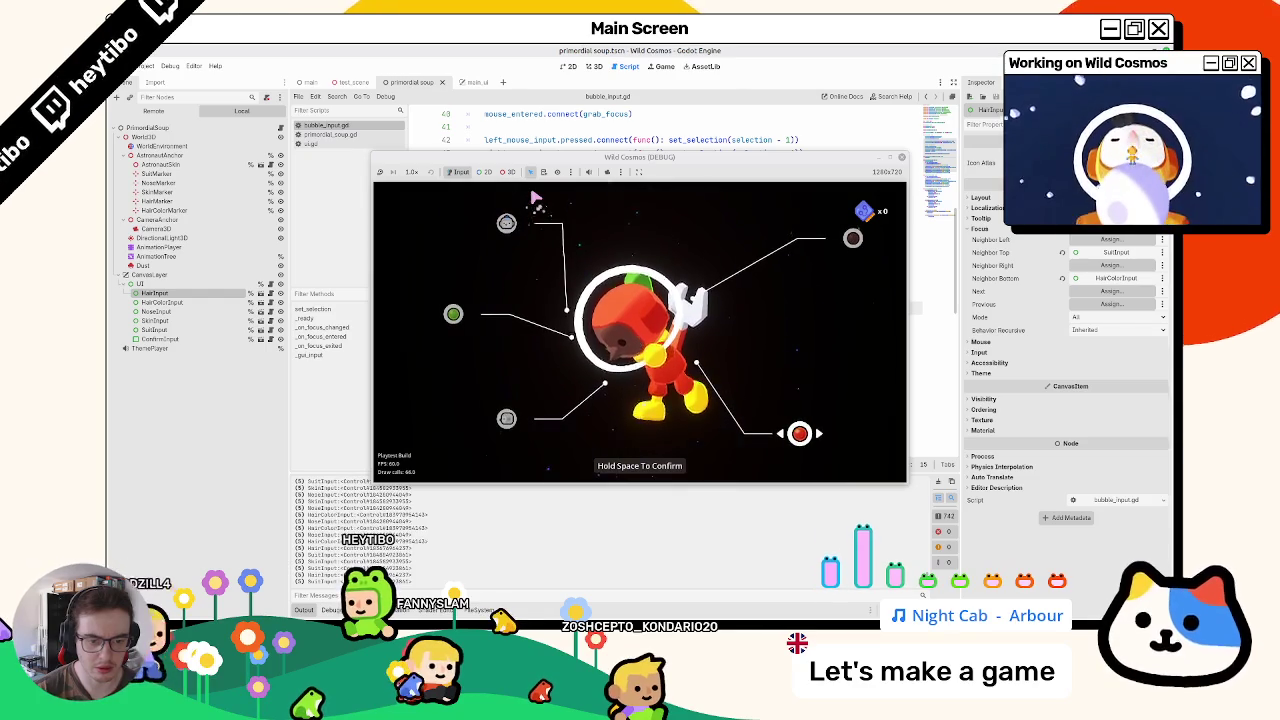
key("Right")
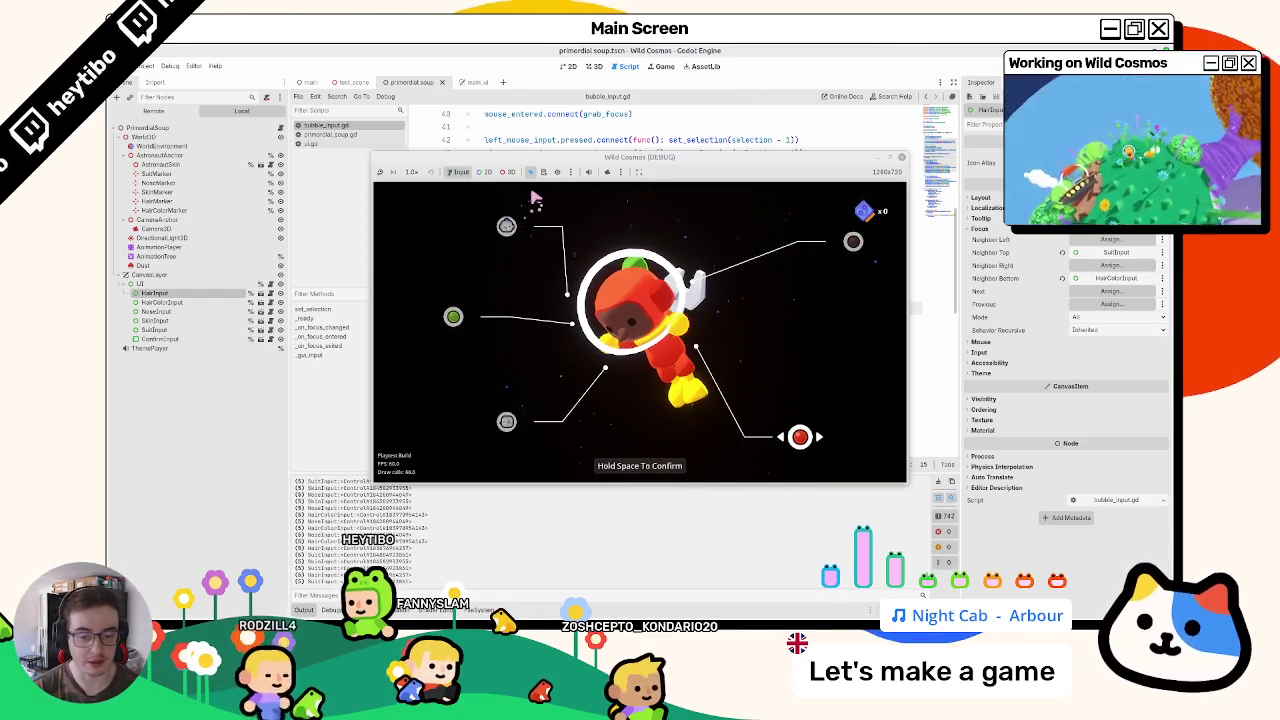
key("Escape")
key("Escape")
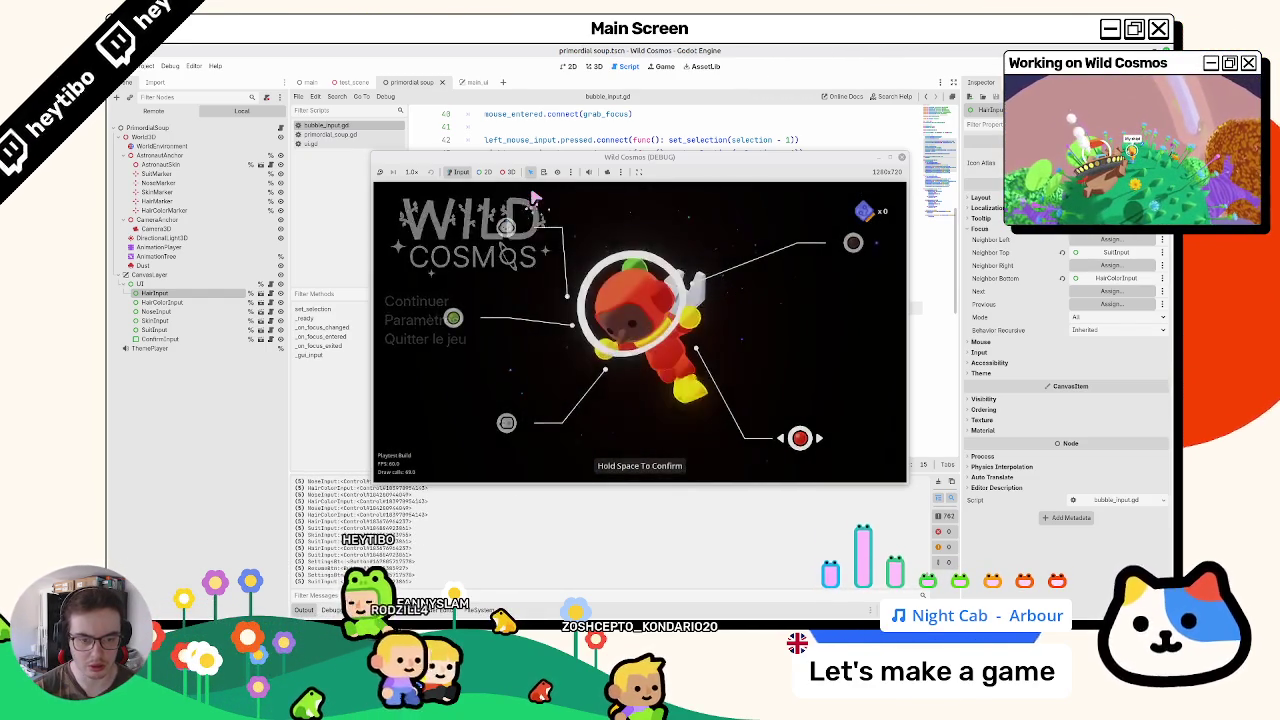
key("Right")
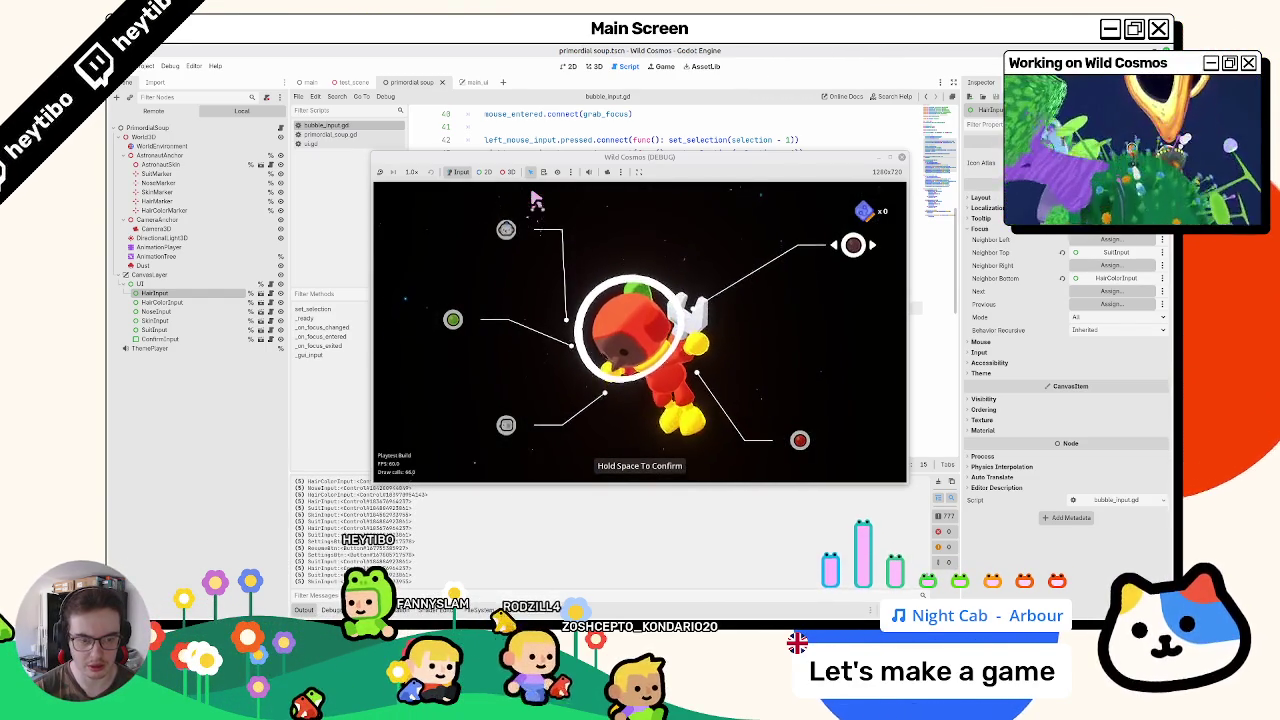
Step: Open and close Paramètres from the pause menu, then move focus to the bottom-right red option
key("Escape")
key("Return")
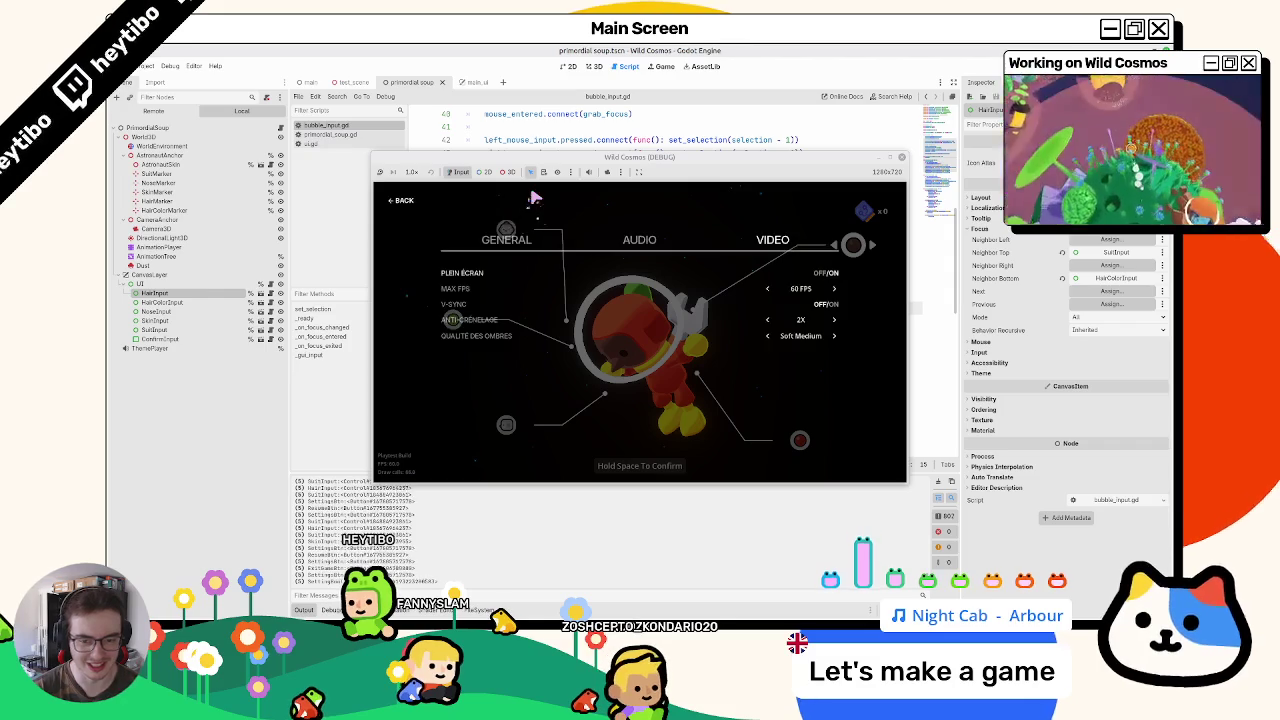
key("Escape")
key("Escape")
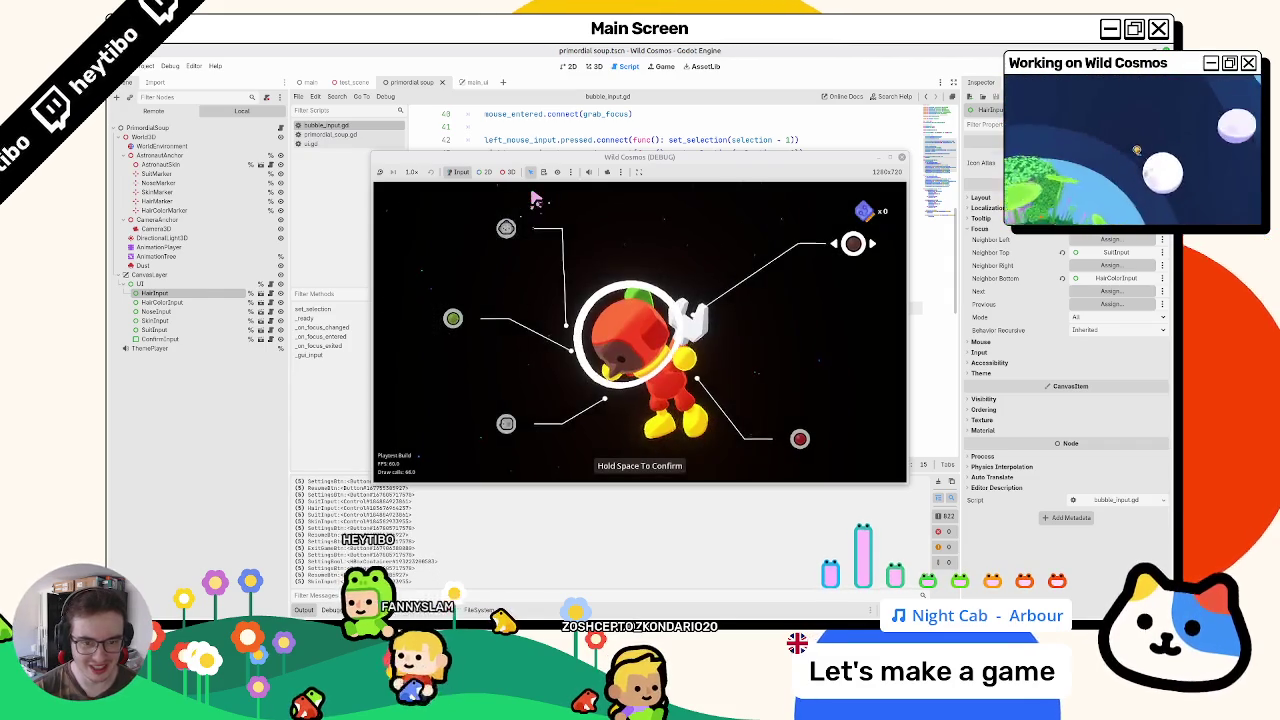
key("Down")
key("Escape")
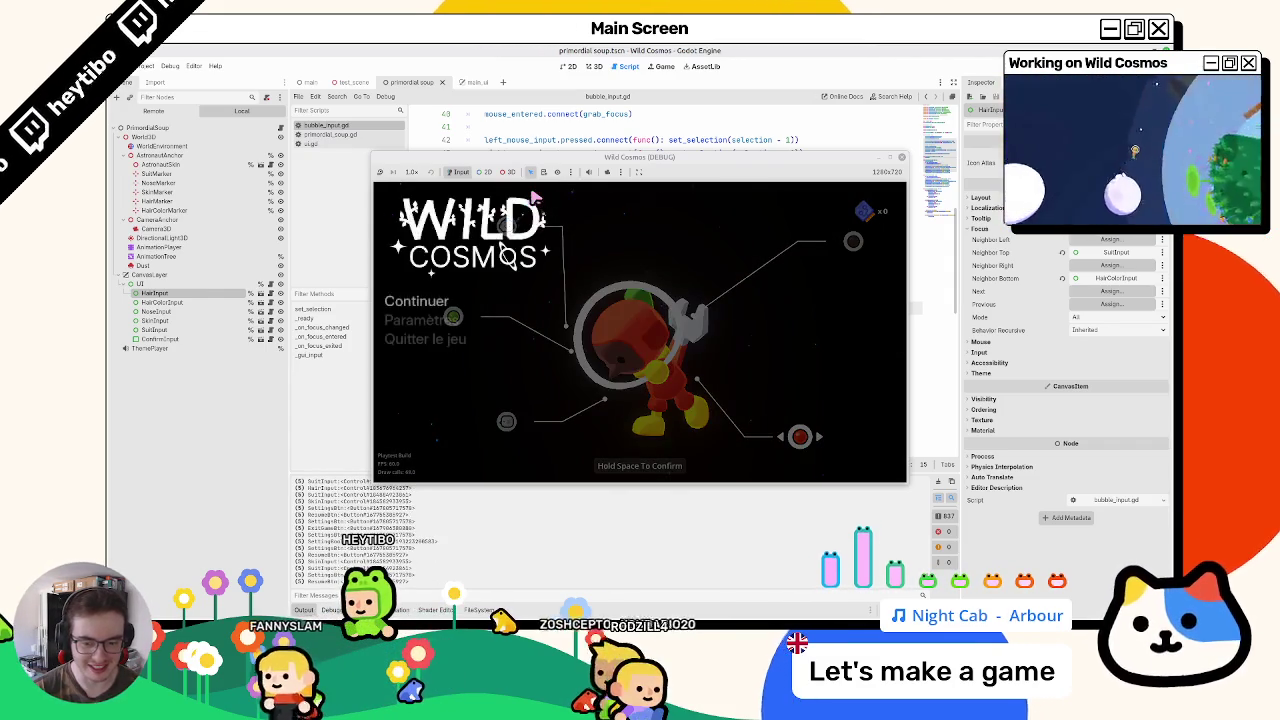
key("Escape")
Step: Toggle the pause menu repeatedly, checking top-right bubble focus, ending with the menu open
key("Escape")
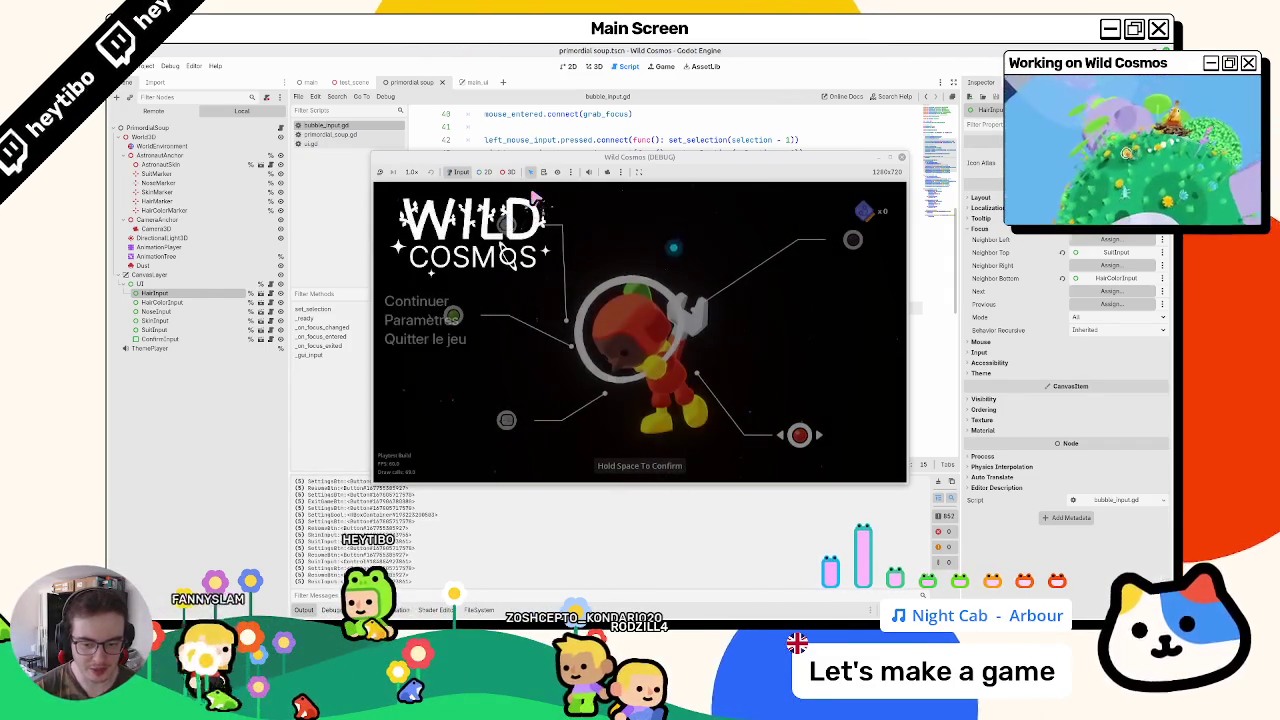
key("Escape")
key("Up")
key("Escape")
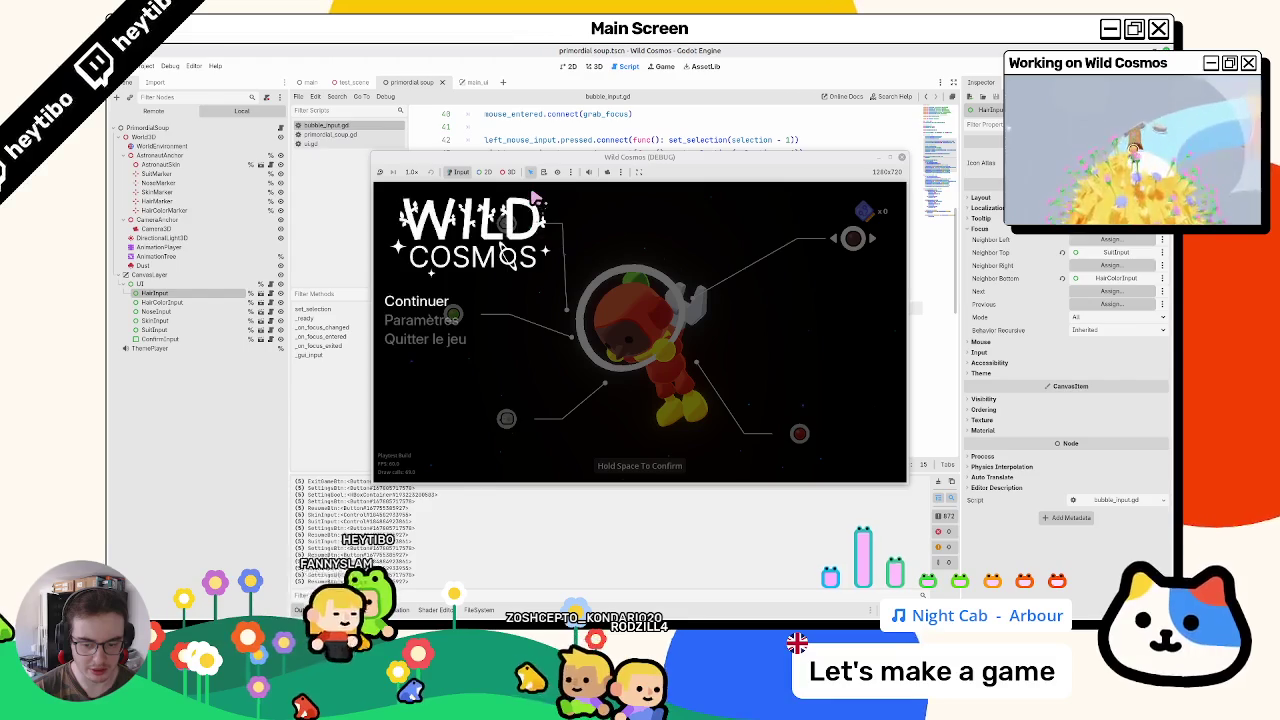
key("Escape")
key("Escape")
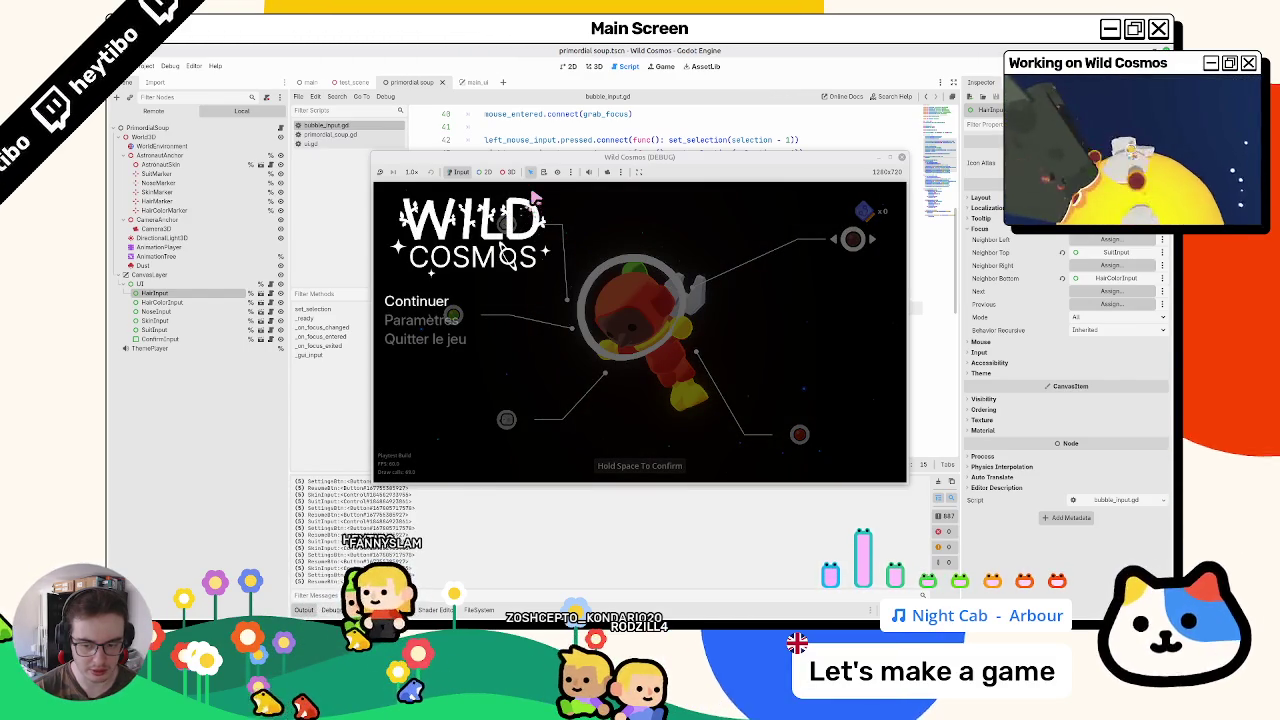
key("Escape")
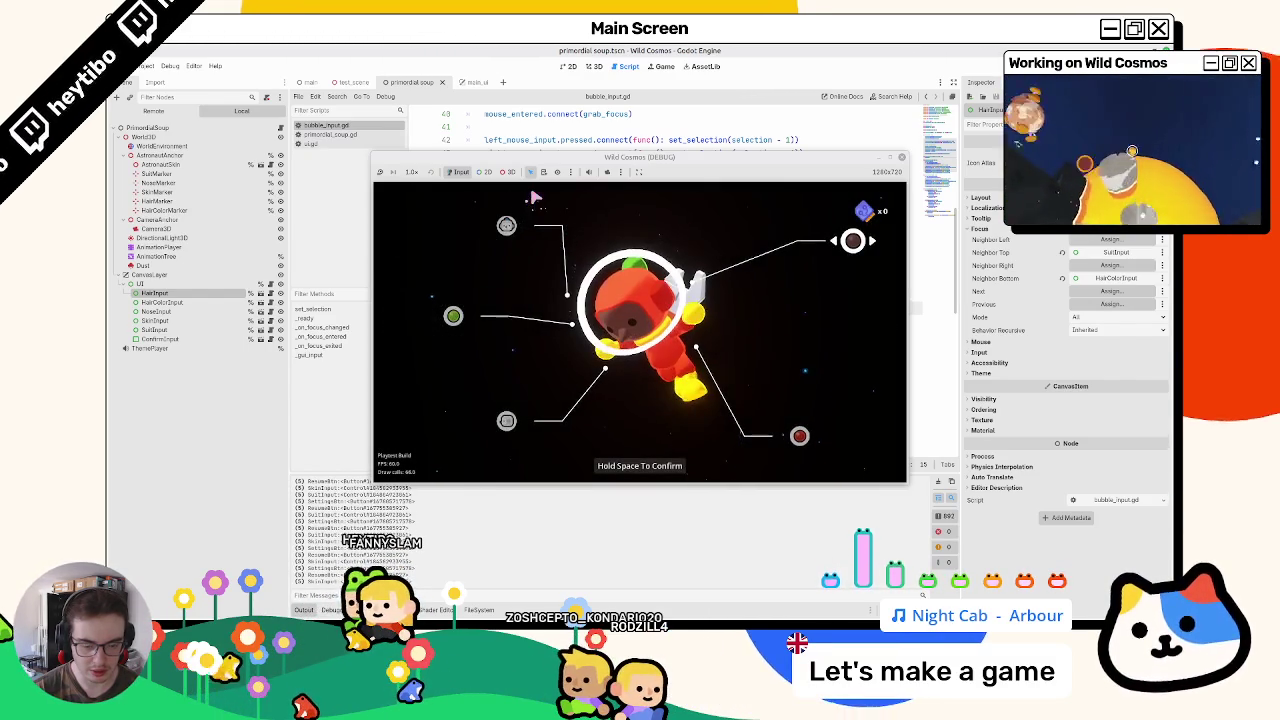
key("Escape")
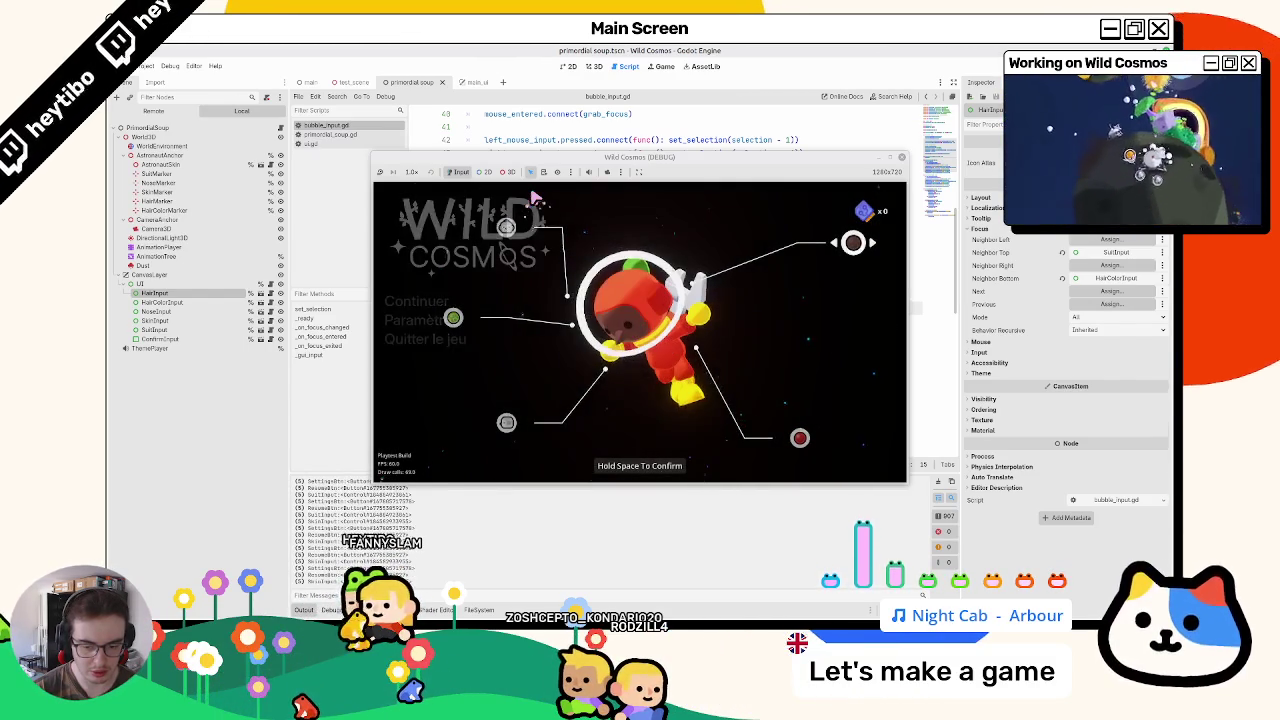
key("Escape")
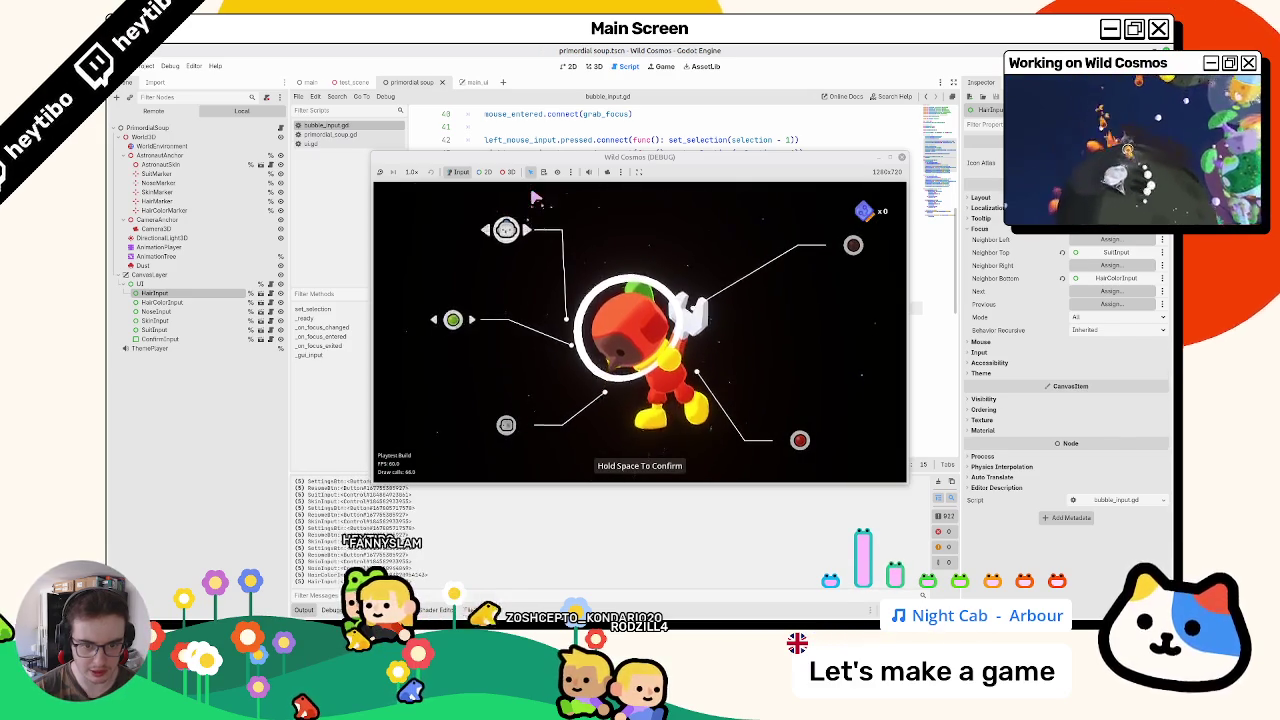
key("Escape")
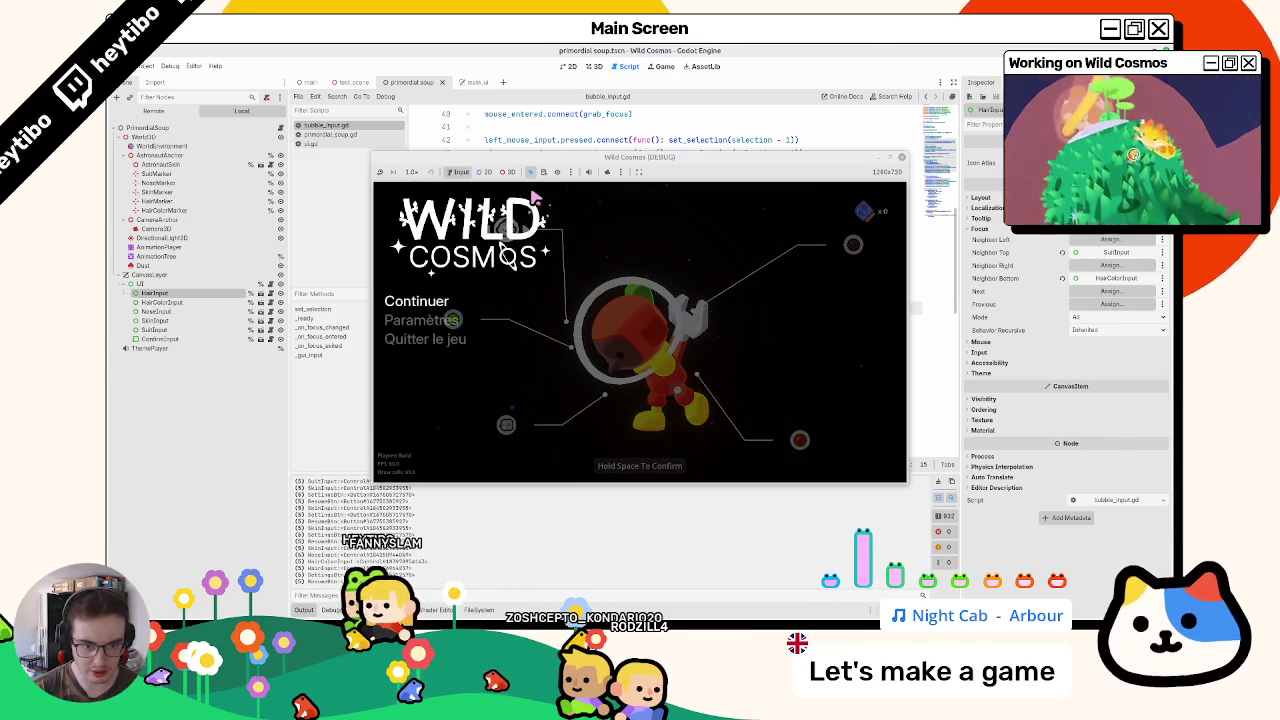
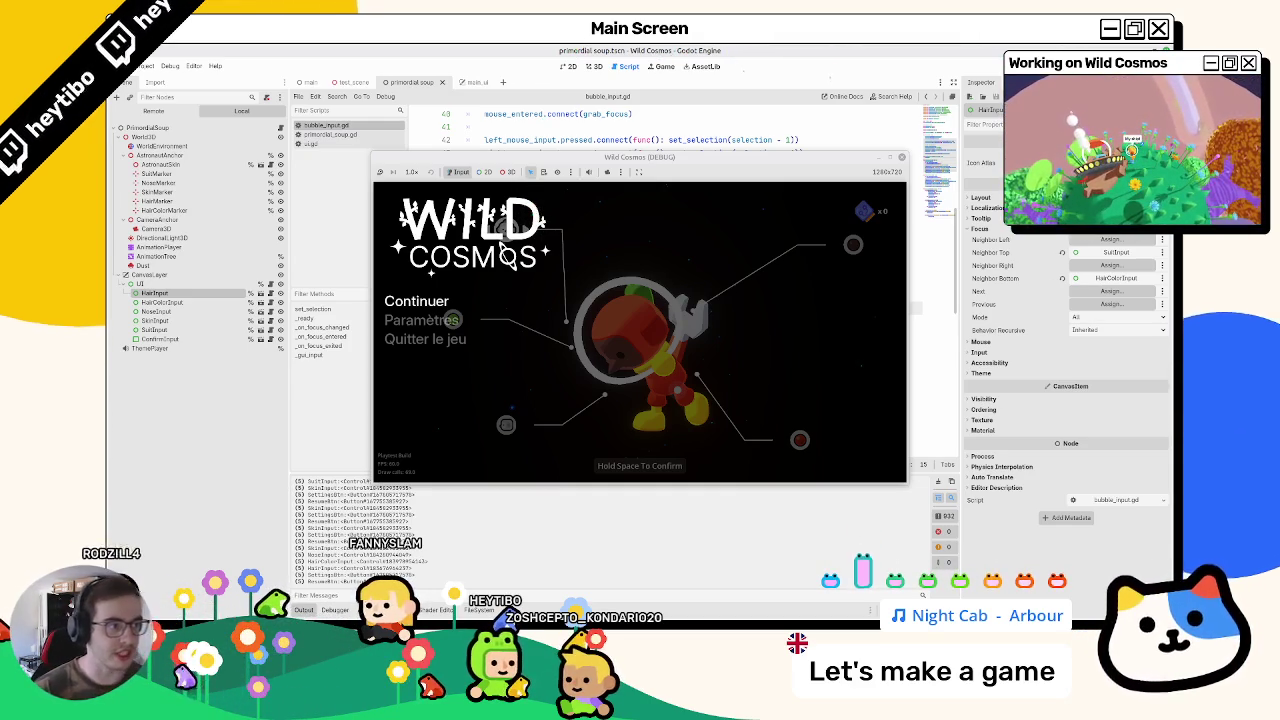
Step: Stop the running game and select the print(node) statement on line 55
key("F8")
left_click(530, 294)
left_click(537, 309)
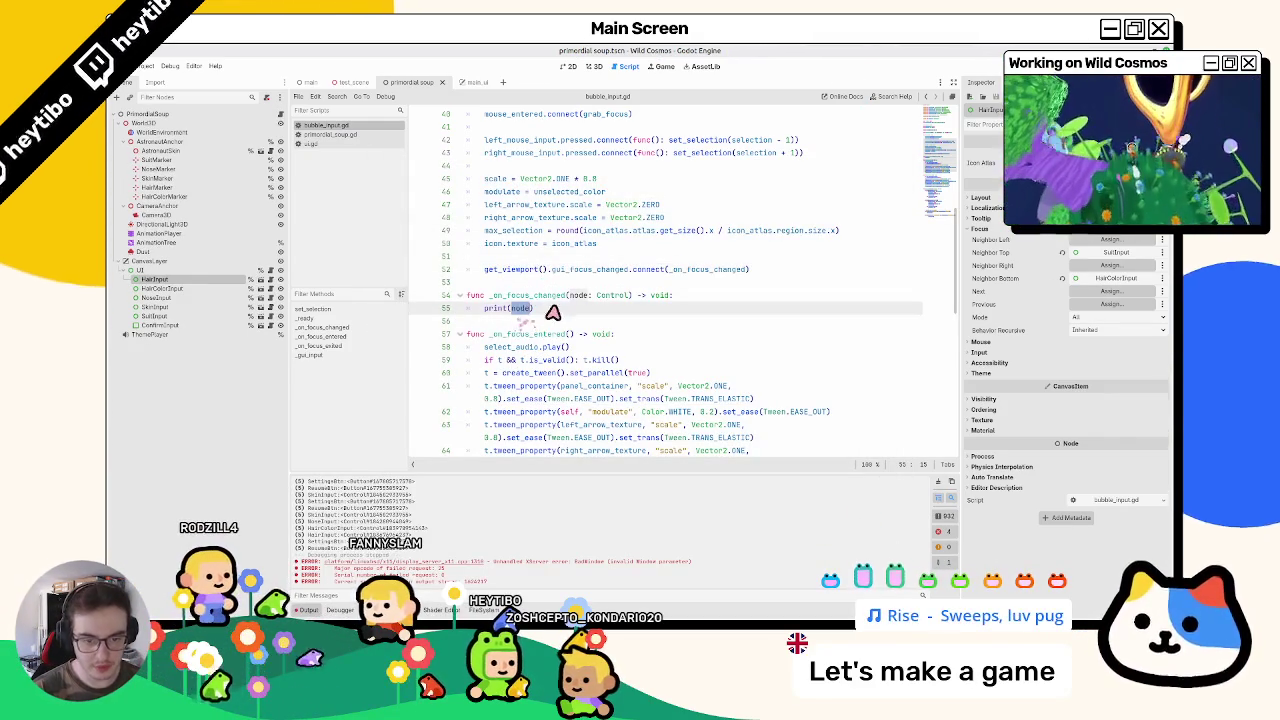
left_click_drag(520, 314, 478, 316)
mouse_move(493, 314)
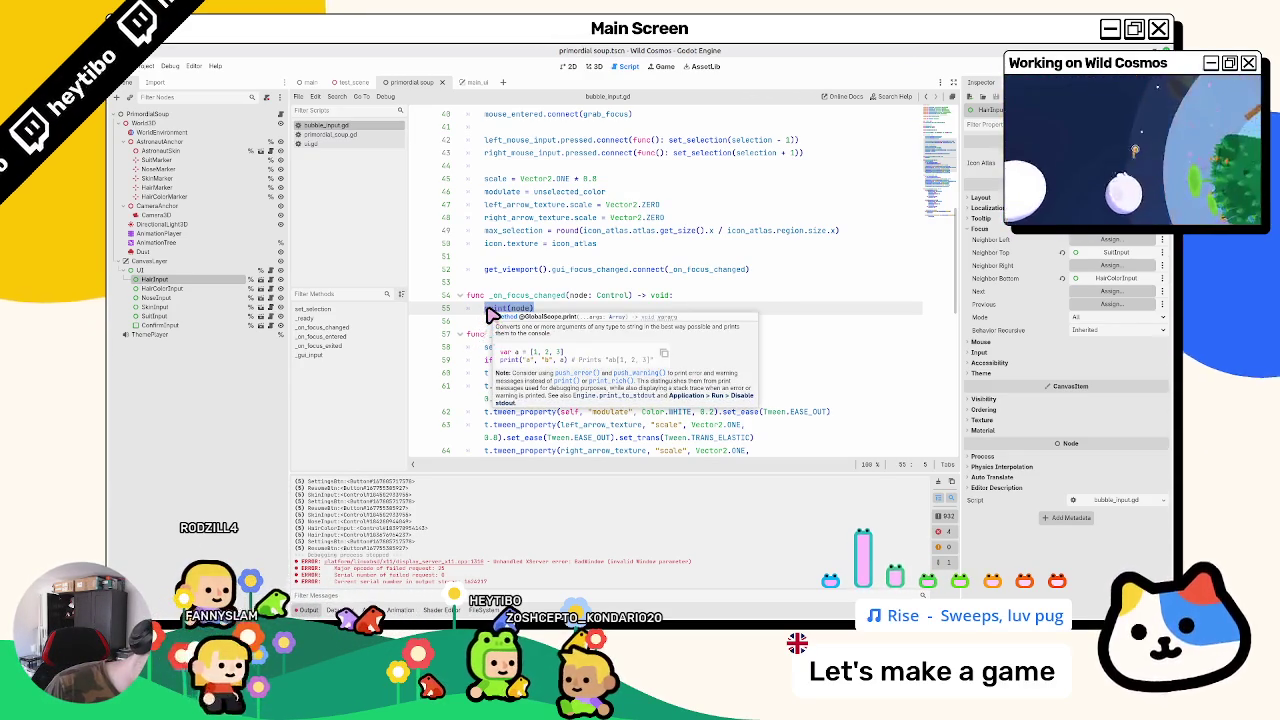
Step: Rewrite line 55 as print(node.owner == owner), then save and relaunch the game
type("ow")
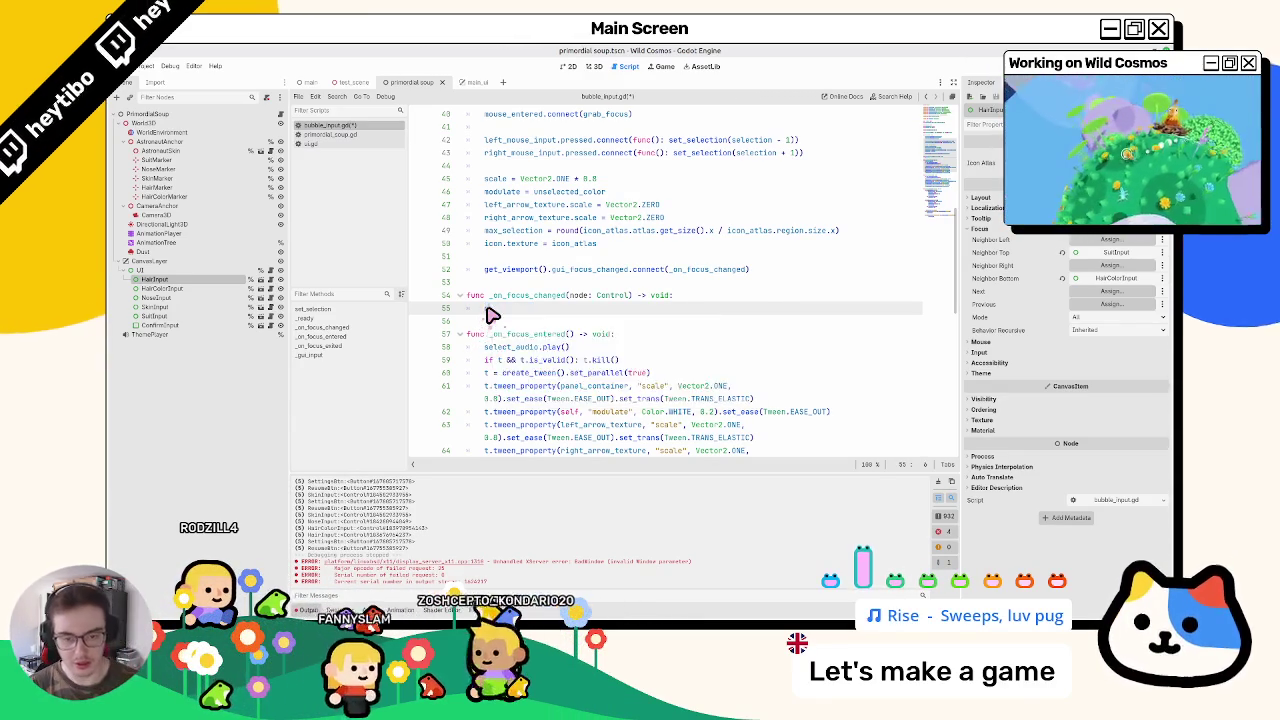
type("ner.")
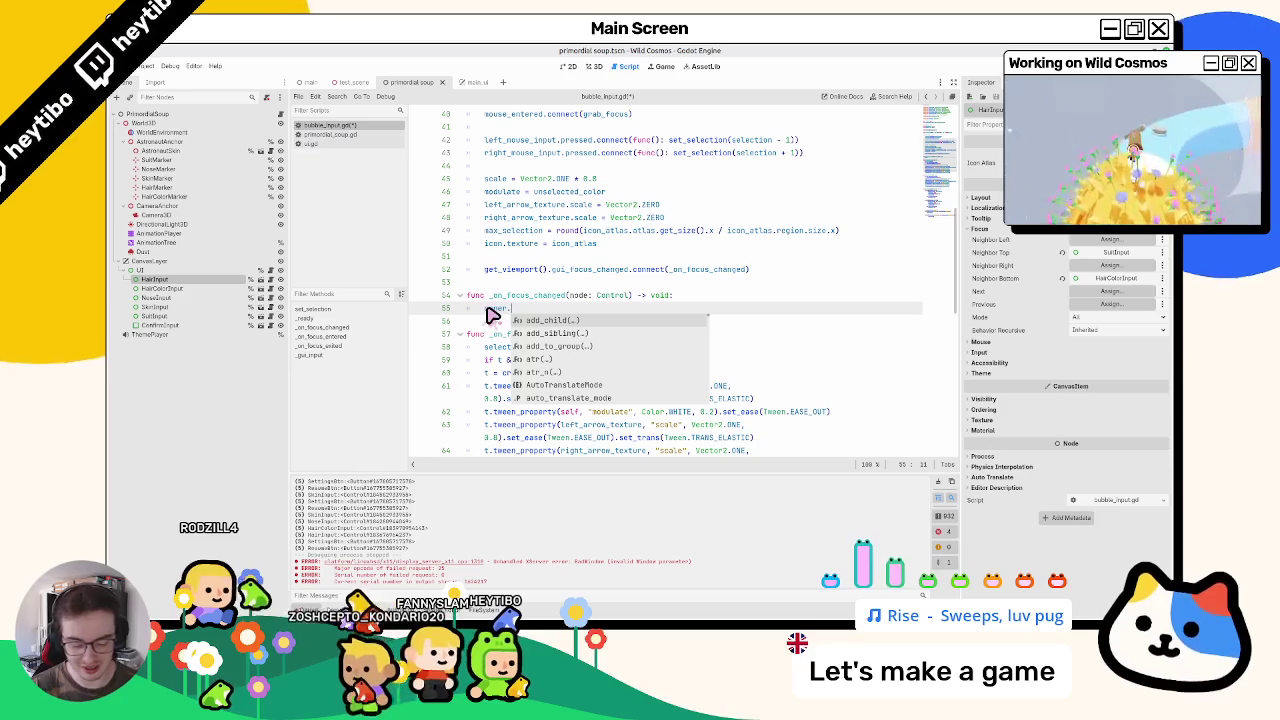
type("has")
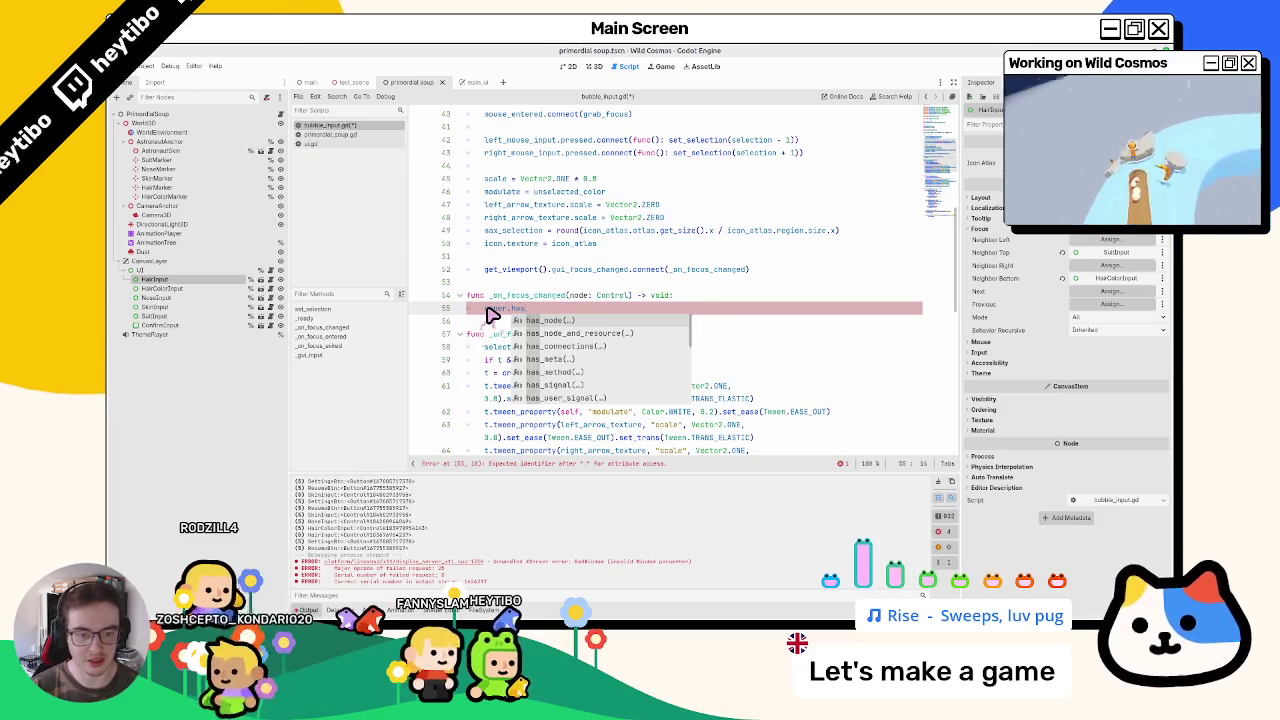
key("Return")
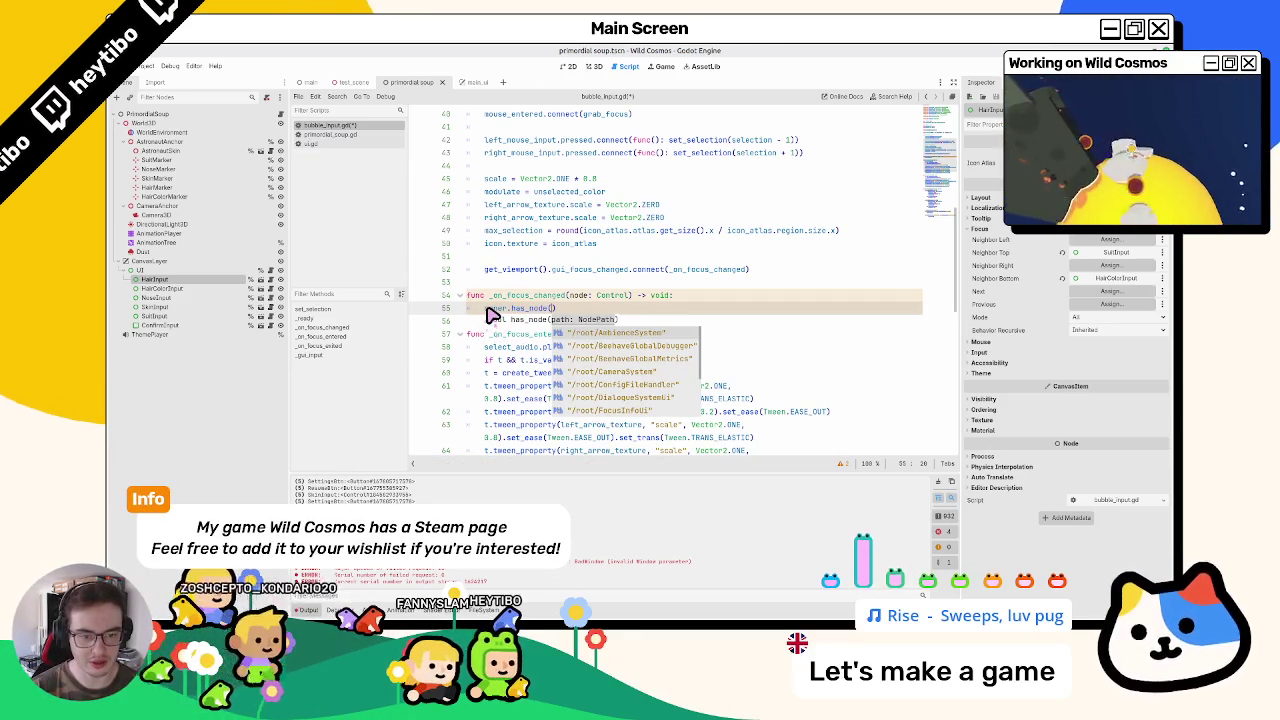
key("BackSpace")
key("BackSpace")
key("BackSpace")
type("as_")
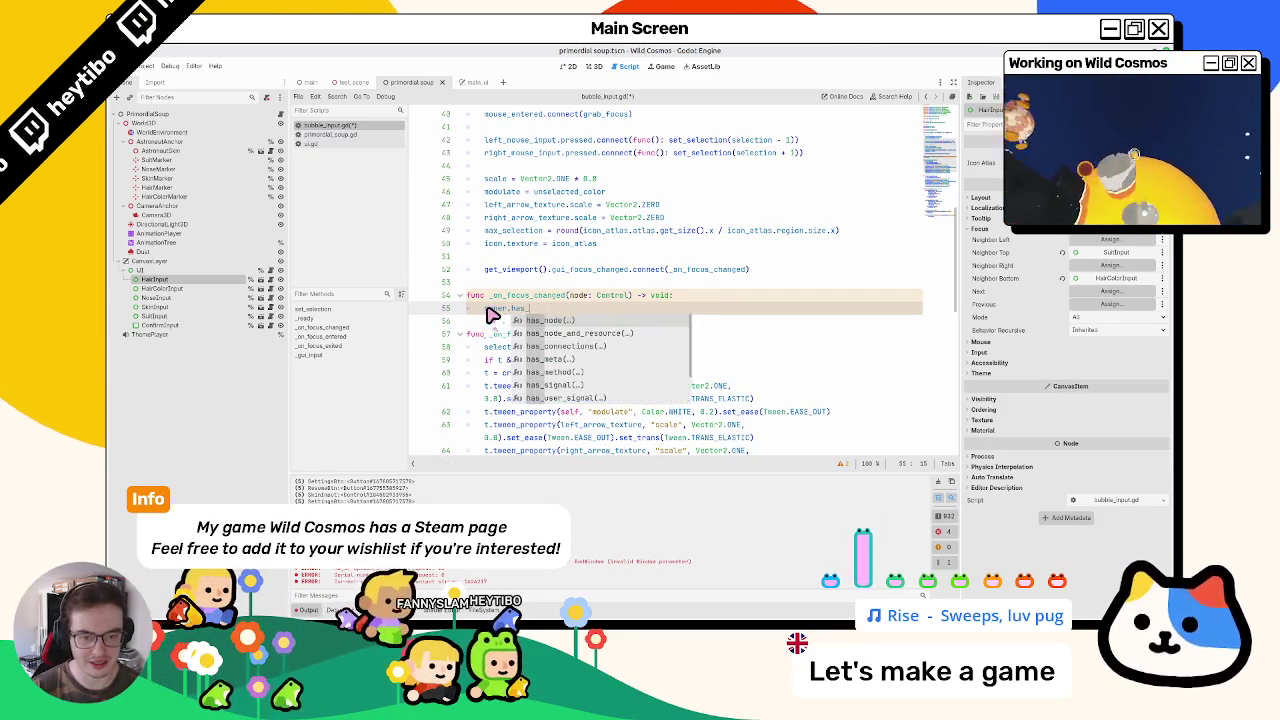
type("chihas_nod")
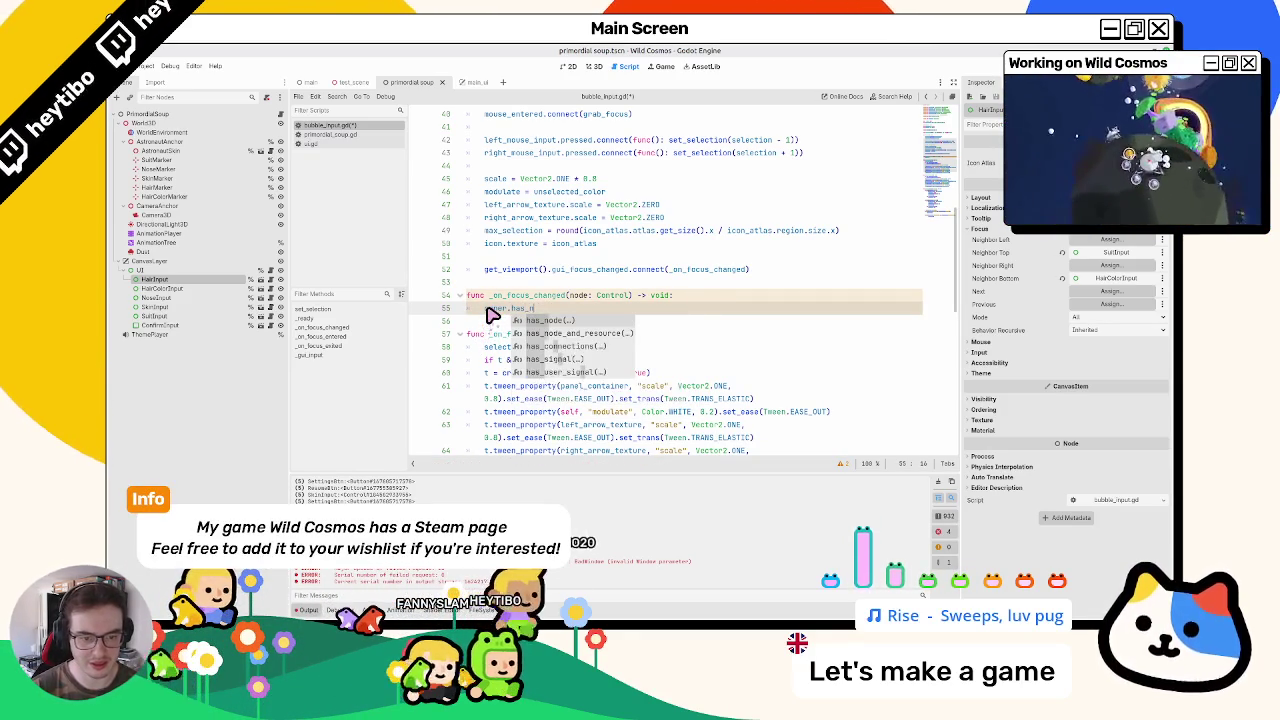
key("BackSpace")
key("BackSpace")
key("BackSpace")
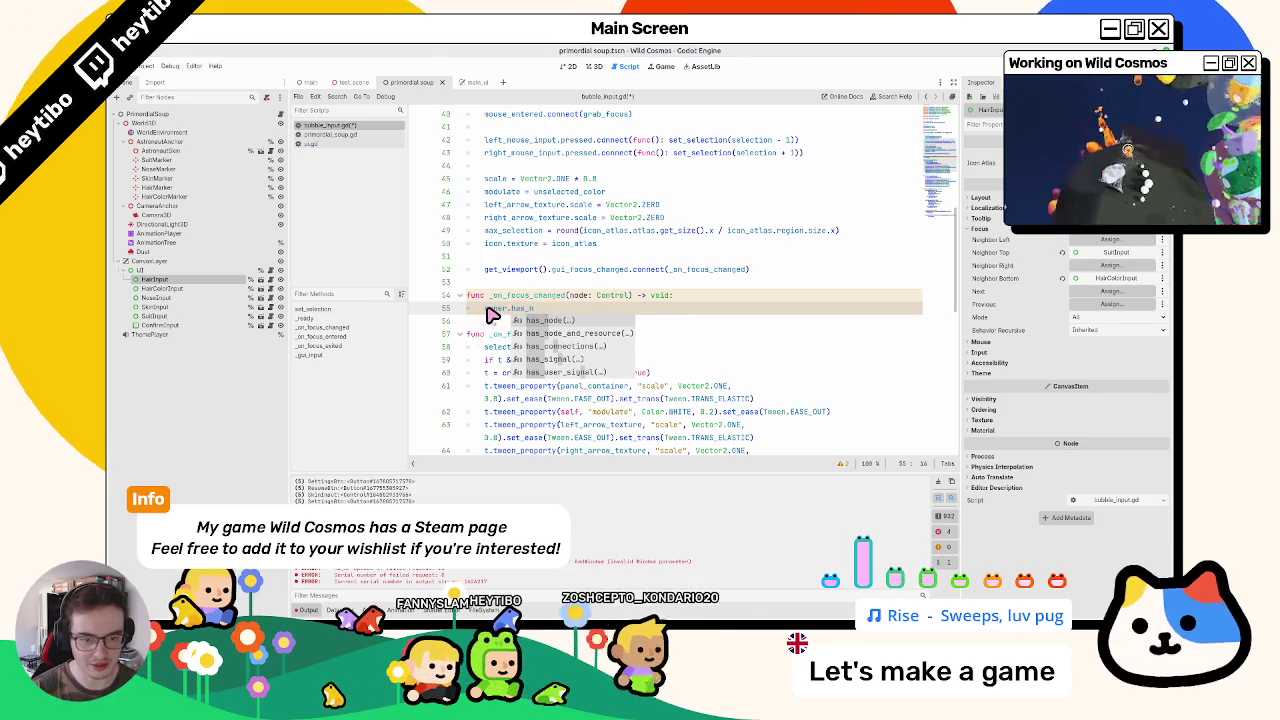
key("BackSpace")
key("BackSpace")
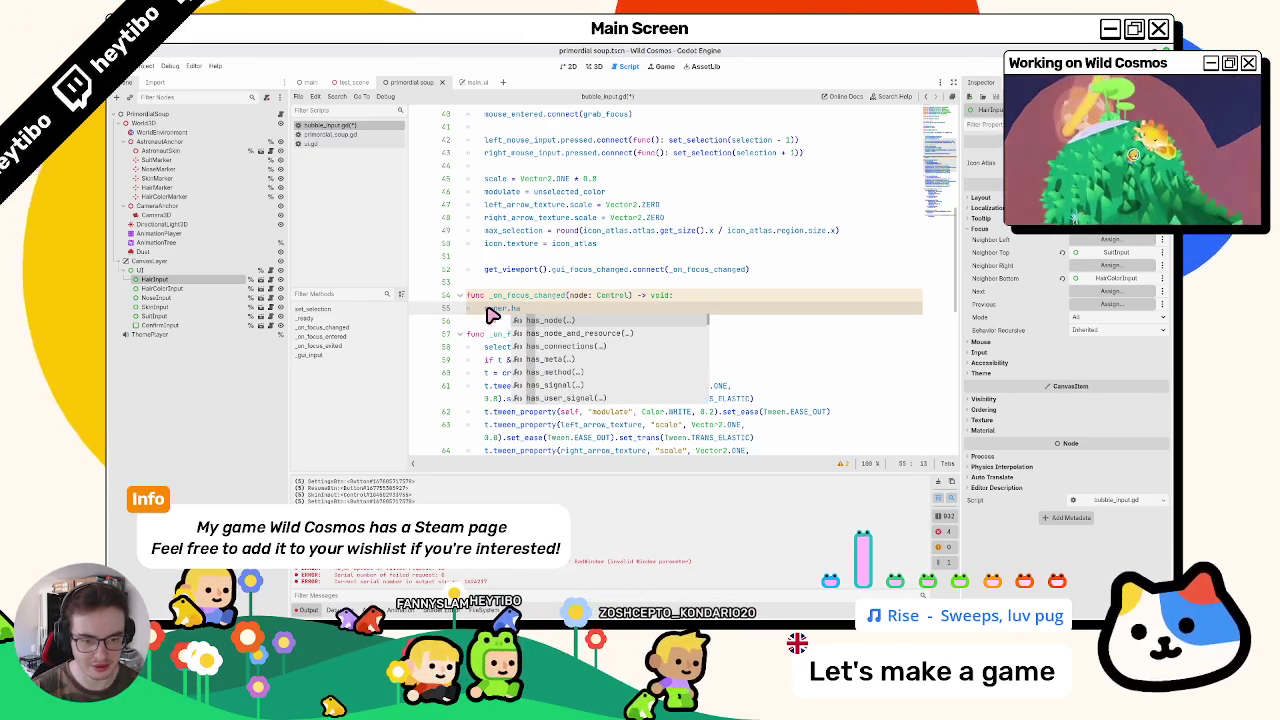
key("BackSpace")
key("BackSpace")
key("BackSpace")
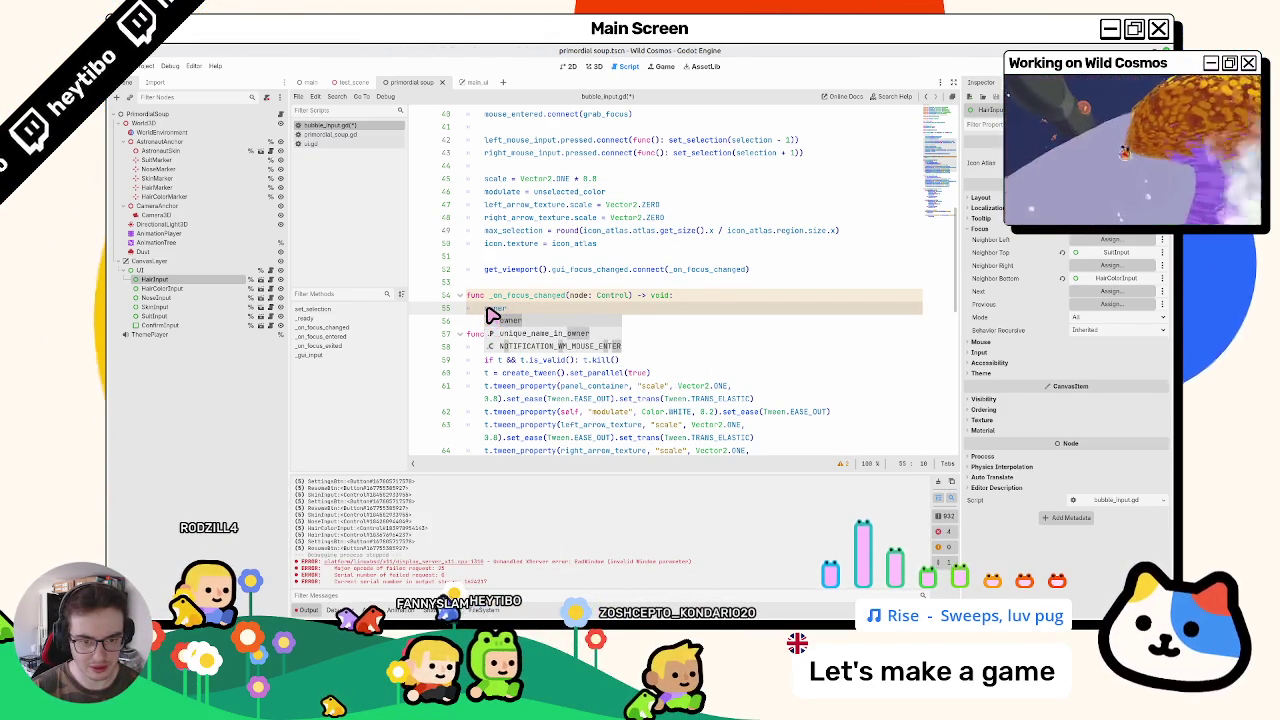
key("BackSpace")
key("BackSpace")
key("BackSpace")
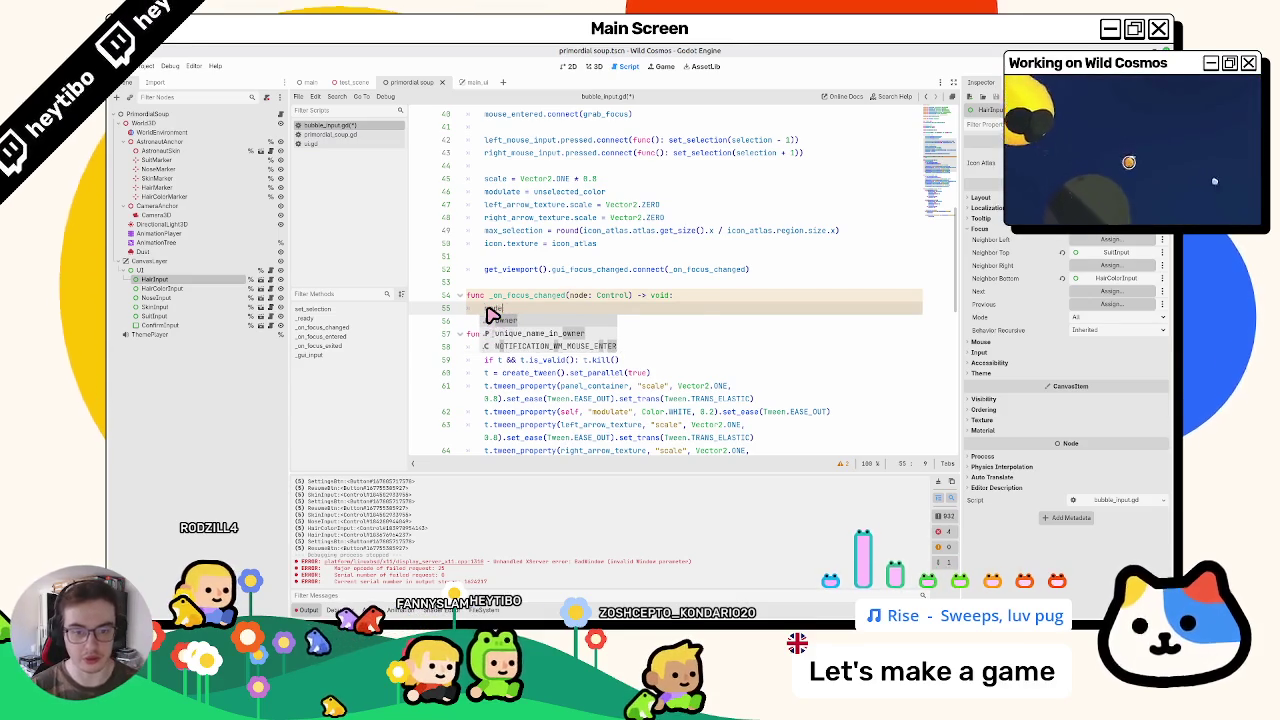
type("node.owner == o")
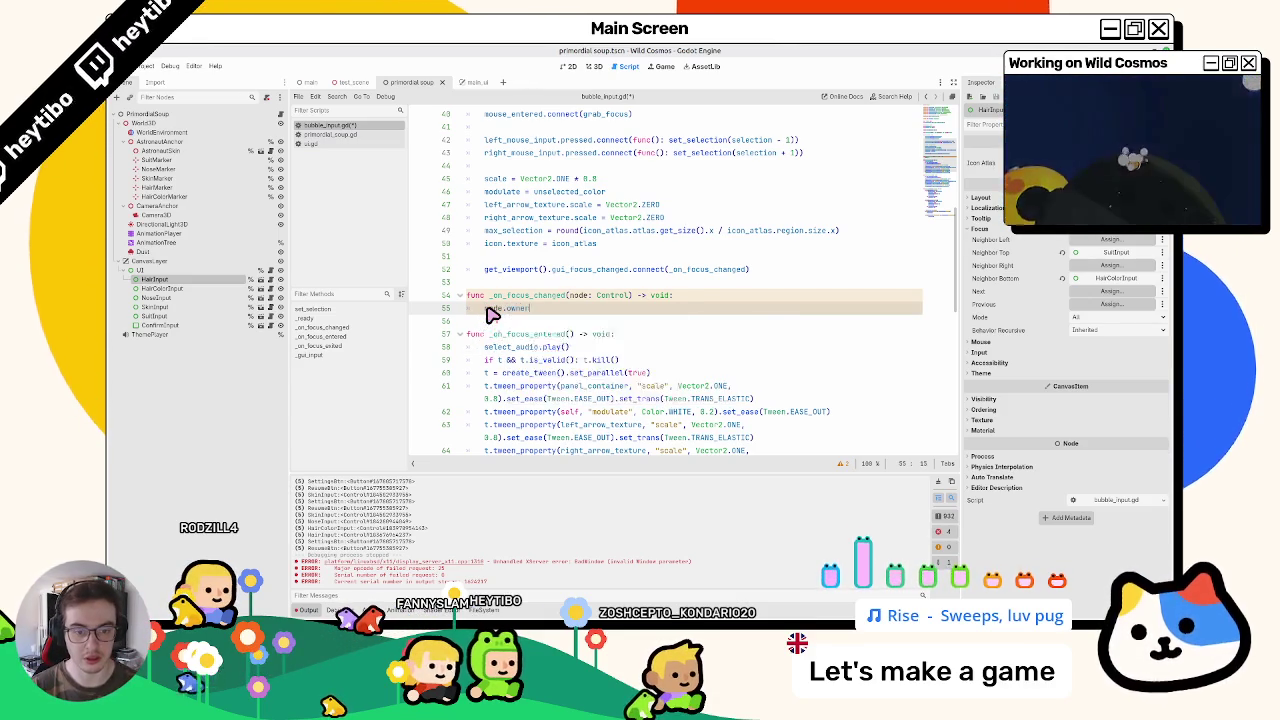
type("wner")
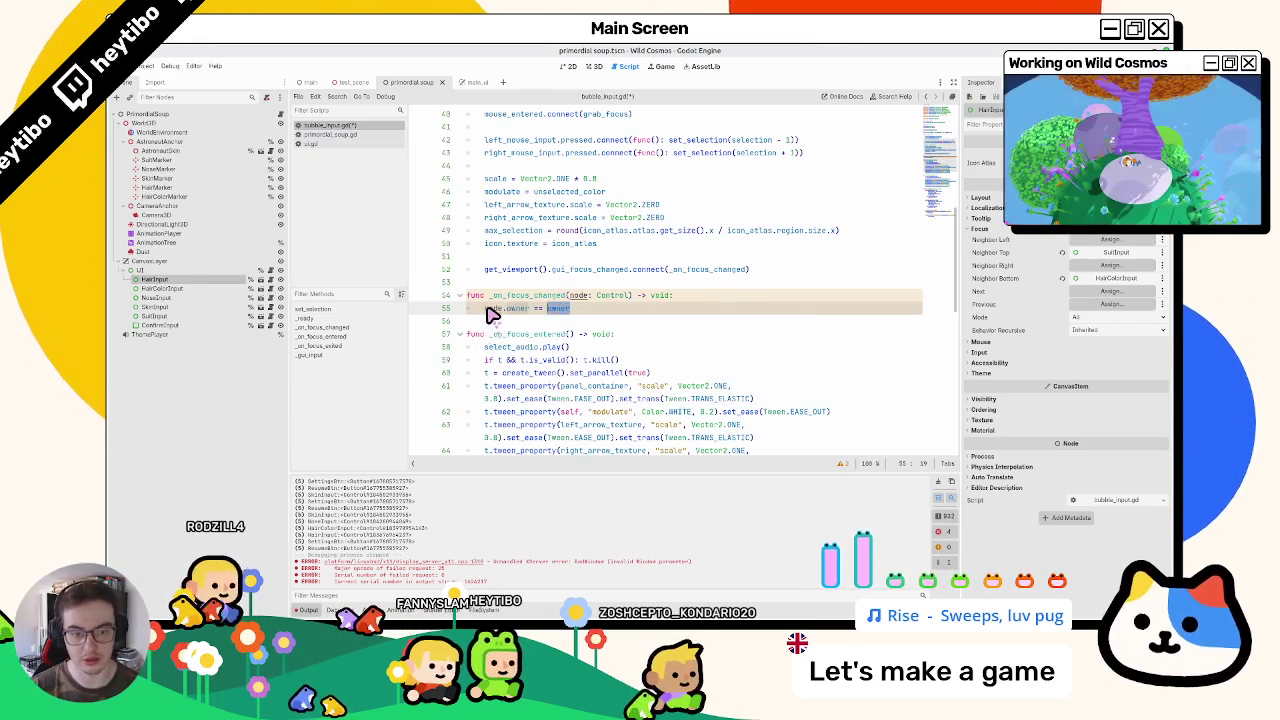
type("if")
type("node")
key("F5")
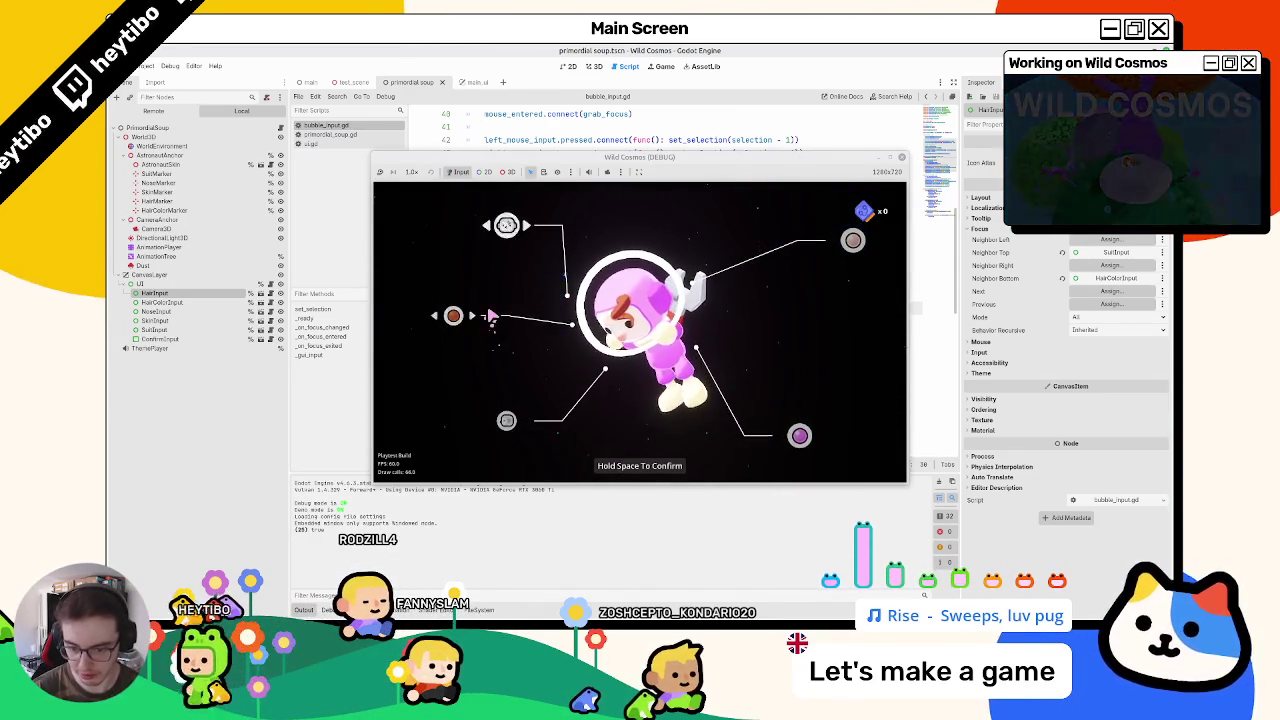
Step: Cycle bubble focus with Tab while opening and closing the pause menu with Escape, then stop the game
key("Tab")
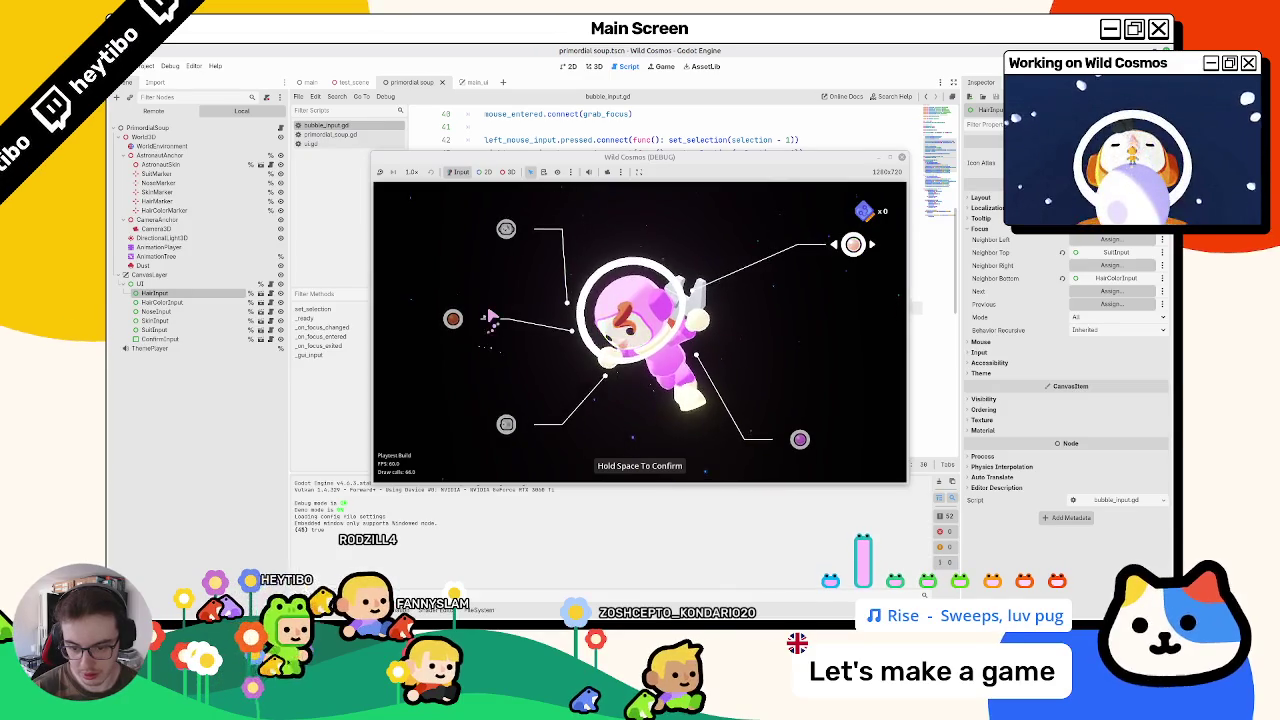
key("Escape")
key("Escape")
key("Escape")
key("Escape")
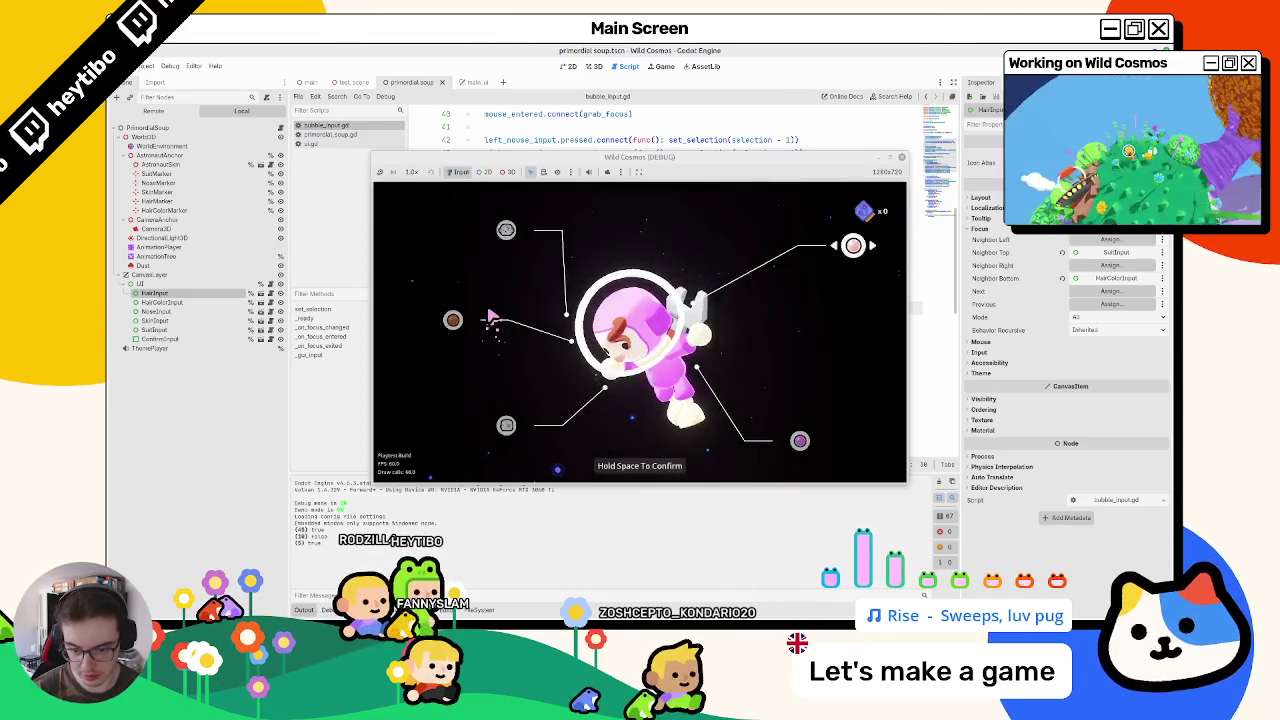
key("Tab")
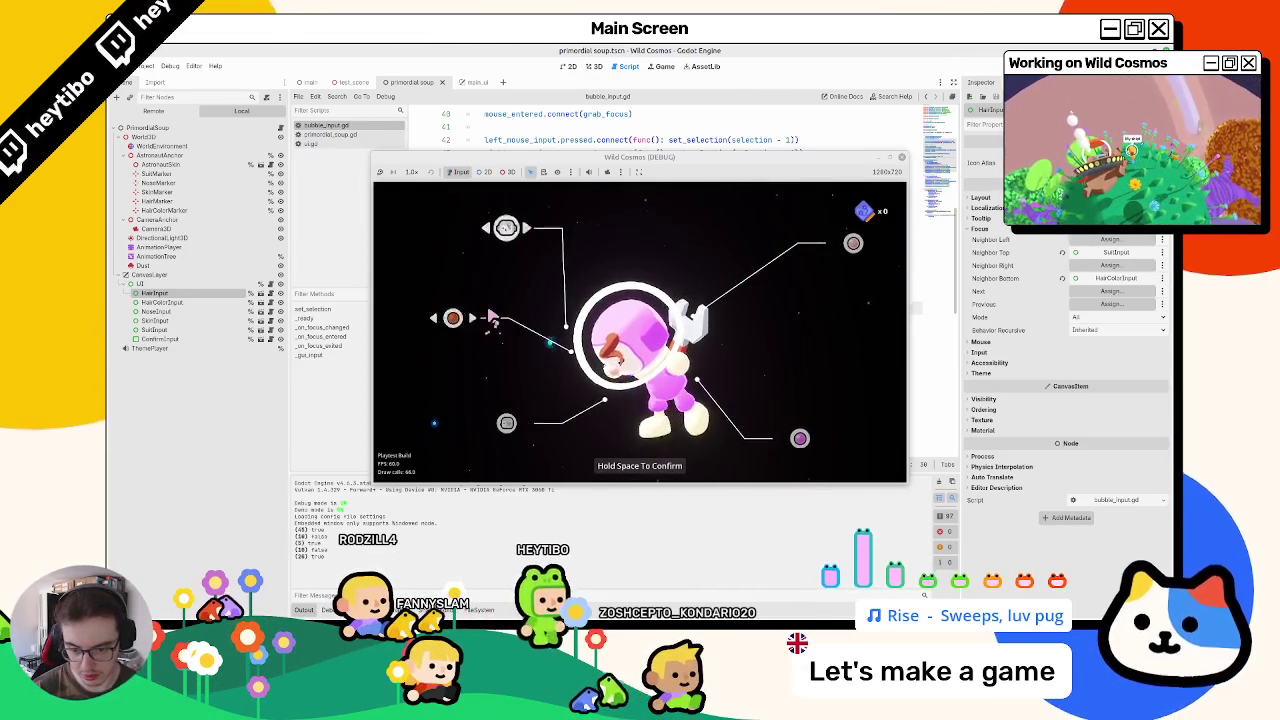
key("Escape")
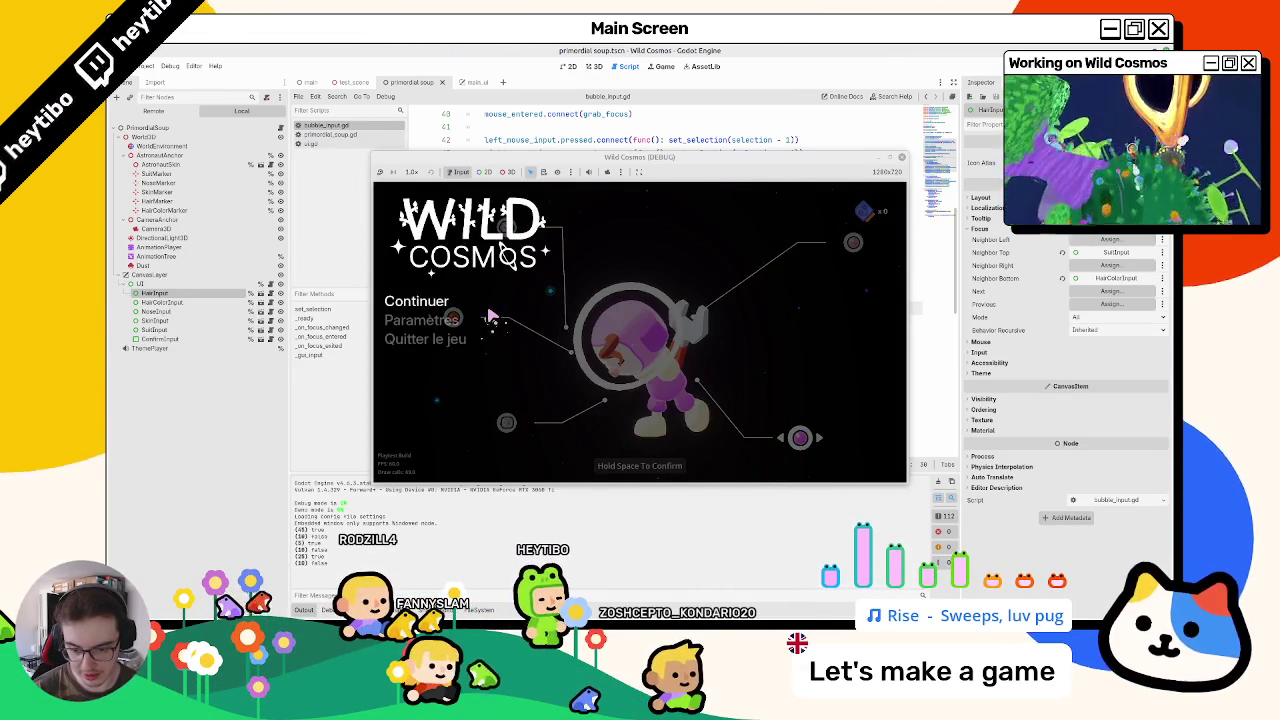
key("Escape")
key("Tab")
key("Escape")
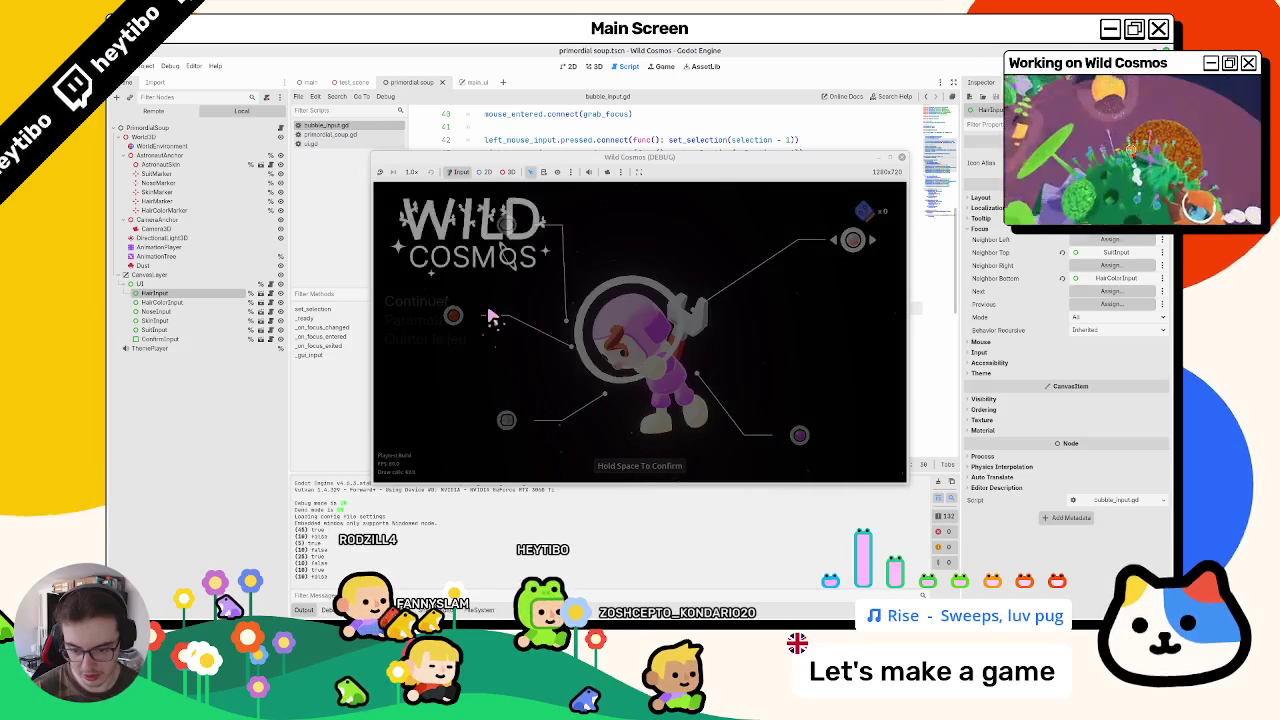
key("Escape")
key("Escape")
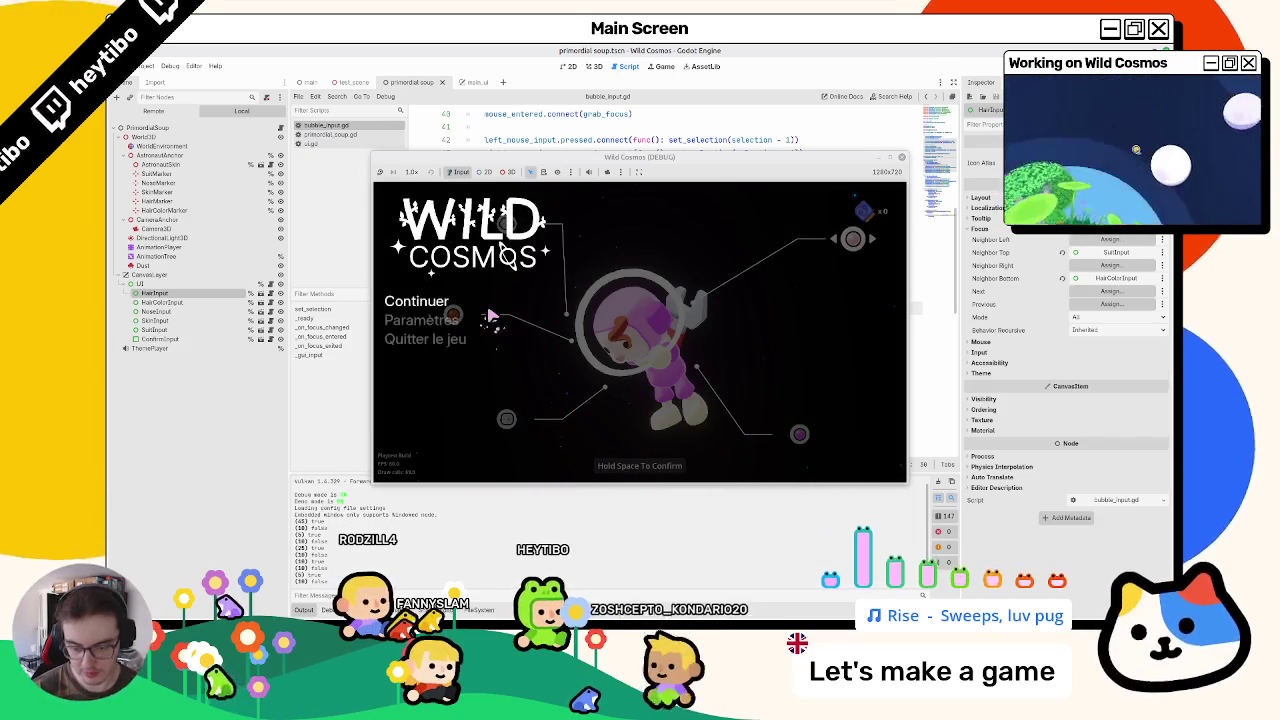
key("Escape")
key("Tab")
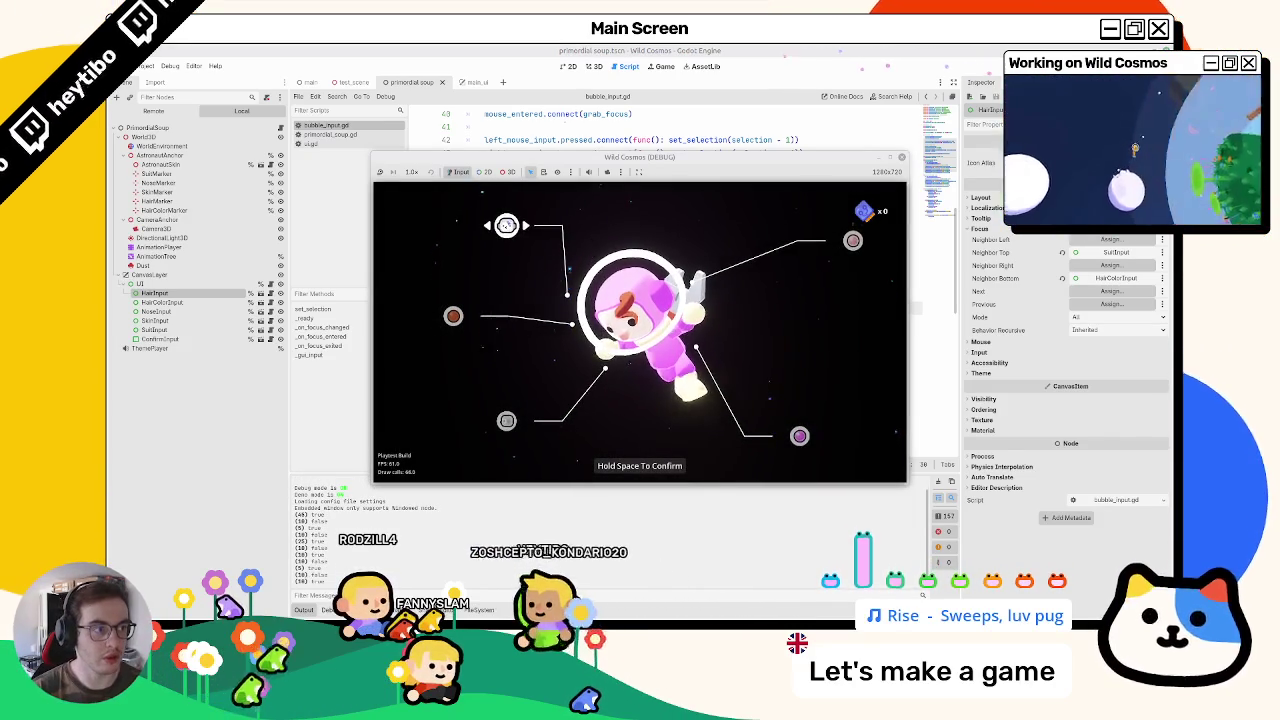
key("F8")
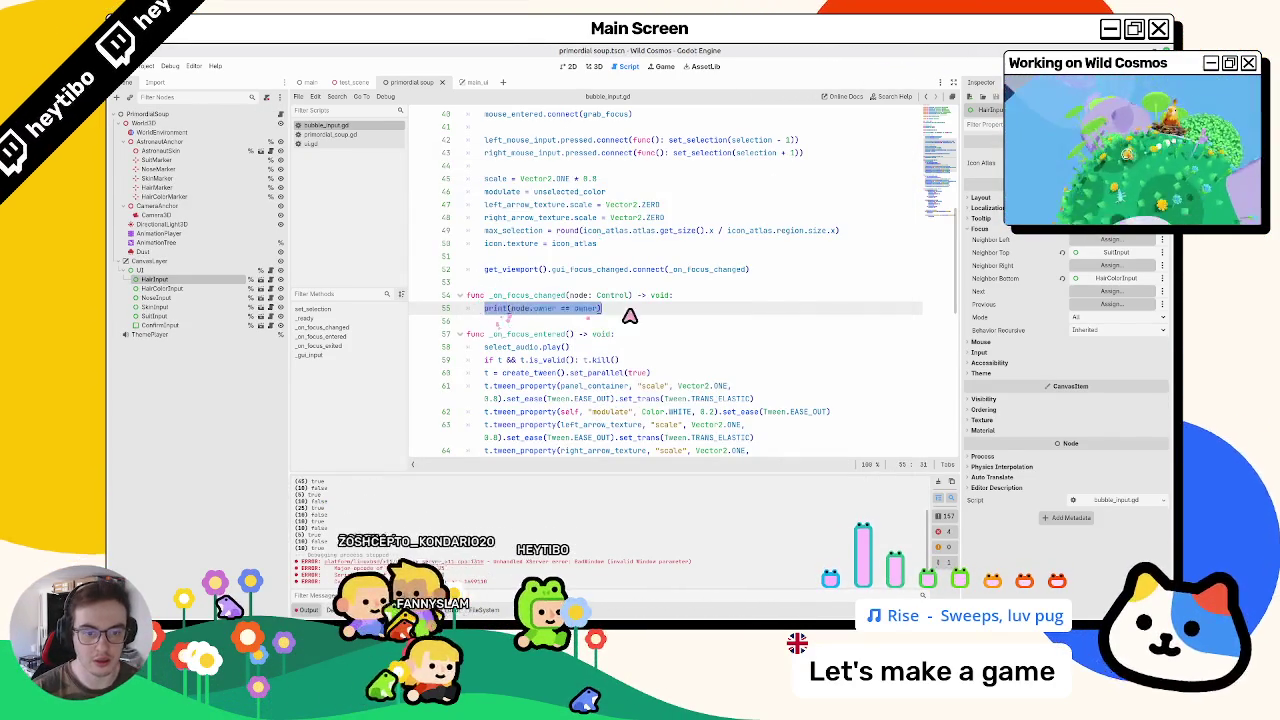
Step: Replace line 55's print with an is_previous_focus_sibling bool set to node.owner == owner, then clear the output log
left_click(586, 320)
left_click_drag(484, 308, 673, 316)
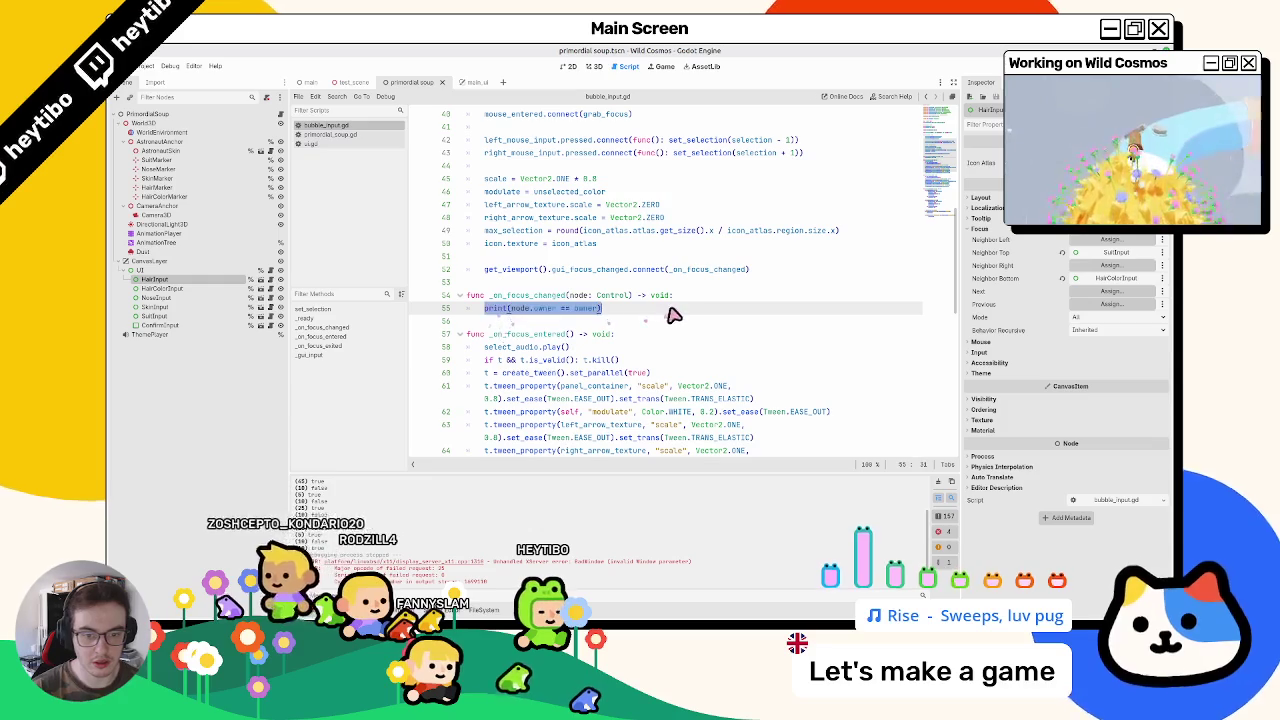
type("var is_")
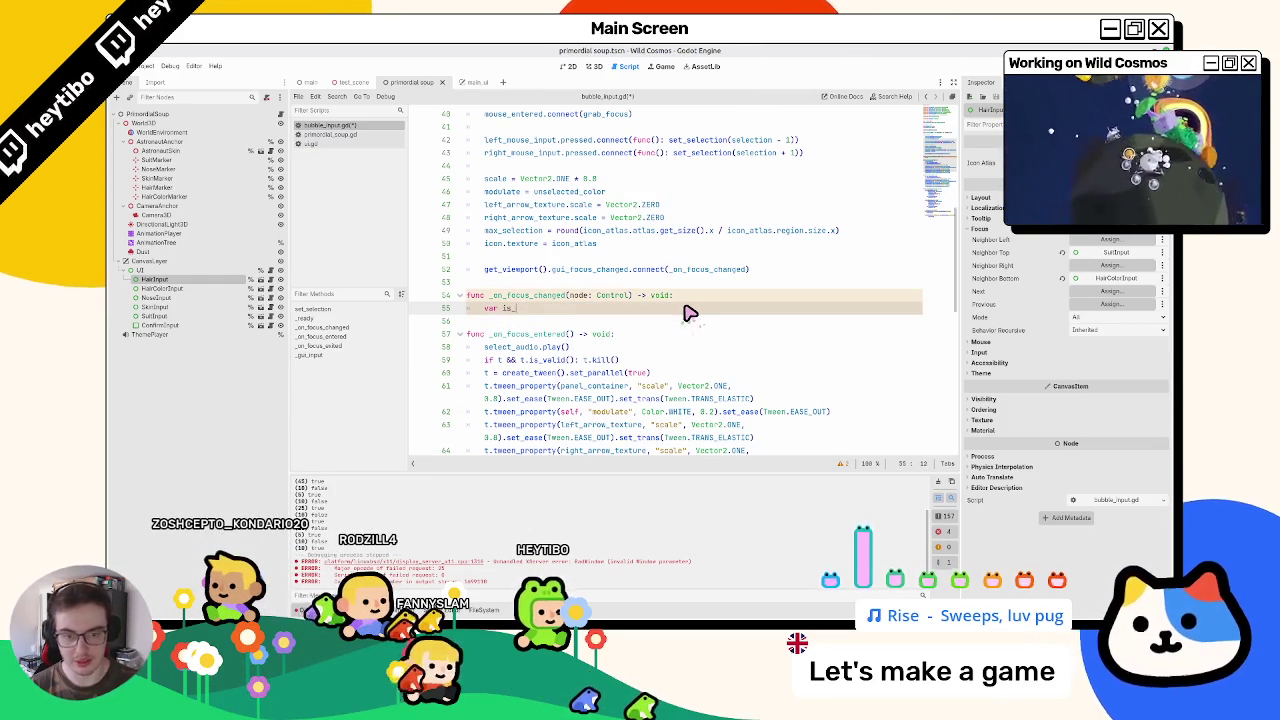
type("ocus_")
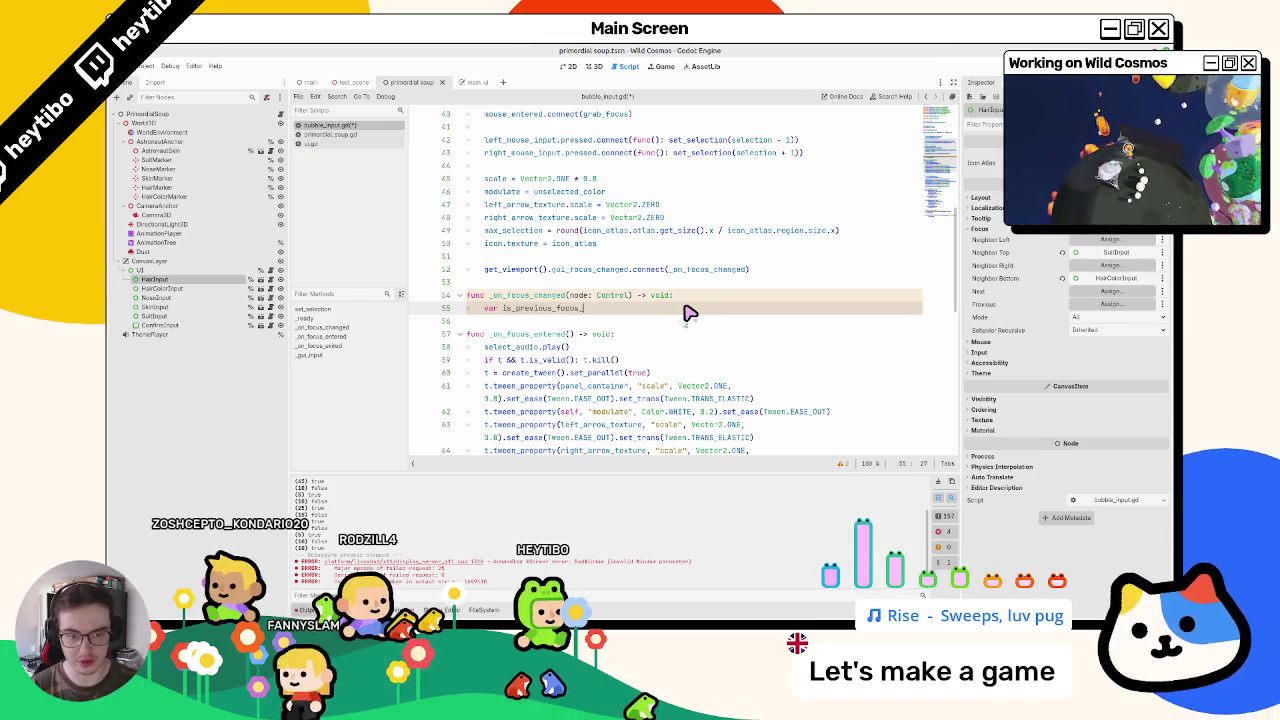
type("sibling ")
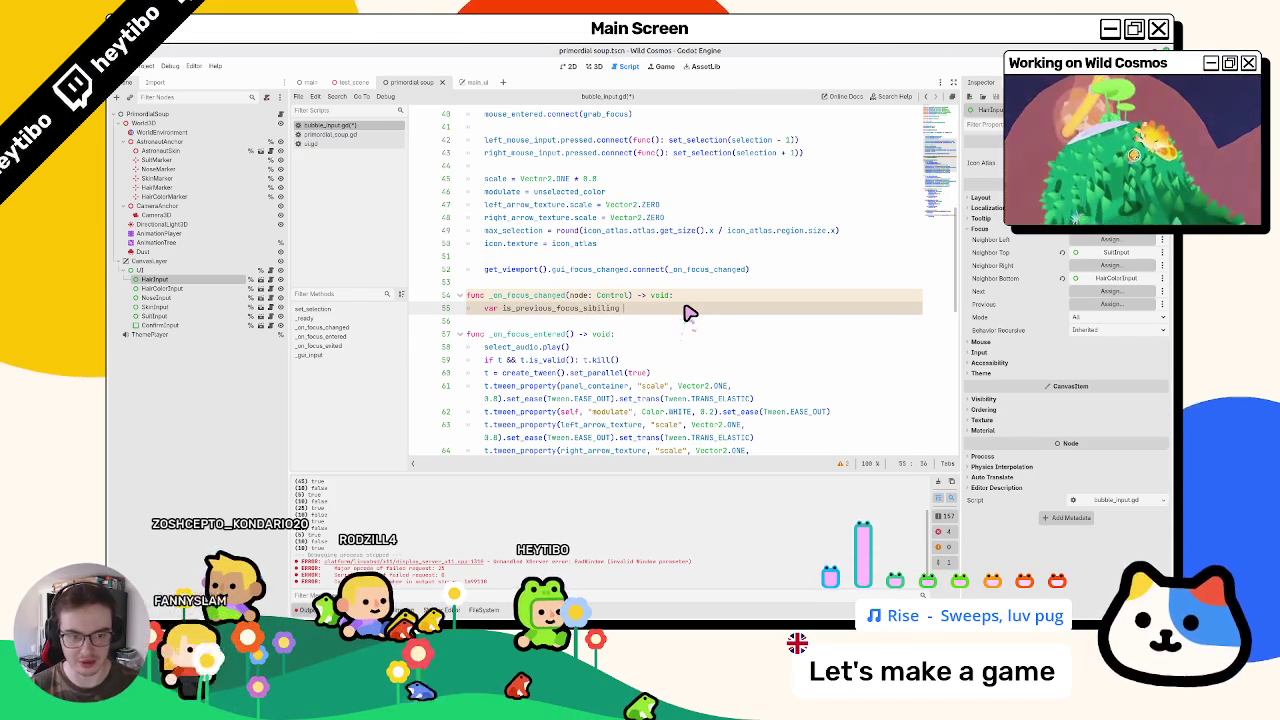
type(":")
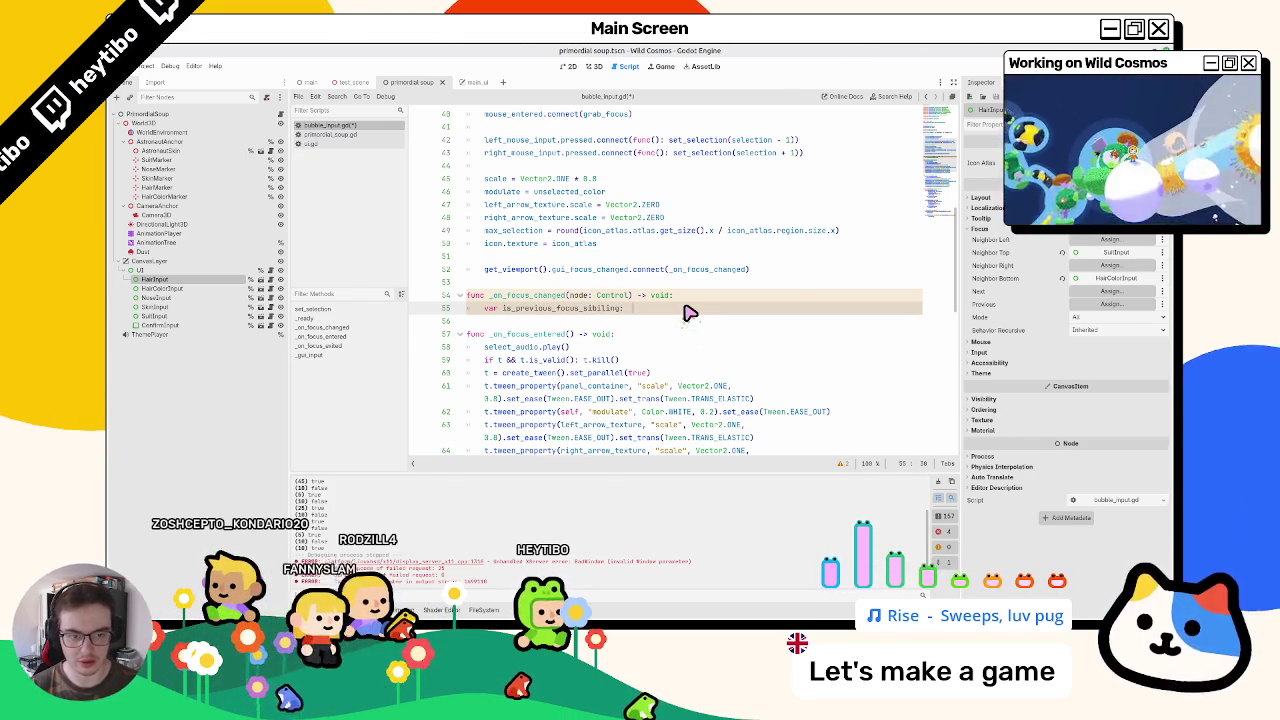
type(": bool = node.owner == owner")
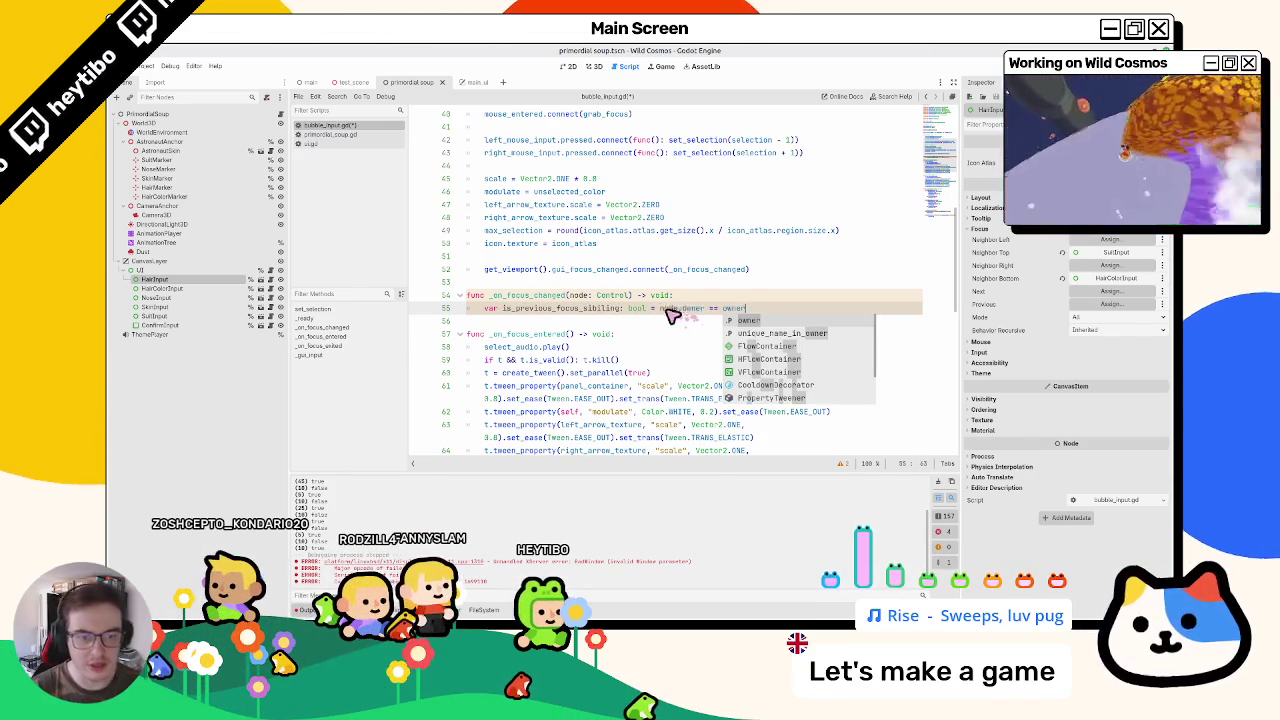
left_click(605, 311)
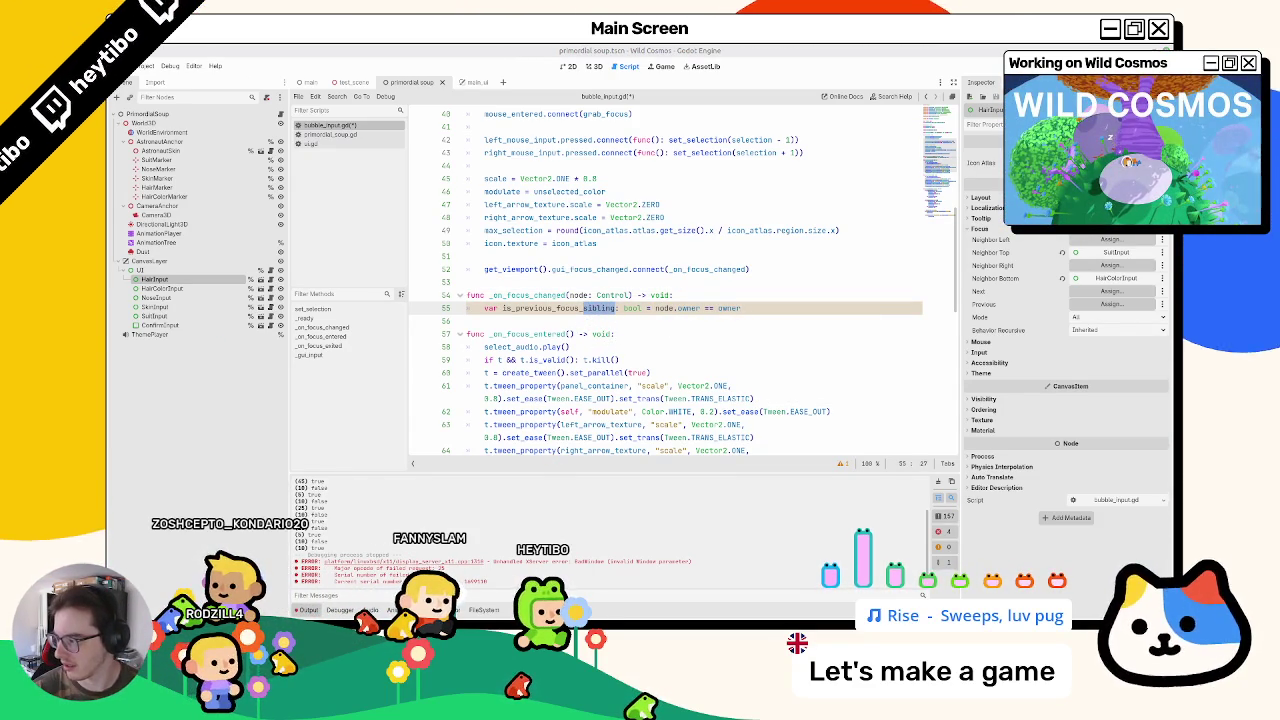
double_click(606, 309)
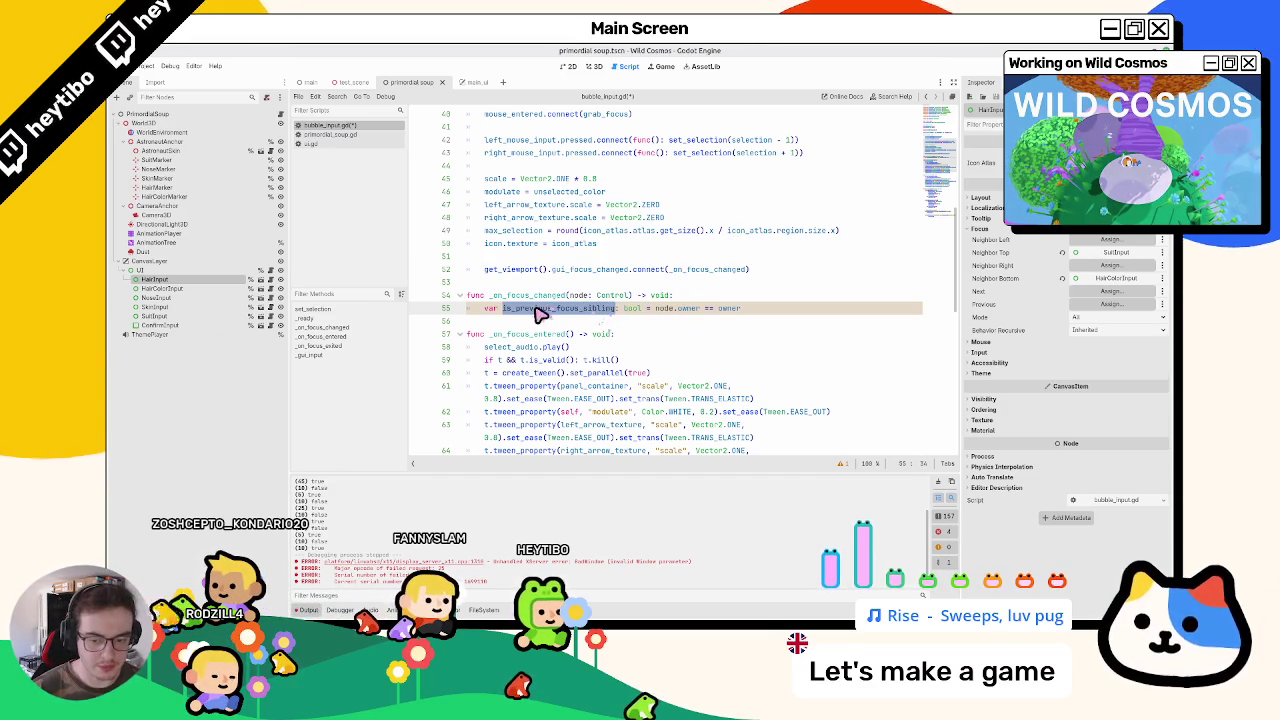
key("F5")
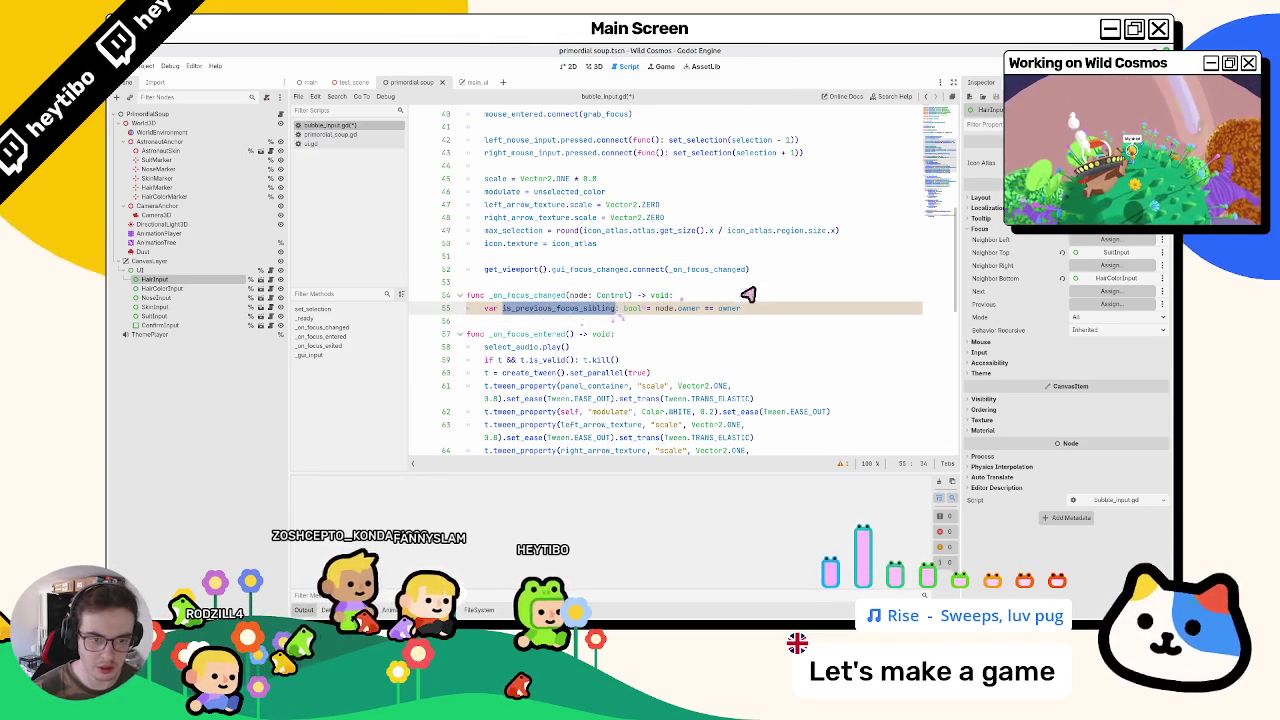
Step: Add 'if node == self: return' at the top of _on_focus_changed and save
key("ctrl+shift+Return")
type("print(")
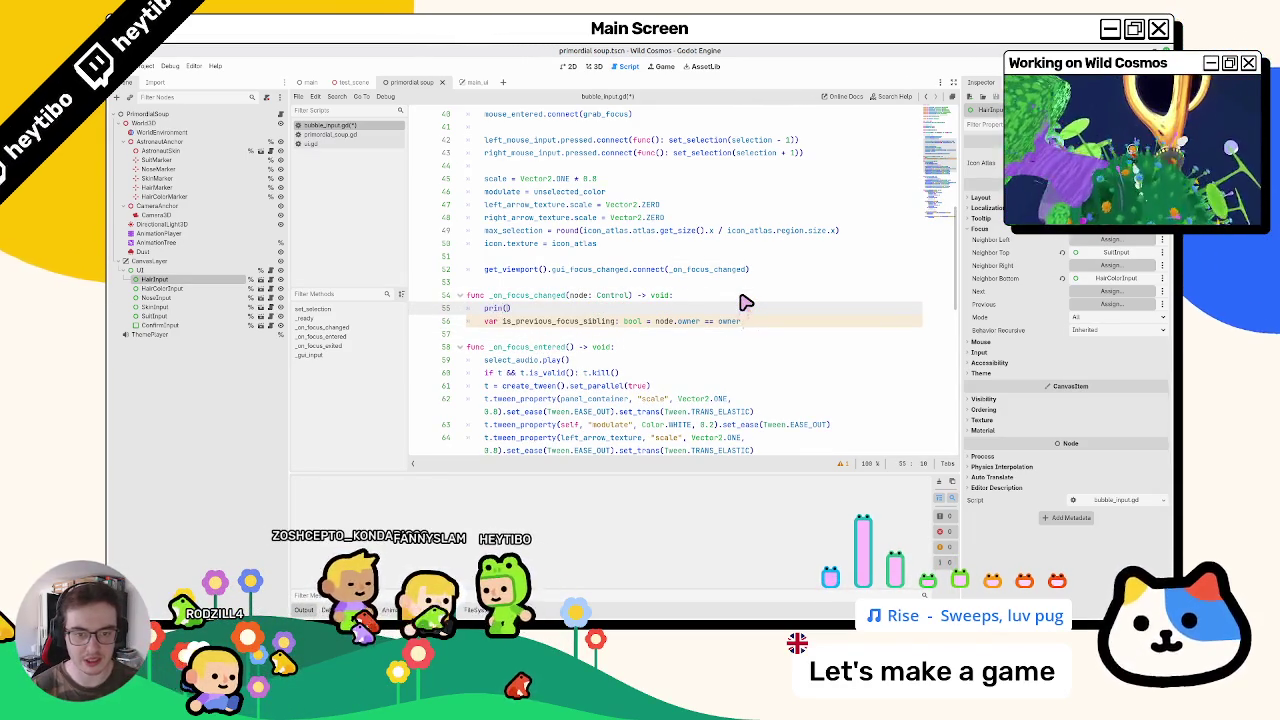
type("t")
type("no")
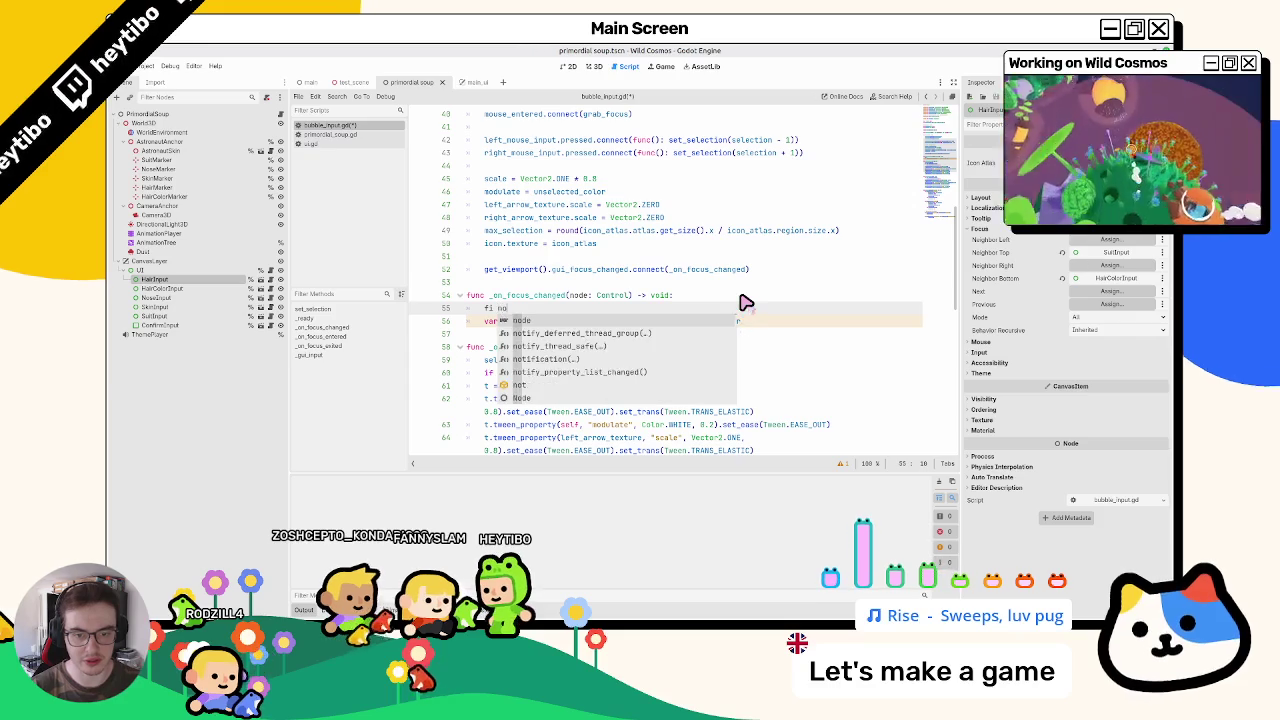
type("de == s")
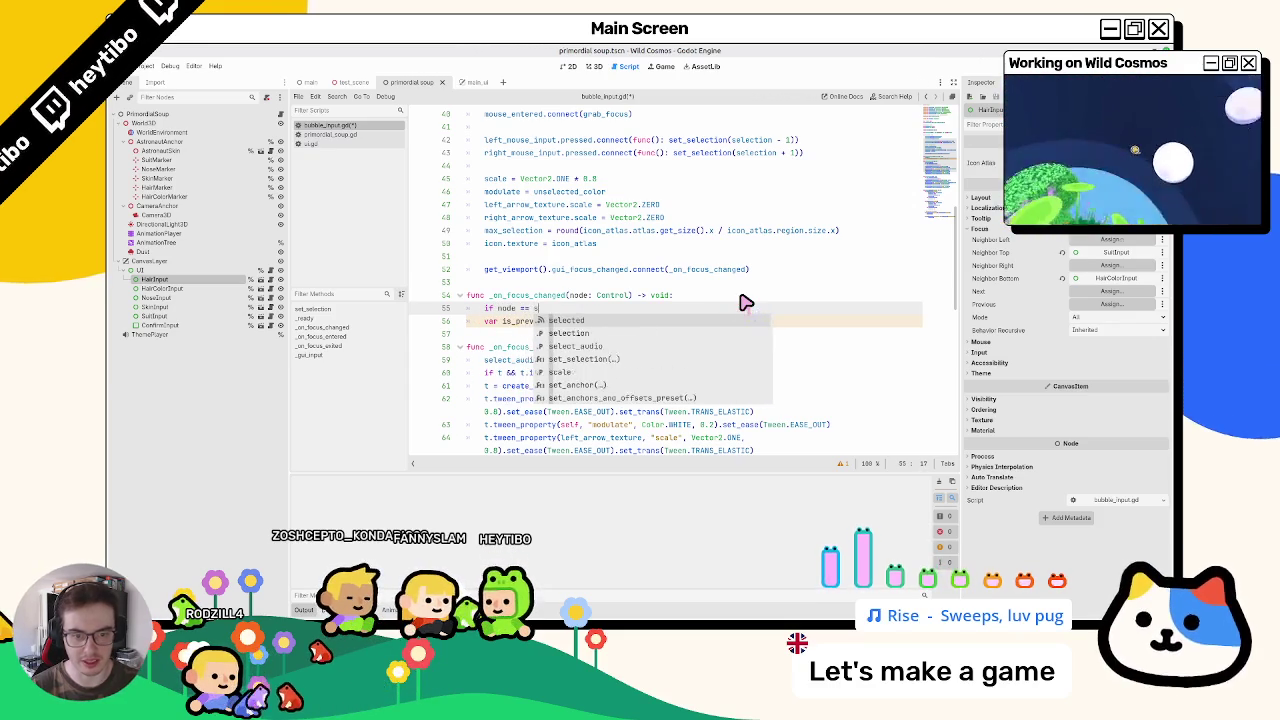
type("elf: return")
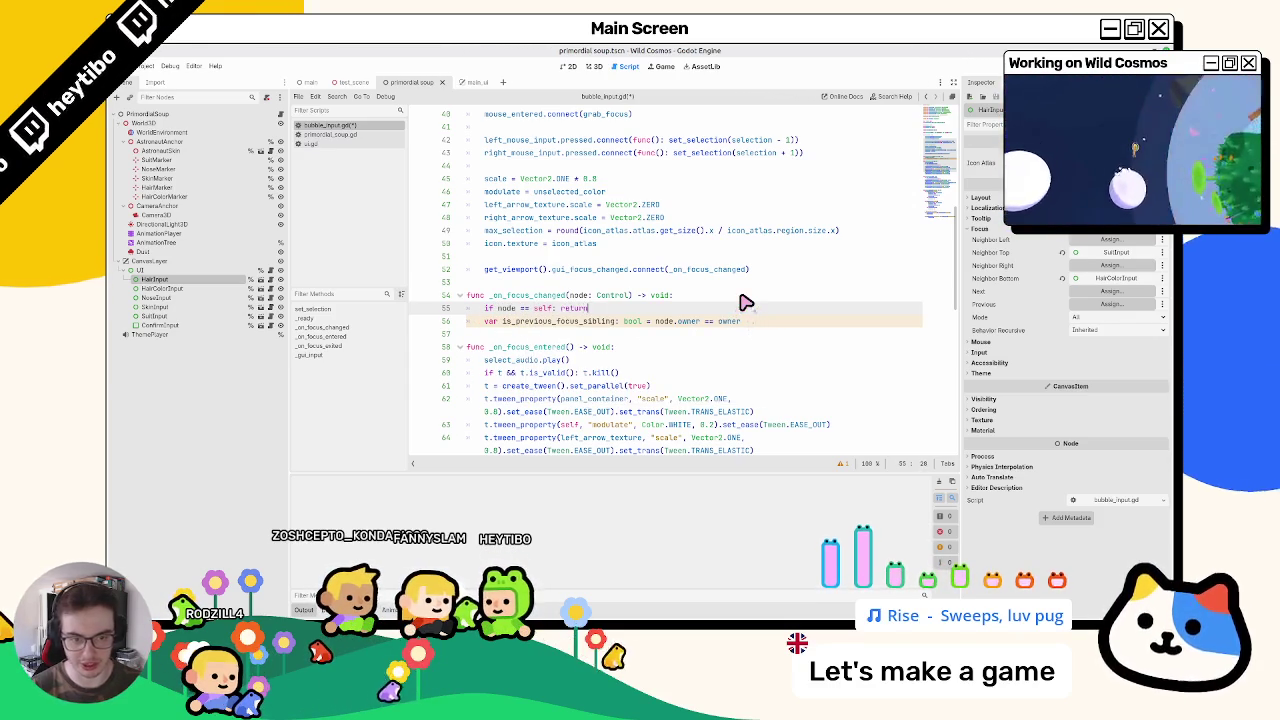
key("ctrl+s")
Step: Wrap select_audio.play() in _on_focus_entered under an 'if is_previous_focus_sibling:' check
double_click(541, 328)
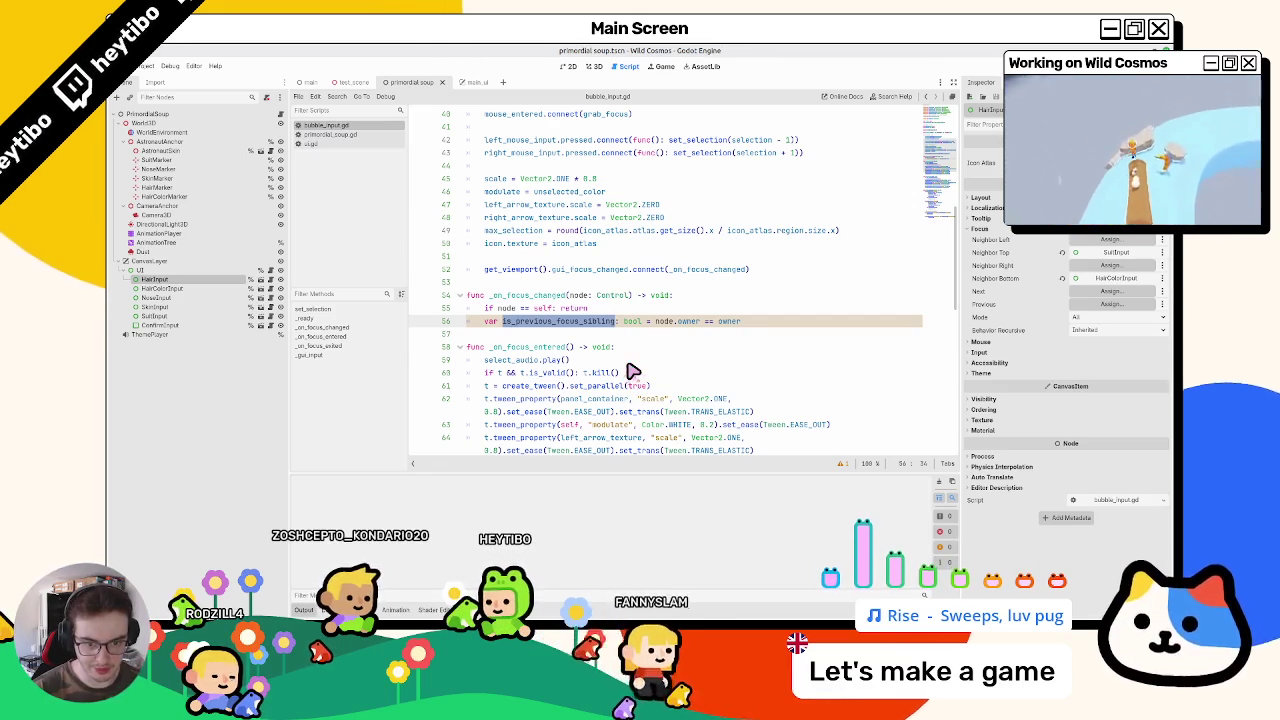
left_click(646, 350)
key("Return")
type("if is_previous_focus_sibling:")
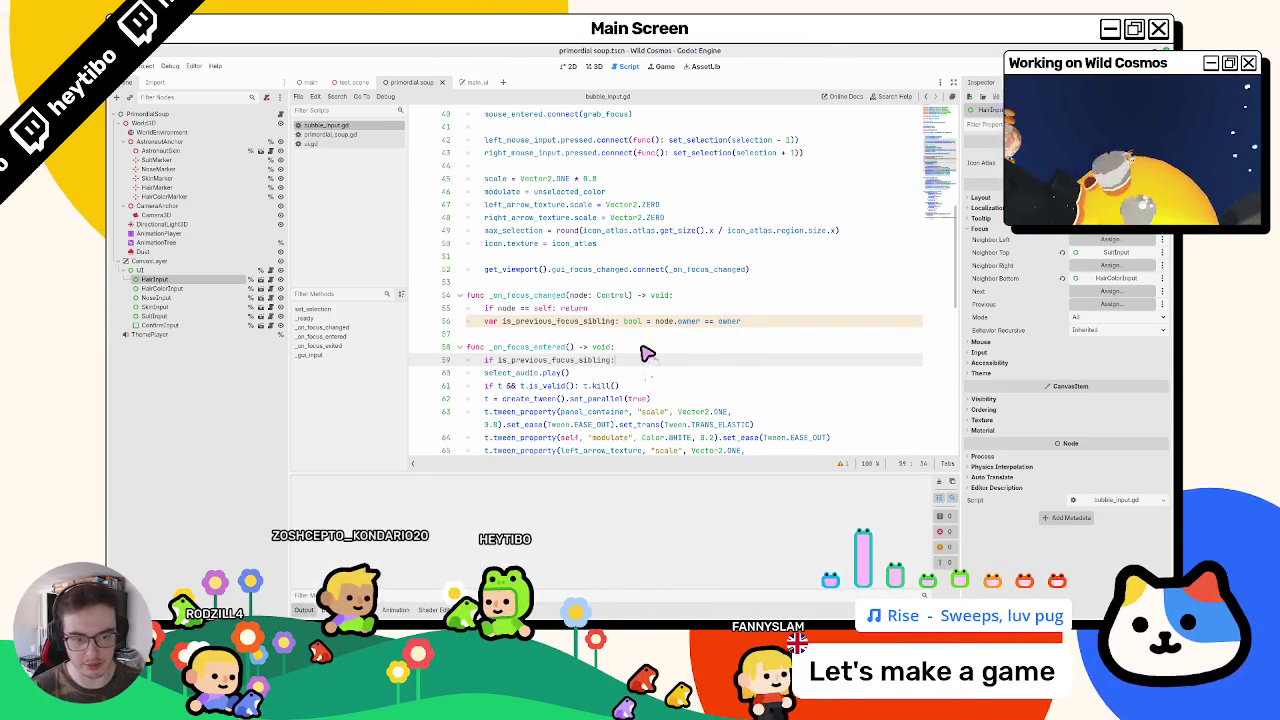
triple_click(507, 374)
key("Tab")
scroll(508, 379, "down", 6)
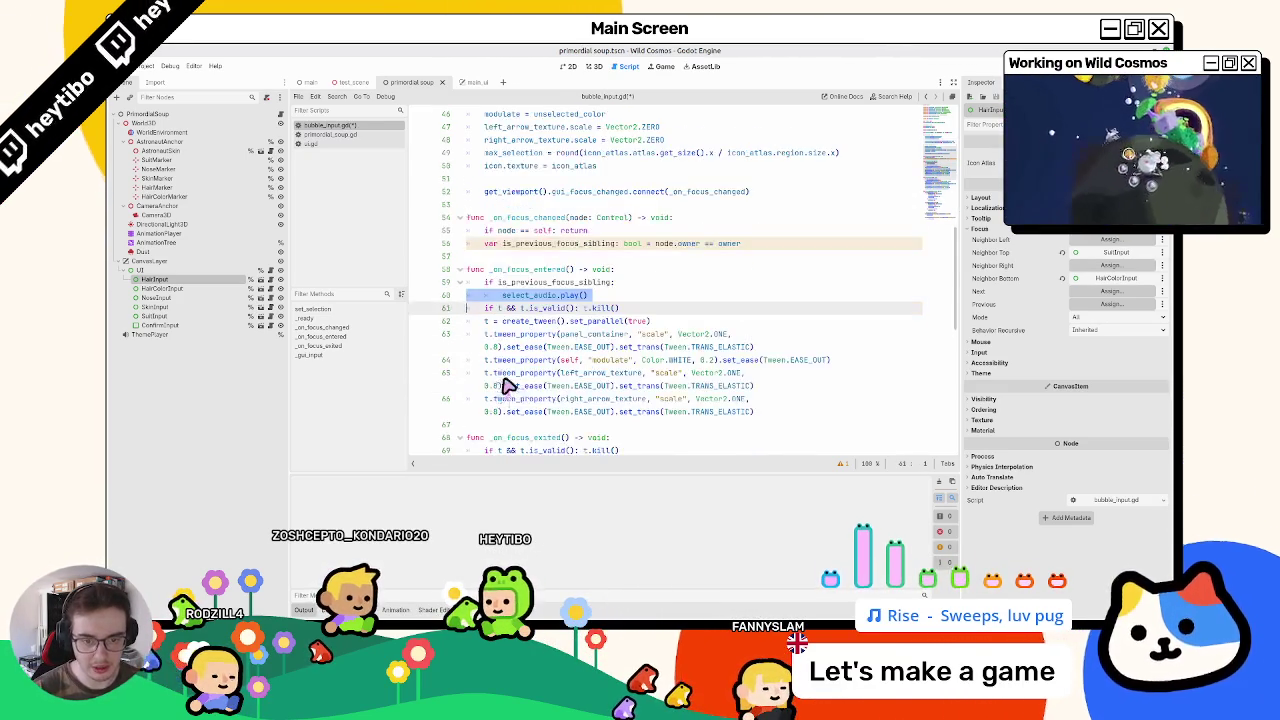
scroll(510, 383, "up", 5)
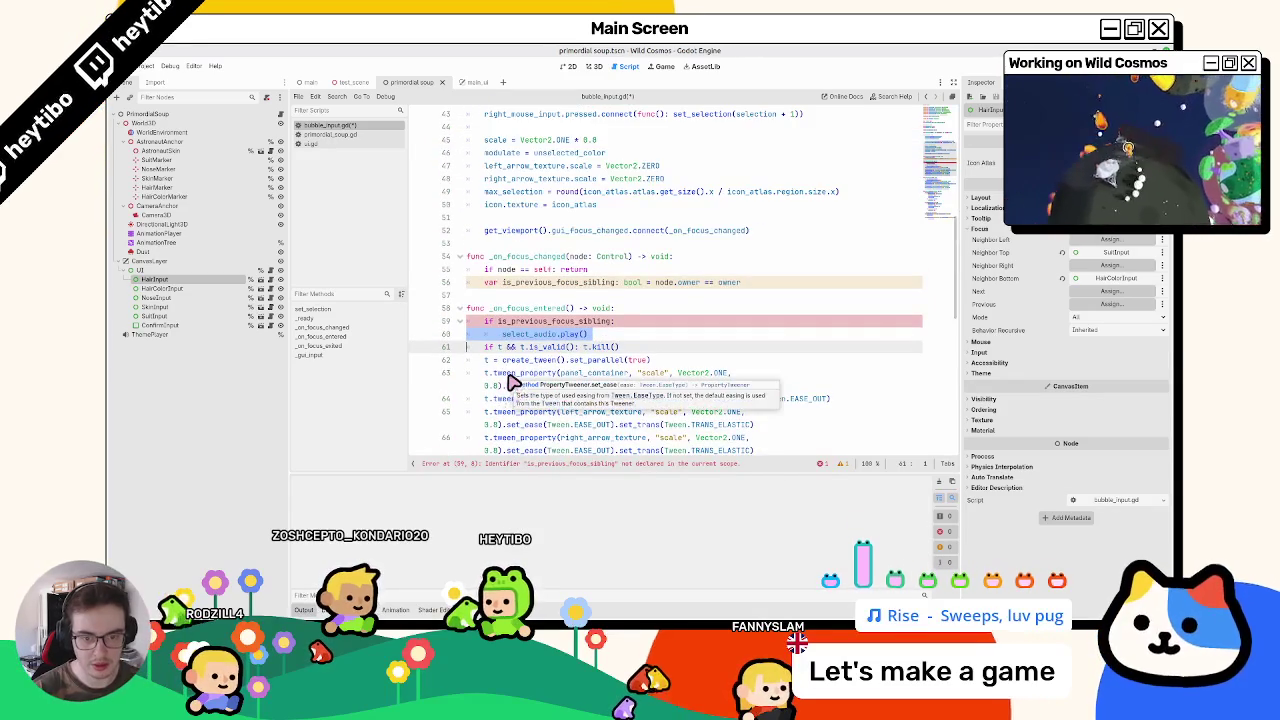
Step: Delete 'var' on line 56 so it only assigns is_previous_focus_sibling
double_click(538, 322)
key("ctrl+c")
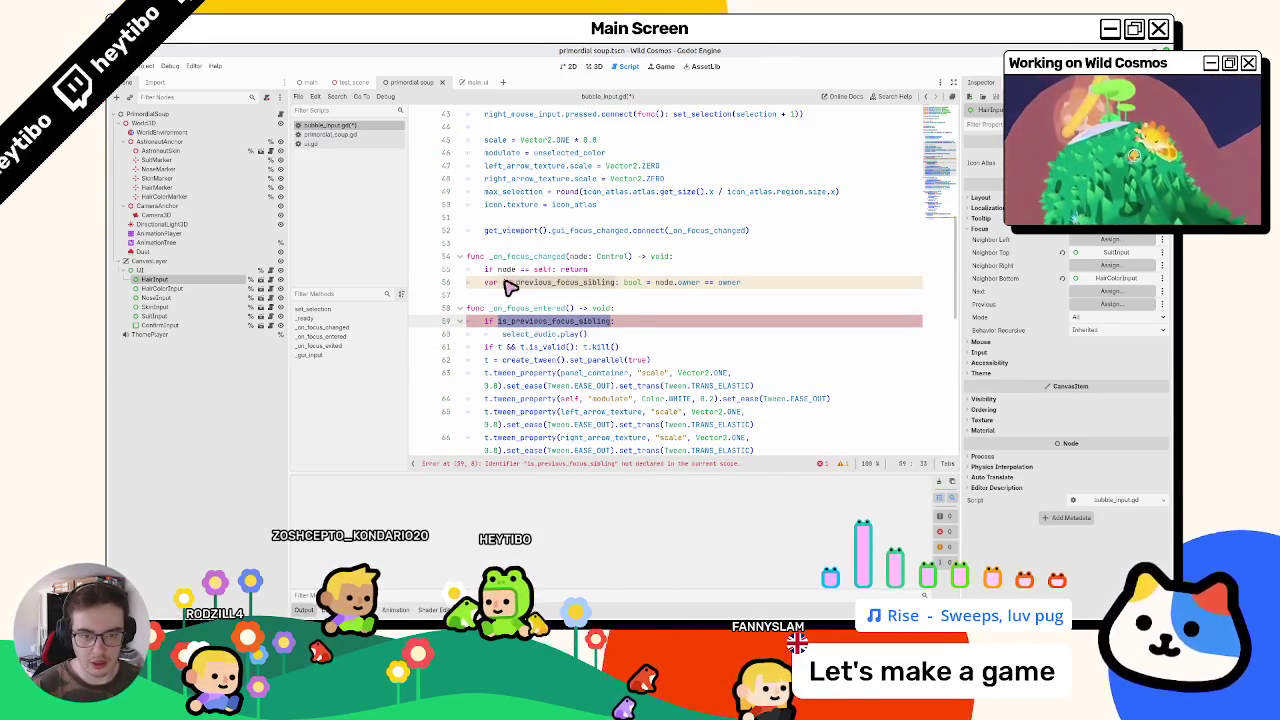
double_click(489, 283)
key("BackSpace")
scroll(515, 285, "up", 13)
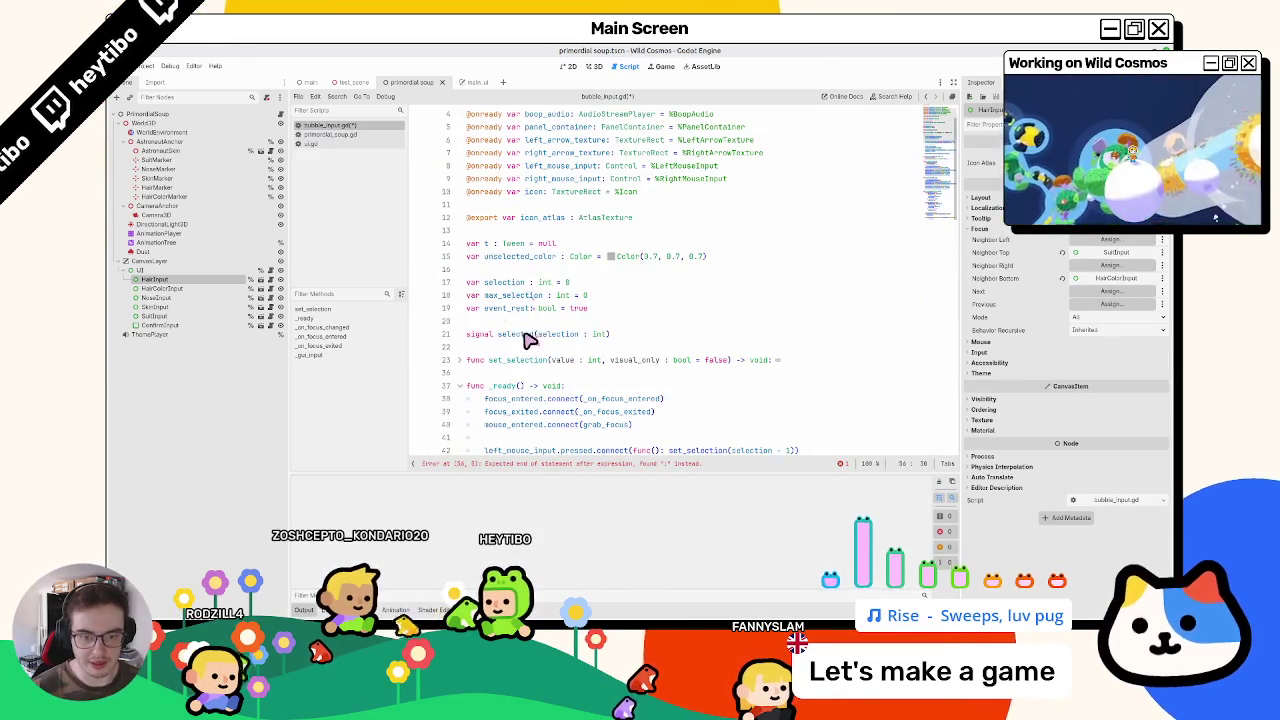
Step: Declare 'var is_previous_focus_sibling: bool = false' among the member variables on line 20
left_click(536, 322)
key("ctrl+v")
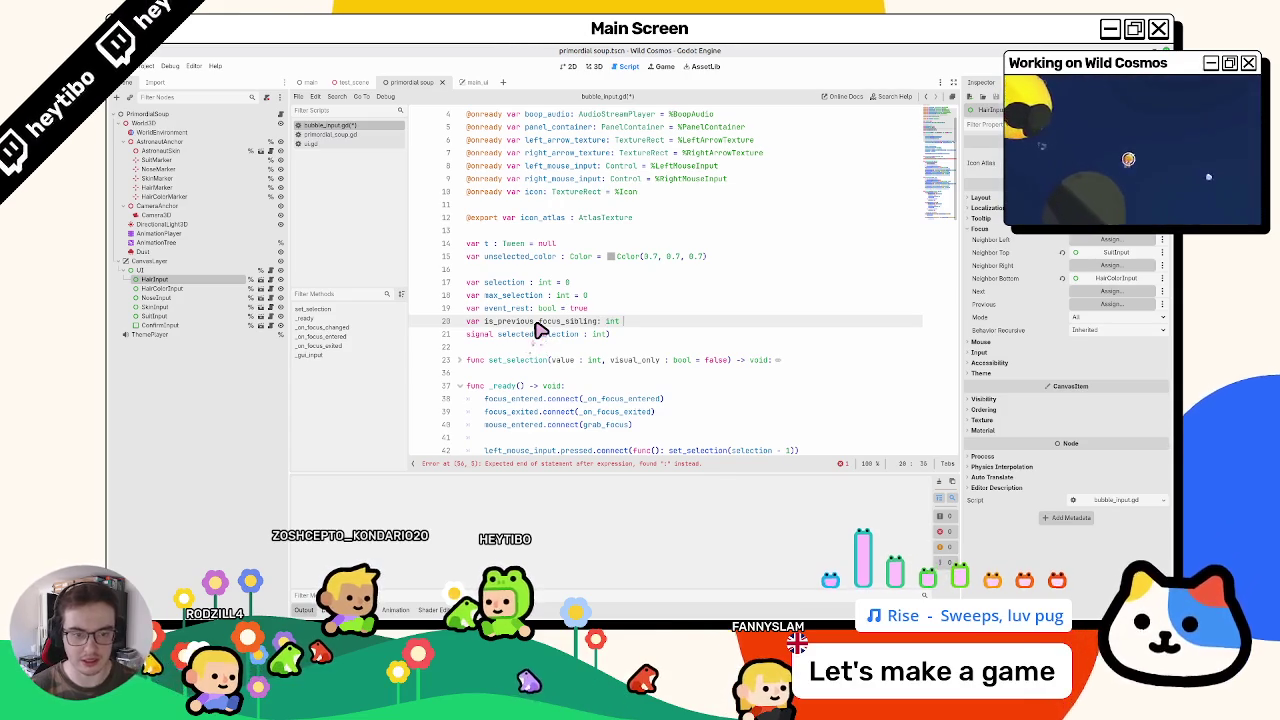
key("BackSpace")
key("BackSpace")
key("BackSpace")
type("bool = ")
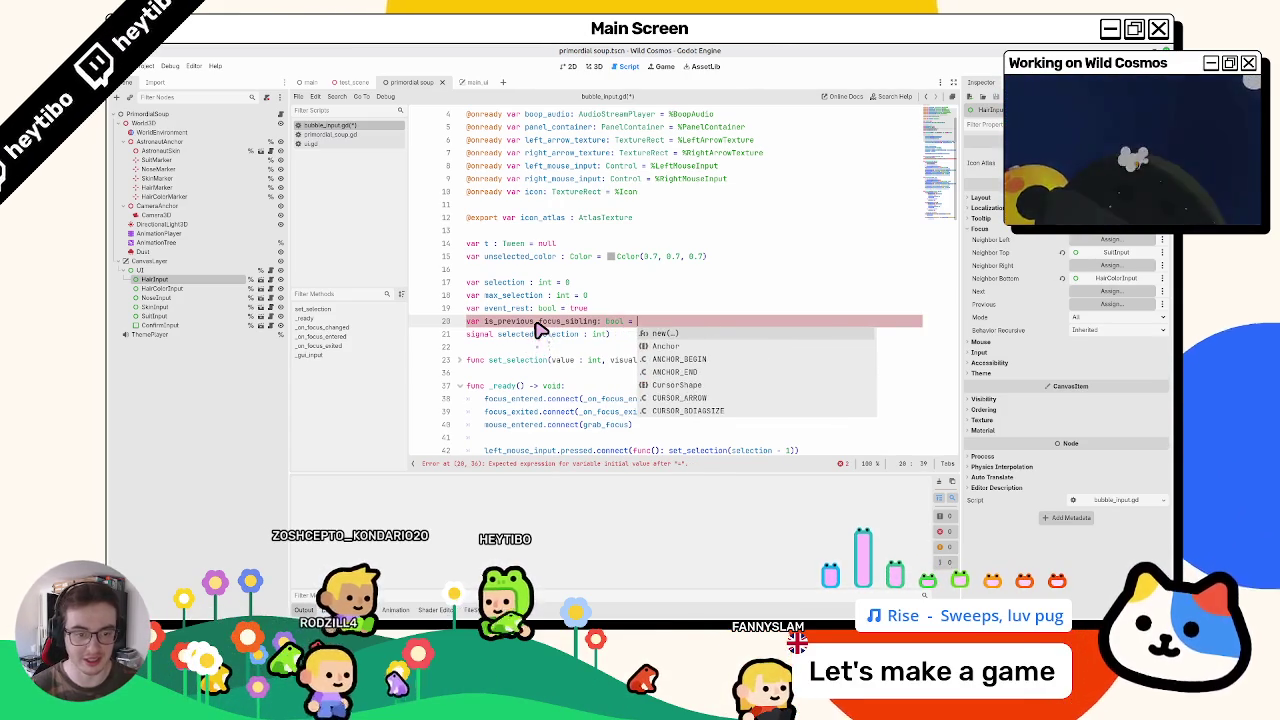
type("false")
key("Return")
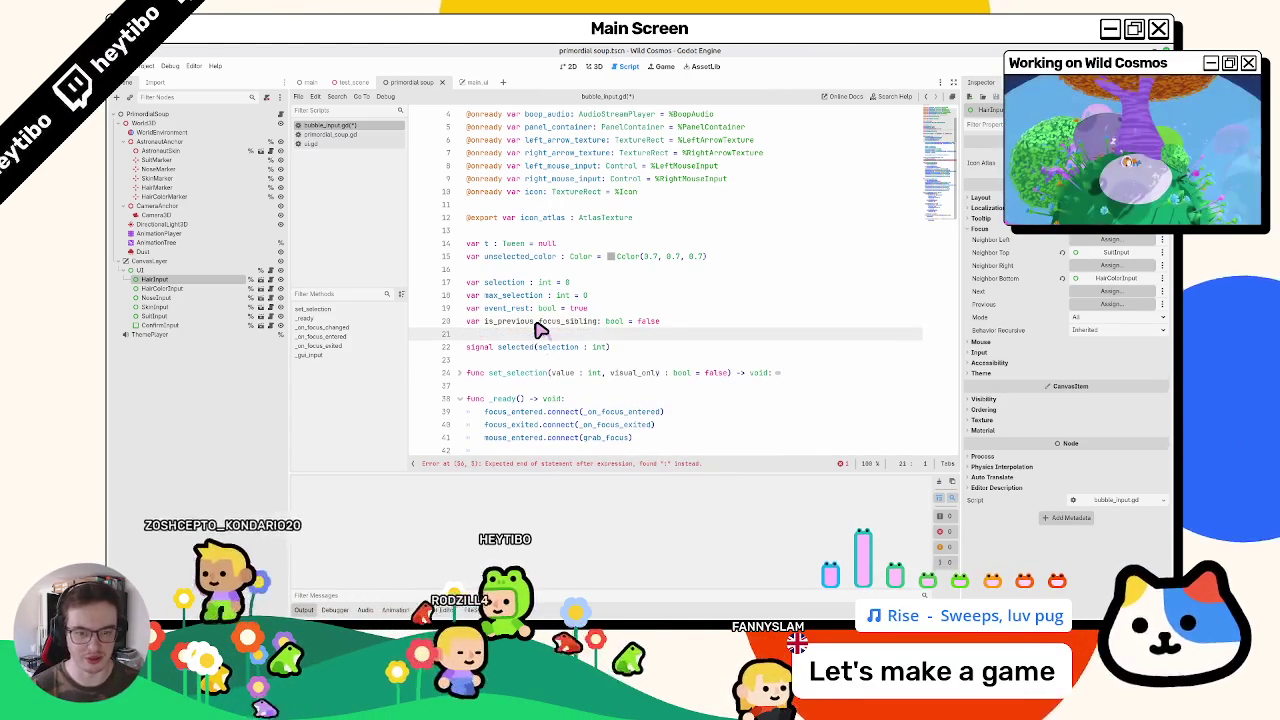
Step: Remove the ': bool' annotation from the line 57 assignment and run the game
scroll(545, 334, "down", 10)
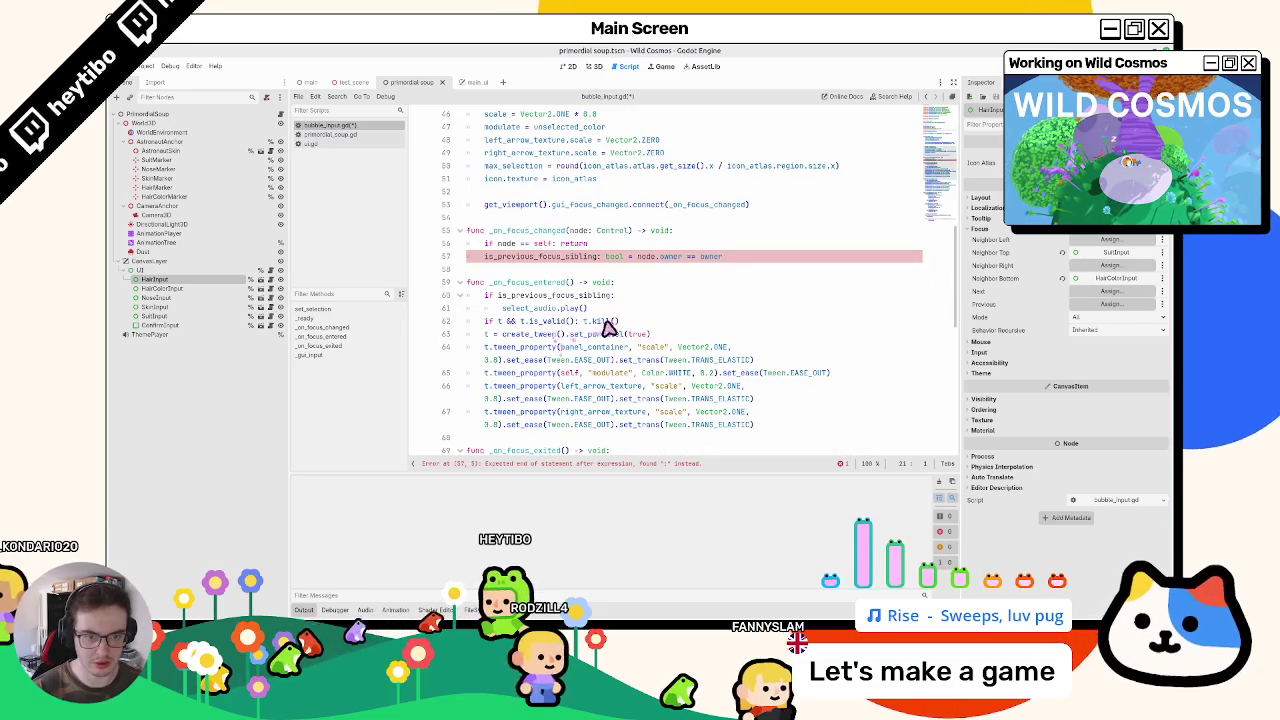
double_click(604, 257)
key("BackSpace")
key("BackSpace")
key("BackSpace")
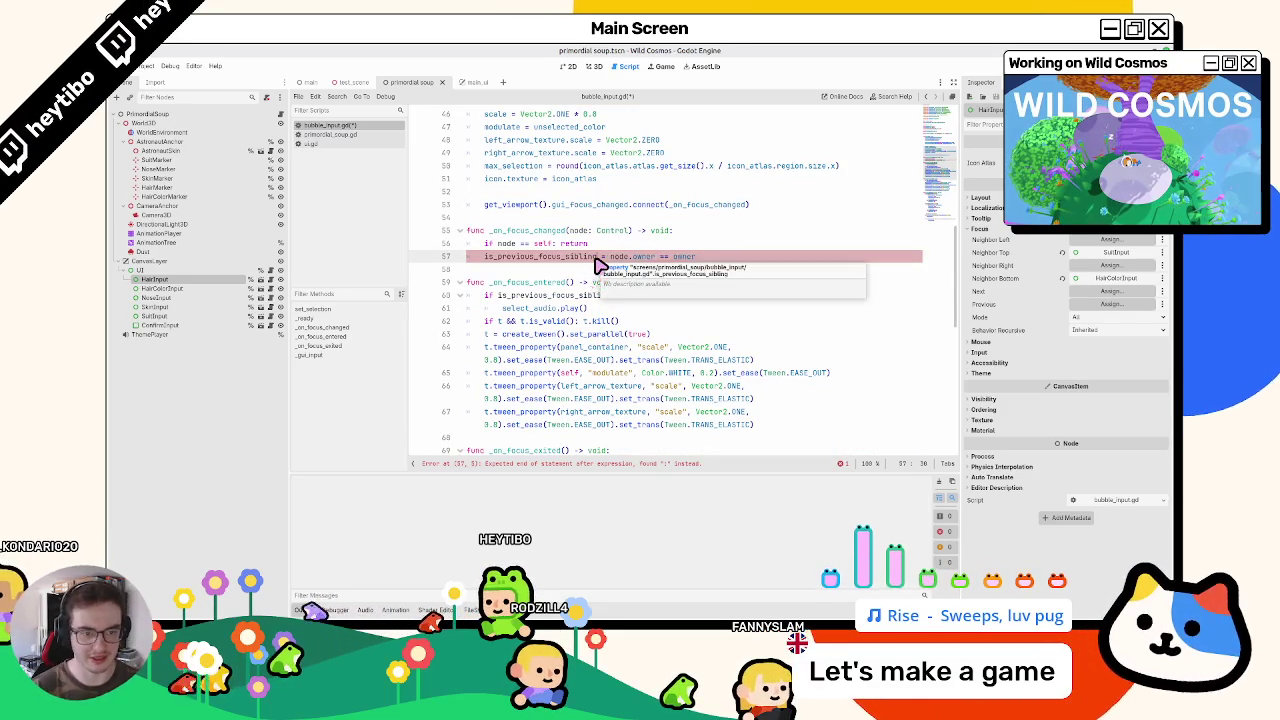
key("F5")
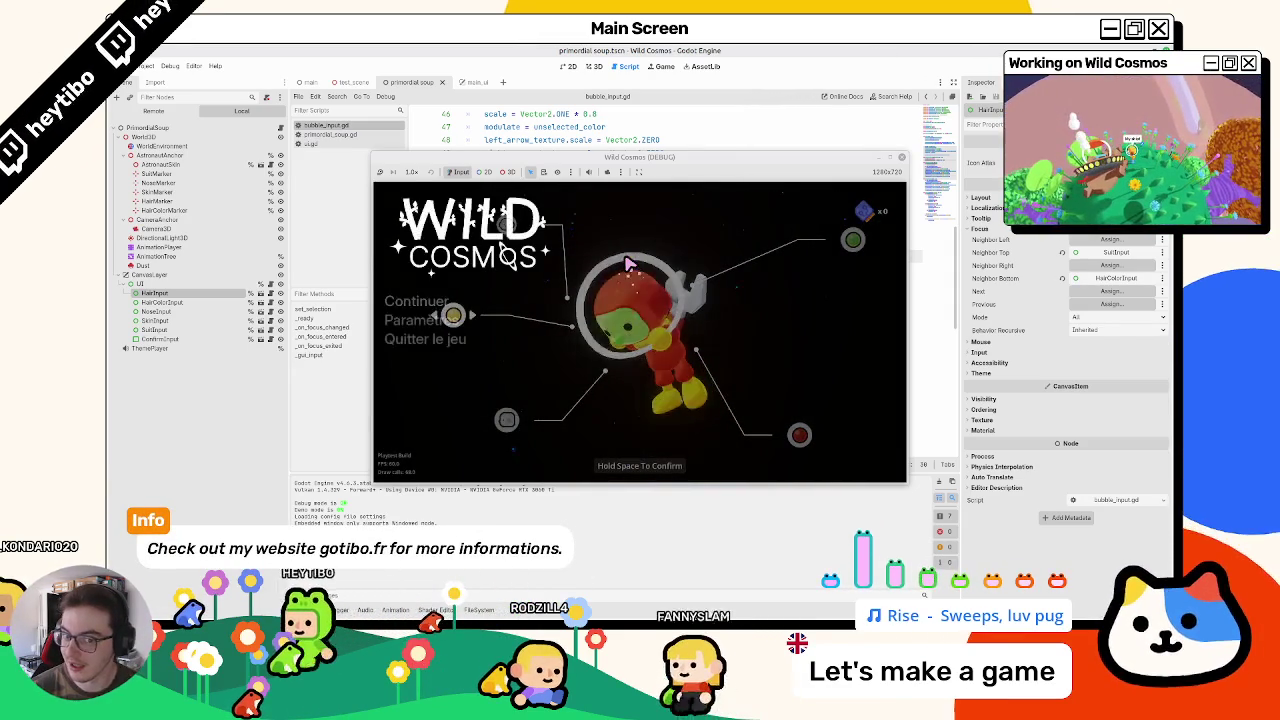
Step: Move focus between the bubbles with the arrow keys in the running game
key("Up")
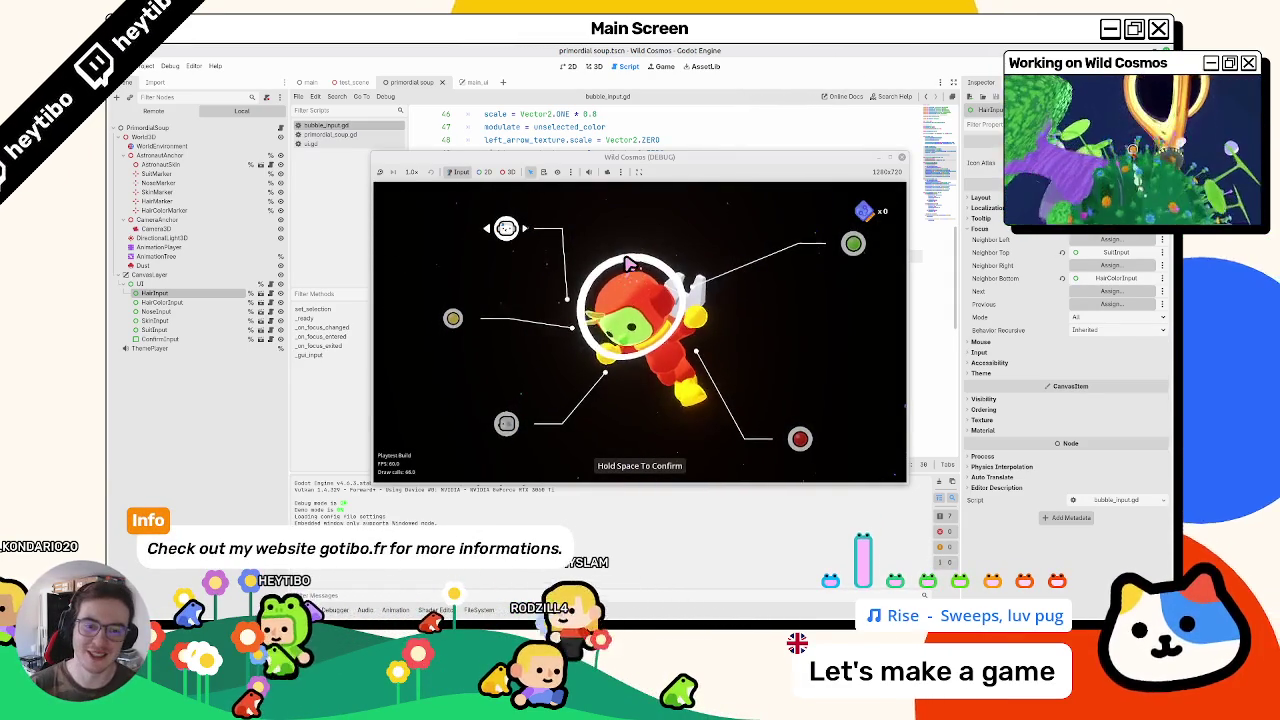
key("Right")
key("Down")
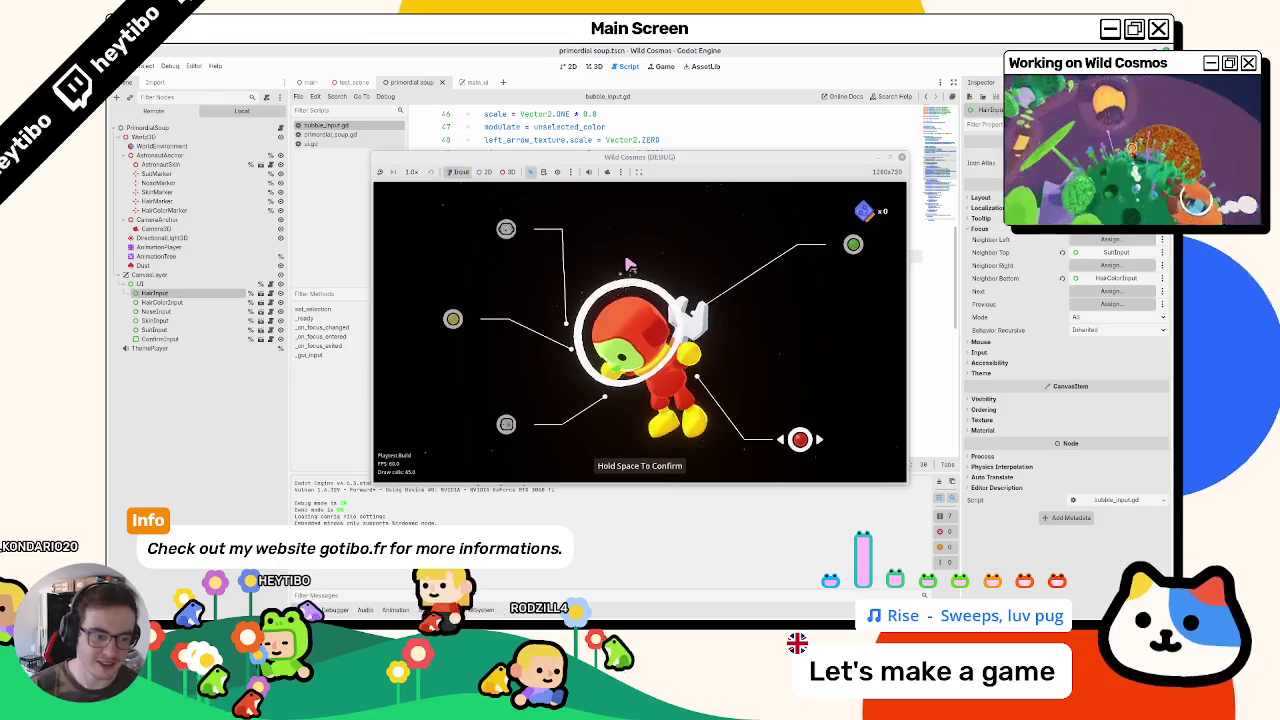
key("Left")
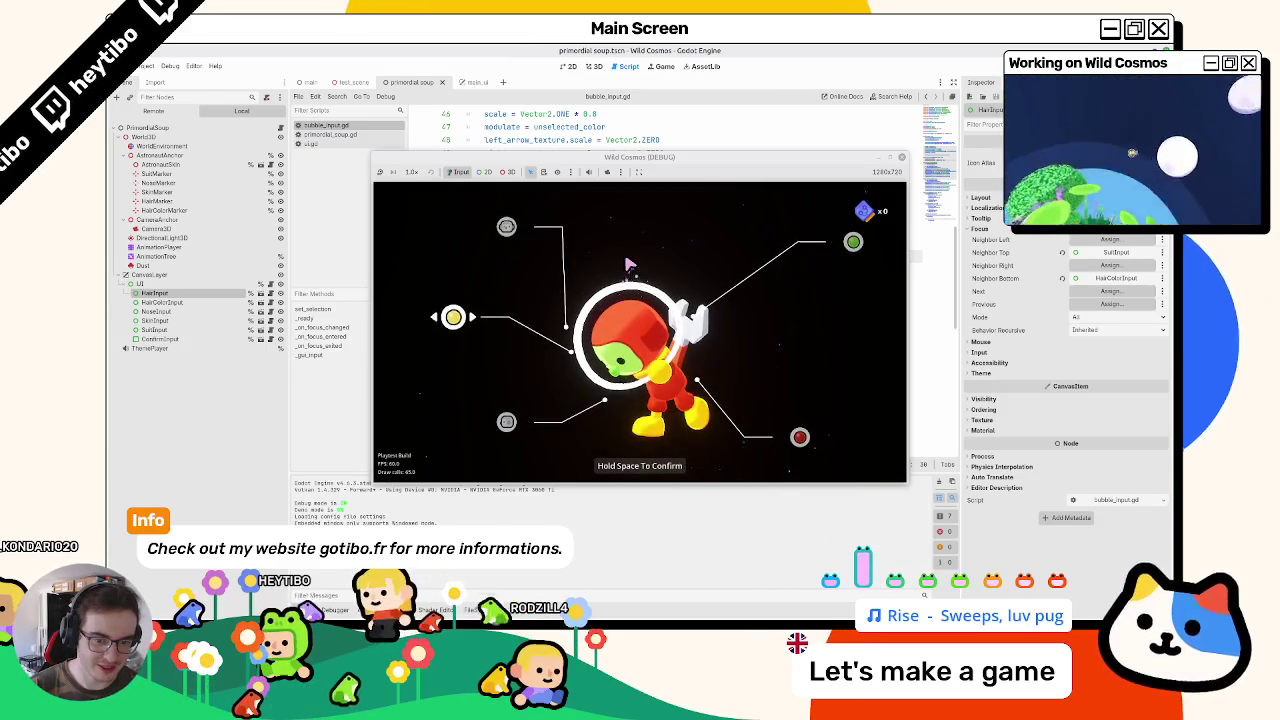
key("Up")
key("Right")
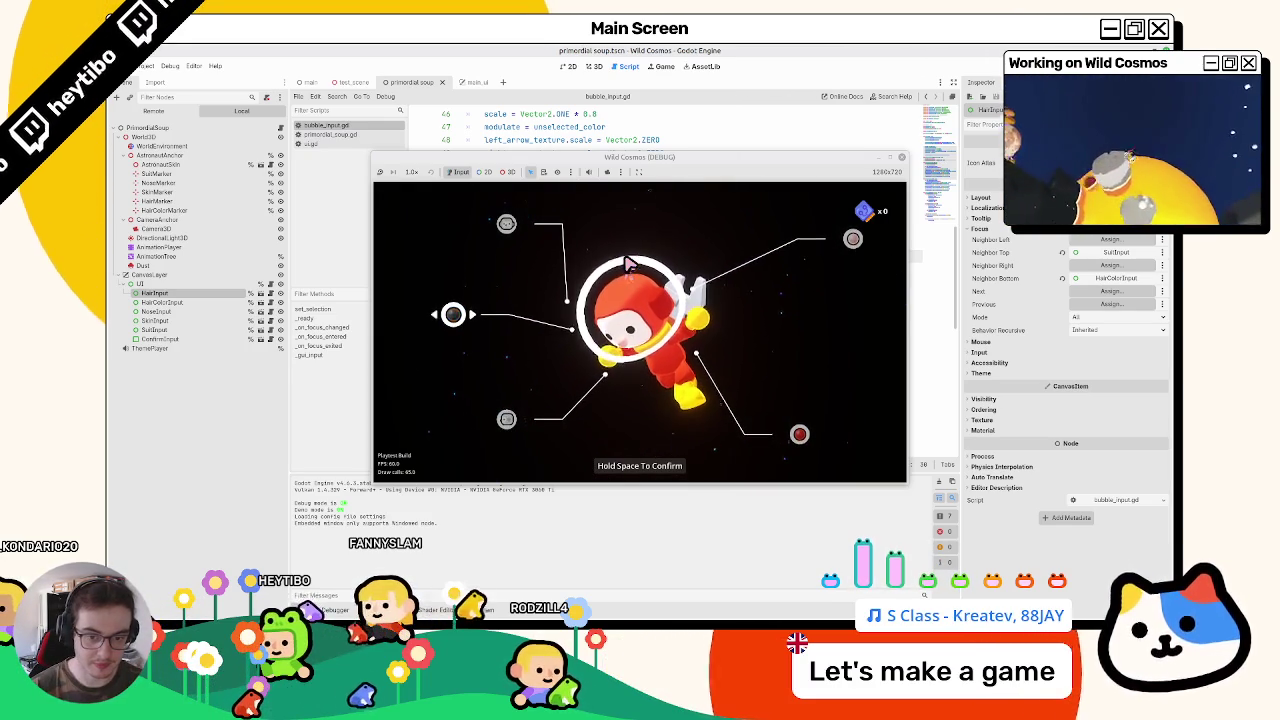
Step: Toggle the pause menu with Escape several times between focus moves, then stop the game
key("Up")
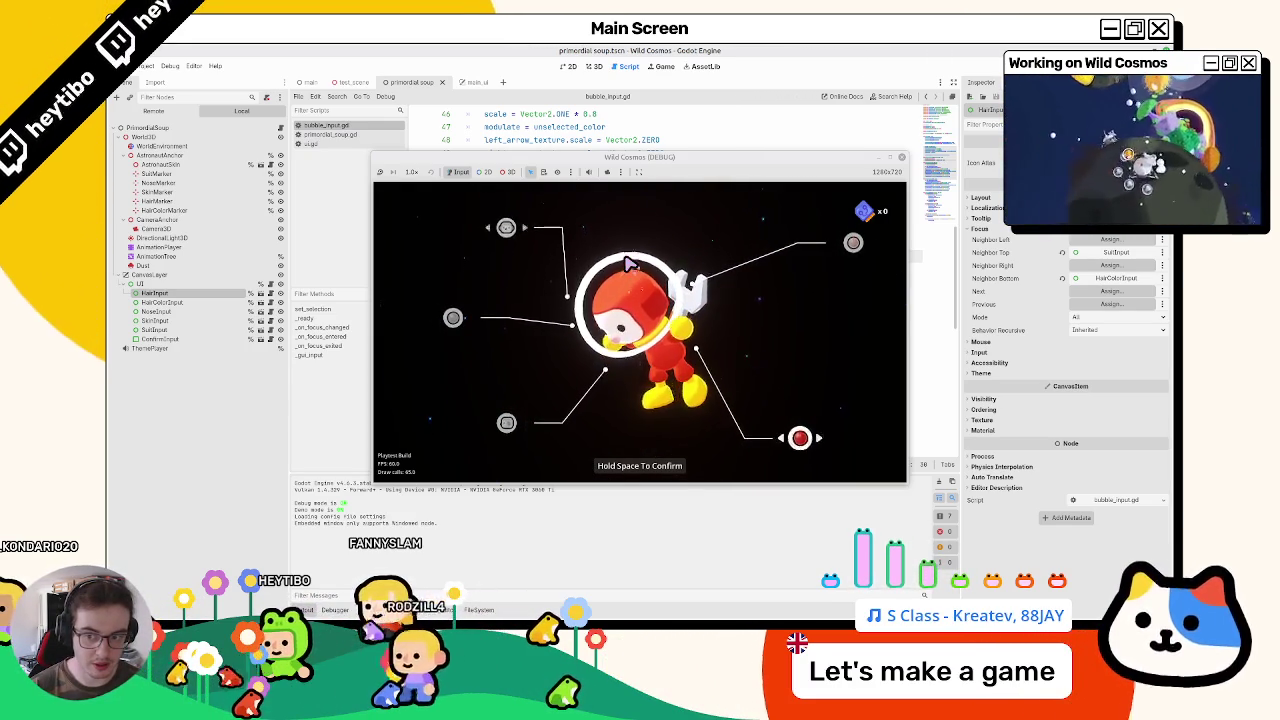
key("Escape")
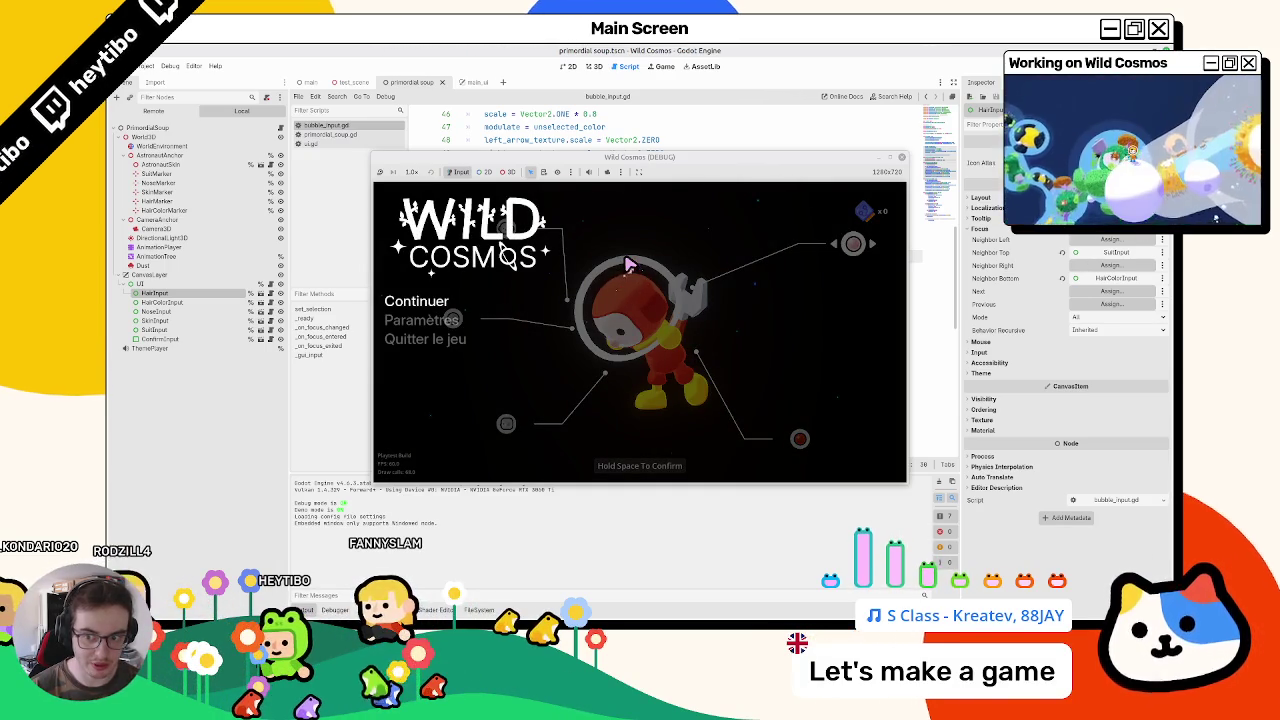
key("Escape")
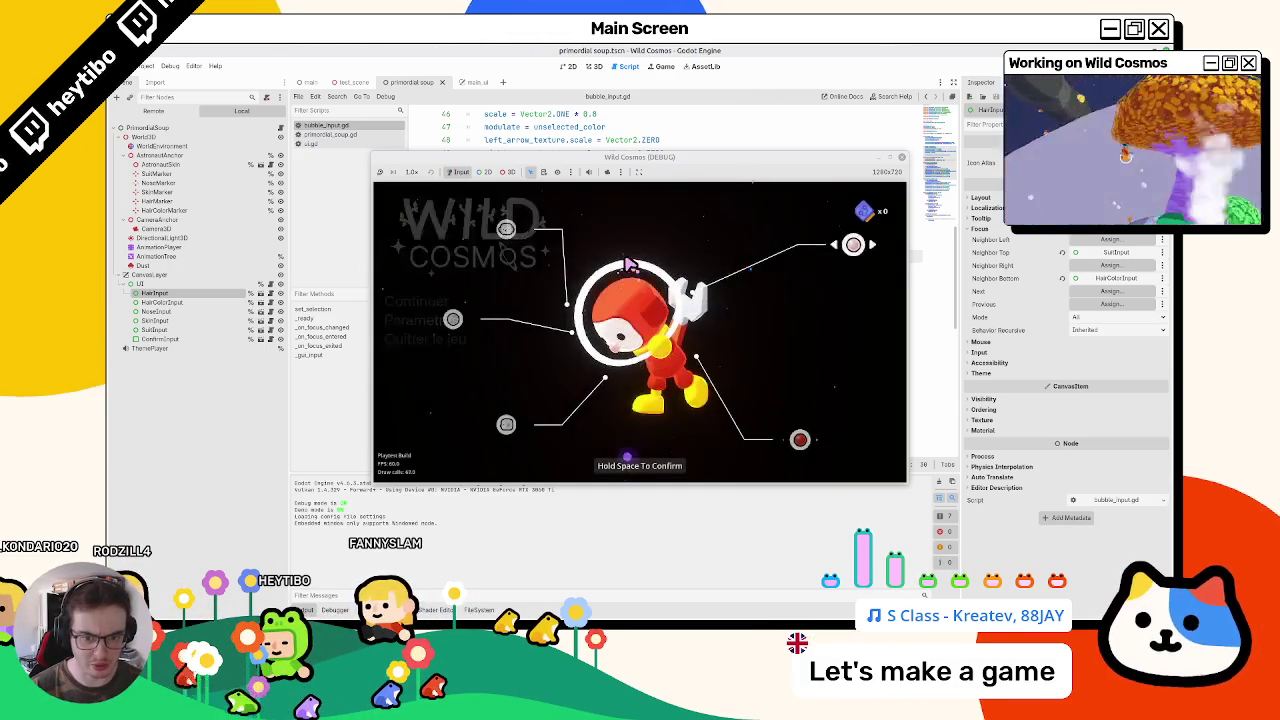
key("Left")
key("Escape")
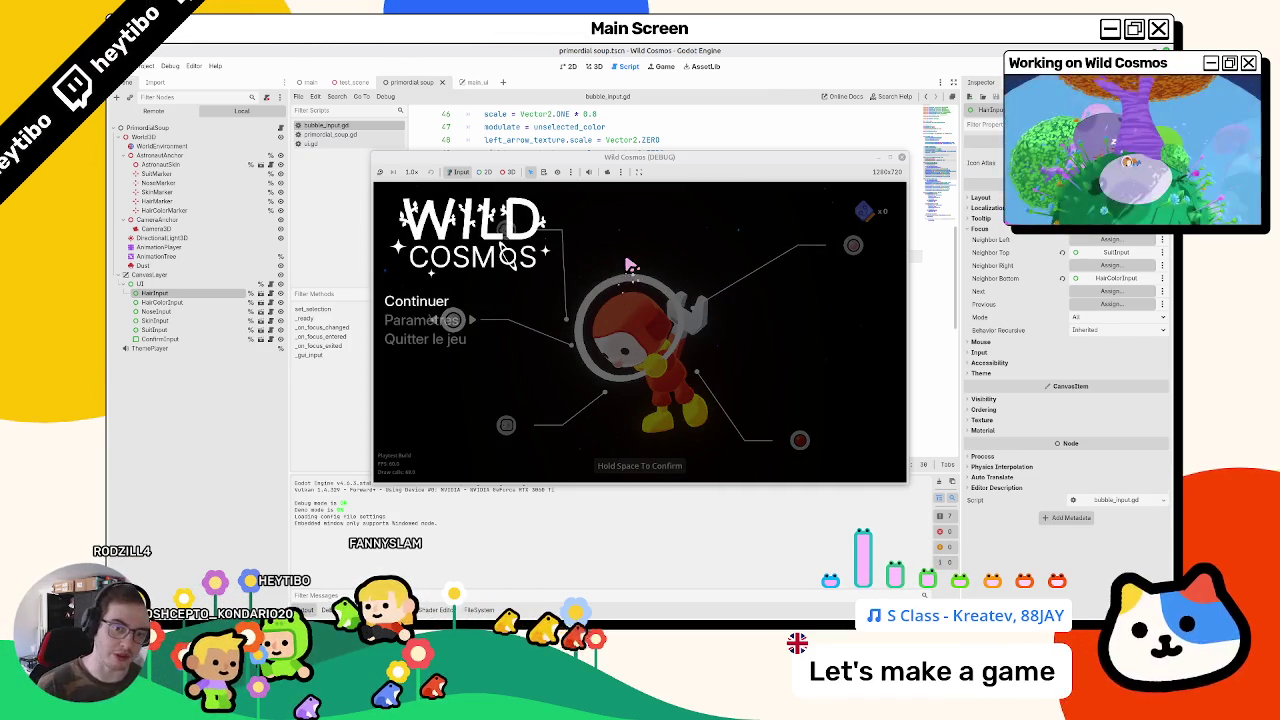
key("Escape")
key("Escape")
key("Escape")
key("Up")
key("Escape")
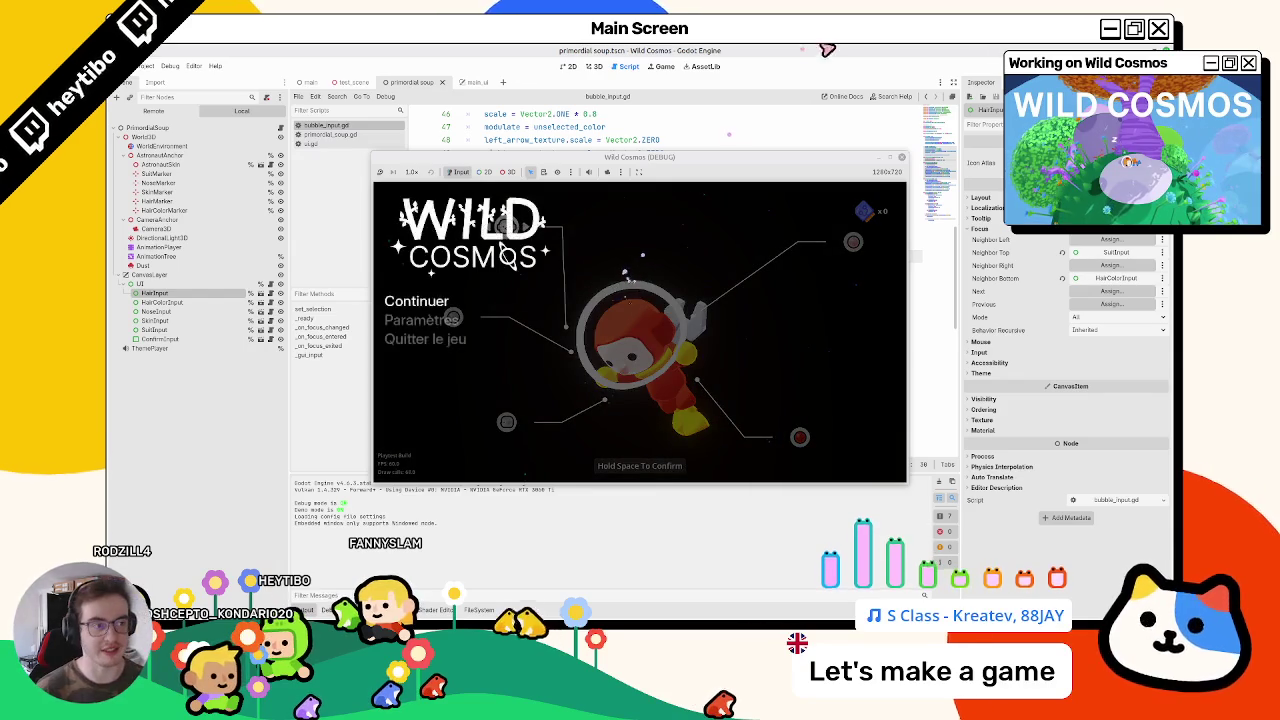
key("F8")
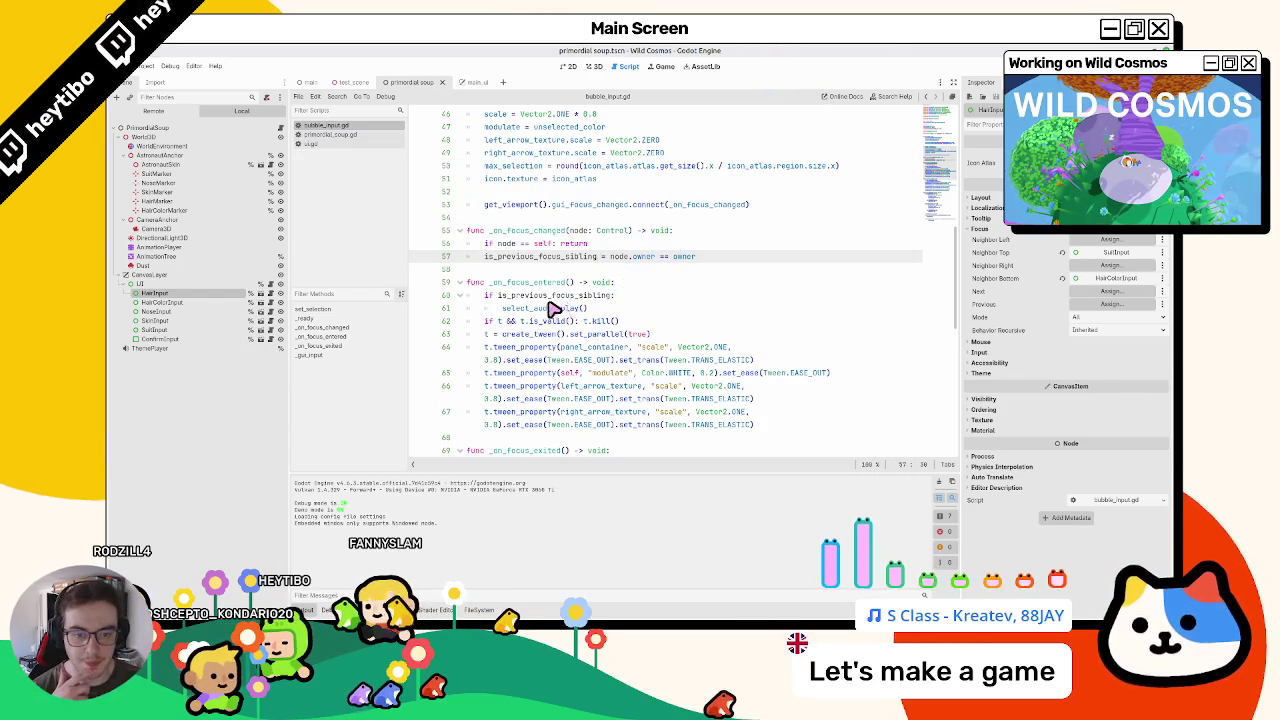
left_click(672, 299)
type("retur")
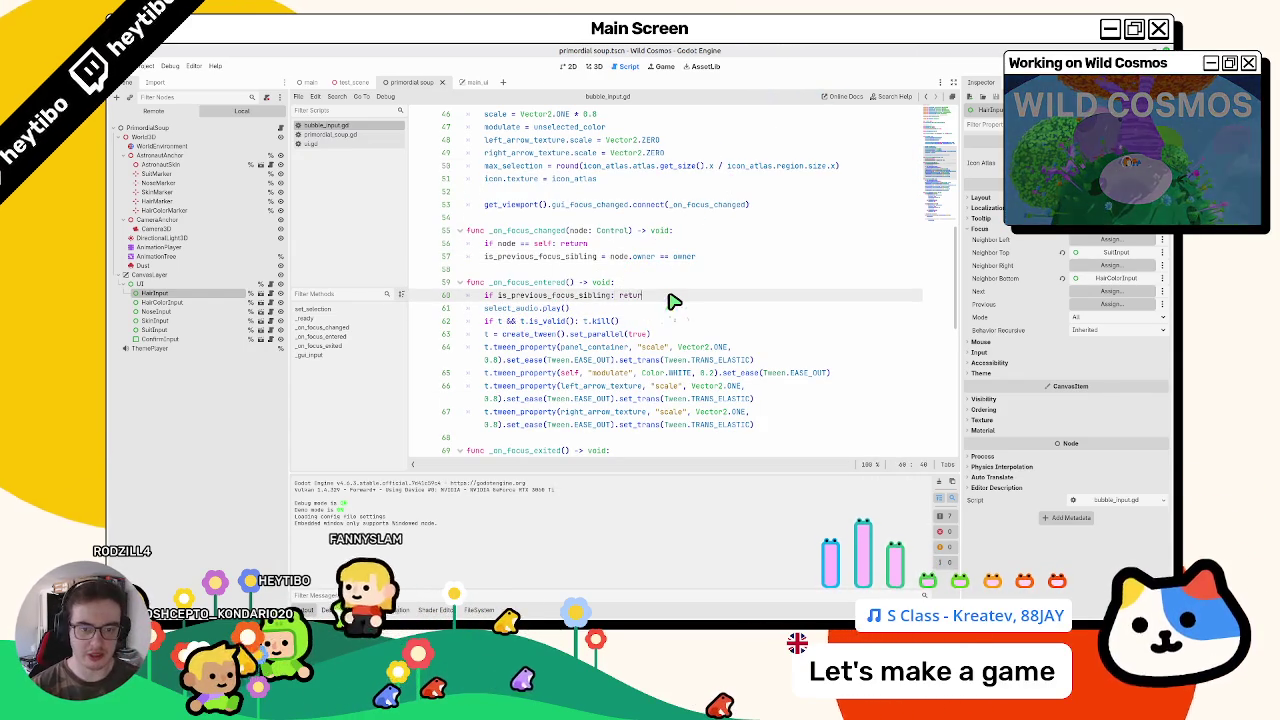
type("n")
key("F5")
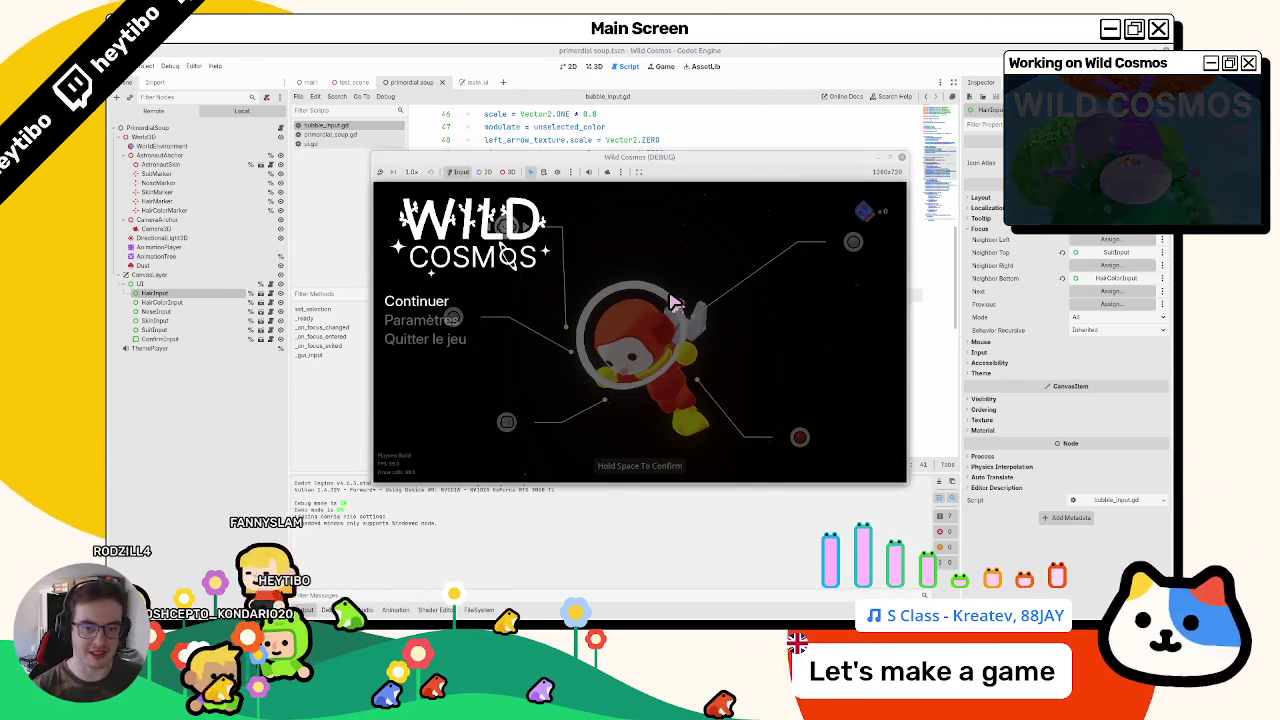
key("Return")
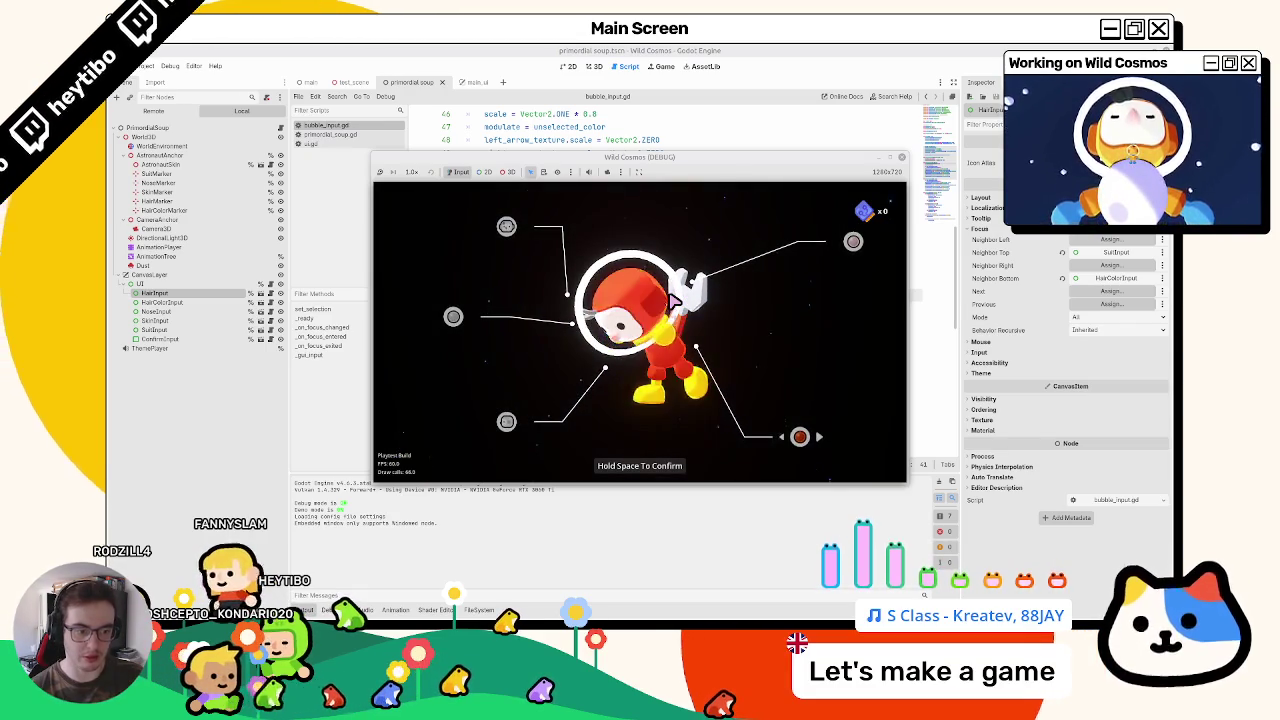
key("Down")
key("Right")
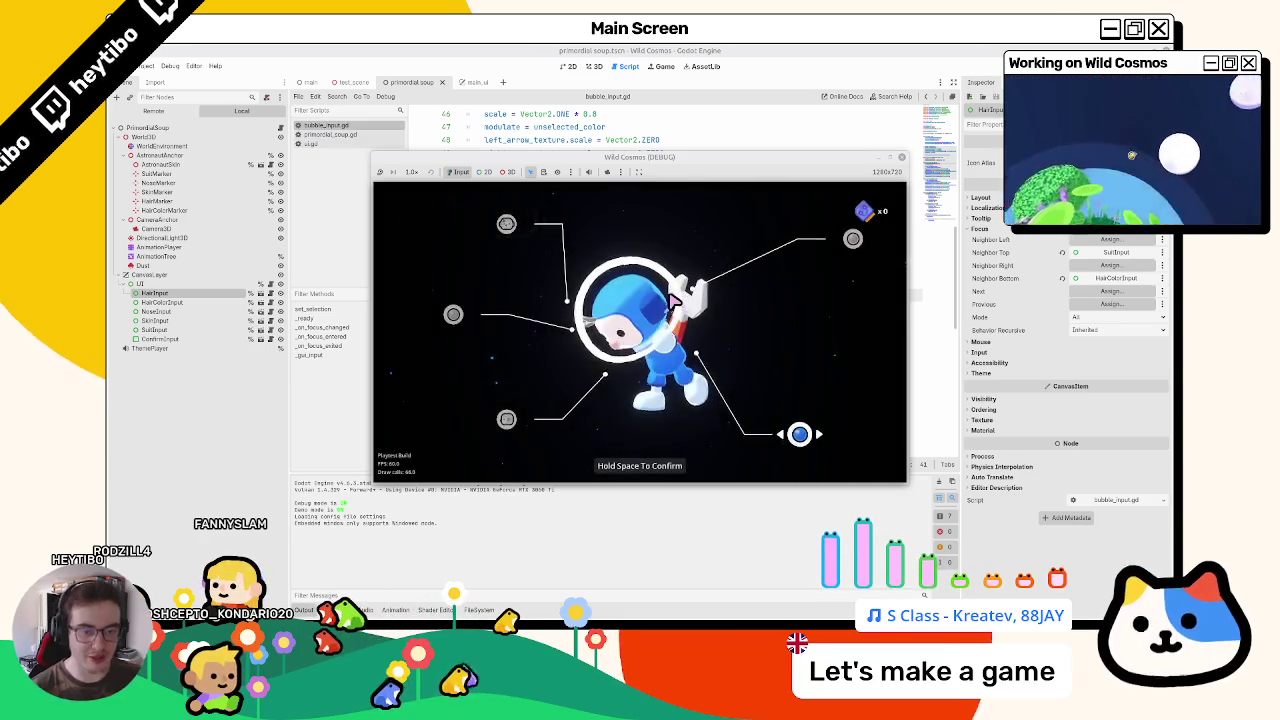
key("alt+Tab")
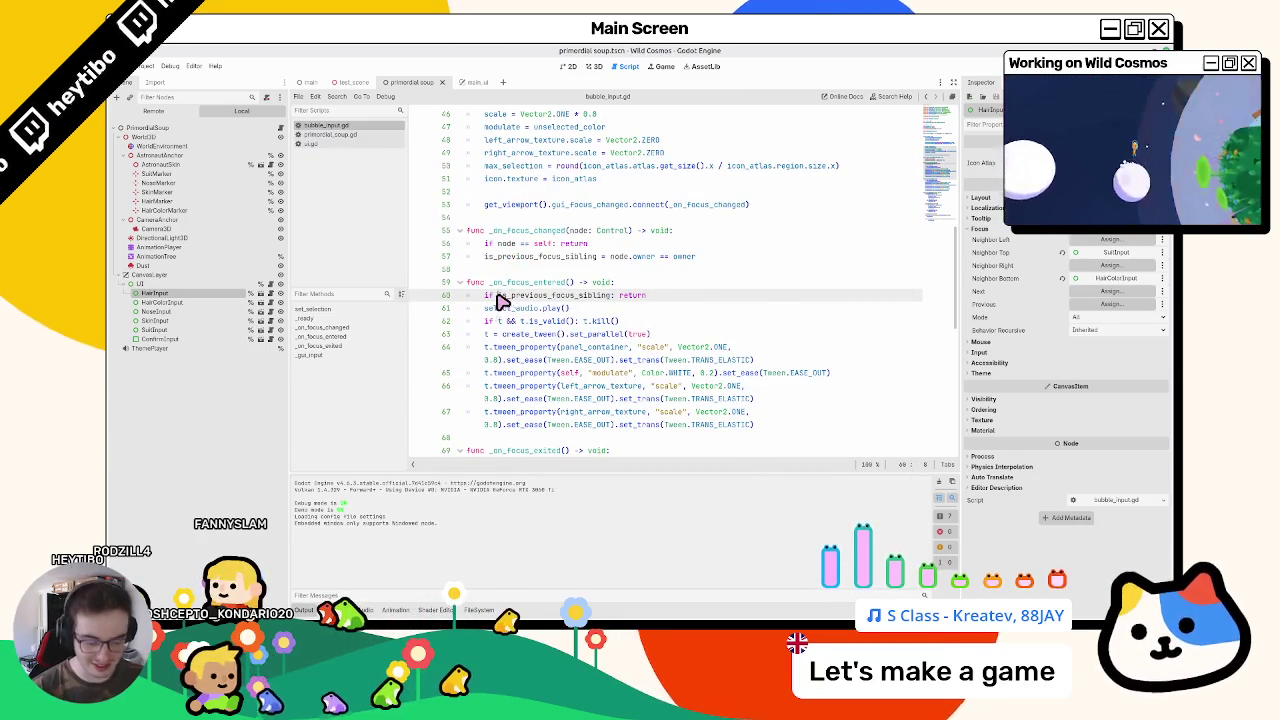
key("alt+Tab")
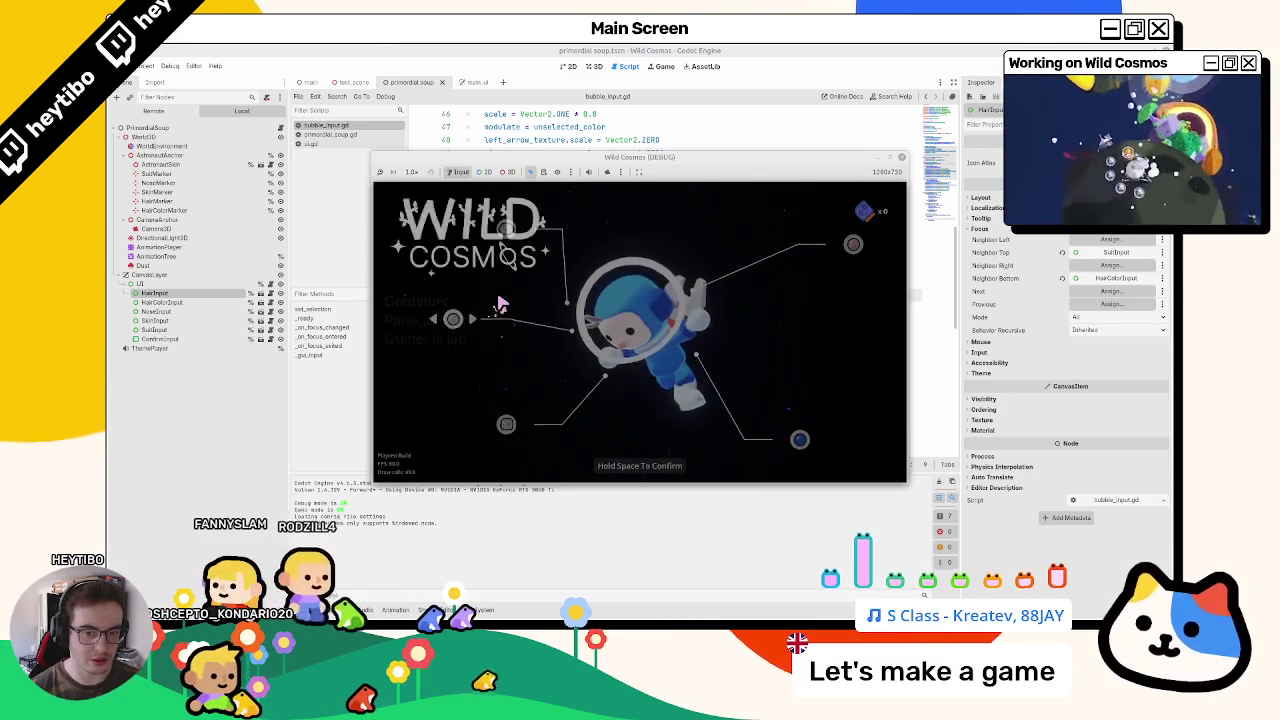
key("F8")
scroll(513, 288, "down", 5)
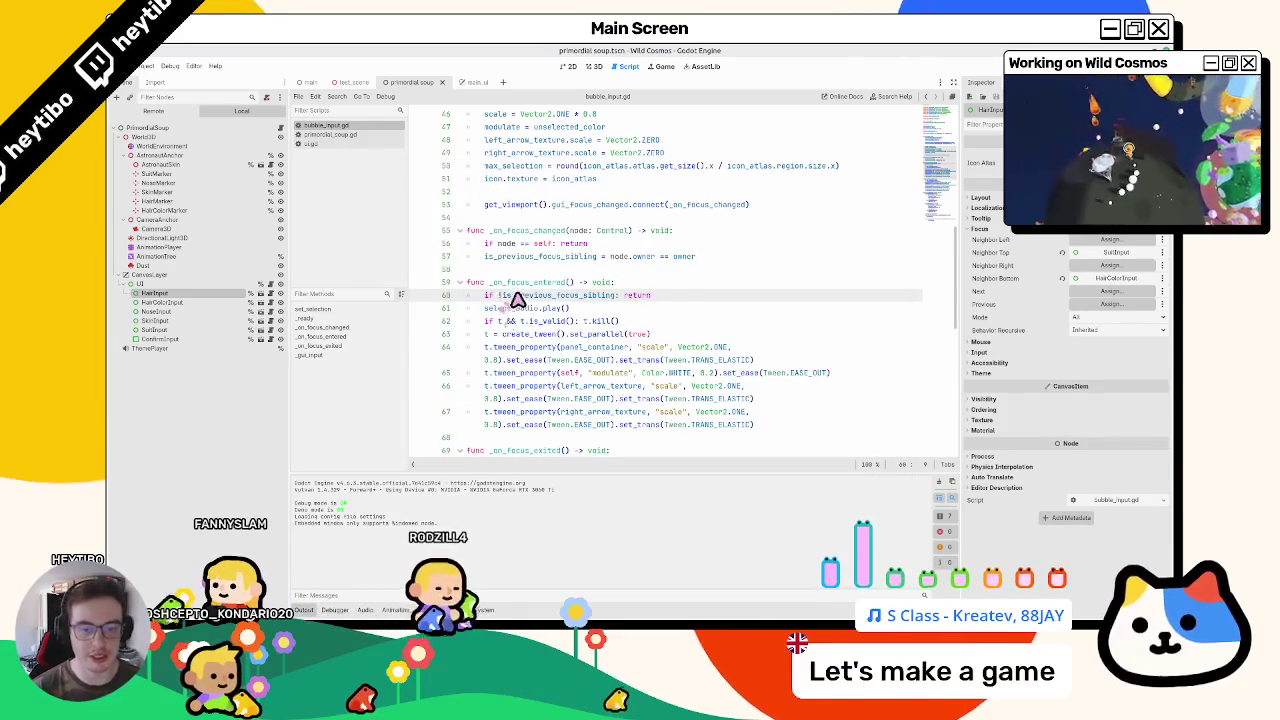
Step: Narrow the Inspector dock to widen the script editor around _on_focus_exited
left_click_drag(486, 269, 503, 373)
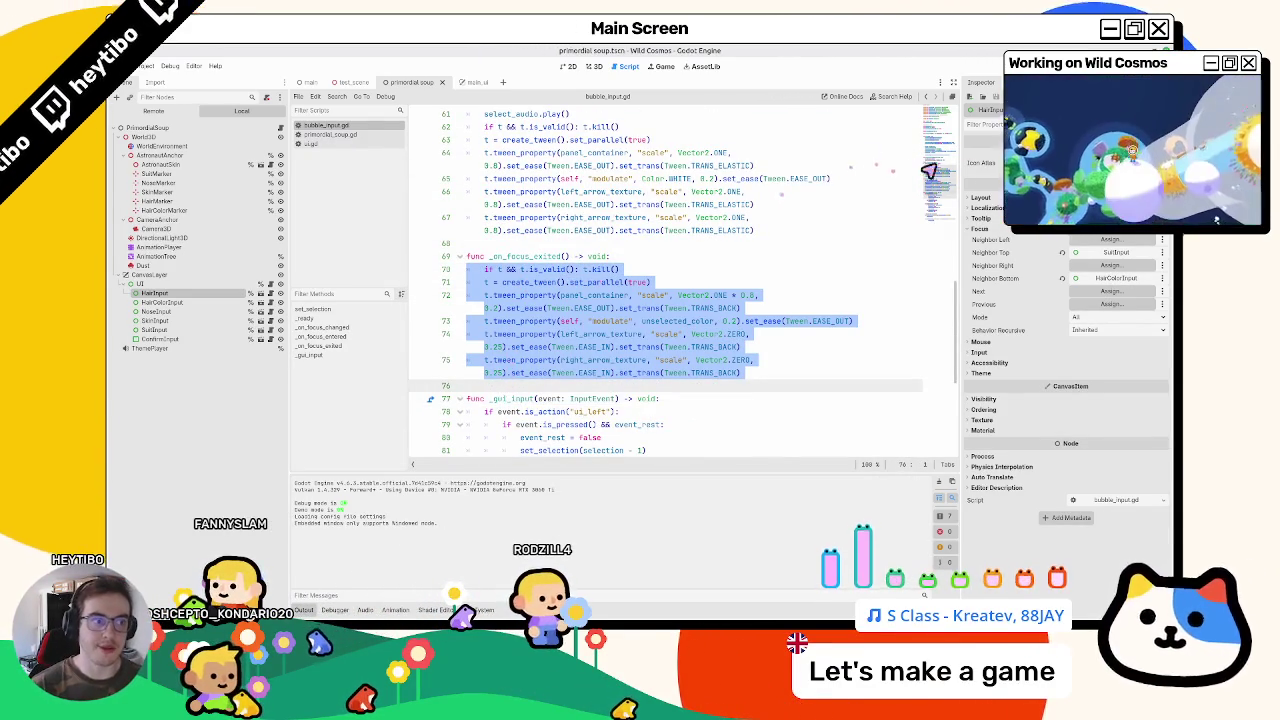
left_click_drag(963, 173, 1080, 175)
double_click(533, 219)
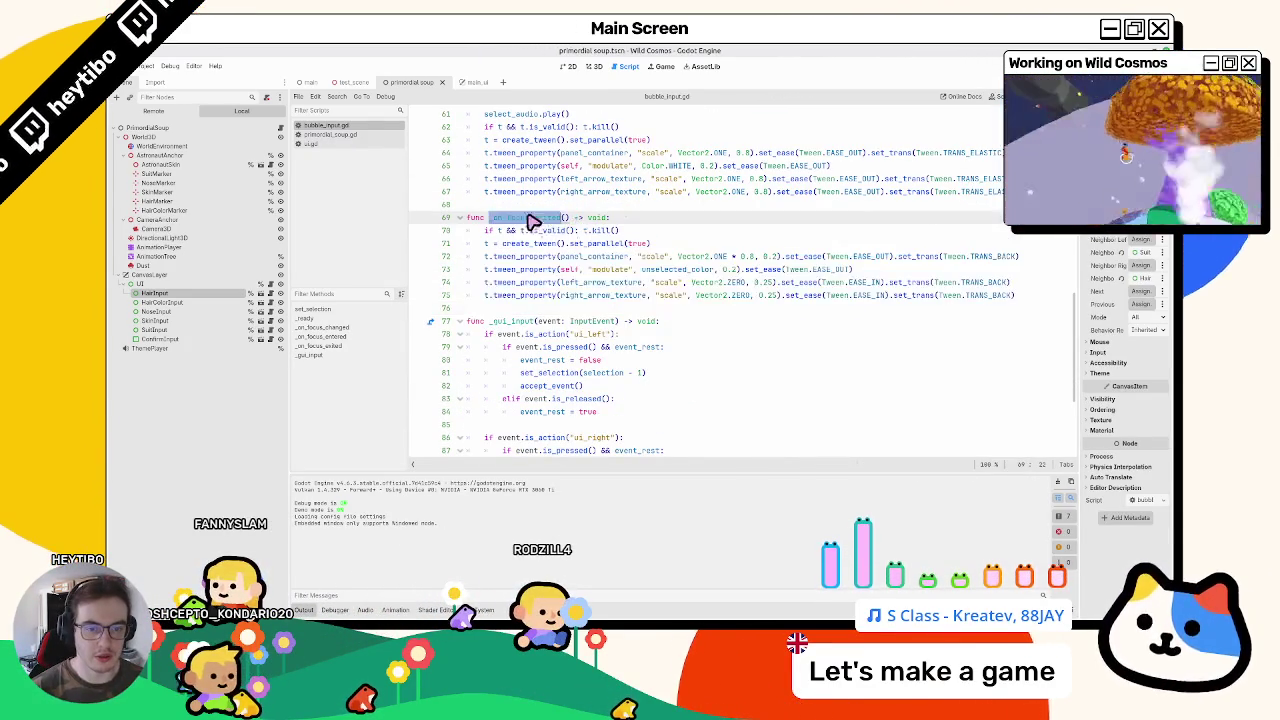
scroll(666, 227, "up", 7)
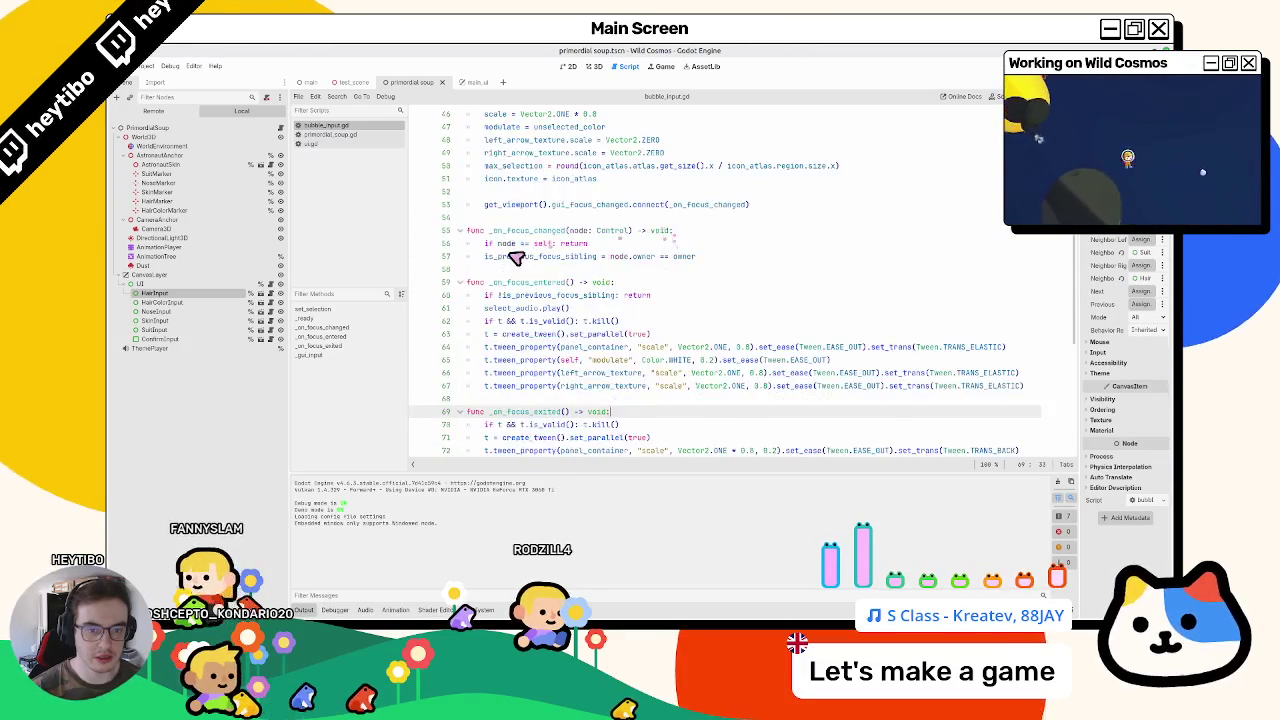
scroll(512, 259, "down", 5)
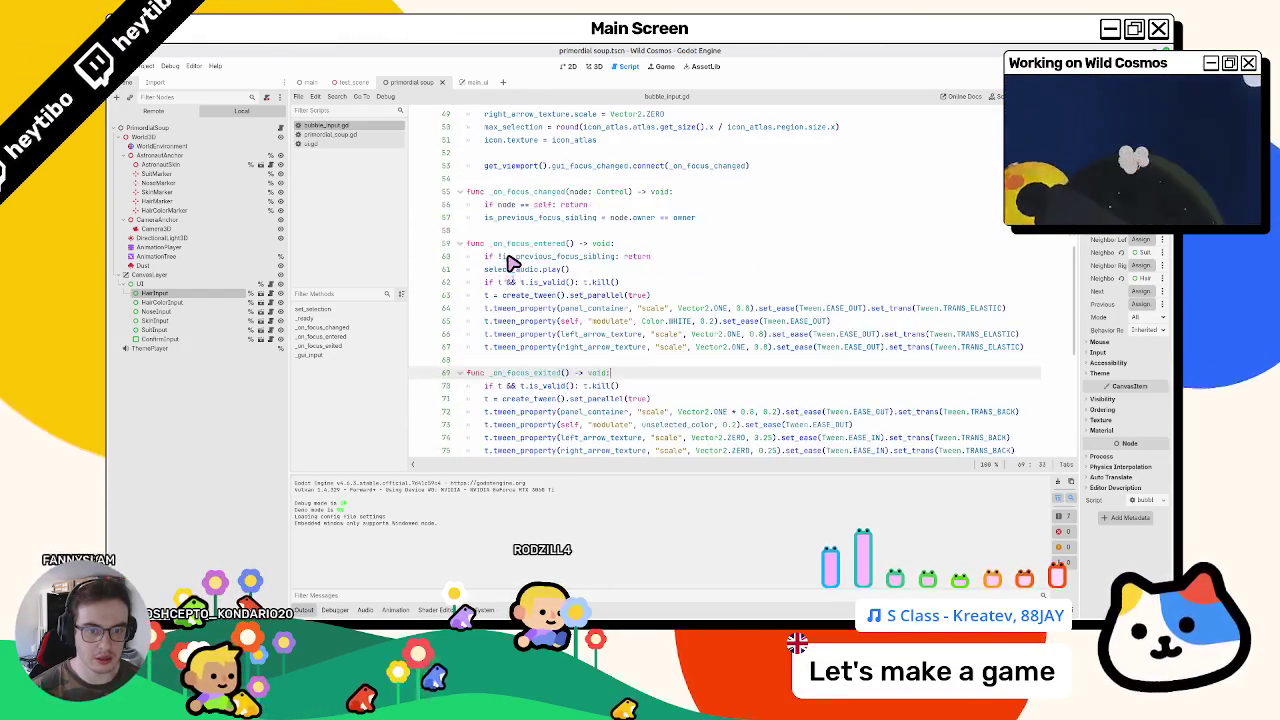
Step: Inspect is_previous_focus_sibling, then jump to the _on_focus_exited connect call in _ready
double_click(512, 217)
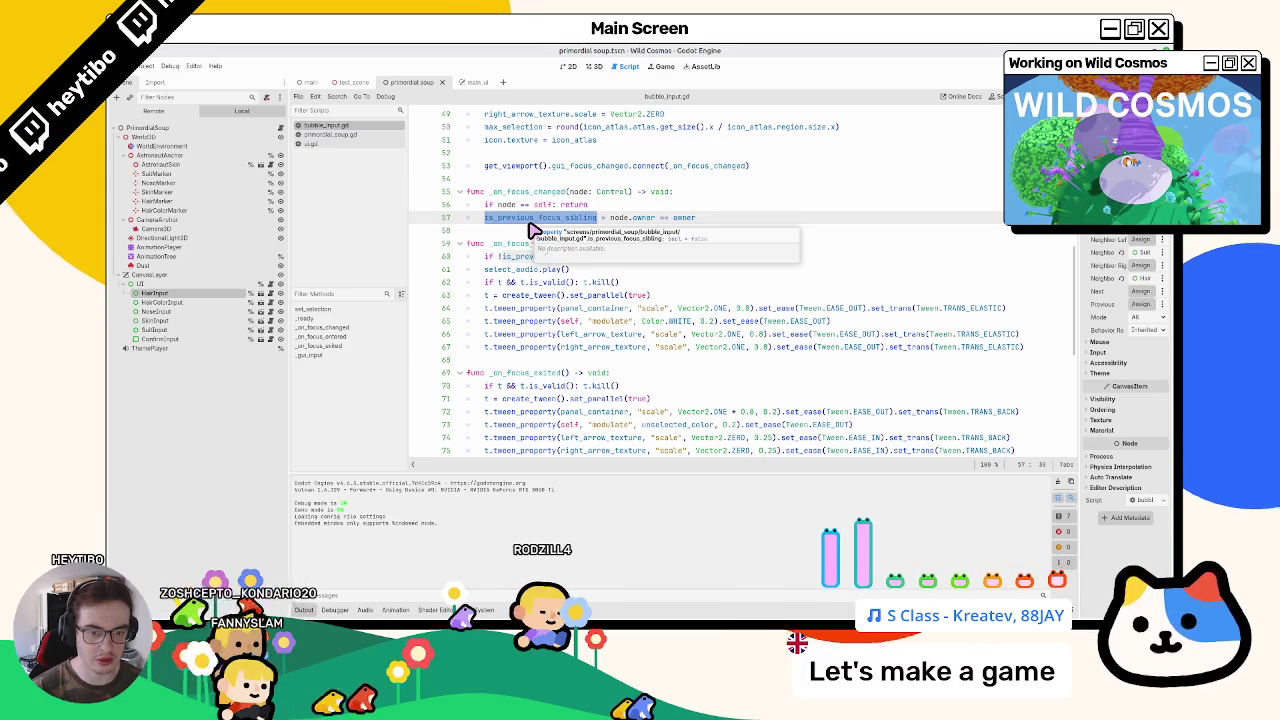
left_click(627, 377)
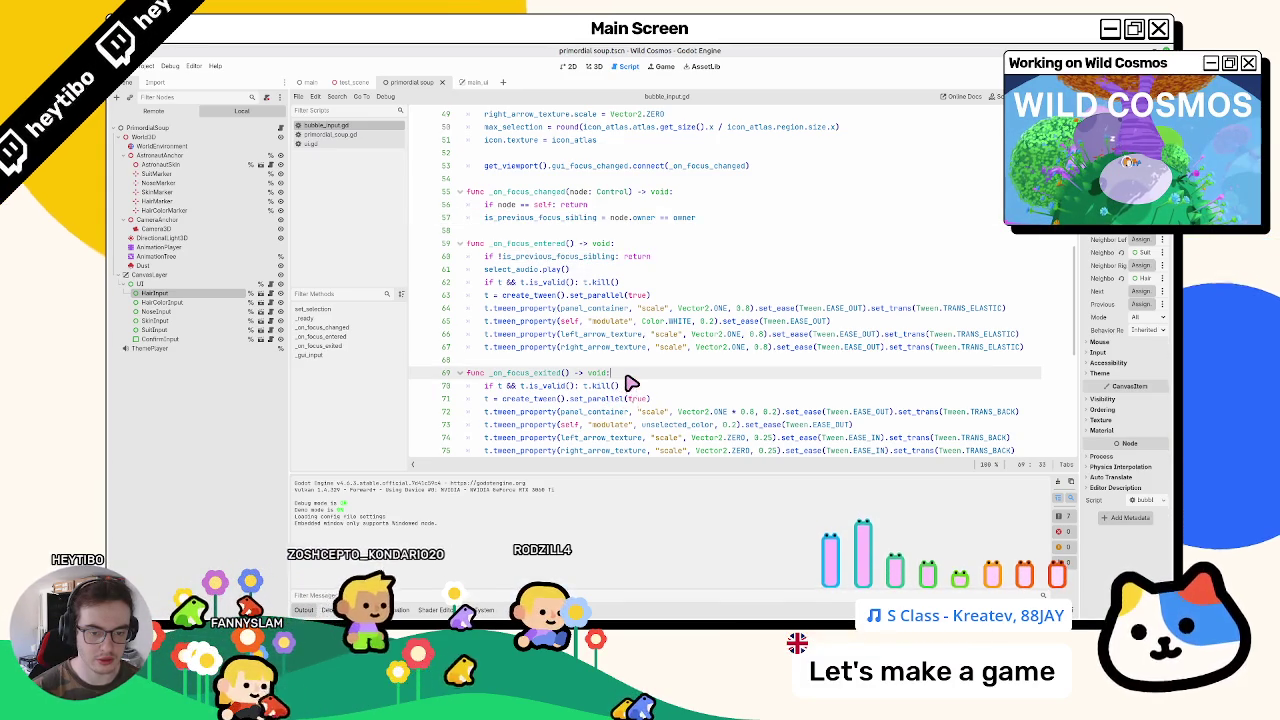
left_click(516, 374, "ctrl")
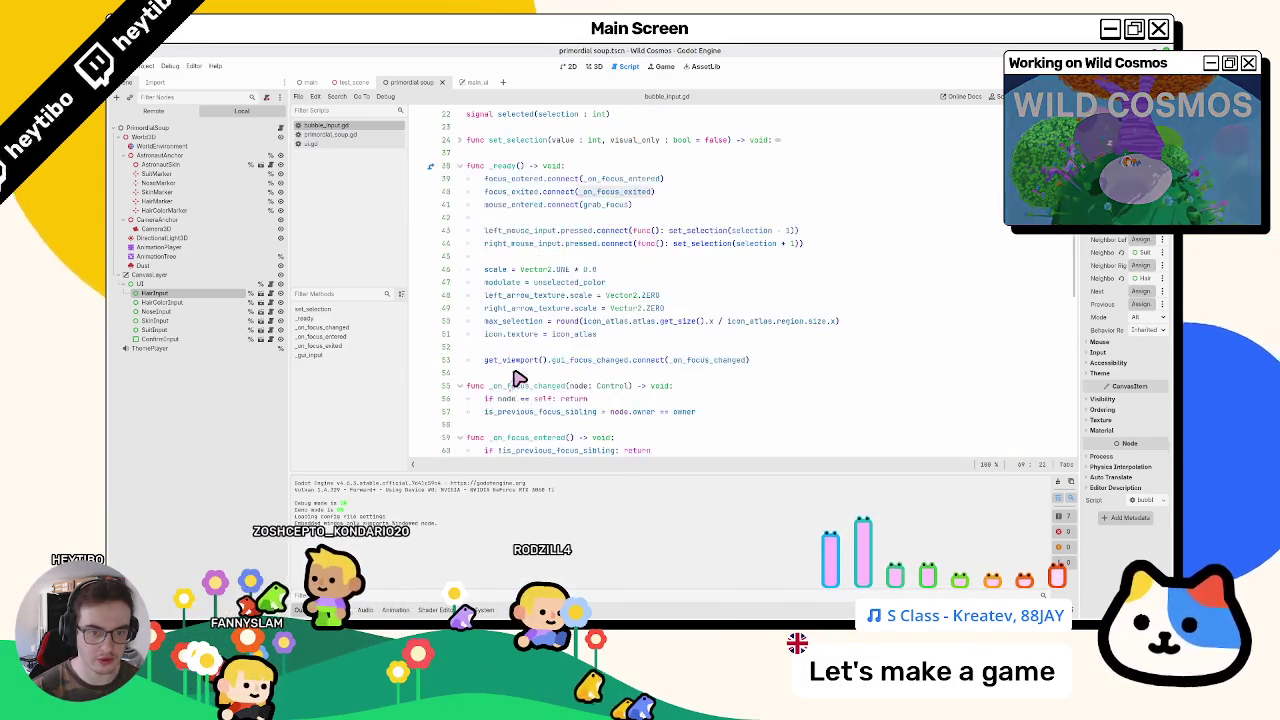
Step: Try a CONNECT flag on the _on_focus_exited connection, undo it, and return to the function
left_click(654, 192)
type(", CONNECT")
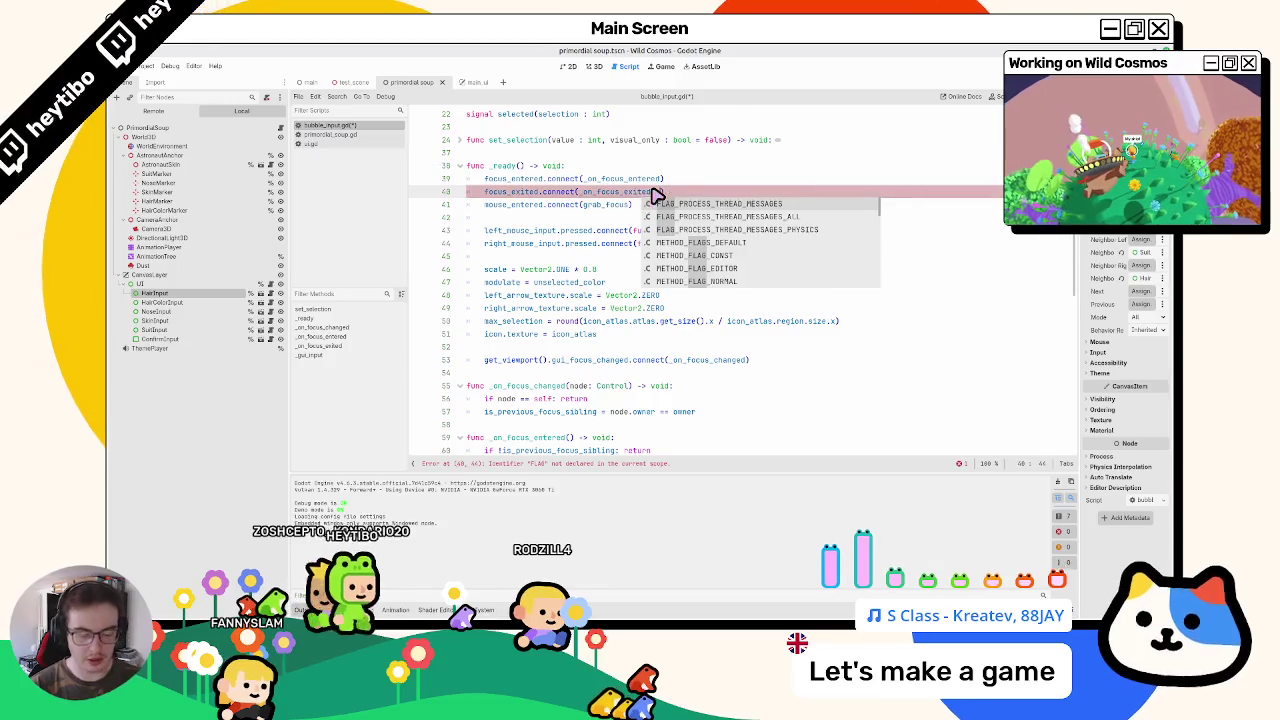
key("Escape")
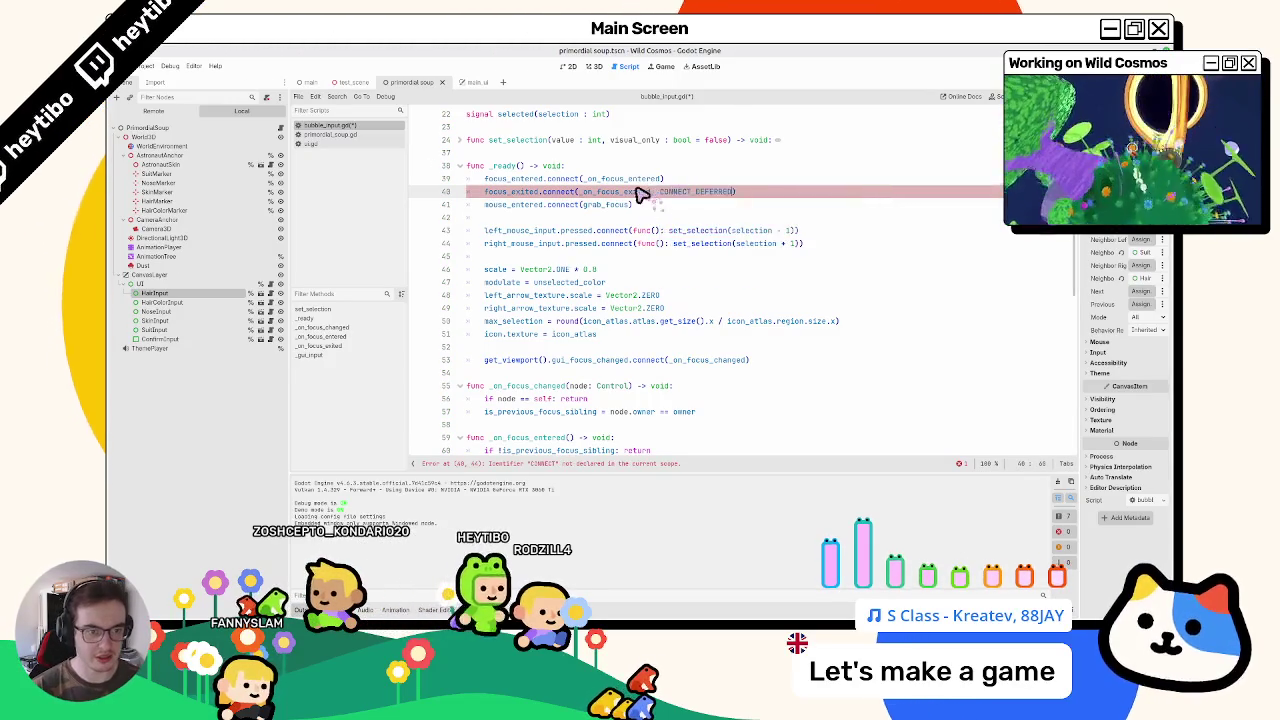
key("ctrl+z")
key("alt+Left")
Step: Start a print(get_tree().gui…) line in _on_focus_exited, then switch to primordial_soup.gd
key("Return")
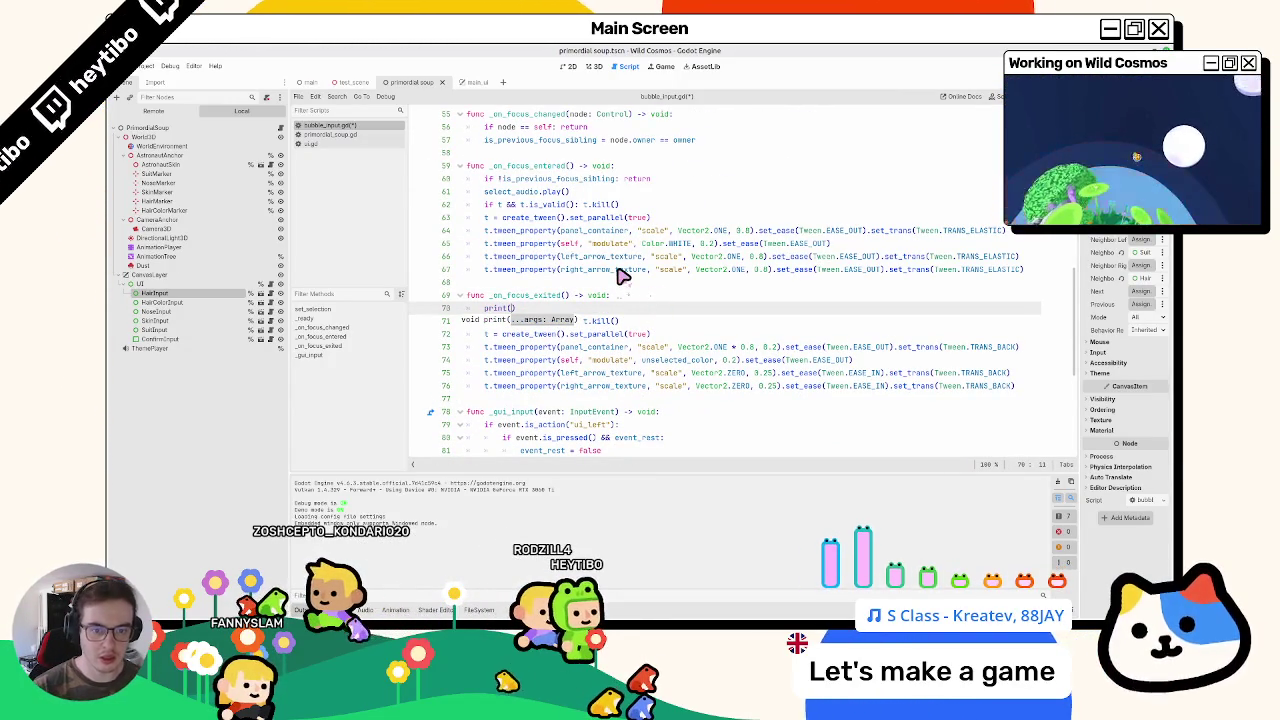
type("get_tree().")
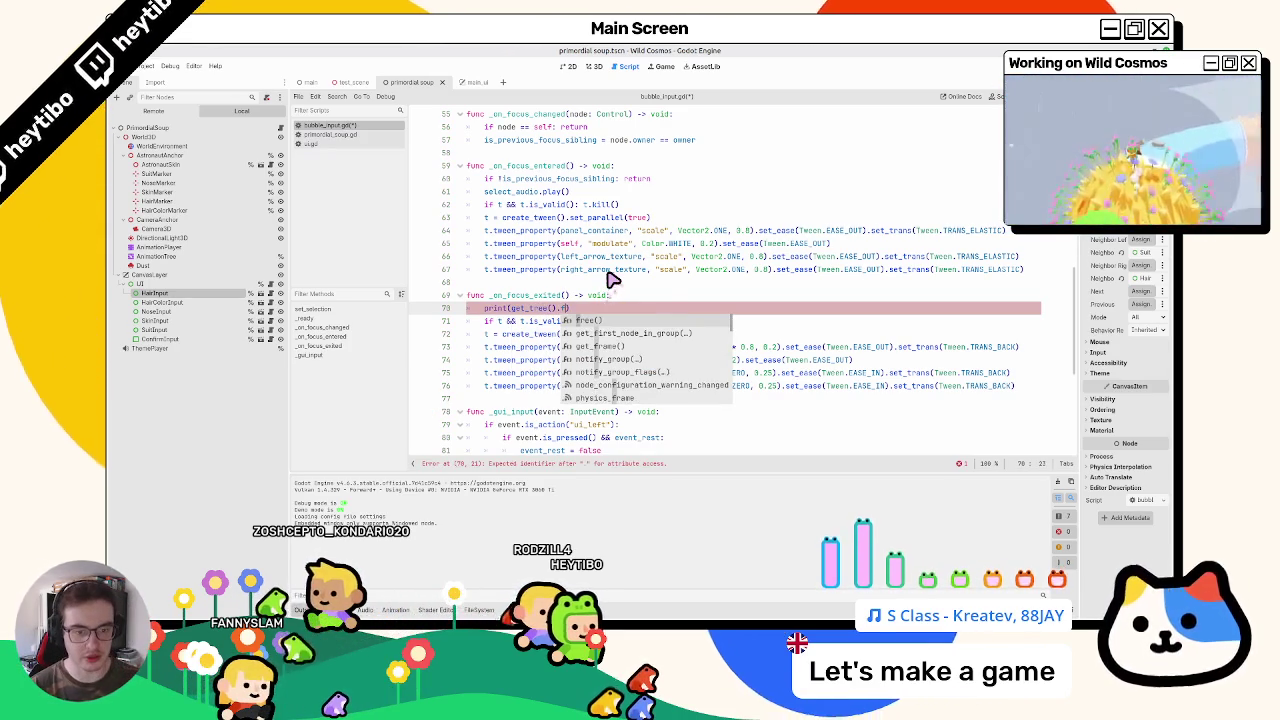
type("focu")
key("BackSpace")
key("BackSpace")
key("BackSpace")
type("gui_")
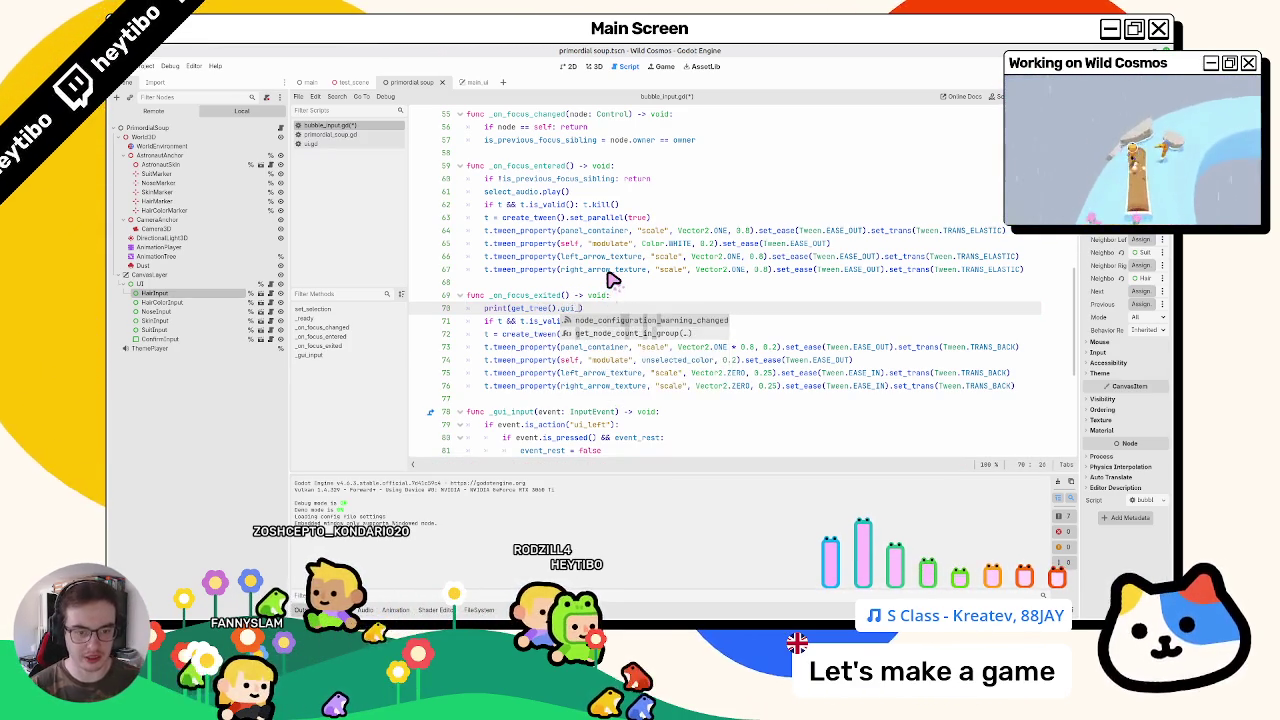
key("BackSpace")
key("BackSpace")
key("BackSpace")
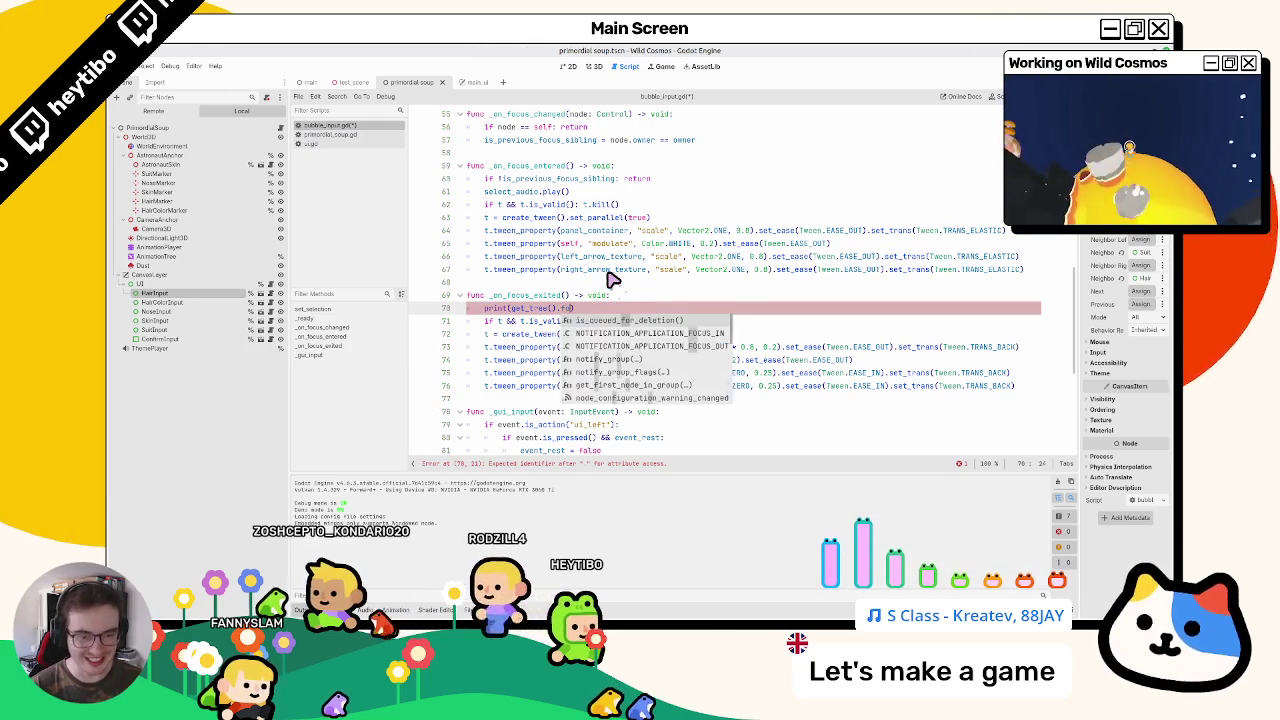
type("gui")
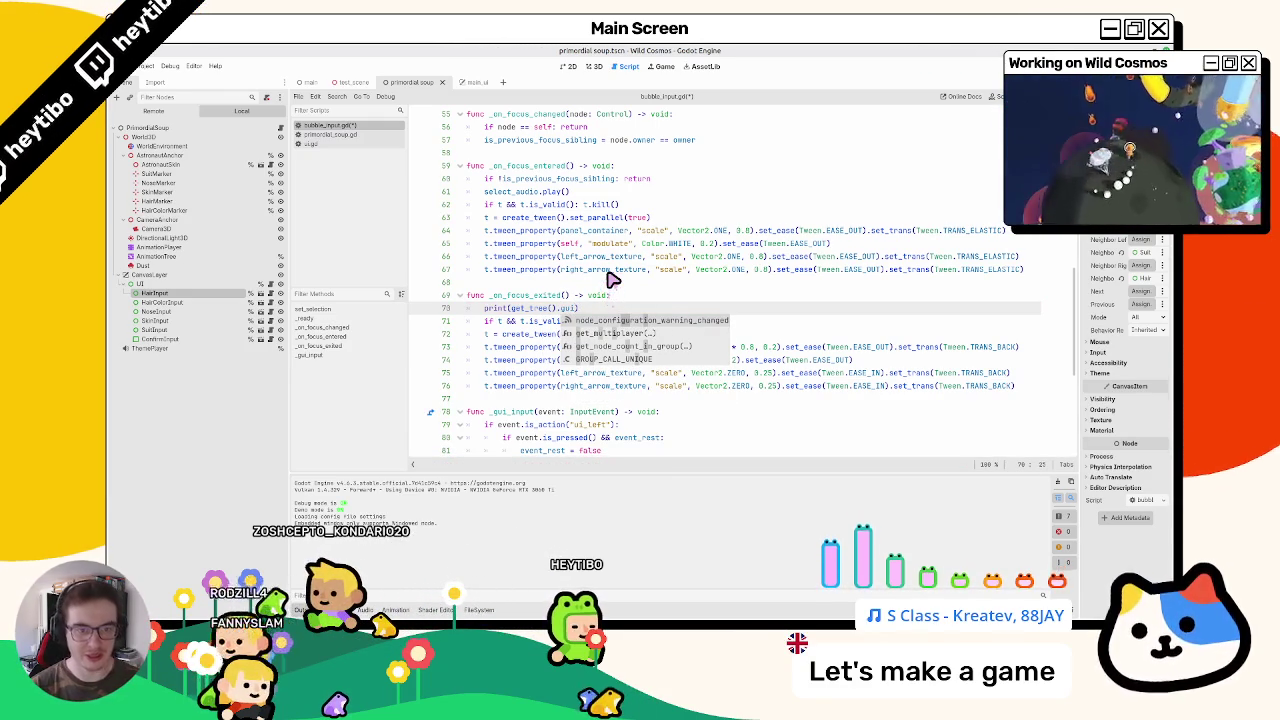
scroll(572, 218, "up", 2)
scroll(568, 220, "up", 2)
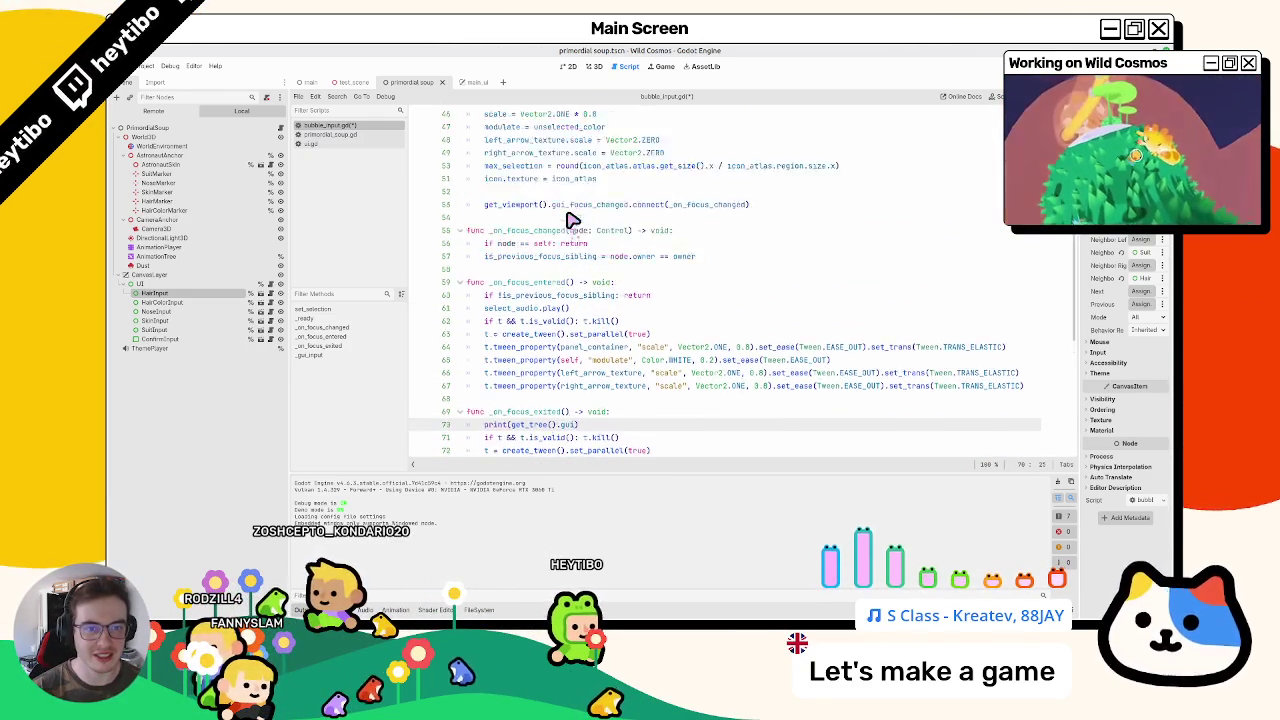
scroll(560, 222, "down", 4)
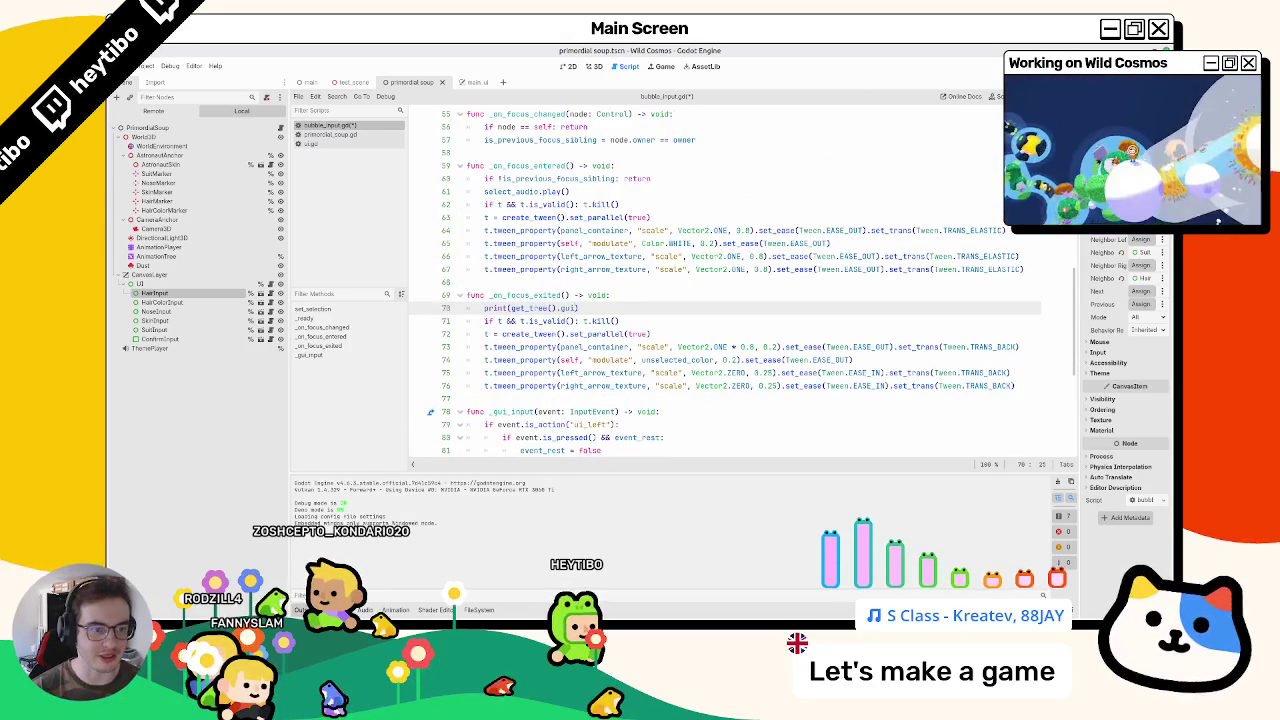
type("g")
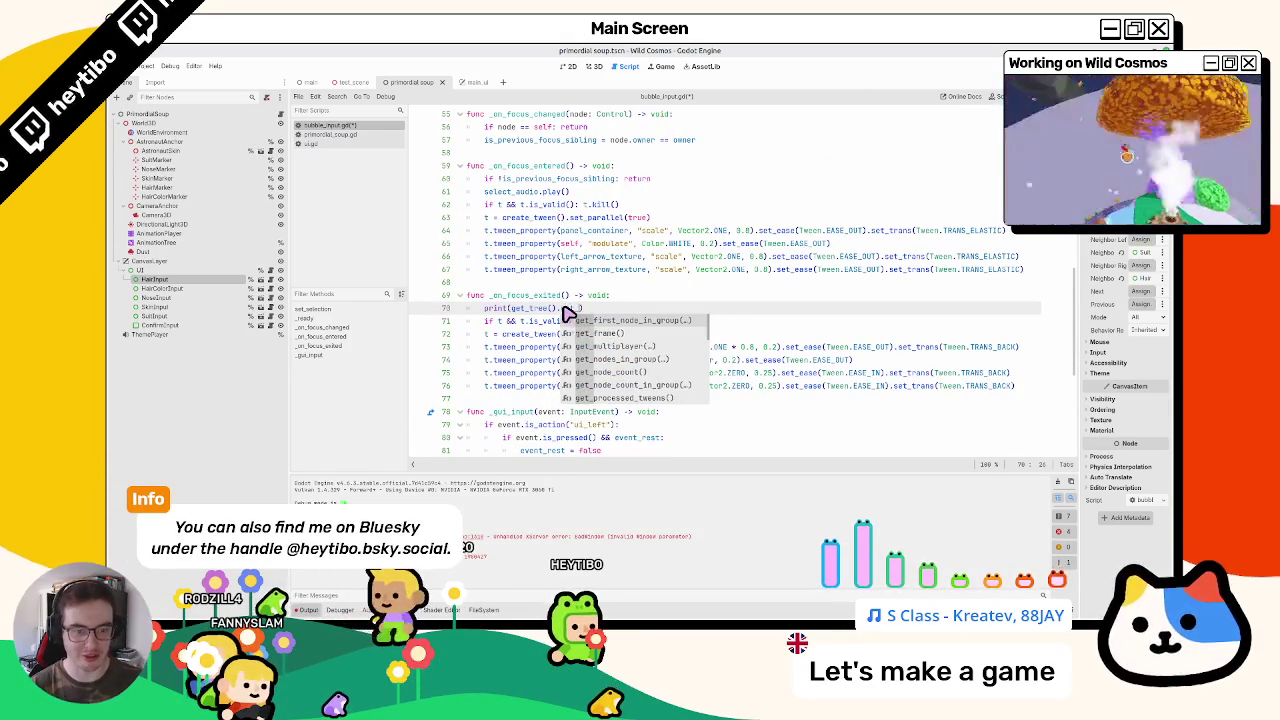
type("ui")
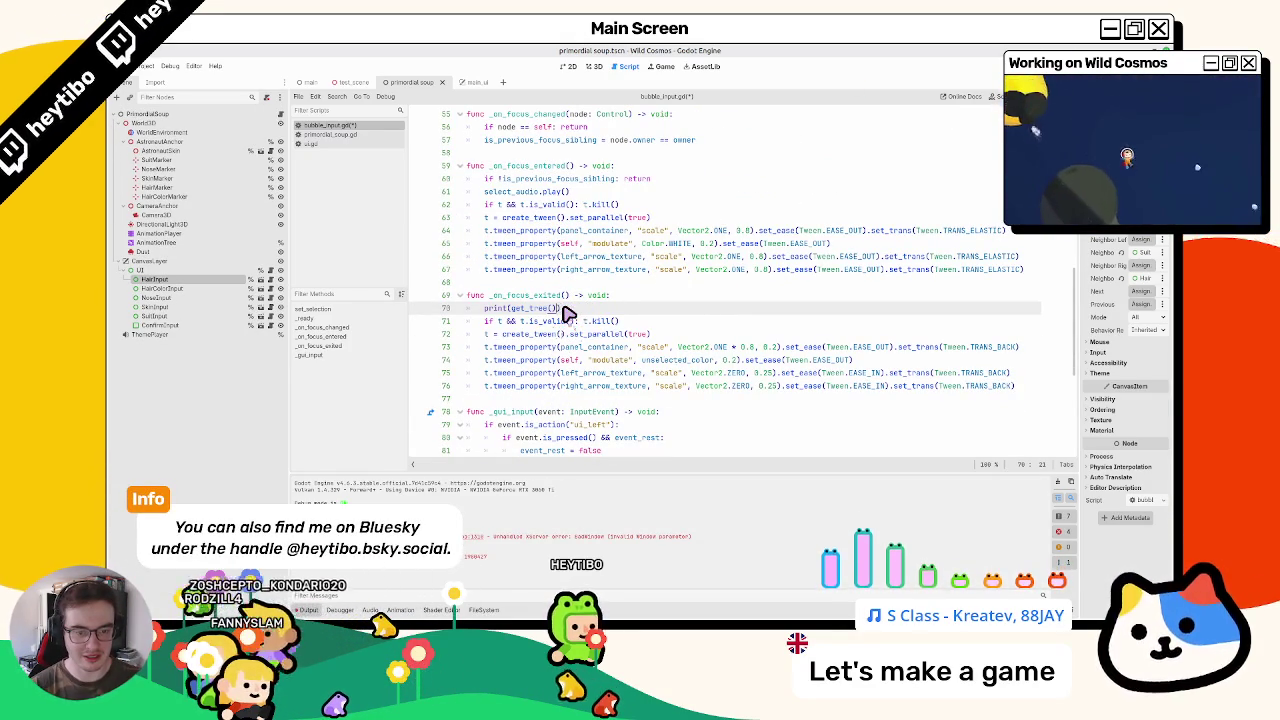
type(".")
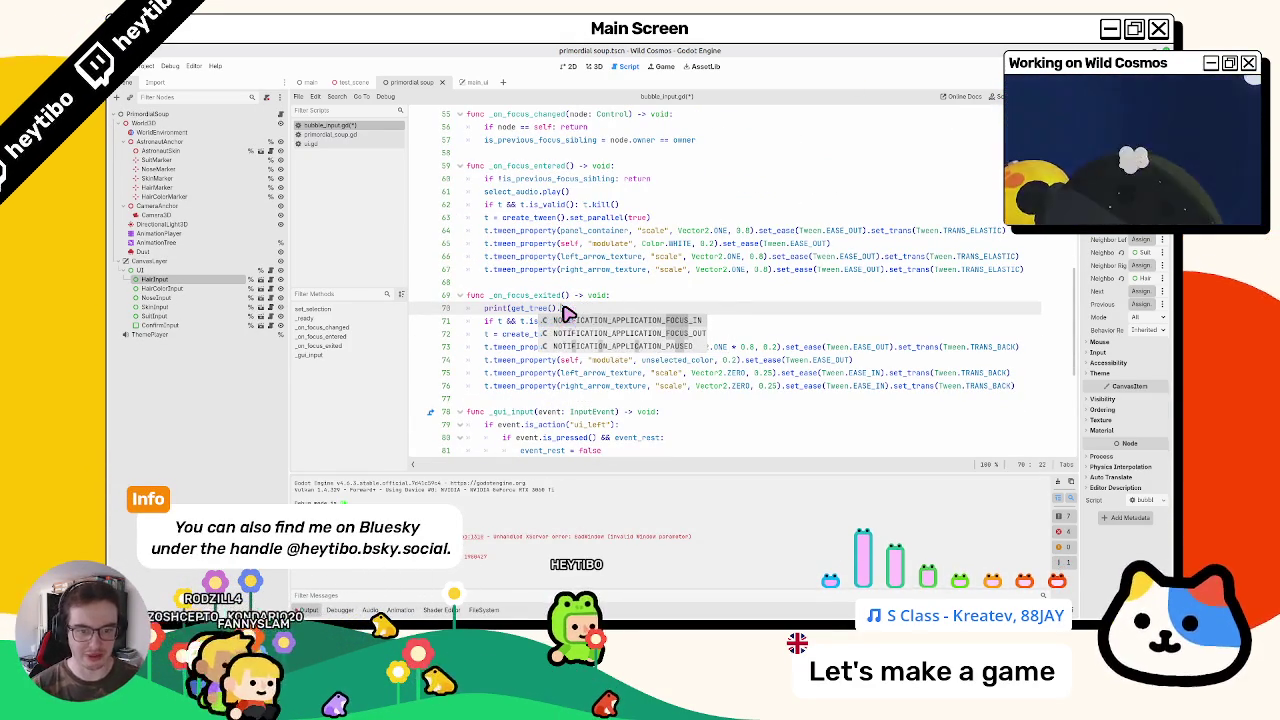
left_click(367, 136)
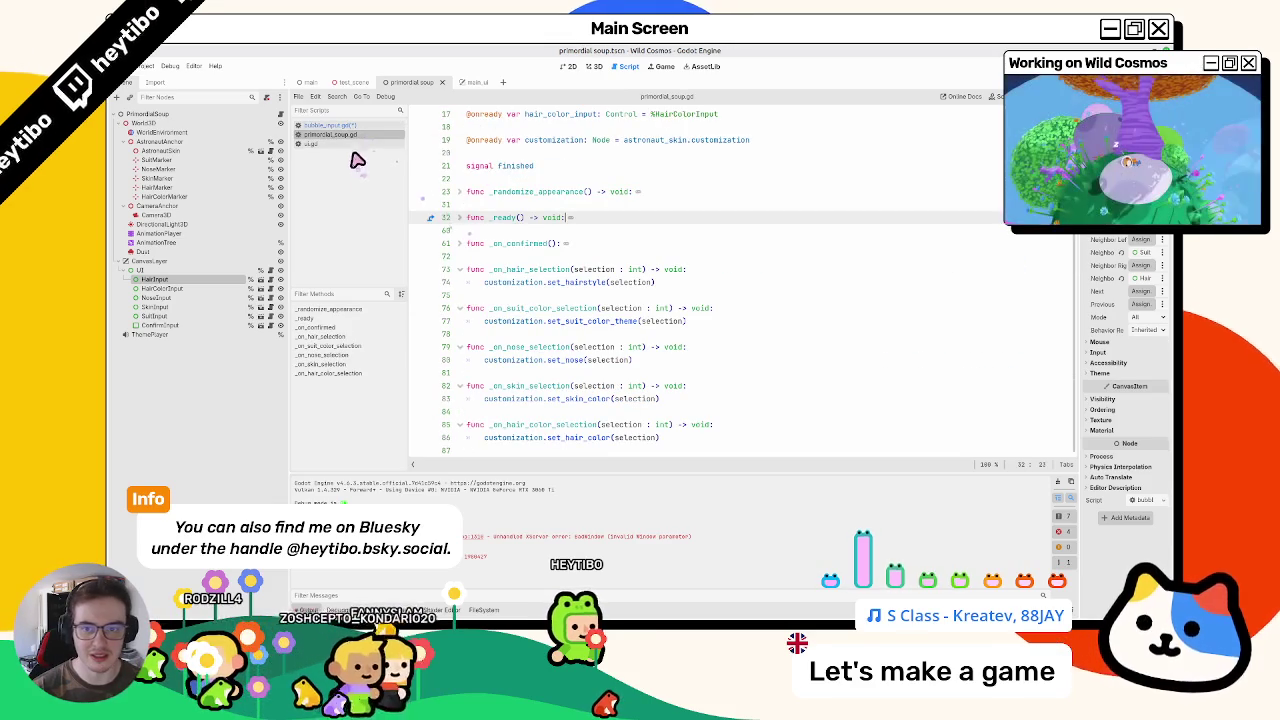
Step: Review ui.gd's focus handling: find_next_valid_focus, last_focused_control restore, and focus_owner lookup
left_click(357, 143)
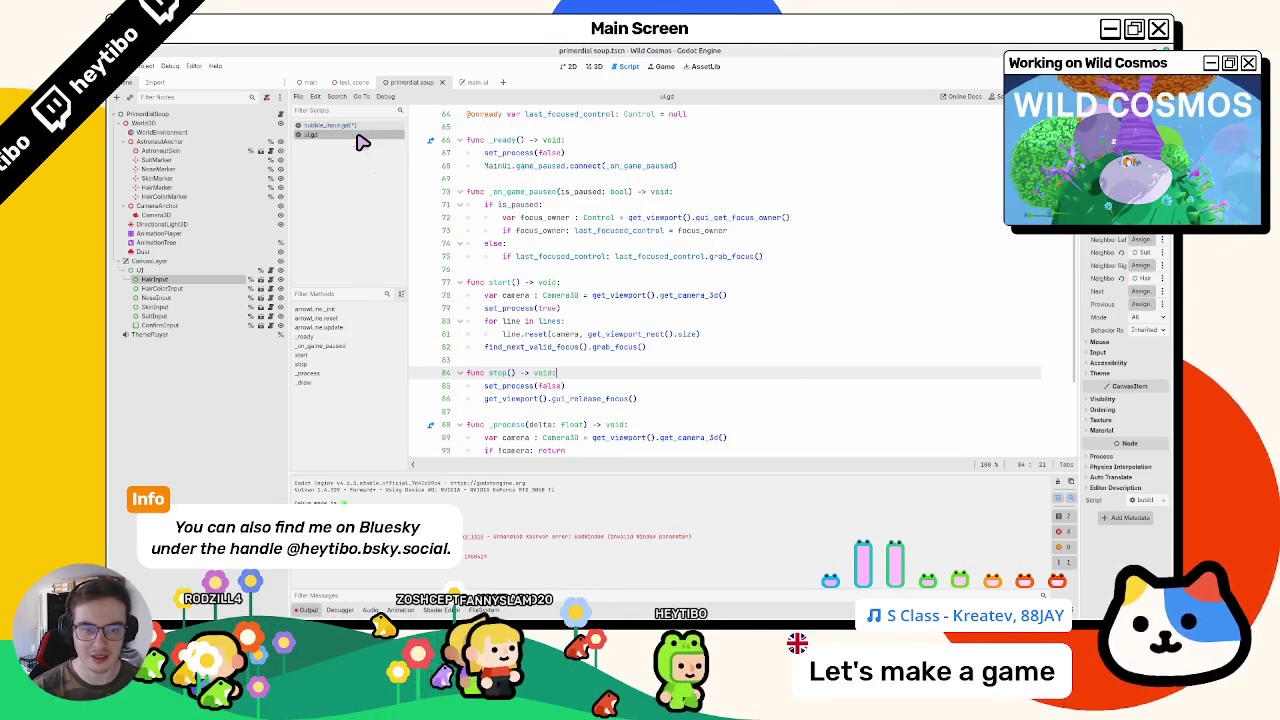
double_click(555, 348)
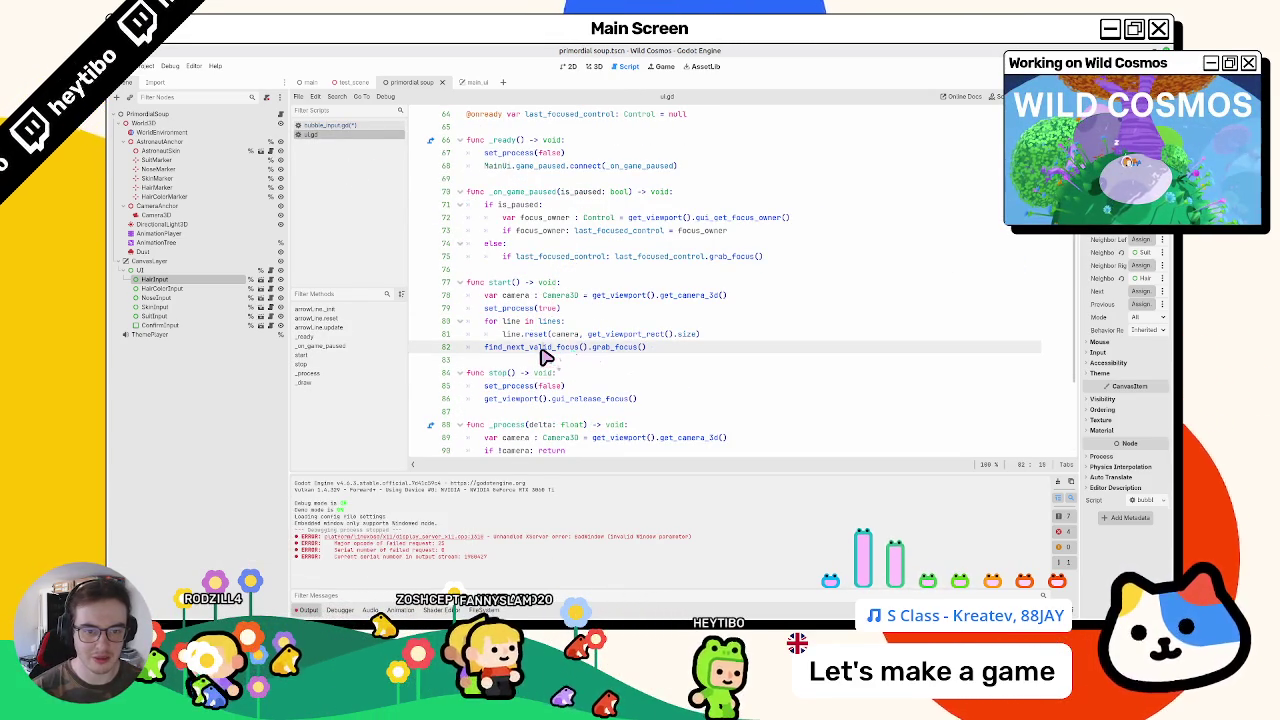
left_click(663, 258)
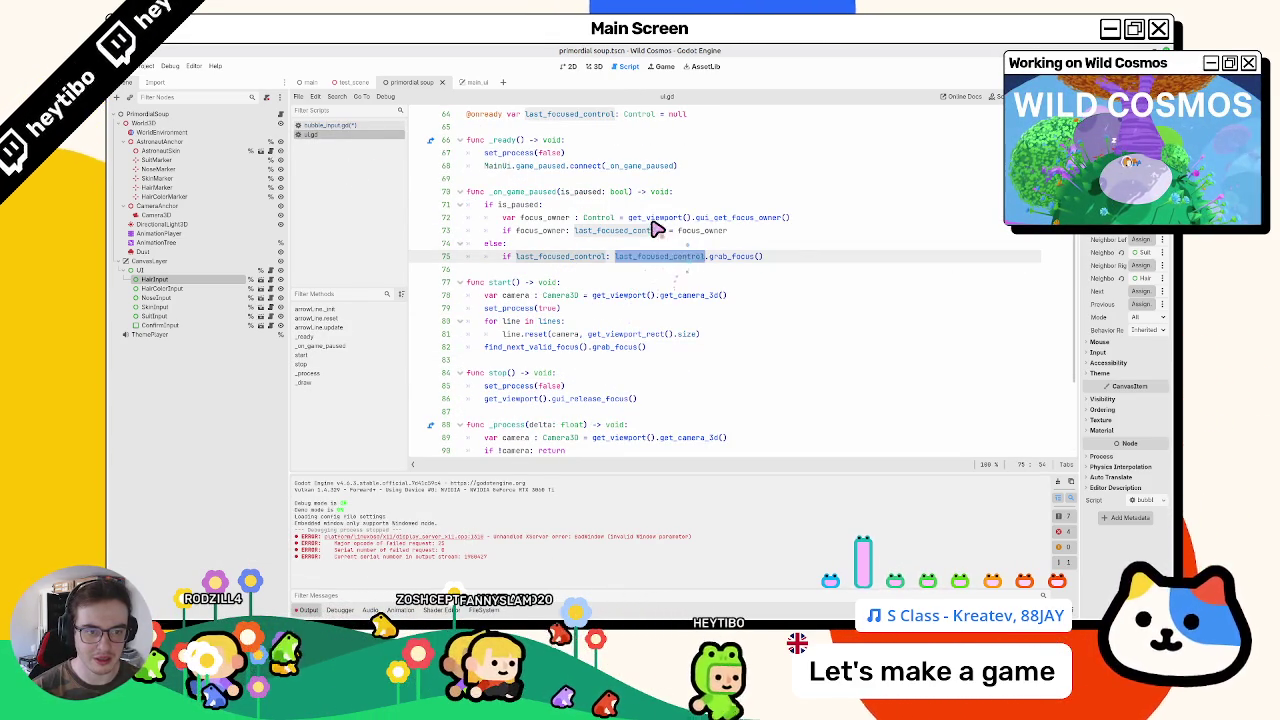
left_click(660, 217)
Step: Change bubble_input.gd's print to print(get_viewport().gui_get_focus_owner()), then save and run
left_click(330, 125)
left_click_drag(512, 309, 558, 309)
type("print(get_vi")
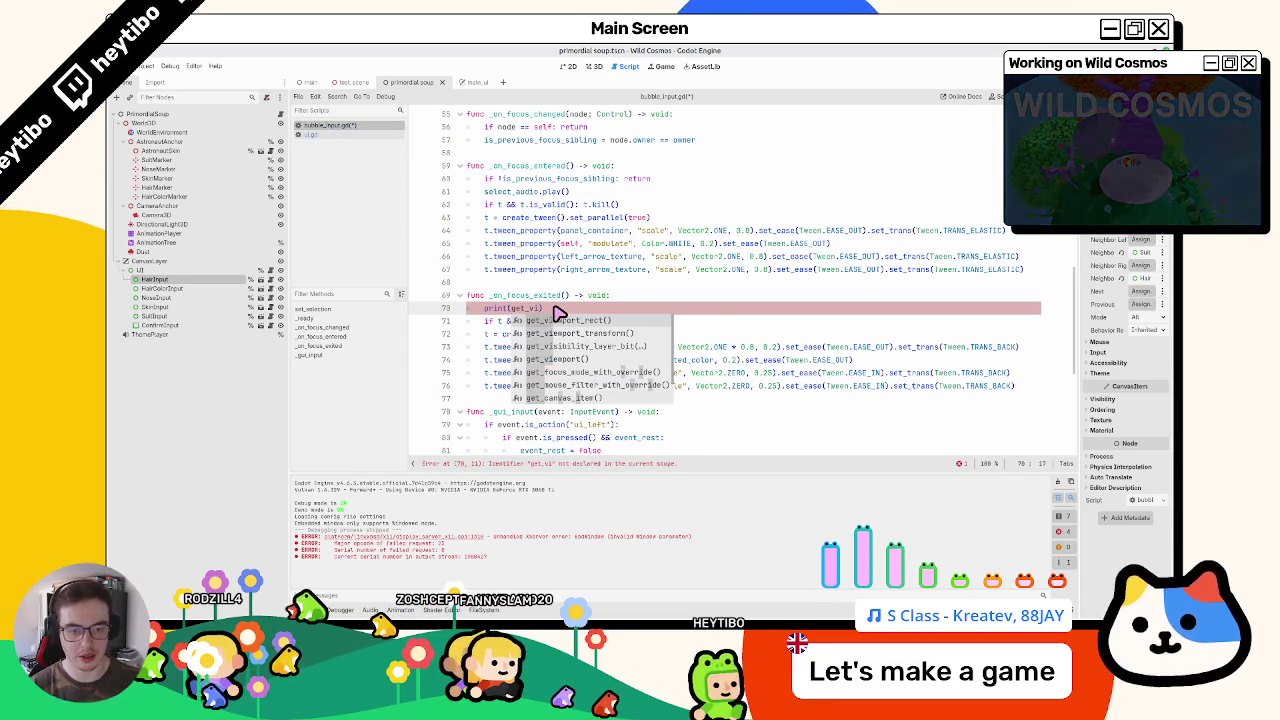
type("ew")
key("Return")
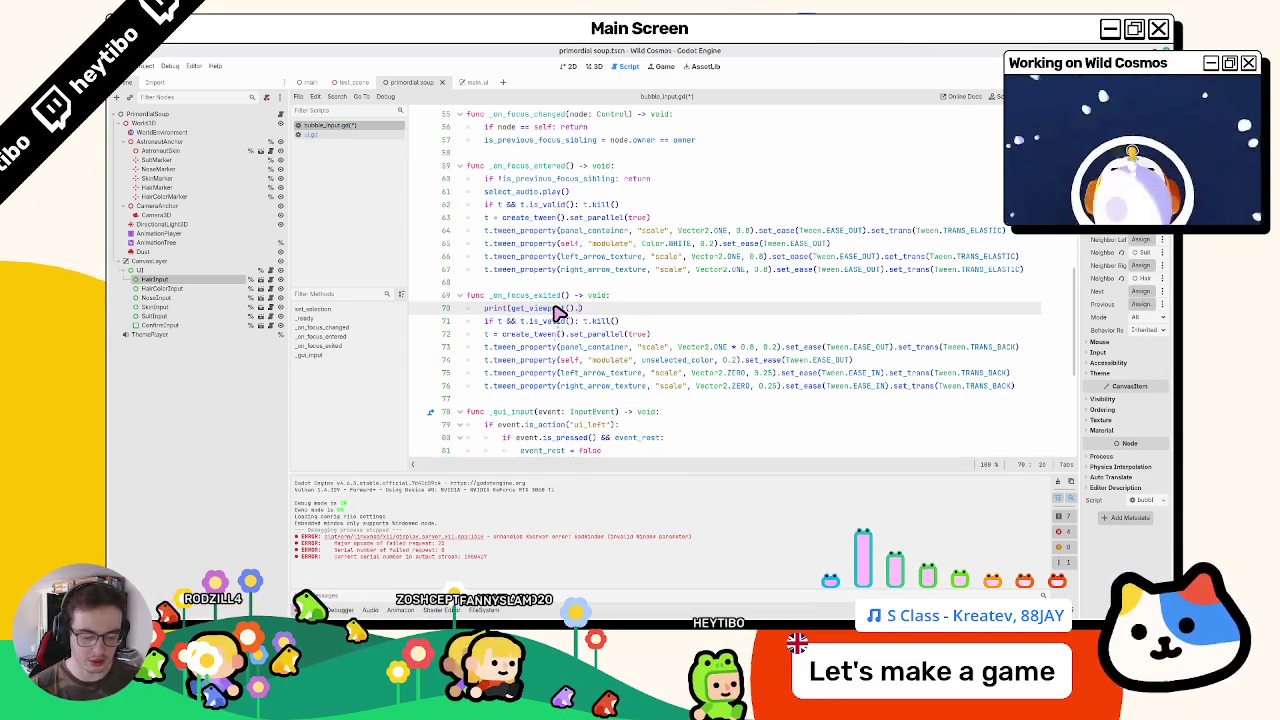
type(".gui")
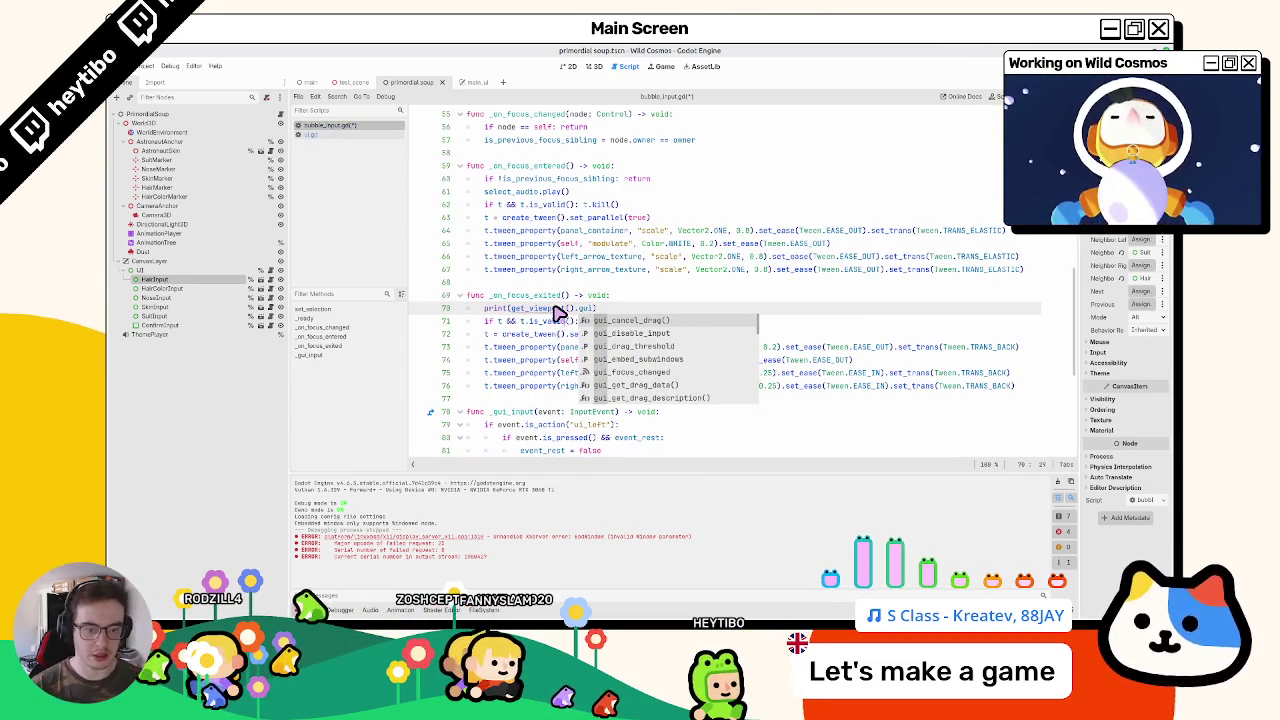
key("BackSpace")
key("BackSpace")
type("et")
type("_gui")
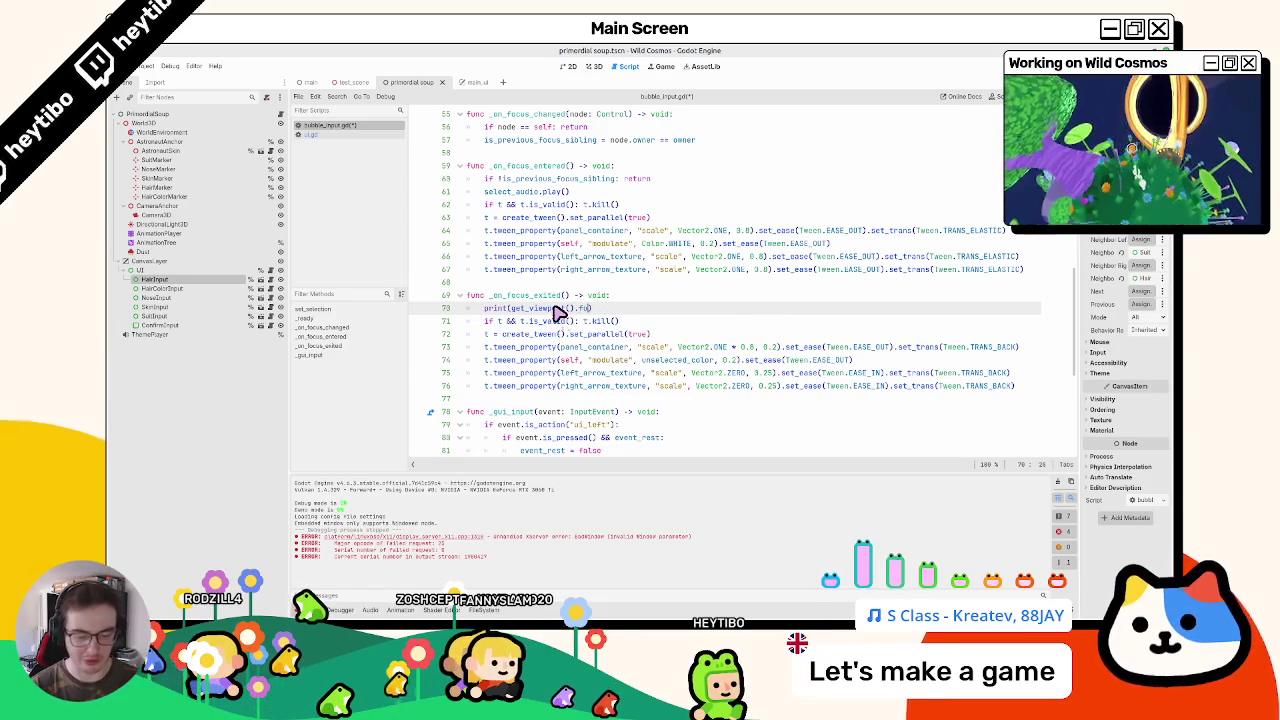
key("Down")
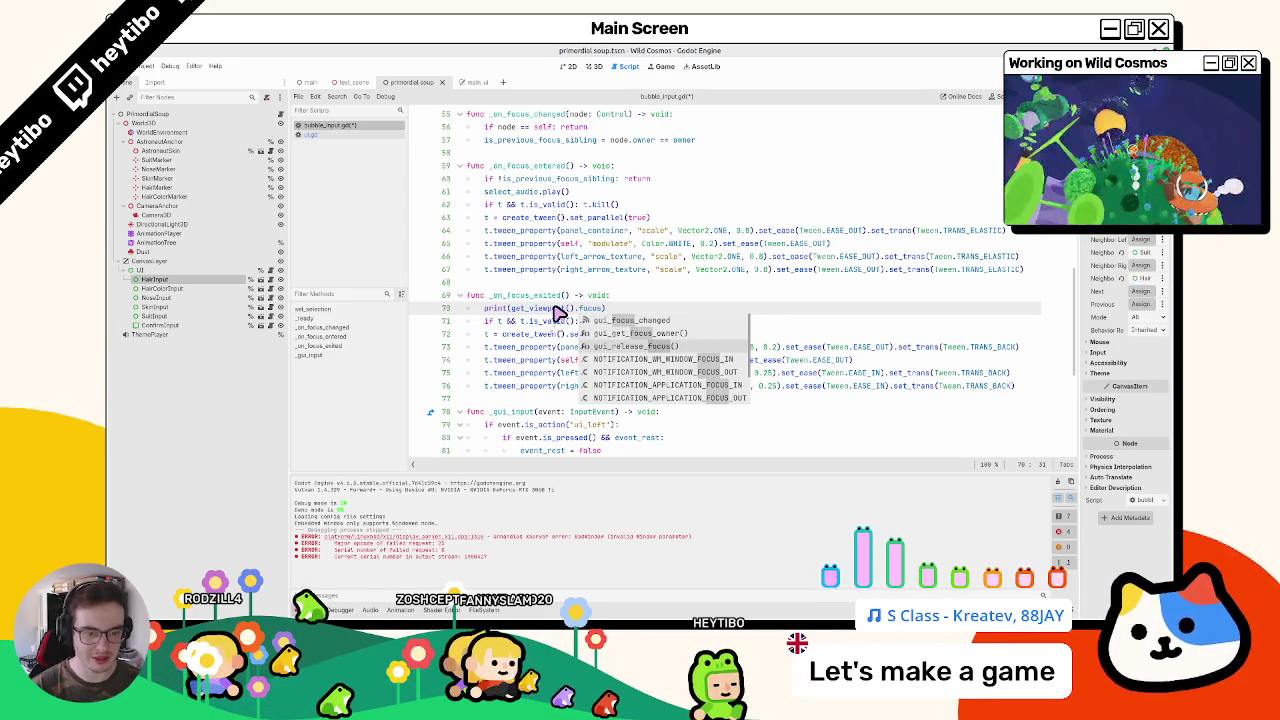
key("Return")
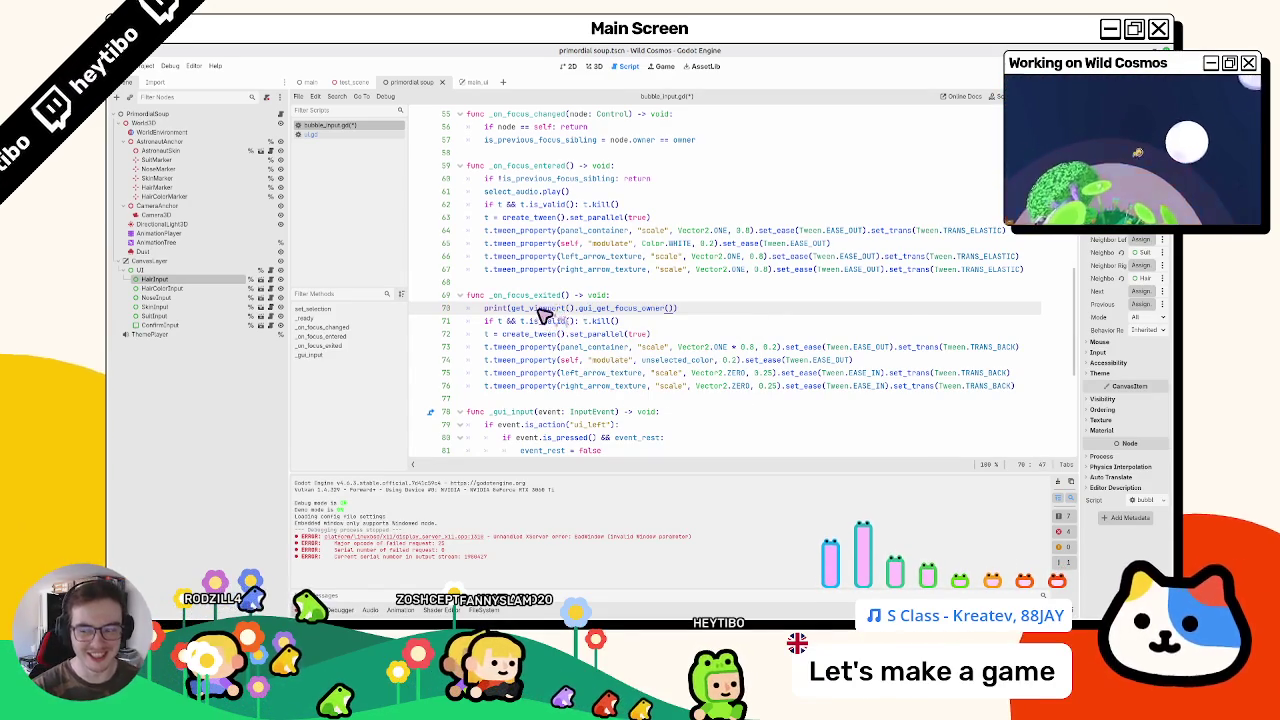
key("F5")
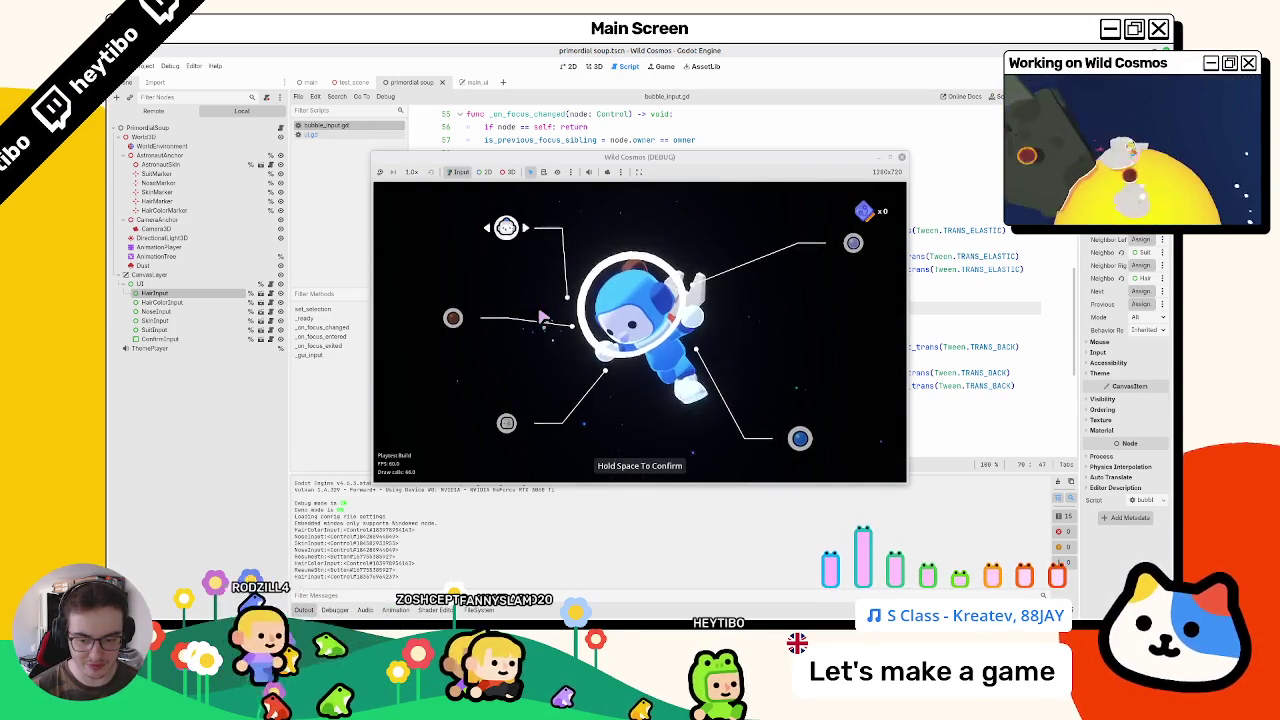
Step: Open and close the pause menu, then stop the game to review the printed focus owners
key("Escape")
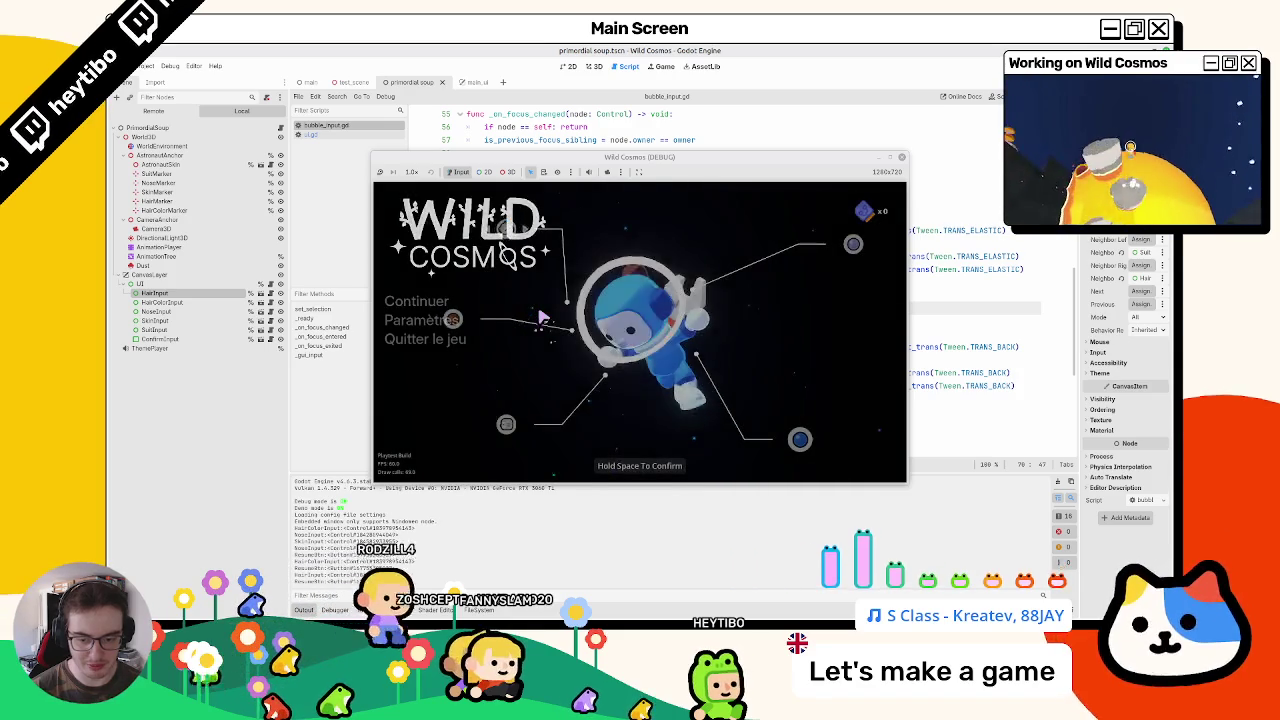
key("Escape")
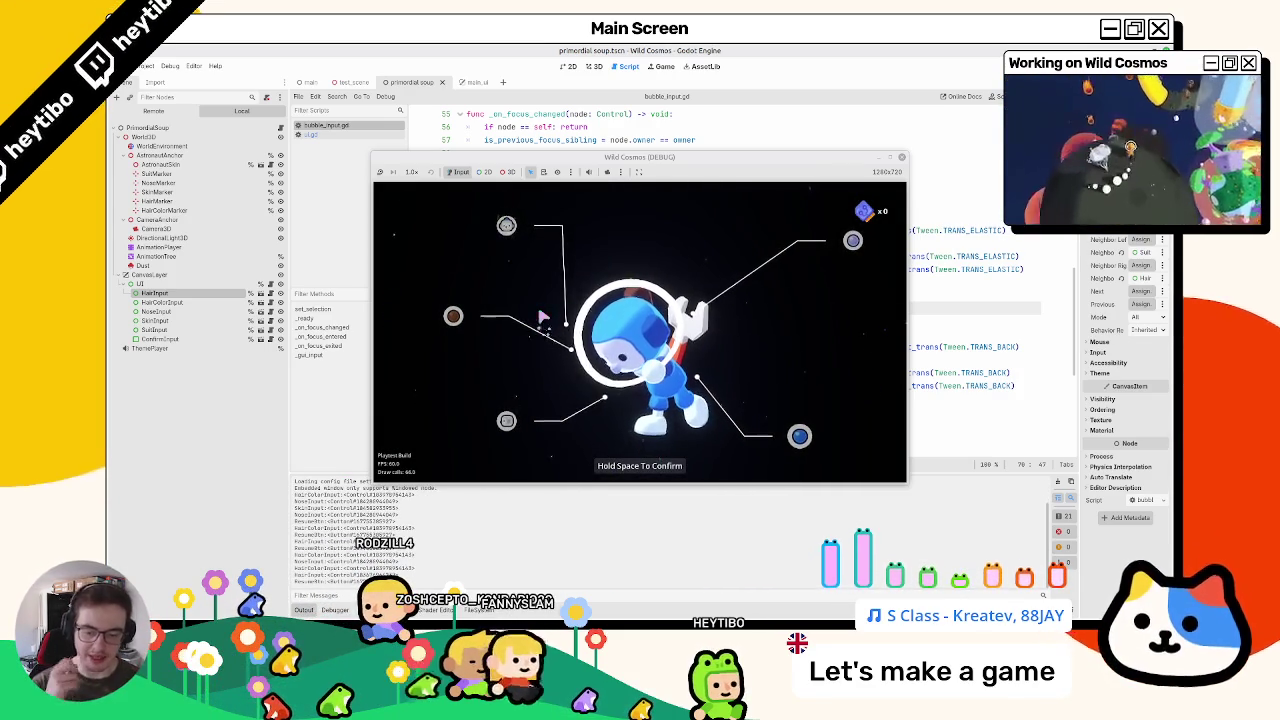
key("F8")
scroll(577, 262, "up", 3)
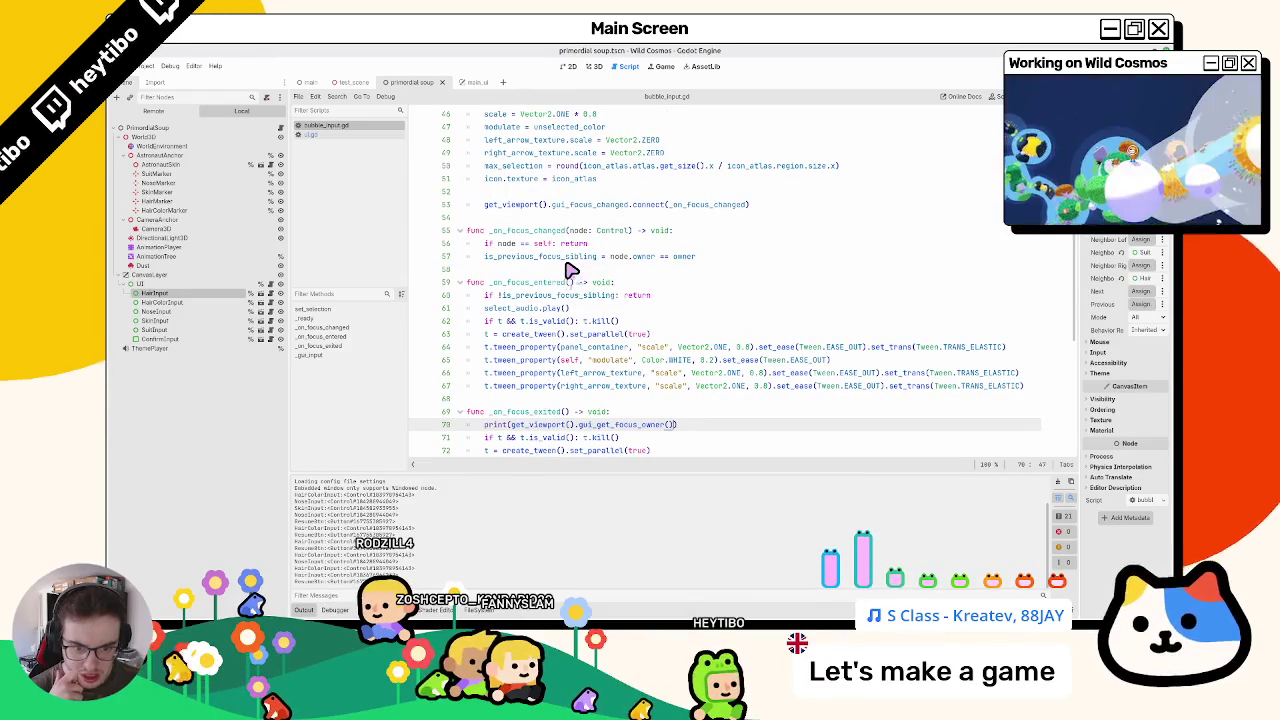
Step: Copy the owner comparison from line 57 onto a new line below line 70
left_click_drag(512, 425, 673, 427)
scroll(670, 425, "down", 2)
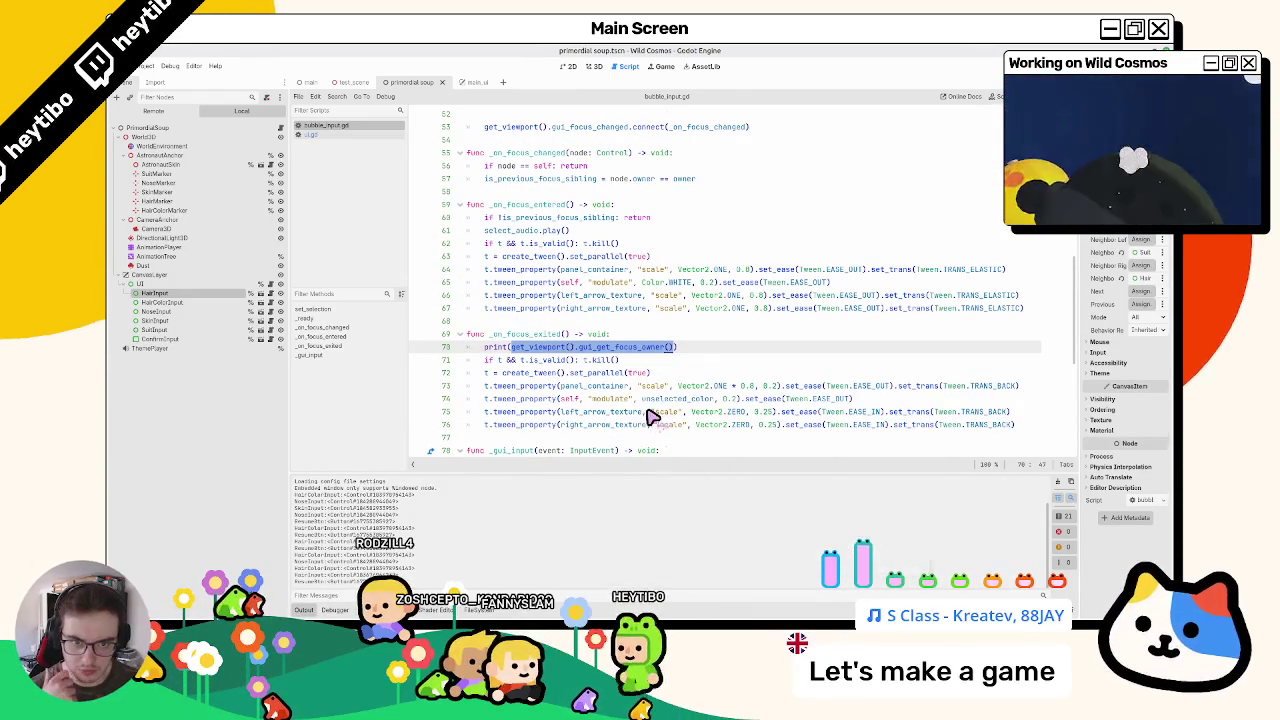
left_click_drag(486, 178, 697, 179)
key("ctrl+c")
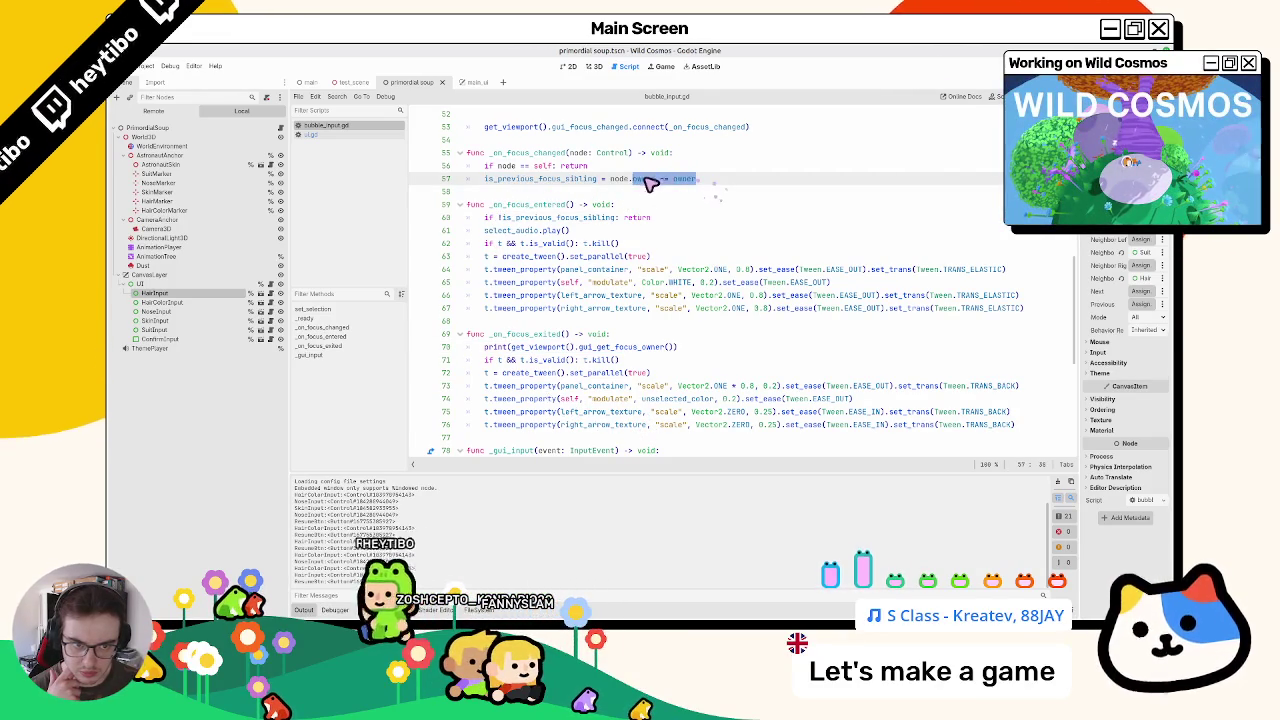
left_click(668, 350)
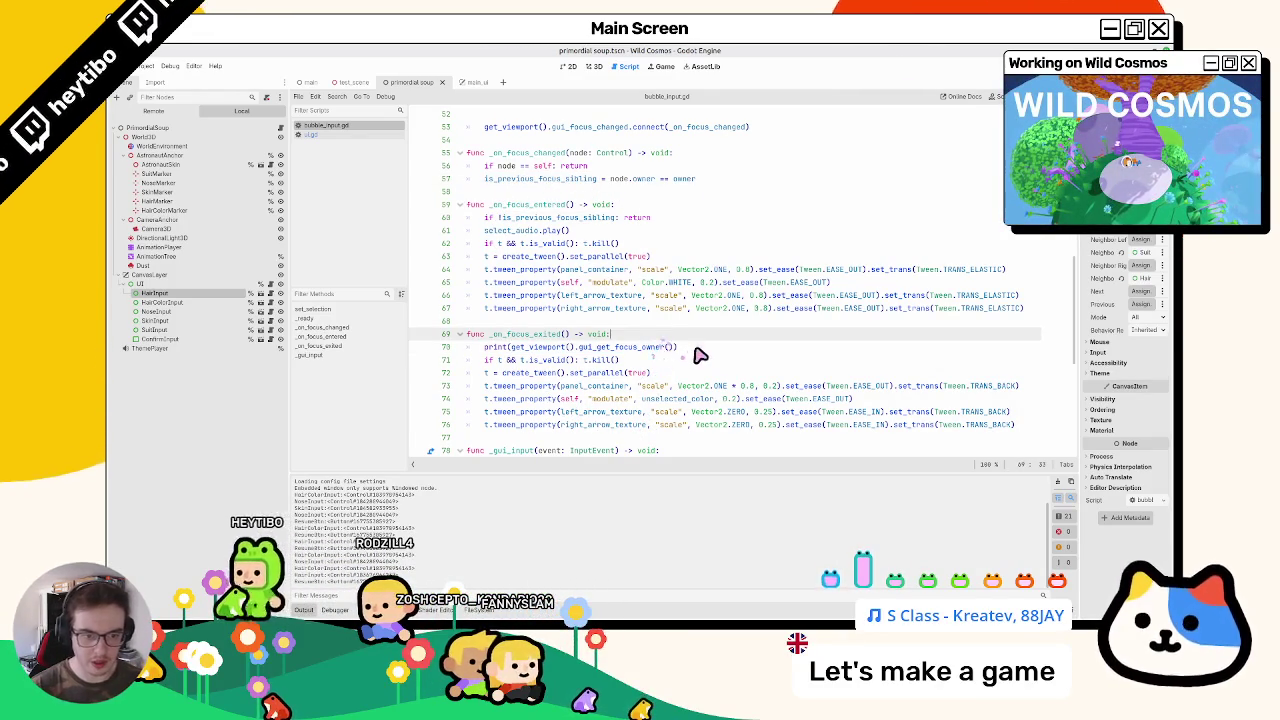
key("Return")
key("ctrl+v")
Step: Declare focused_node from get_viewport().gui_get_focus_owner() and rename node to focused_node on line 71
mouse_move(511, 347)
left_mouse_down()
mouse_move(677, 349)
mouse_move(484, 347)
left_mouse_up()
key("ctrl+c")
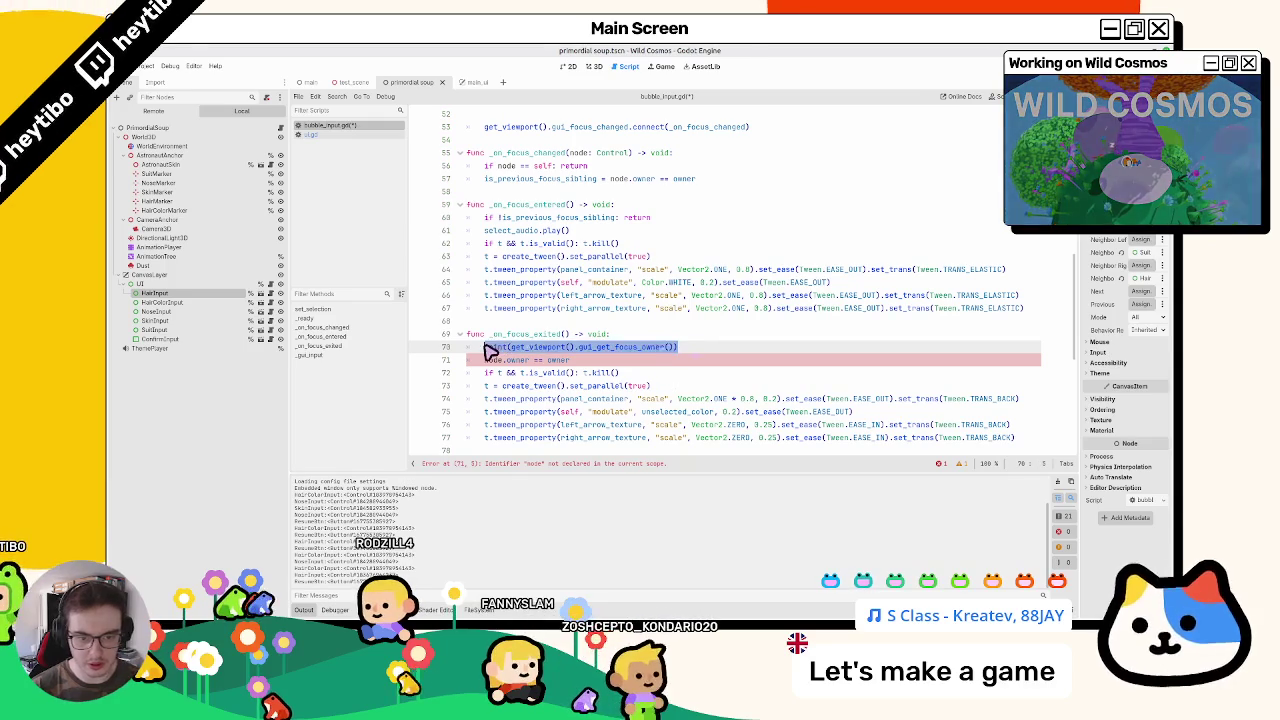
type("if f")
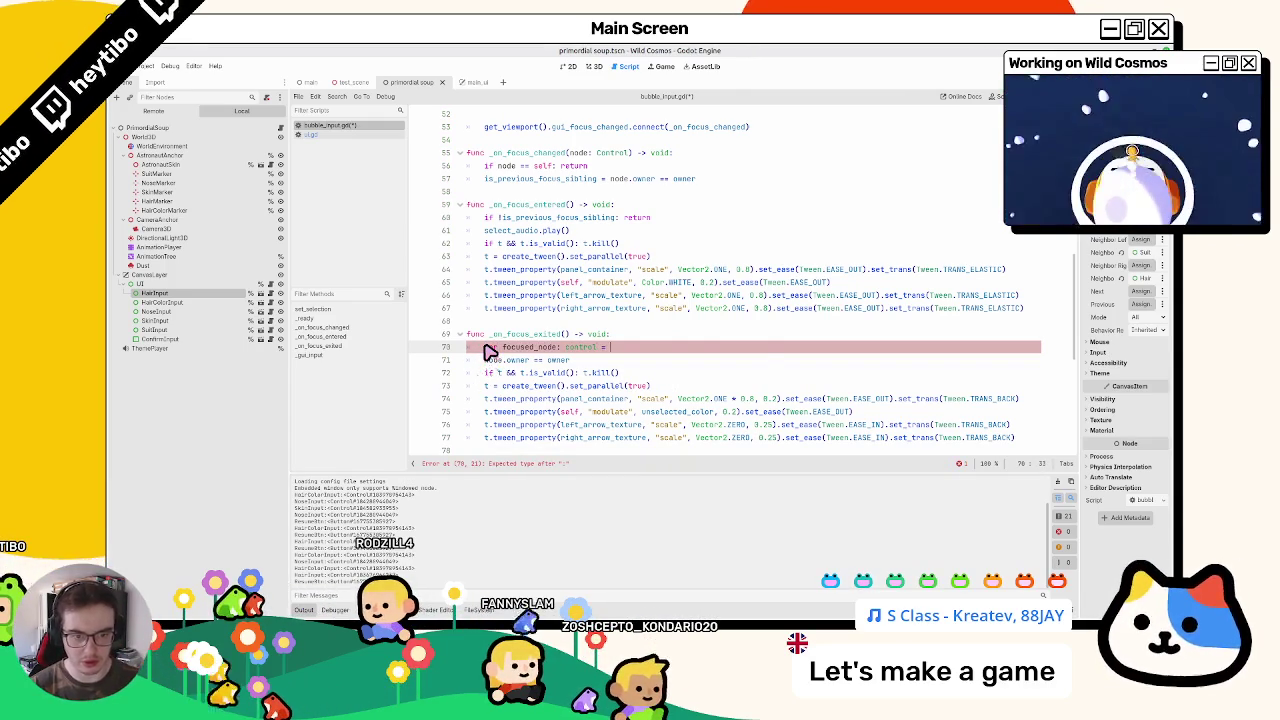
key("ctrl+v")
key("ctrl+c")
double_click(492, 362)
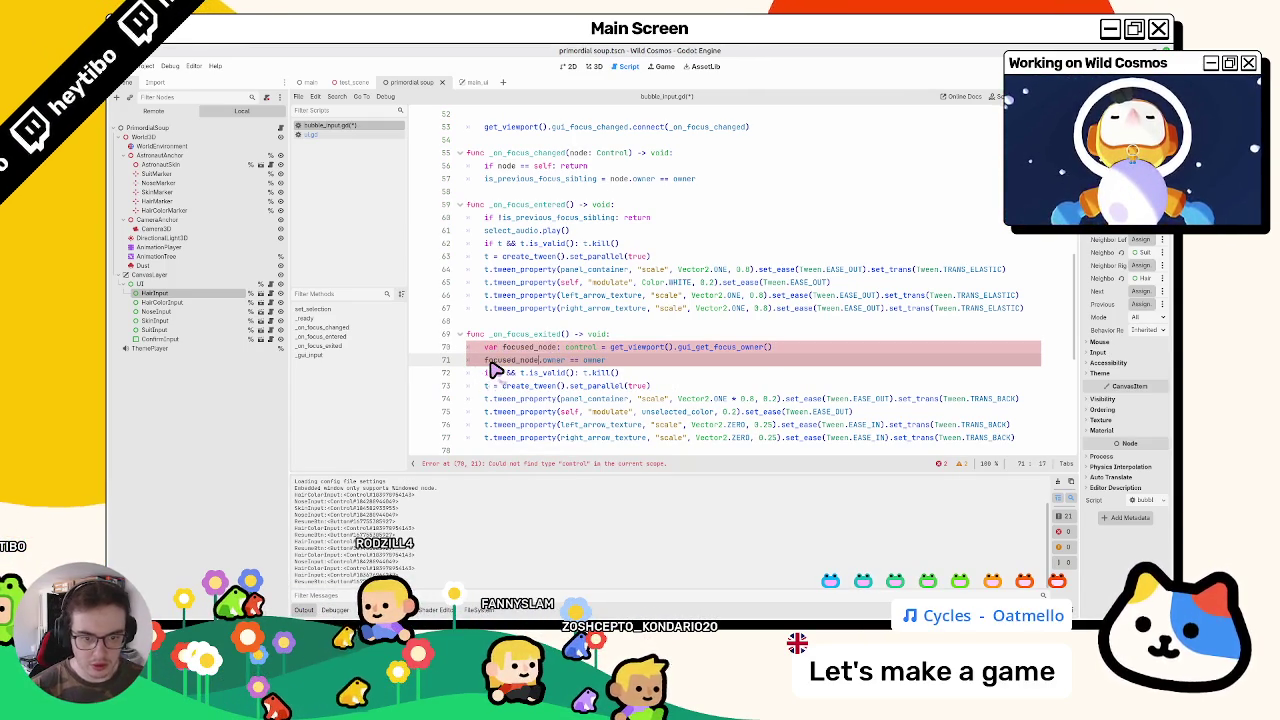
key("ctrl+v")
Step: Change the declared type of focused_node to Control
left_click(563, 347)
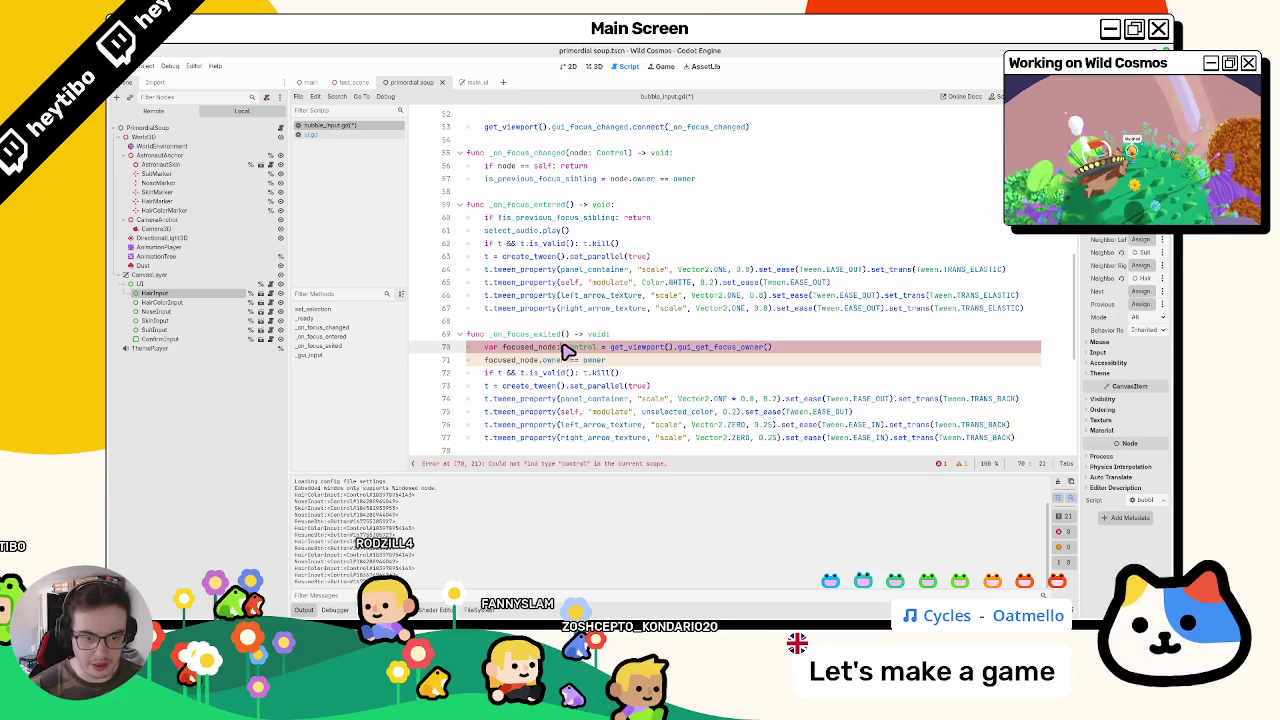
key("BackSpace")
type("C")
key("Escape")
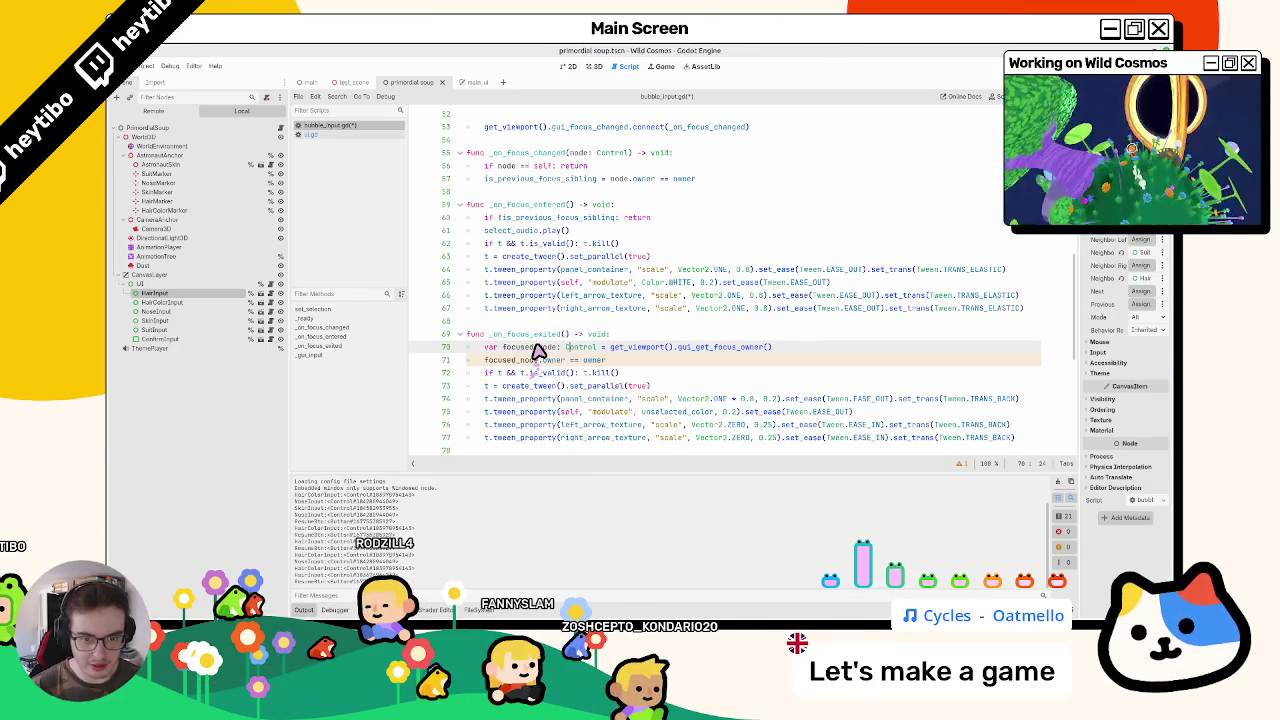
Step: Review focused_node and the owner comparison, then restore the editor window from maximized
double_click(530, 348)
left_click_drag(484, 360, 612, 362)
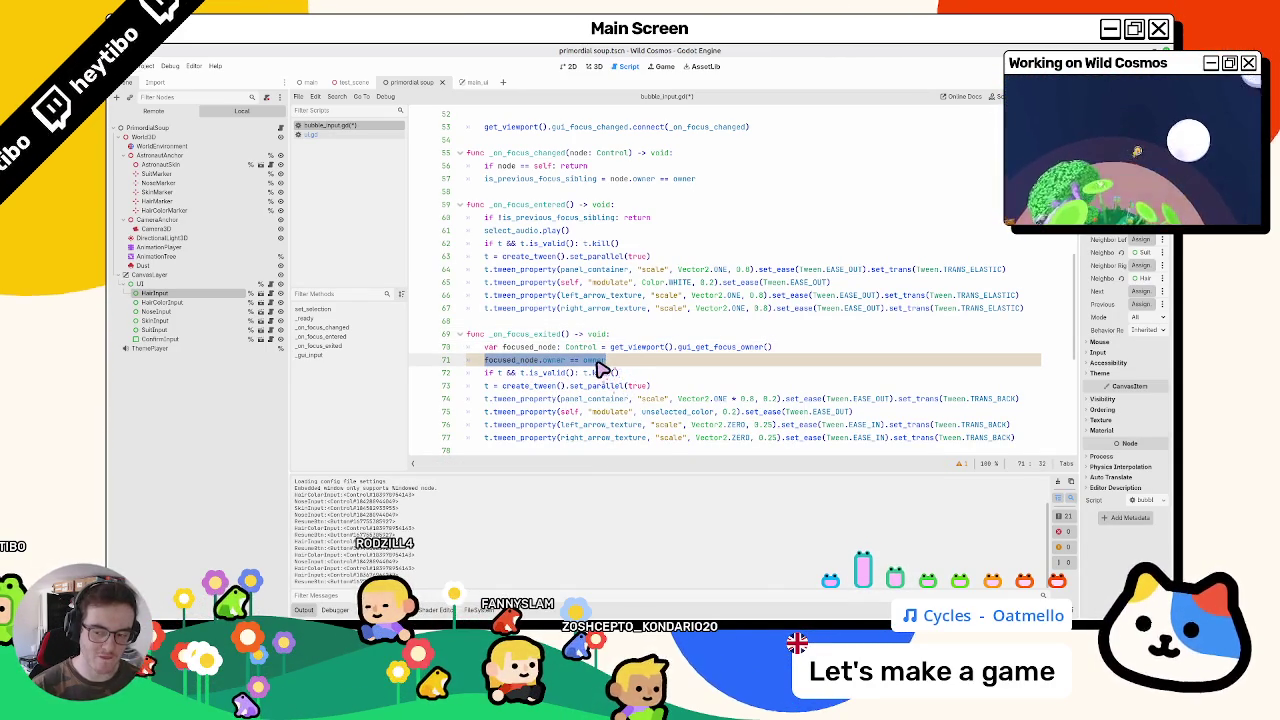
mouse_move(597, 370)
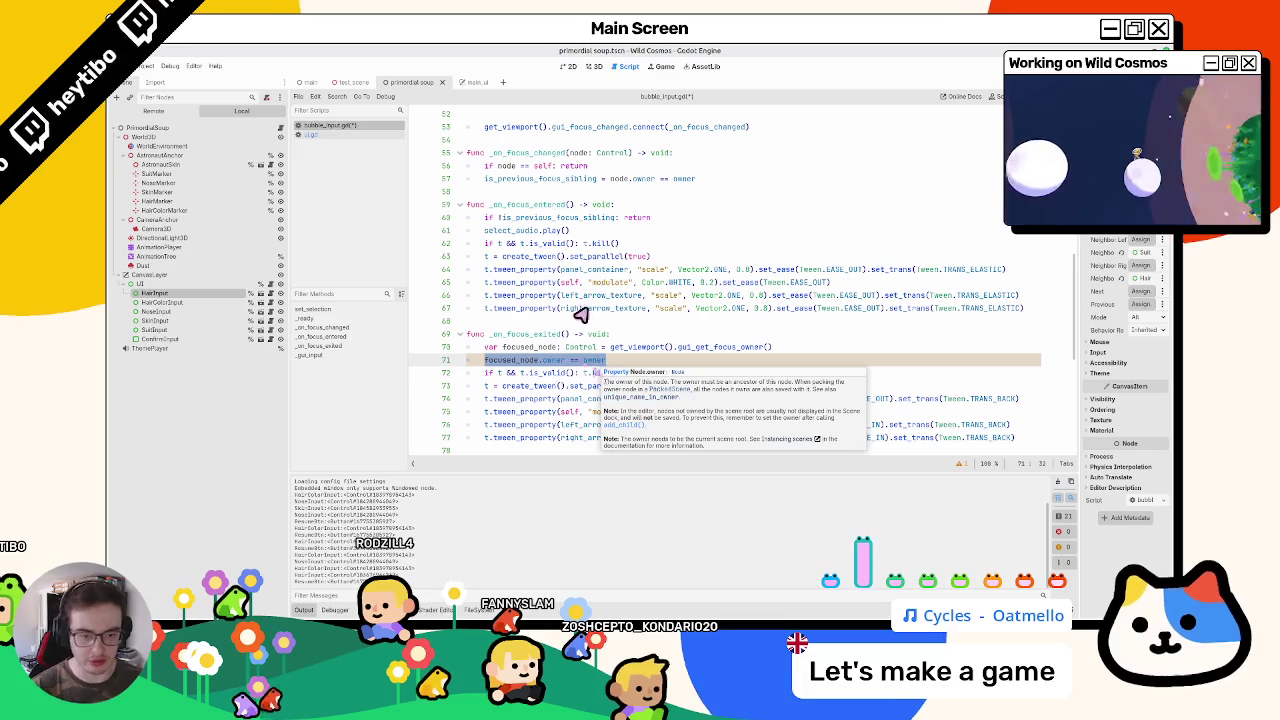
left_click_drag(592, 48, 612, 62)
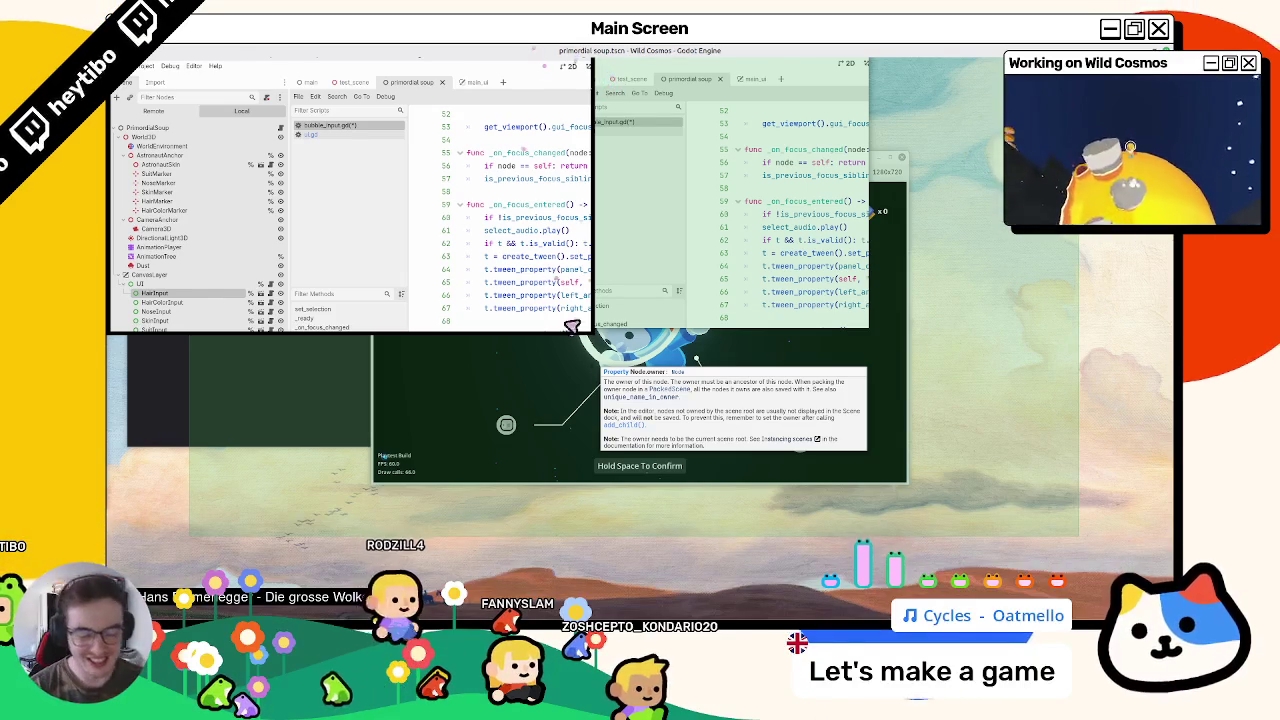
Step: Quit the running game from its pause menu
key("alt+Tab")
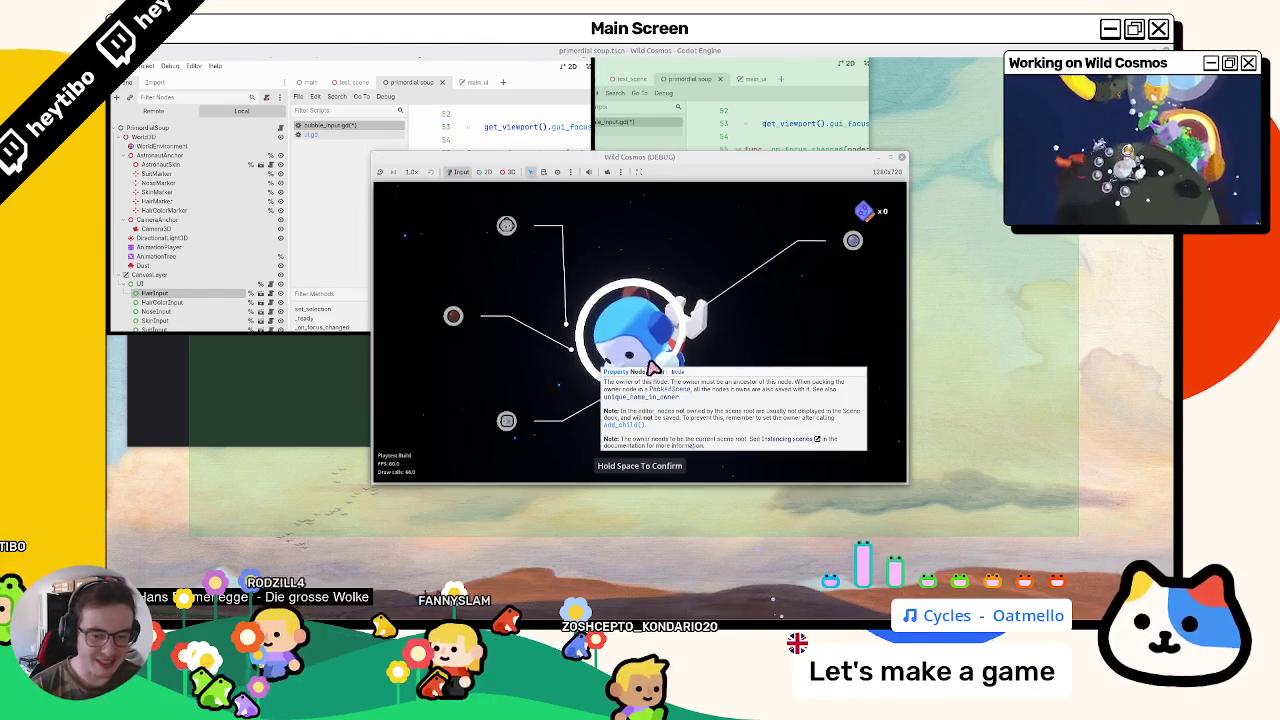
key("Escape")
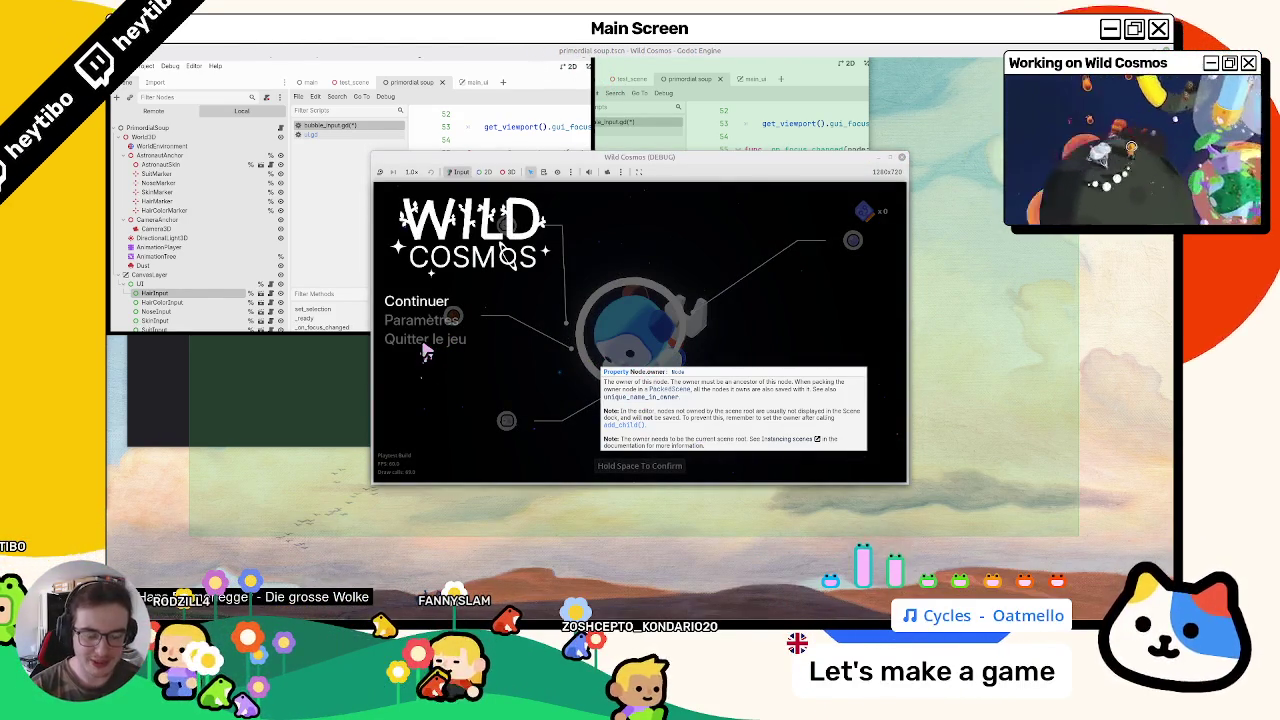
left_click(423, 342)
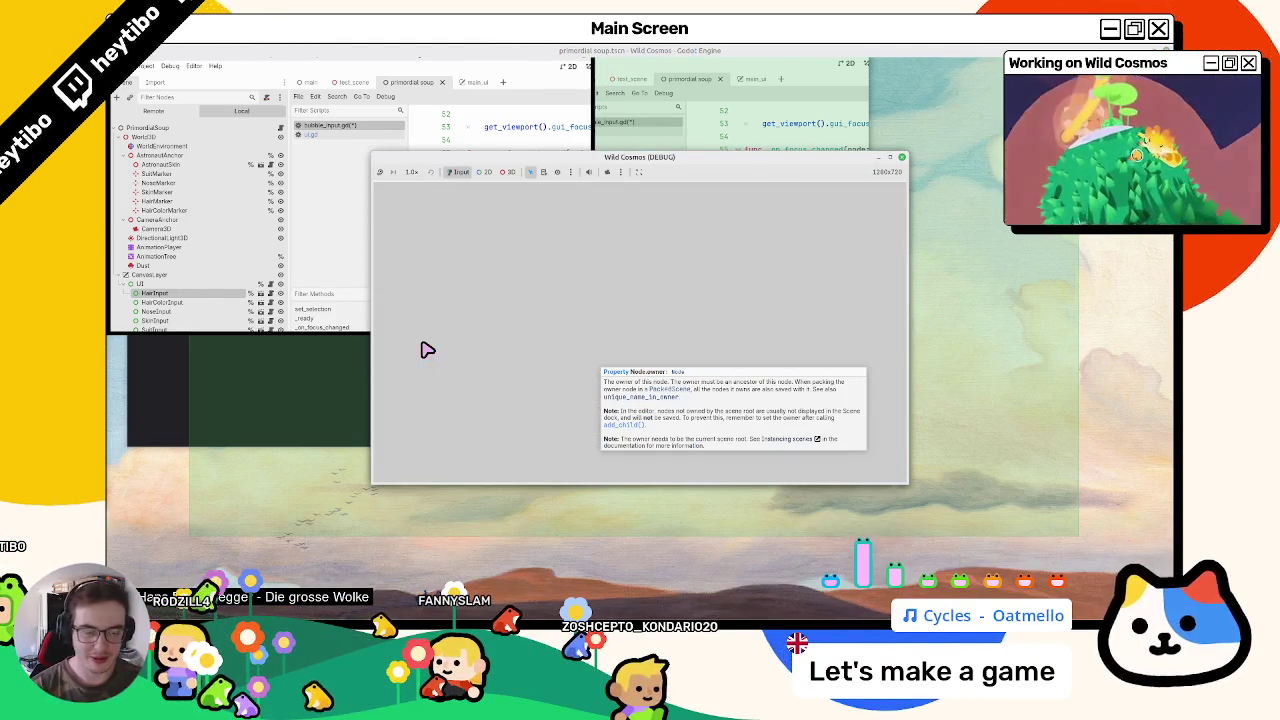
Step: Kill the Godot process found by searching 'godot' in System Monitor, then close System Monitor and the terminal
key("super")
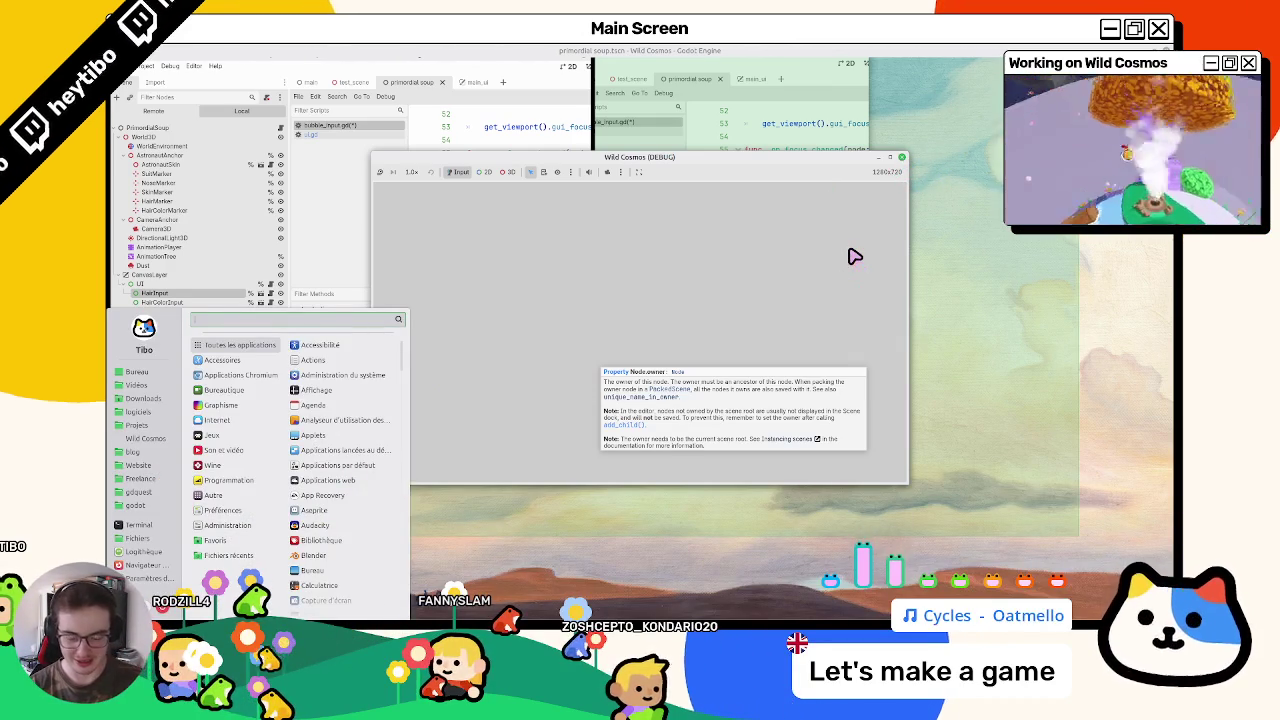
type("system")
key("Return")
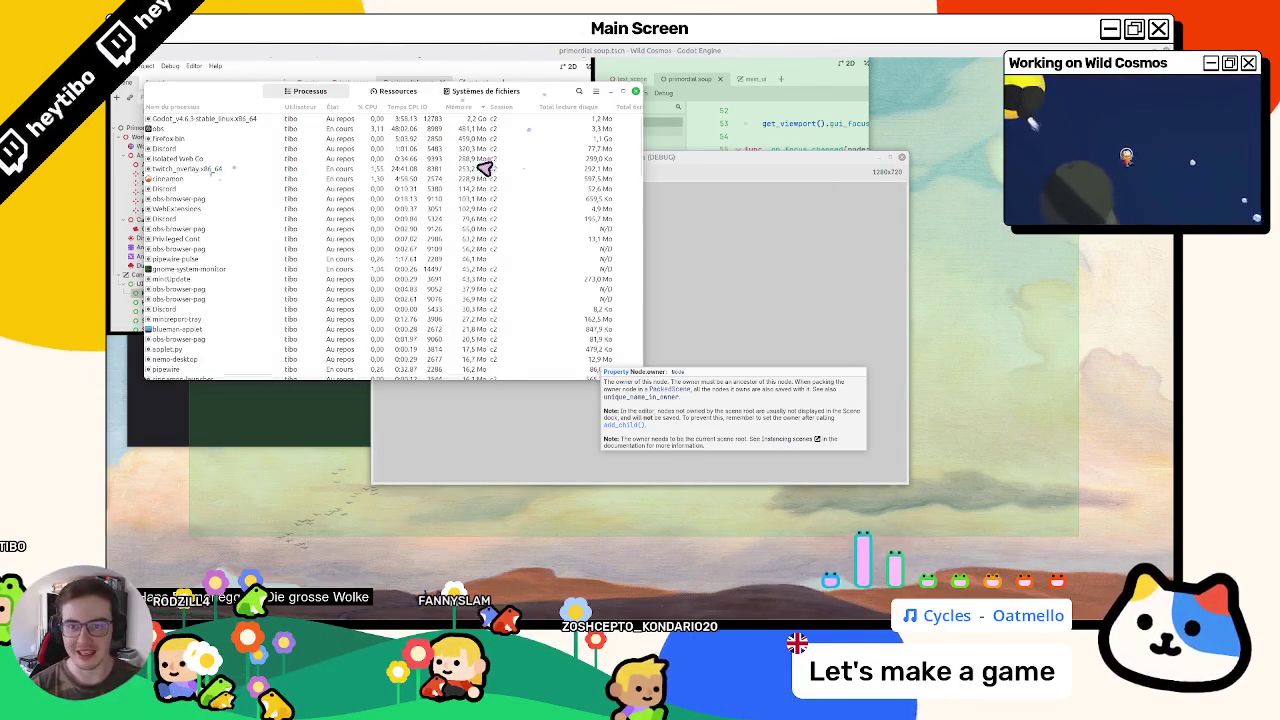
left_click(485, 168)
type("godot")
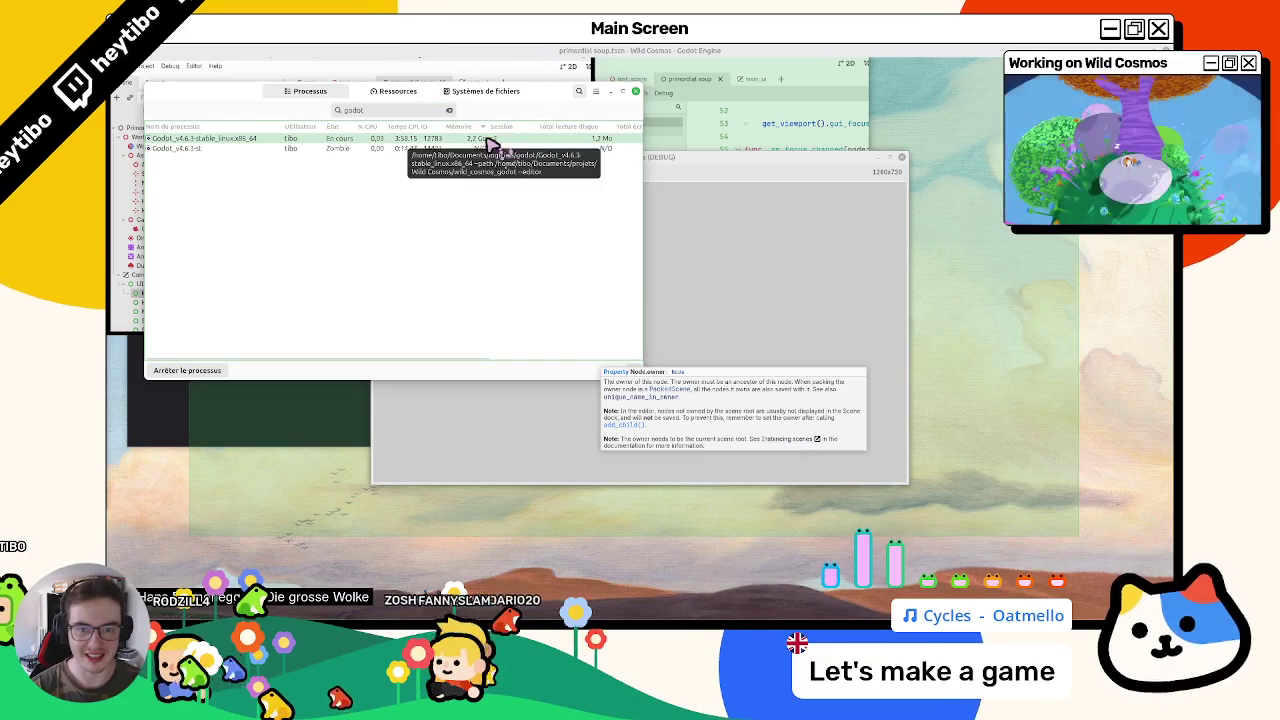
right_click(494, 143)
left_click(468, 271)
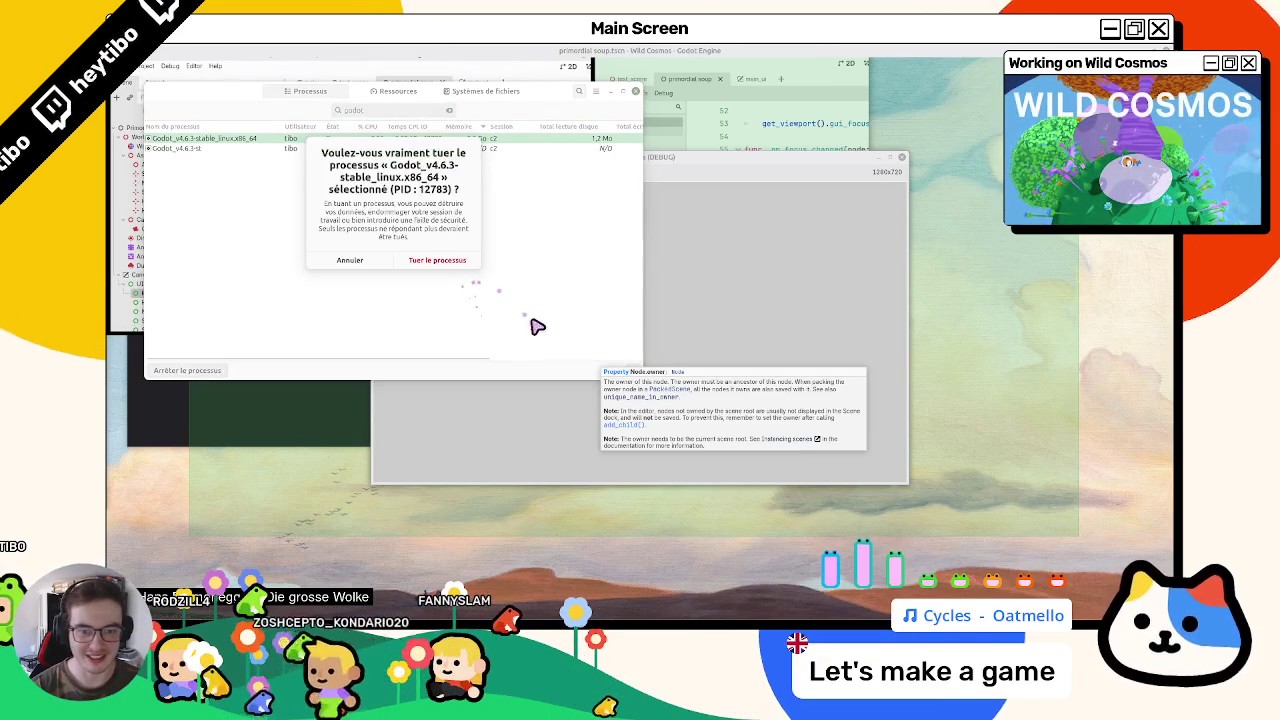
left_click(432, 258)
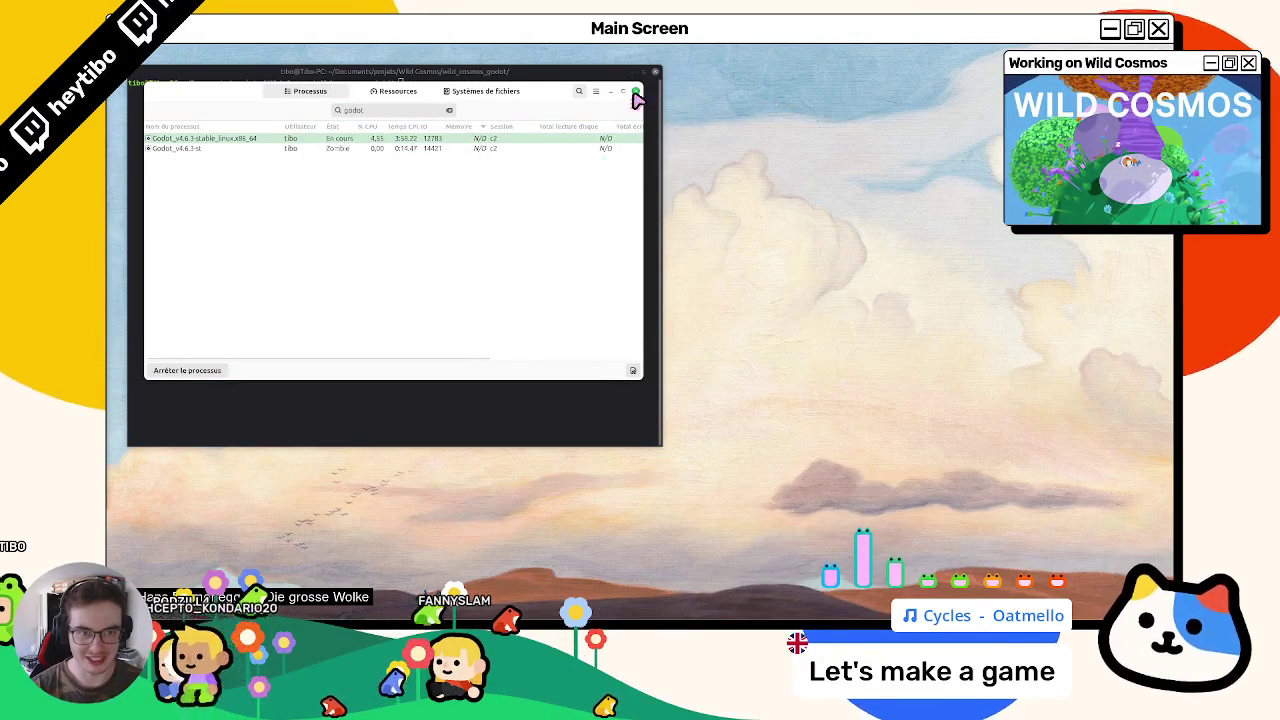
left_click(637, 91)
left_click(652, 73)
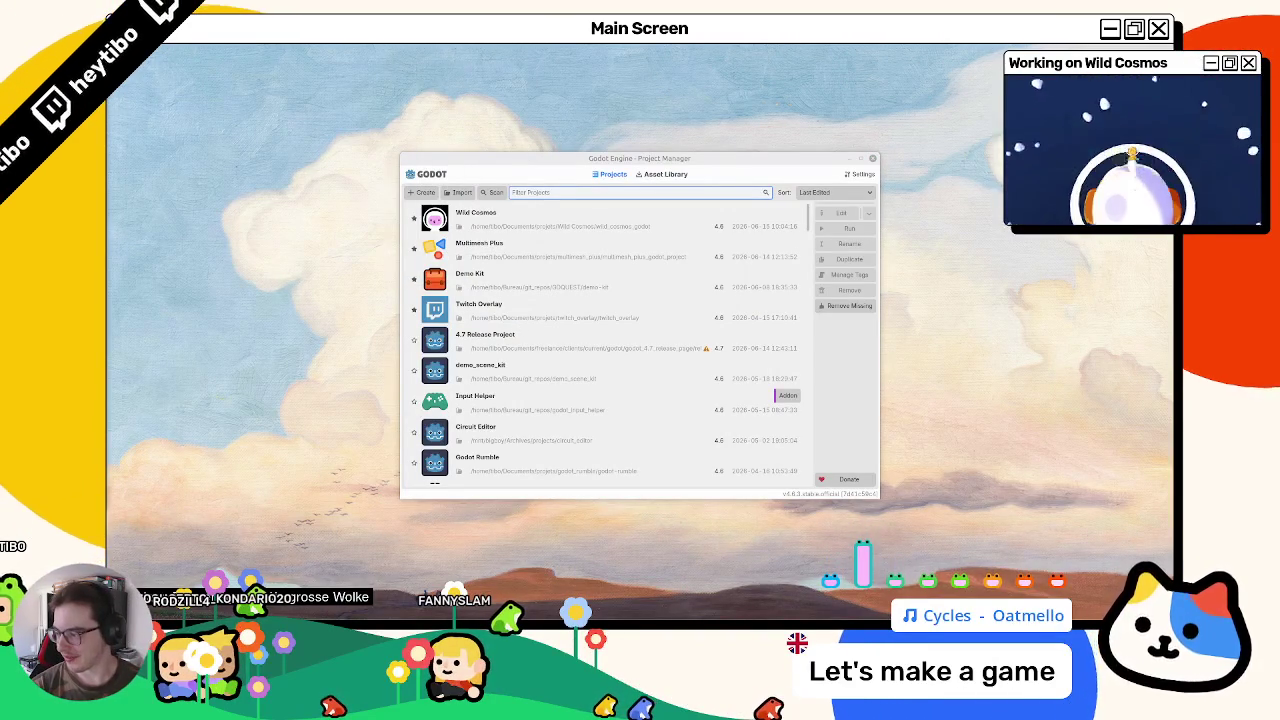
Step: Reopen Wild Cosmos from the Project Manager and pick the bubble input script from the scripts list
left_click(527, 216)
double_click(527, 218)
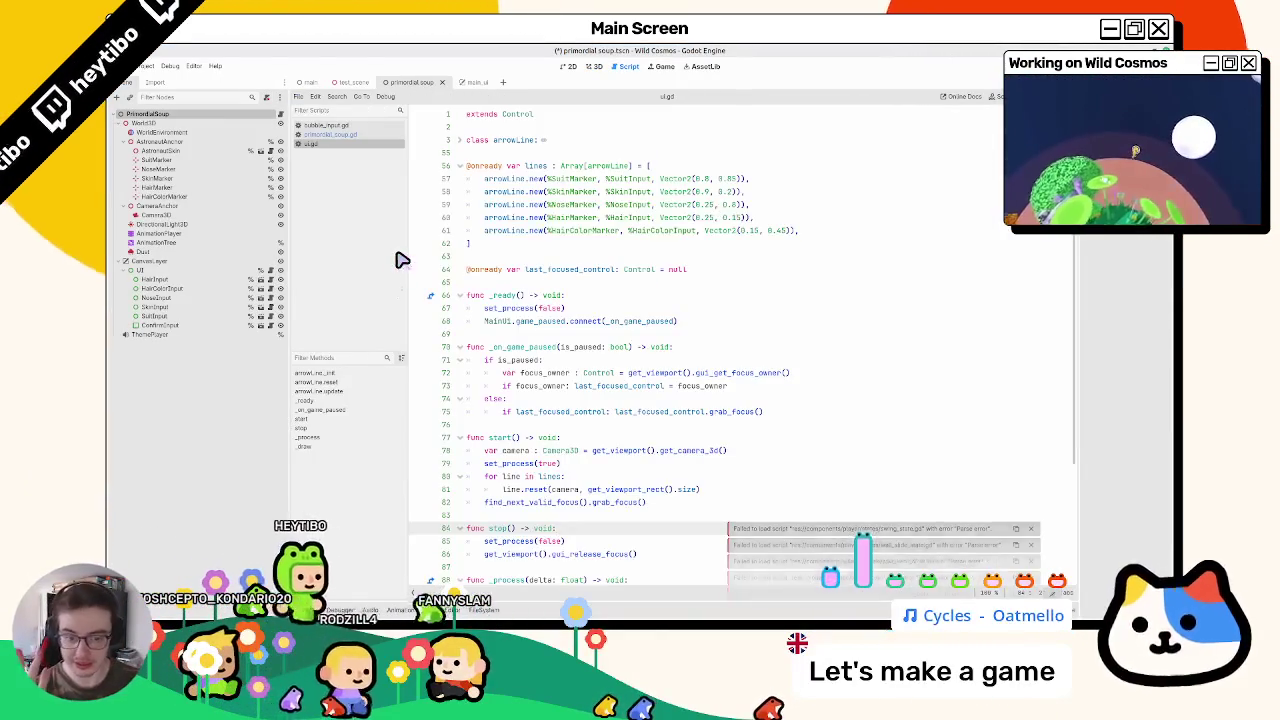
scroll(520, 330, "down", 2)
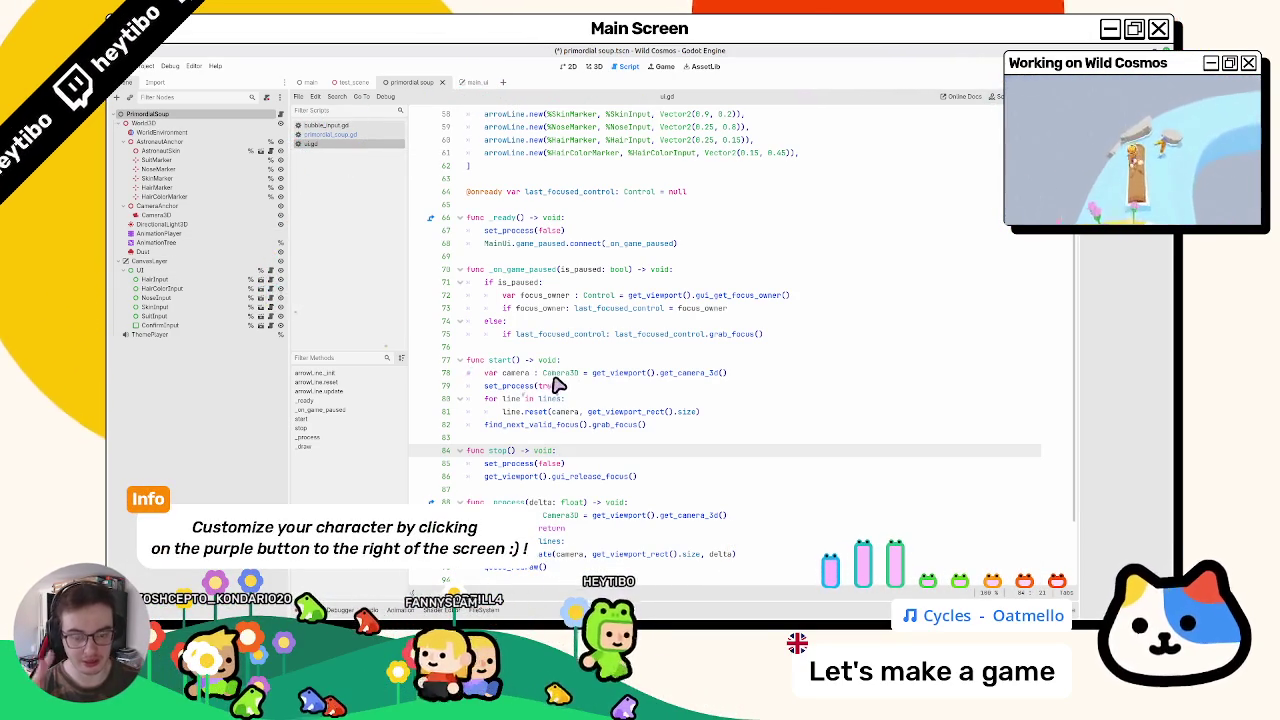
left_click(208, 295)
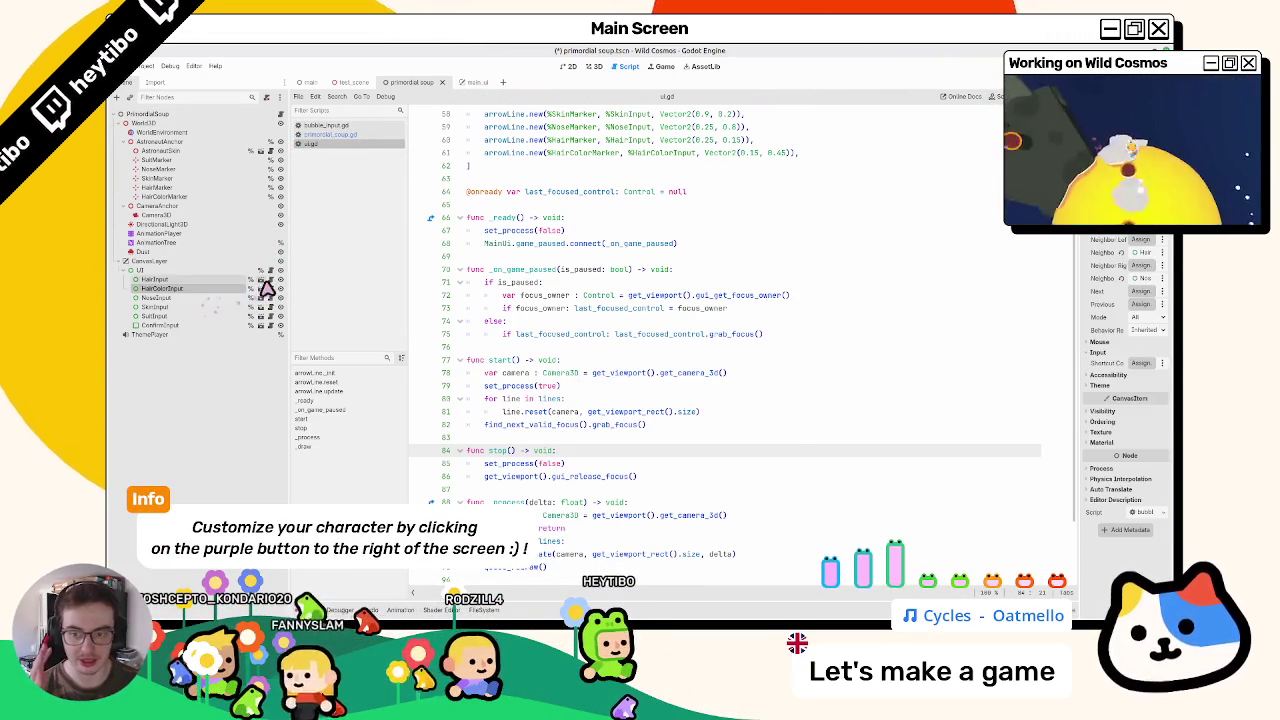
Step: Open bubble_input.gd and delete the print statement on line 70
left_click(260, 288)
scroll(555, 420, "down", 3)
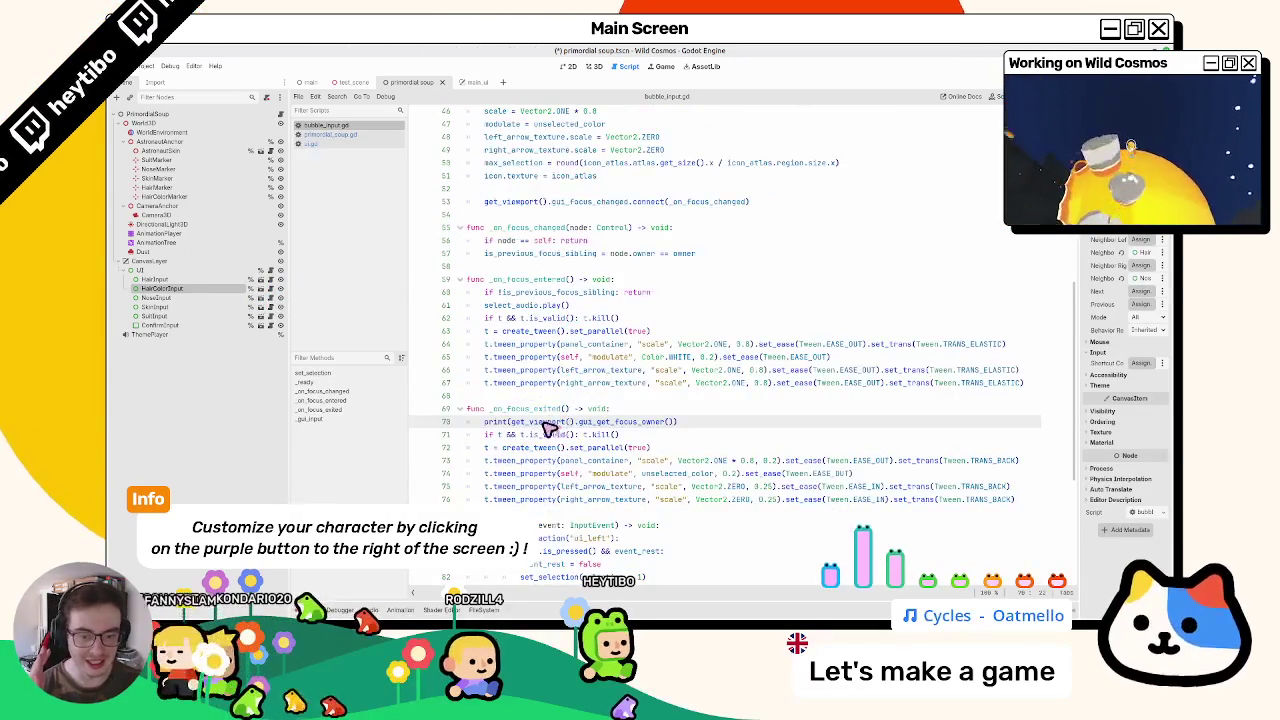
left_click_drag(510, 421, 675, 421)
left_click(515, 422)
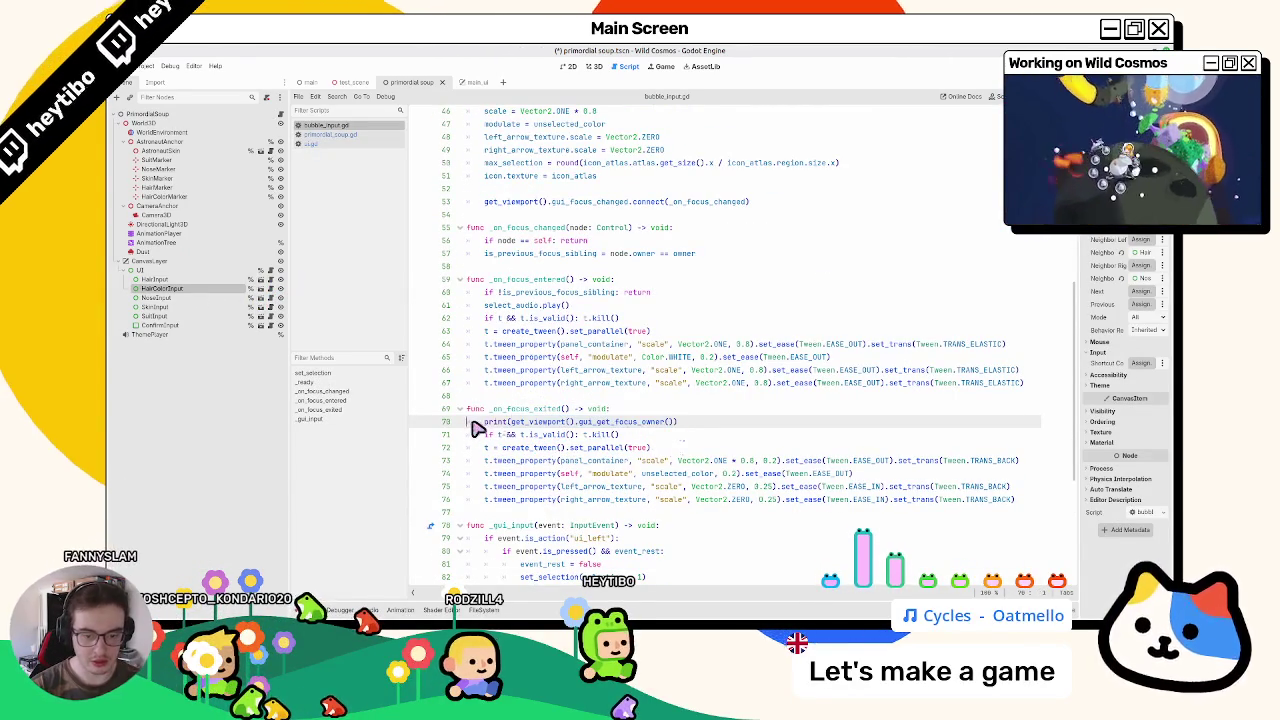
key("shift+End")
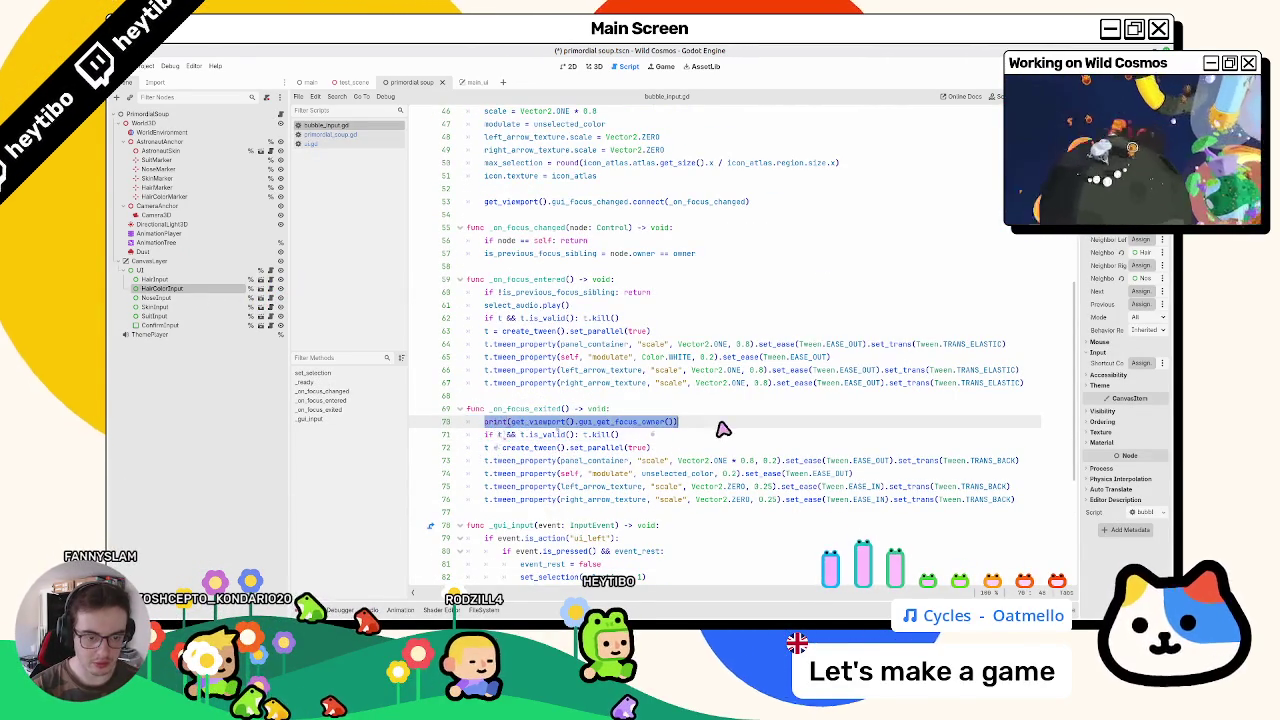
key("BackSpace")
Step: Write var focused_node: Control = get_viewport().gui_get_focus_owner() with a blank line below
type("var focused_node: Con")
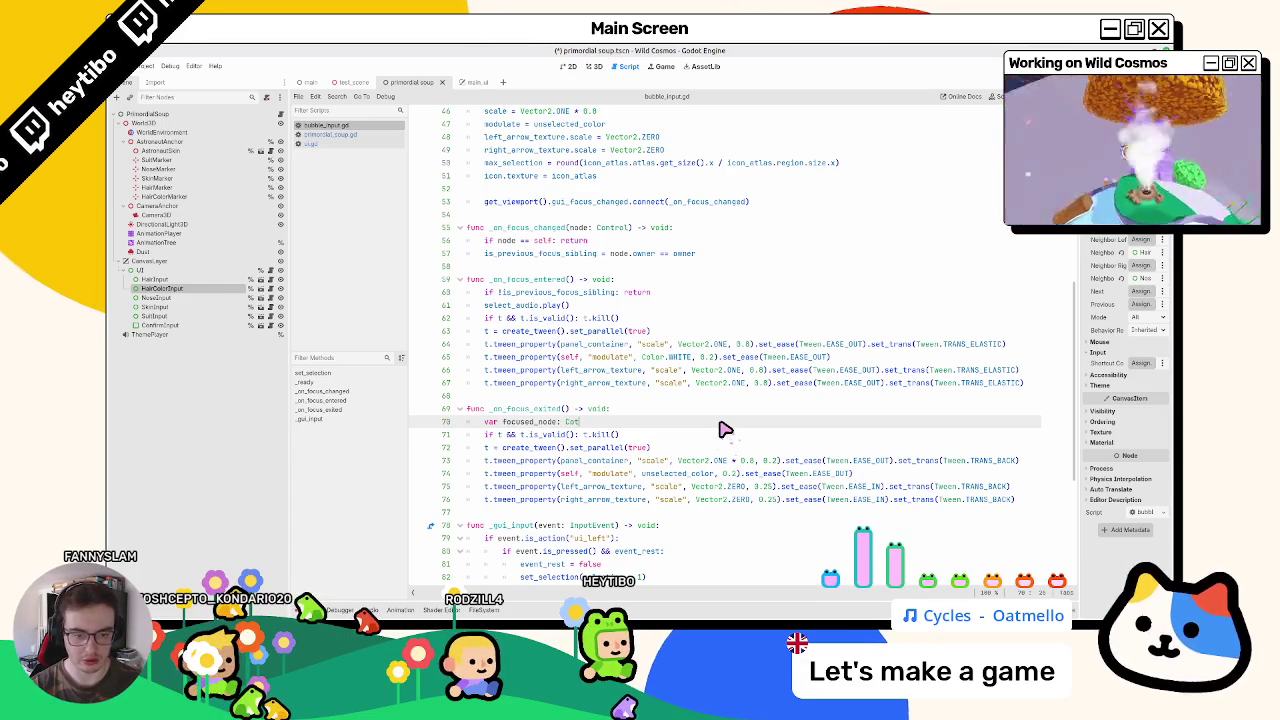
type("trol = get_viewport().gui_get_focus_owner()")
key("Return")
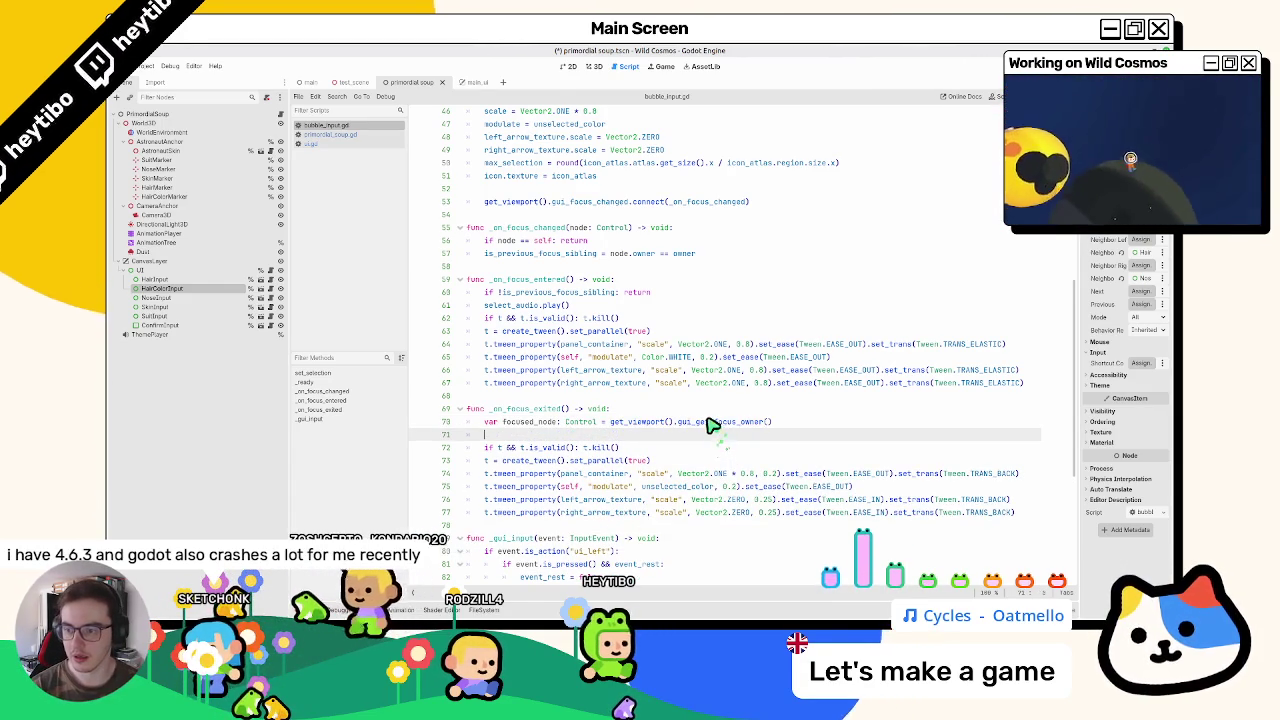
left_click(698, 424)
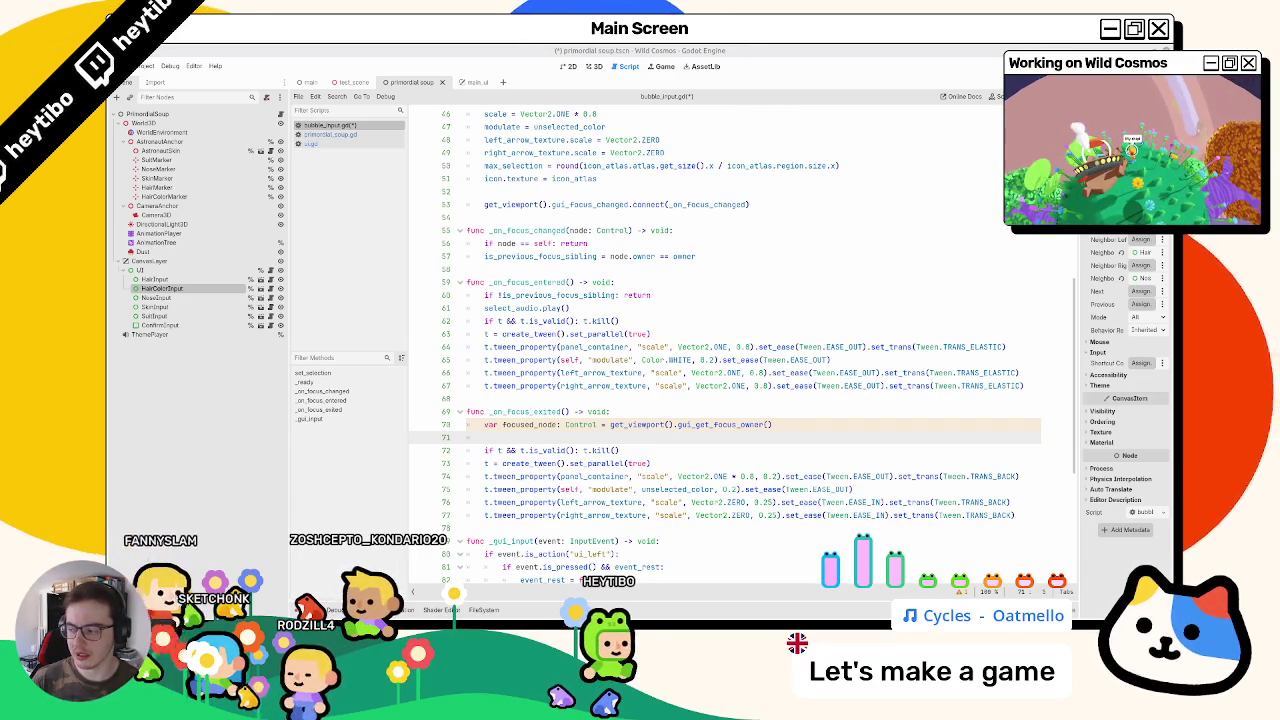
key("super")
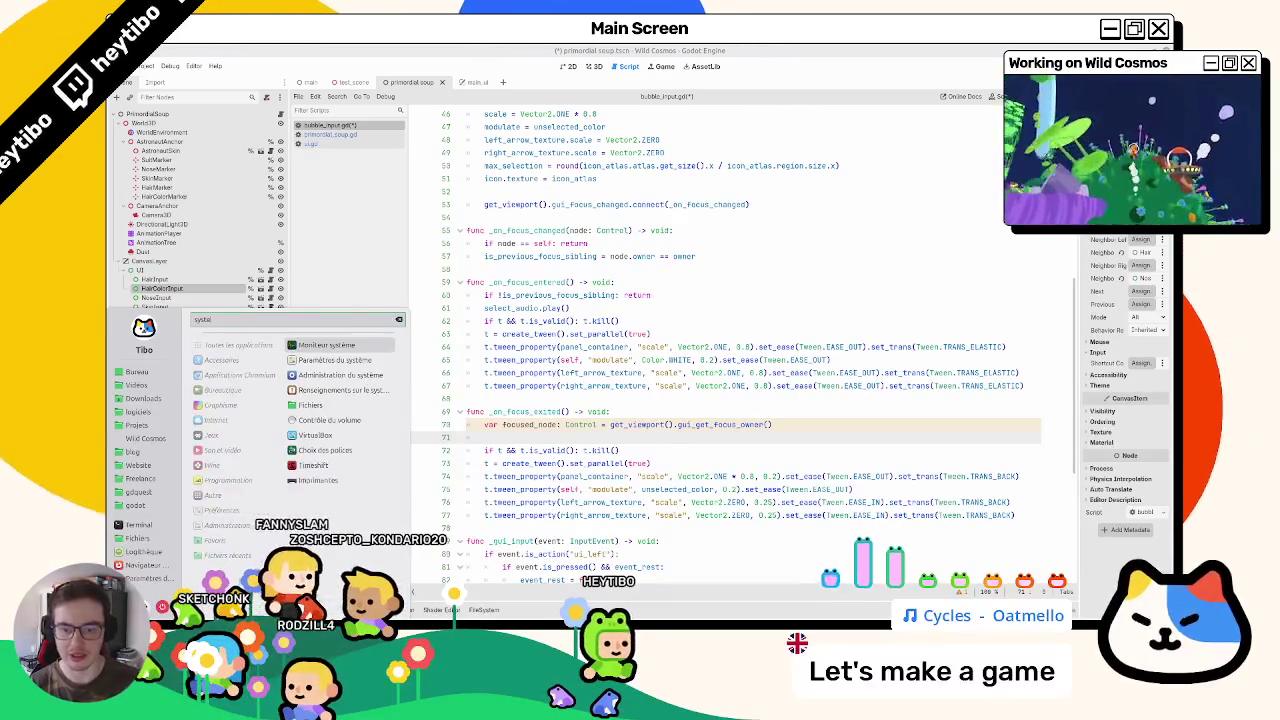
key("Escape")
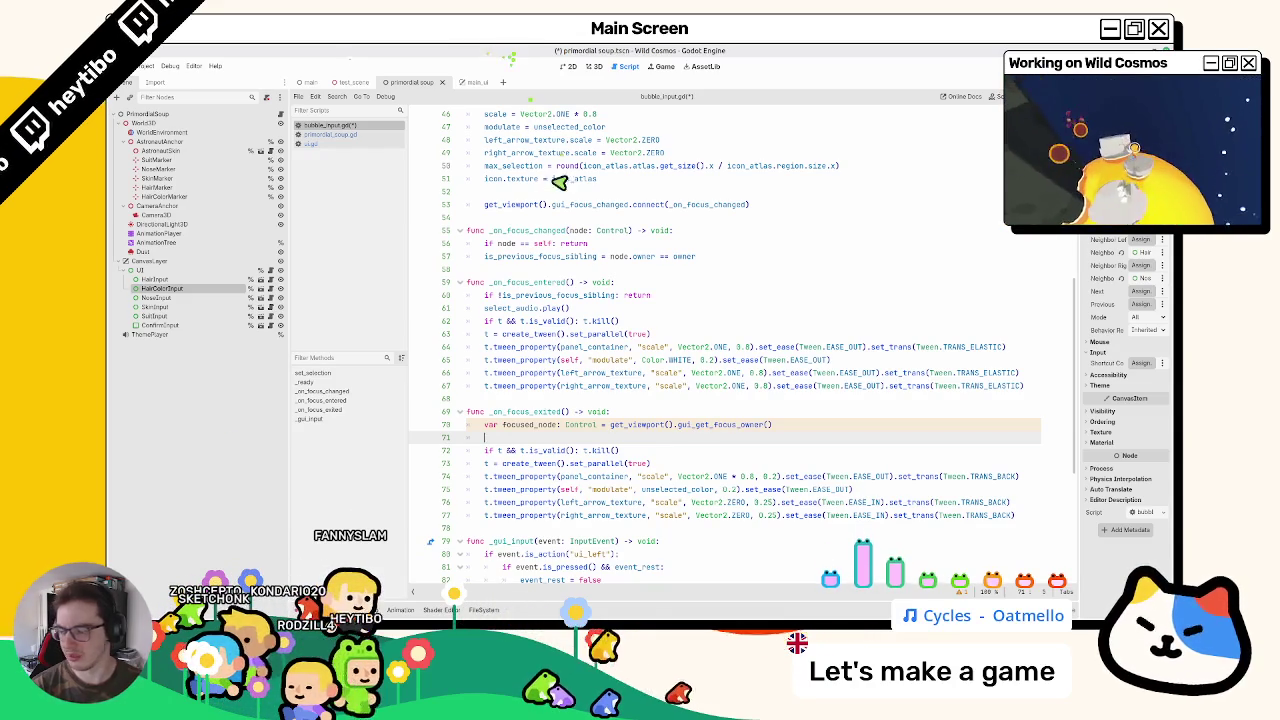
Step: Look up the existing owner comparison on line 57
double_click(530, 424)
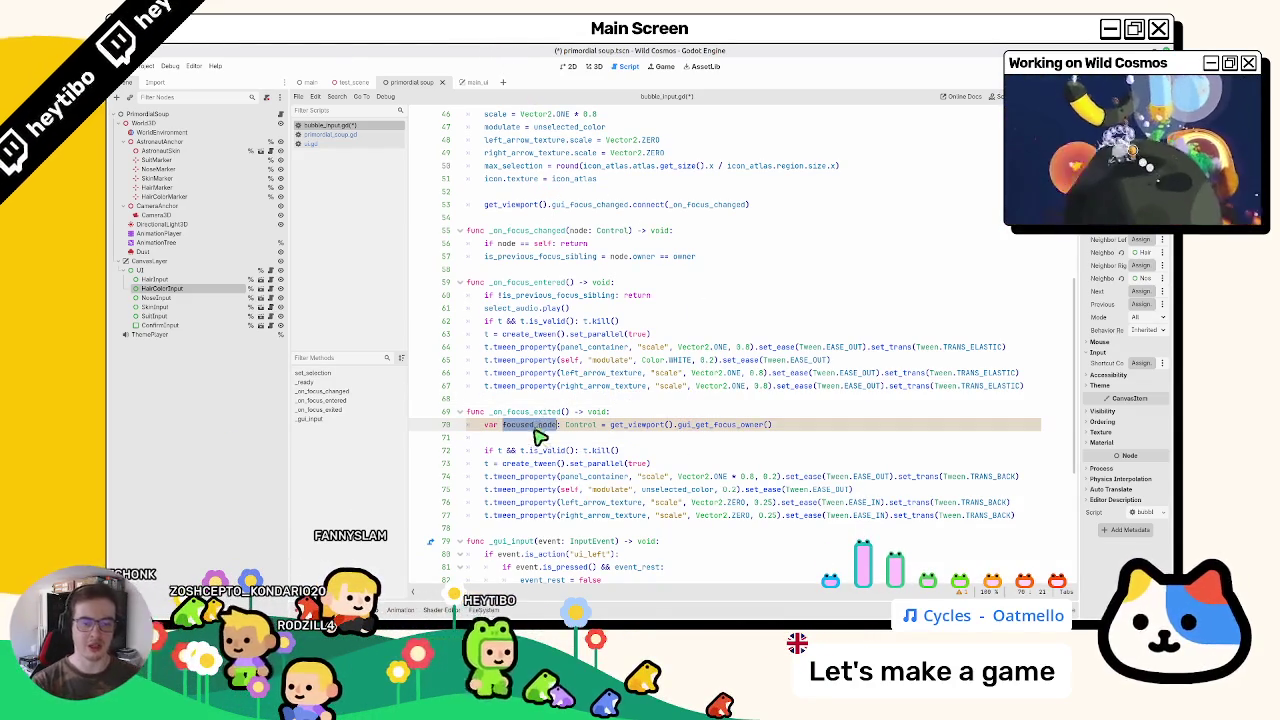
scroll(540, 373, "up", 1)
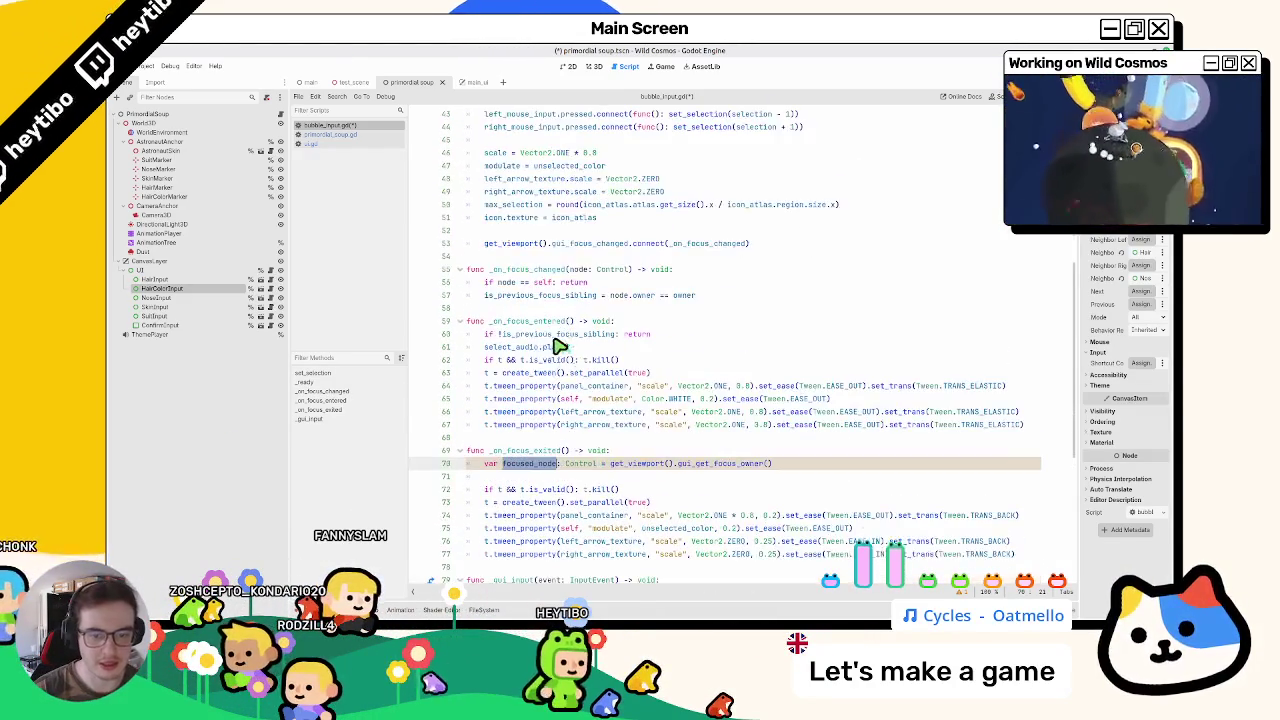
double_click(540, 296)
left_click(622, 298)
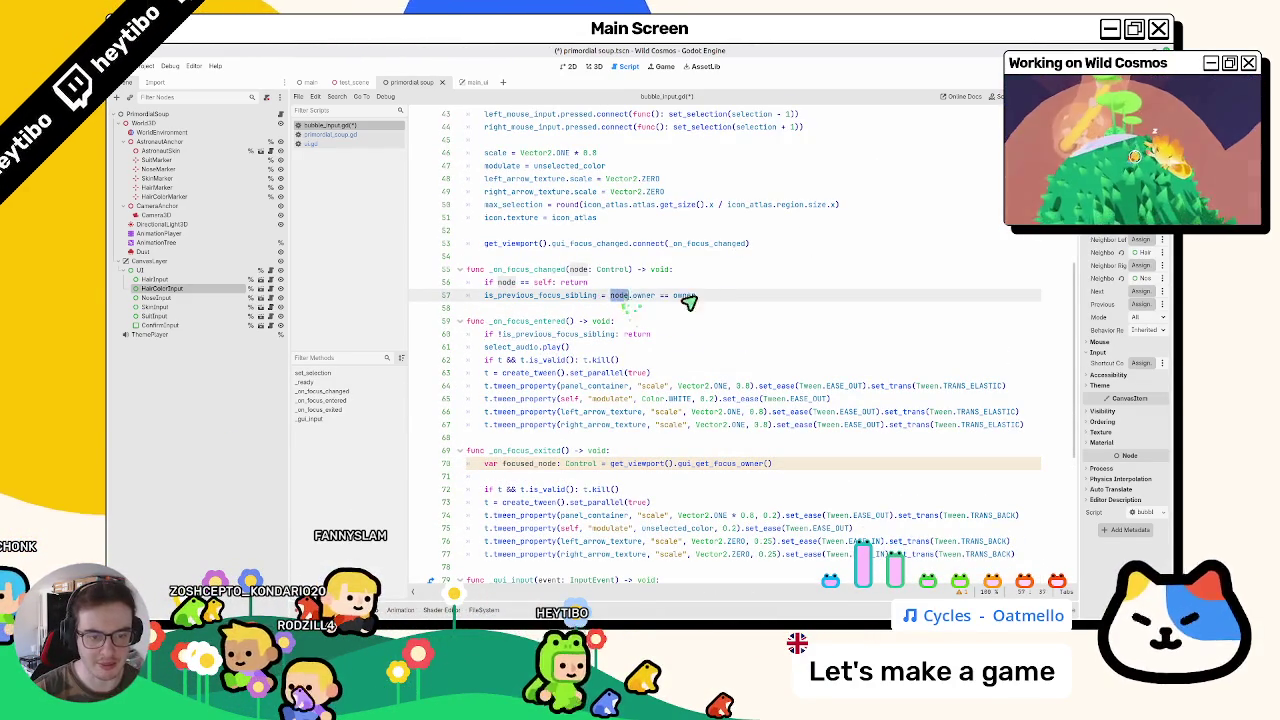
Step: On line 71, write 'if node.owner != owner: return'
left_click(512, 478)
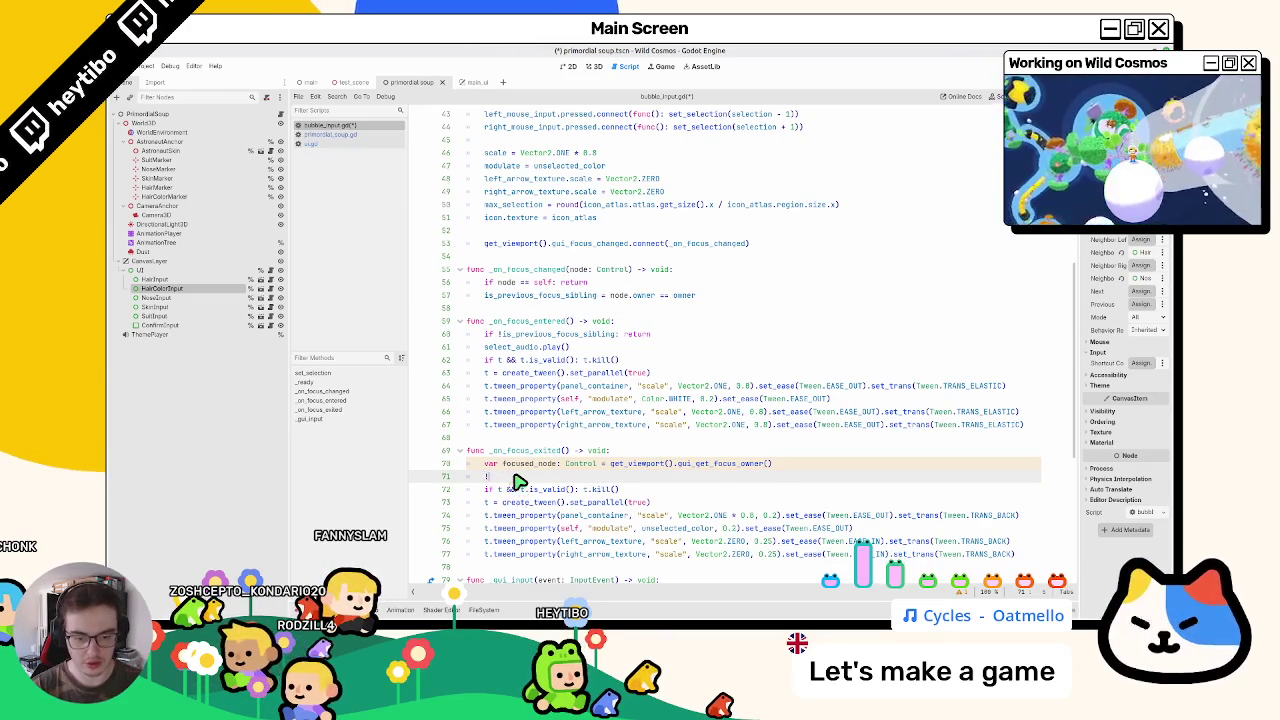
type("if !(node.owner == owner):")
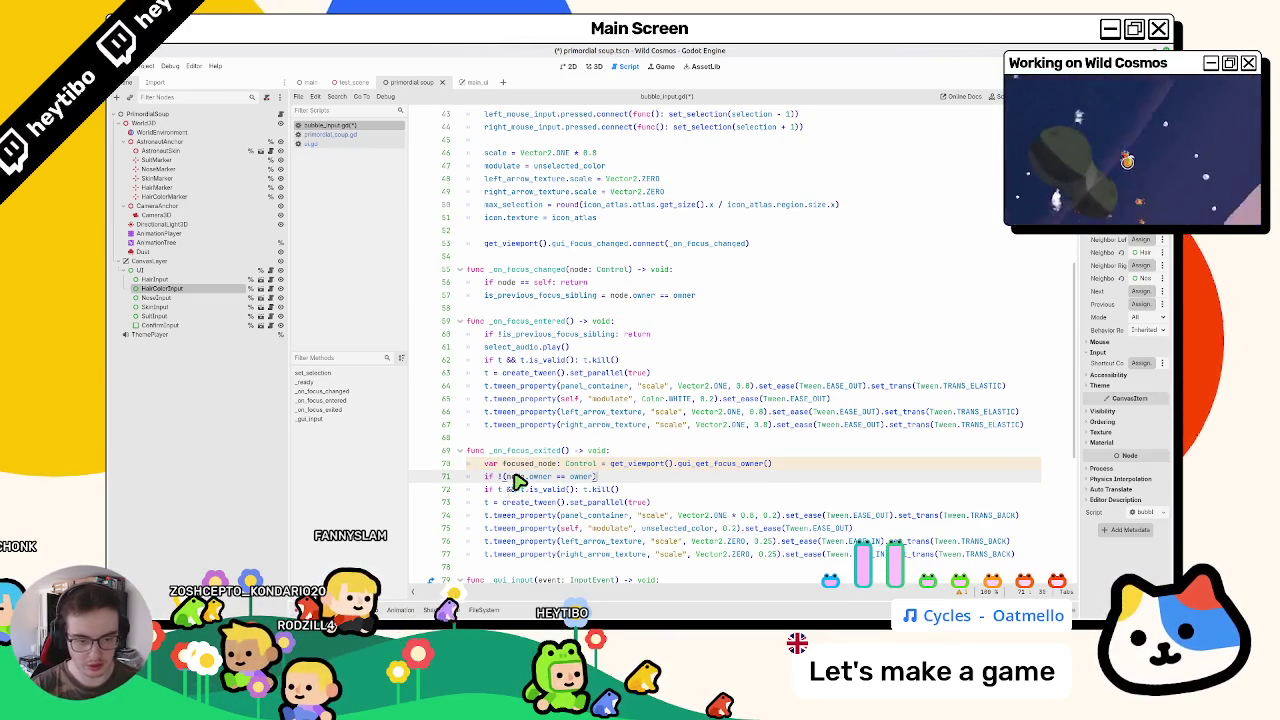
key("BackSpace")
key("BackSpace")
key("Home")
key("Right")
key("Right")
key("Right")
key("Delete")
key("Delete")
key("End")
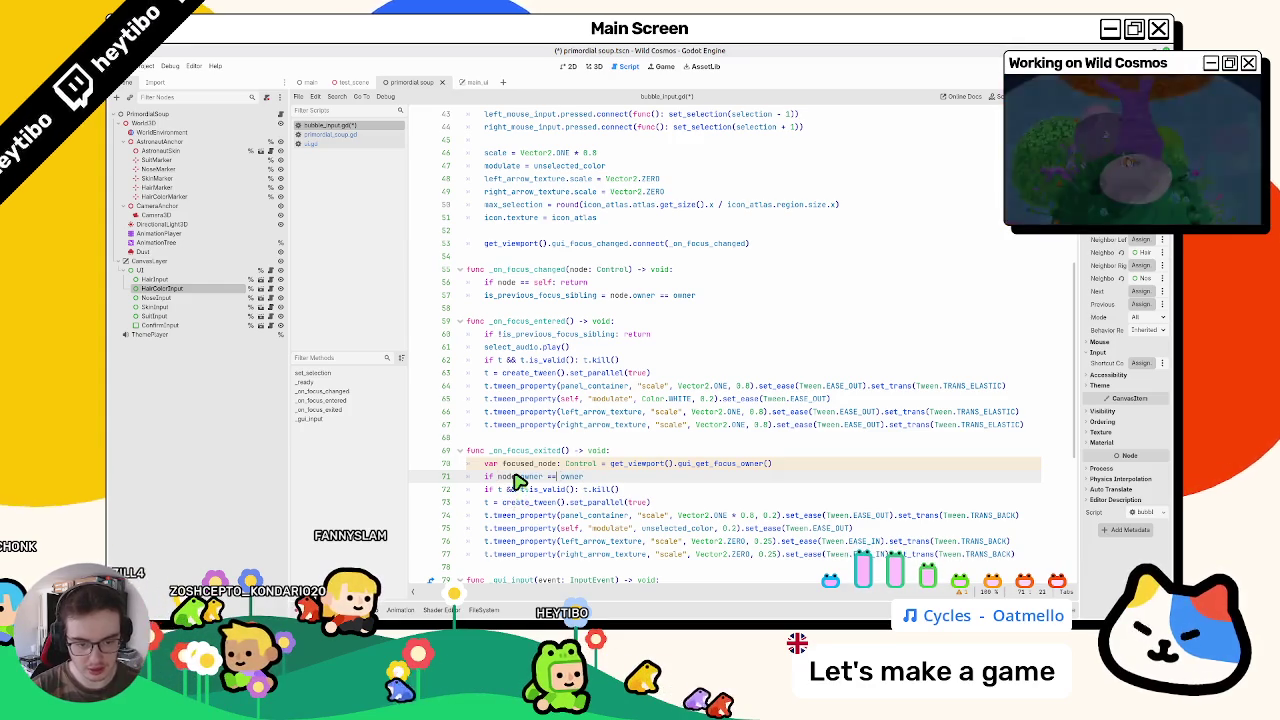
type("=")
key("End")
type(": rot")
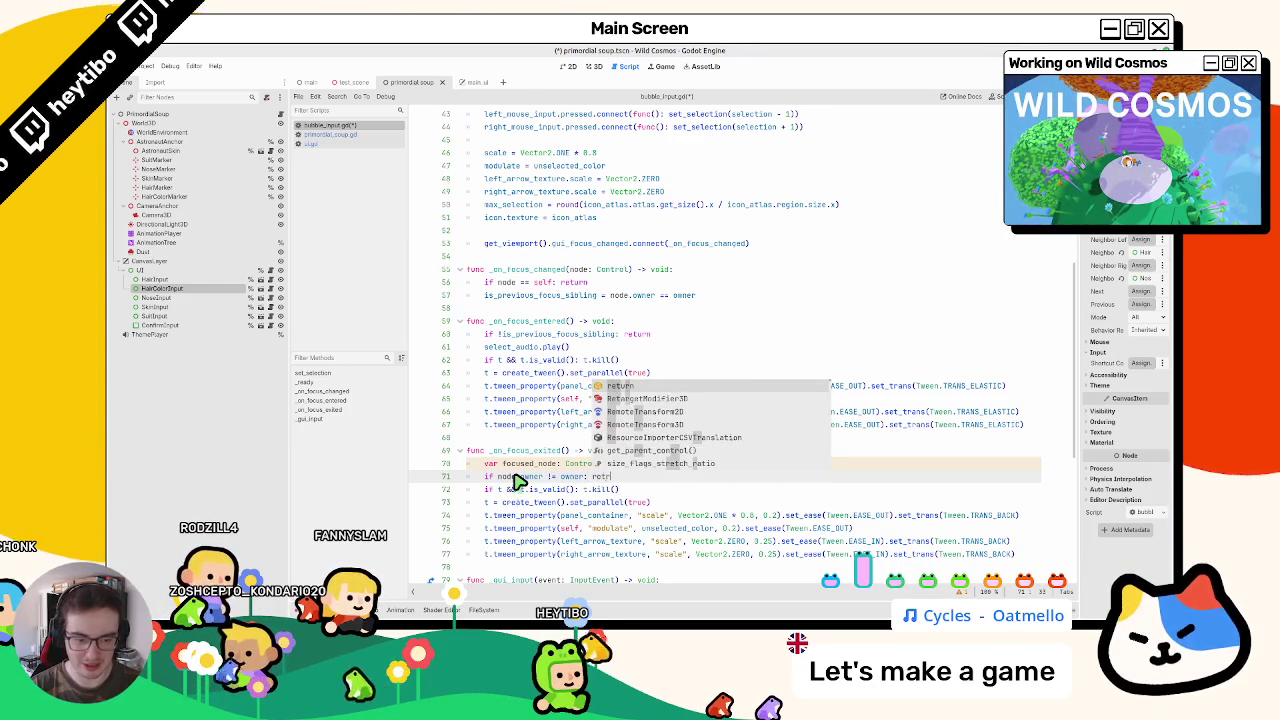
key("Return")
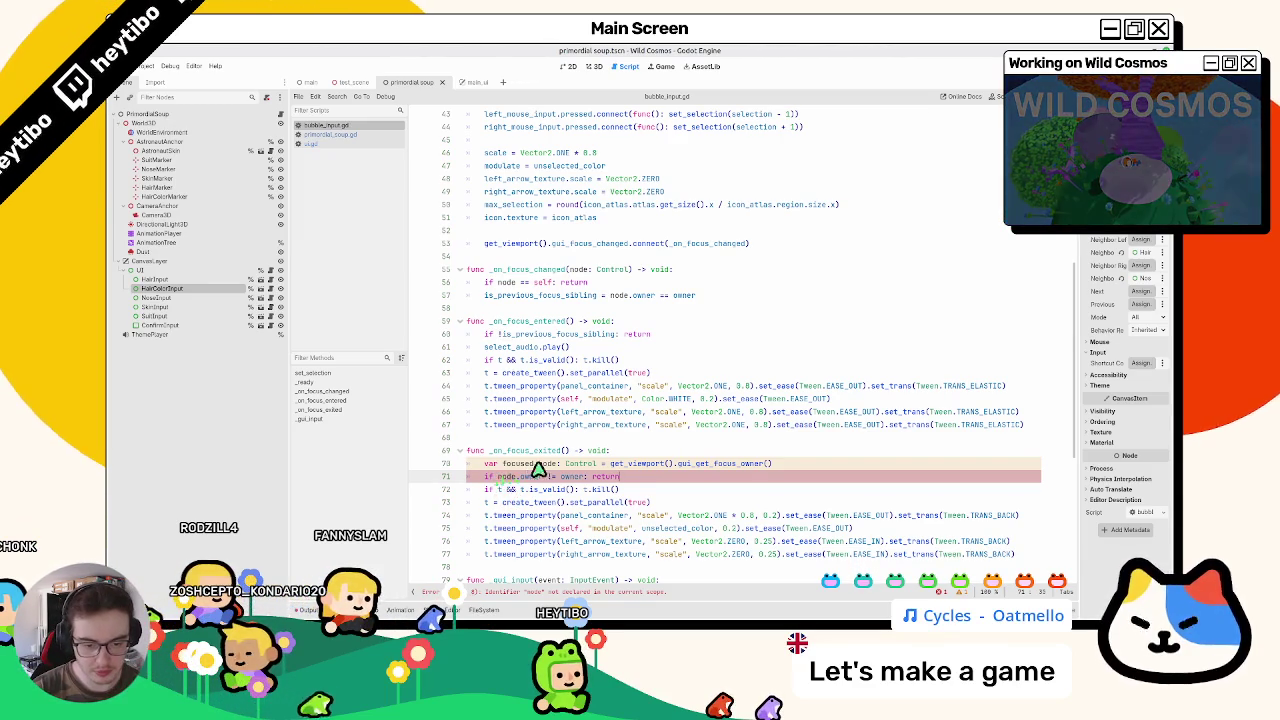
Step: Replace node with focused_node in the condition and run the game with F5
double_click(530, 463)
key("ctrl+c")
double_click(505, 476)
key("ctrl+v")
key("F5")
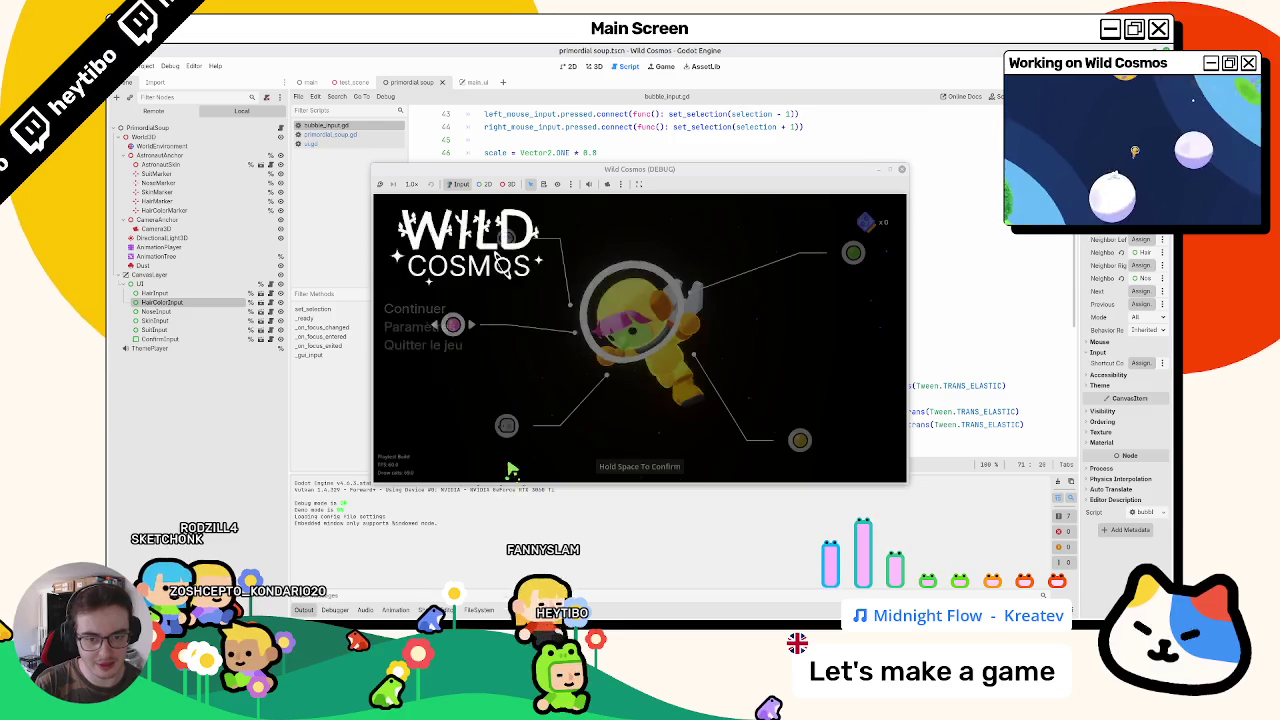
Step: Set the hair colour to green, toggle the pause menu, and step focus through the option bubbles
key("Right")
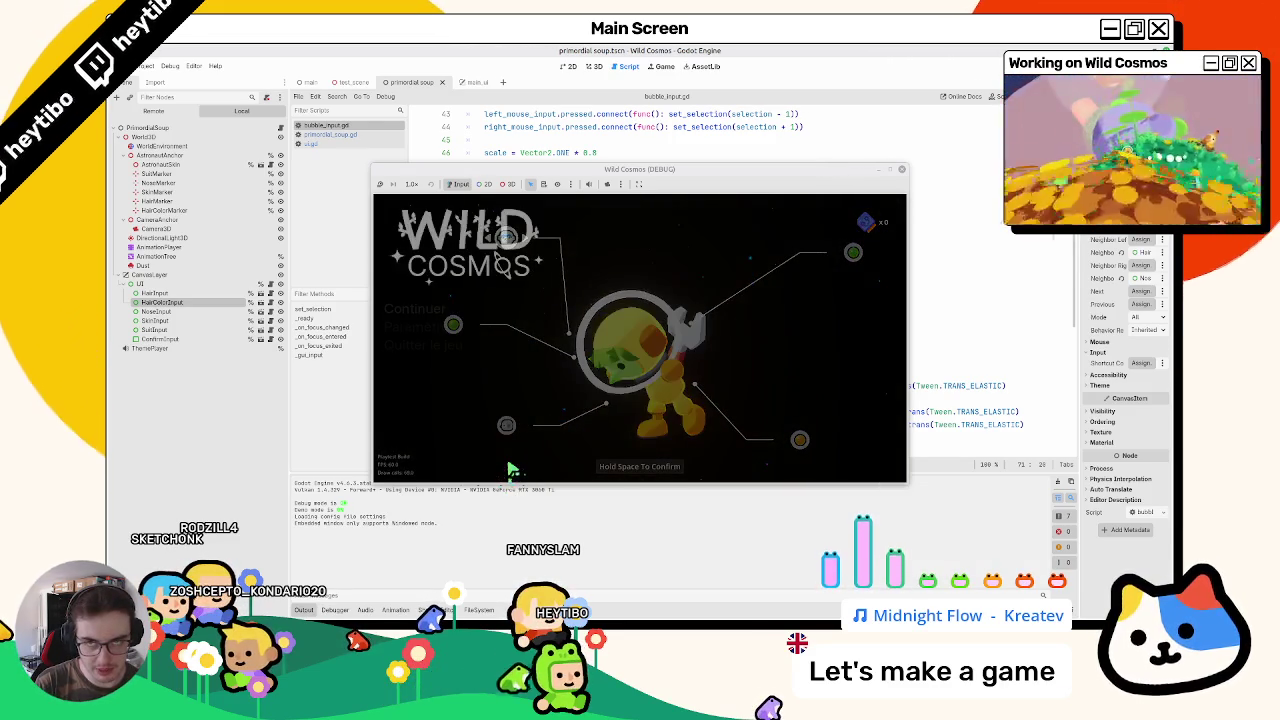
left_click(510, 468)
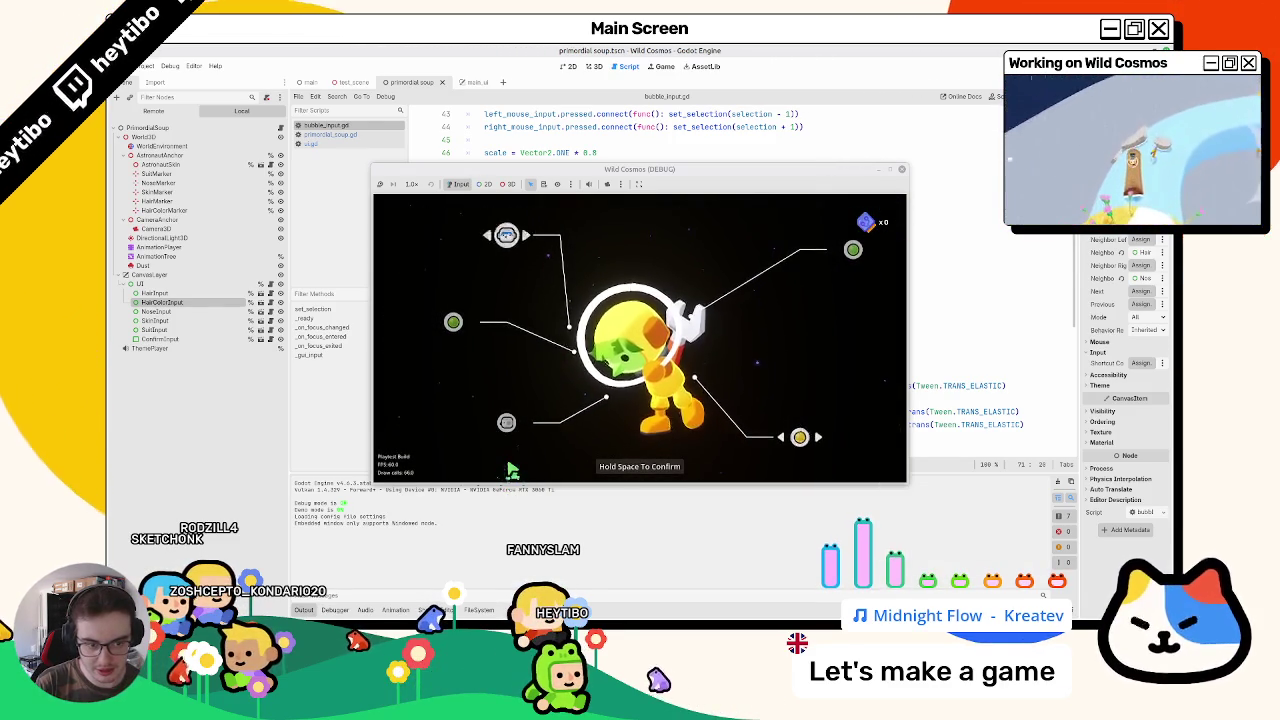
left_click(510, 468)
left_click(510, 468)
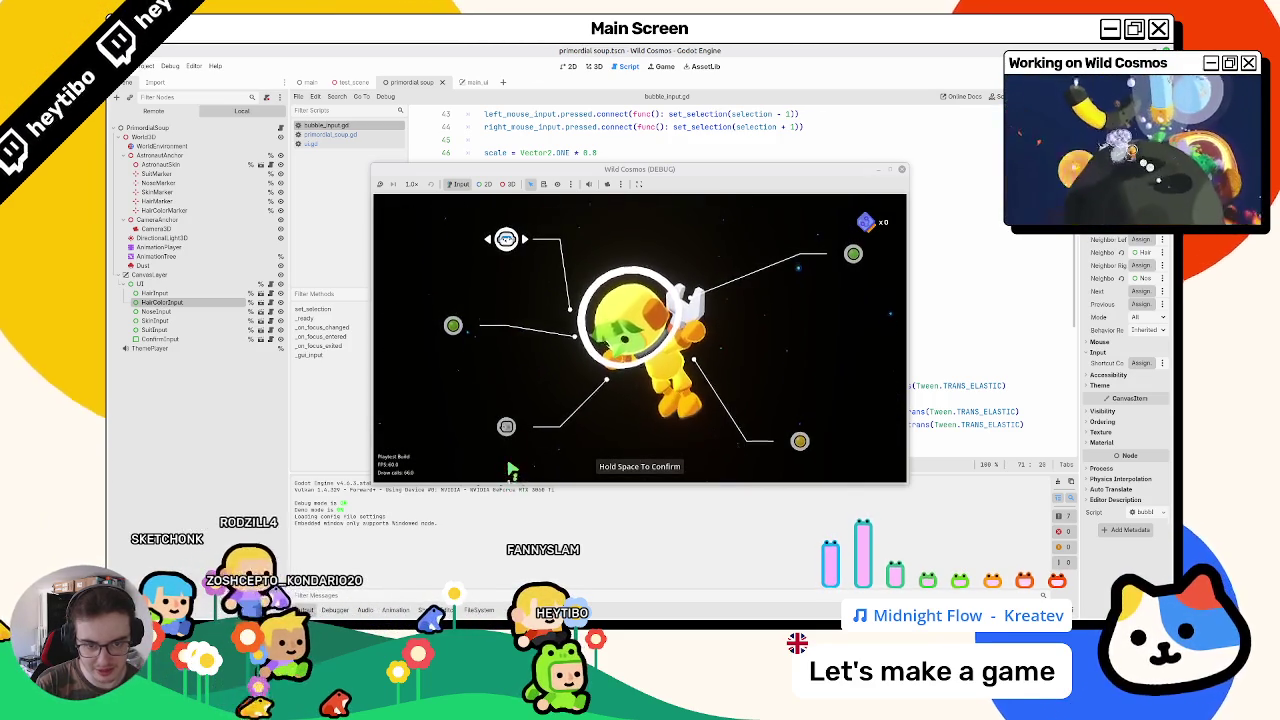
key("Right")
key("Right")
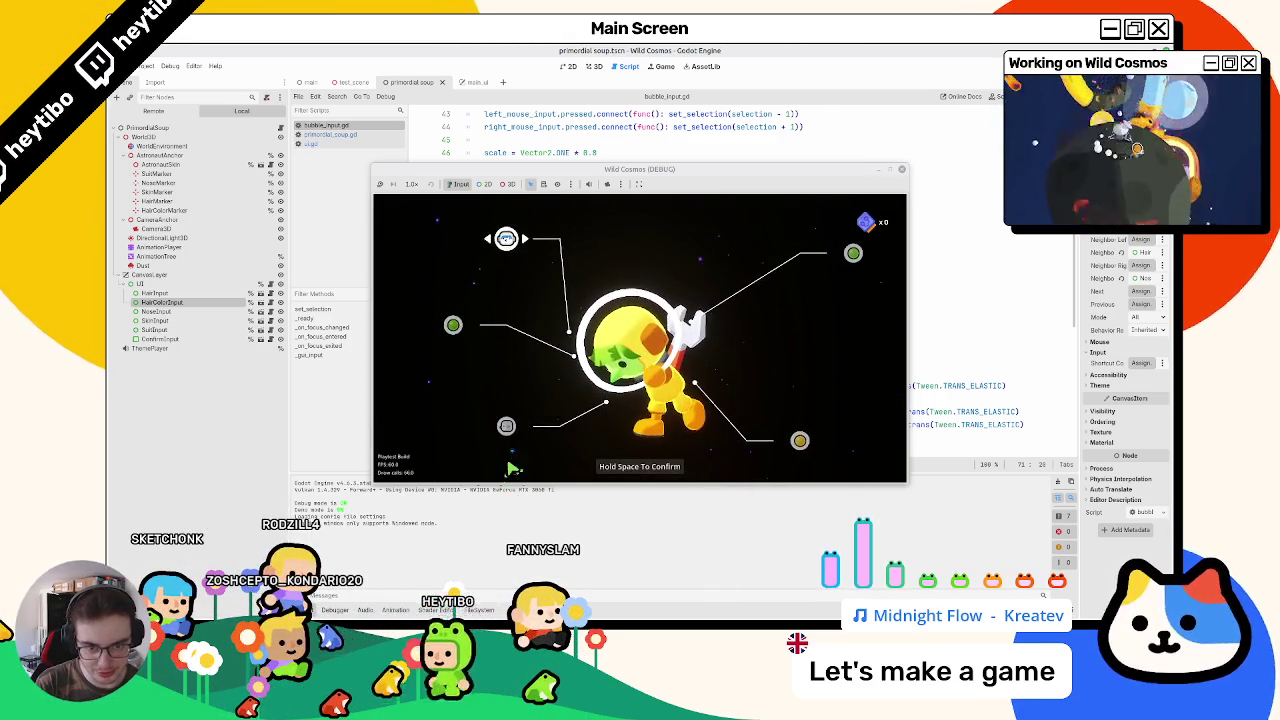
key("Right")
key("Right")
key("Right")
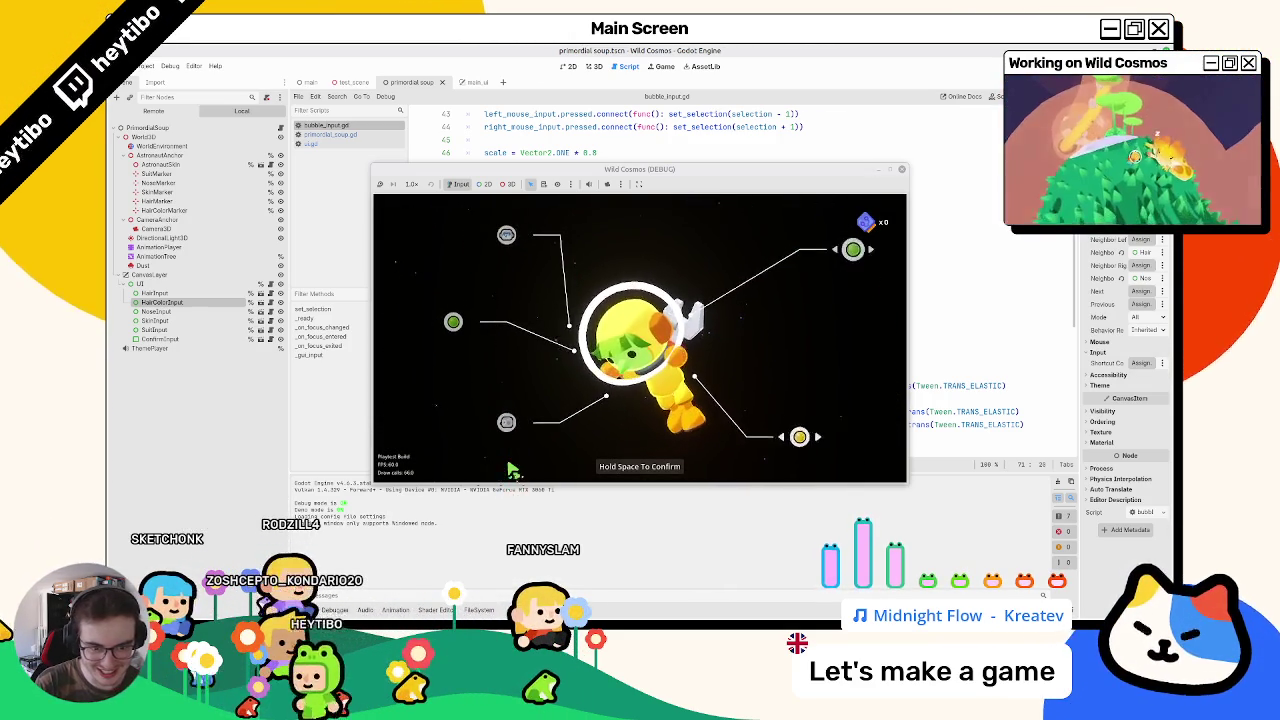
key("Escape")
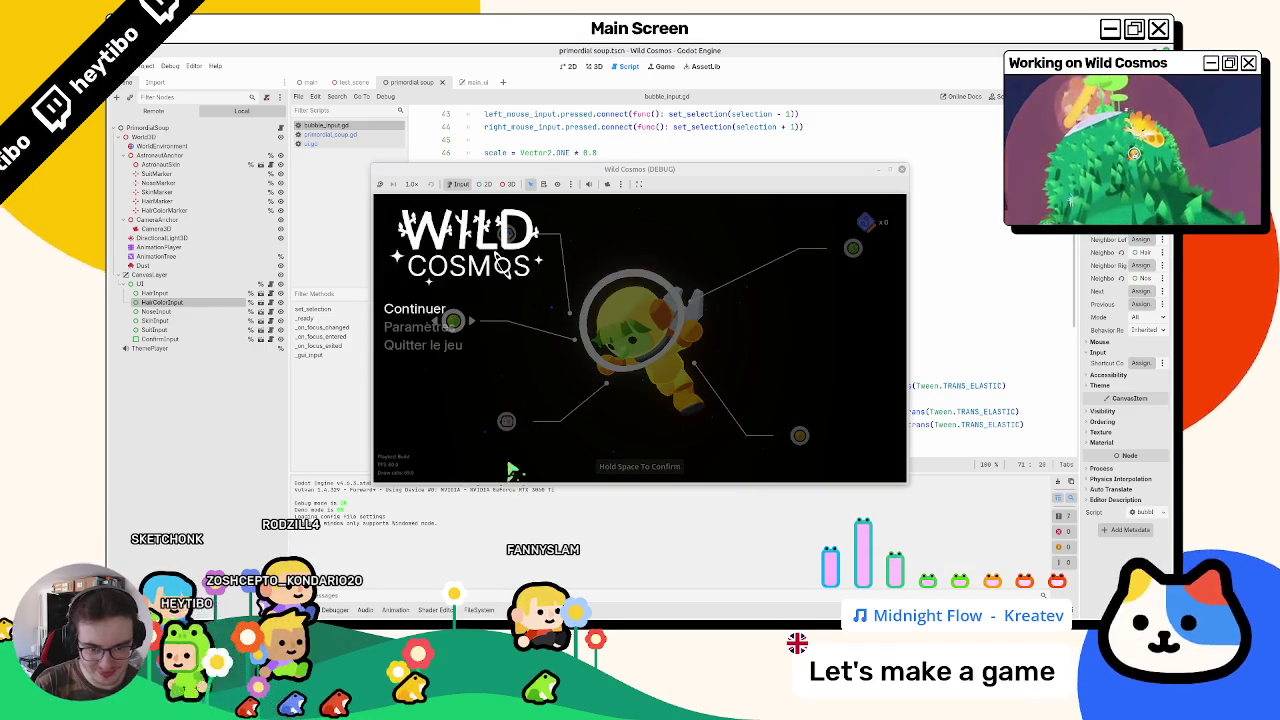
key("Escape")
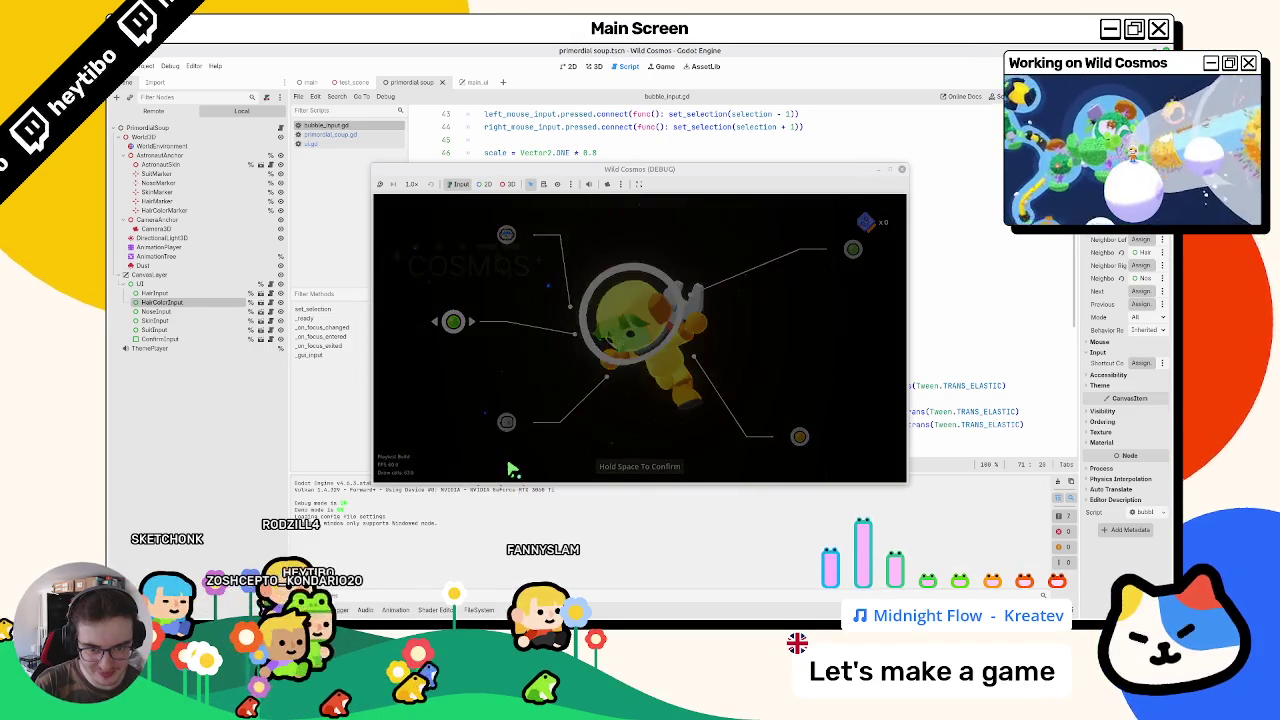
Step: Change the left bubble's option, then open and leave the settings screen to trigger the null owner error
key("Right")
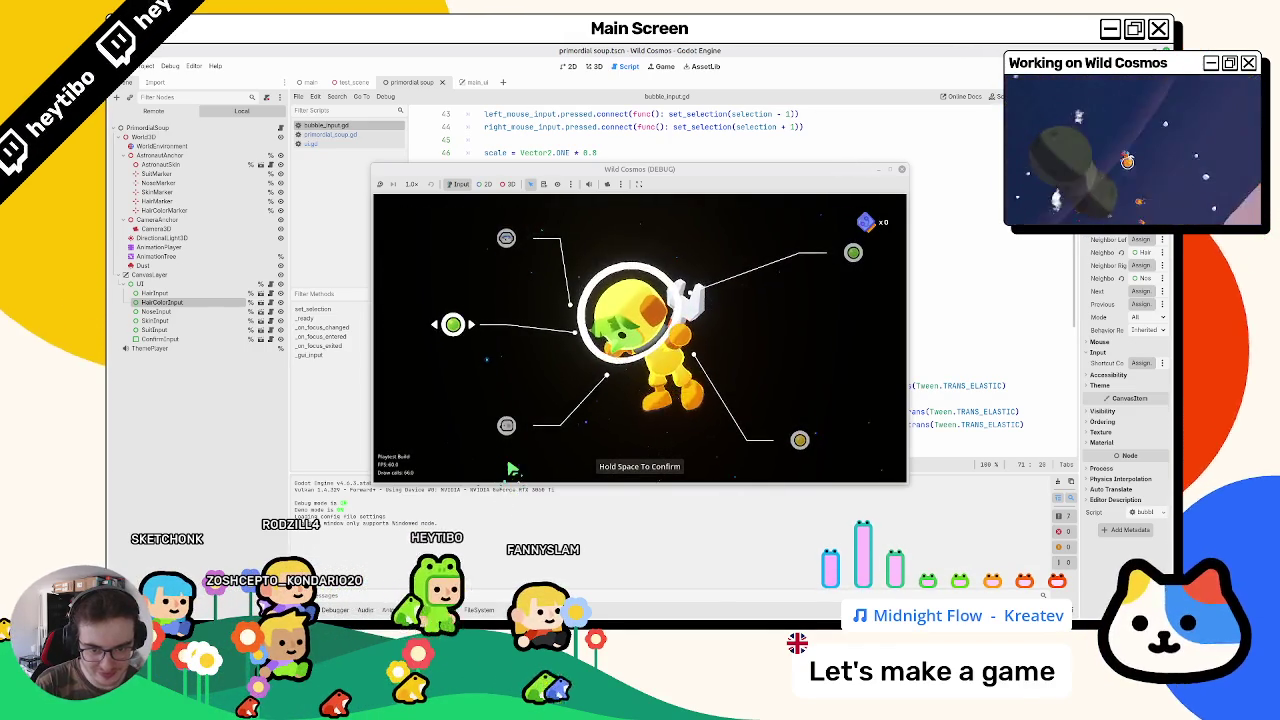
key("Right")
key("Escape")
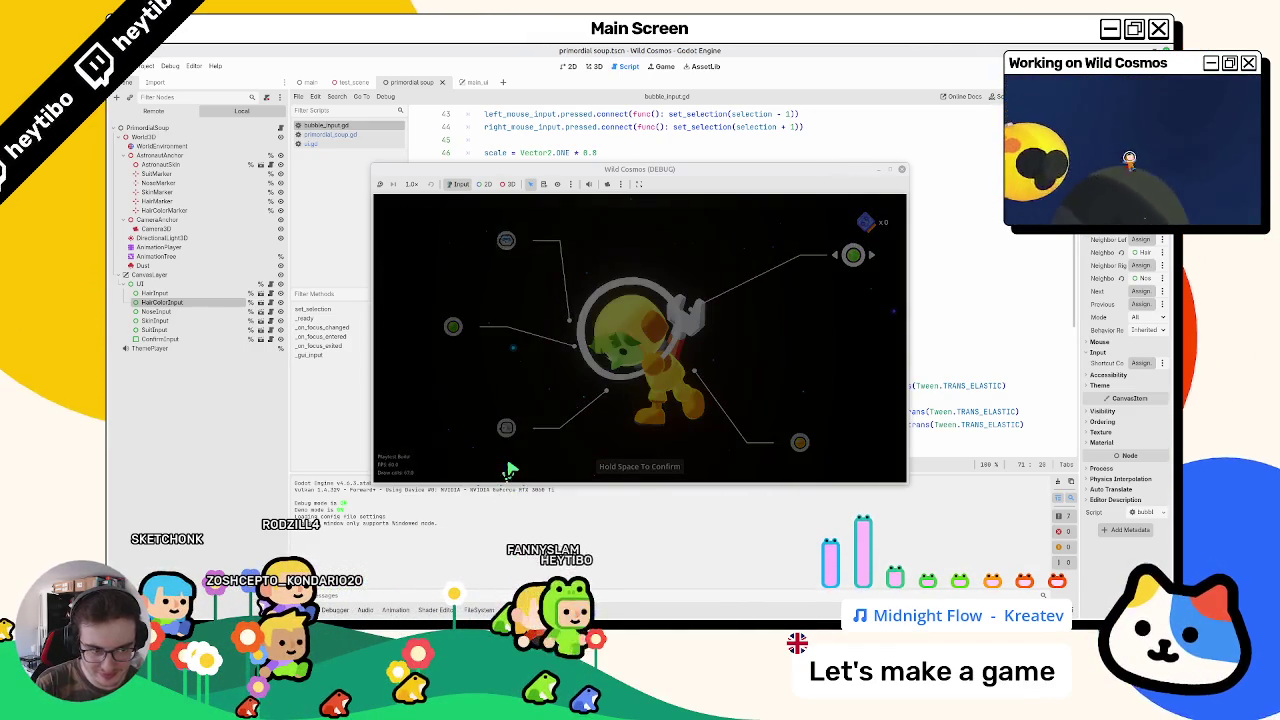
key("Return")
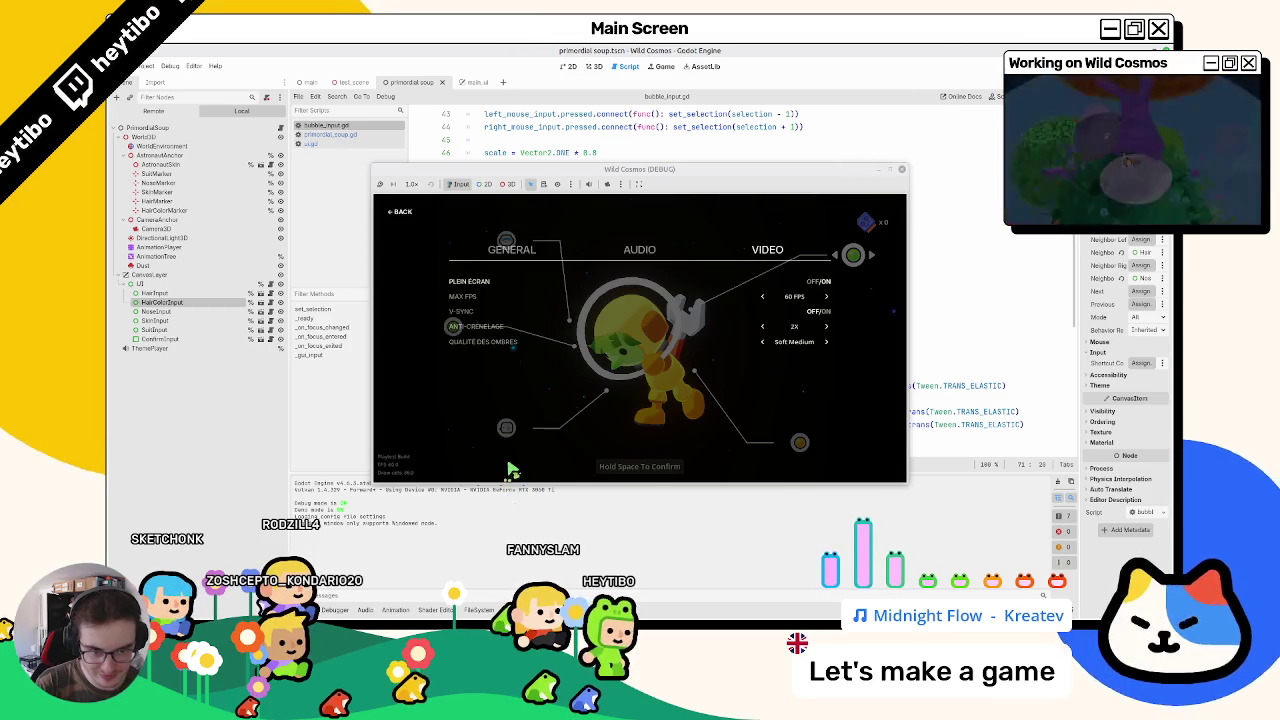
key("Escape")
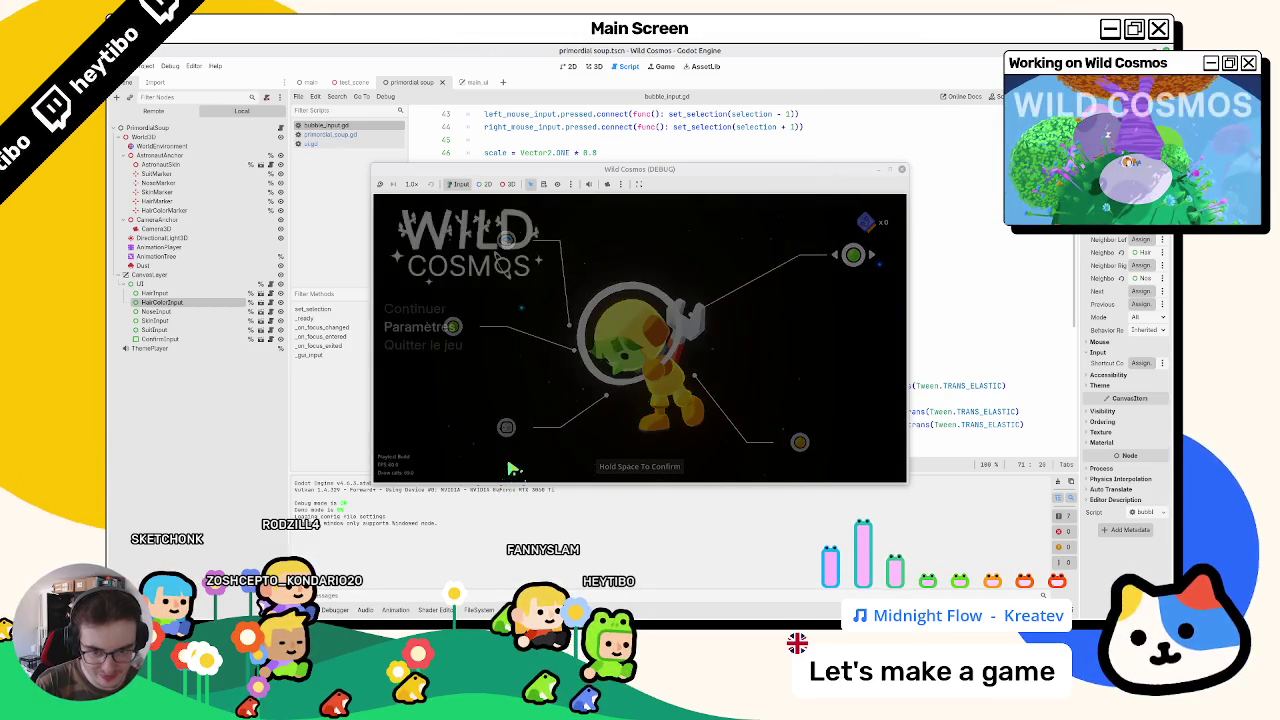
key("Return")
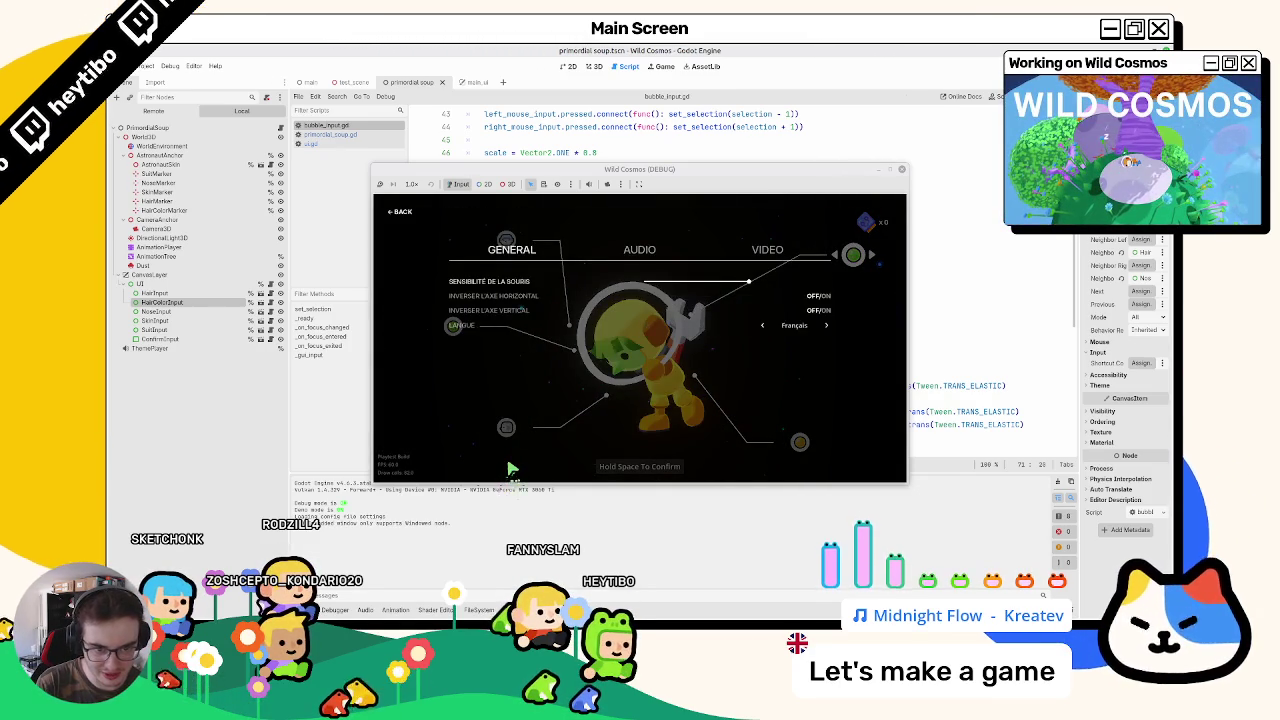
key("Escape")
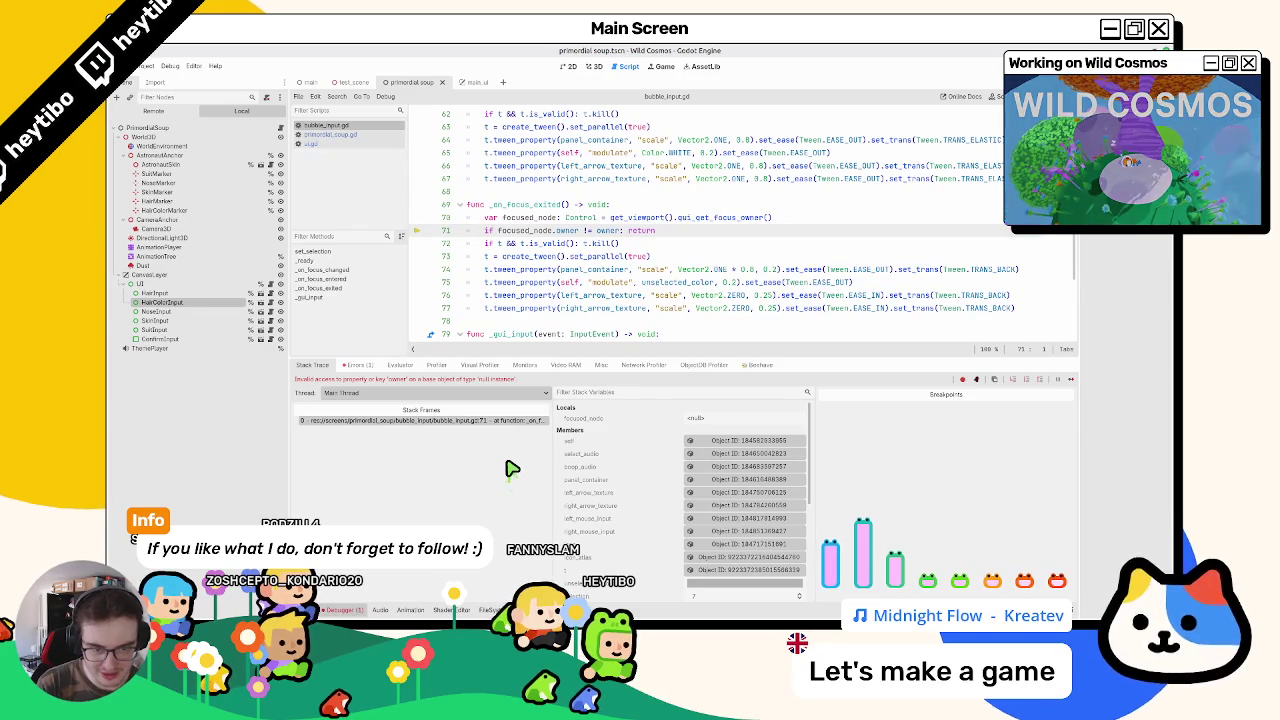
Step: Check the tween call on line 74 and relaunch the game with F5
left_click(556, 270)
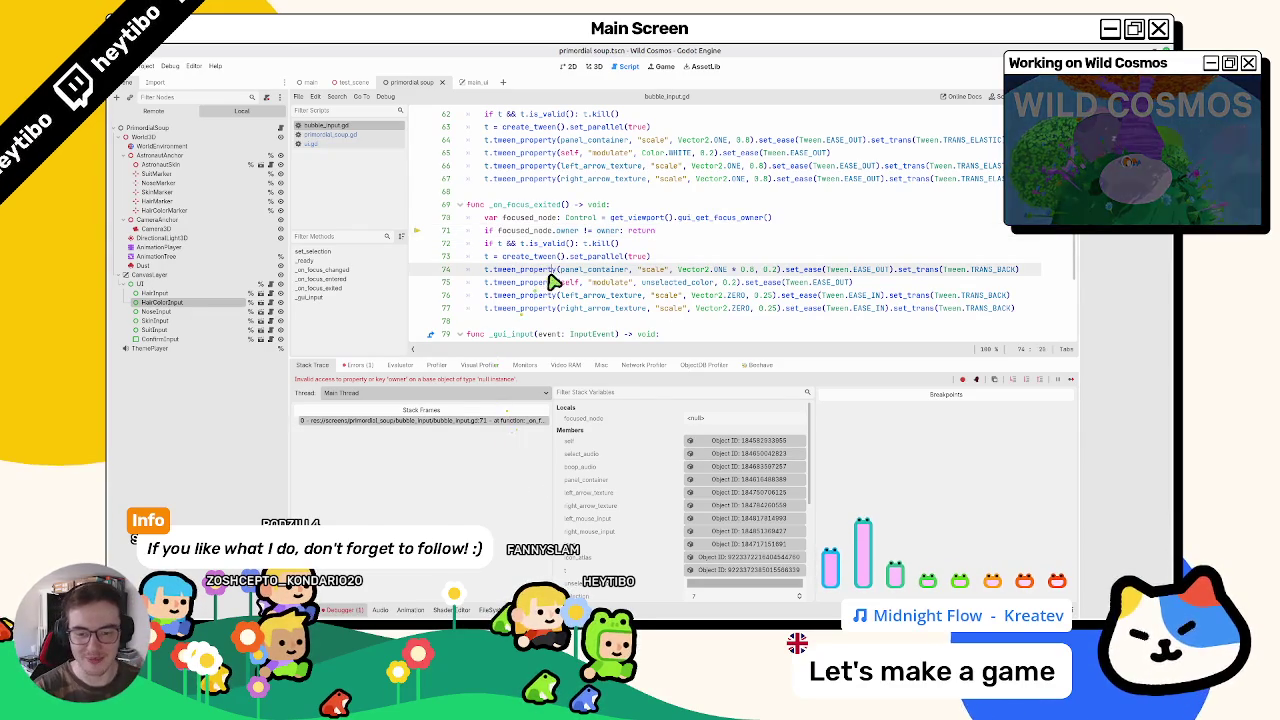
key("F5")
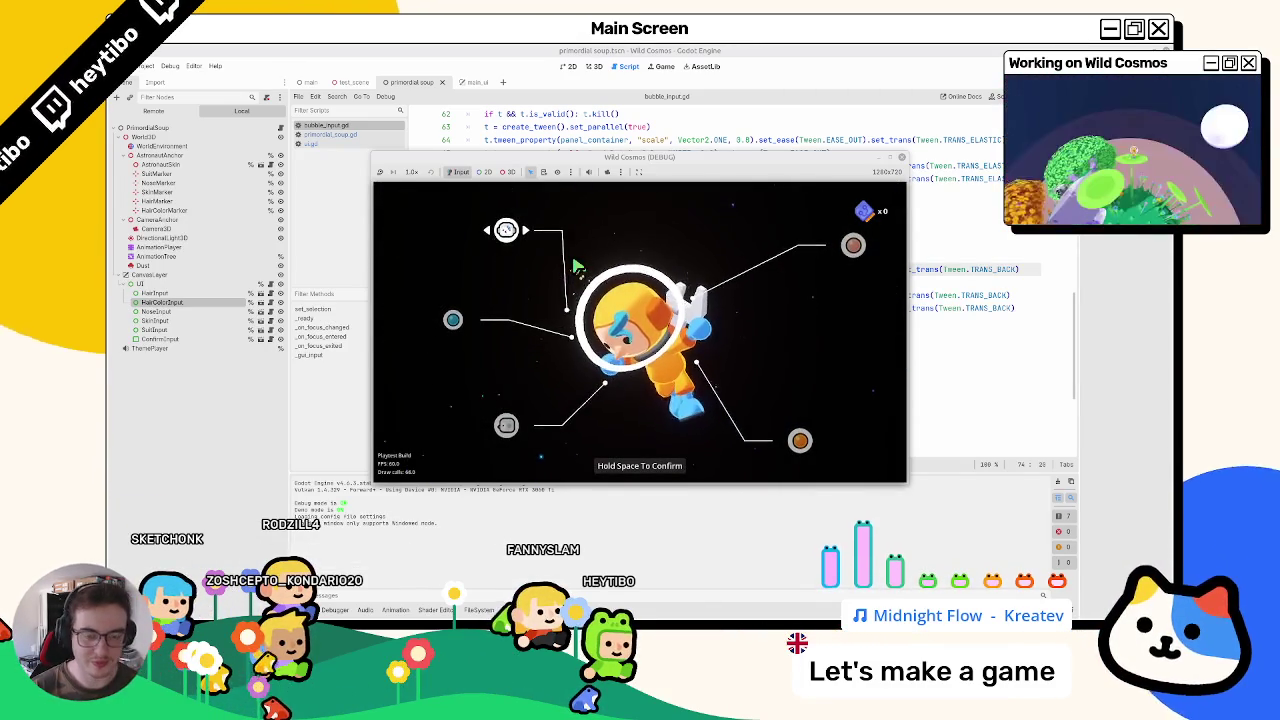
Step: Guard line 71 with 'if focused_node && focused_node.owner != owner: return' and rerun the game
key("F8")
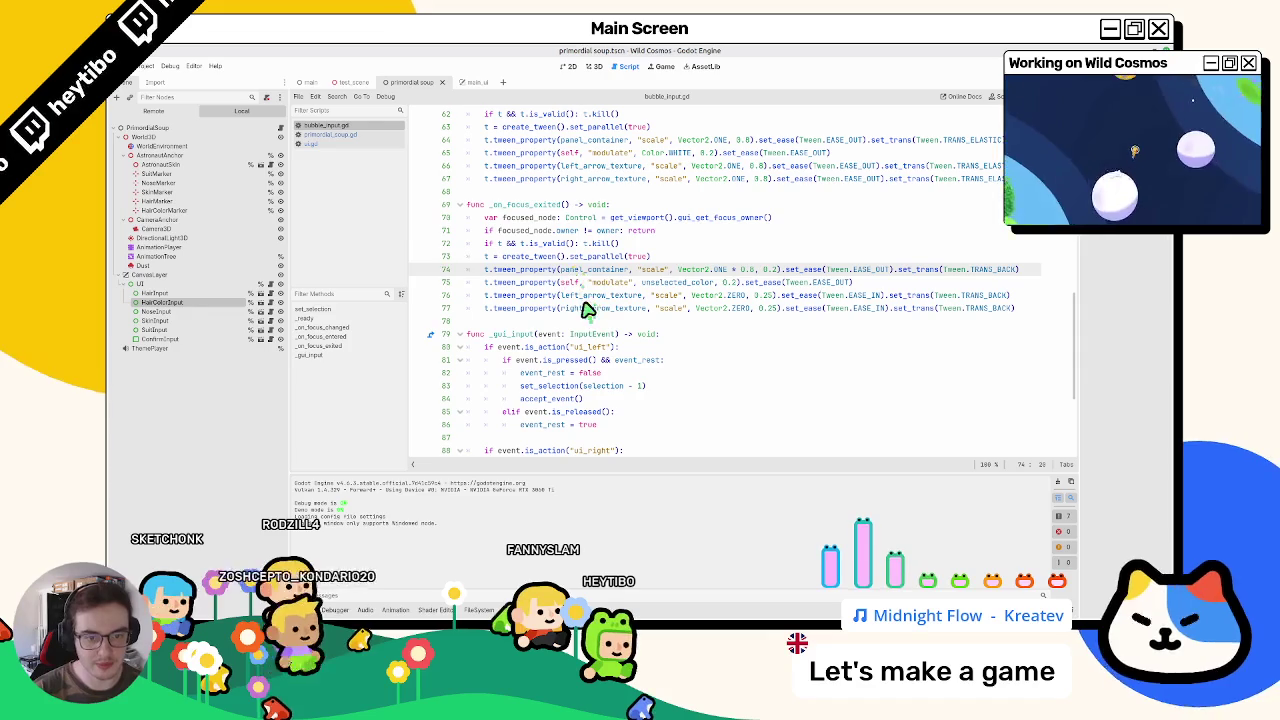
double_click(525, 217)
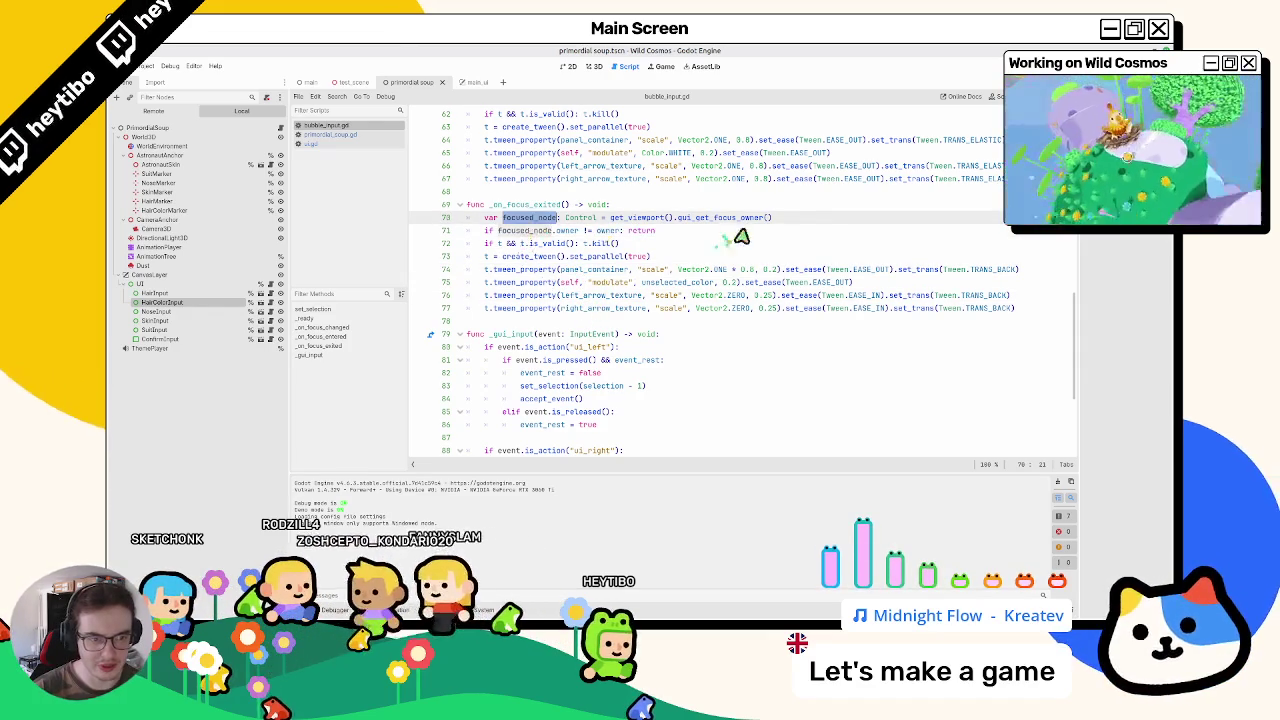
key("End")
left_click(497, 230)
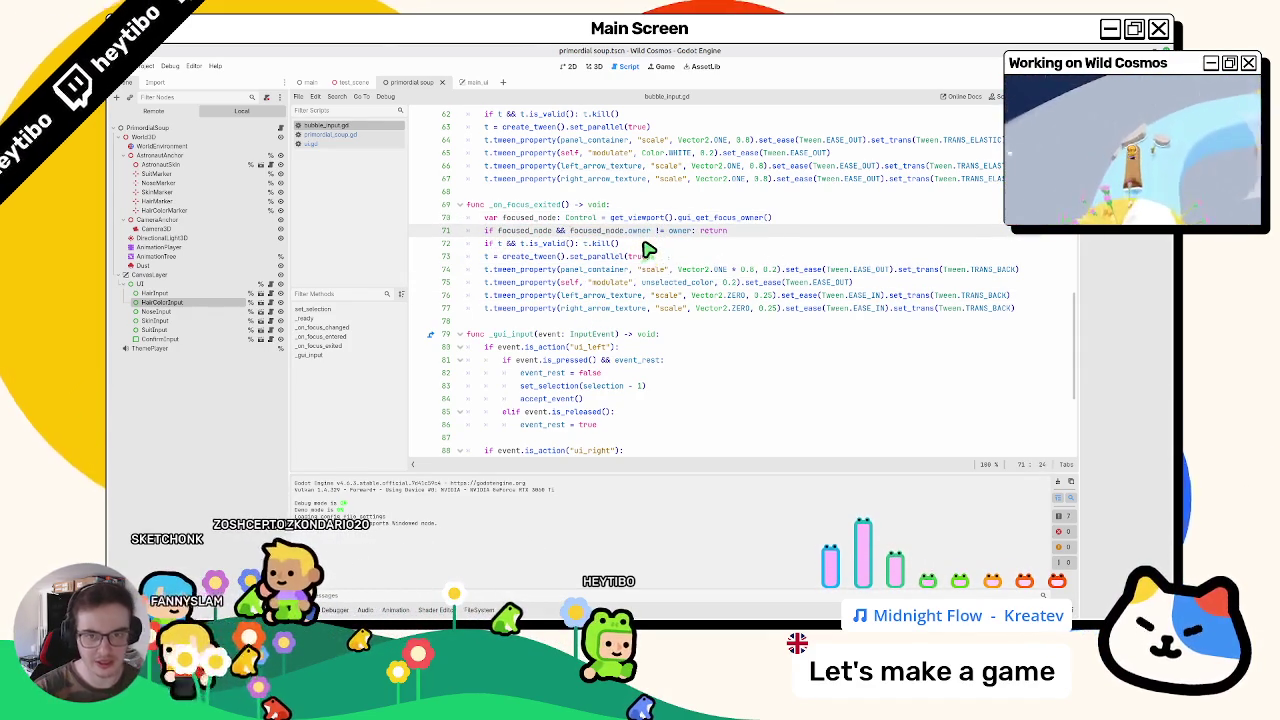
key("F8")
key("F5")
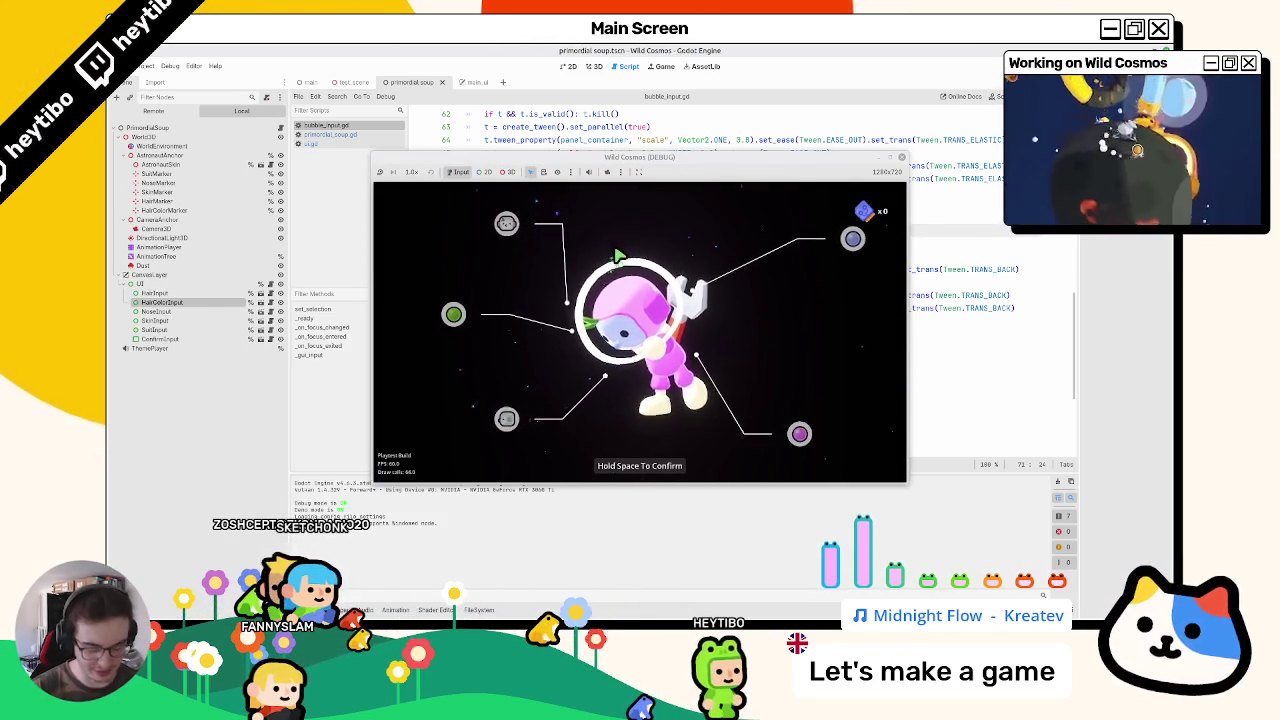
Step: Change the condition to 'focused_node != null &&', add print(focused_node) after line 70, and rerun
key("Up")
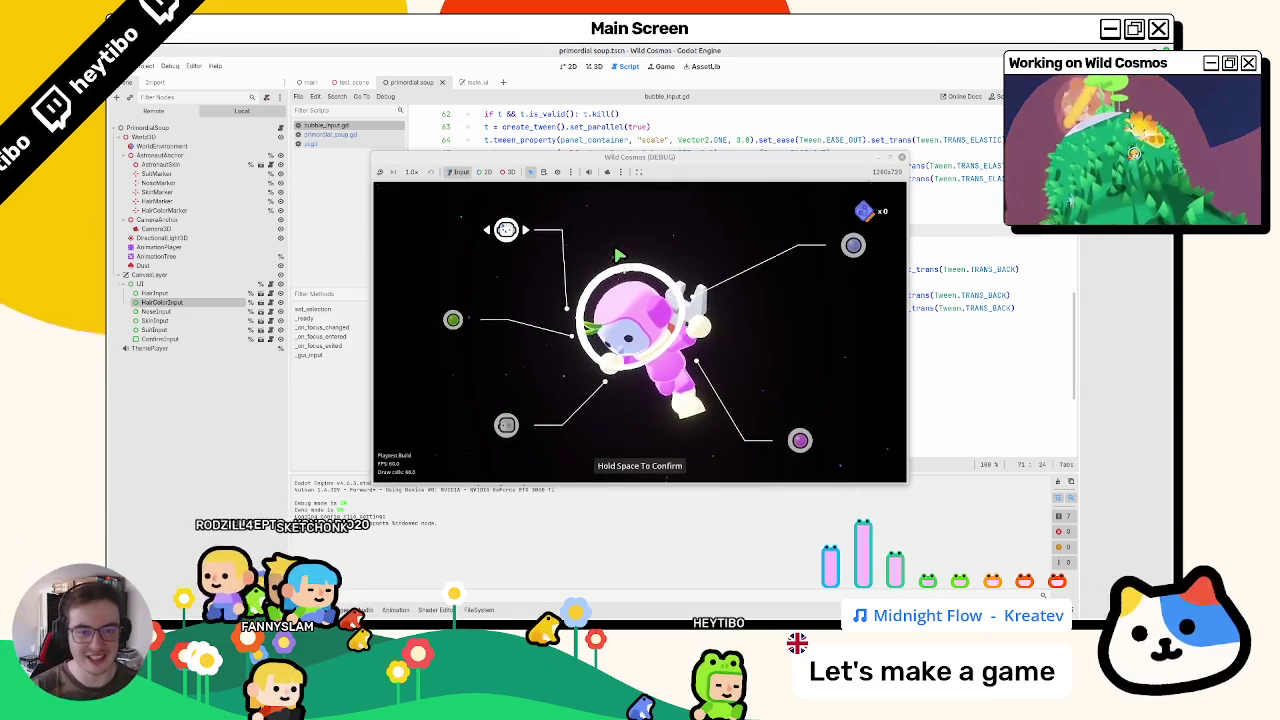
key("F8")
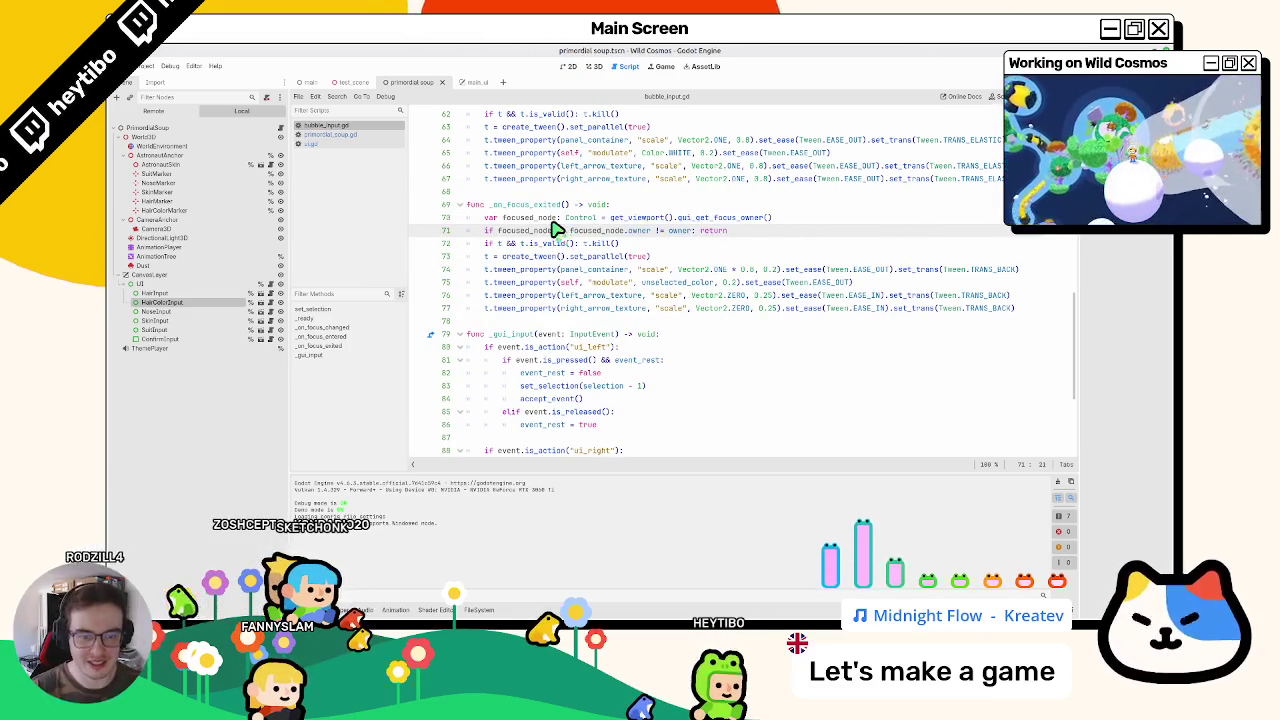
type("and")
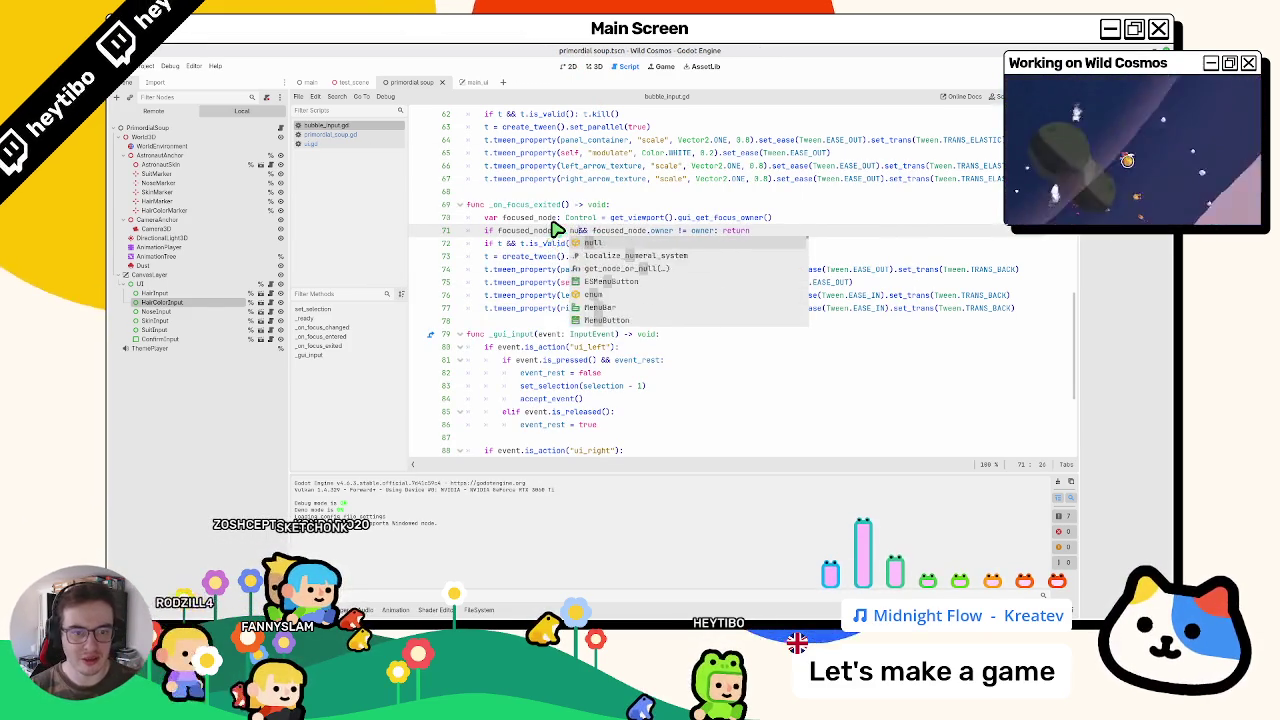
type("ll")
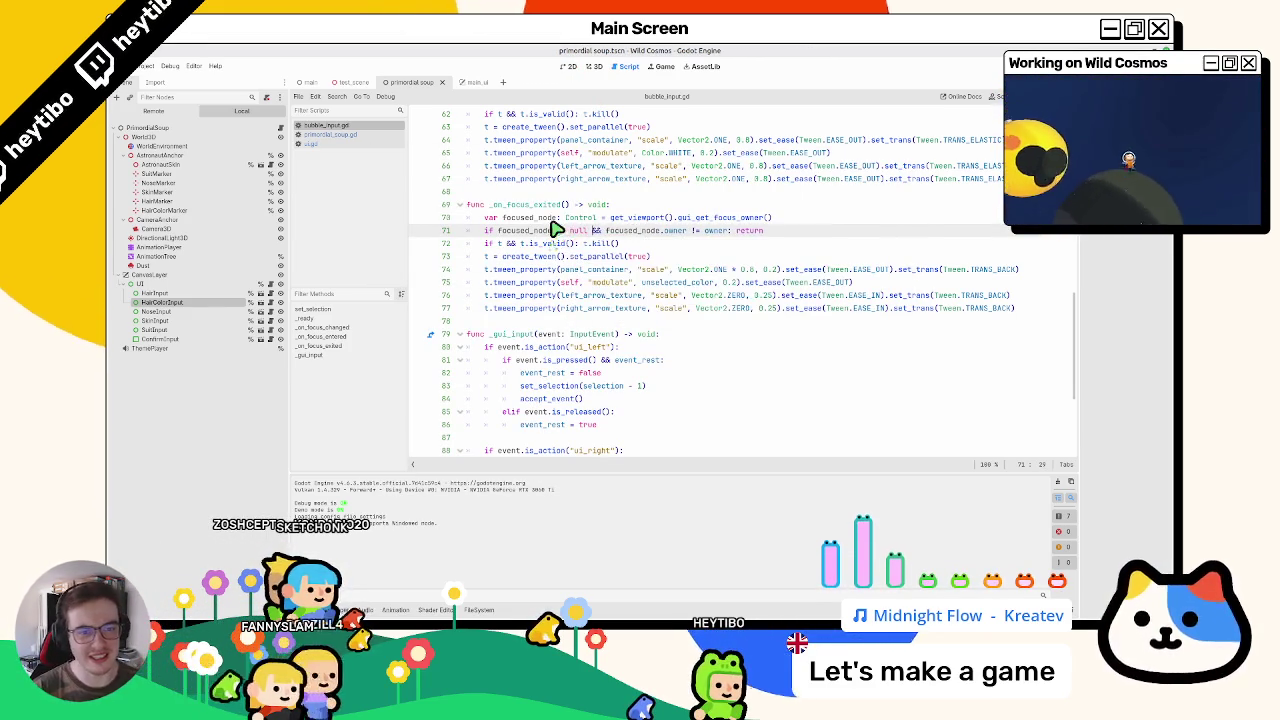
left_click(552, 218)
key("Return")
type("print(focused_node")
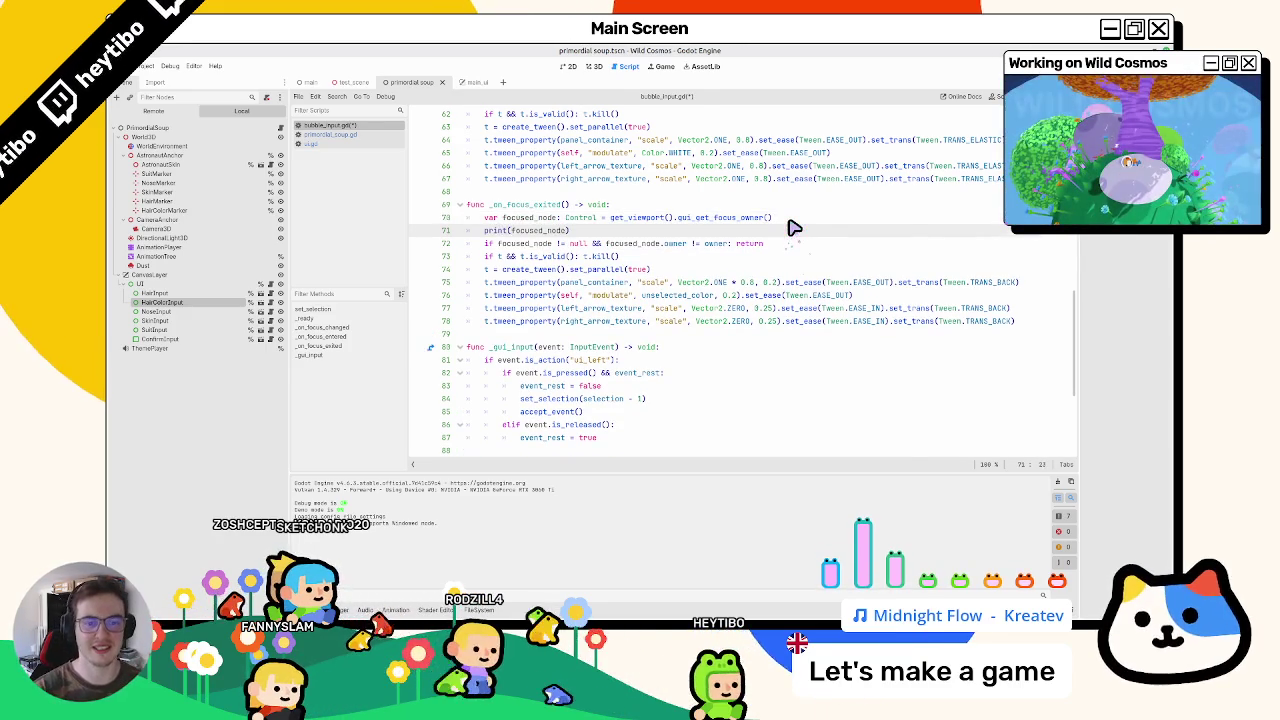
key("F5")
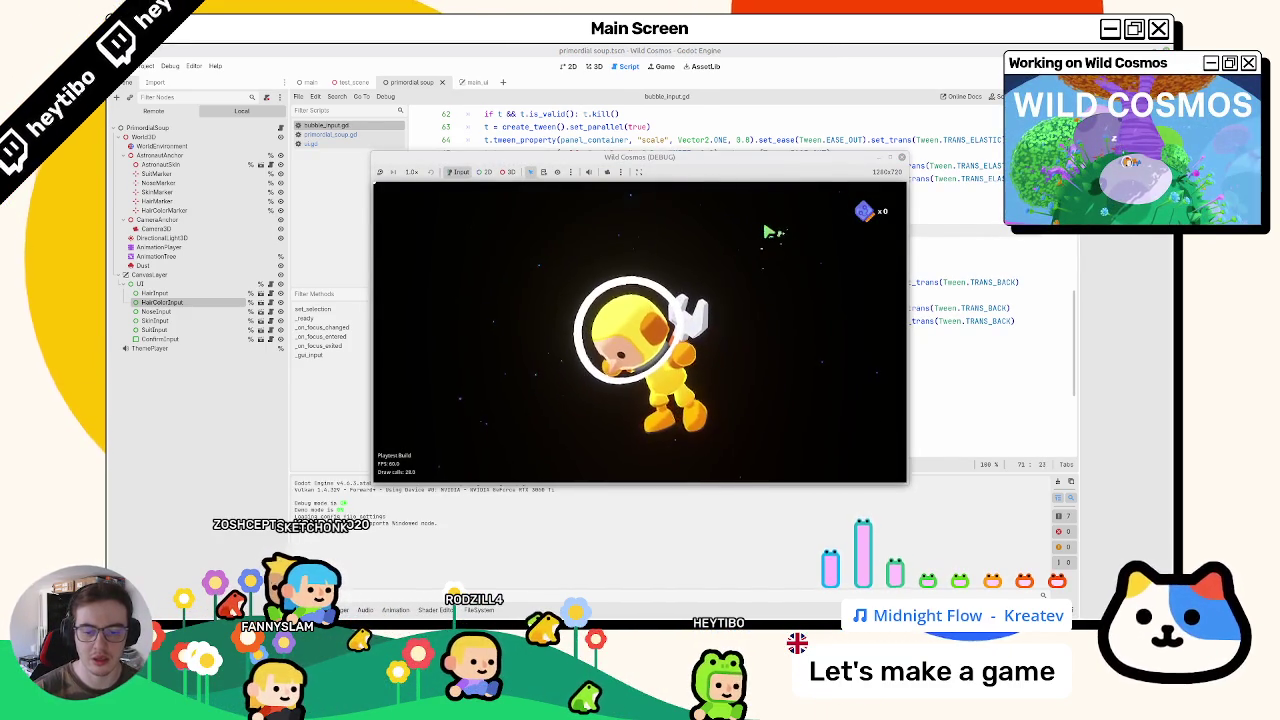
Step: Close the game, go to 'var event_rest' on line 20, and relaunch with F5
key("F8")
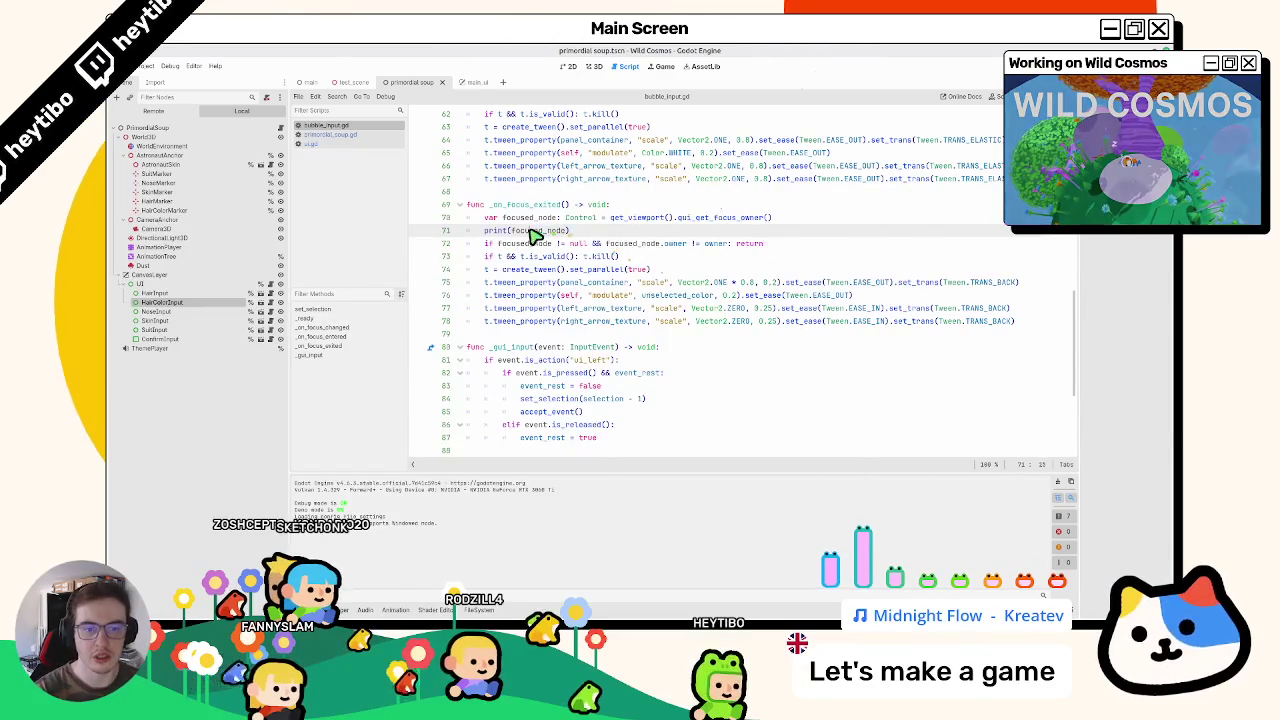
scroll(532, 250, "up", 10)
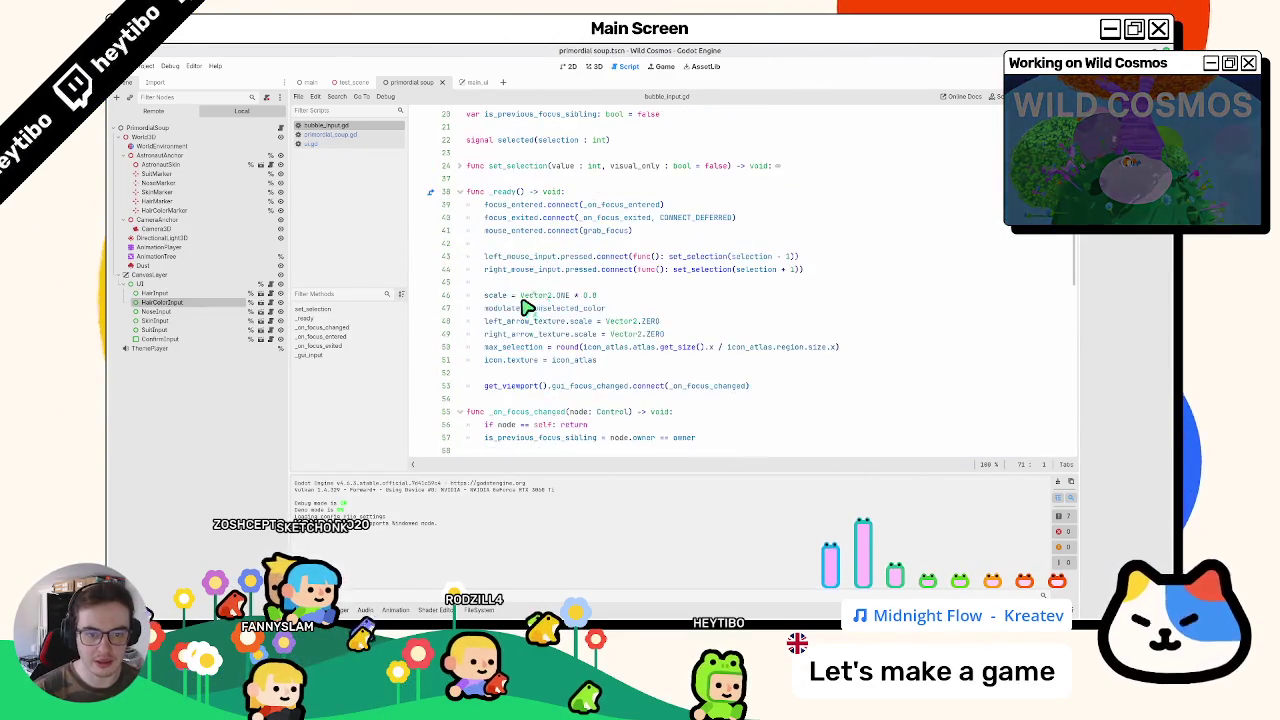
scroll(520, 310, "up", 5)
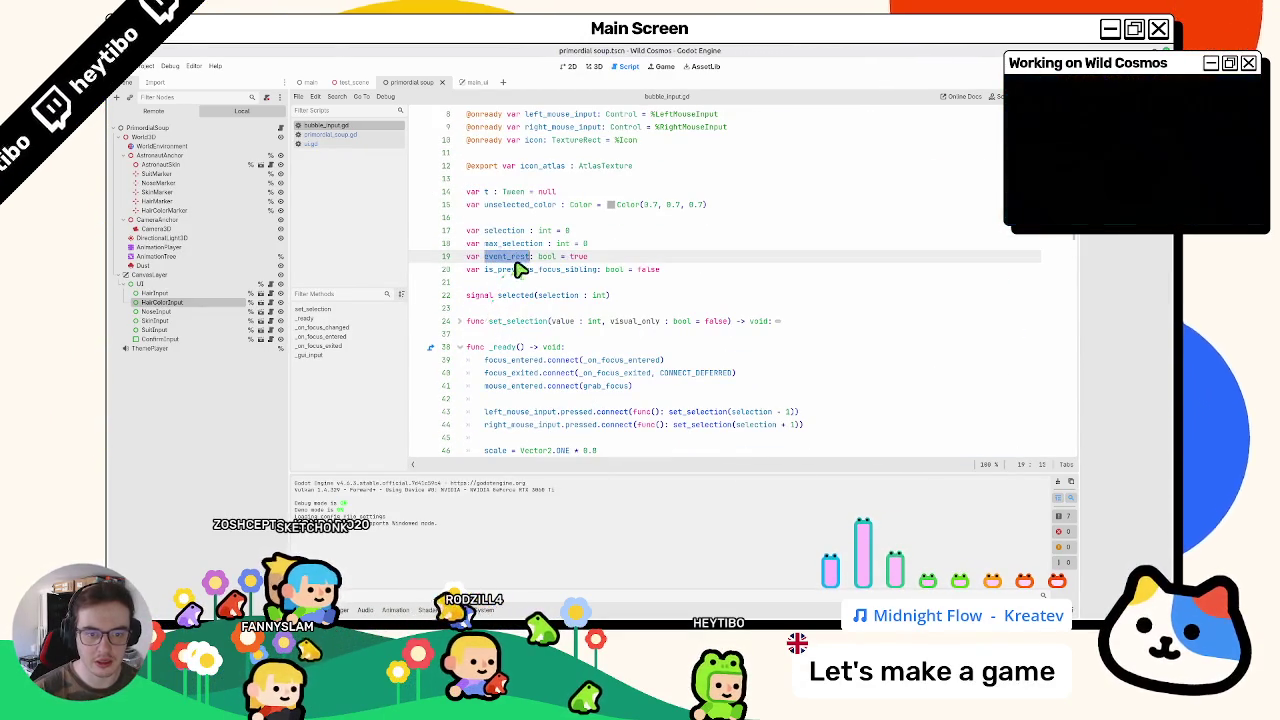
left_click(661, 271)
key("F5")
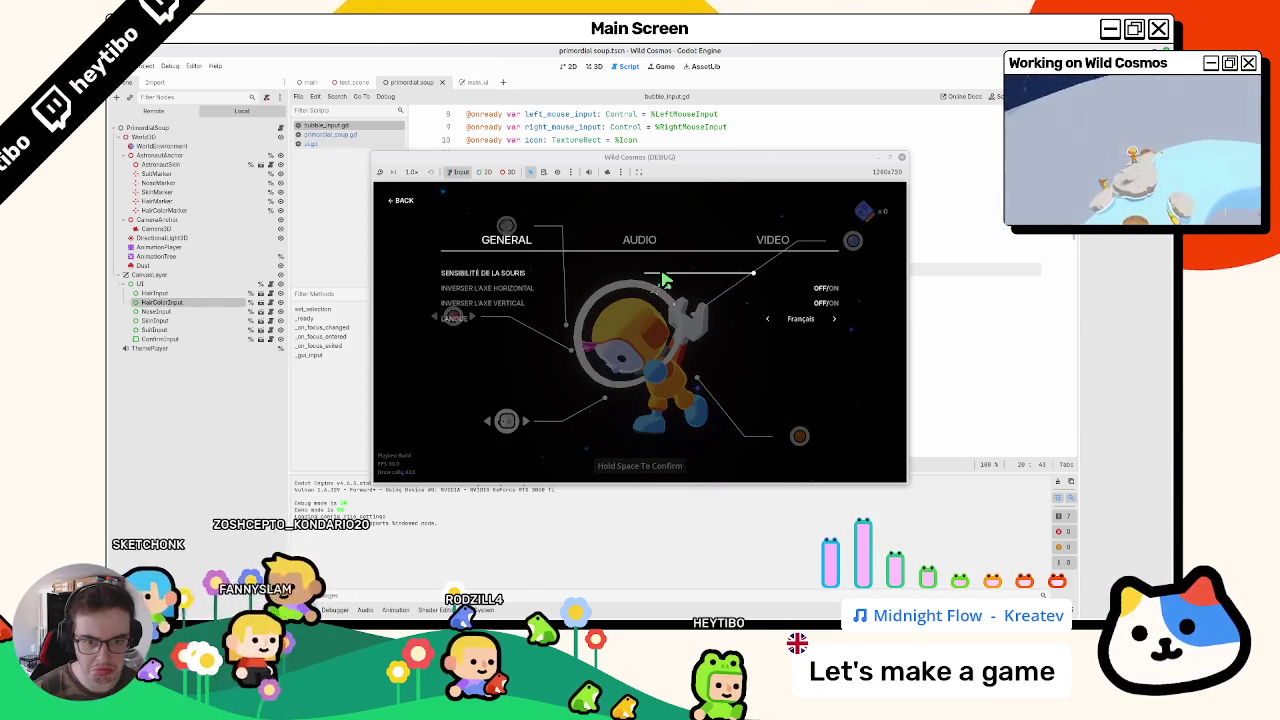
Step: Toggle the Wild Cosmos pause menu open and closed several times
key("Escape")
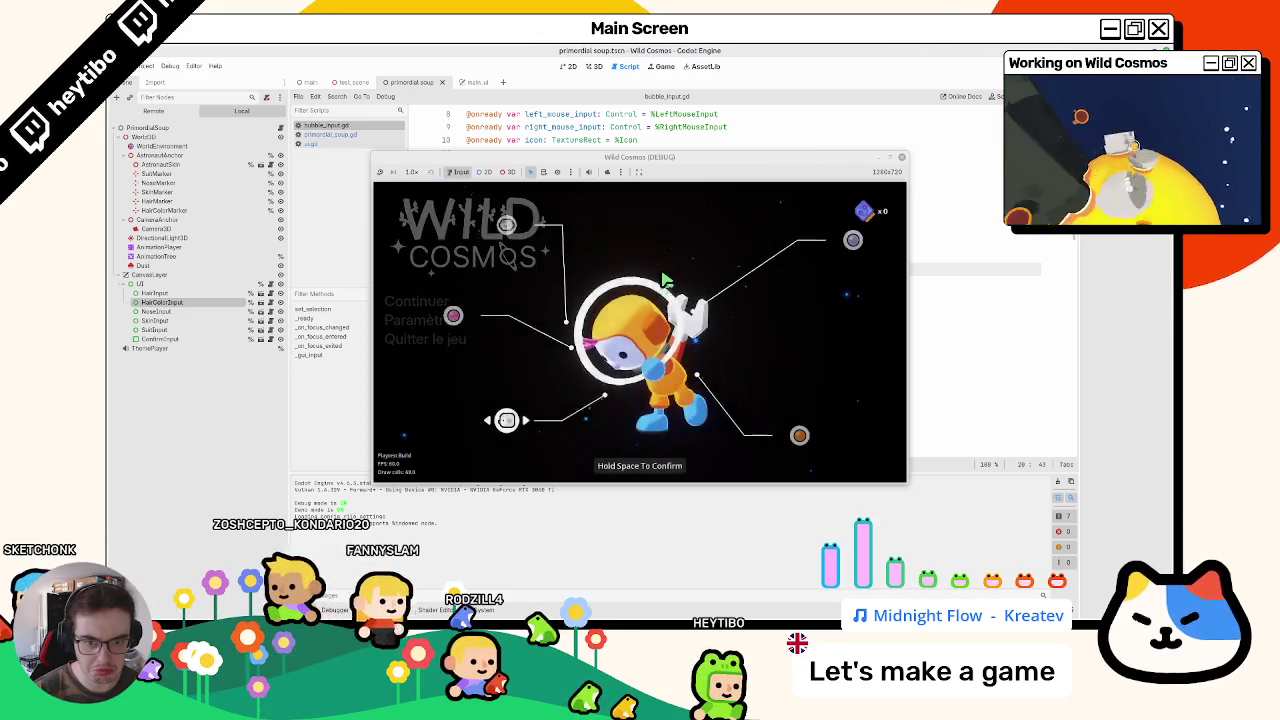
key("Escape")
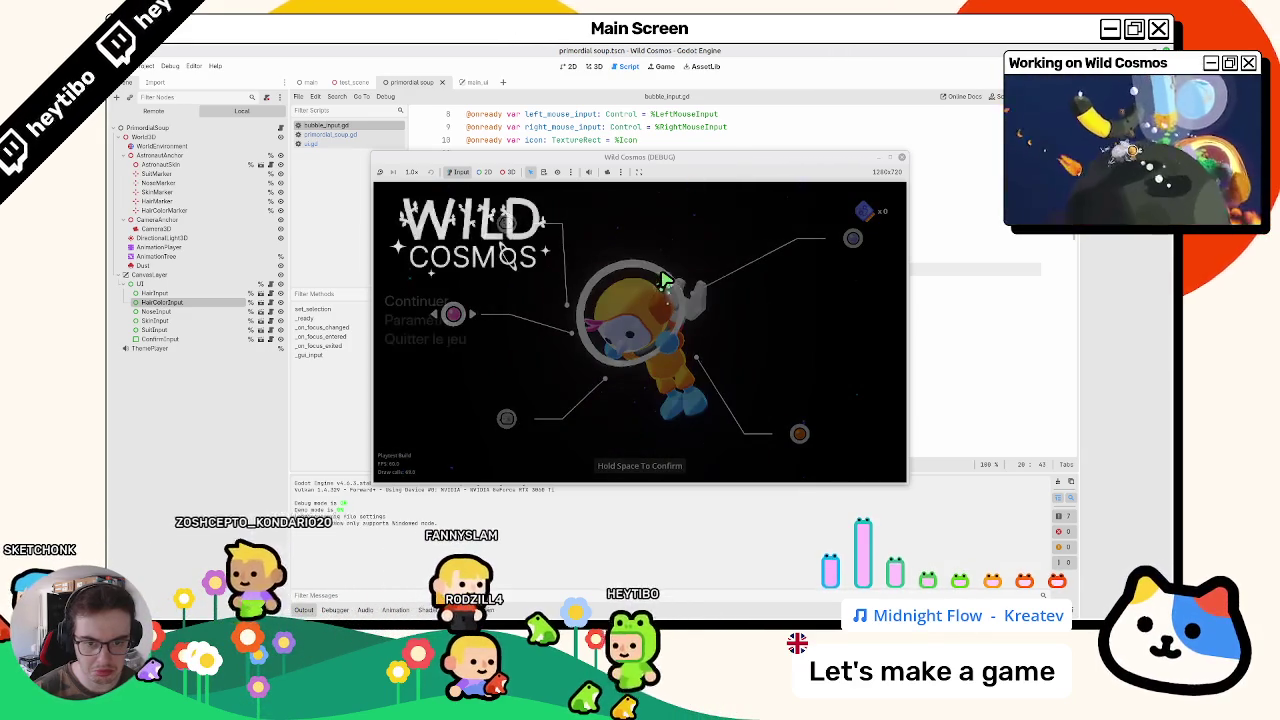
key("Escape")
key("Escape")
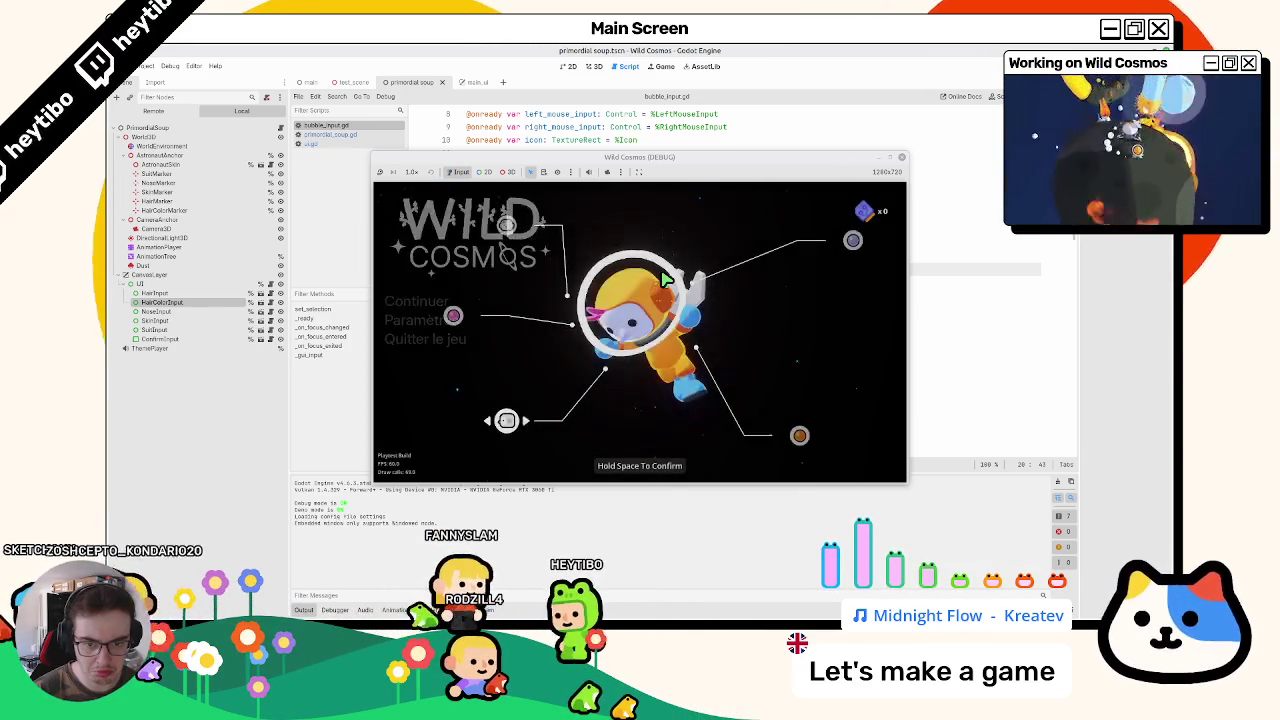
key("Escape")
key("Escape")
key("Escape")
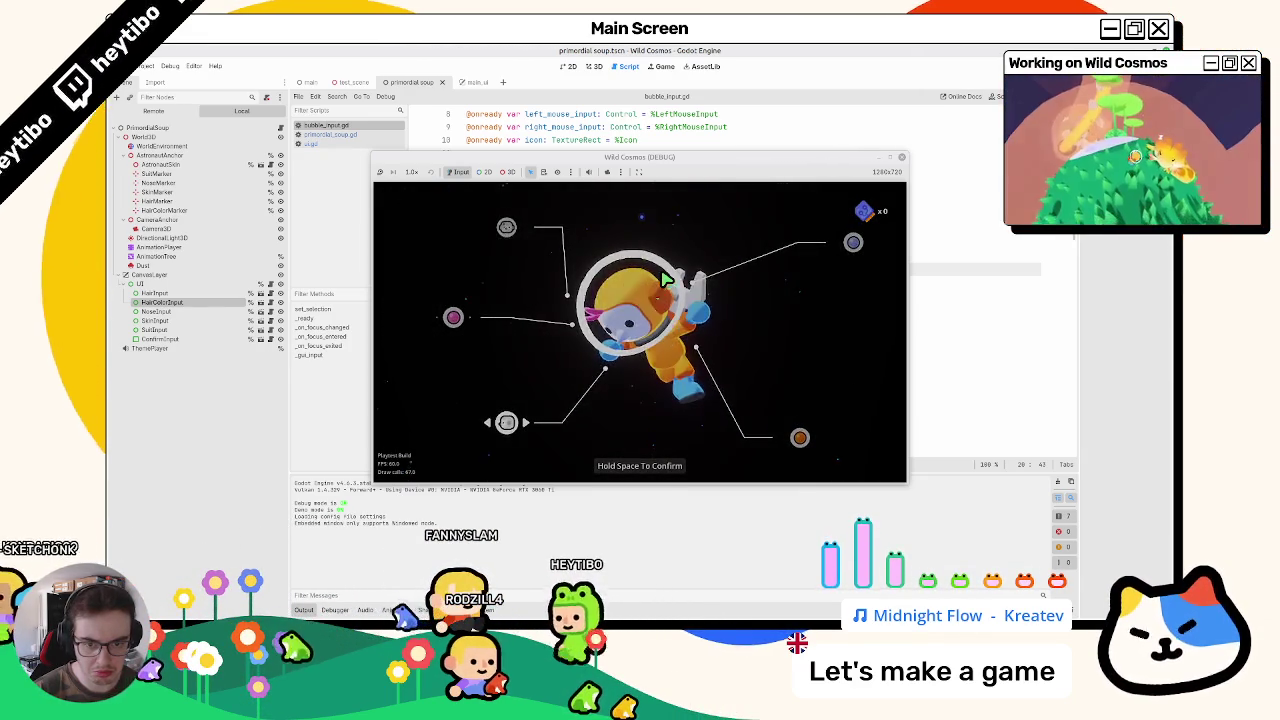
Step: Move the selection up to the top-left bubble between pause toggles, then maximize the game window
key("Escape")
key("Up")
key("Escape")
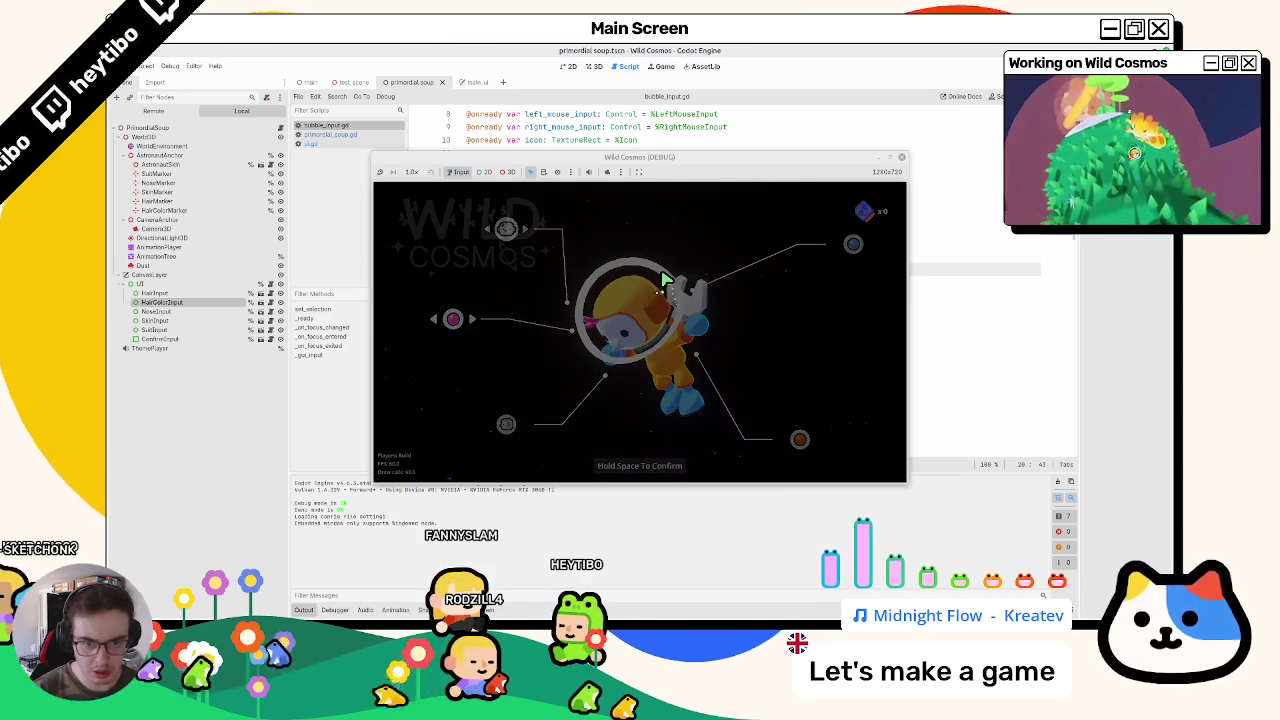
key("Escape")
key("Escape")
key("Up")
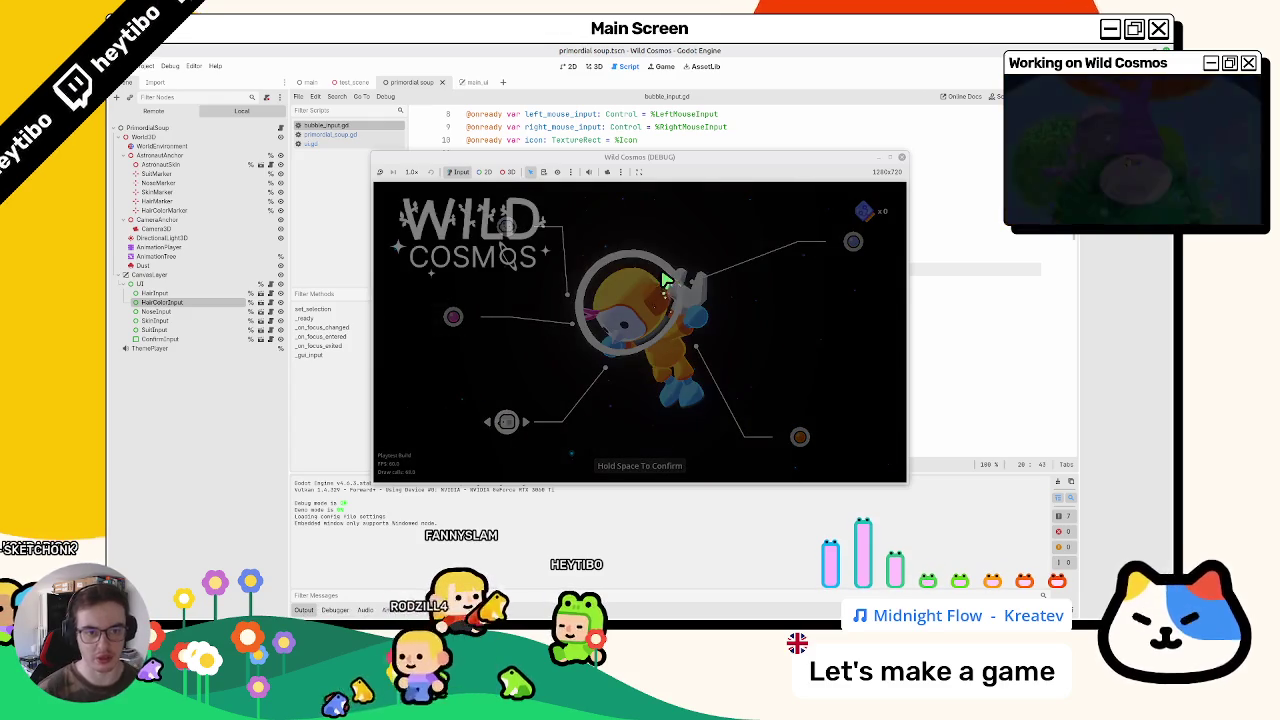
left_click(889, 159)
Step: Close the pause menu and cycle the suit colour bubble through red, purple and yellow
key("Escape")
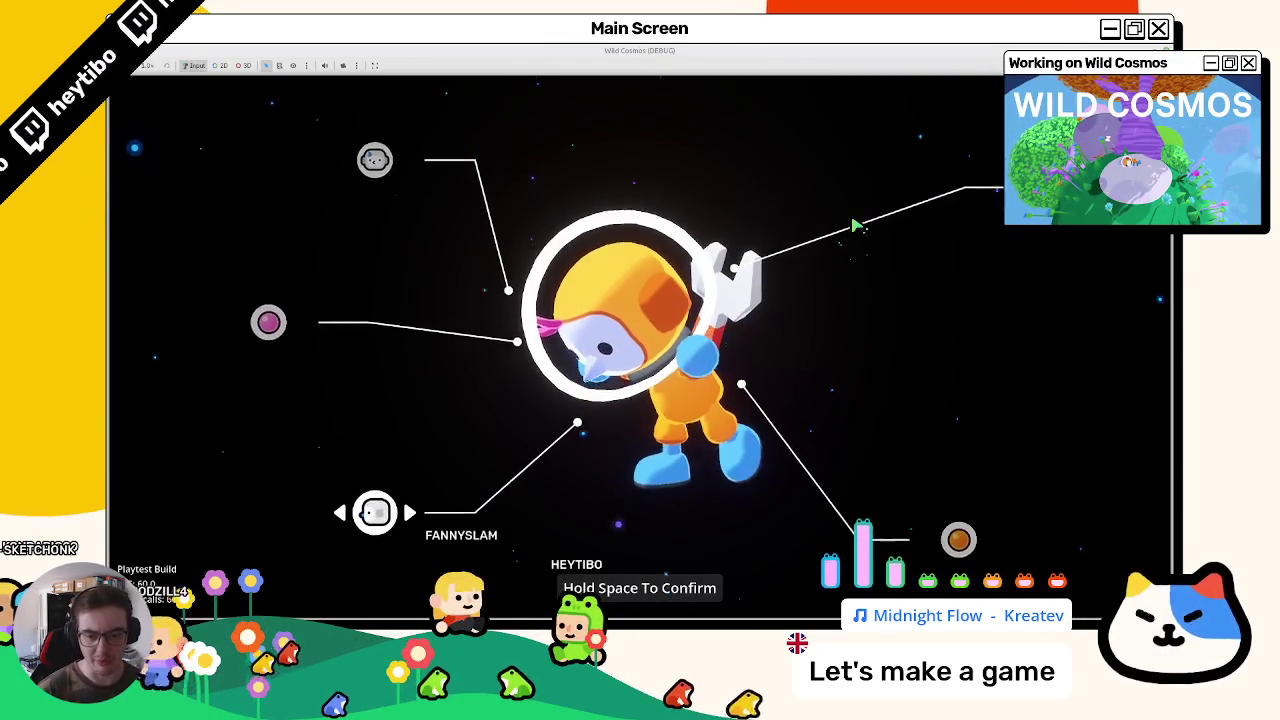
key("Right")
key("Right")
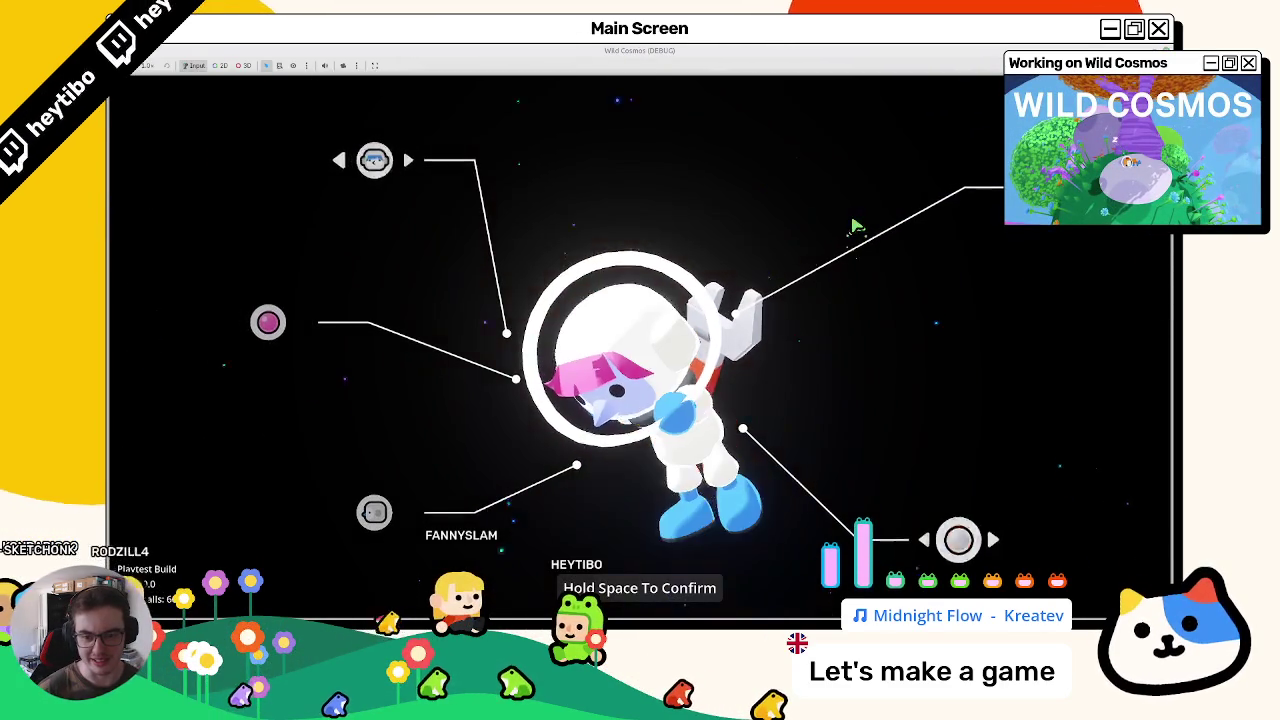
key("Right")
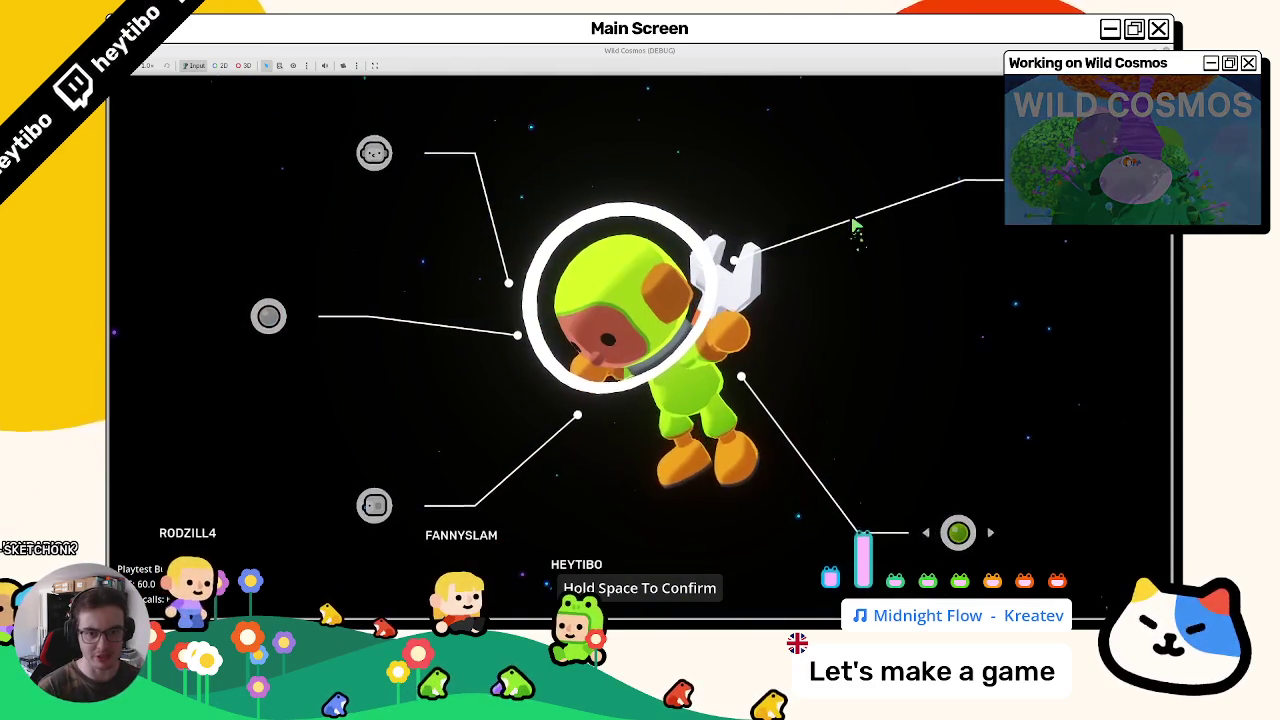
key("Right")
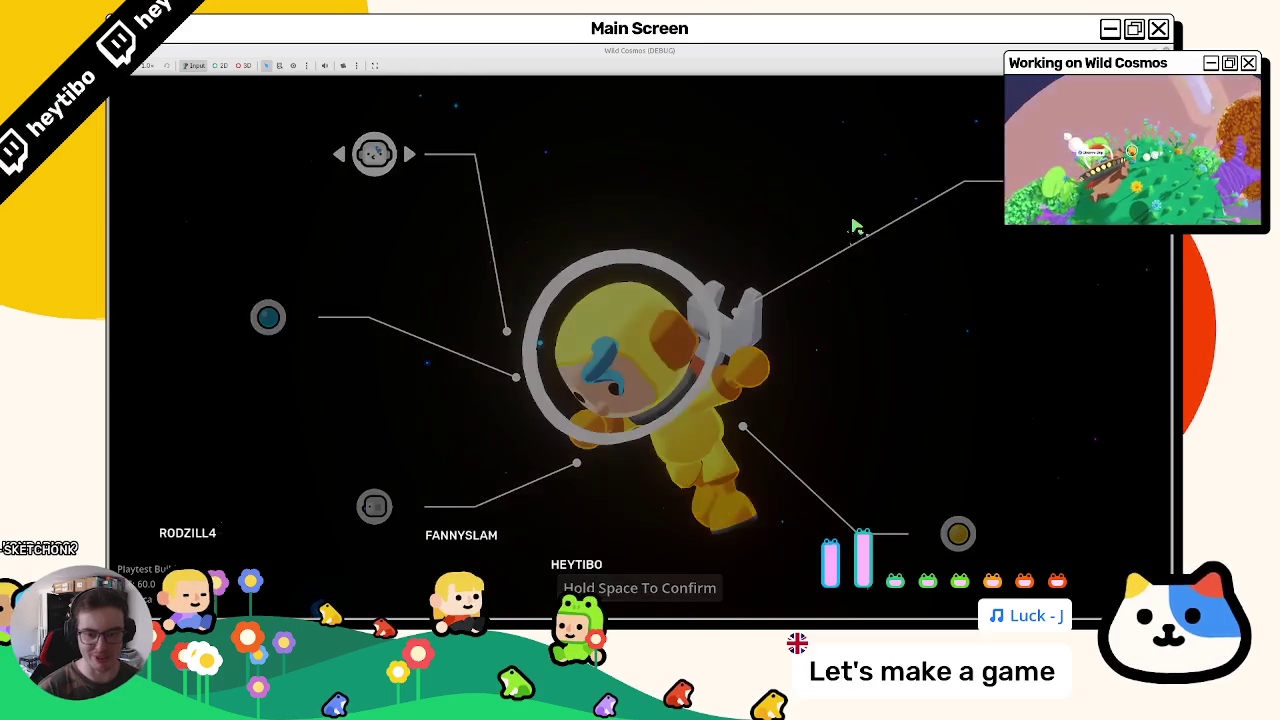
Step: Toggle the pause menu, then open settings from it and resume gameplay
key("Escape")
key("Escape")
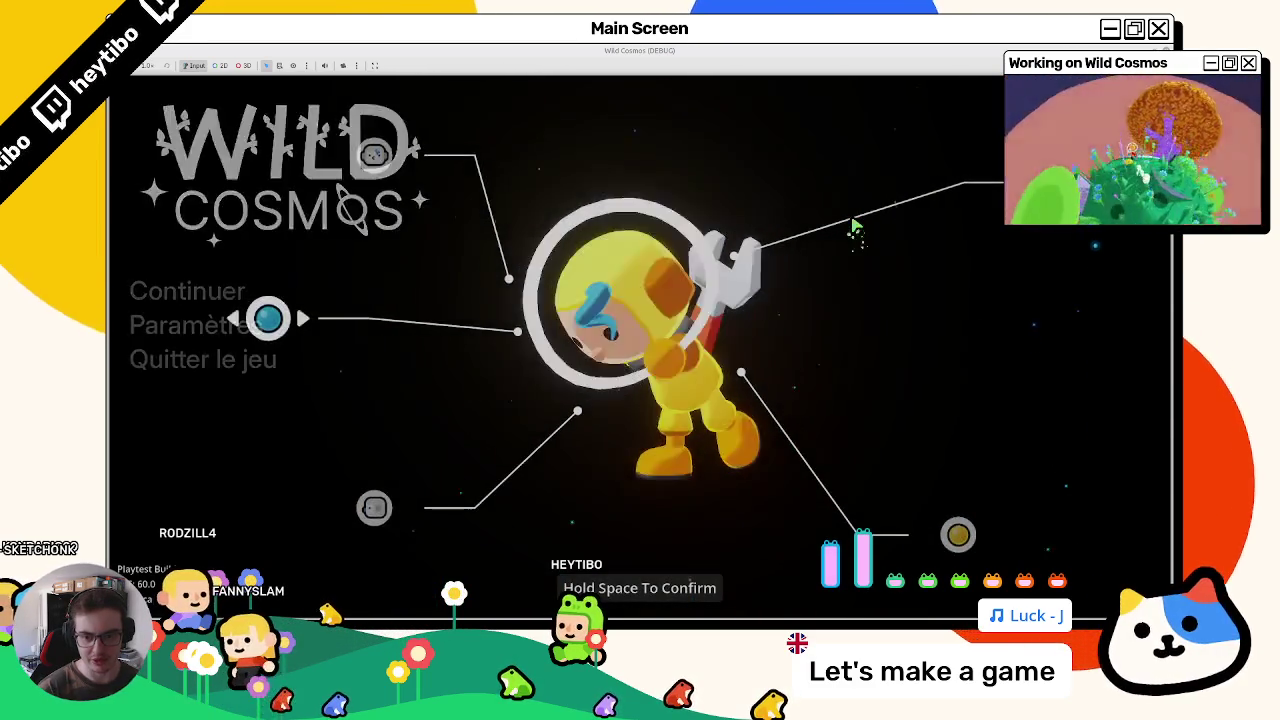
key("Escape")
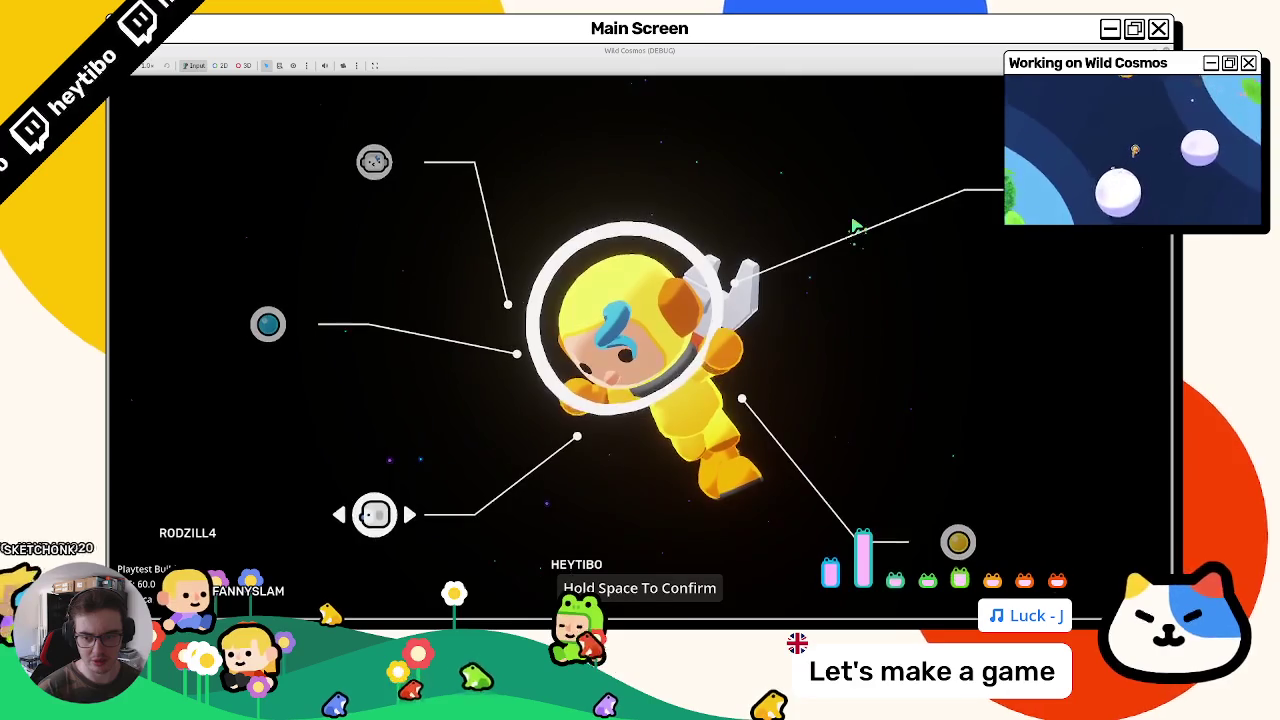
key("Escape")
key("Down")
key("Return")
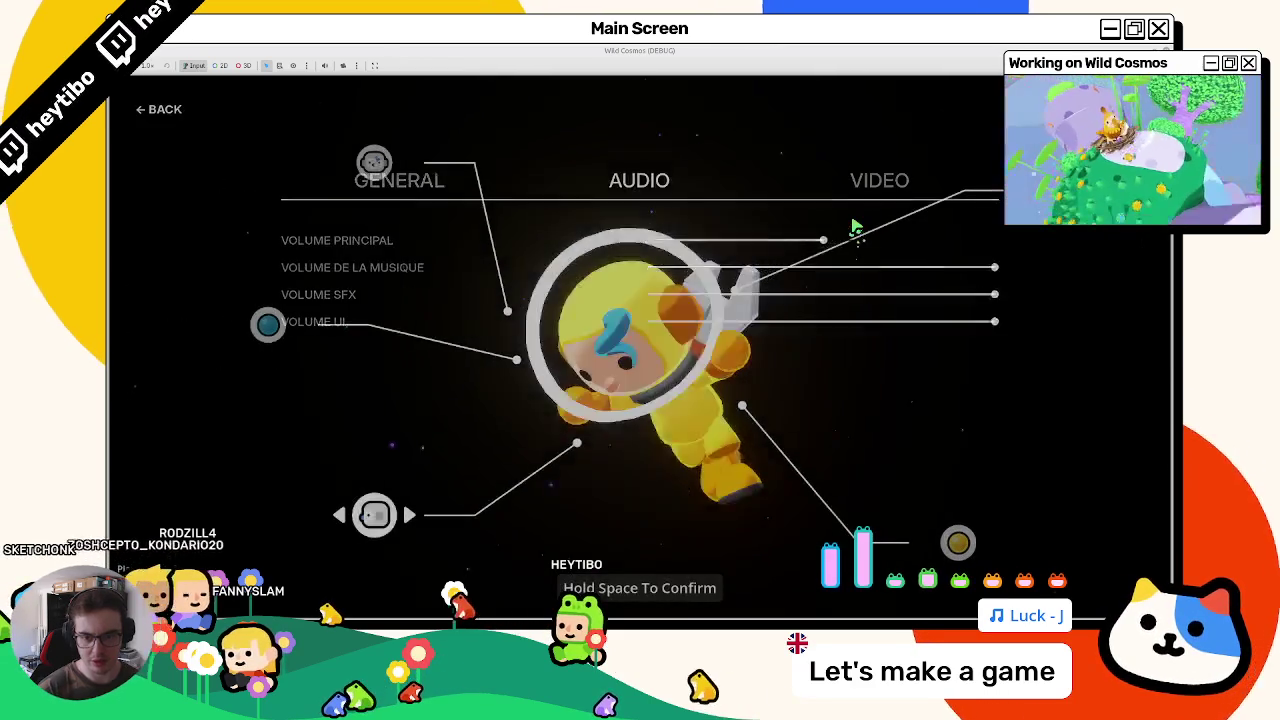
key("Escape")
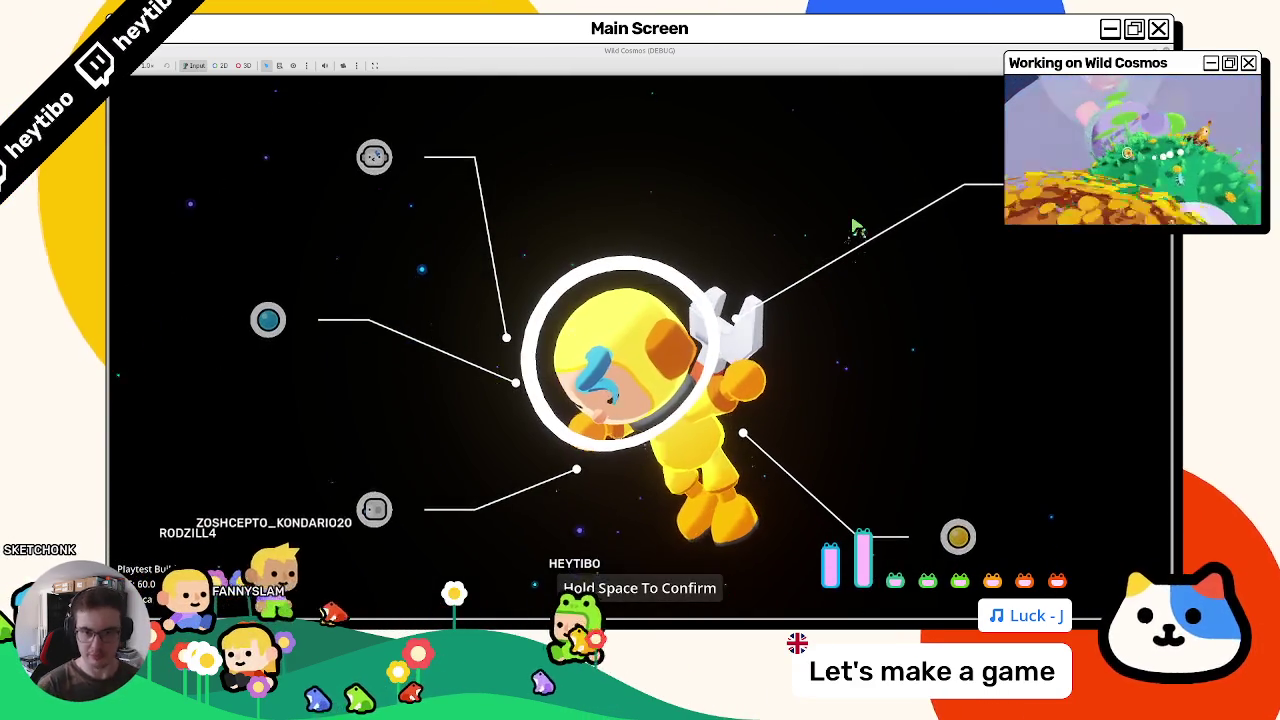
Step: Pause again, open settings, switch to the VIDEO page and back to AUDIO, then close
key("Escape")
key("Down")
key("Return")
key("Right")
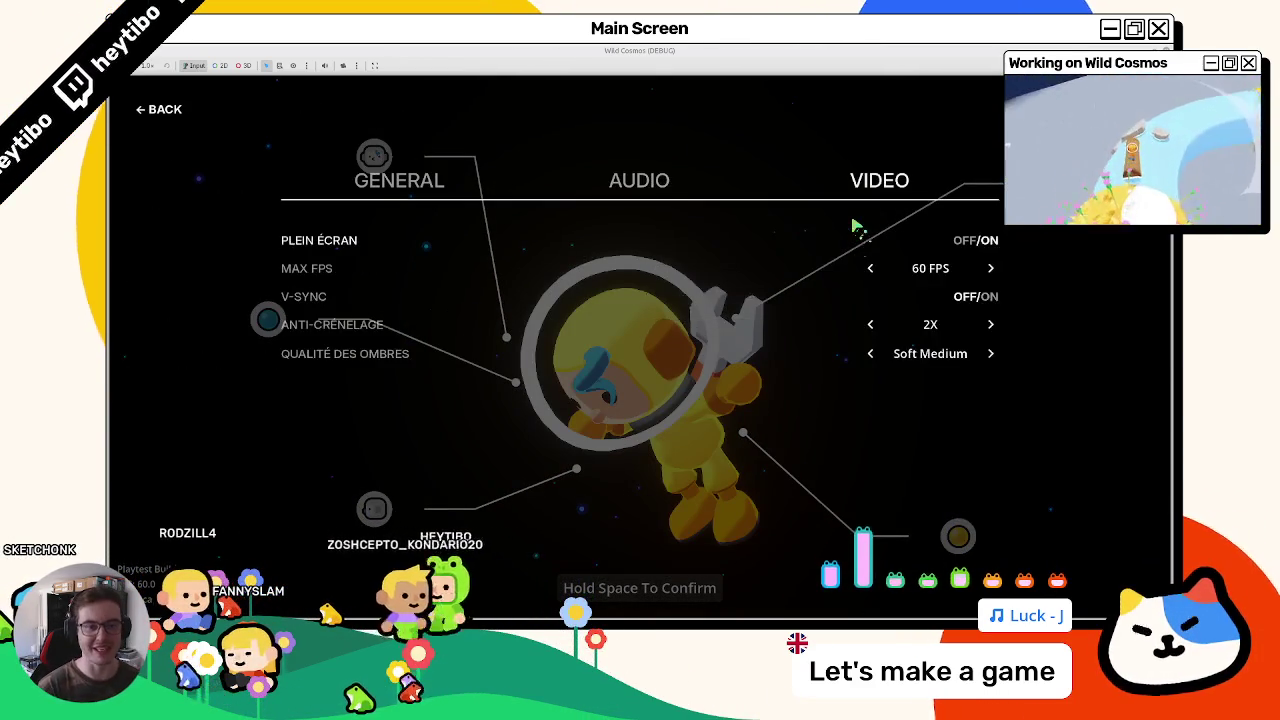
key("Left")
key("Escape")
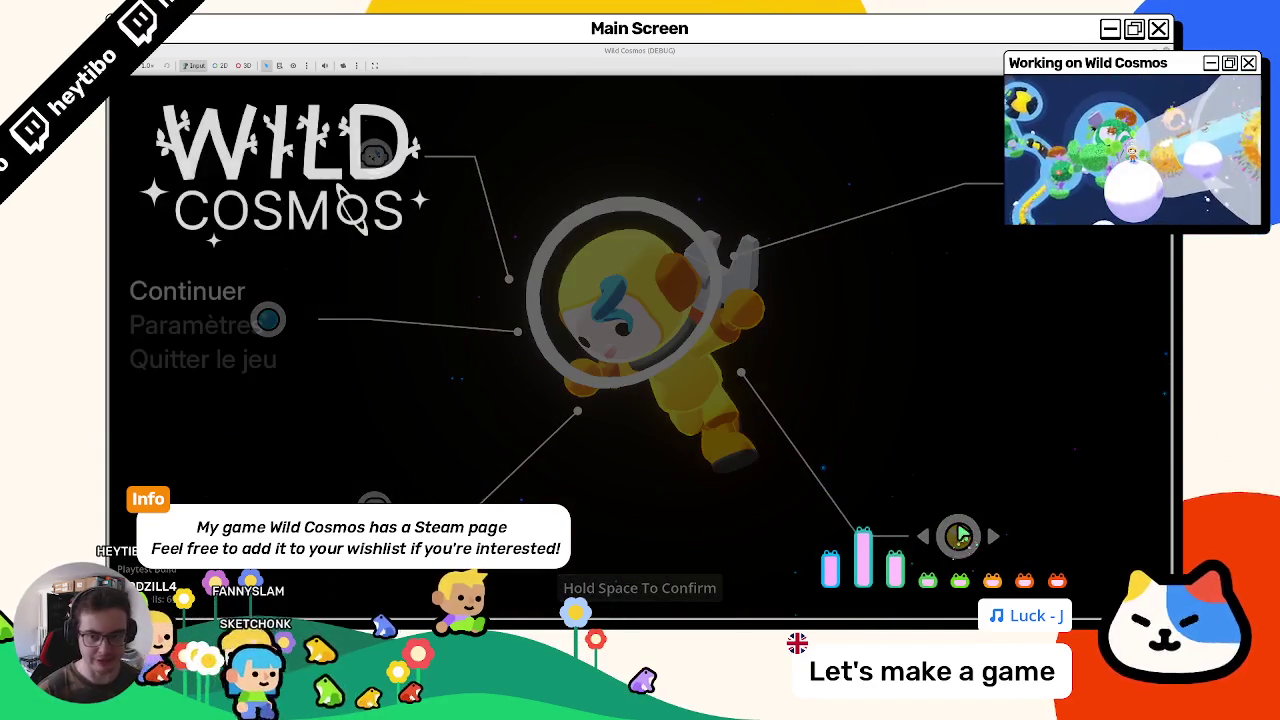
Step: Open the settings screen from the menu, back out, and return to the lobby
key("Down")
key("Return")
key("Escape")
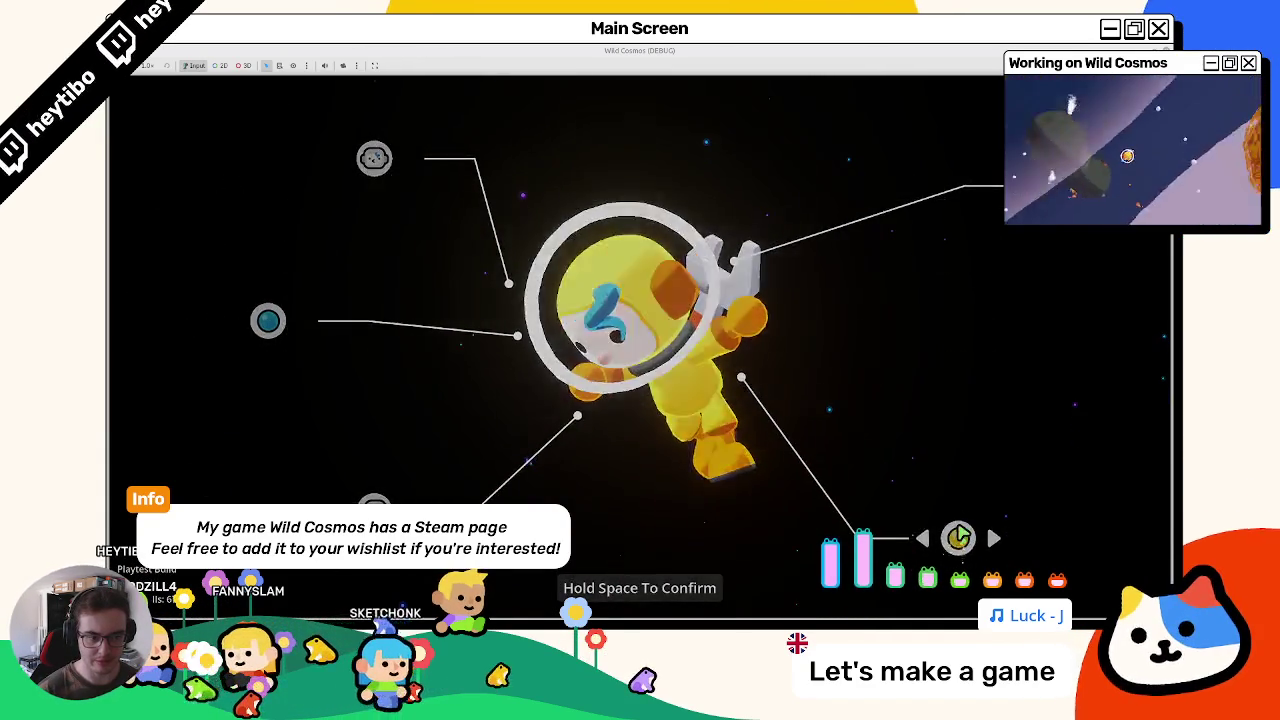
key("Escape")
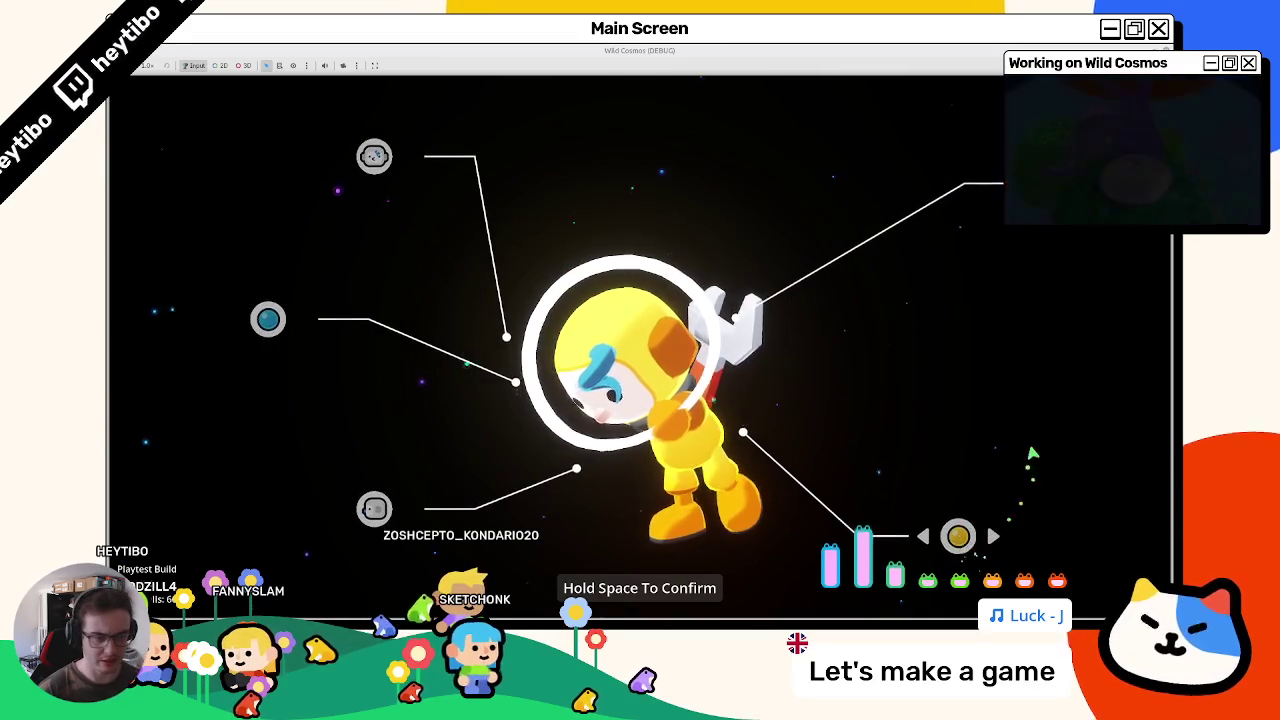
Step: Pause, open Paramètres, flip between the VIDEO and AUDIO pages with Q/E, then back out
key("Escape")
key("Down")
key("Return")
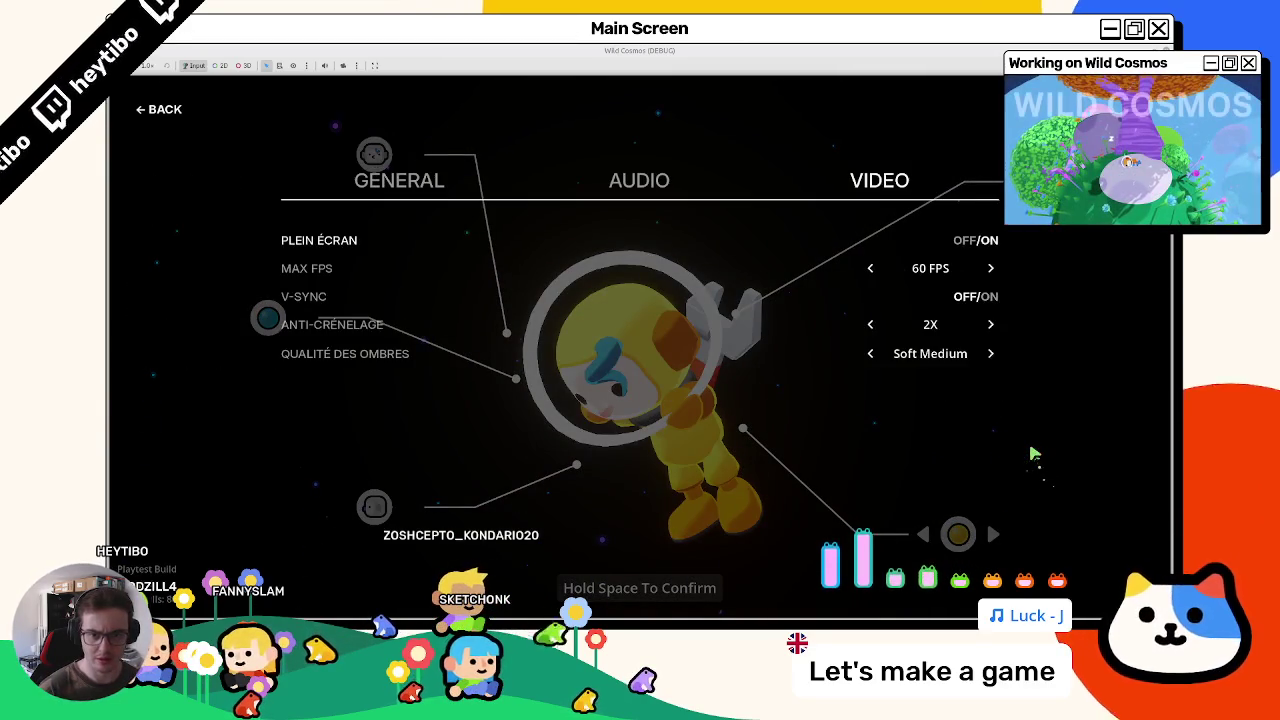
key("q")
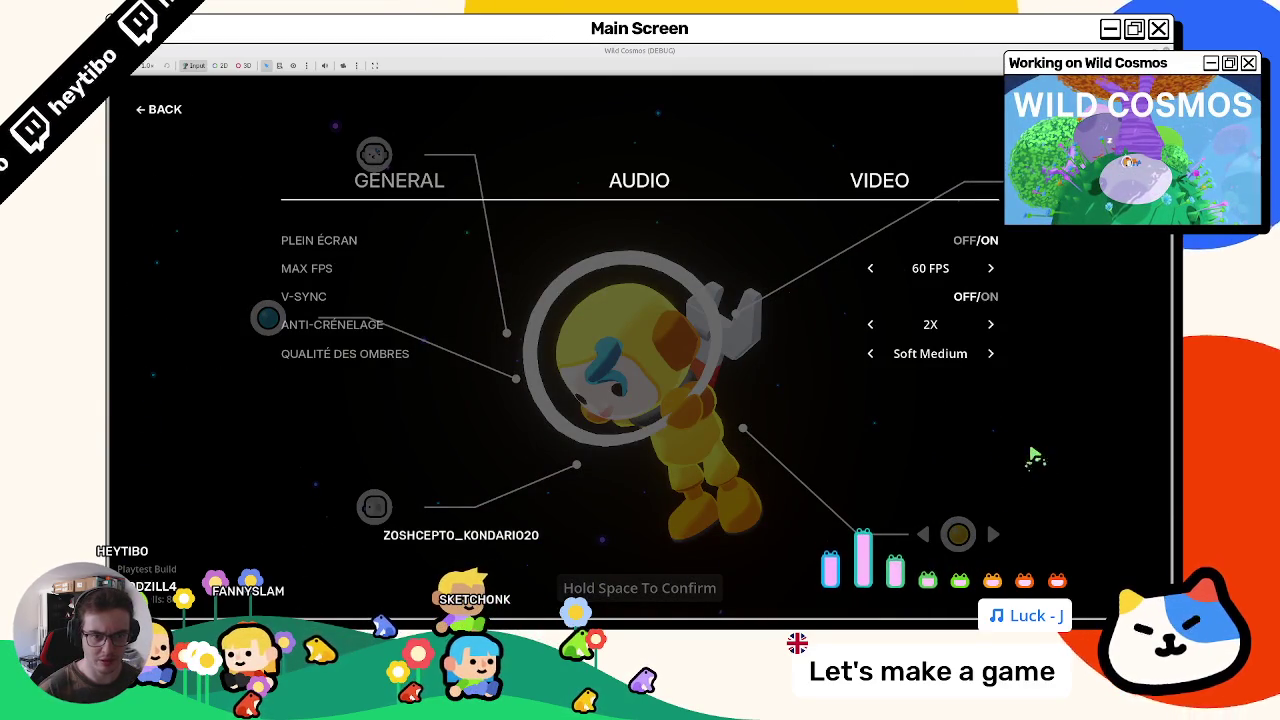
key("q")
key("q")
key("e")
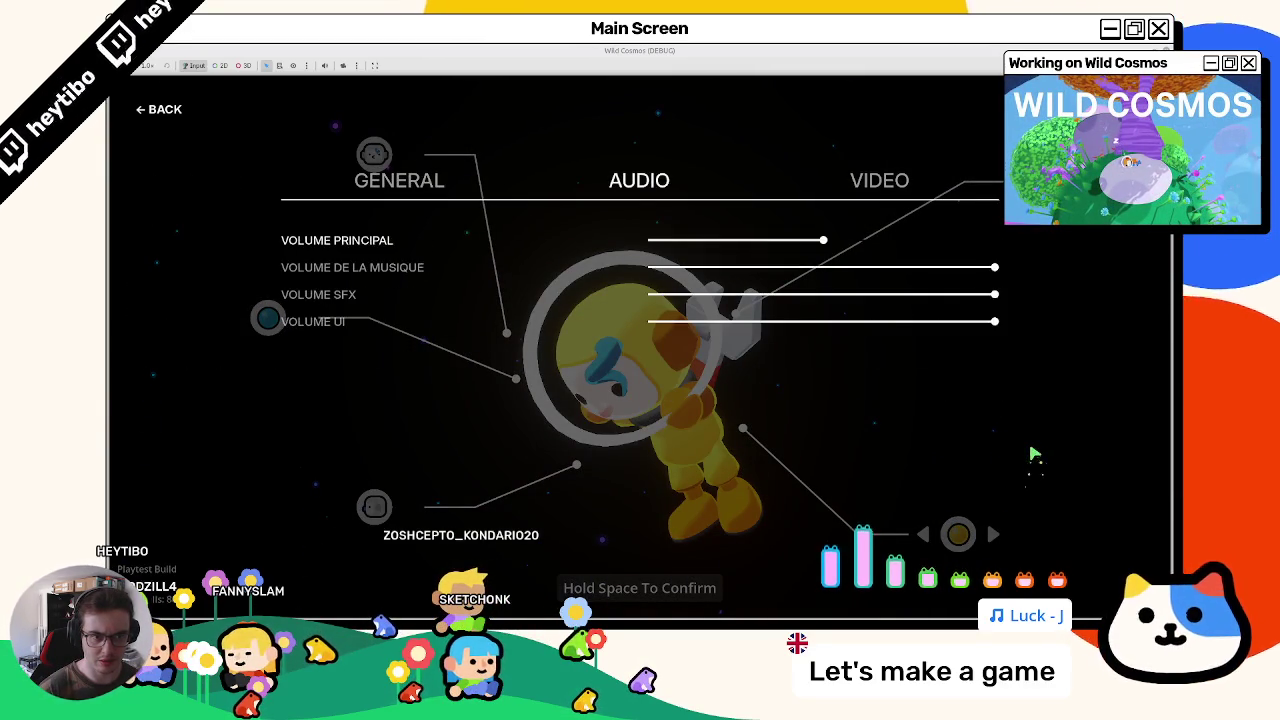
key("q")
key("Escape")
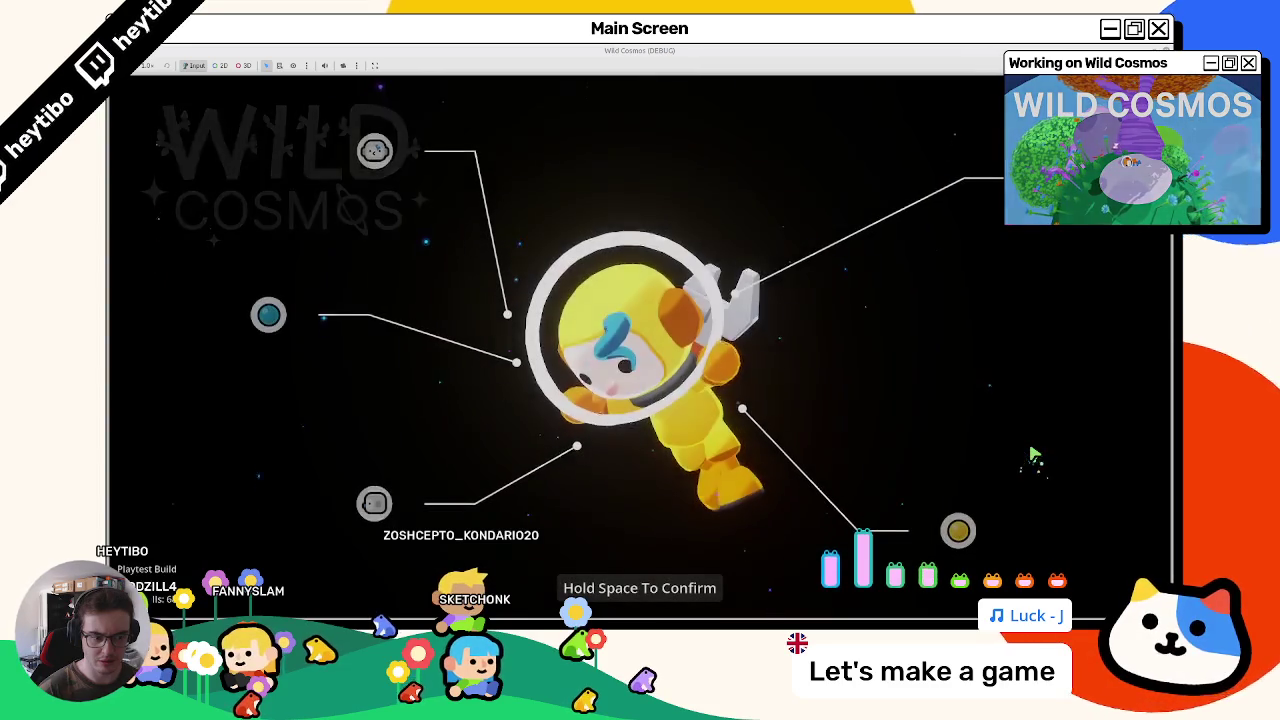
Step: Reopen settings on the AUDIO page, close it, exit fullscreen with F11, and stop the game with F8
key("Escape")
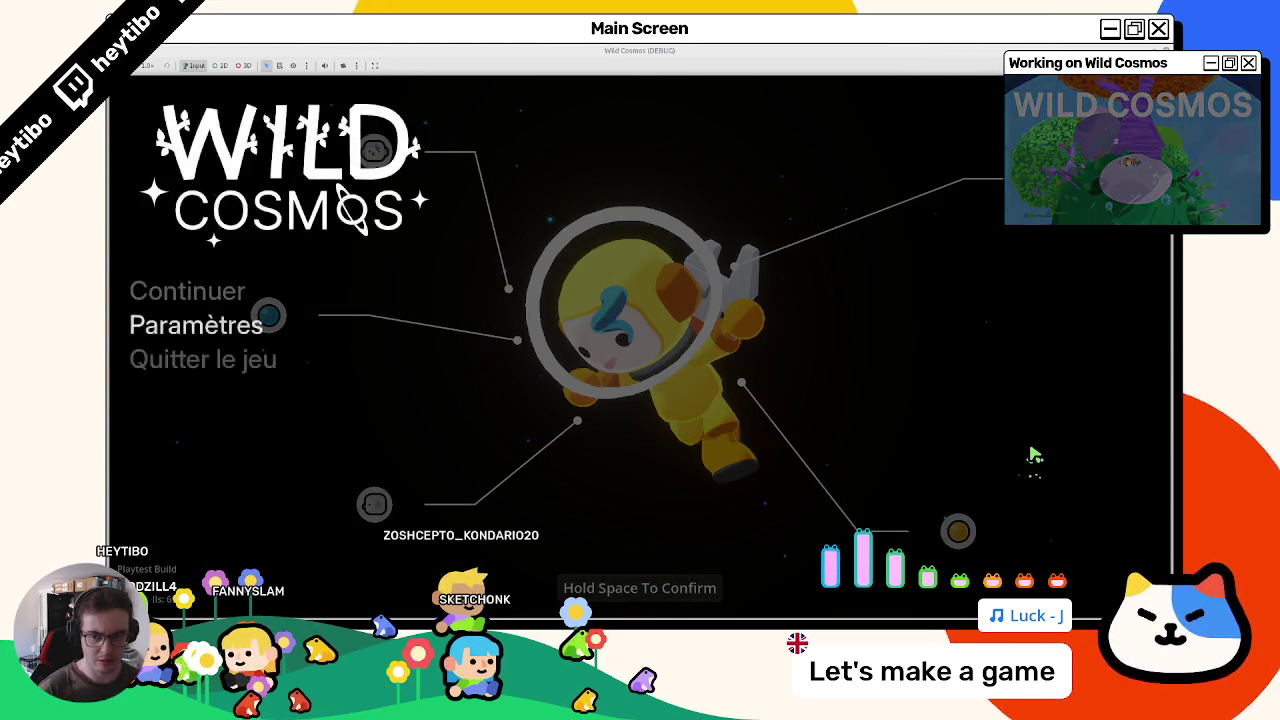
key("Return")
key("e")
key("Escape")
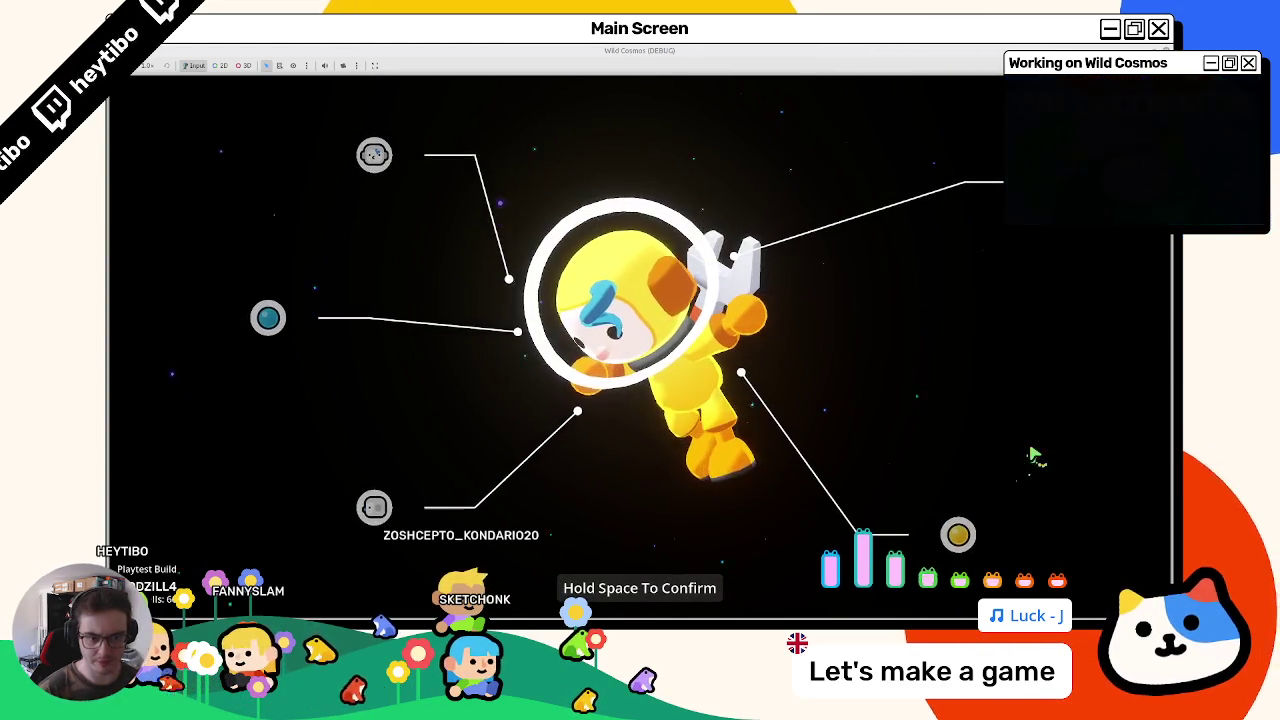
key("F11")
key("F8")
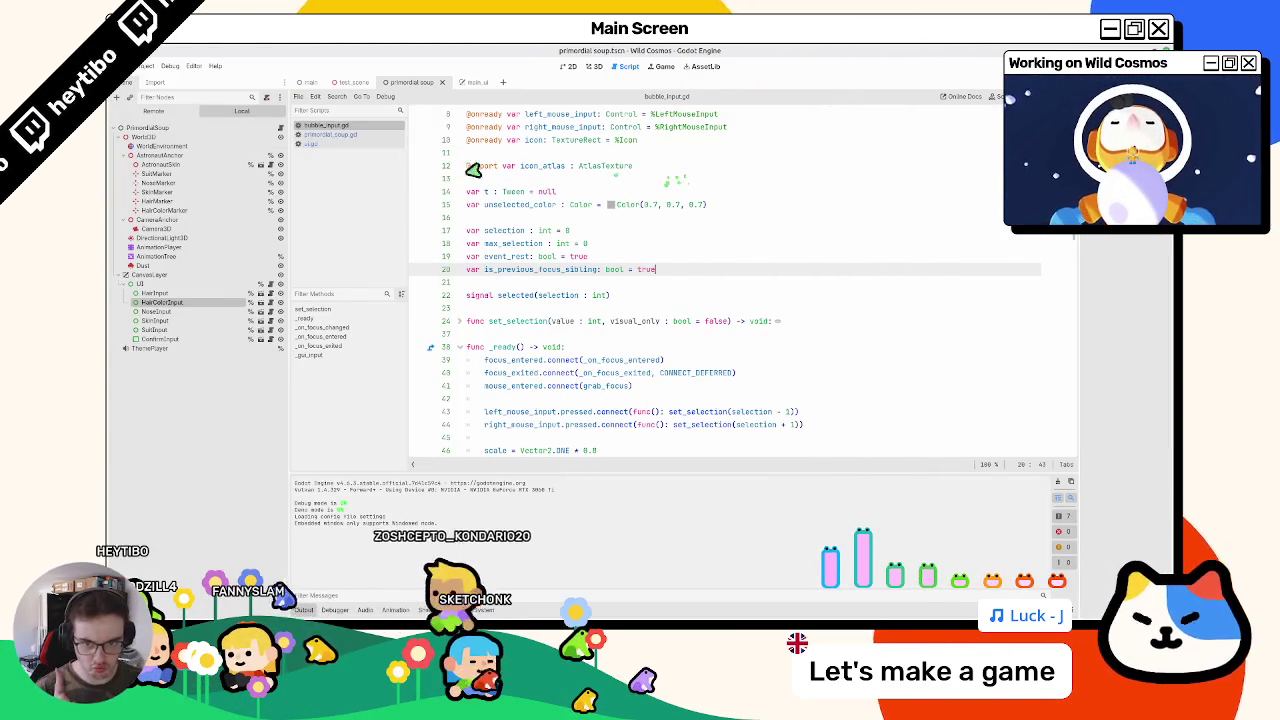
Step: Return to bubble_input.gd and scroll down to _on_focus_exited
left_click(358, 145)
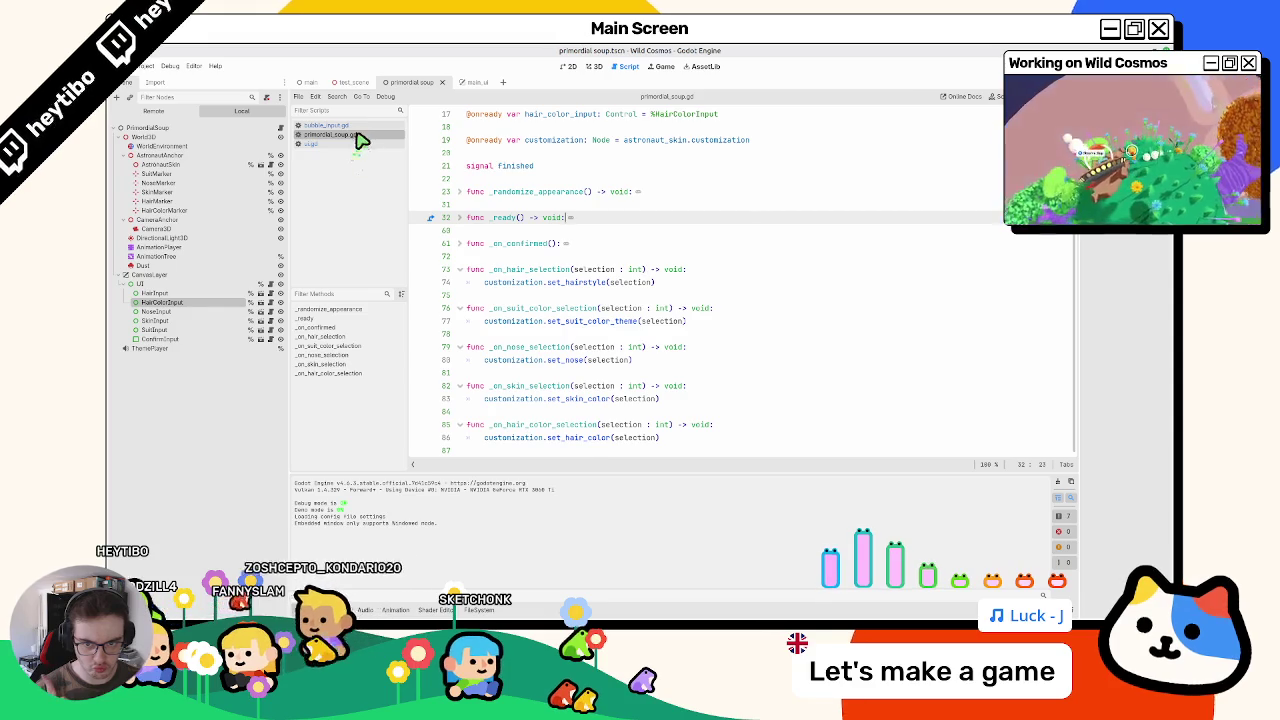
left_click(350, 126)
scroll(640, 314, "down", 15)
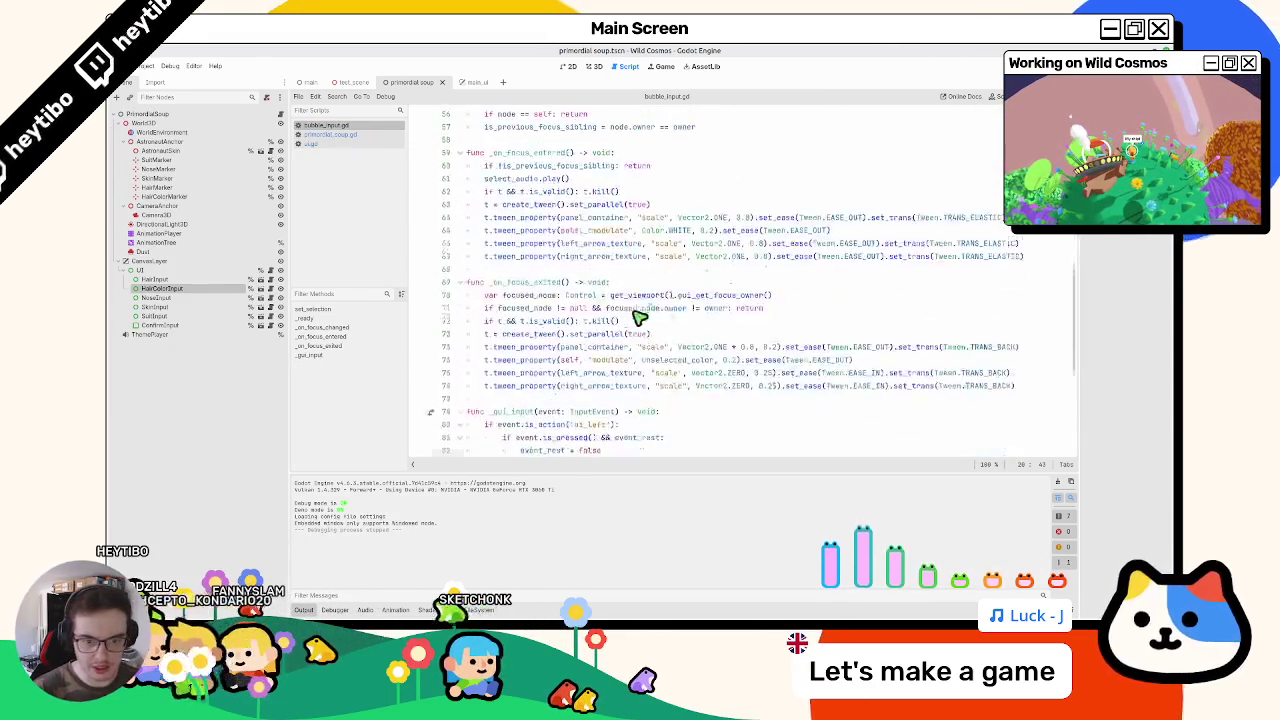
Step: Add print(focused_node) above the null check, moving it up with Alt+Up, and run with F5
double_click(520, 232)
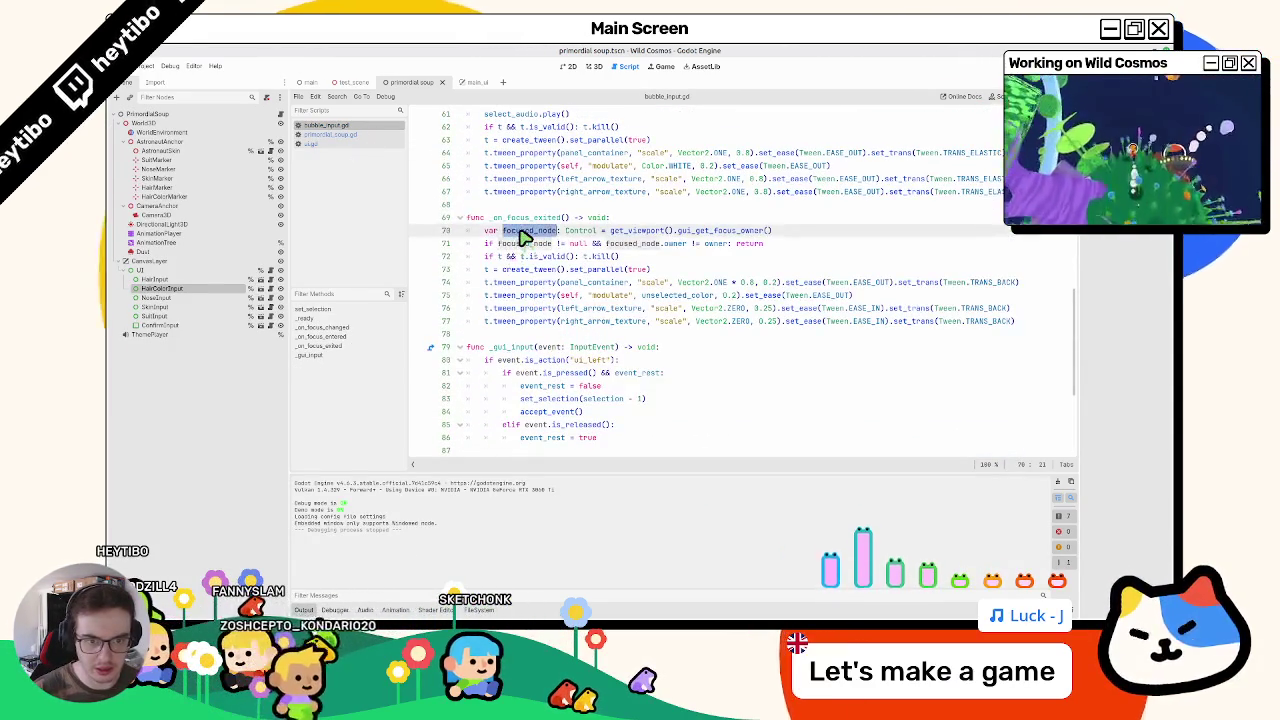
left_click(814, 247)
key("Return")
type("print(focused_node")
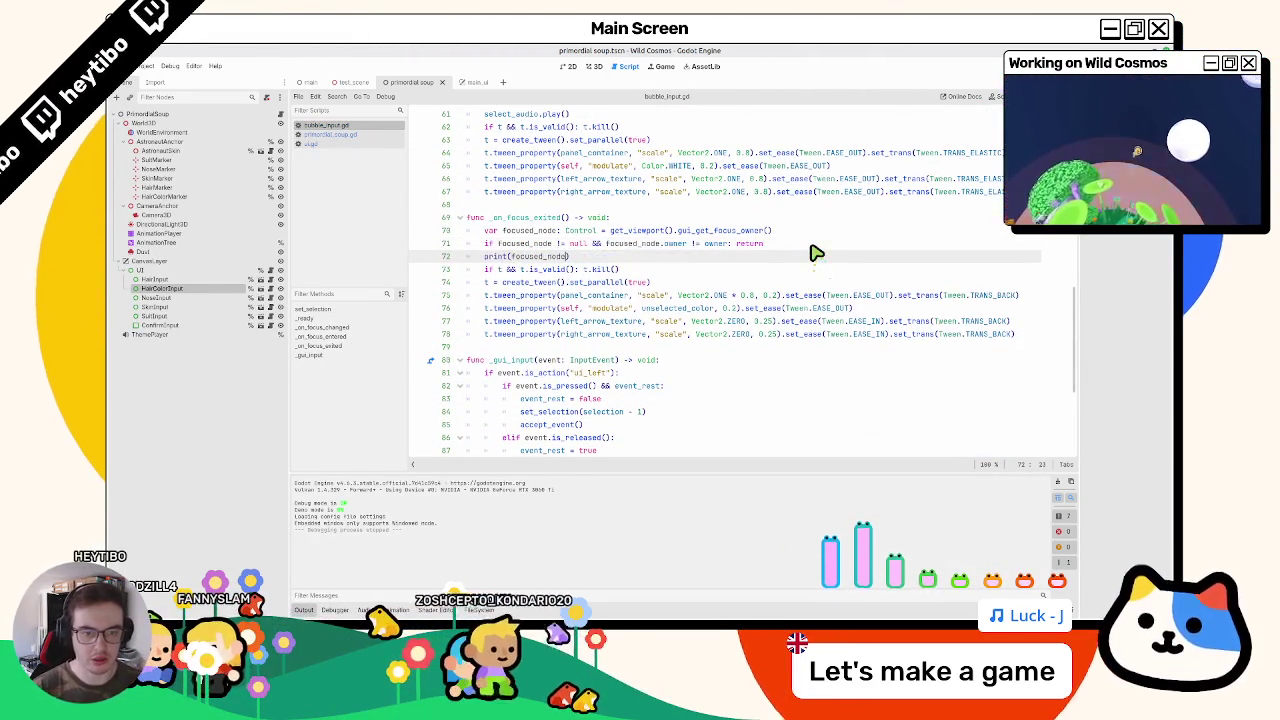
key("alt+Up")
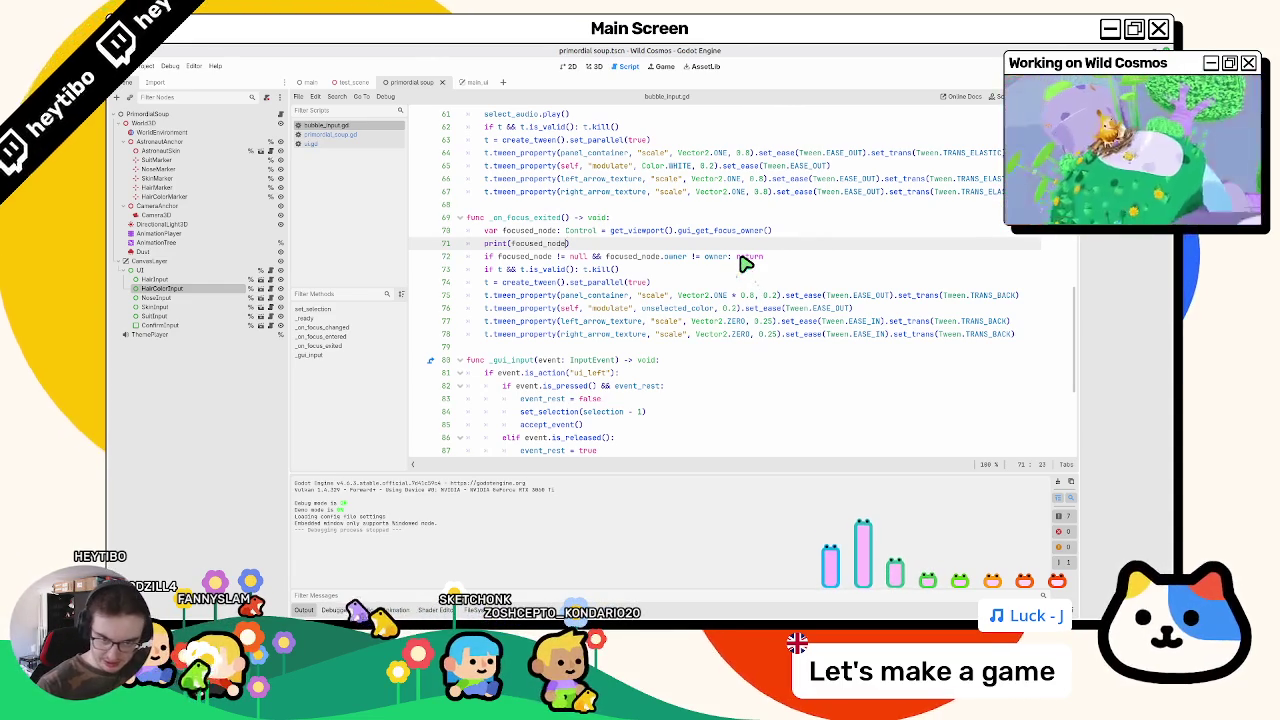
key("F5")
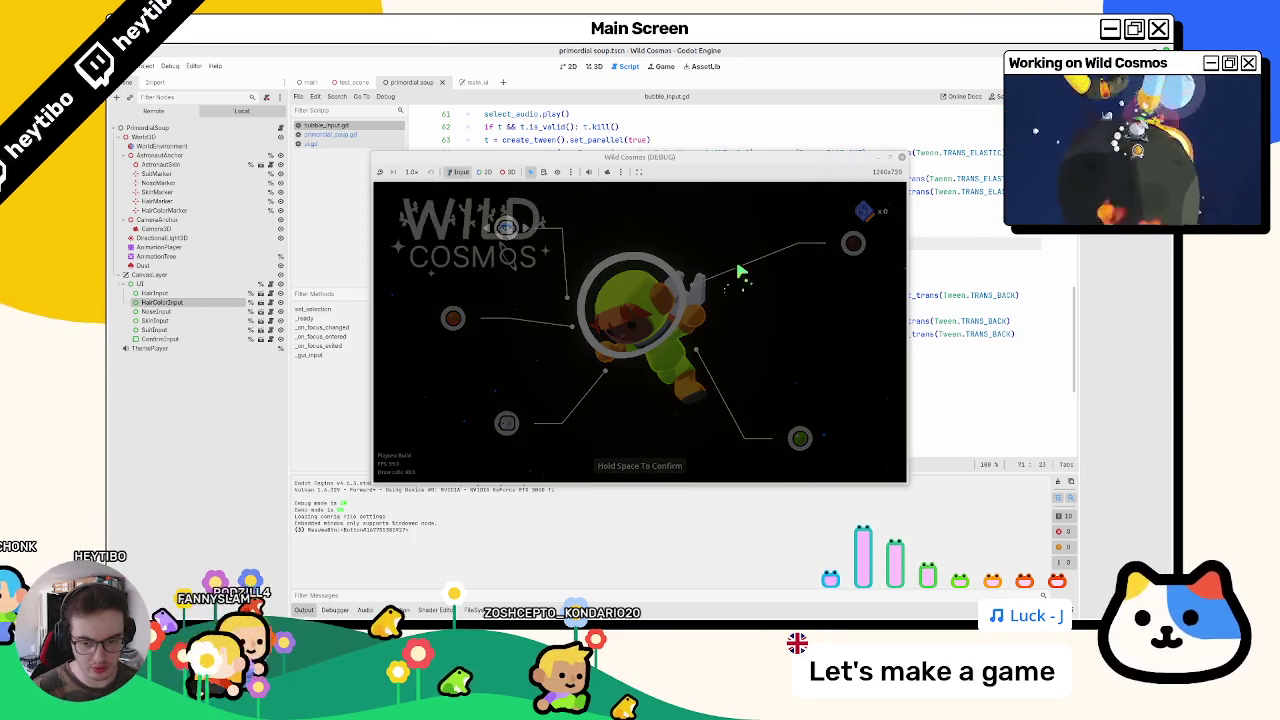
Step: Pause the game and open settings with Space three times, then back out to gameplay
key("Escape")
key("Escape")
key("Escape")
key("space")
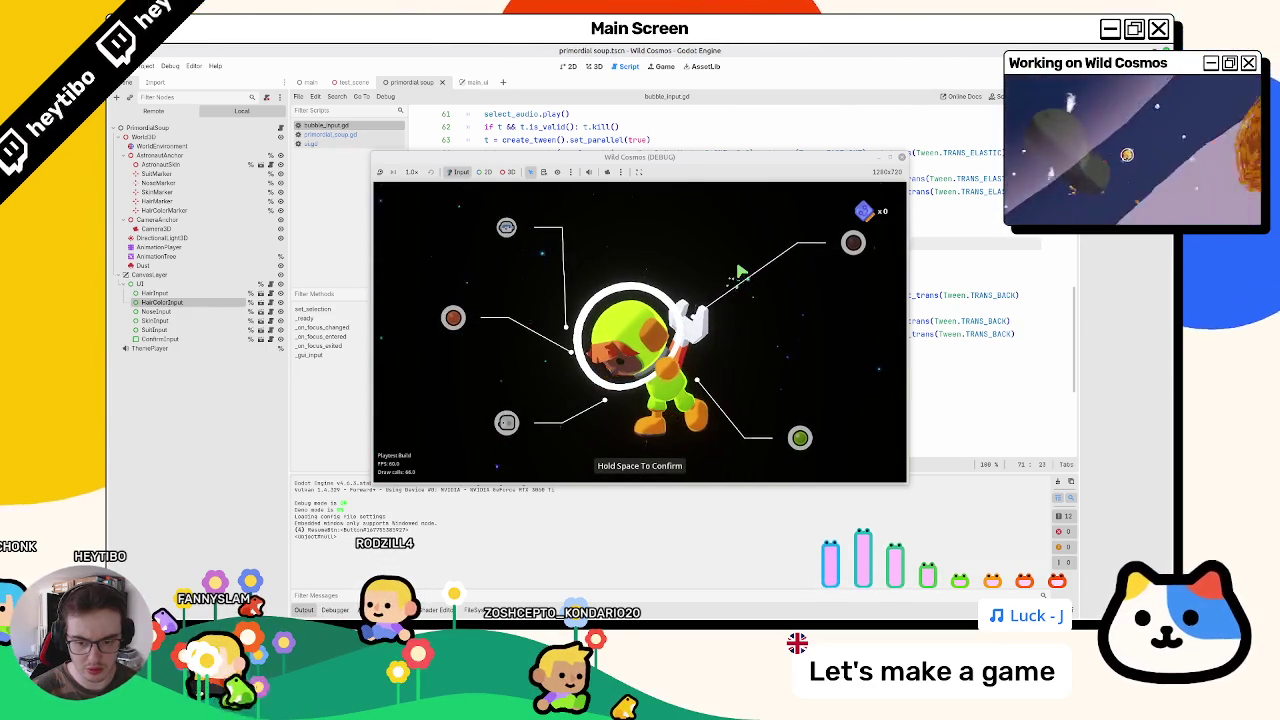
key("Escape")
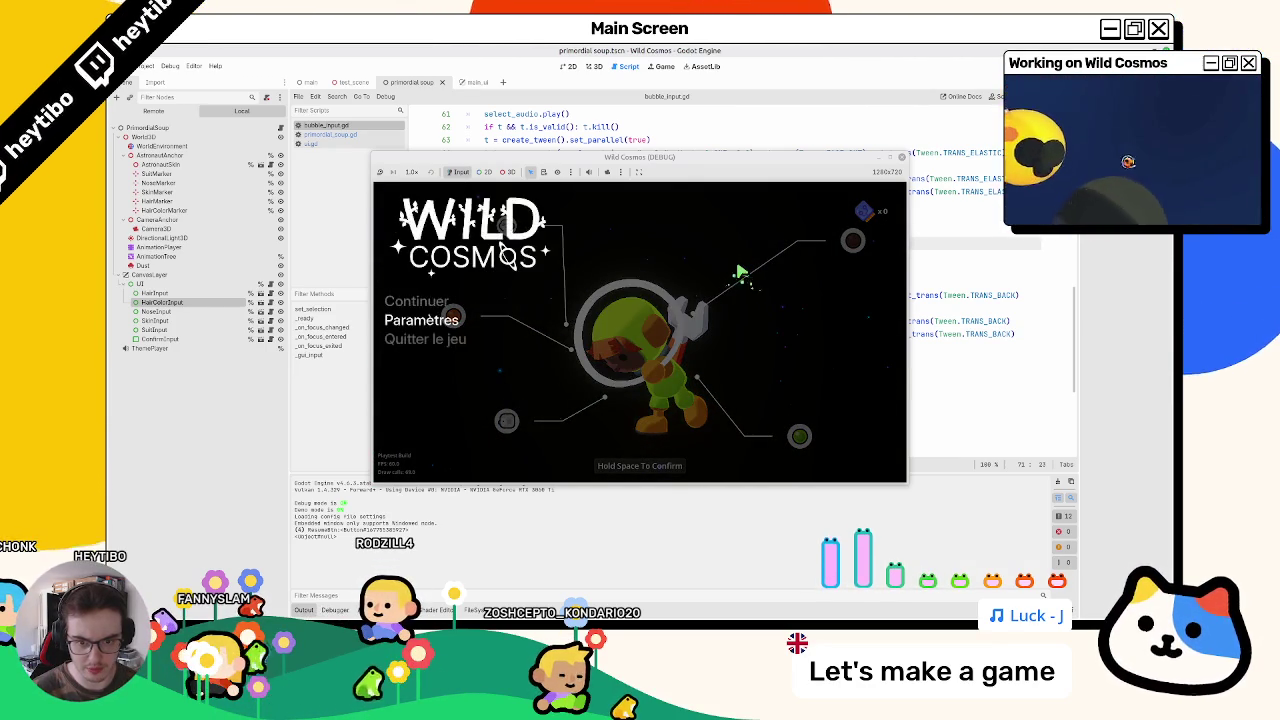
key("space")
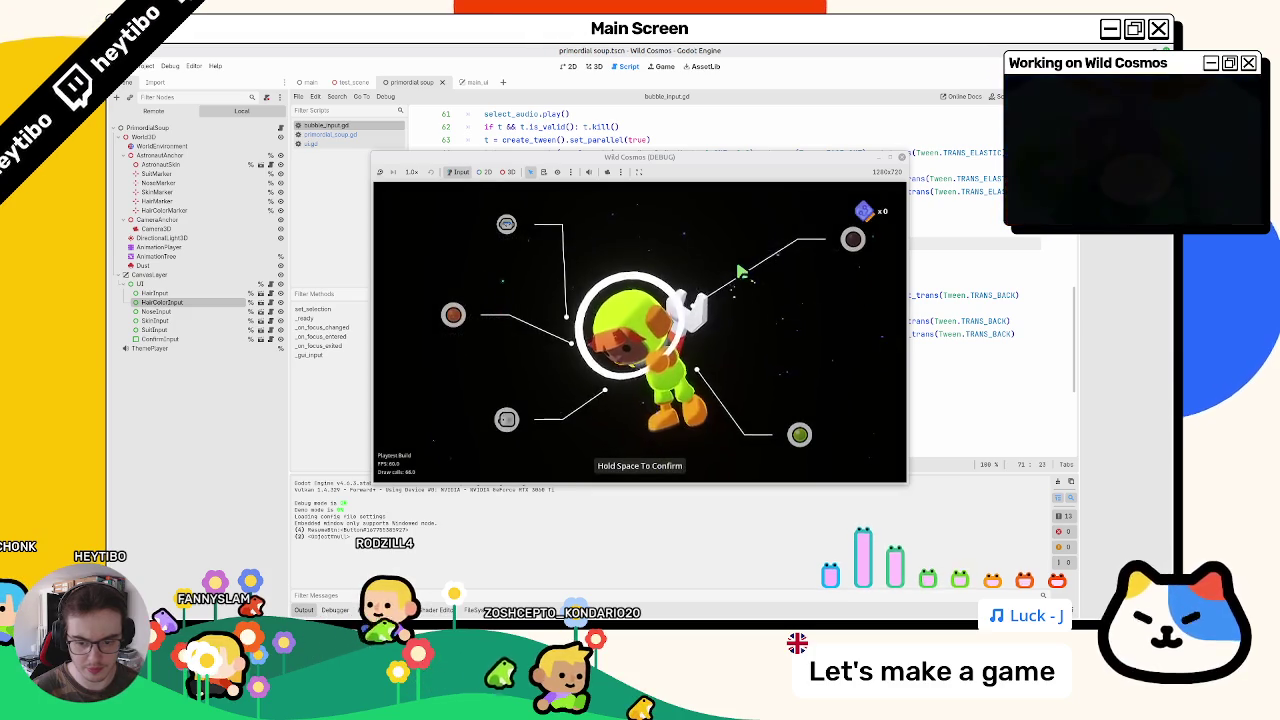
key("Escape")
key("space")
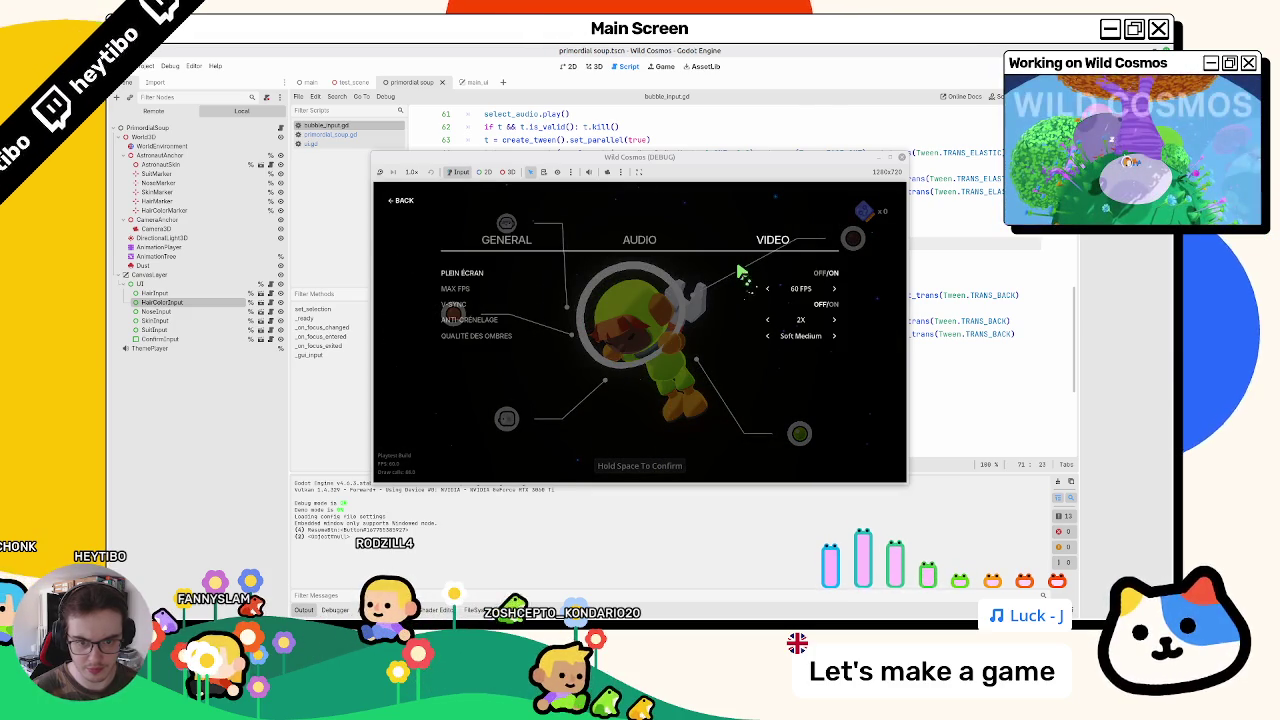
key("Escape")
key("Escape")
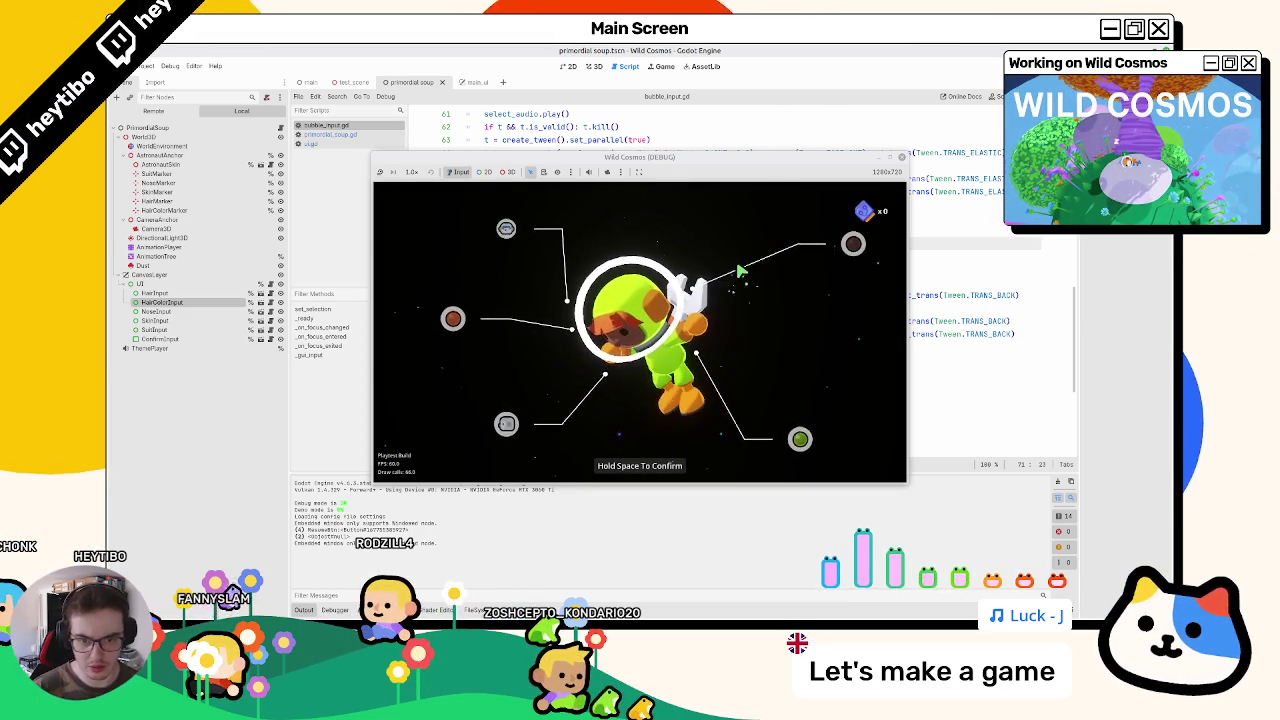
Step: Toggle the pause menu several times, then open settings and back out to the pause menu
key("Escape")
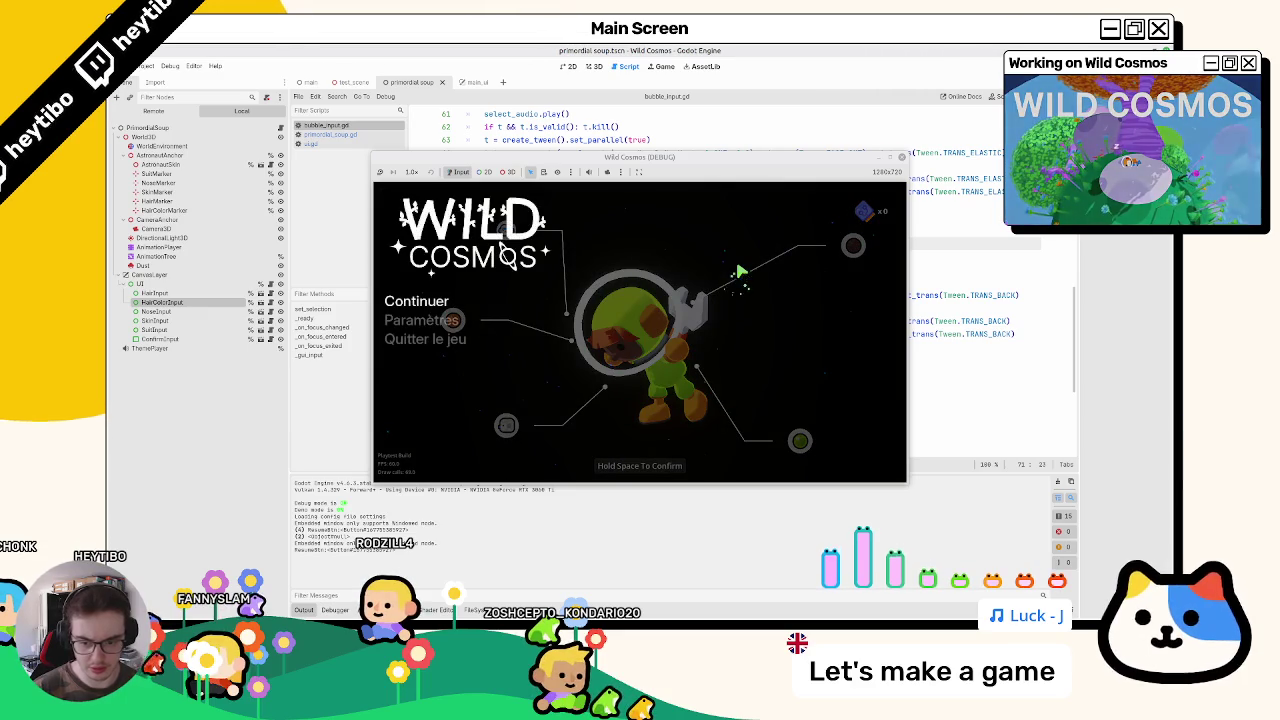
key("Escape")
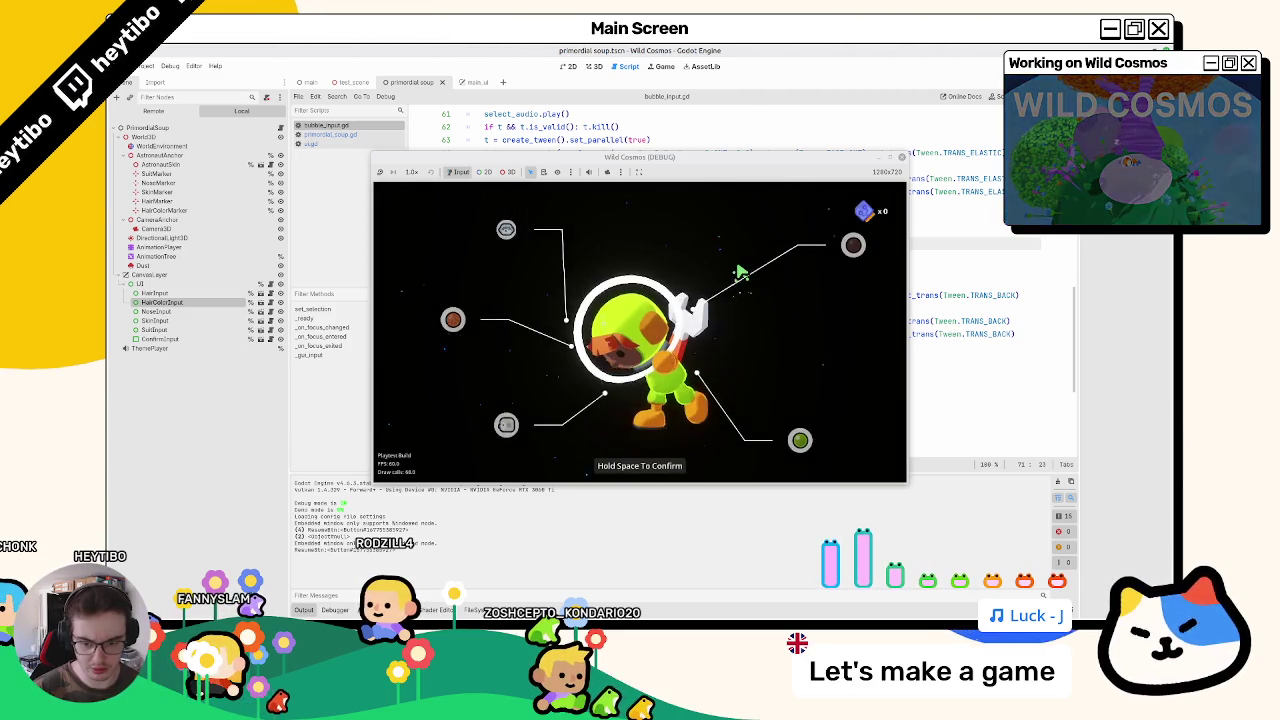
key("Escape")
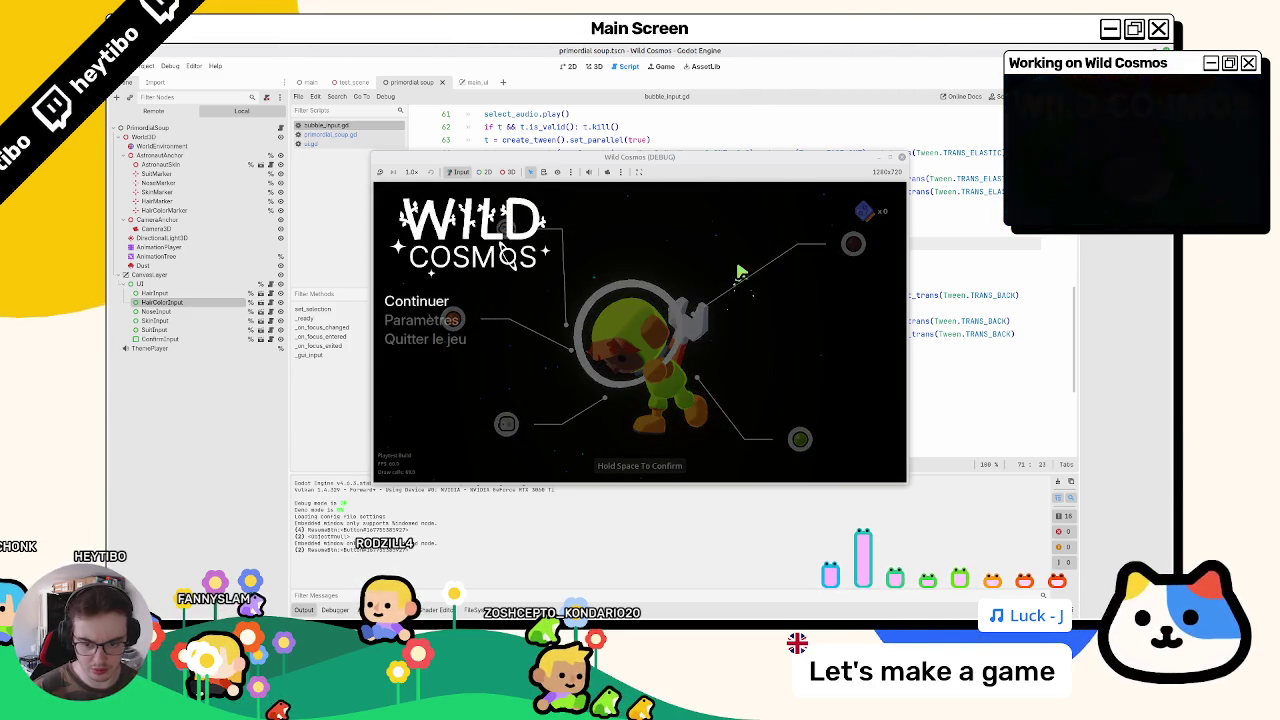
key("Escape")
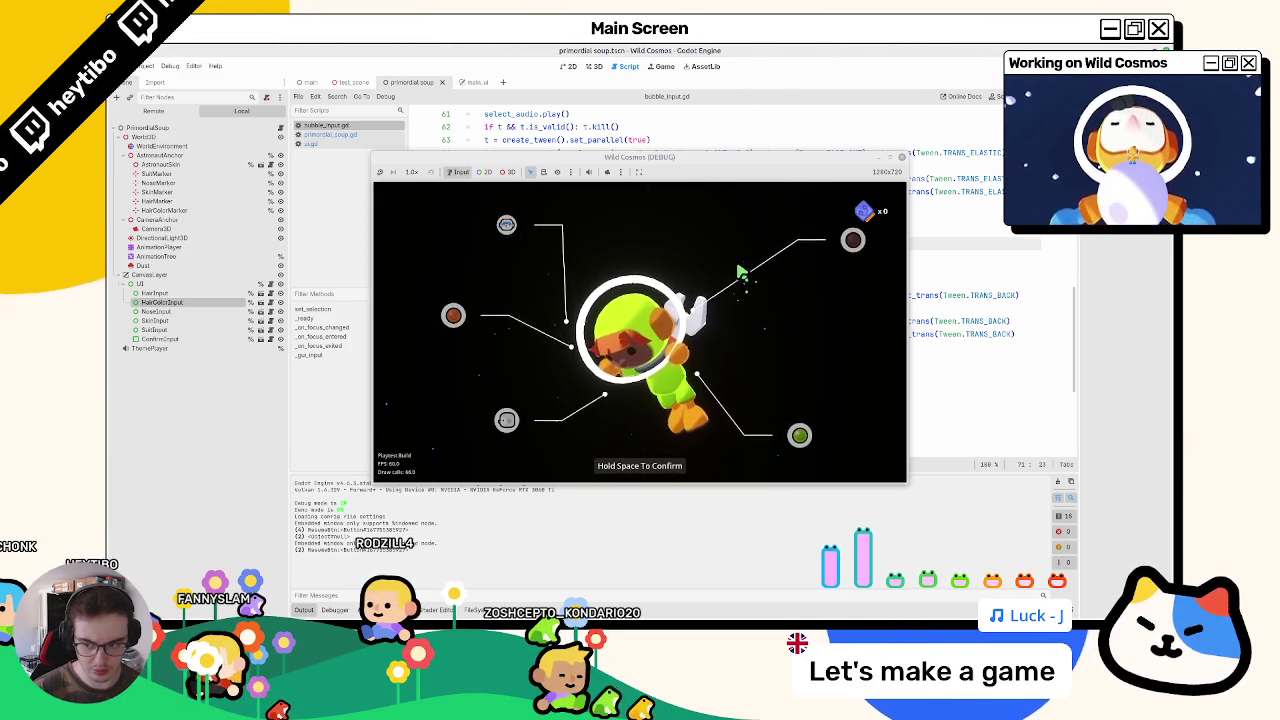
key("Escape")
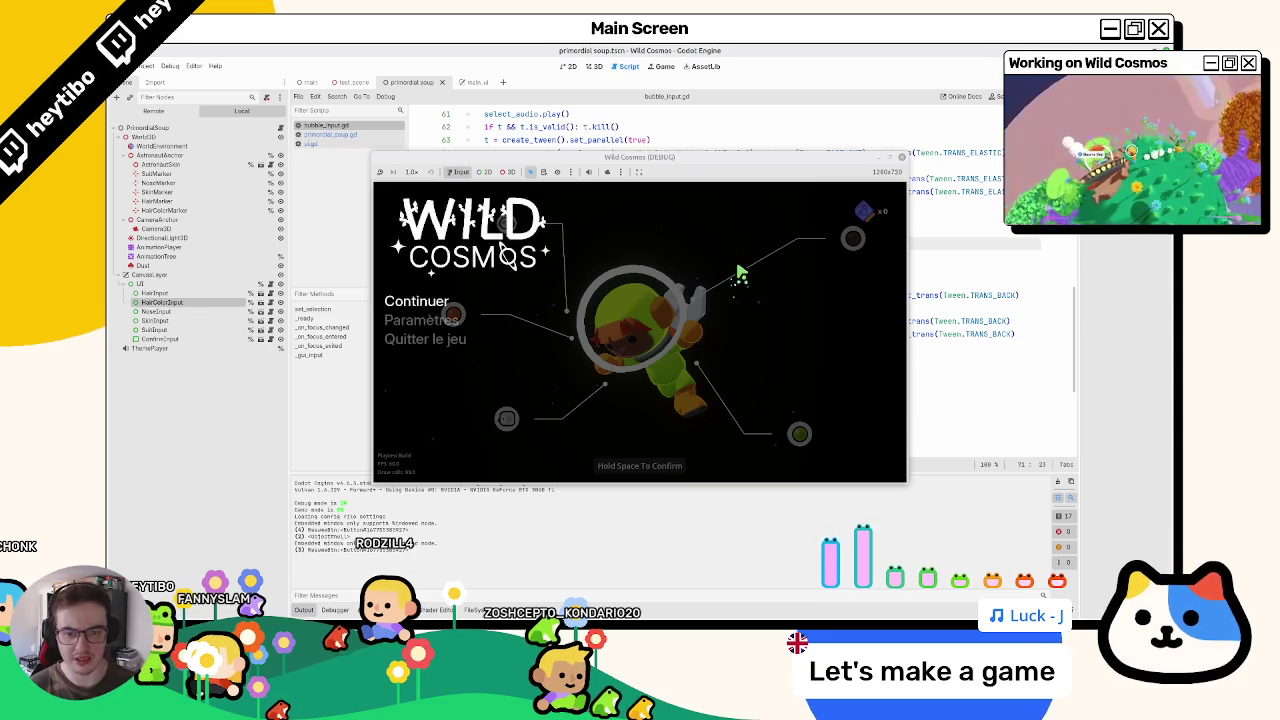
key("Return")
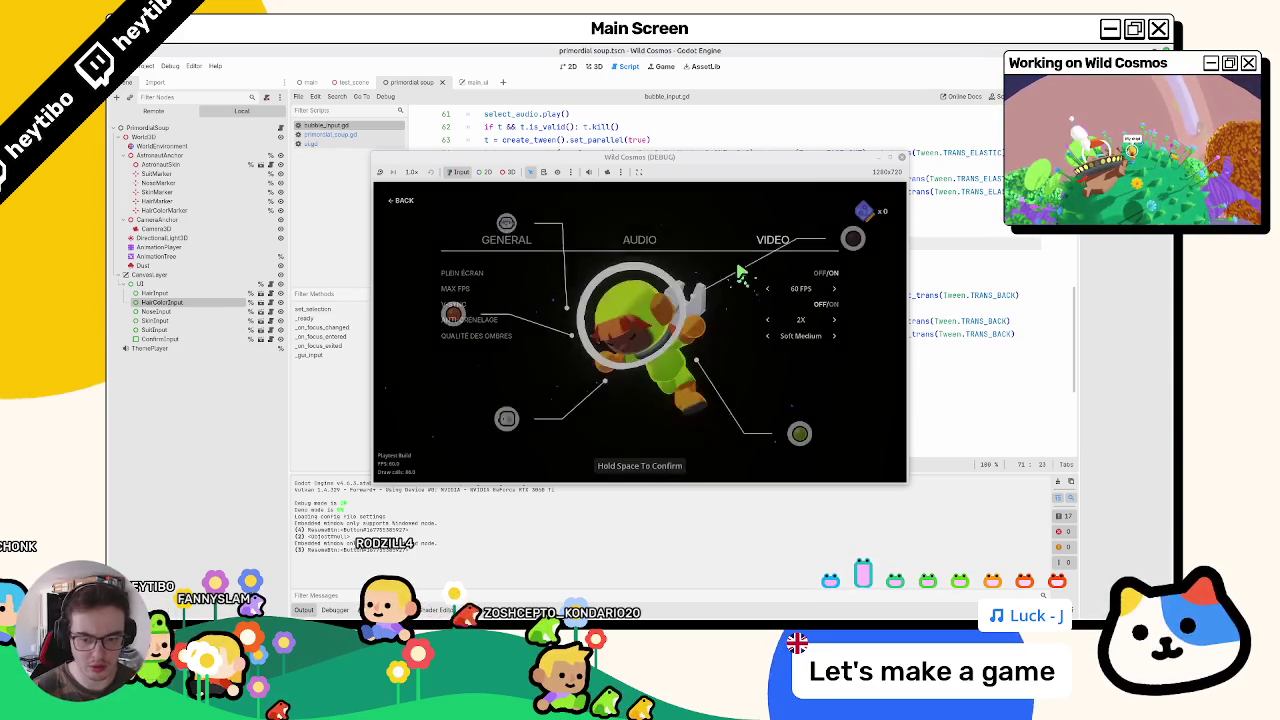
key("Escape")
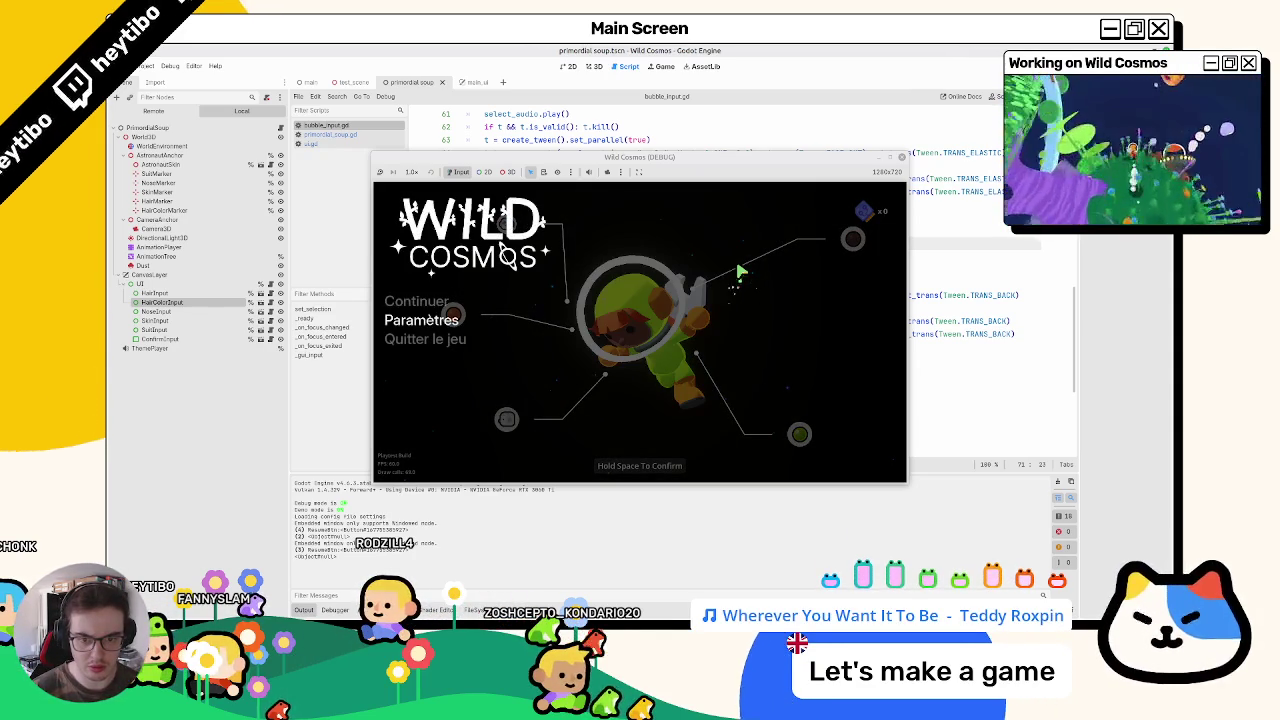
Step: Reopen settings, move between categories, resume the game, and stop it with F8
key("Return")
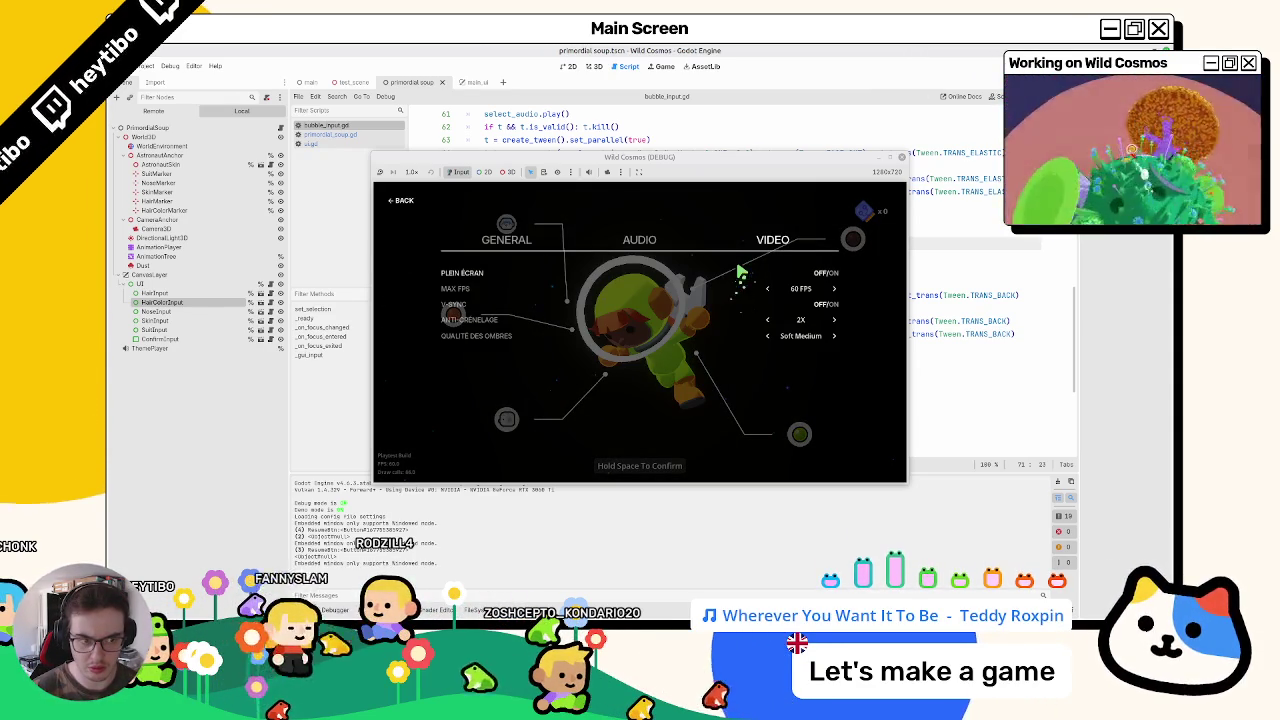
key("Left")
key("Escape")
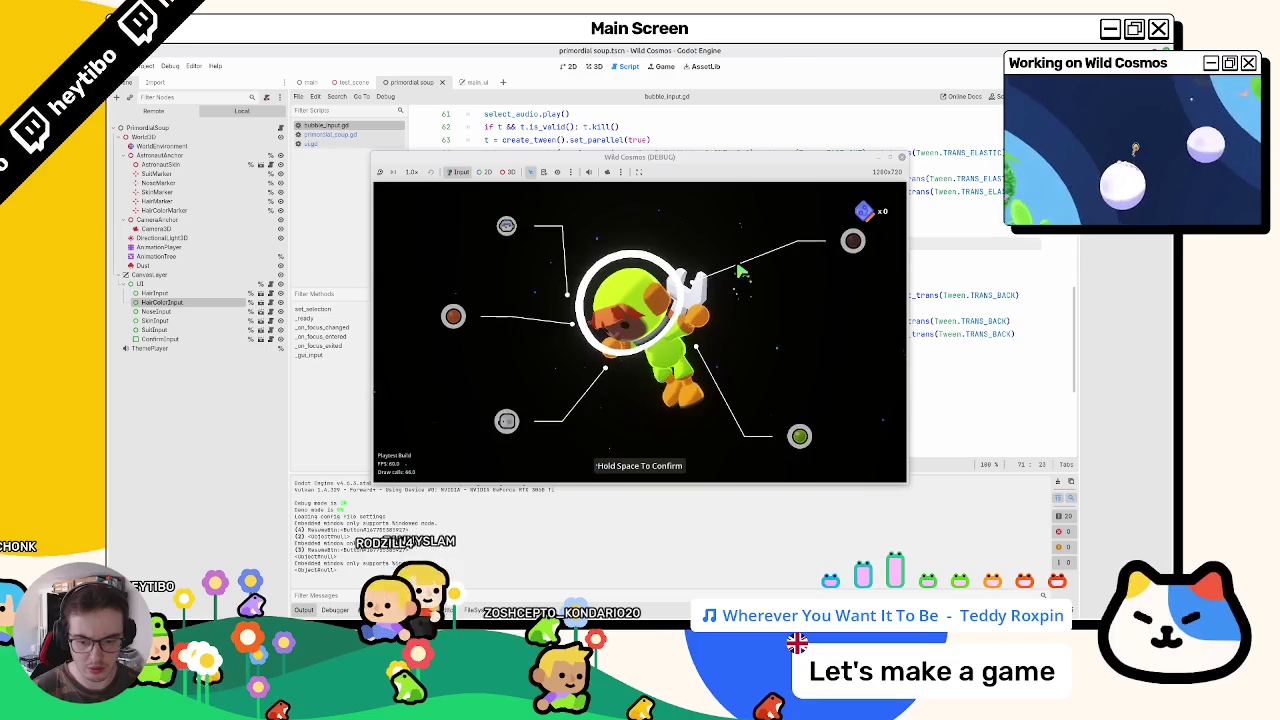
key("Escape")
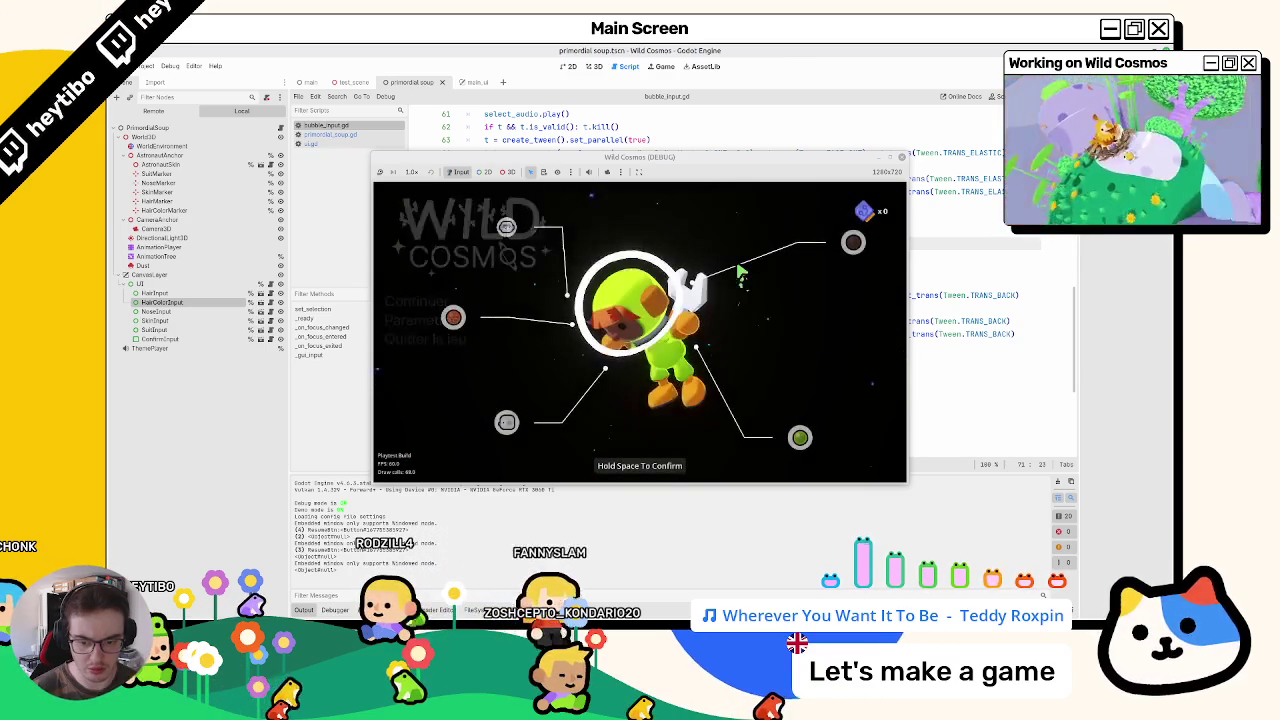
key("Escape")
key("Escape")
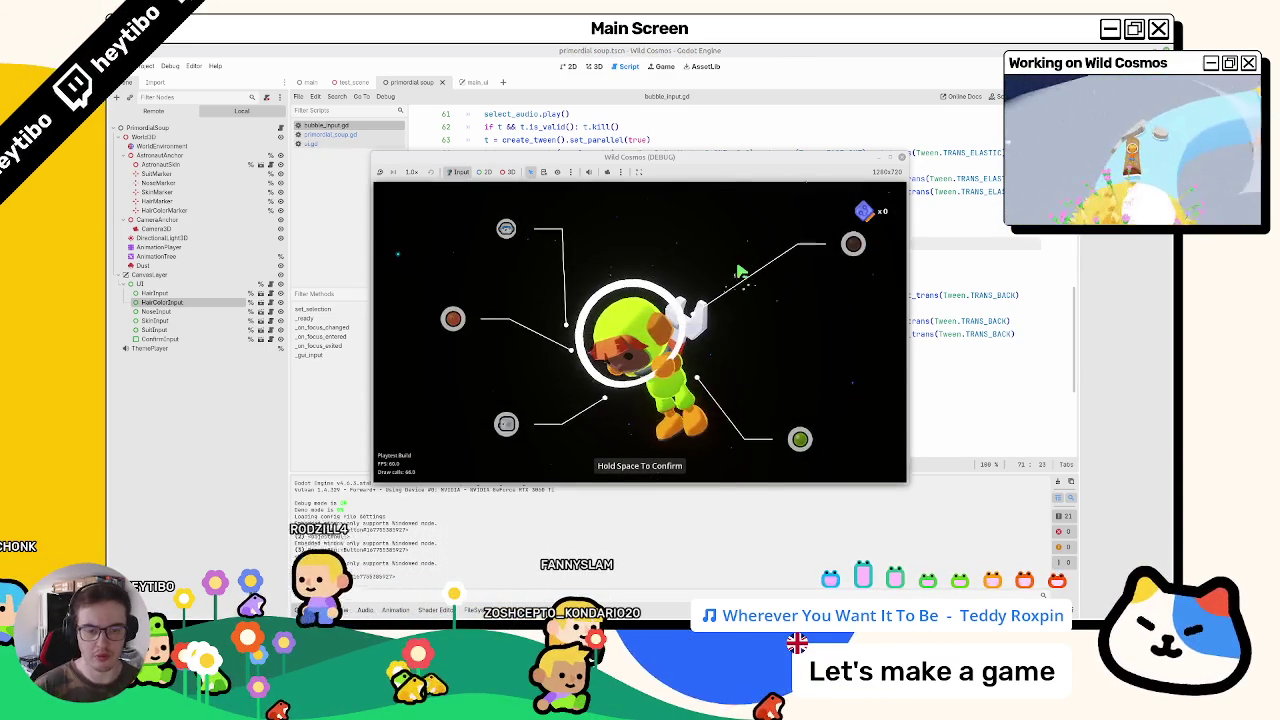
key("F8")
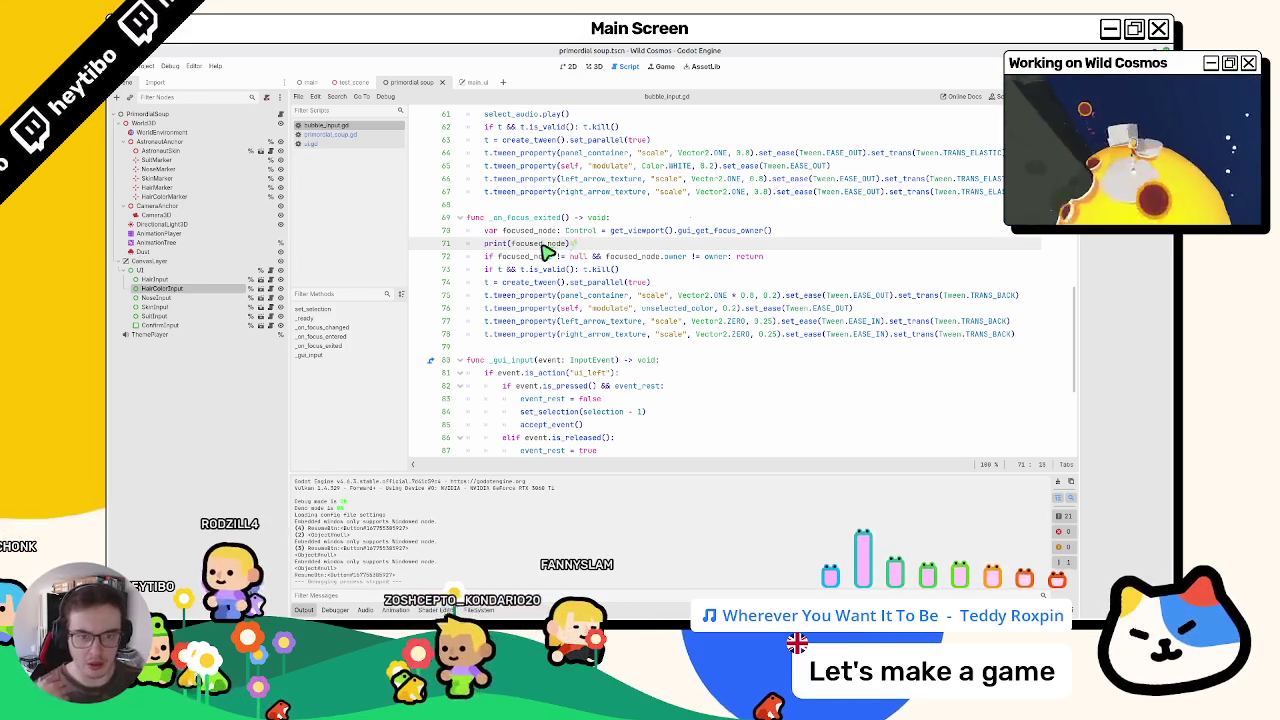
Step: Select the word print on line 71 of _on_focus_exited and scroll up
mouse_move(546, 252)
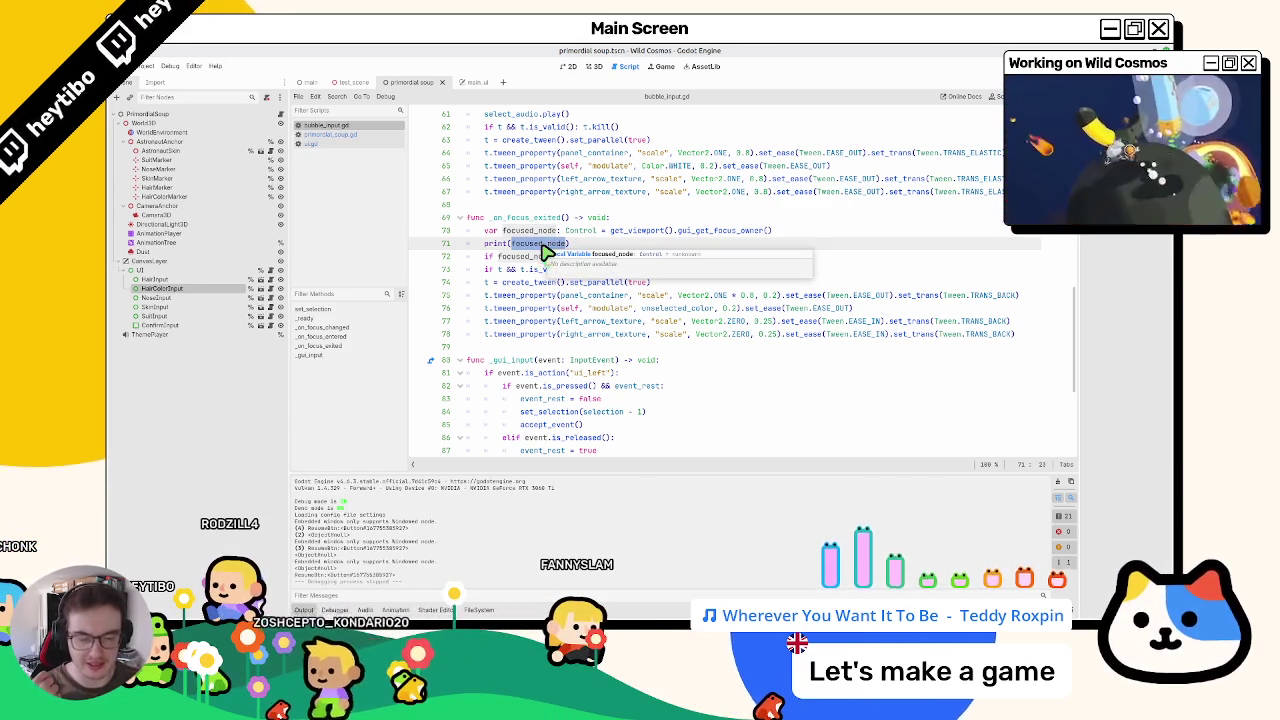
double_click(498, 244)
scroll(546, 250, "up", 15)
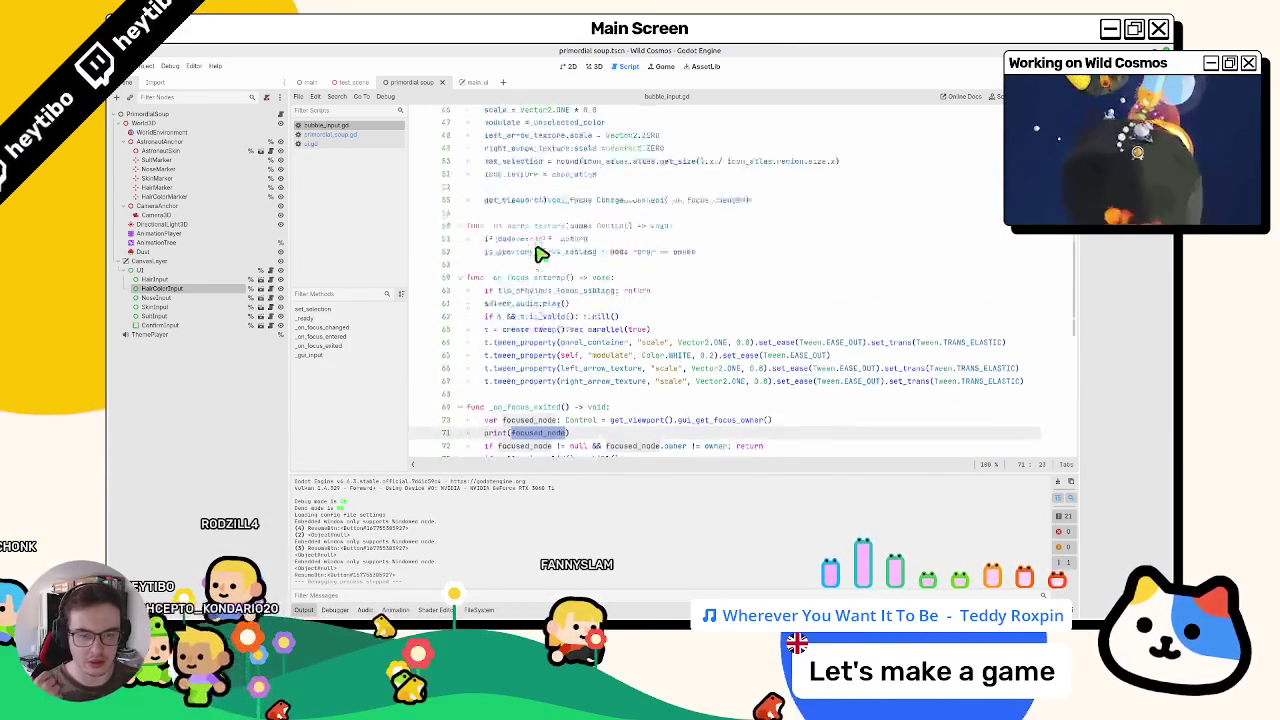
Step: Search the scripts for 'pri', cycle back to bubble_input.gd, close Find, and relaunch with F5
left_click(340, 134)
key("ctrl+f")
type("pri")
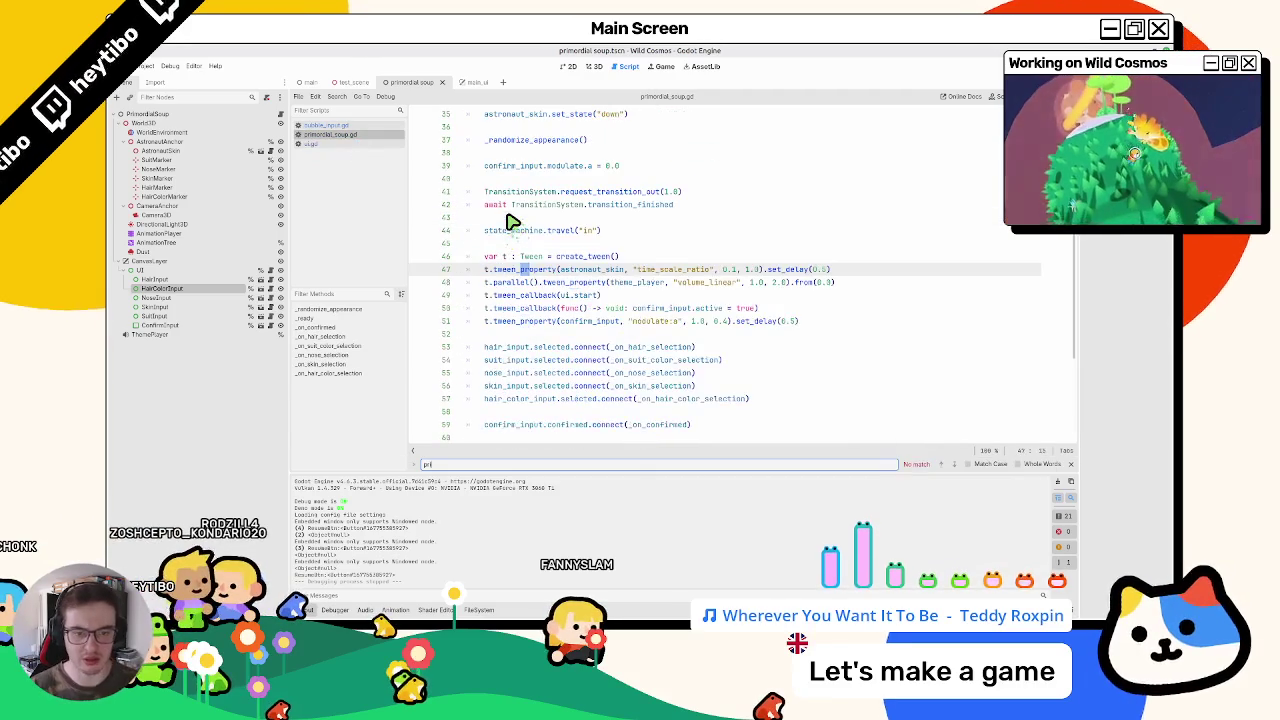
key("BackSpace")
key("BackSpace")
key("ctrl+shift+period")
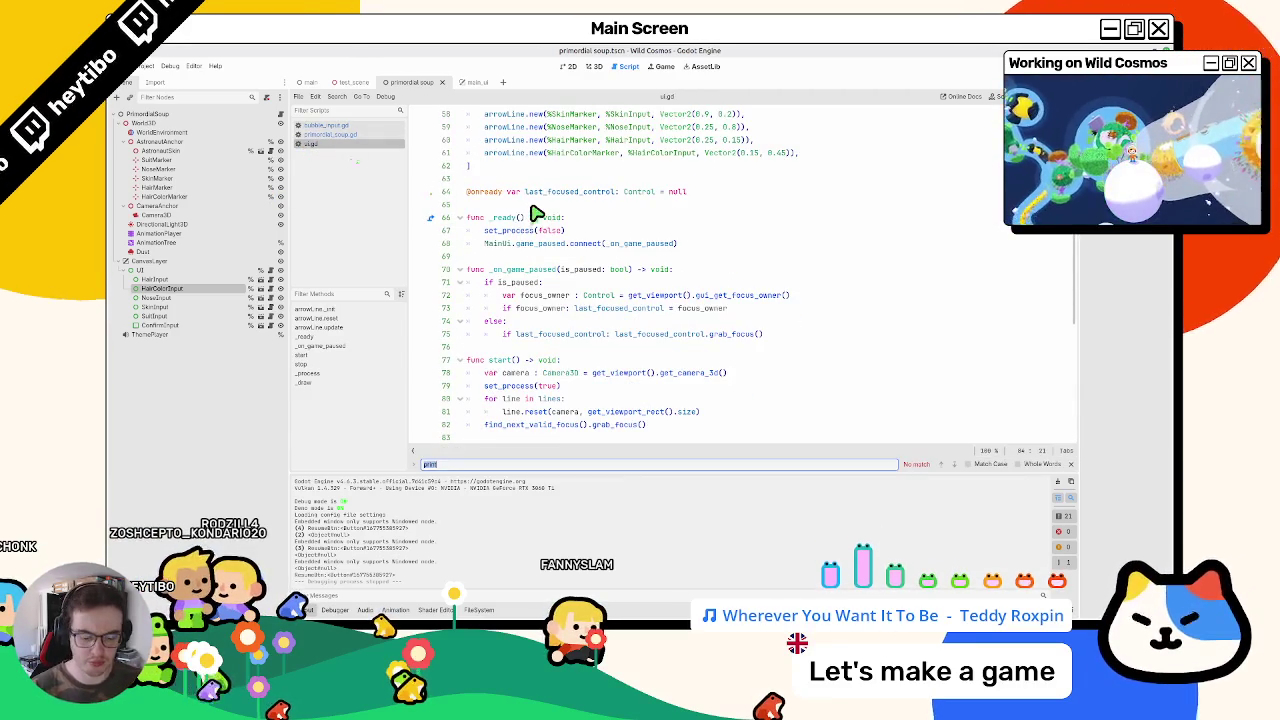
key("ctrl+shift+comma")
key("ctrl+shift+comma")
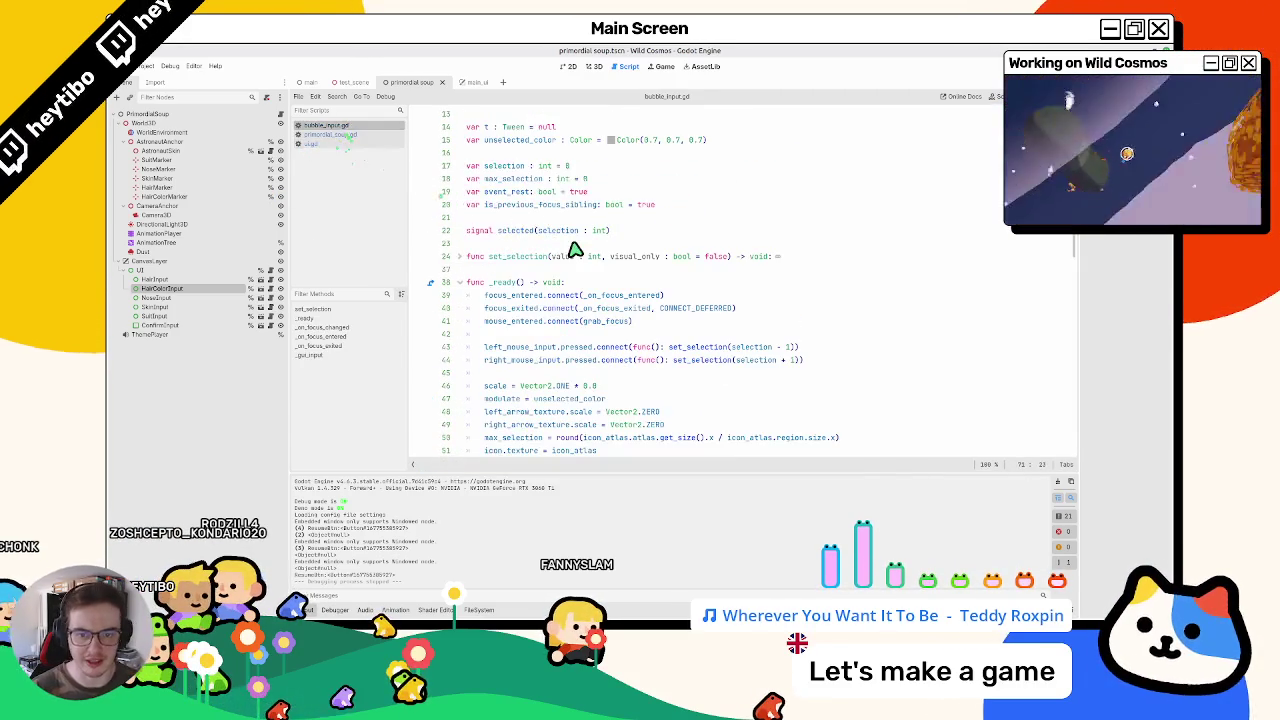
key("Escape")
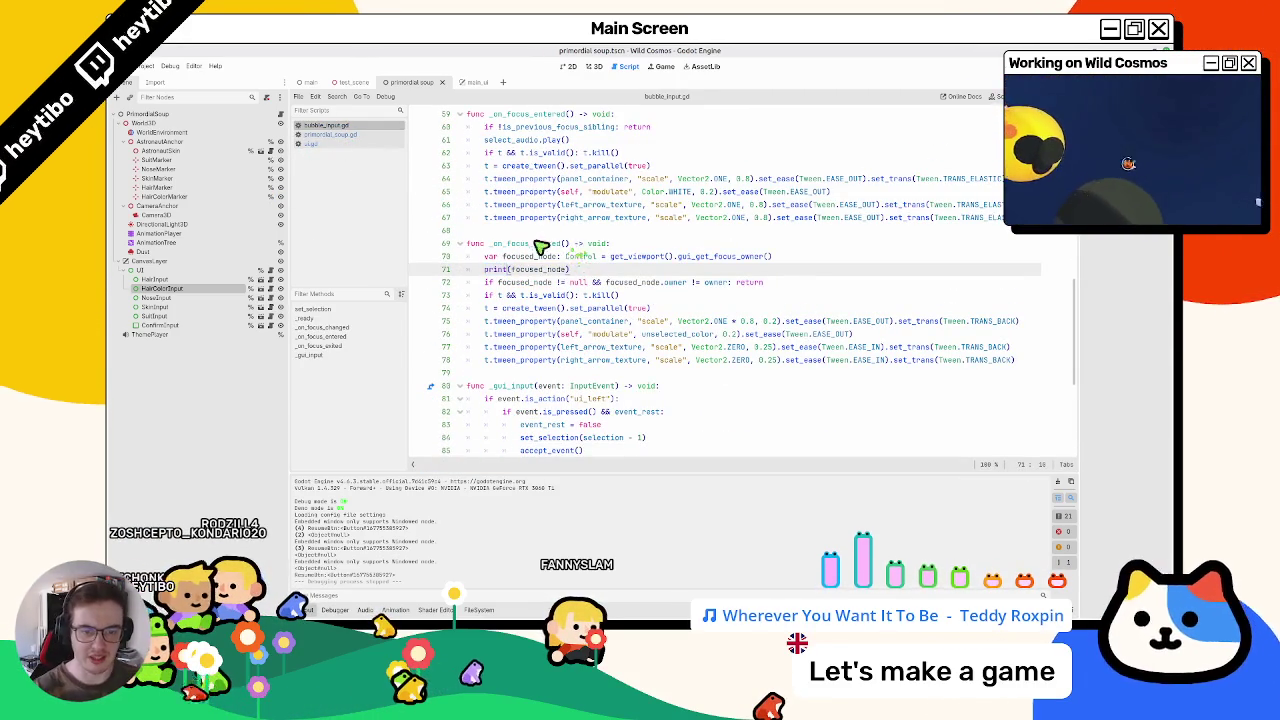
left_click(455, 282)
key("F5")
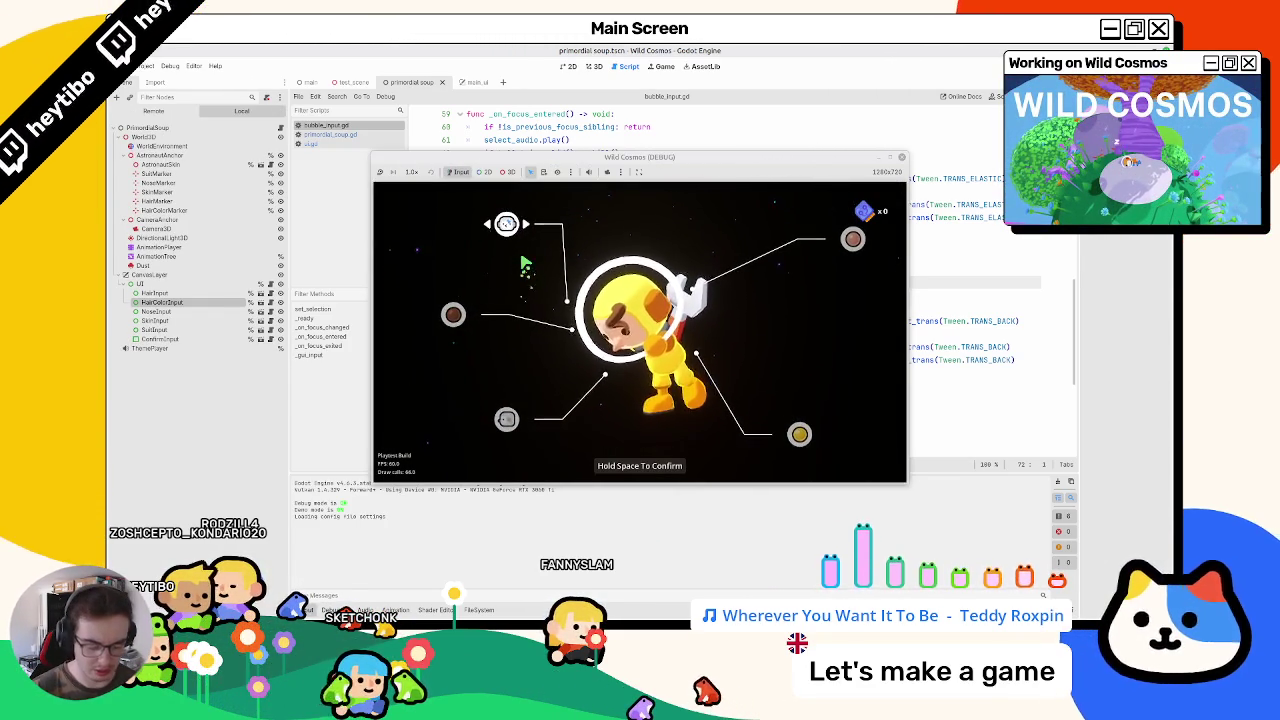
Step: Open and close the pause menu, then stop the game with F8 and relaunch with F5
key("Escape")
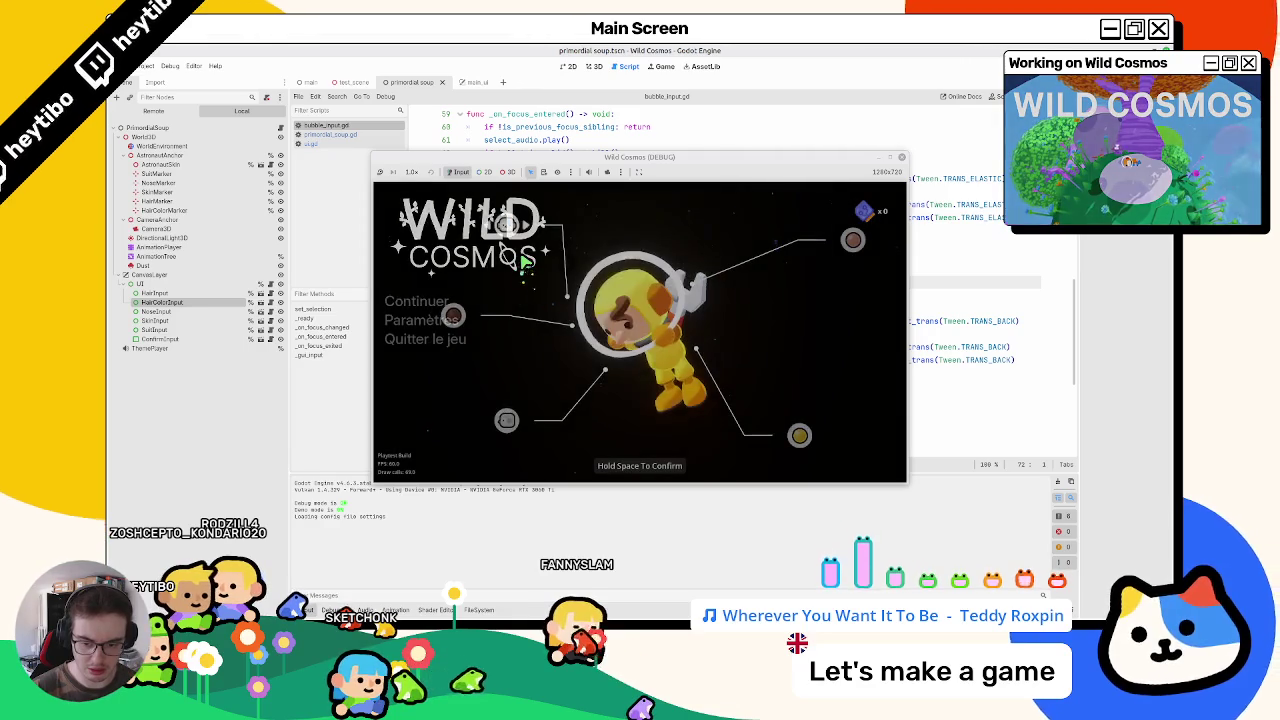
key("Escape")
key("F8")
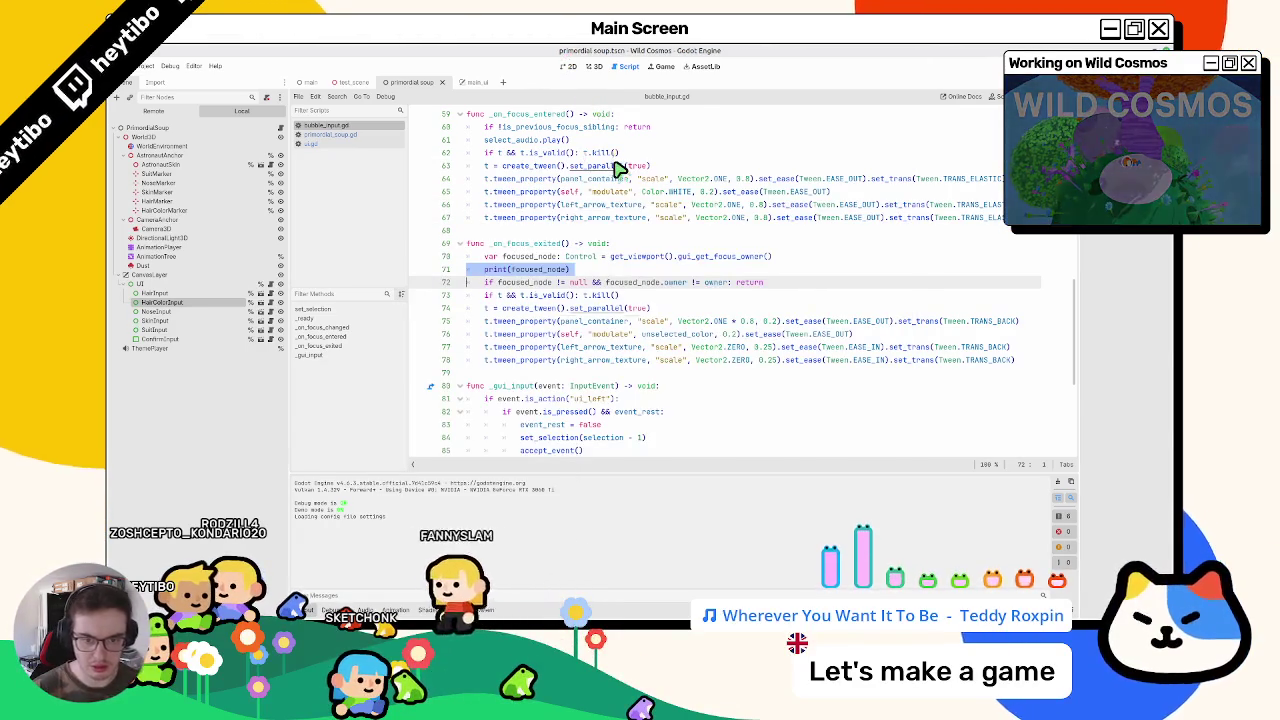
key("F5")
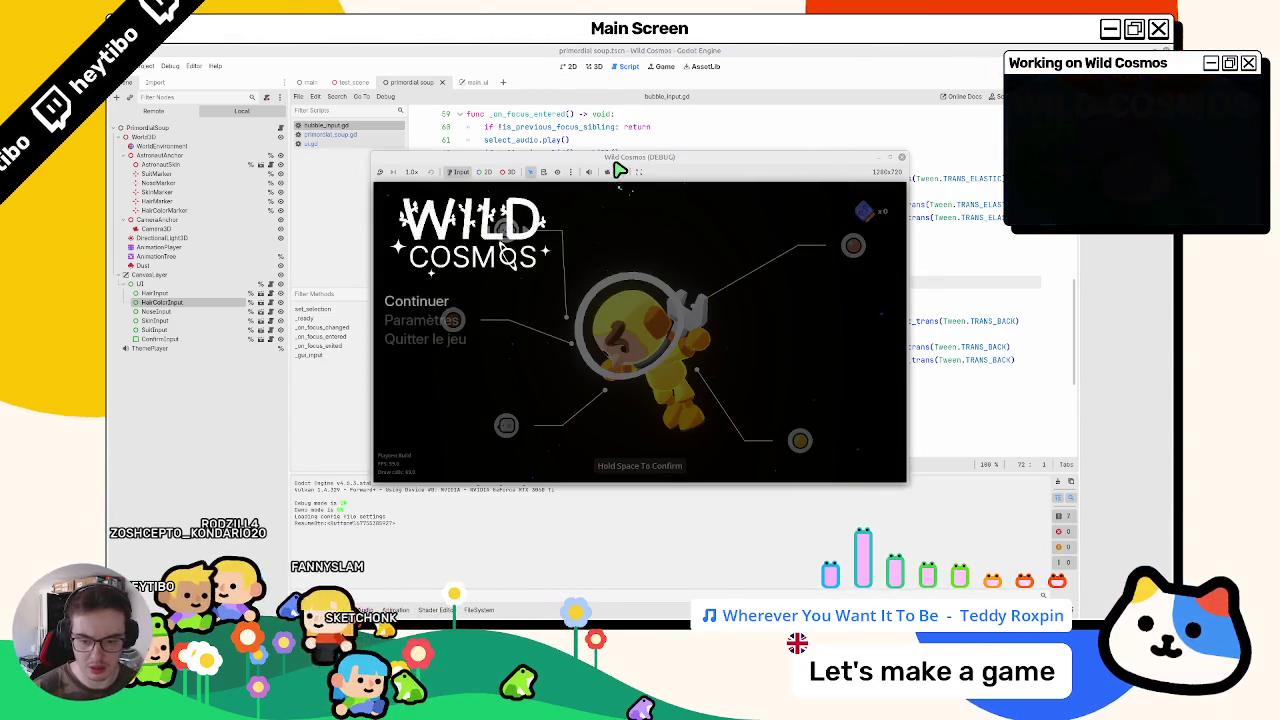
Step: Toggle the pause menu off and on, then open settings and return to the game
key("Escape")
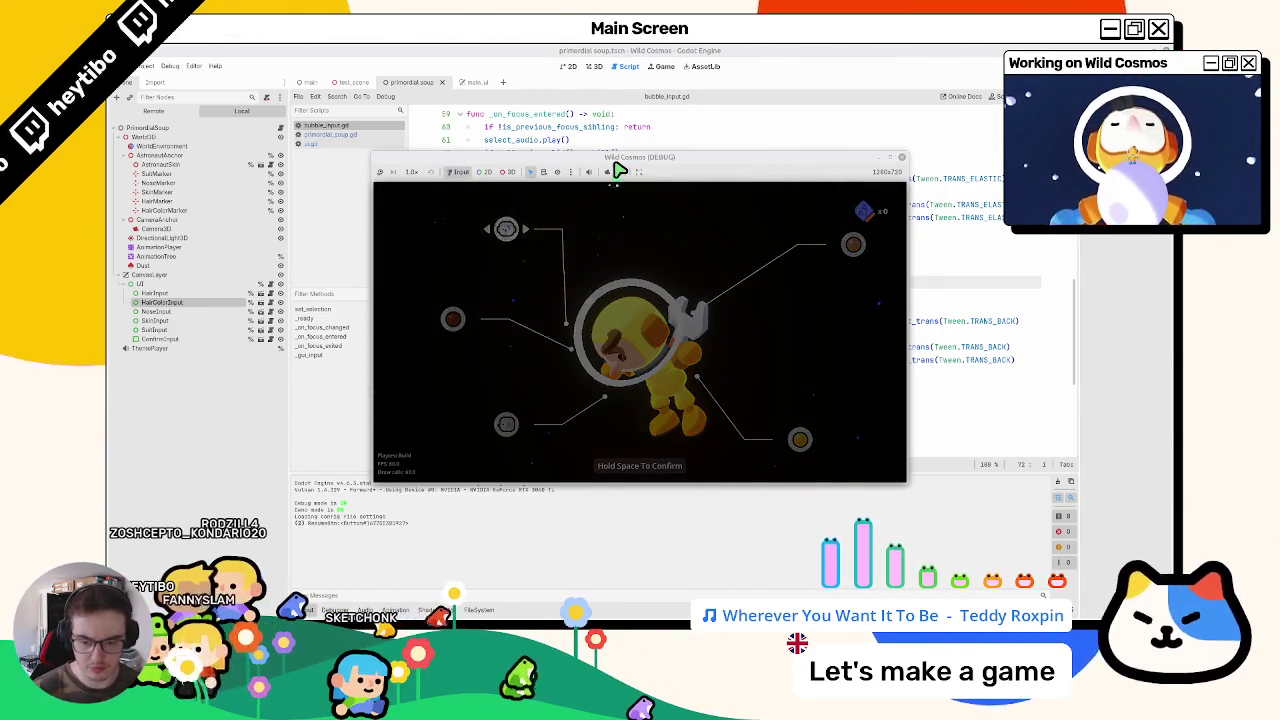
key("Escape")
key("Escape")
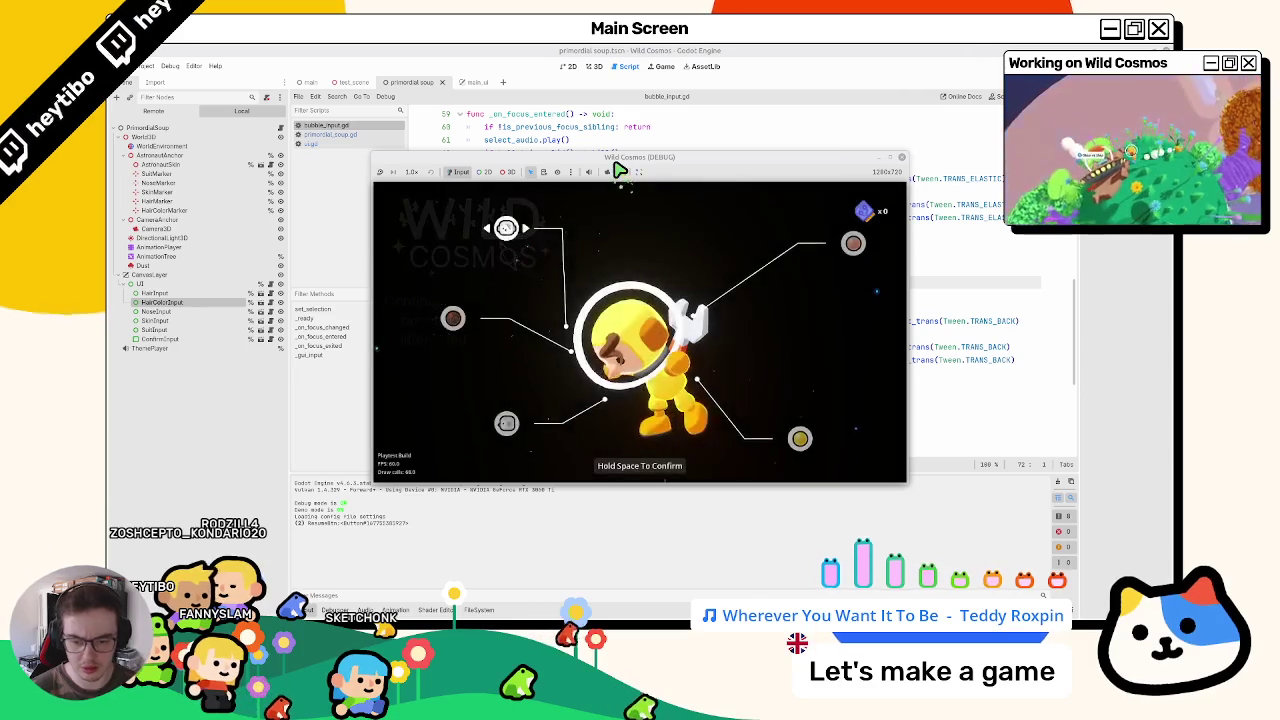
key("Escape")
key("Return")
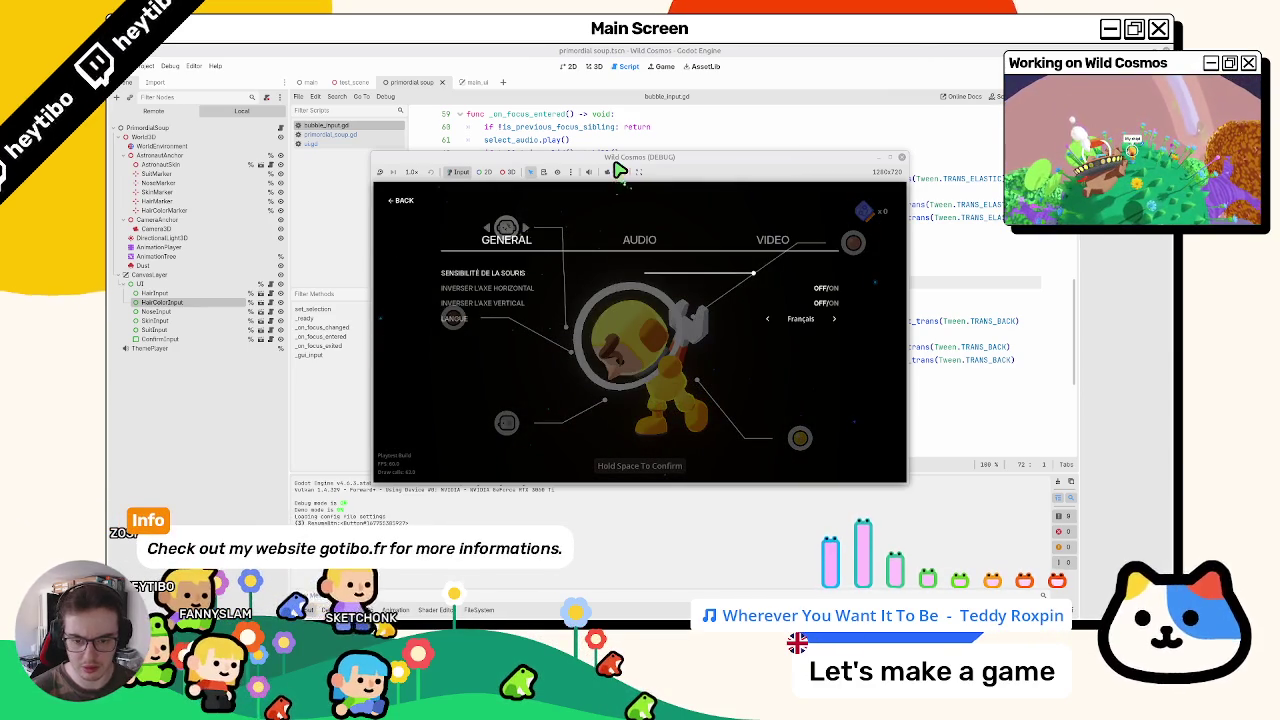
key("Escape")
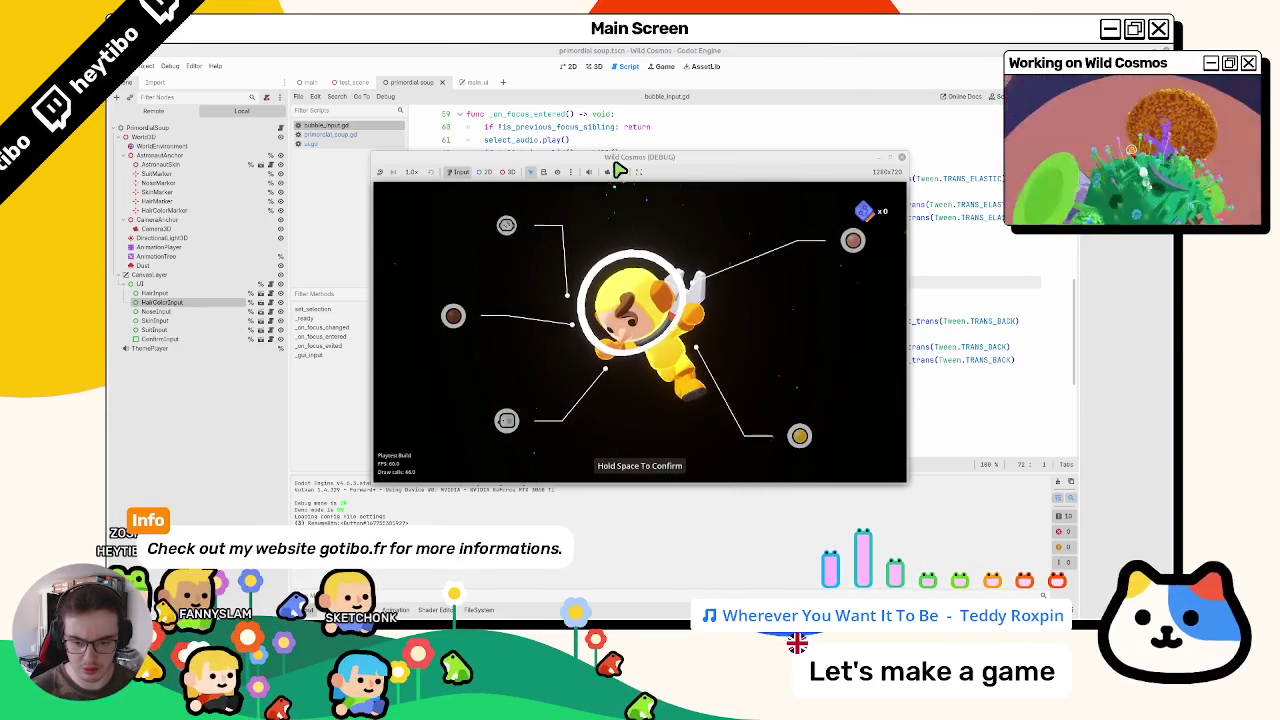
Step: Open settings twice from the pause menu, switching to VIDEO and back to AUDIO, then close
key("Escape")
key("Return")
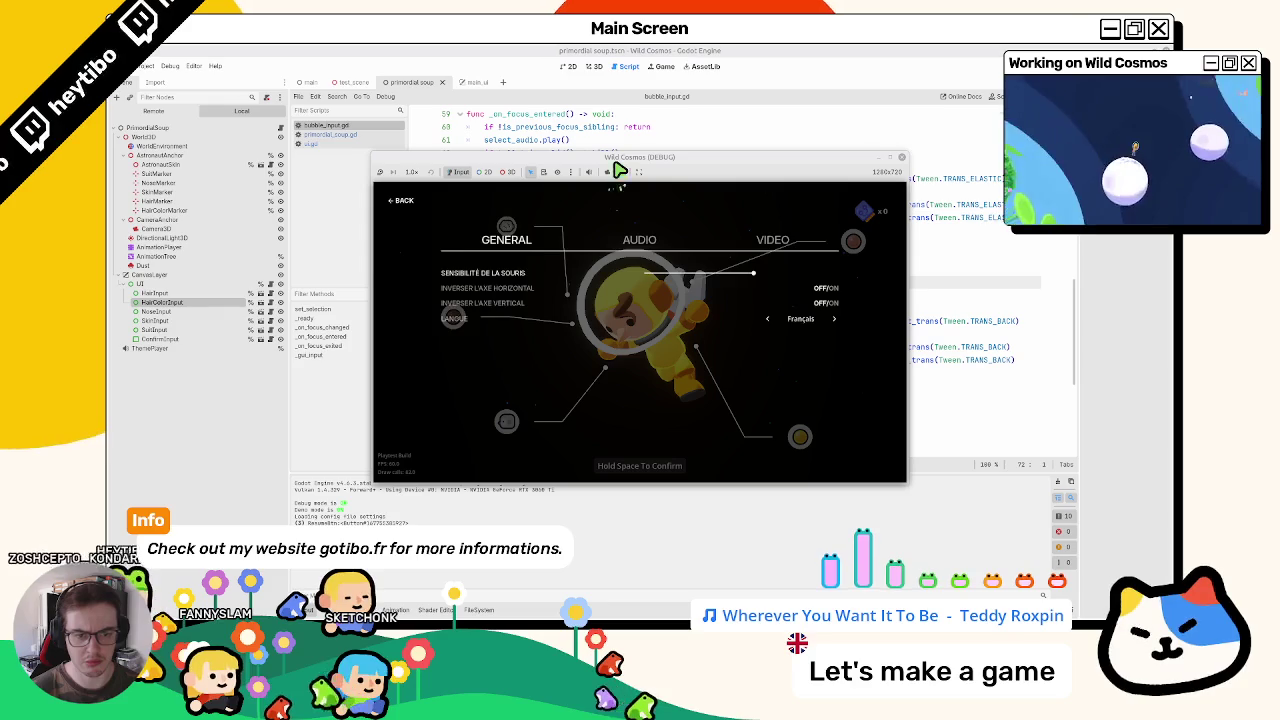
key("Escape")
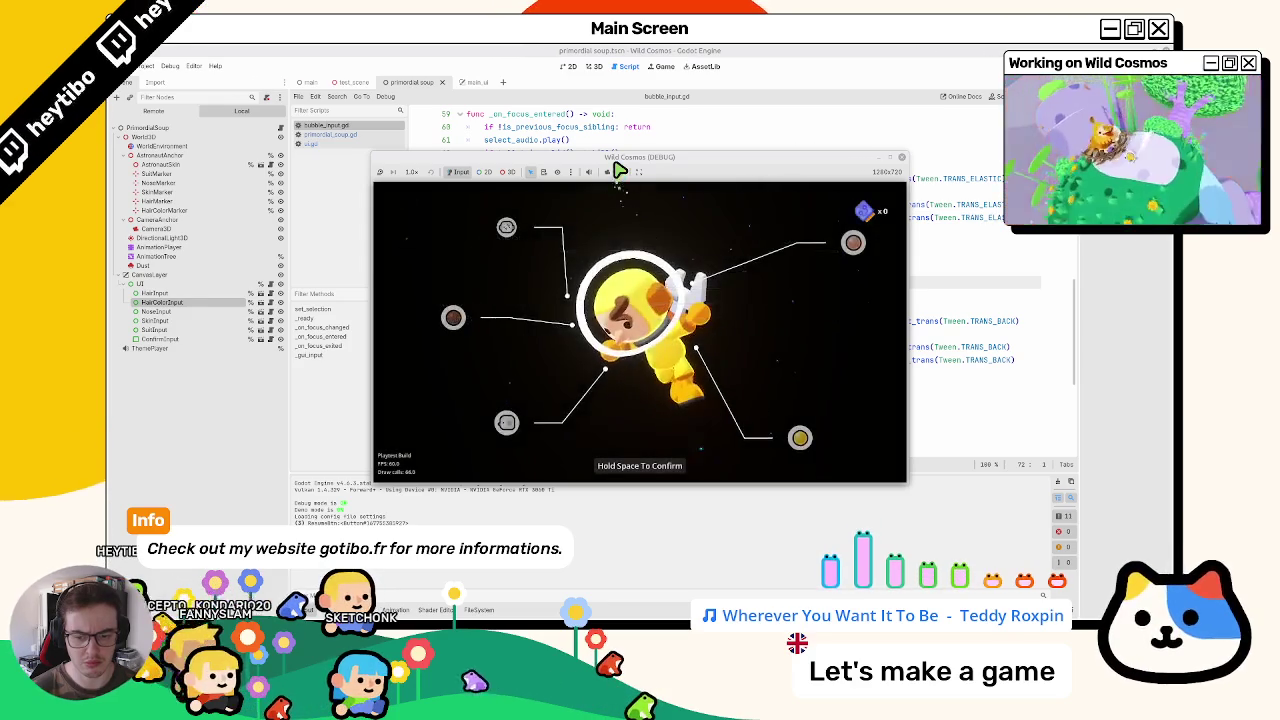
key("Escape")
key("Return")
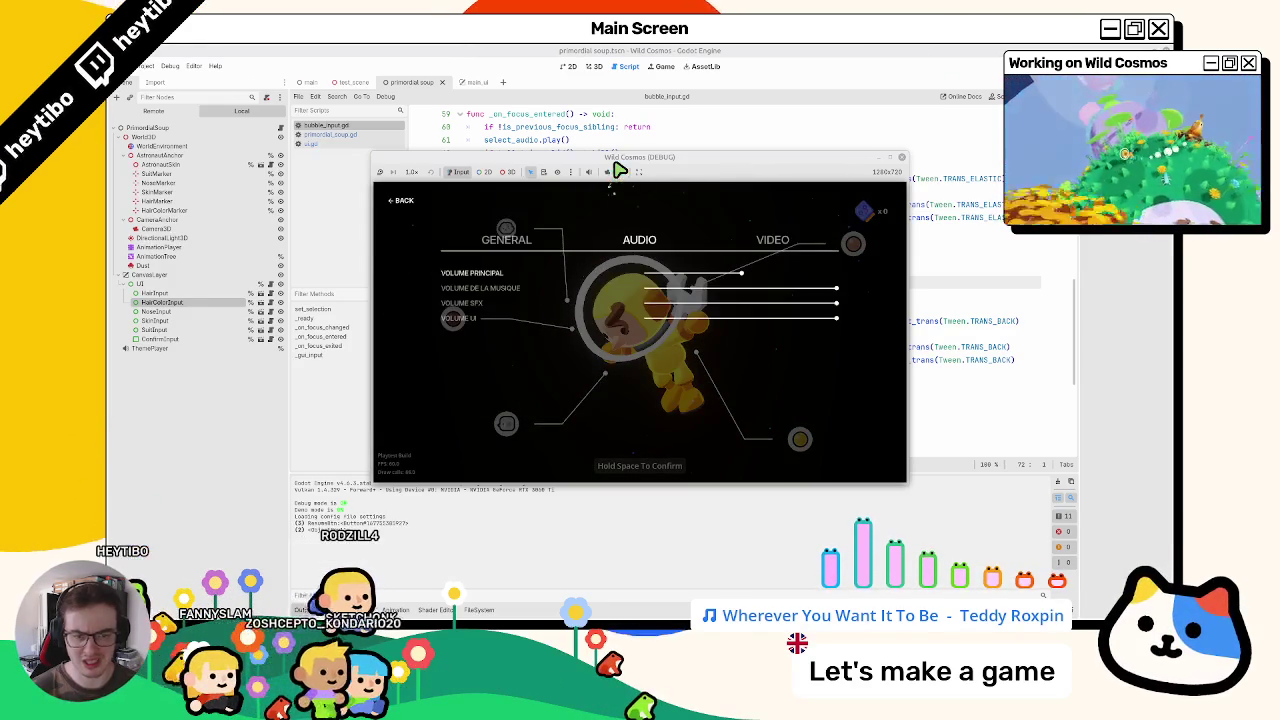
key("Right")
key("Left")
key("Escape")
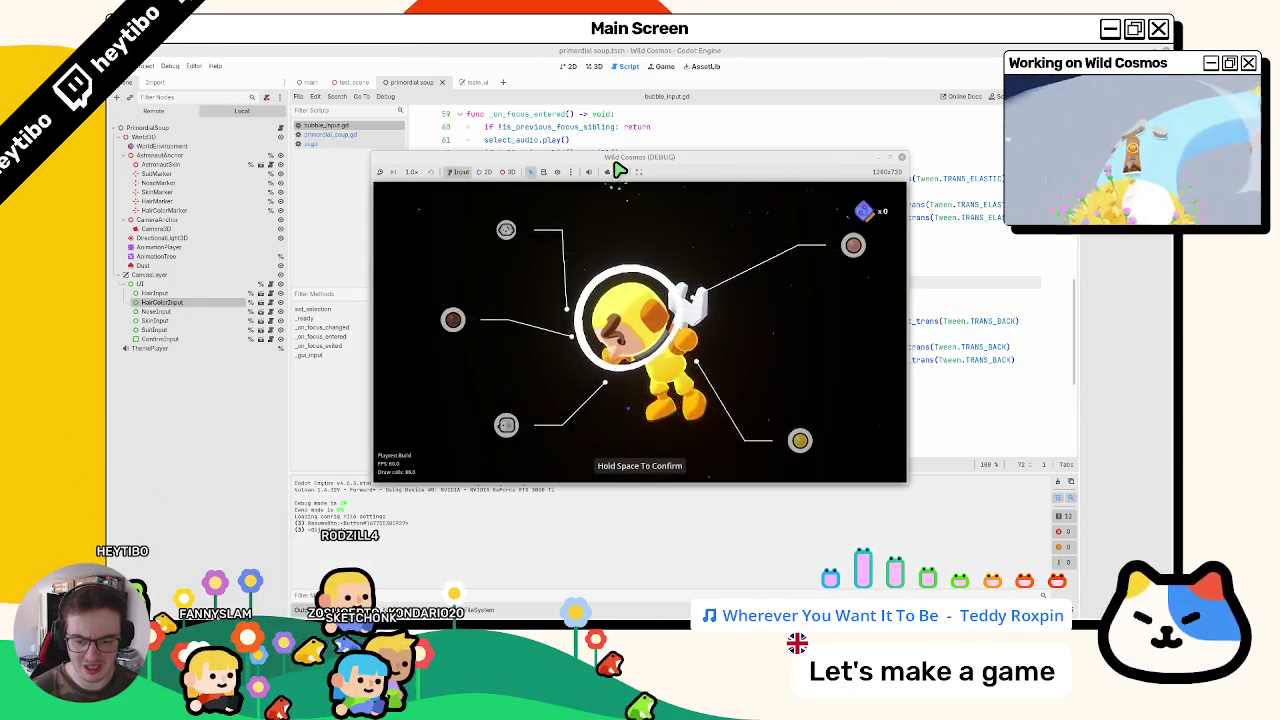
Step: Reopen settings on the AUDIO page and move focus up to the music volume slider
key("Escape")
key("Return")
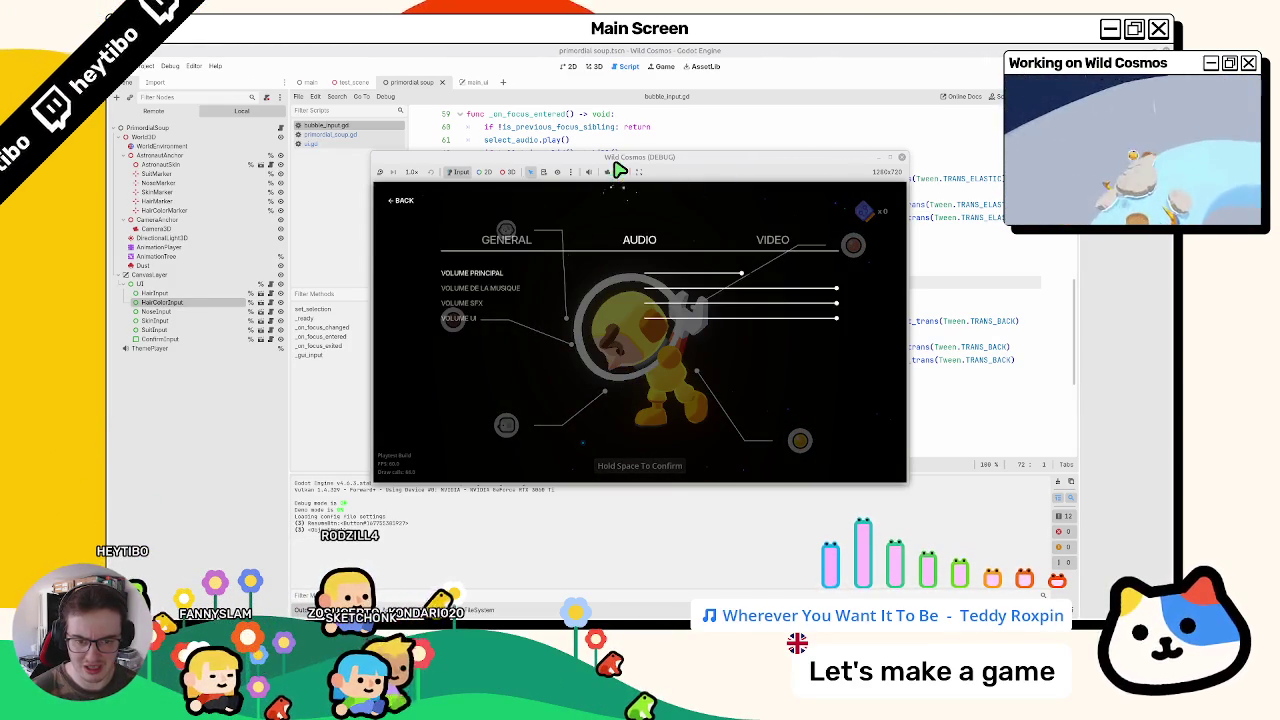
key("Up")
key("Up")
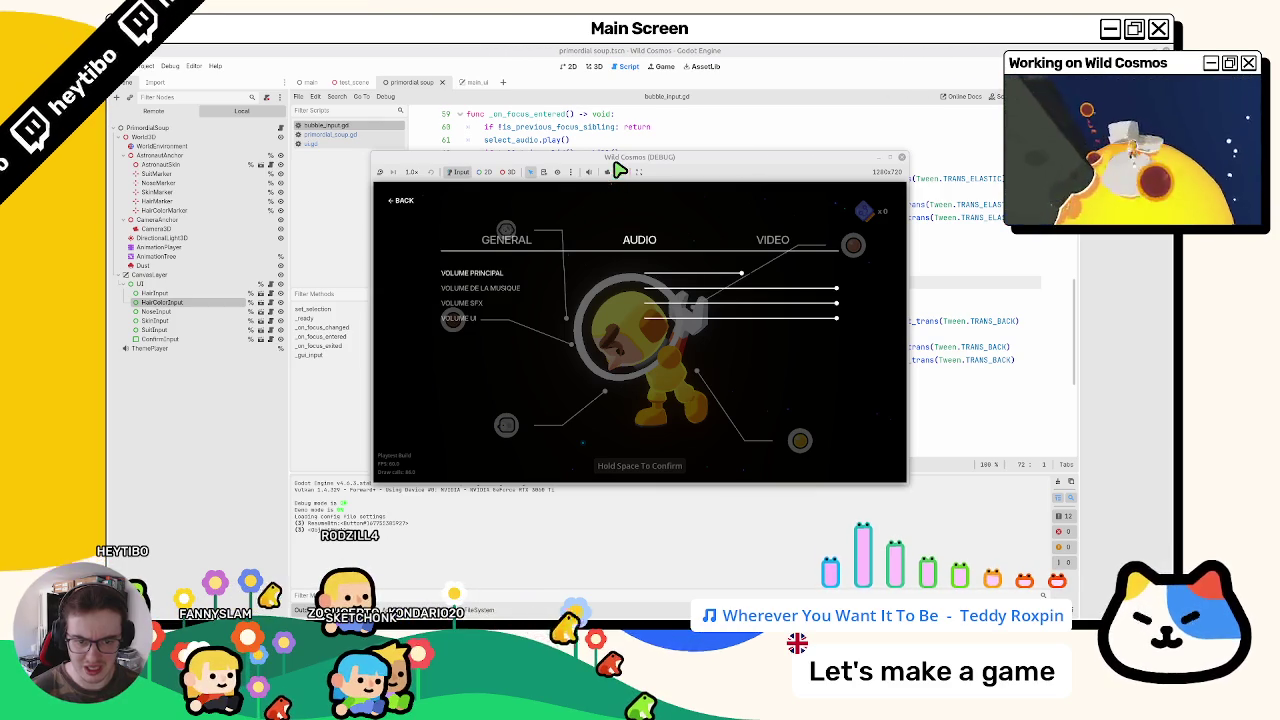
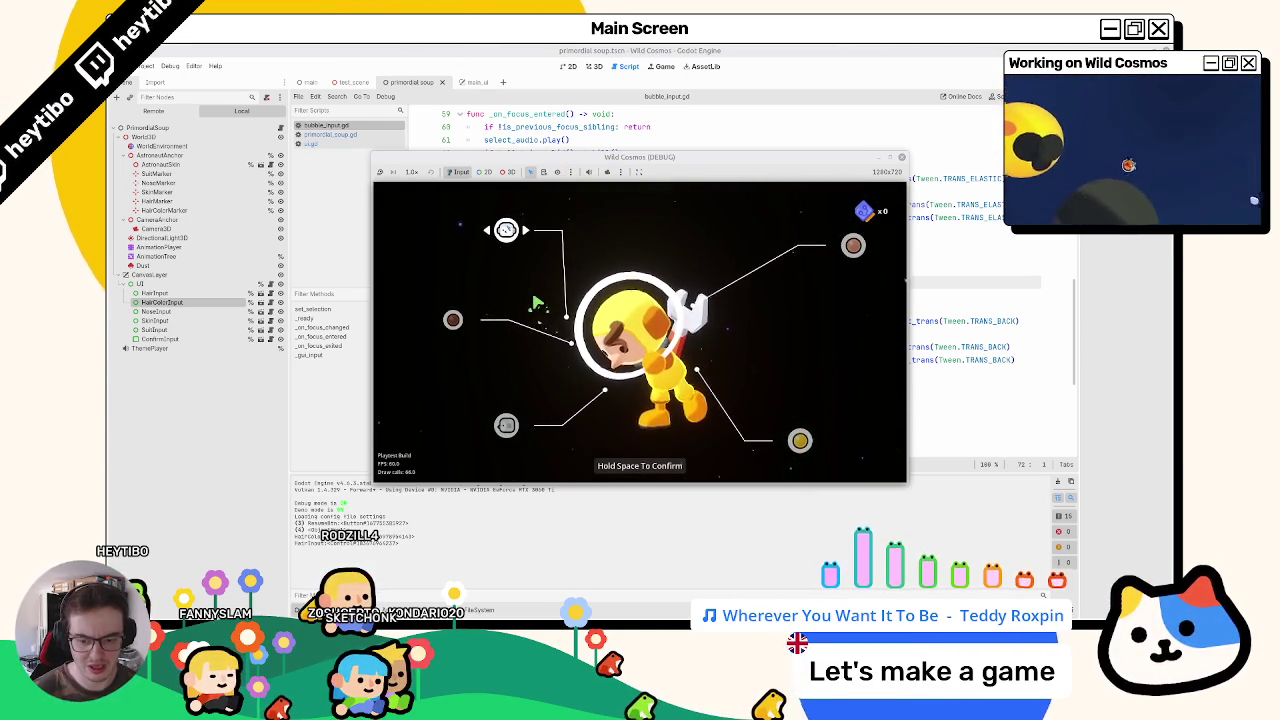
Step: Toggle the pause menu and the Paramètres panel several times, returning to the customization screen
key("Escape")
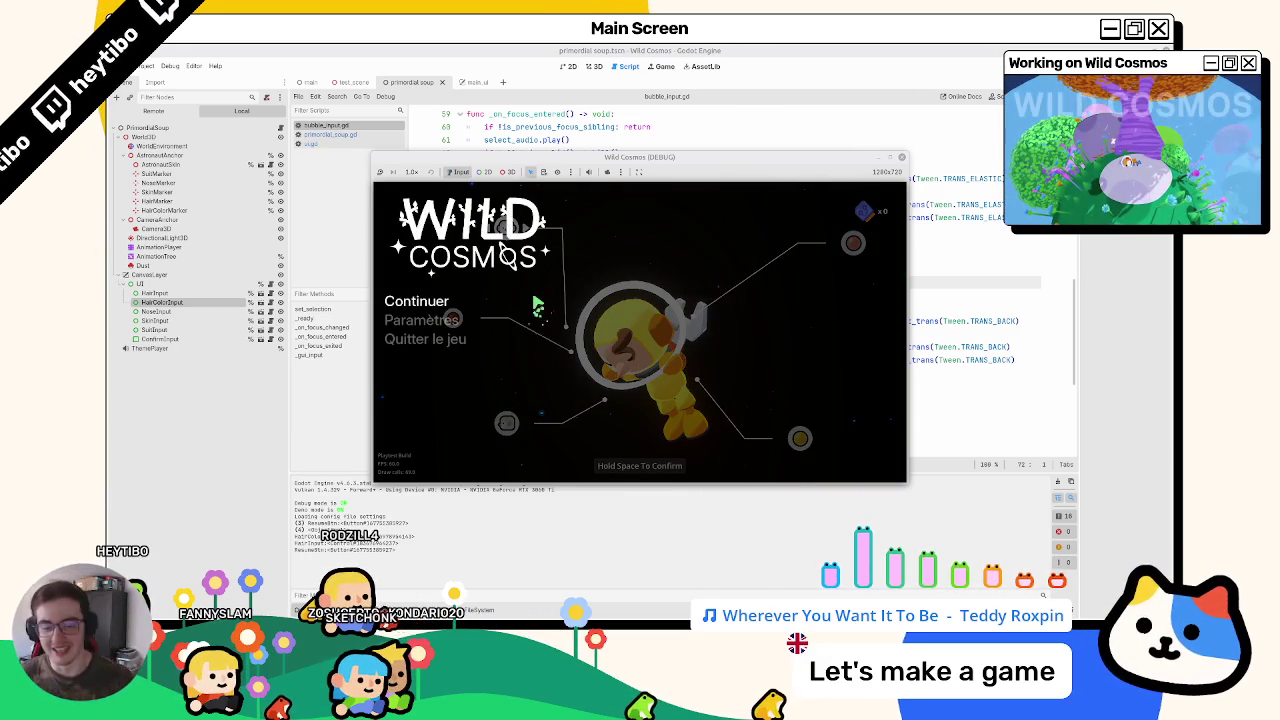
key("Escape")
key("Escape")
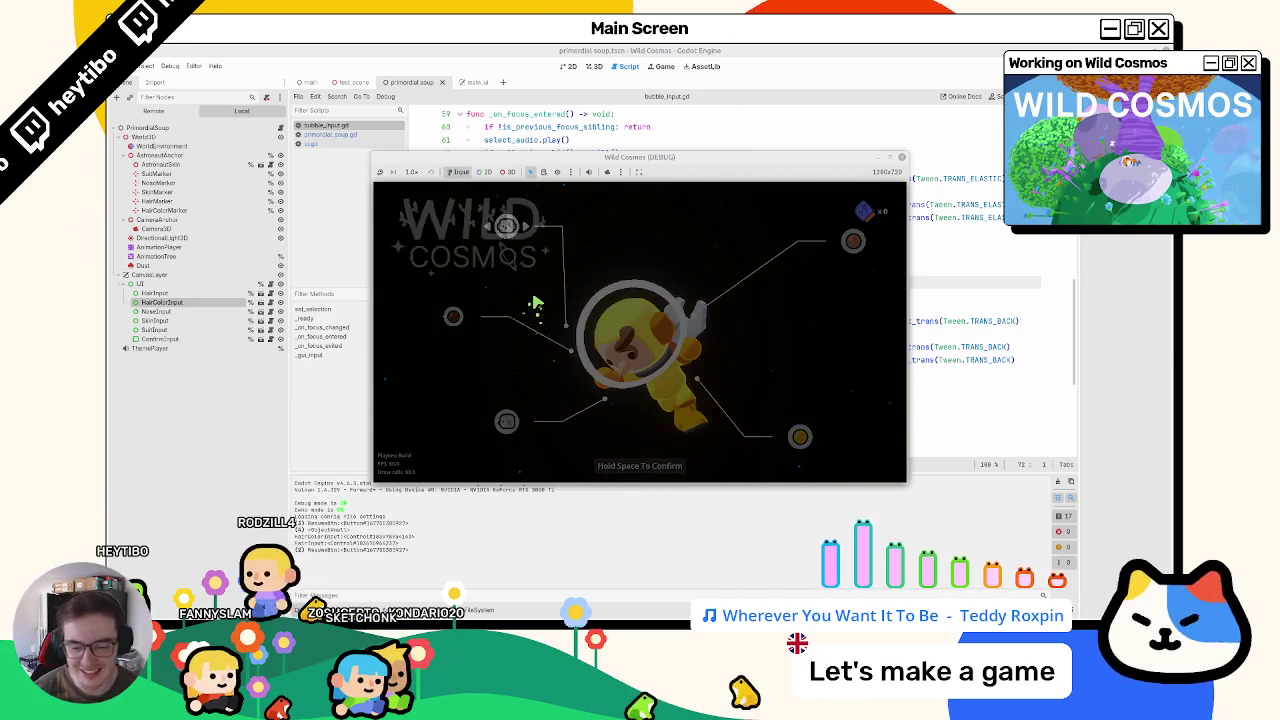
key("Down")
key("Return")
key("Escape")
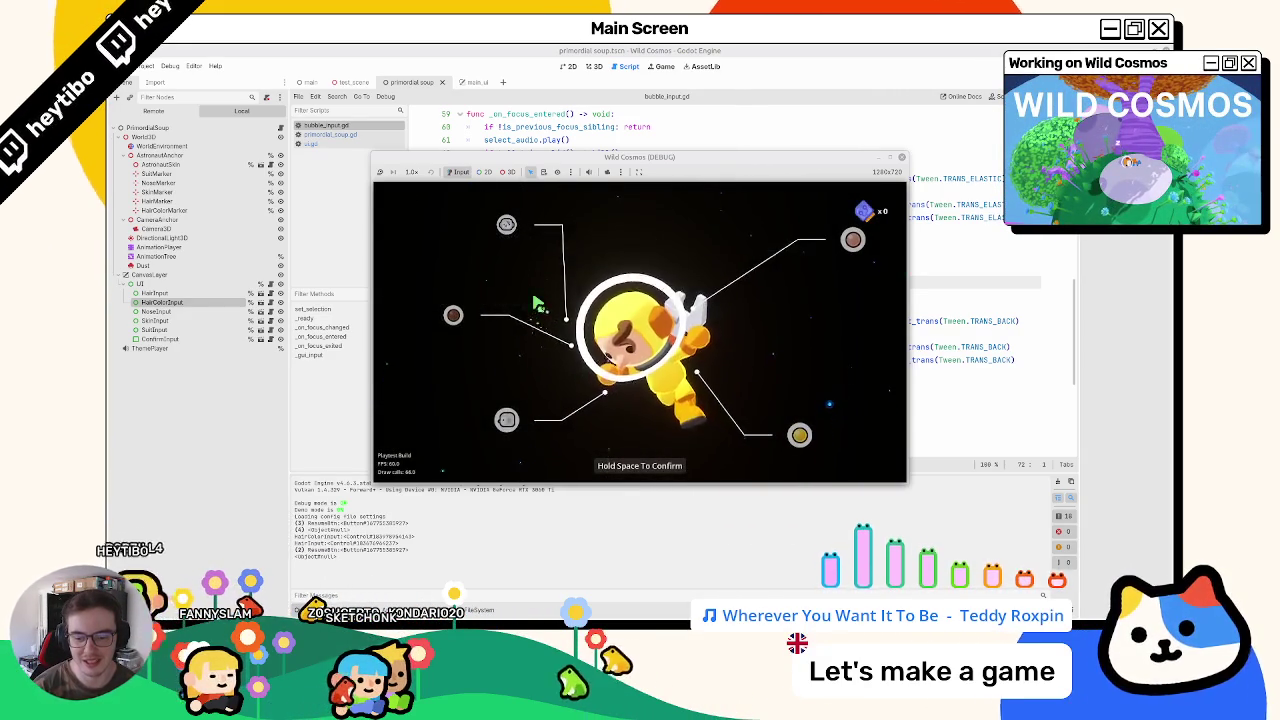
key("Escape")
key("Down")
key("Return")
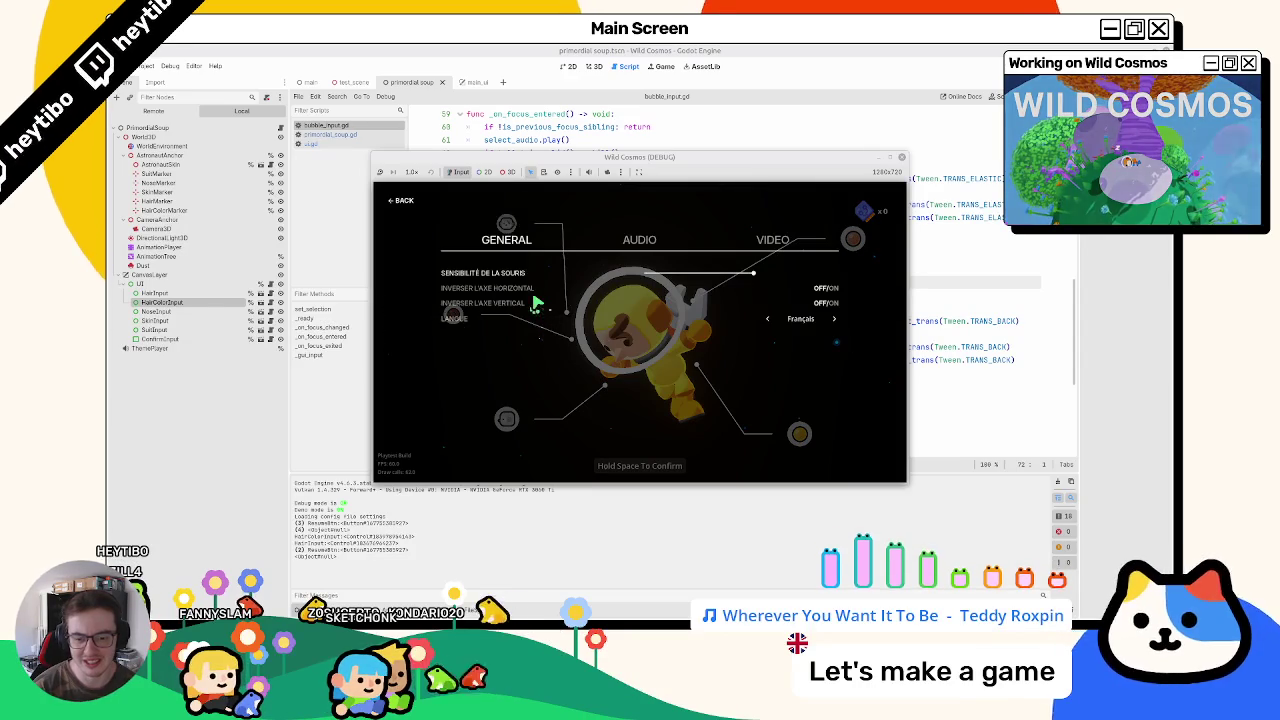
key("Escape")
Step: Reopen Paramètres from the pause menu a few more times, then stop the game with F8
key("Escape")
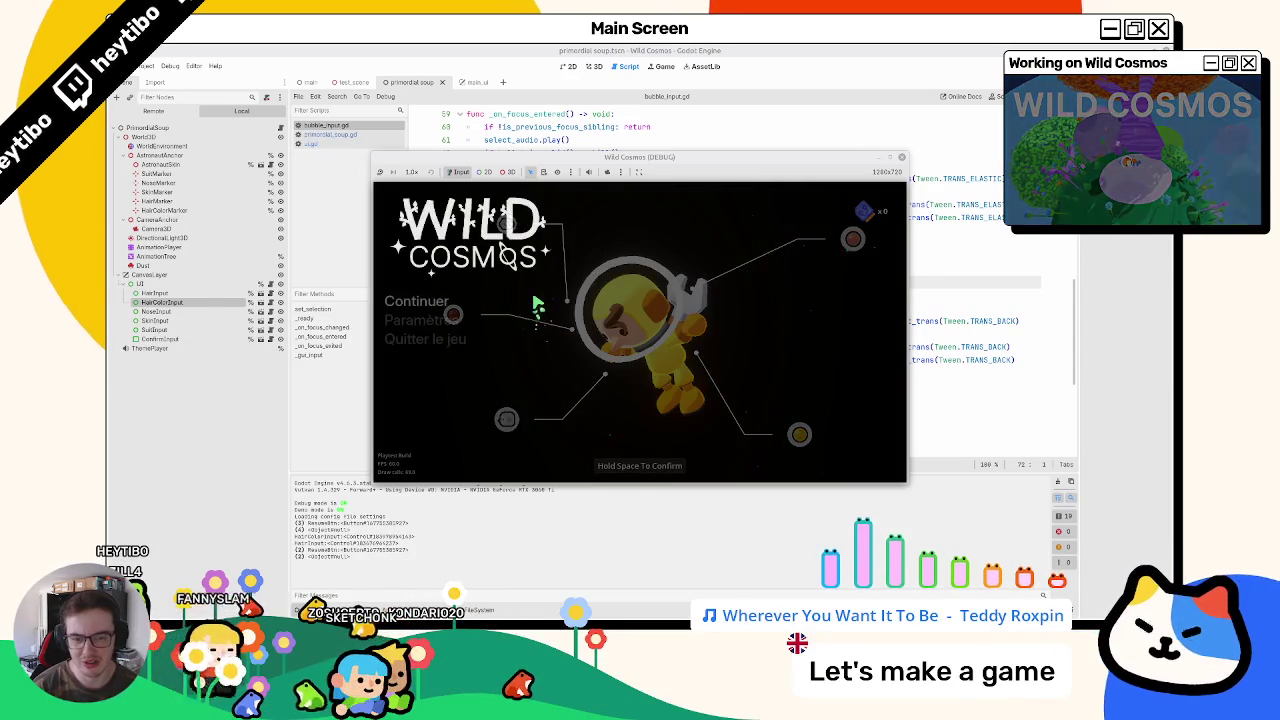
key("Down")
key("Return")
key("Escape")
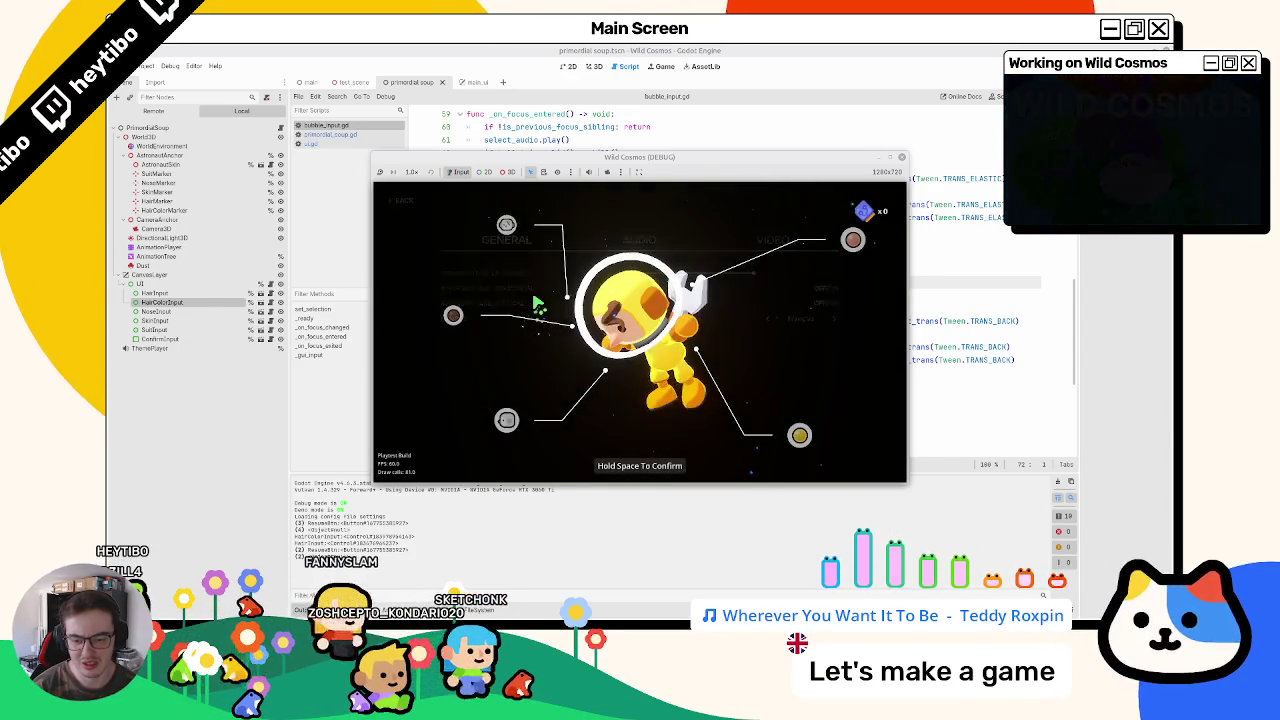
key("Escape")
key("Down")
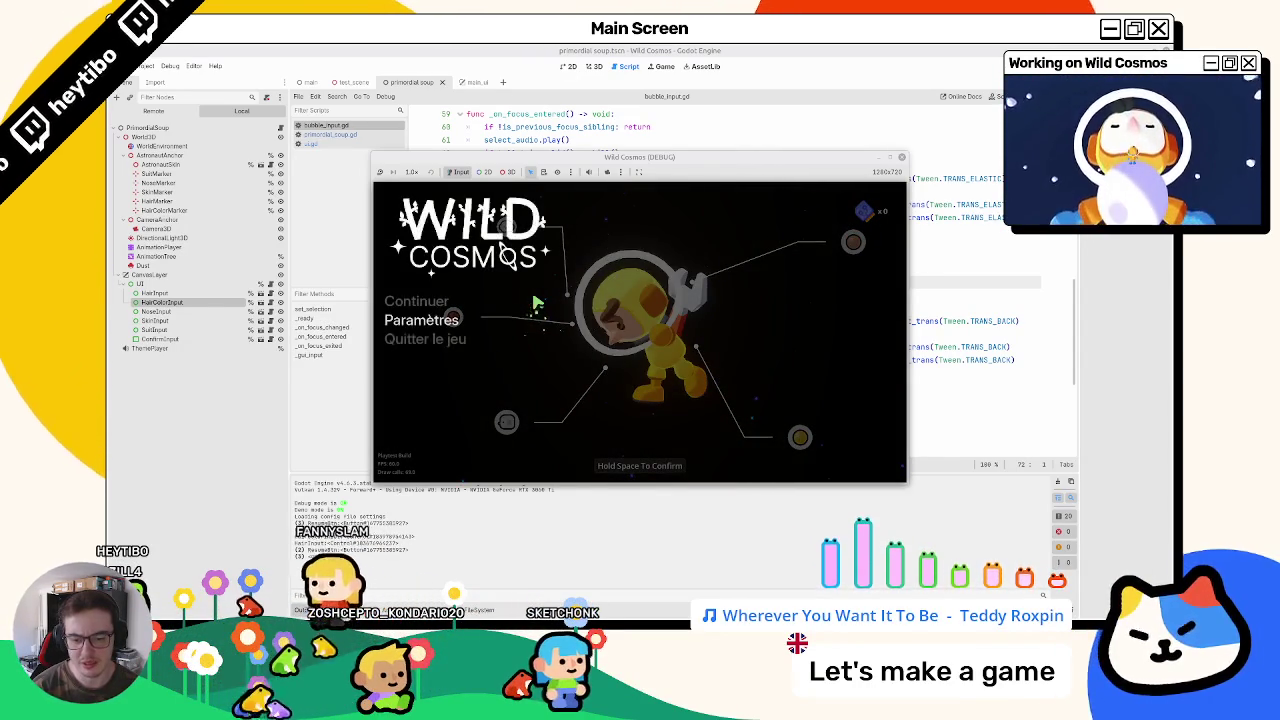
key("Return")
key("Escape")
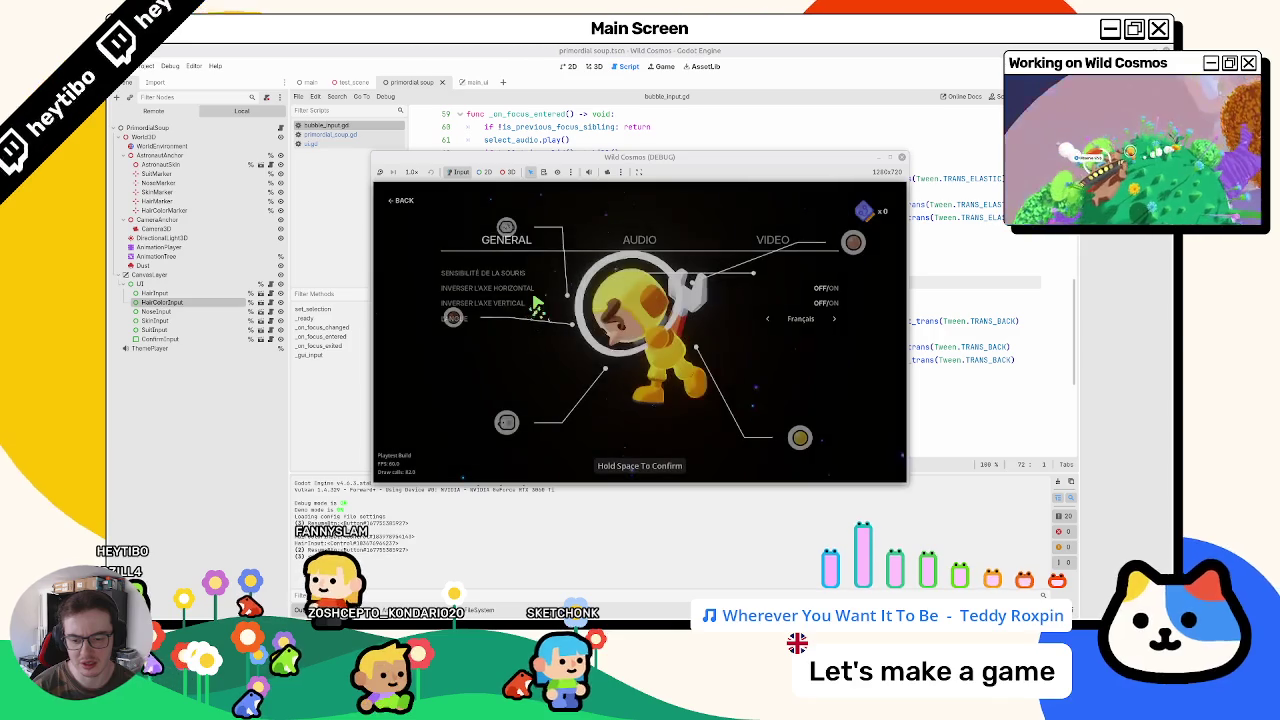
key("Escape")
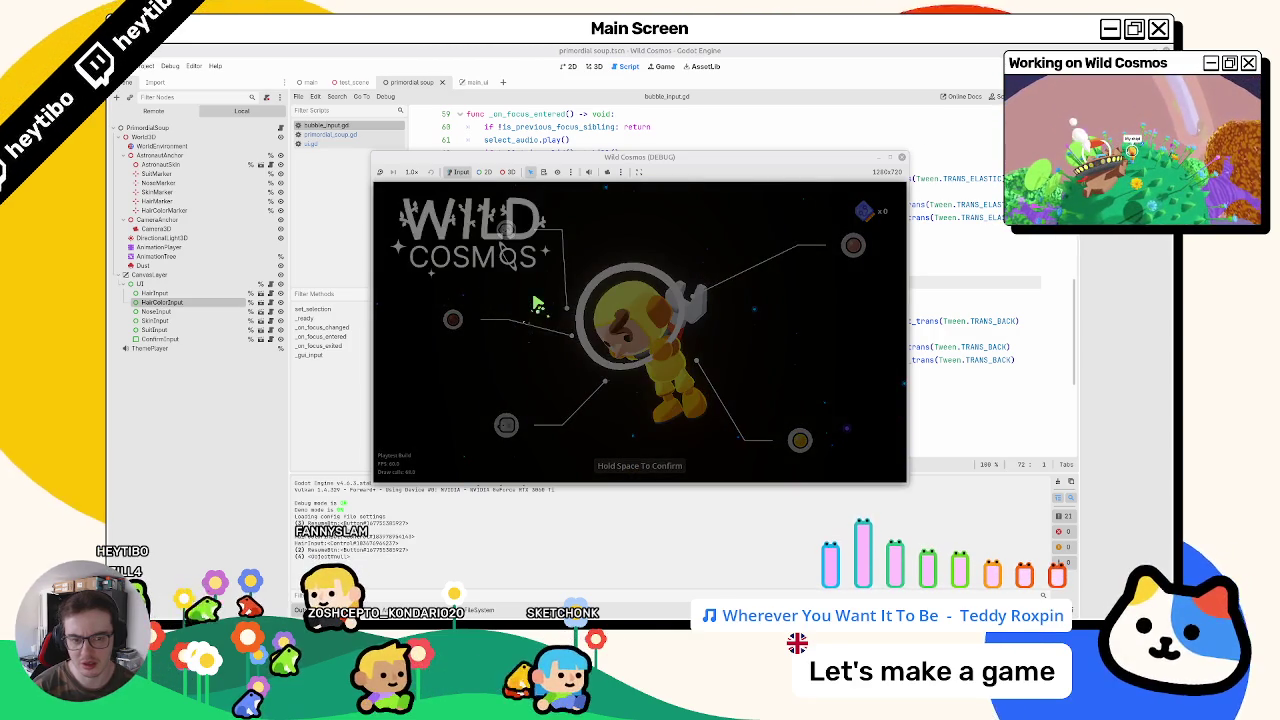
key("Escape")
key("Escape")
key("Escape")
key("Escape")
key("Return")
key("Escape")
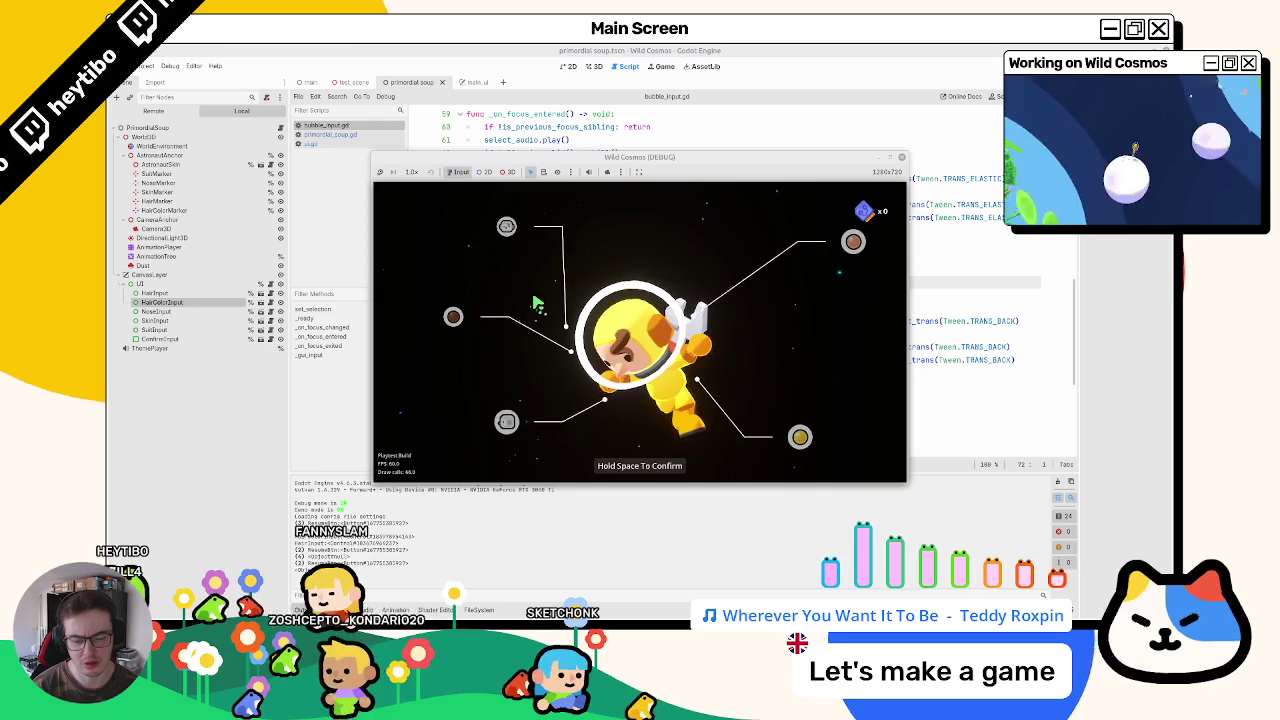
key("Escape")
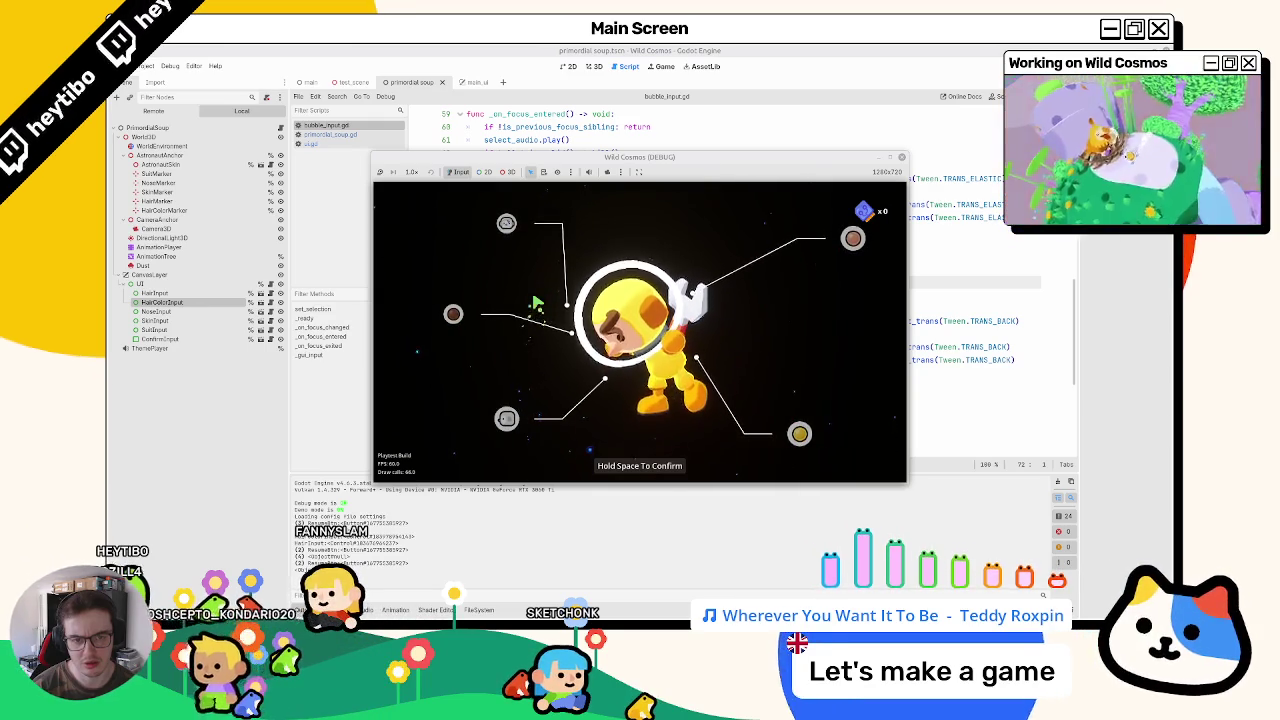
key("F8")
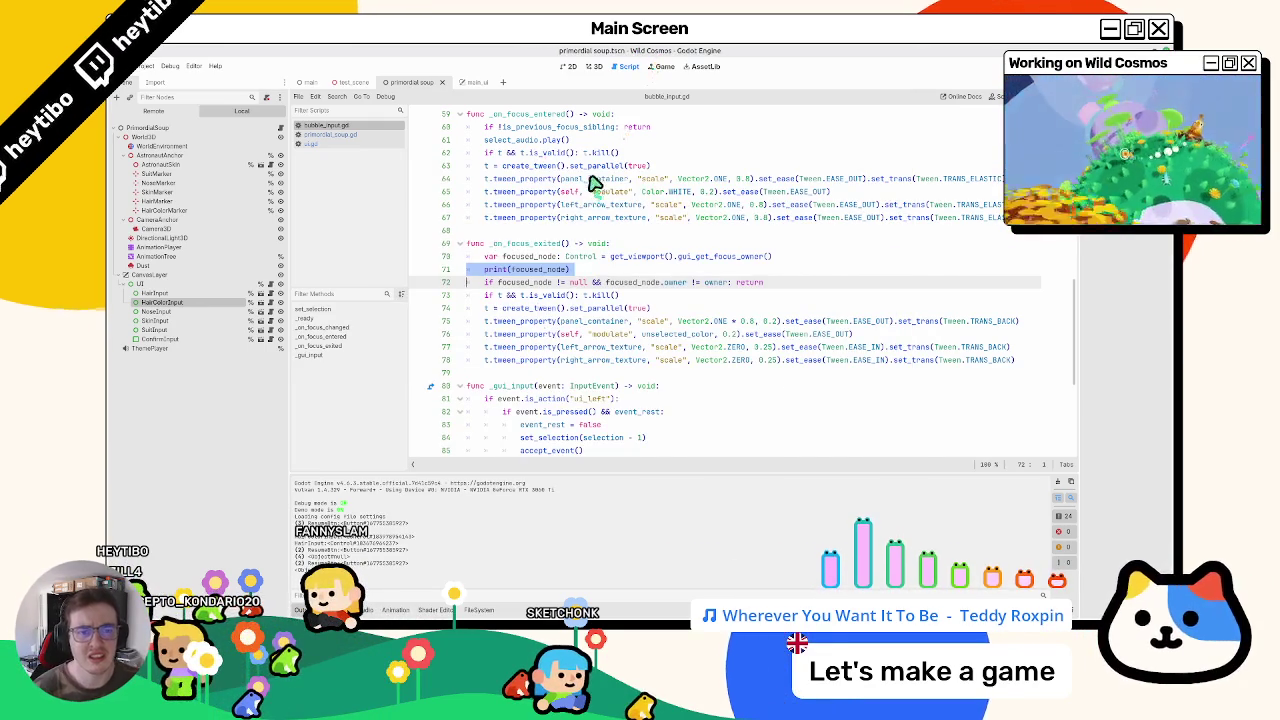
Step: Review the _on_focus_exited code around line 69 of bubble_input.gd, then relaunch the game with F5
left_click(541, 321)
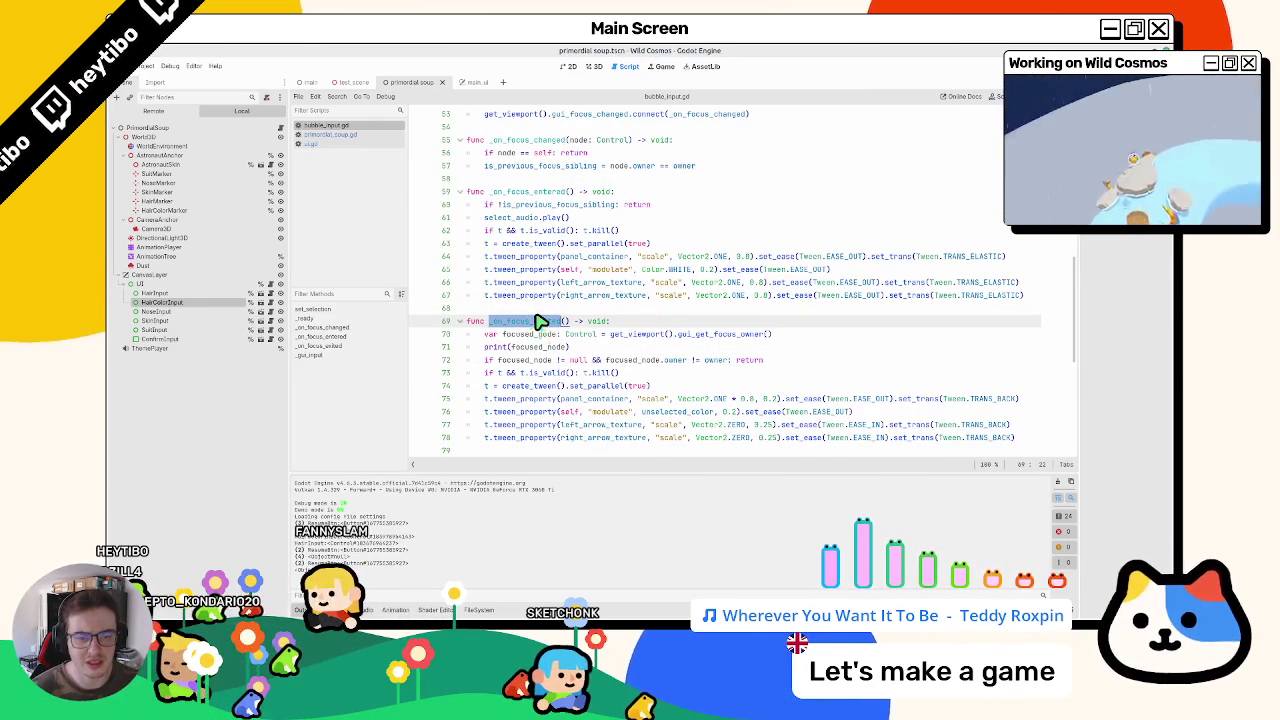
scroll(538, 325, "up", 10)
scroll(537, 328, "down", 10)
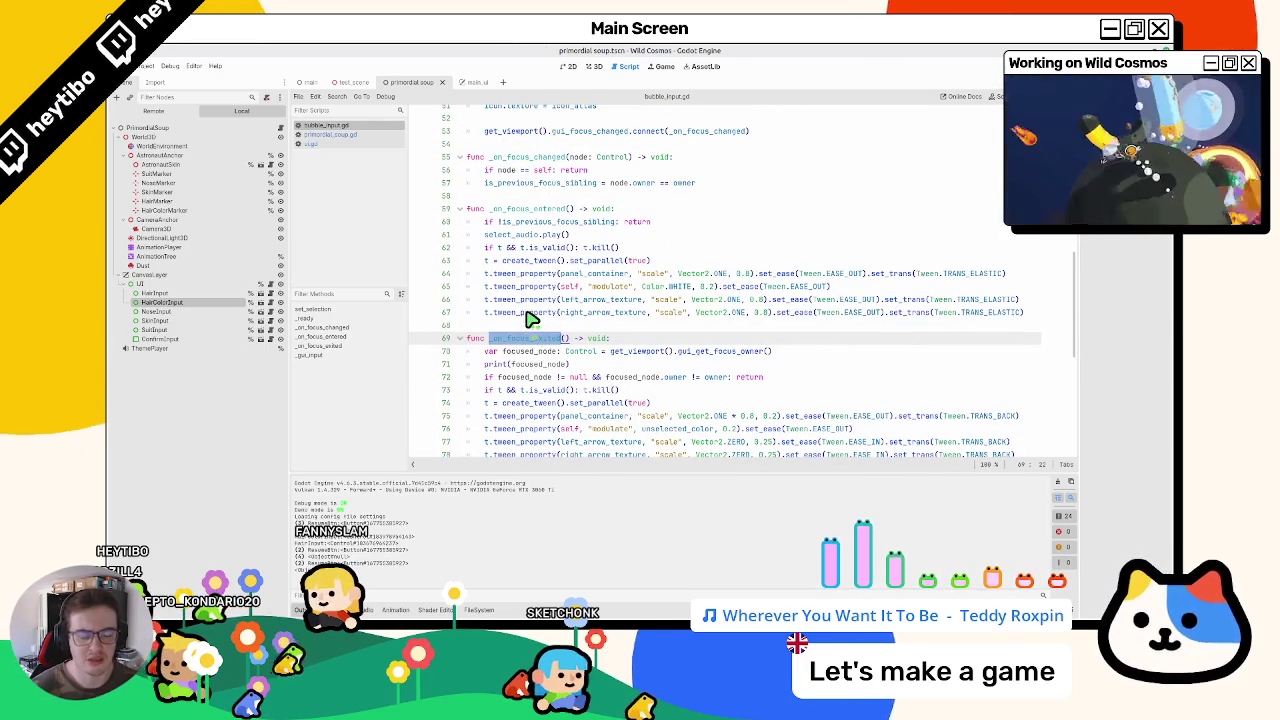
mouse_move(531, 318)
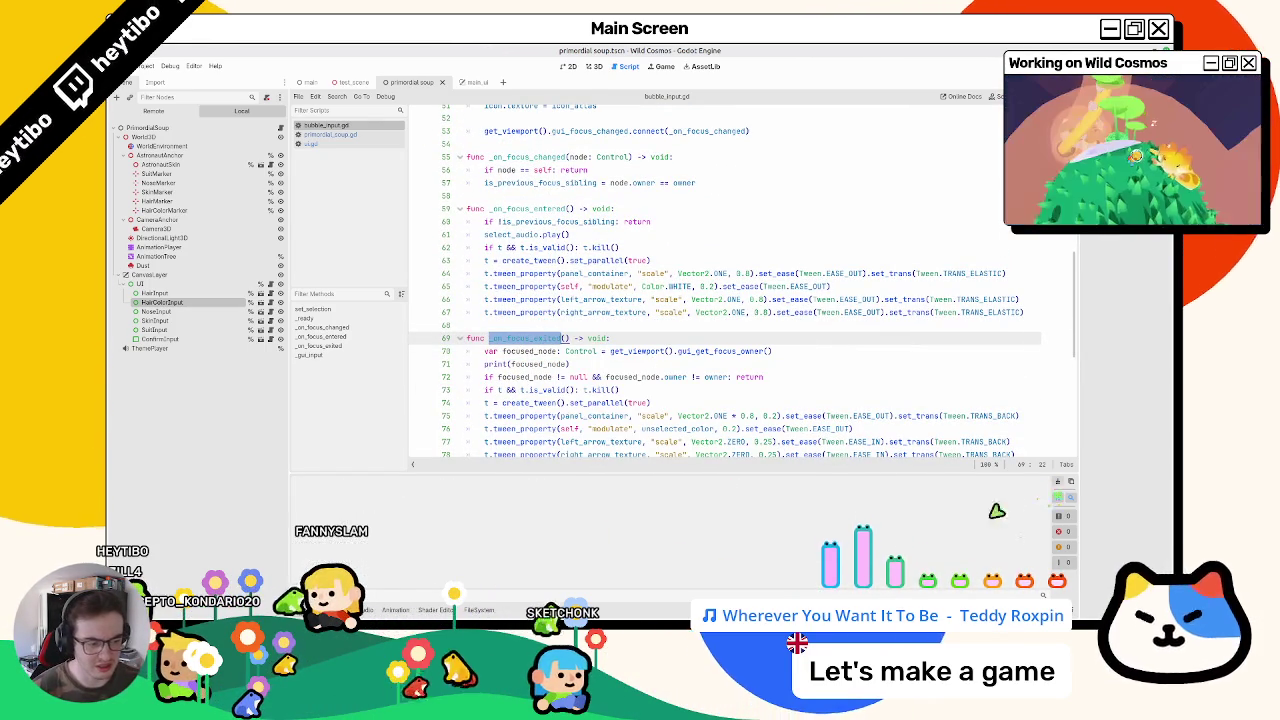
key("F5")
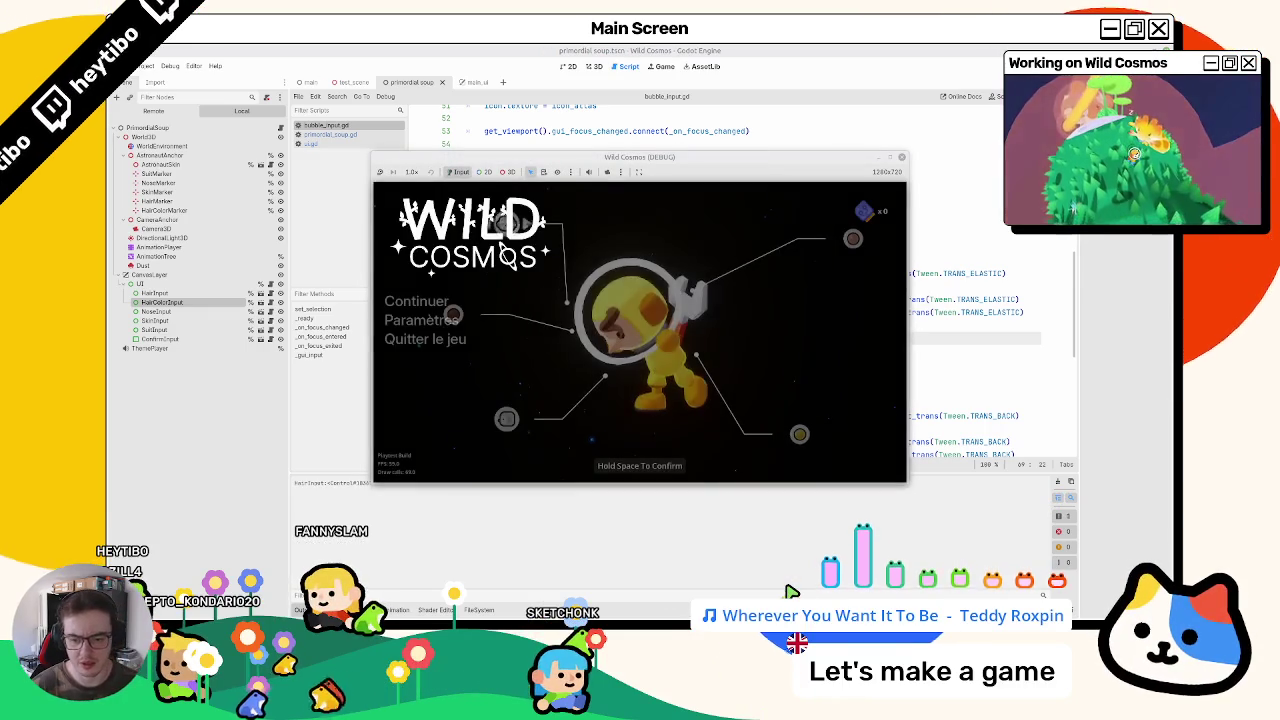
Step: Restart the game, then open and close the pause menu and its settings screen
key("Down")
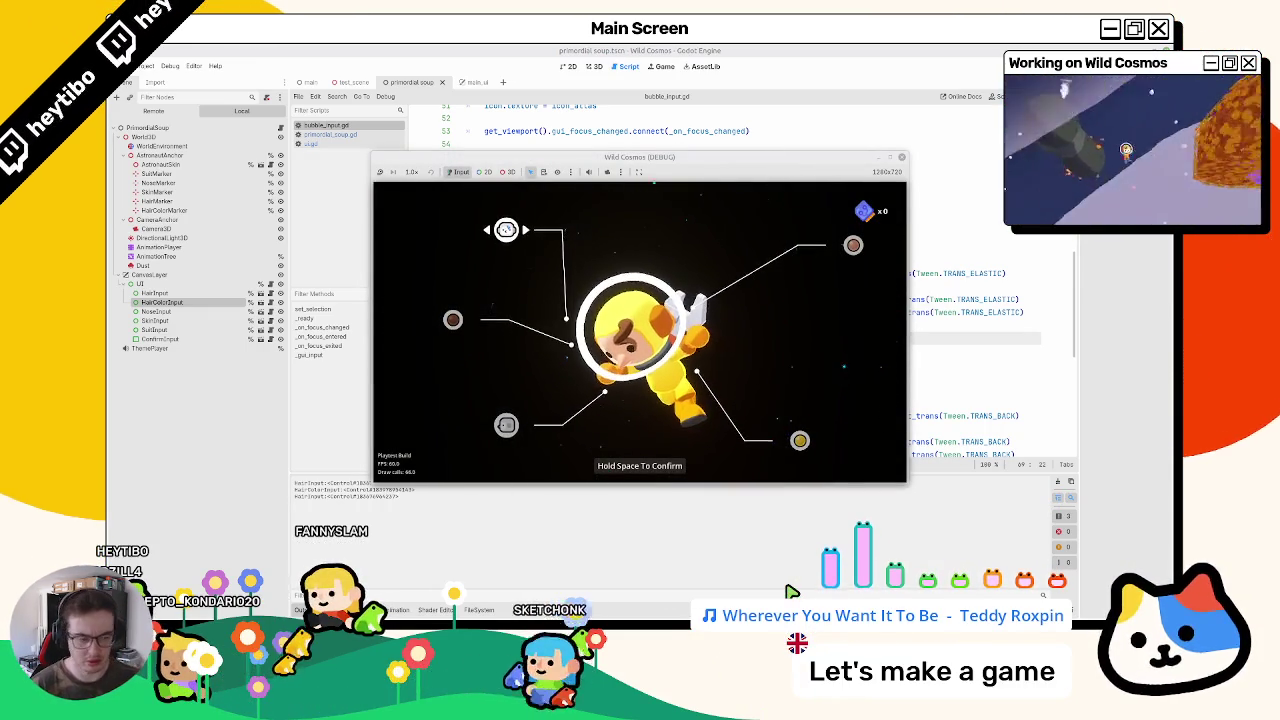
key("F5")
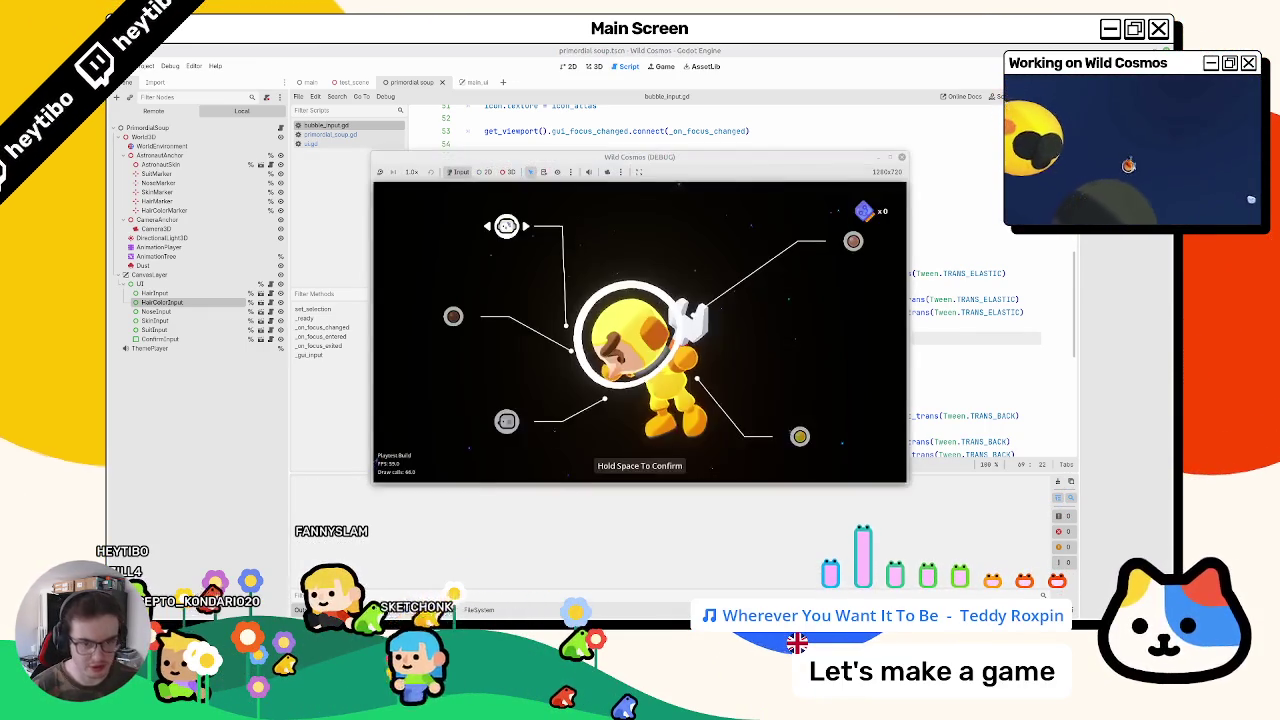
key("Escape")
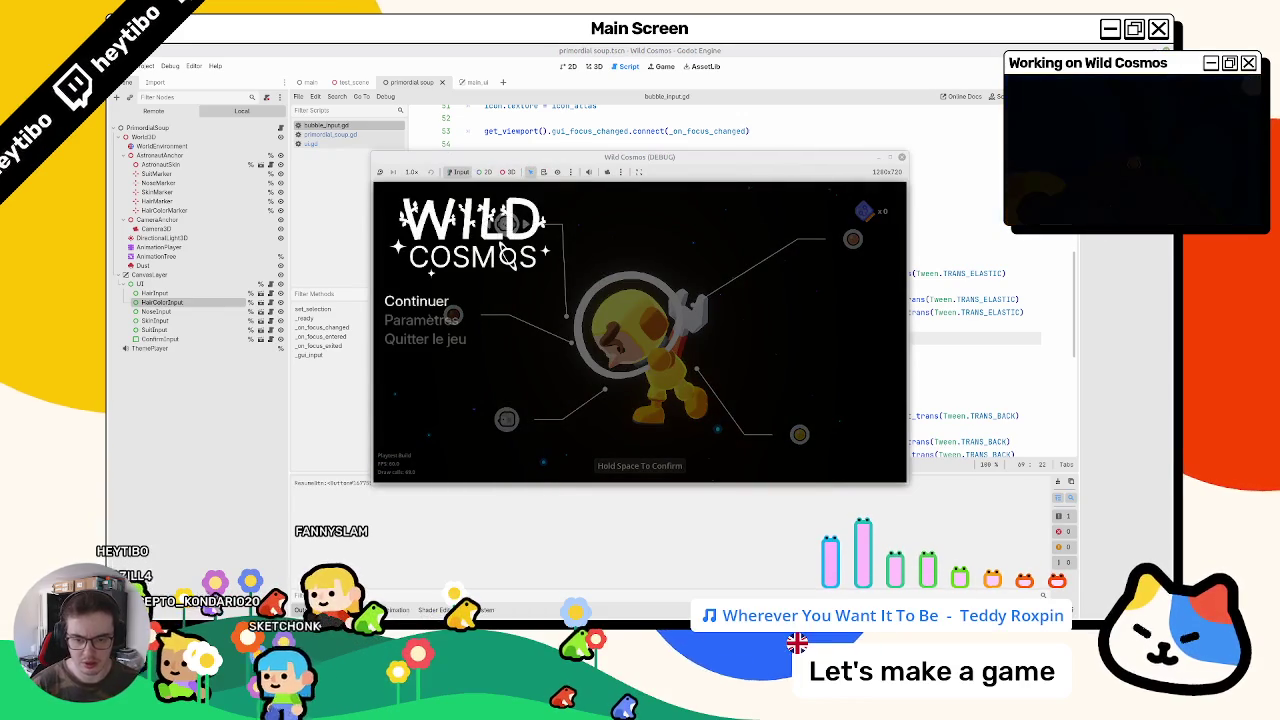
key("space")
key("Escape")
key("Escape")
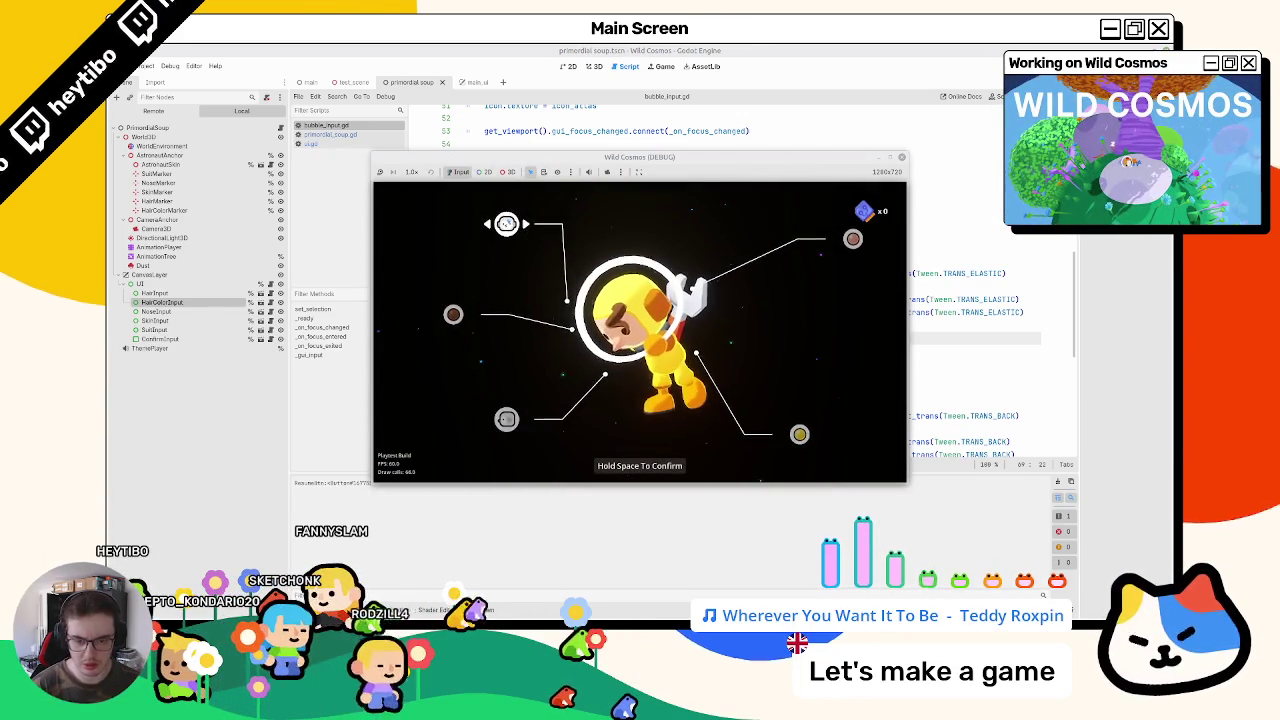
key("Escape")
Step: Open and close the settings once more, then switch the editor to ui.gd
key("Return")
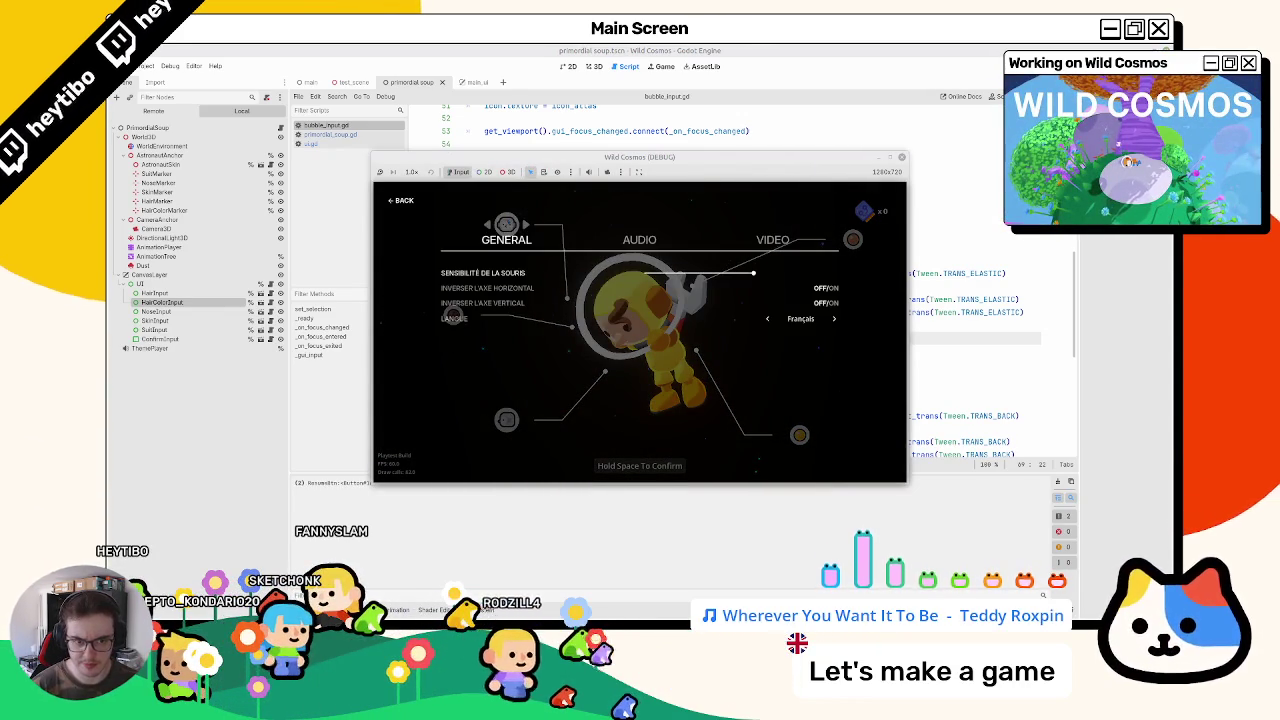
key("Escape")
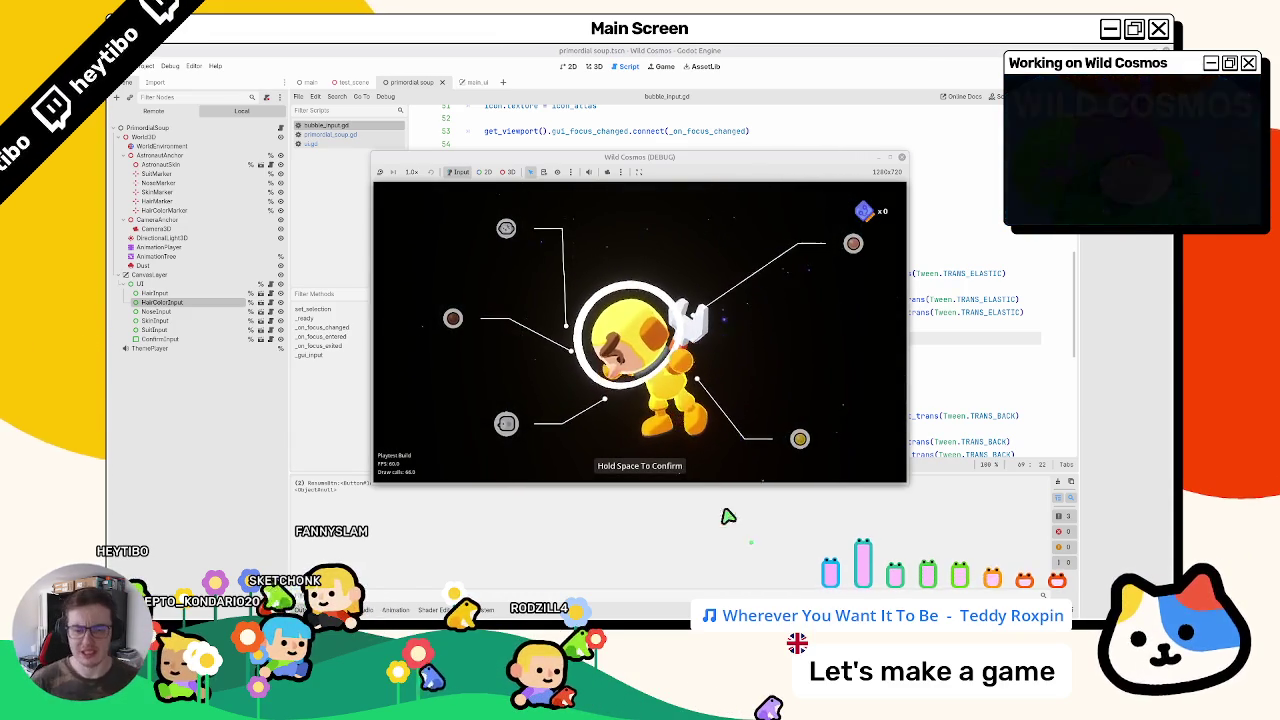
left_click(330, 136)
left_click(318, 144)
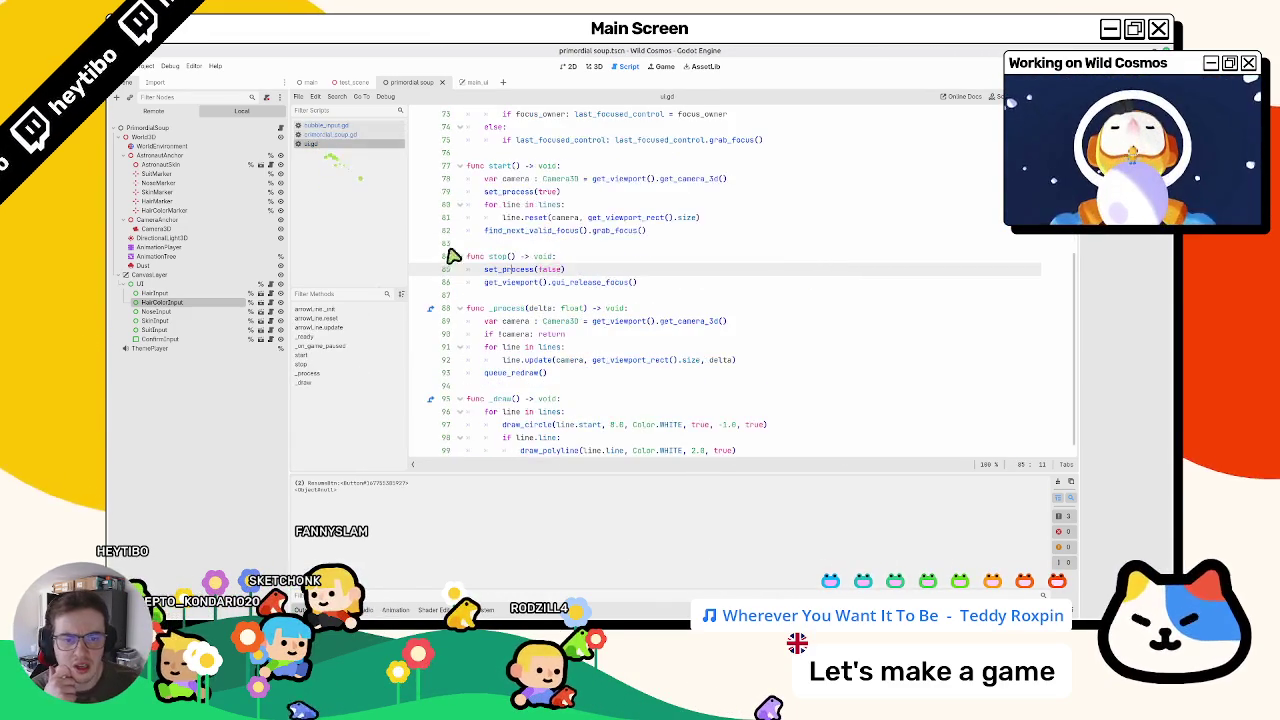
Step: Inspect the last_focused_control references on lines 73–75 of ui.gd
double_click(592, 270)
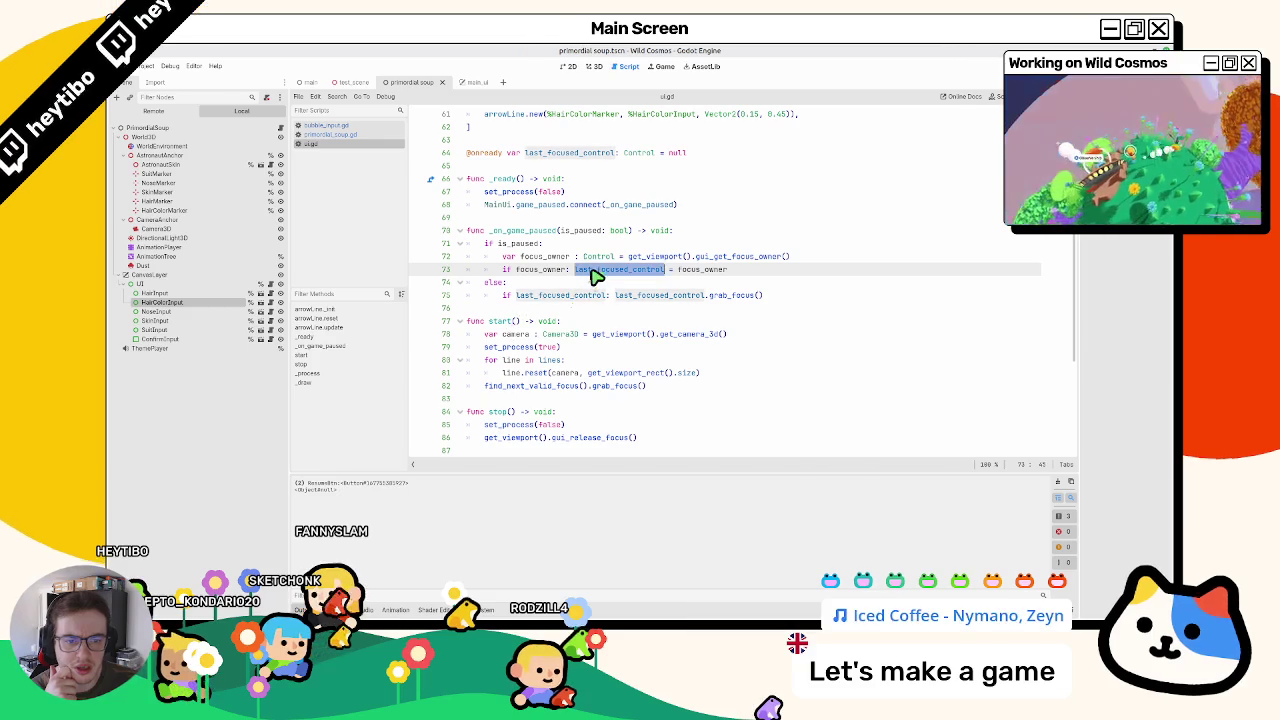
left_click(571, 296)
double_click(571, 296)
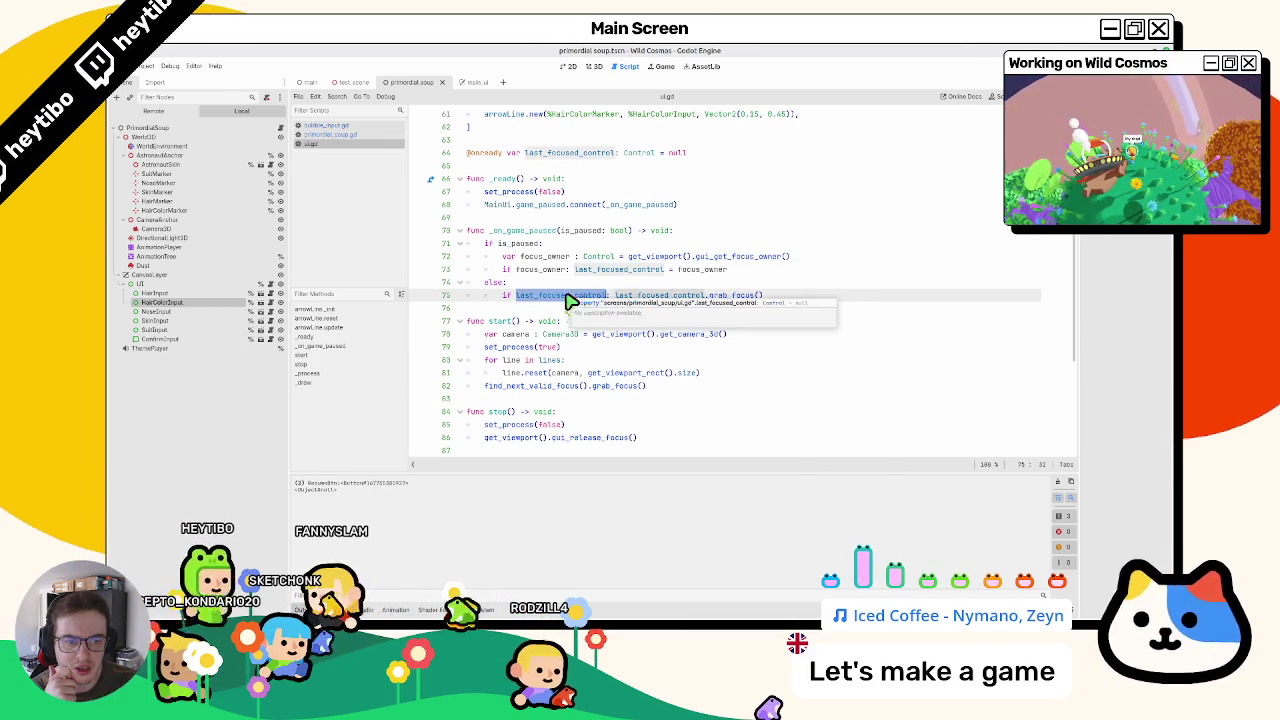
left_click(611, 296)
double_click(619, 296)
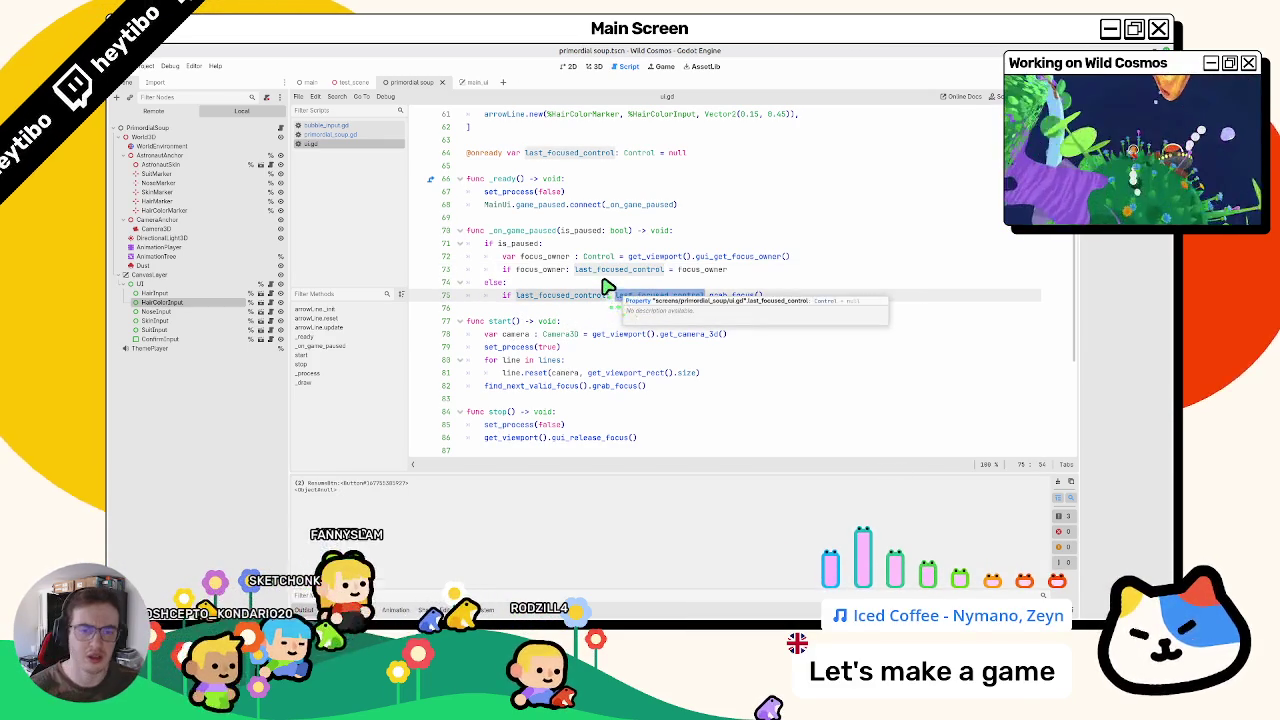
scroll(591, 289, "up", 3)
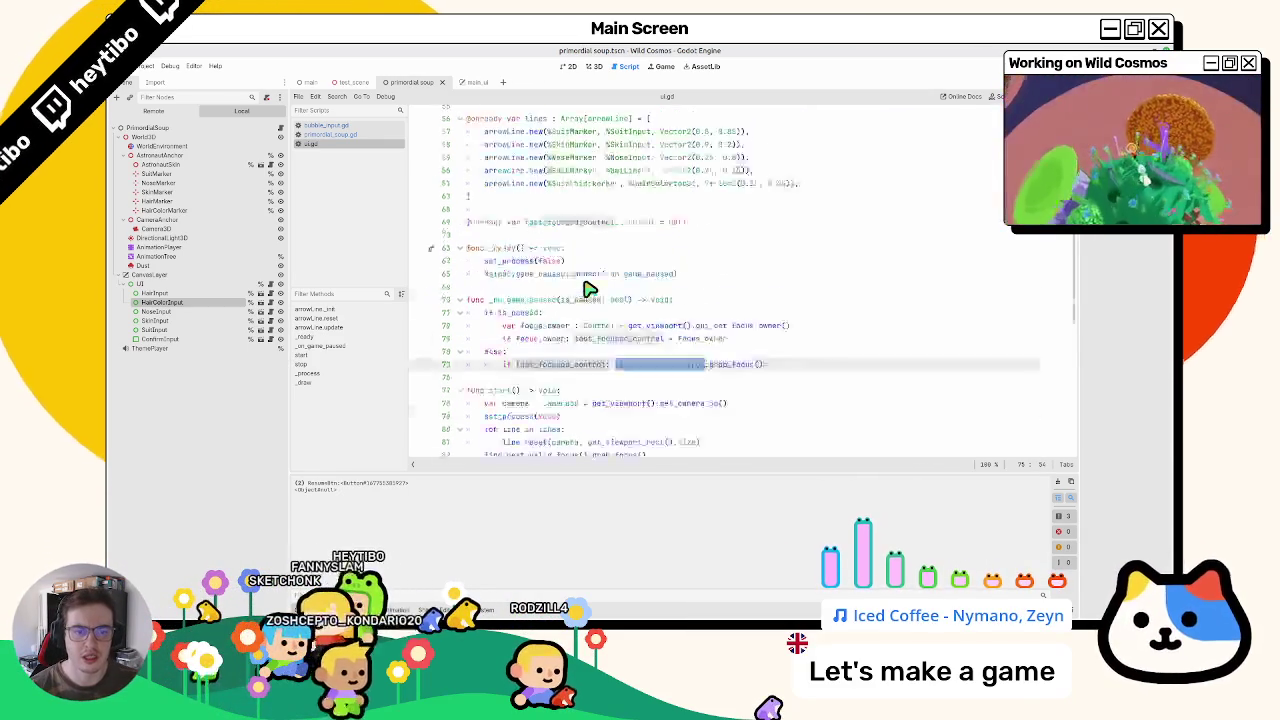
scroll(590, 290, "down", 4)
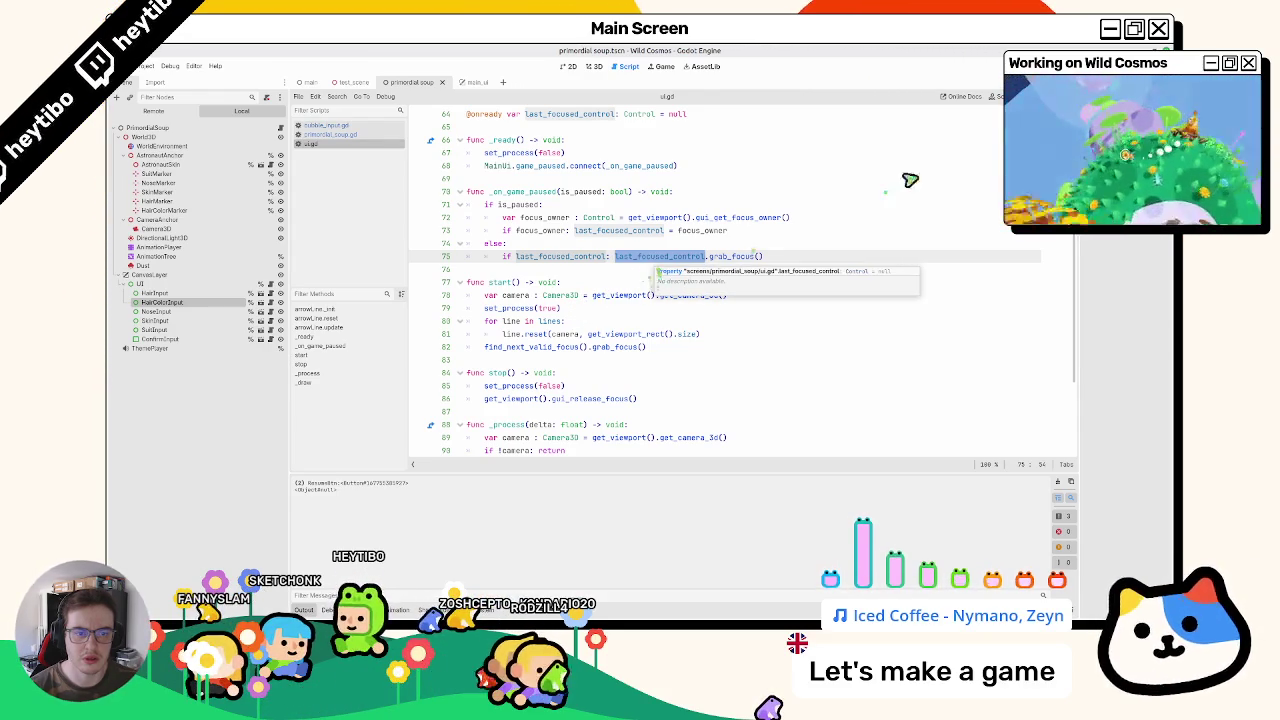
Step: Split line 75 after the if condition to add print(last_focused_control) before grab_focus
left_click(550, 220)
double_click(600, 231)
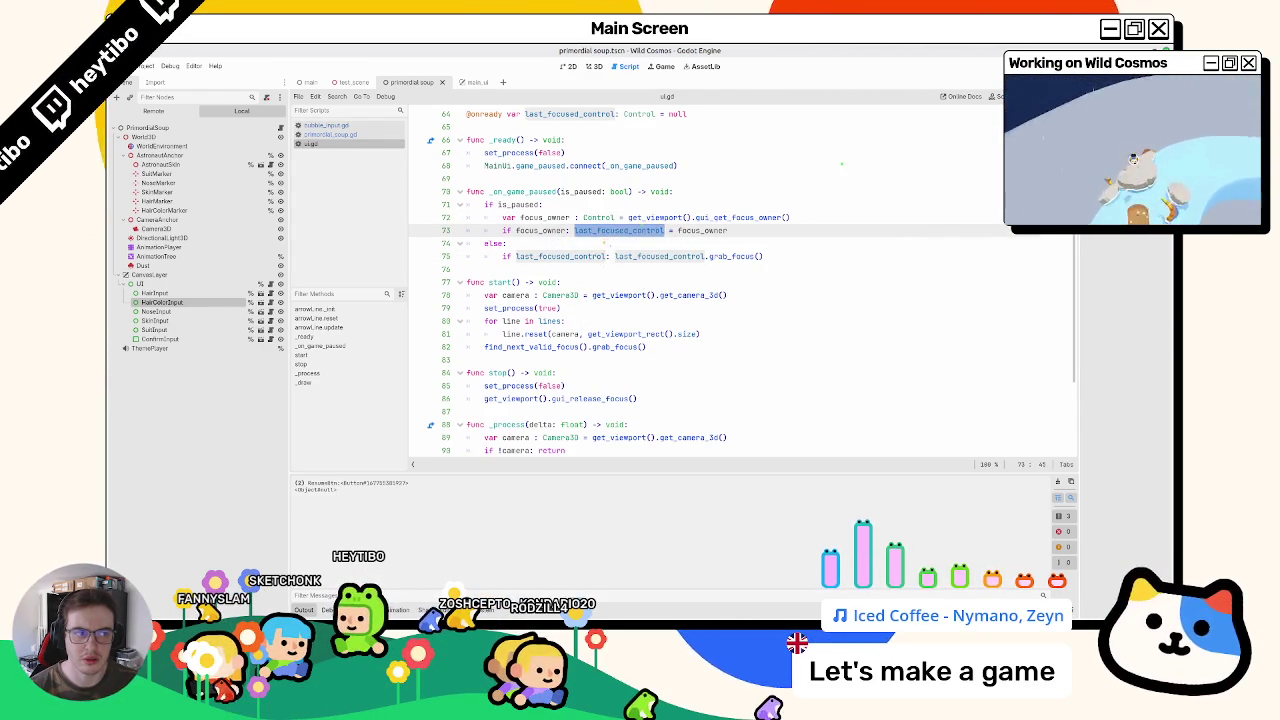
double_click(620, 256)
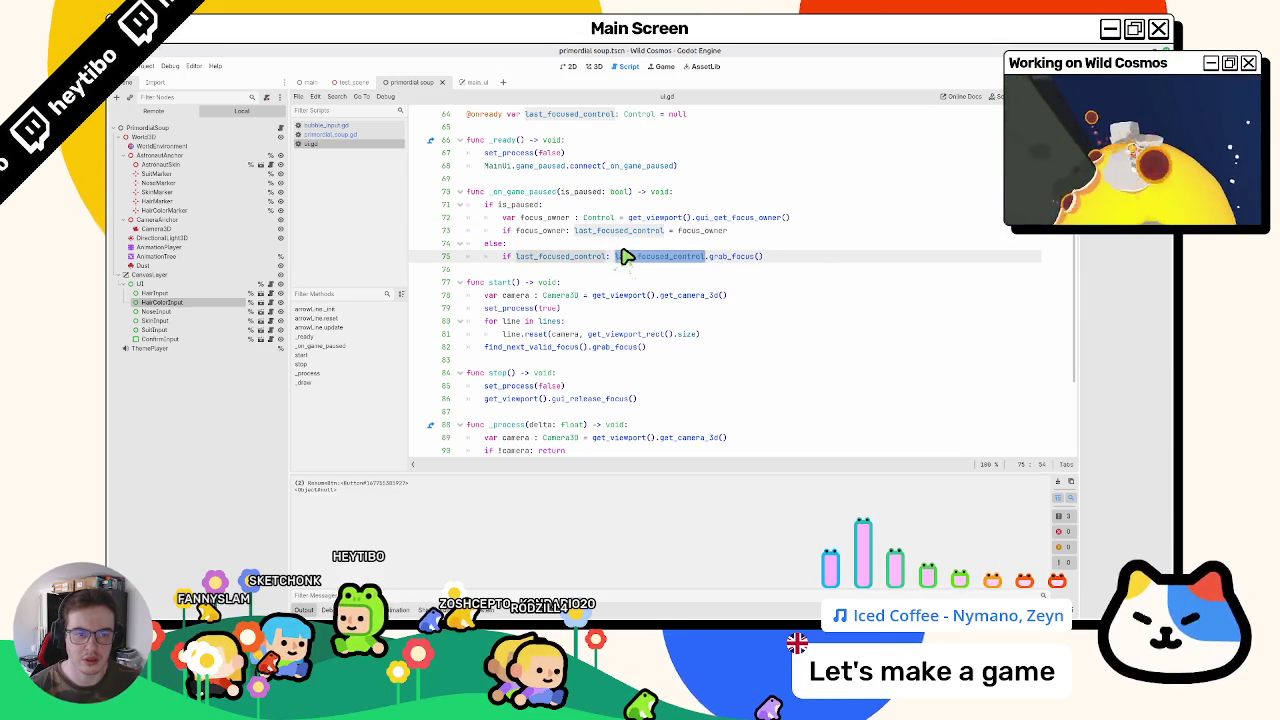
left_click(628, 251)
left_click(612, 256)
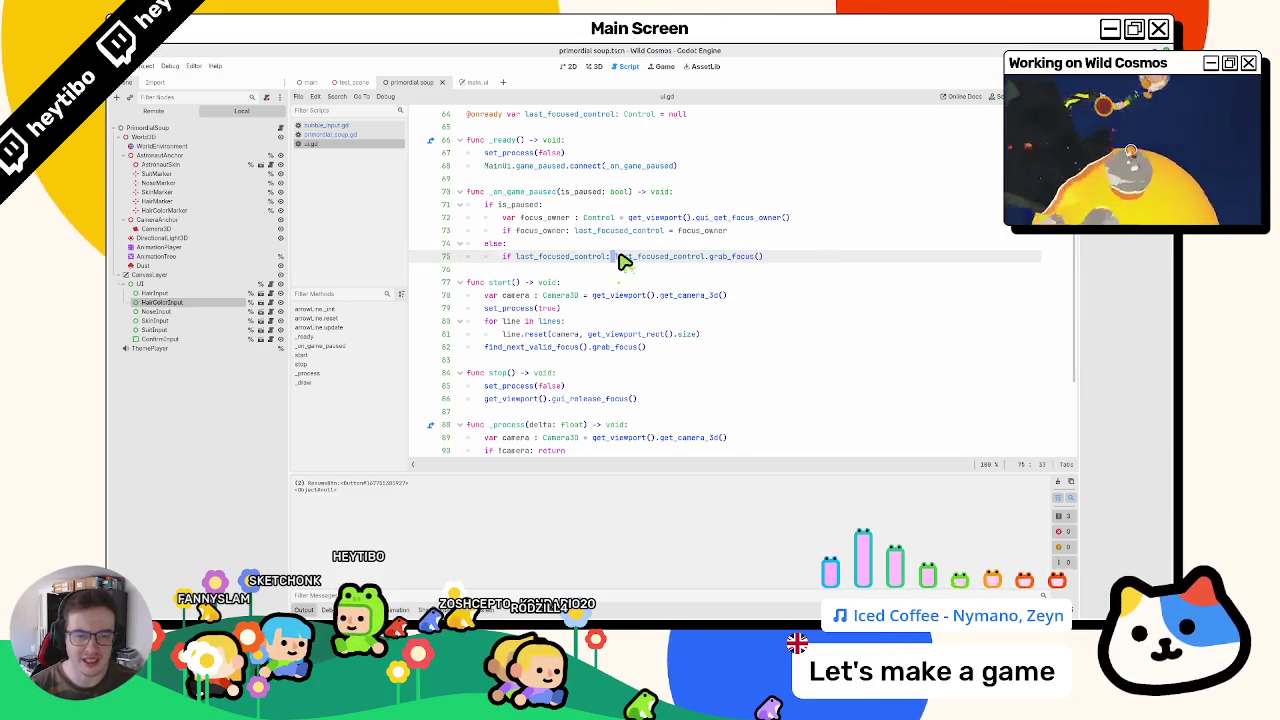
key("Return")
key("Return")
key("Up")
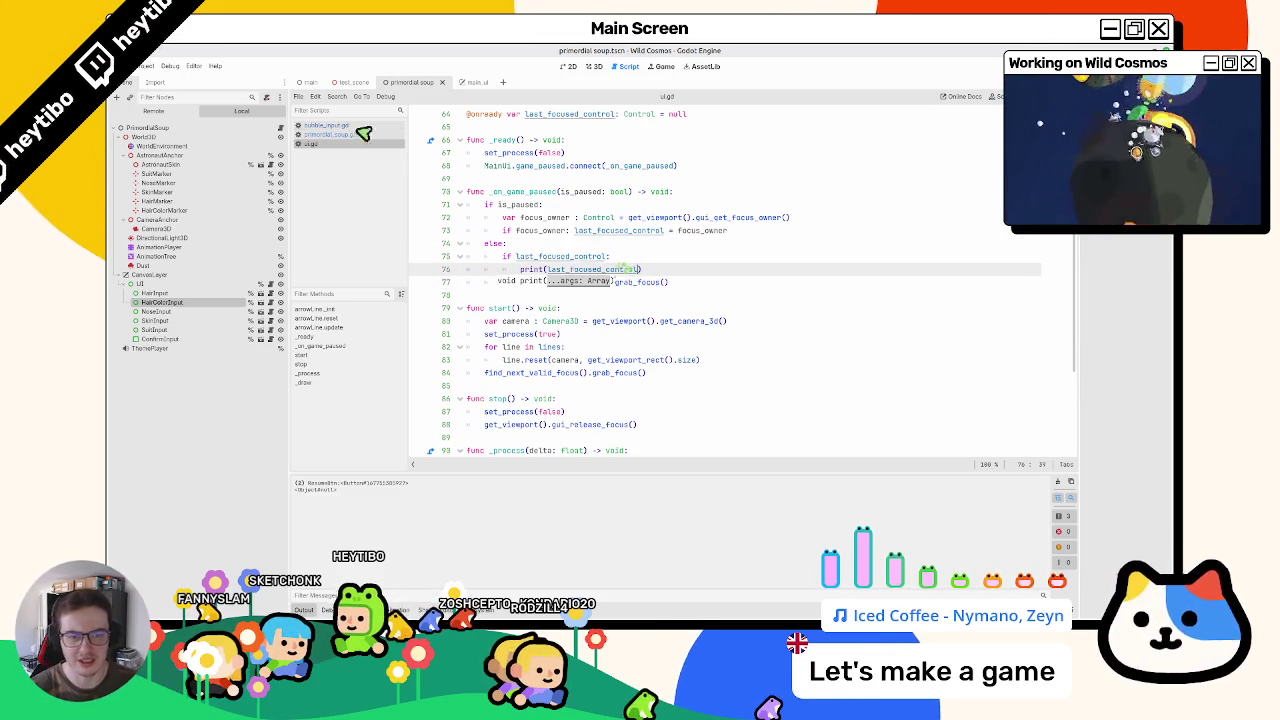
Step: Delete the print(focused_node) line from bubble_input.gd and run the game
left_click(320, 127)
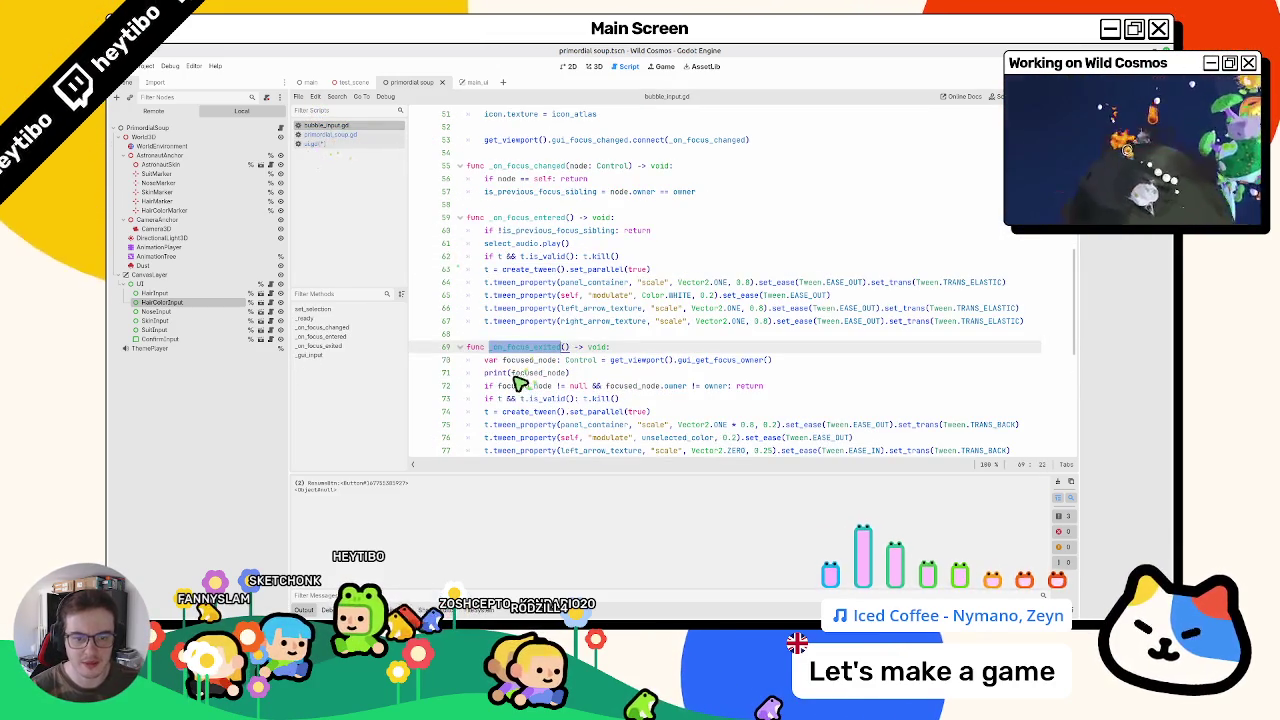
left_click(516, 378)
key("ctrl+shift+k")
key("F5")
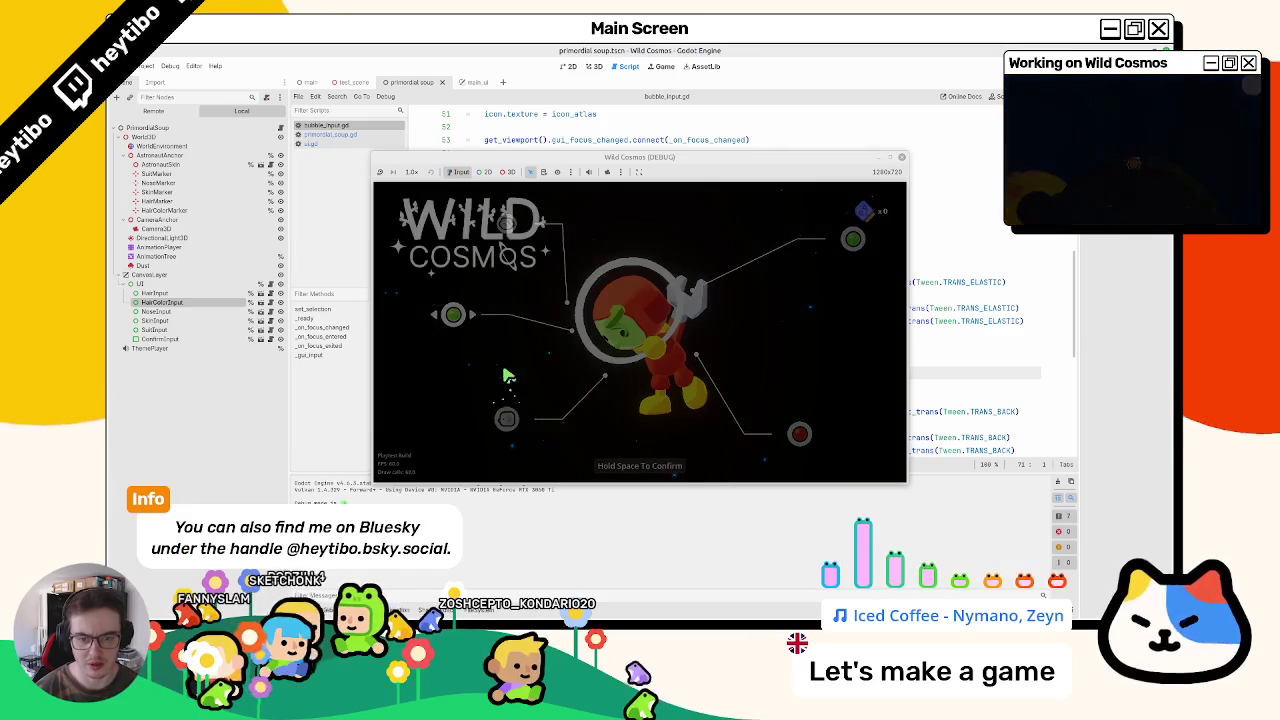
Step: Pause the game, open Paramètres and back out to the character screen, repeating the cycle twice
key("Down")
key("Return")
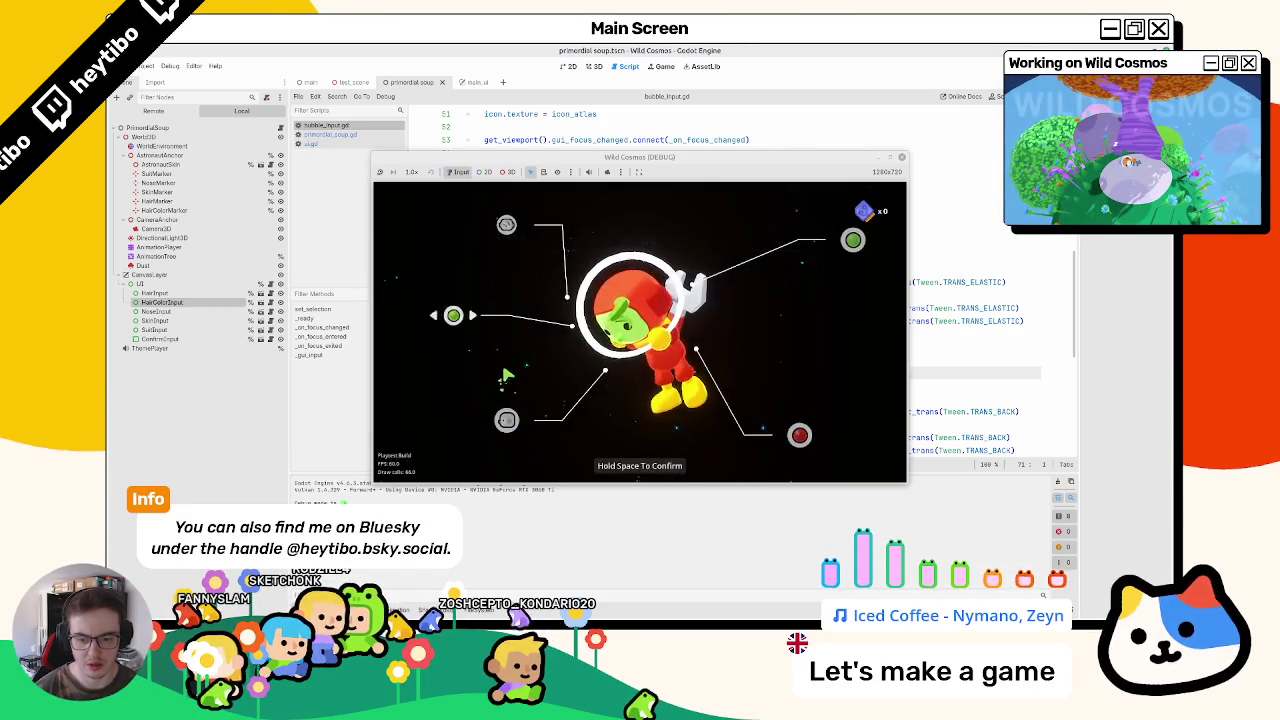
key("Escape")
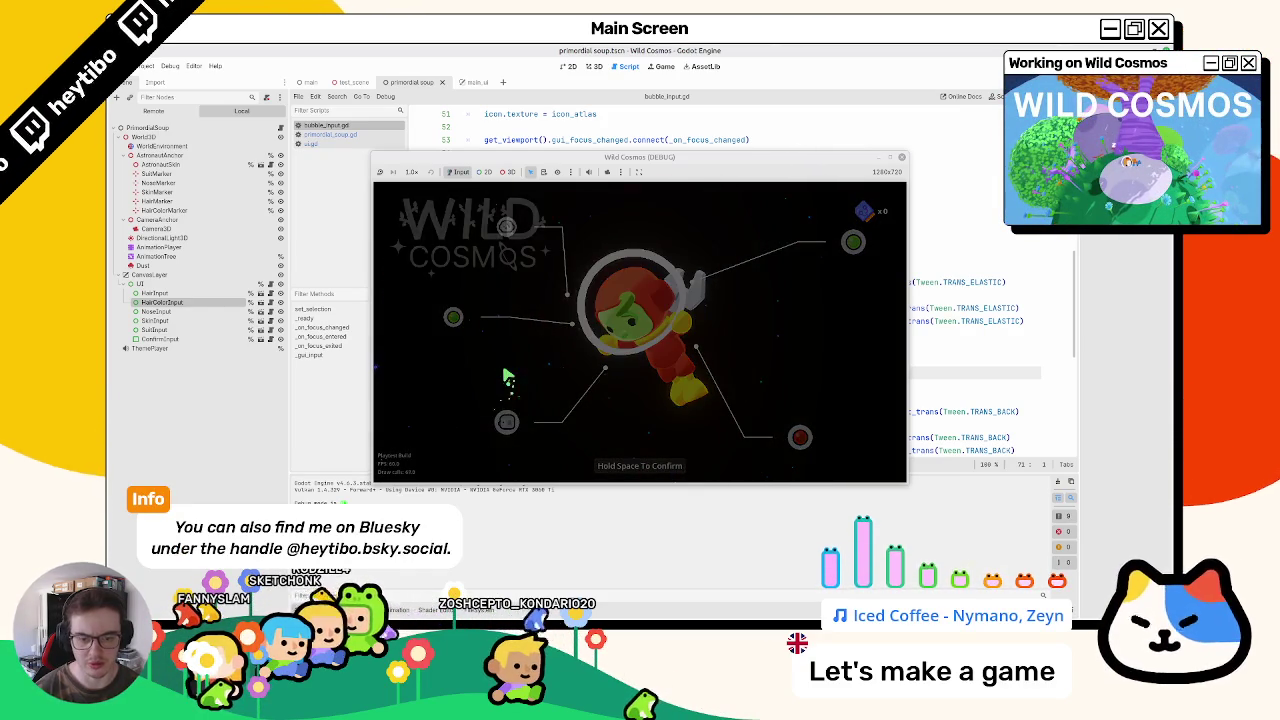
key("Return")
key("Escape")
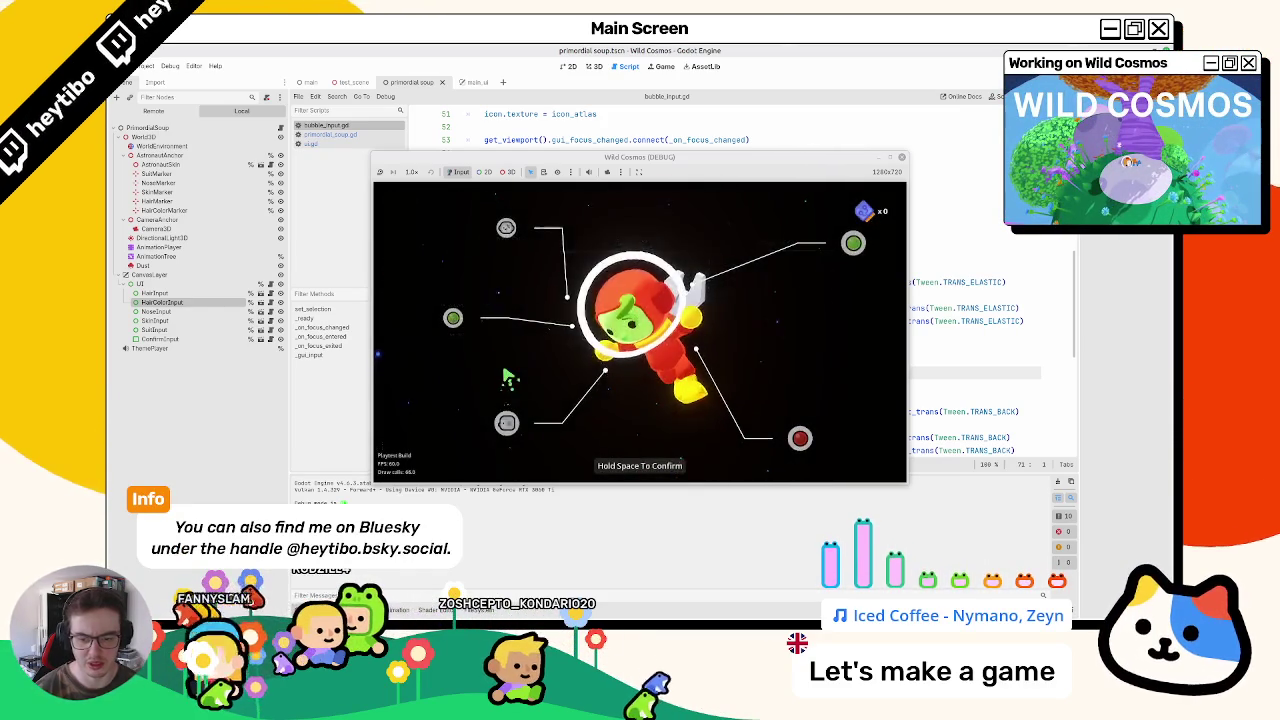
key("Escape")
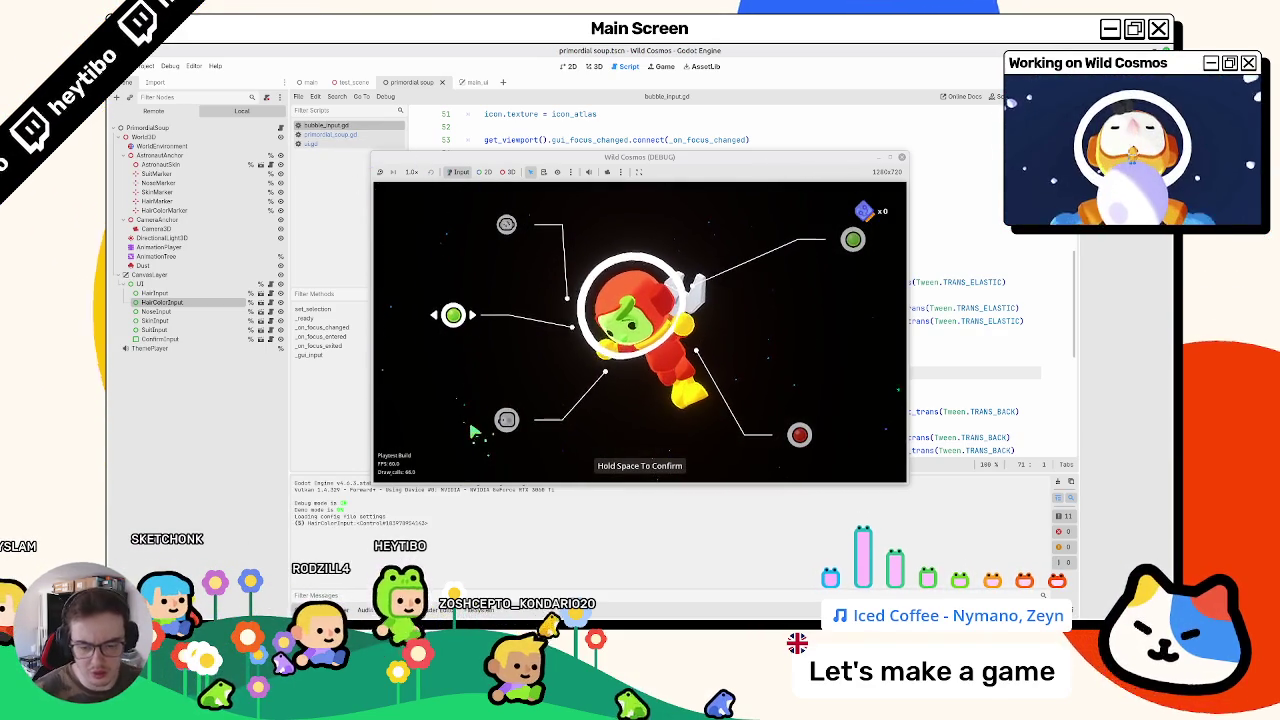
key("Escape")
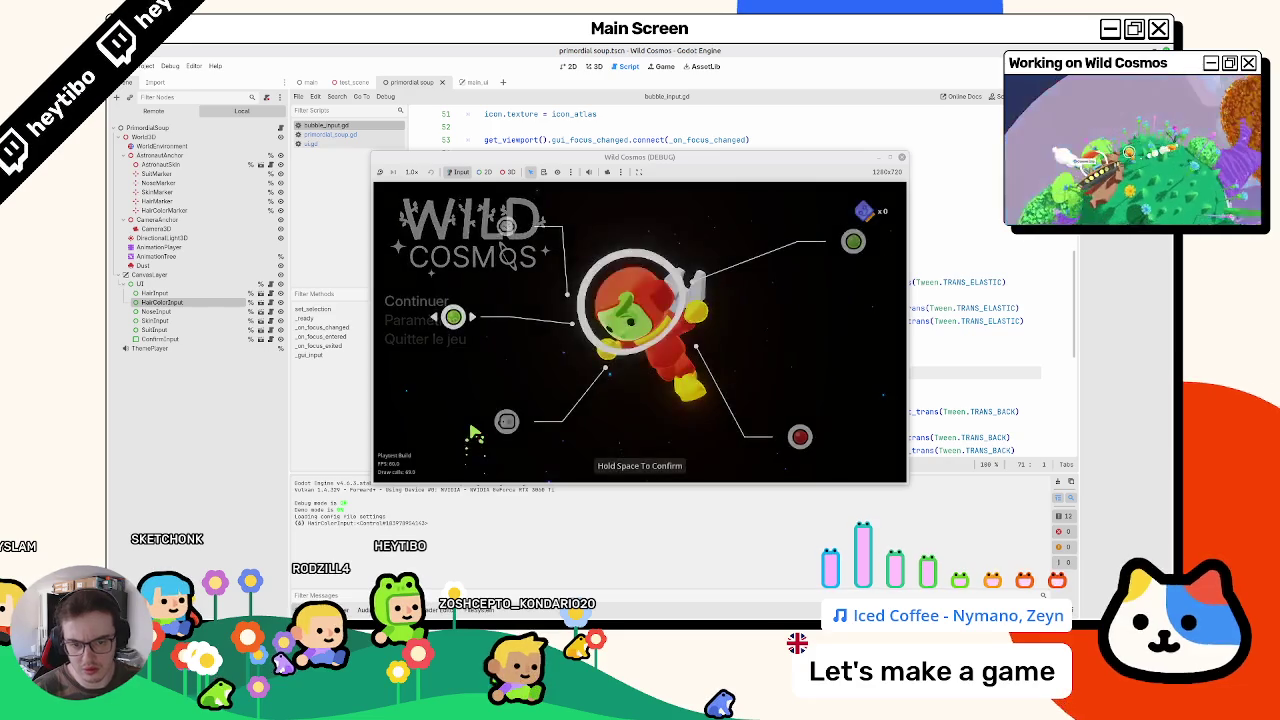
key("Down")
key("Return")
key("Escape")
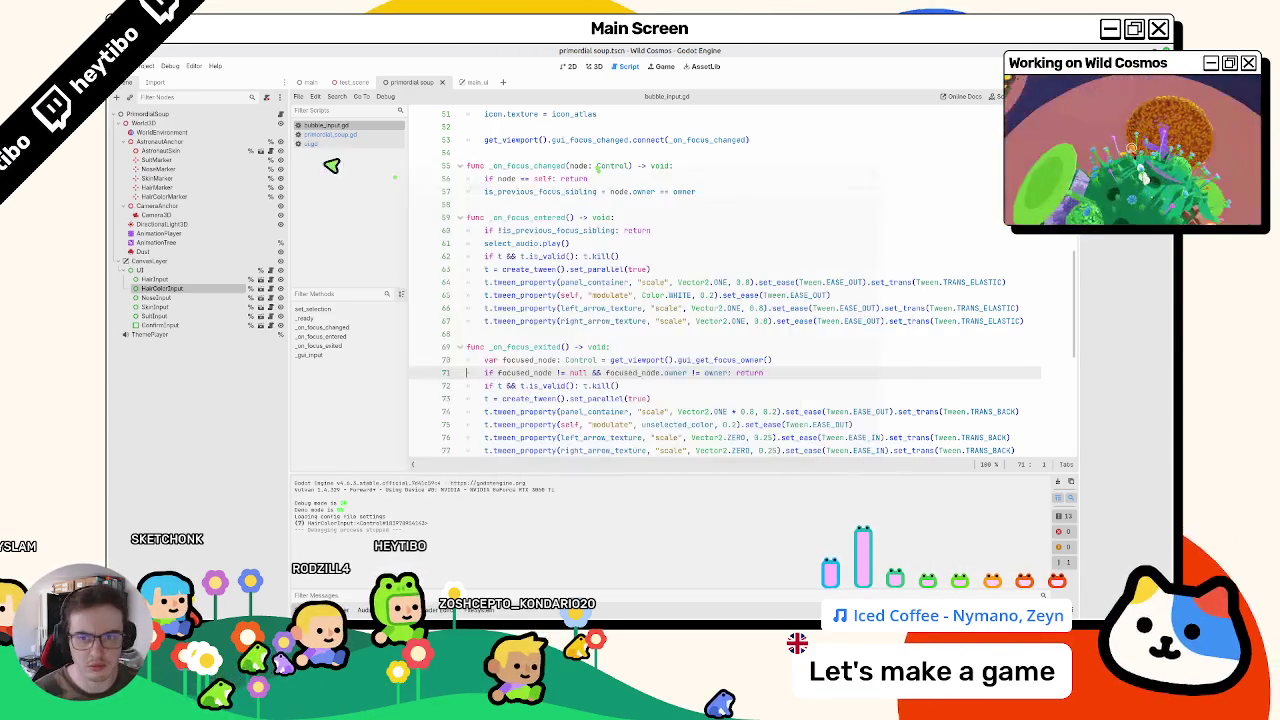
Step: Stop the game and bring up ui.gd in the script editor
key("F8")
left_click(323, 134)
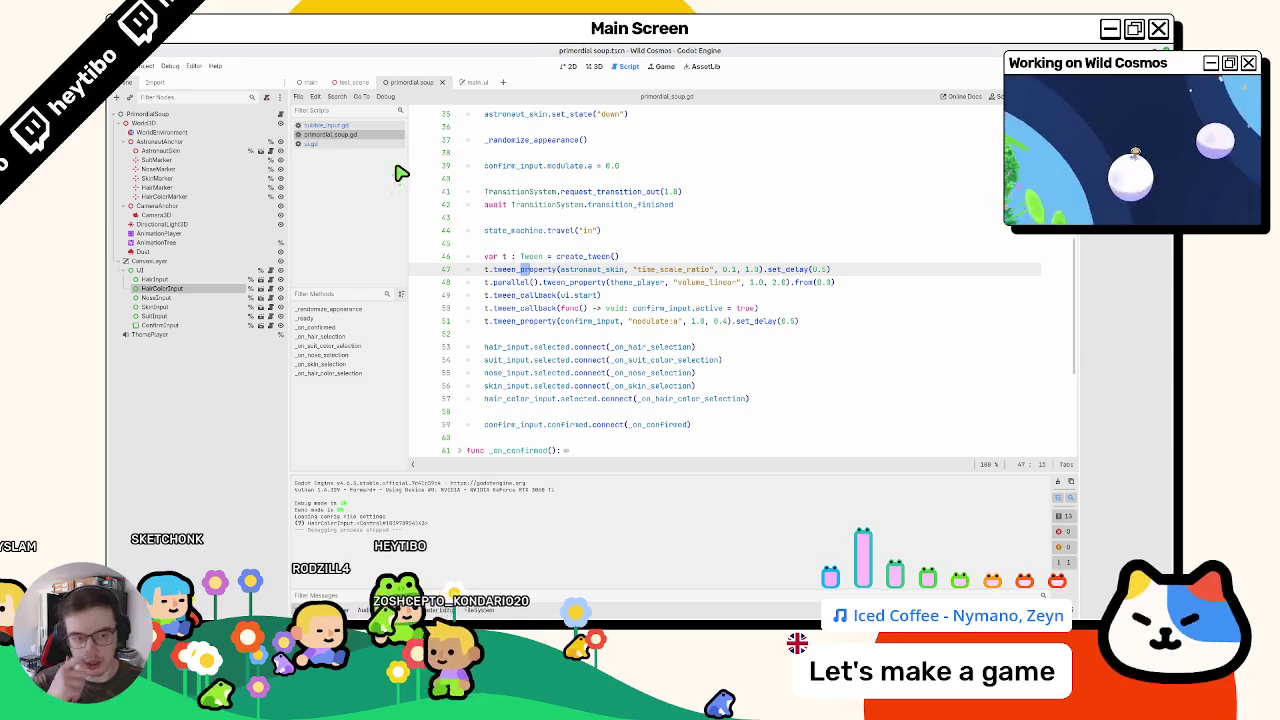
left_click(616, 257)
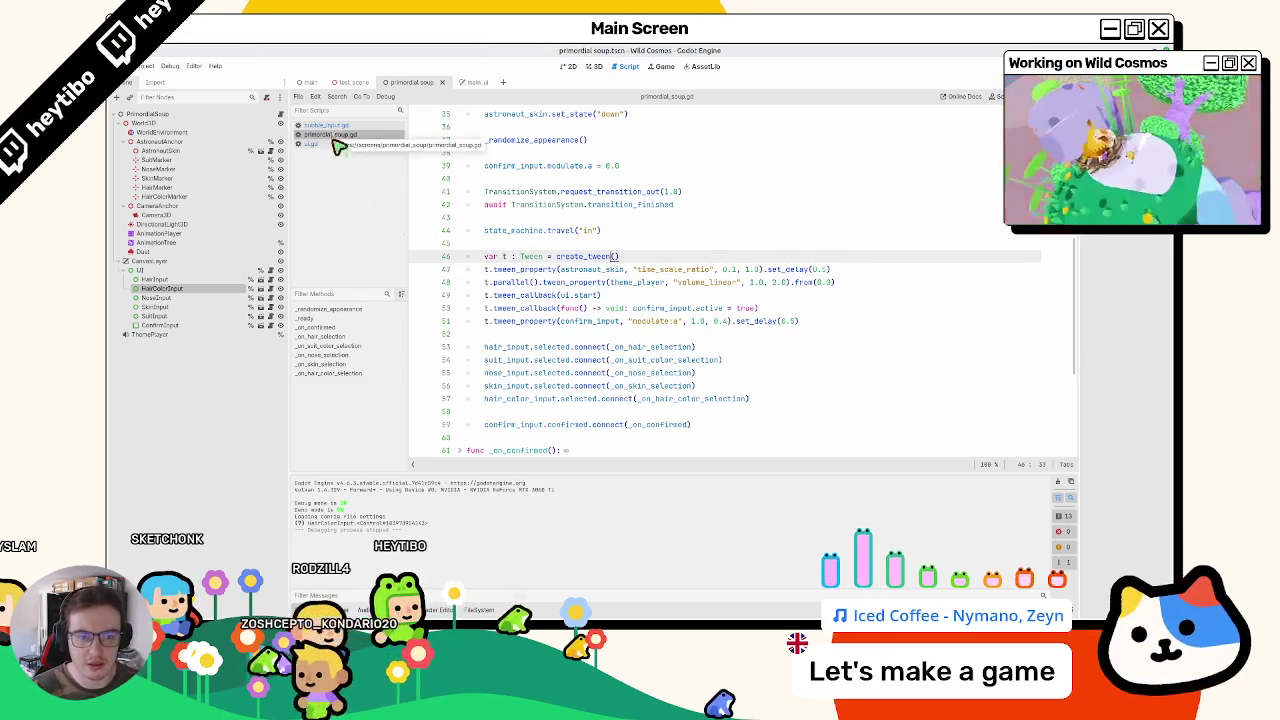
left_click(325, 144)
left_click(557, 231)
left_click(511, 192)
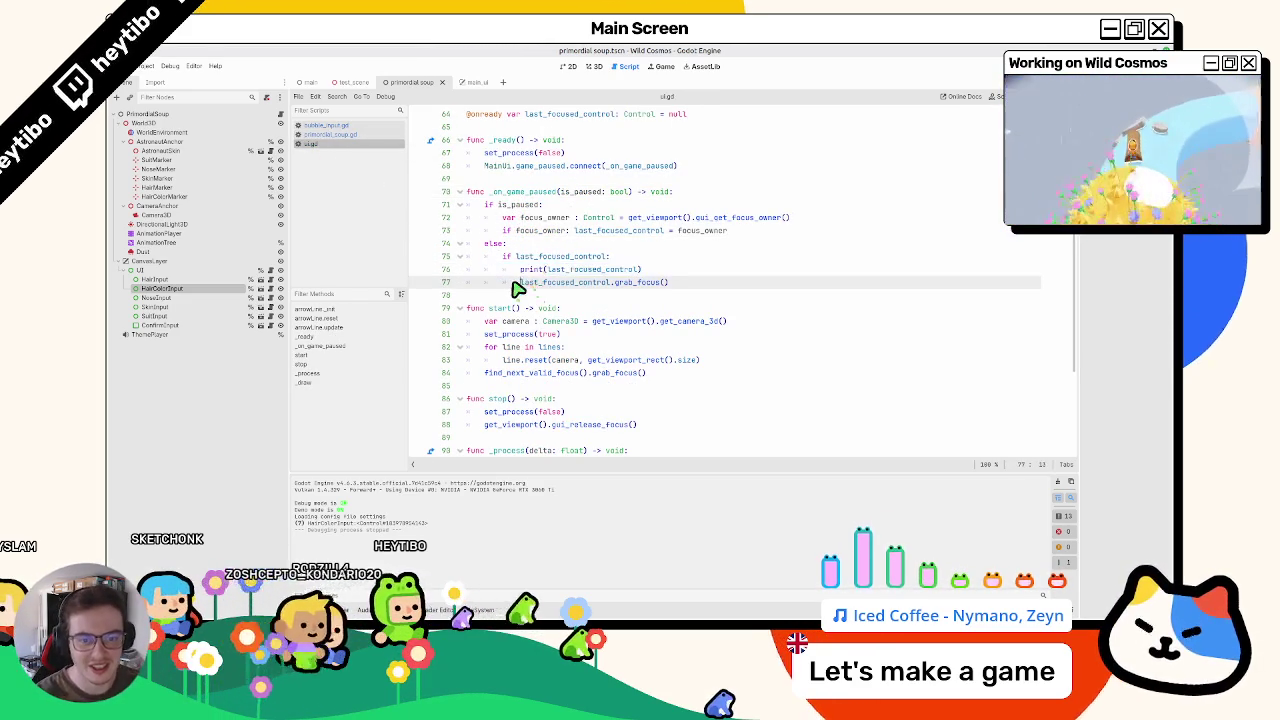
Step: Delete the print(last_focused_control) call so grab_focus rejoins line 75 of ui.gd
left_click(594, 257)
mouse_move(533, 283)
left_mouse_down()
mouse_move(606, 263)
mouse_move(517, 286)
left_mouse_up()
key("BackSpace")
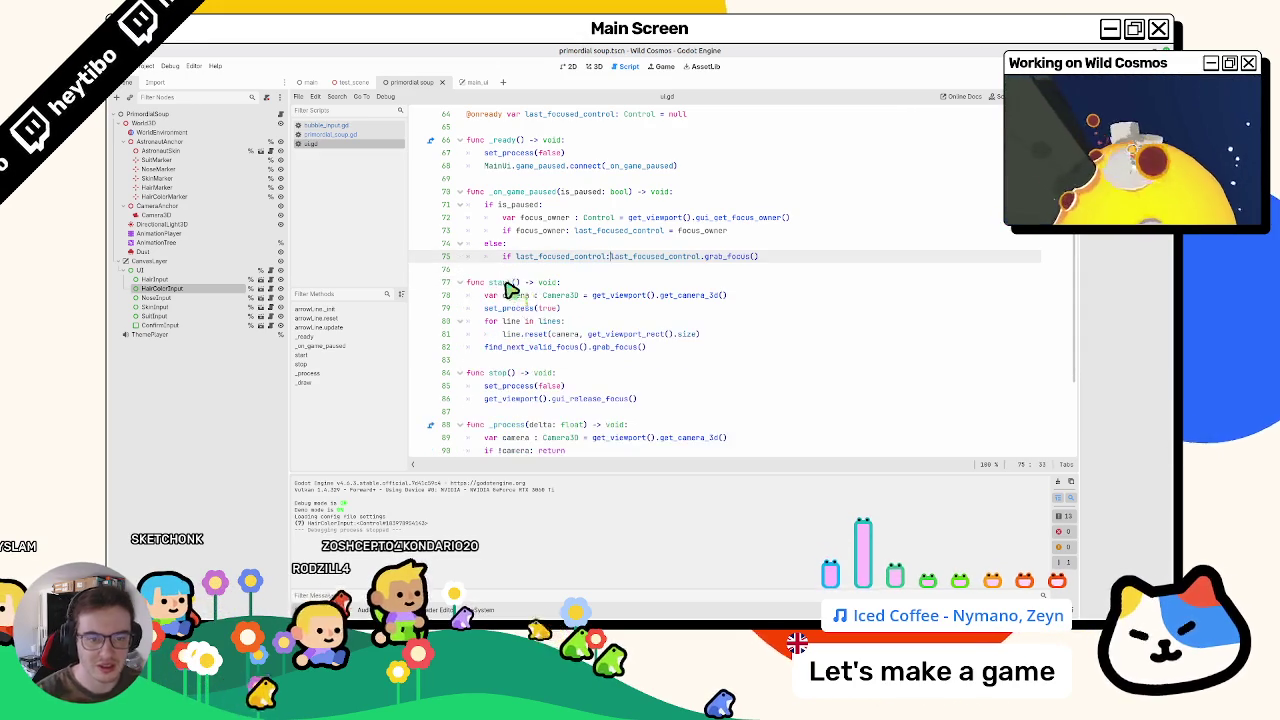
left_click(338, 134)
left_click(337, 126)
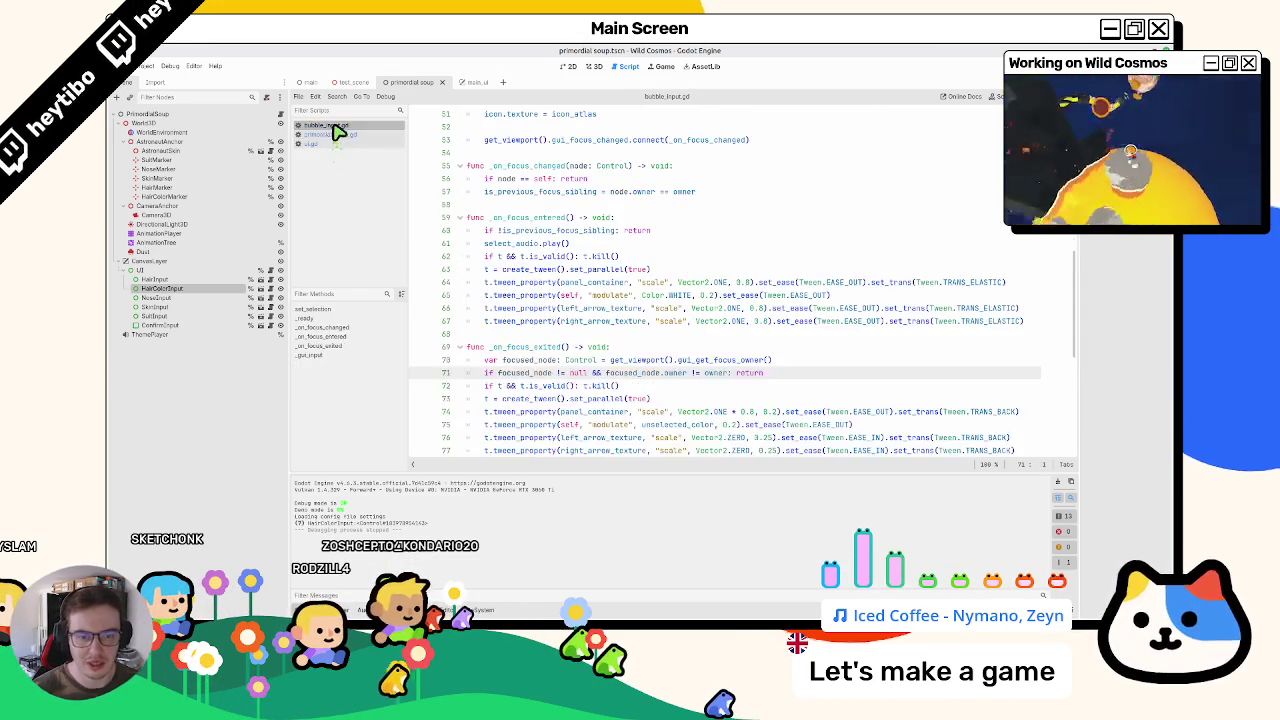
Step: Look over the CONNECT_DEFERRED connection and the focused_node use in bubble_input.gd
mouse_move(560, 314)
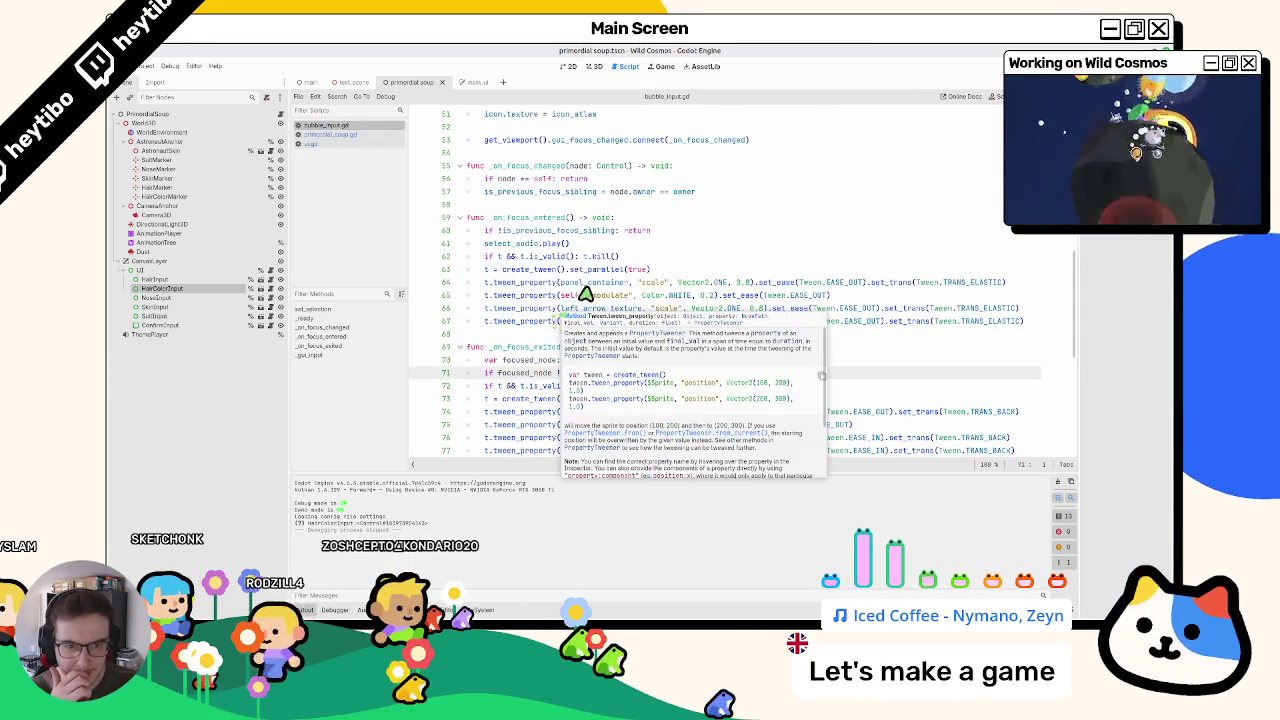
scroll(583, 295, "up", 12)
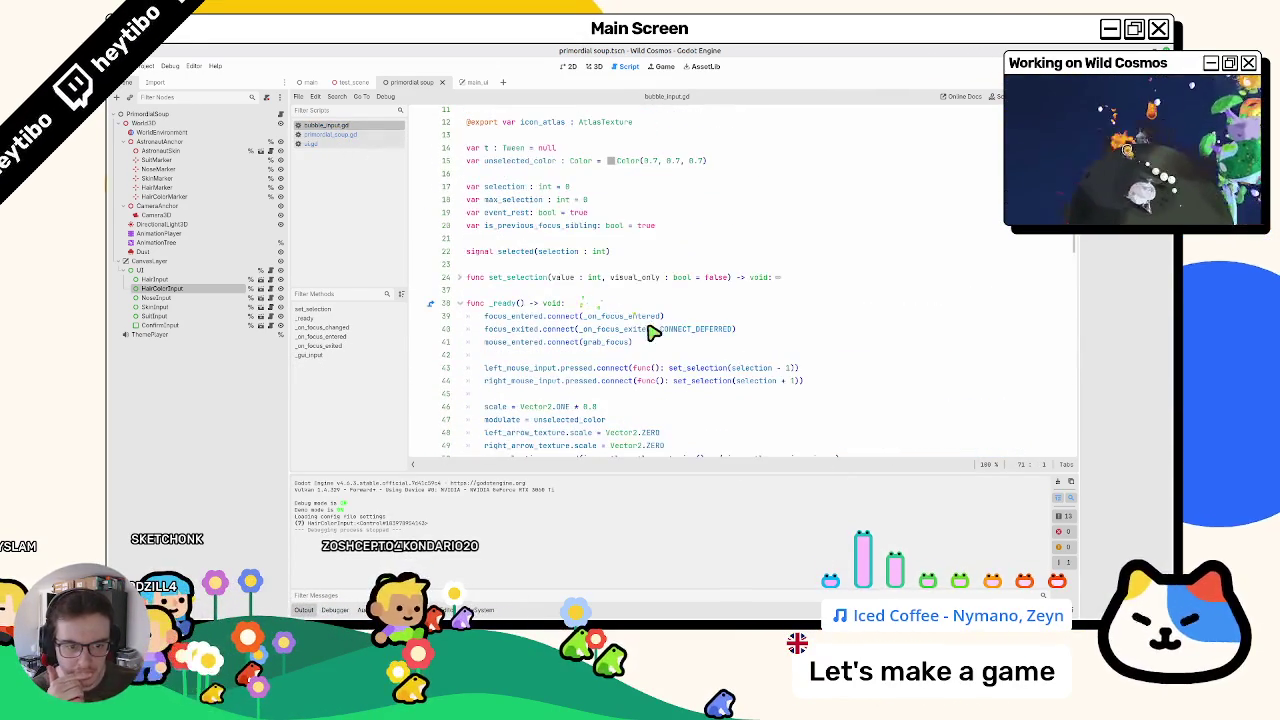
left_click_drag(652, 330, 762, 337)
scroll(700, 322, "down", 14)
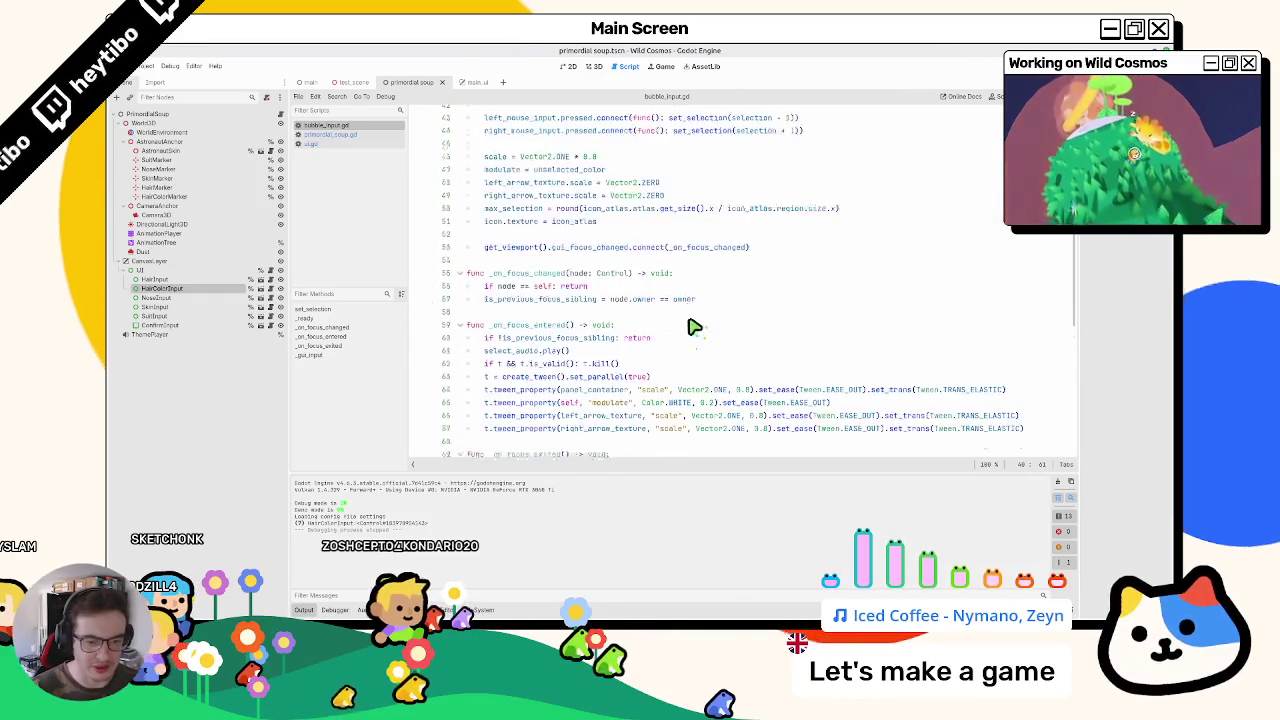
double_click(529, 329)
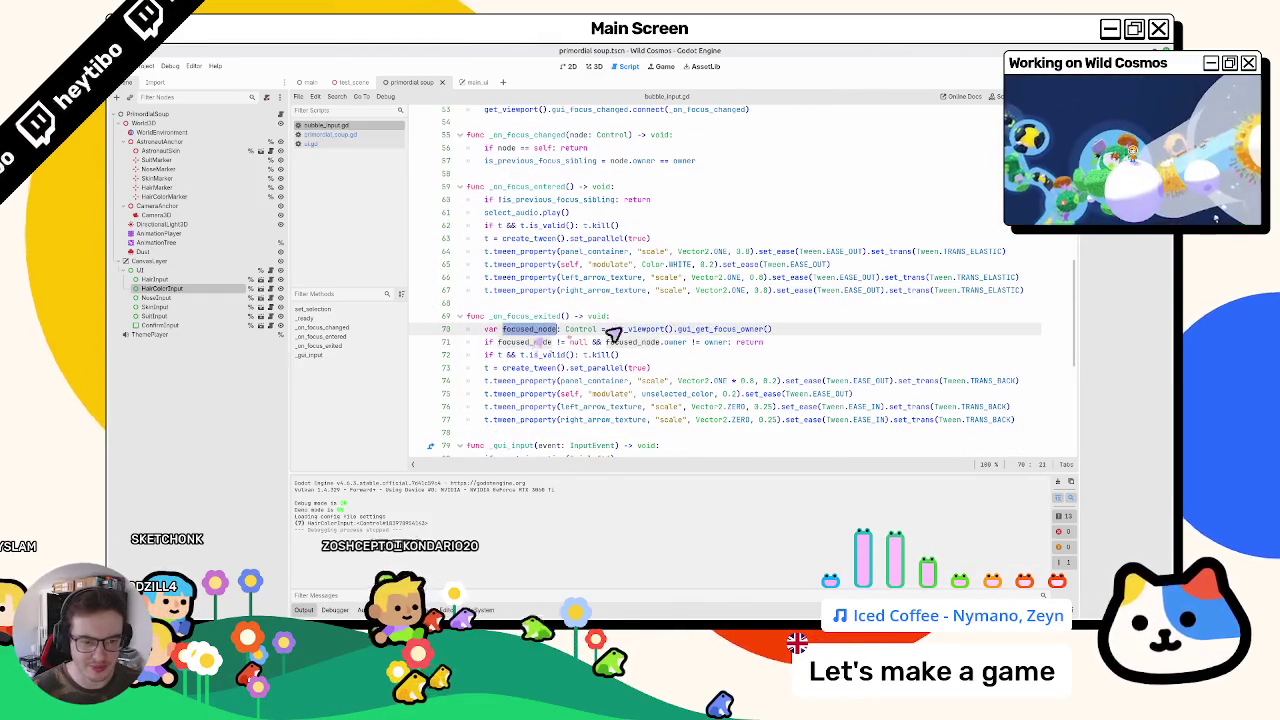
Step: Add print(focused_node) on a new line after line 70 and run the game
left_click(713, 321)
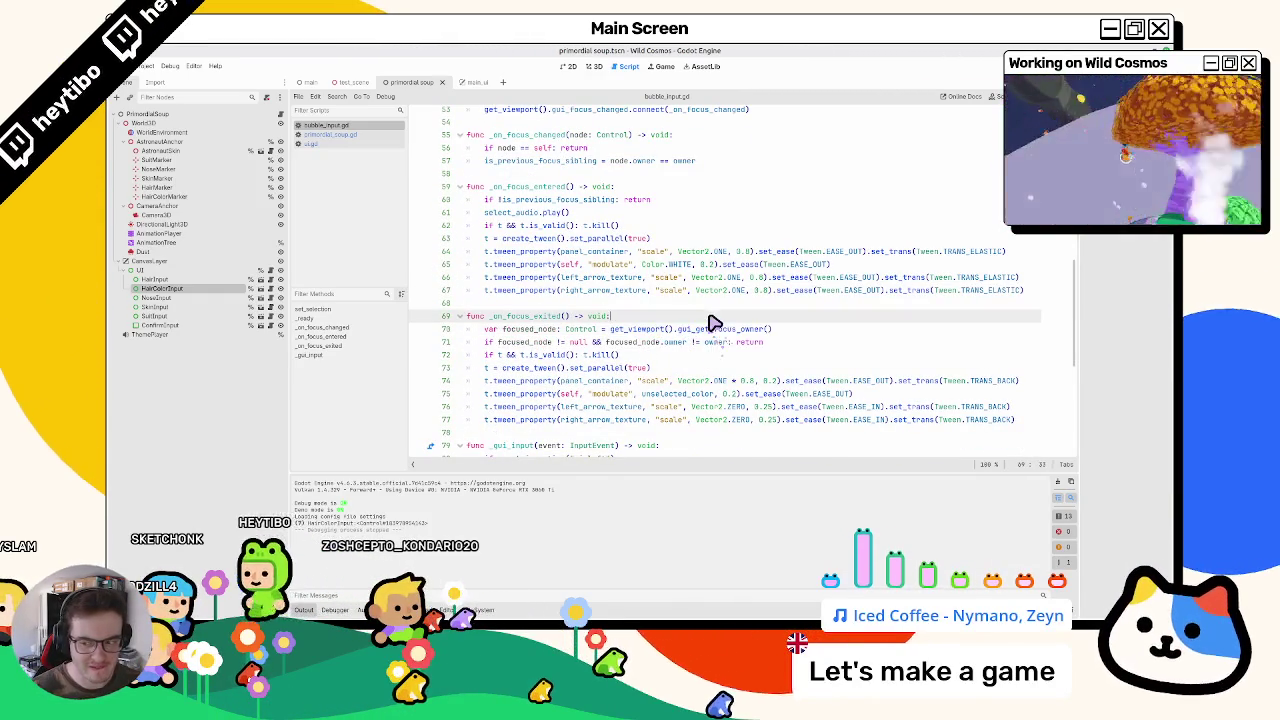
left_click(545, 330)
left_click(781, 334)
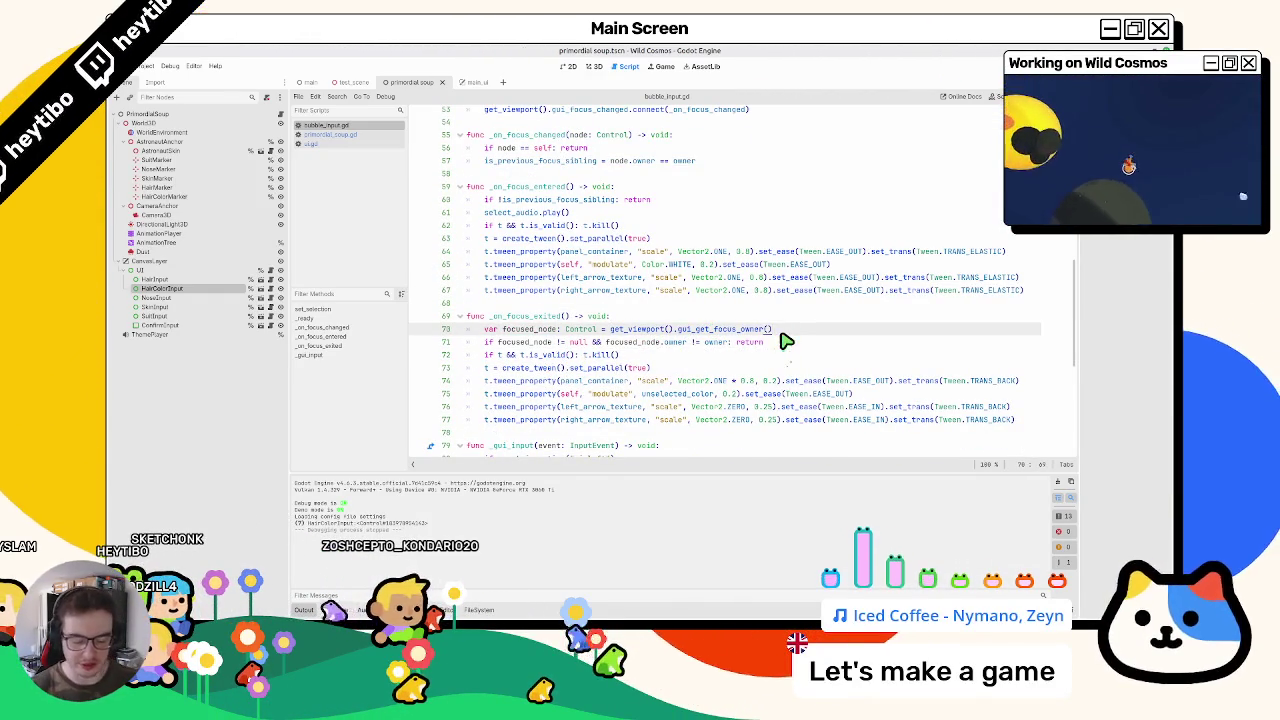
key("Return")
type("print(focused_node")
key("F5")
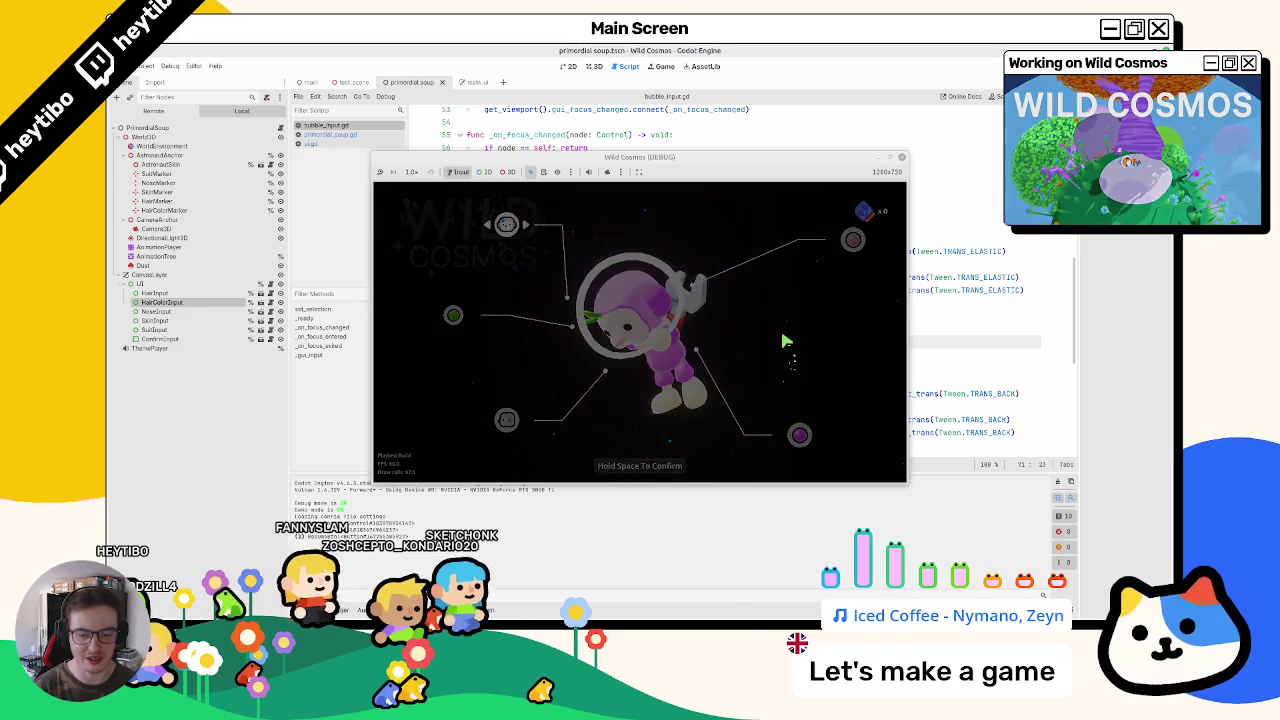
Step: Open and close the settings page and the pause menu repeatedly, checking focus on the character screen
key("Escape")
key("Return")
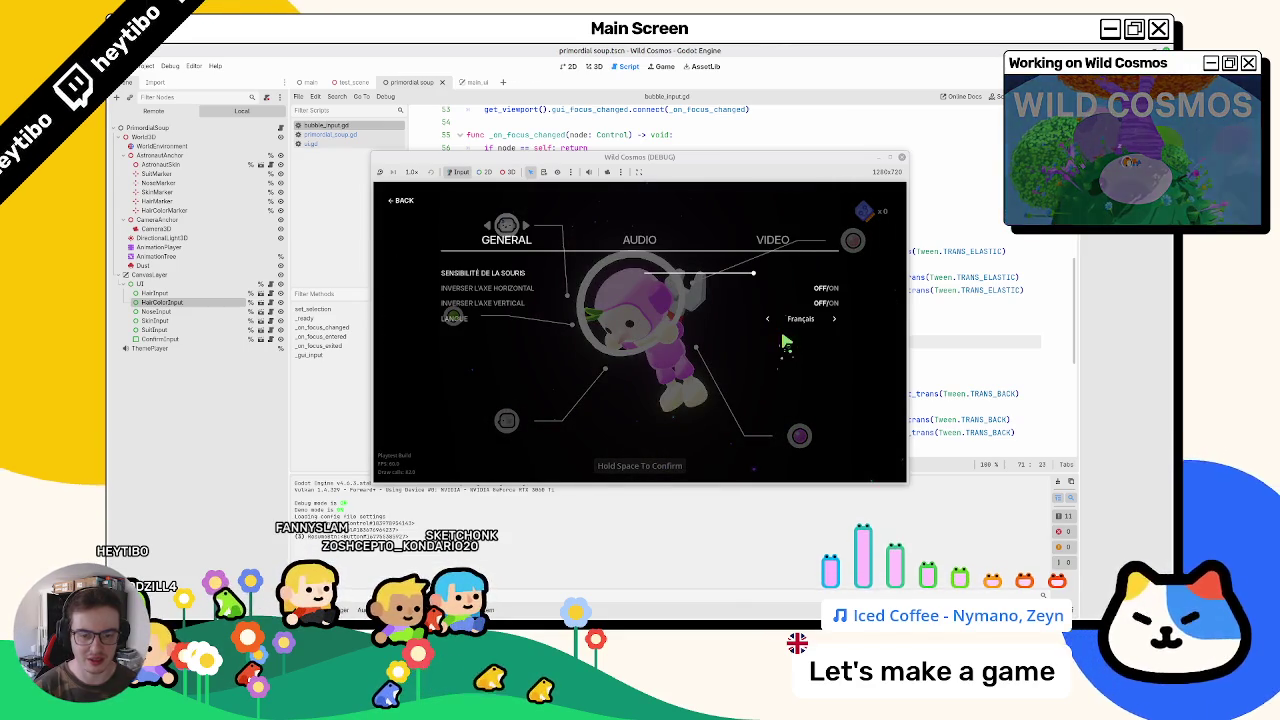
key("Escape")
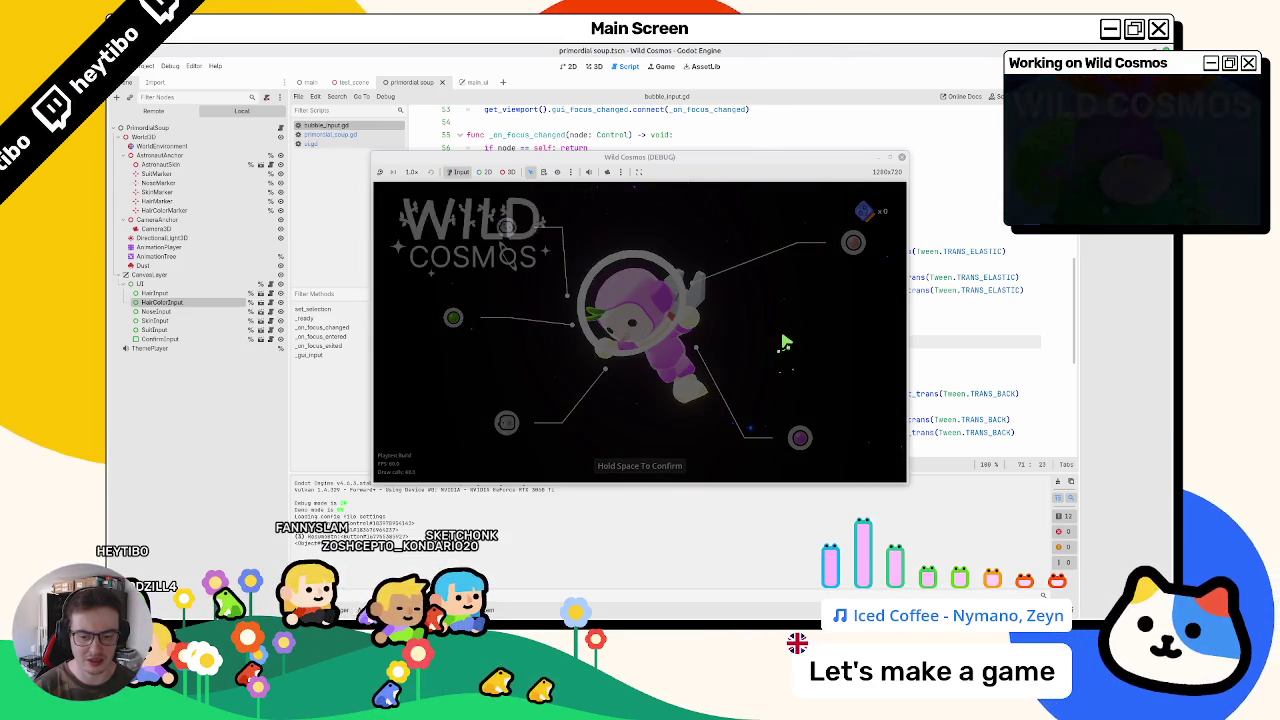
key("Return")
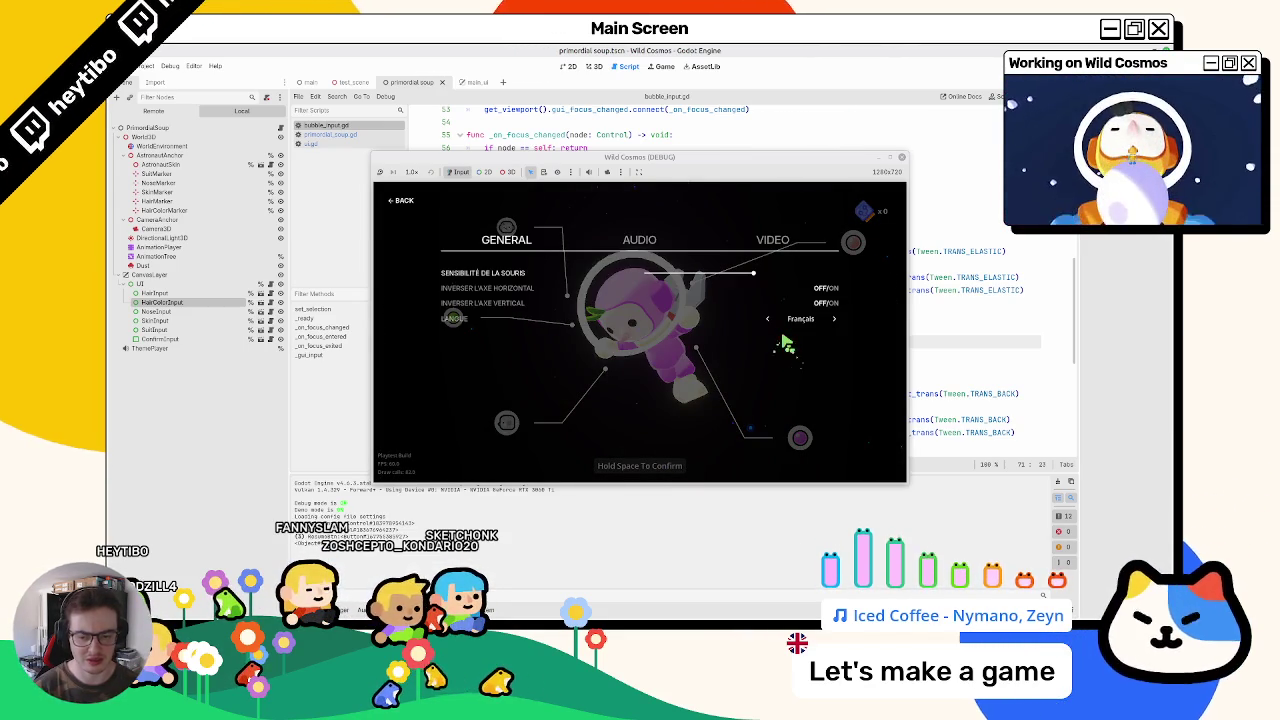
key("Escape")
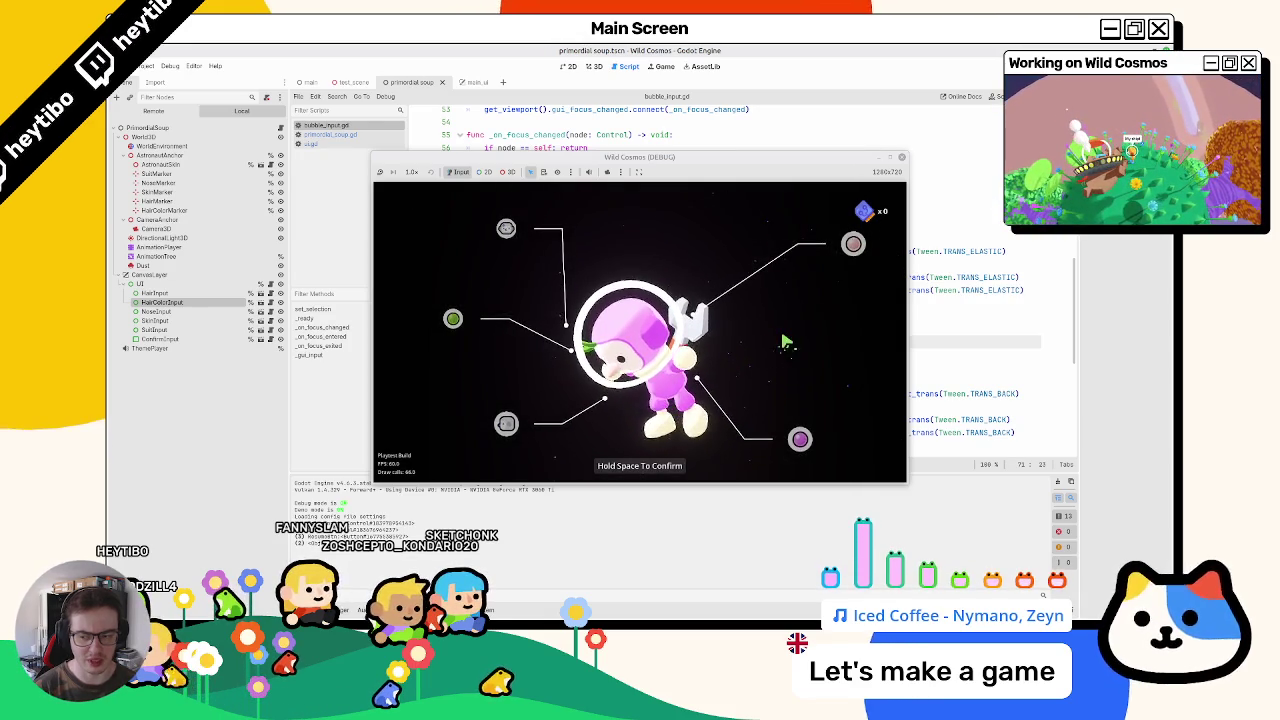
key("Escape")
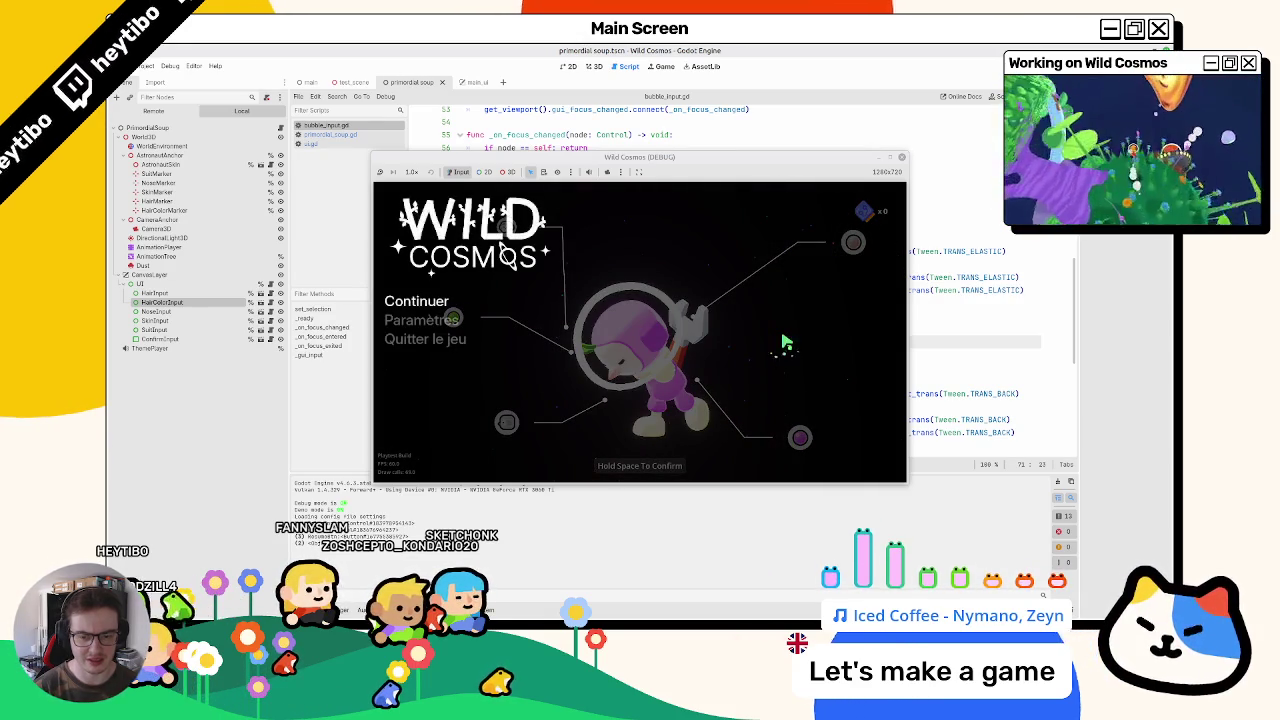
key("Escape")
key("Escape")
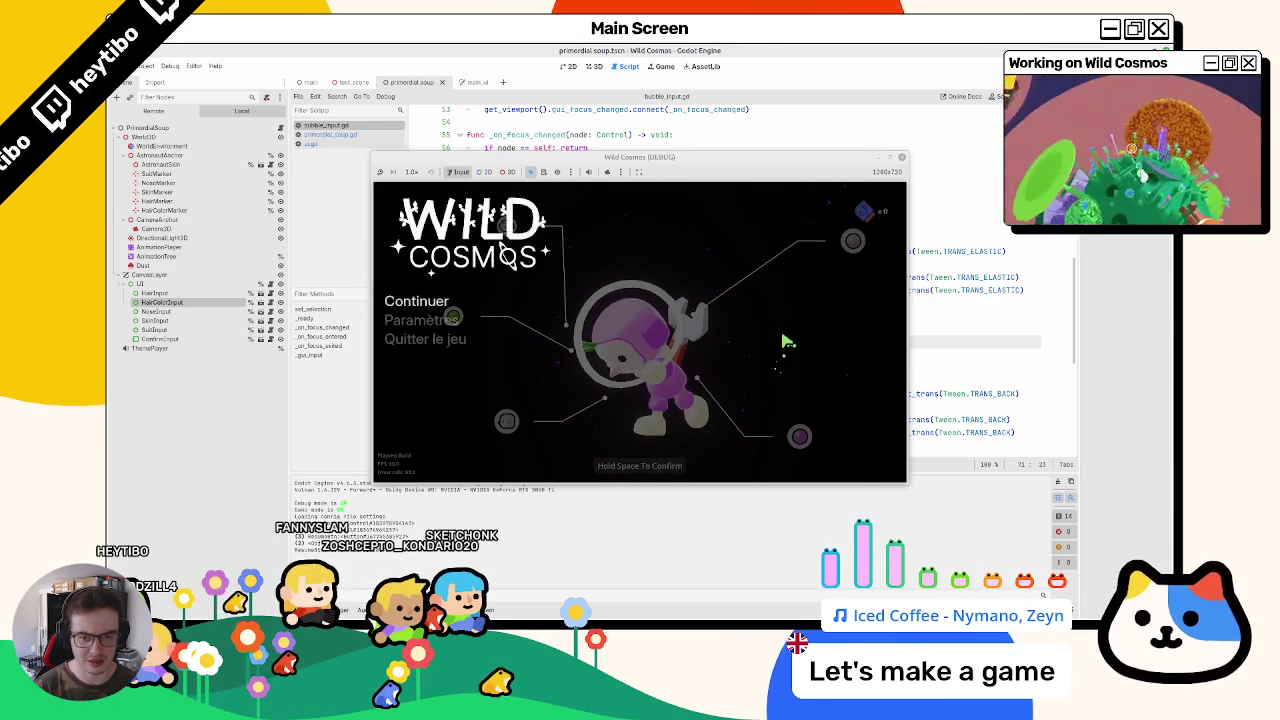
key("Escape")
key("Escape")
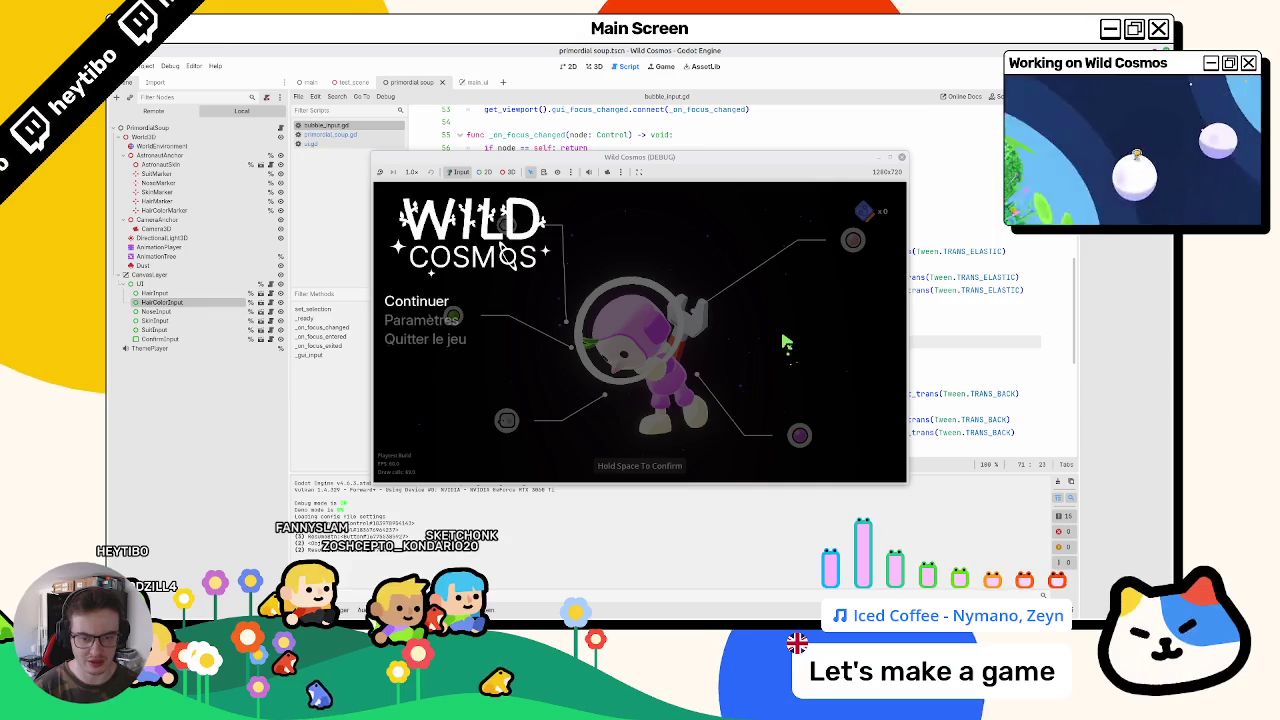
key("Escape")
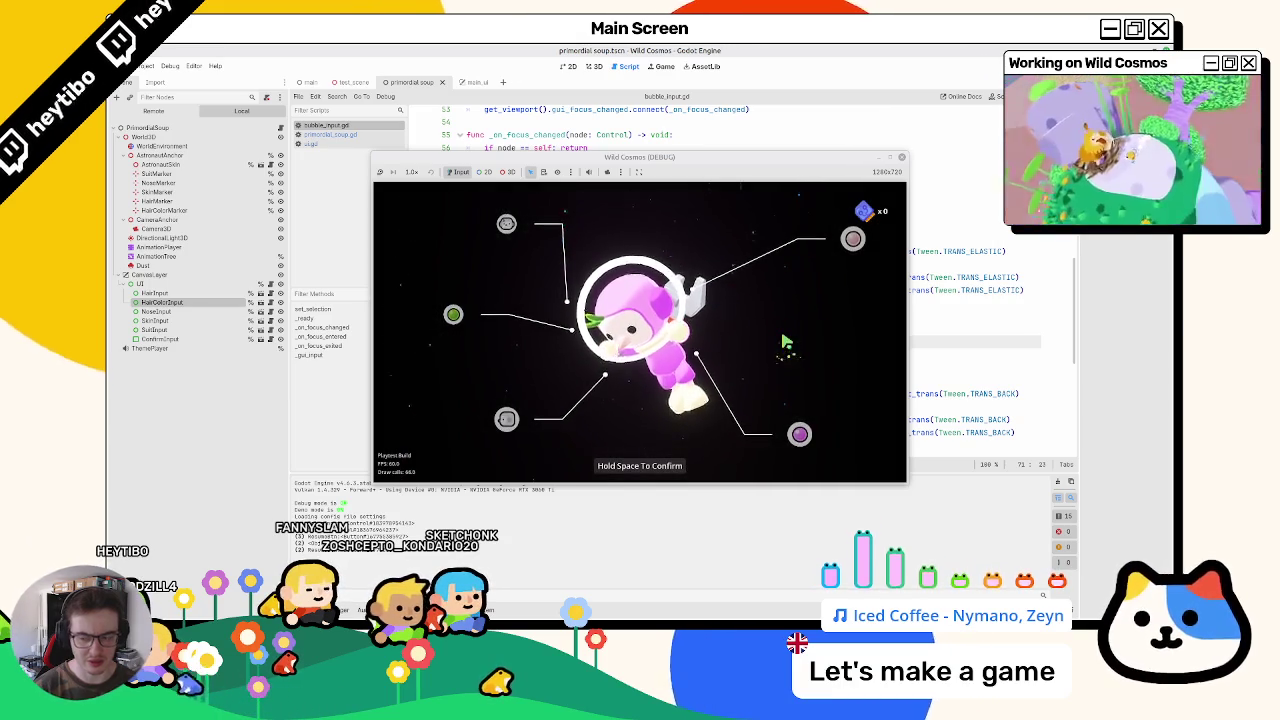
key("Escape")
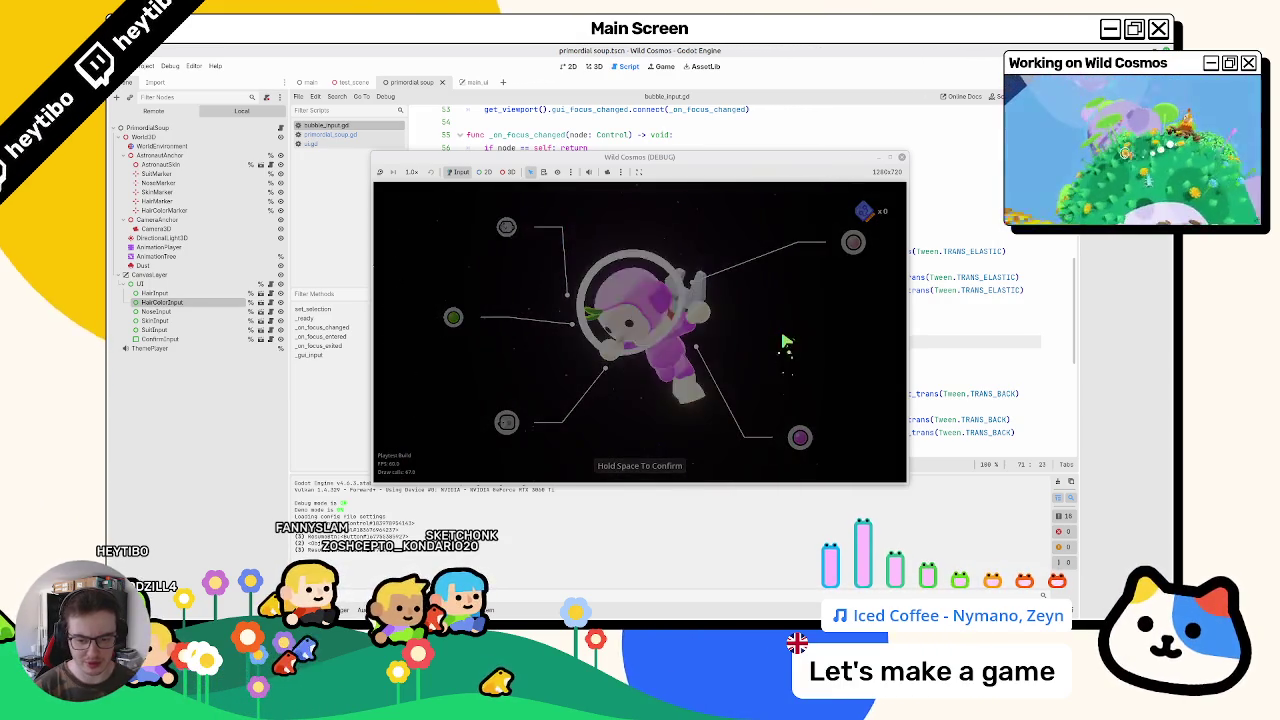
key("Escape")
key("Escape")
key("Escape")
key("Escape")
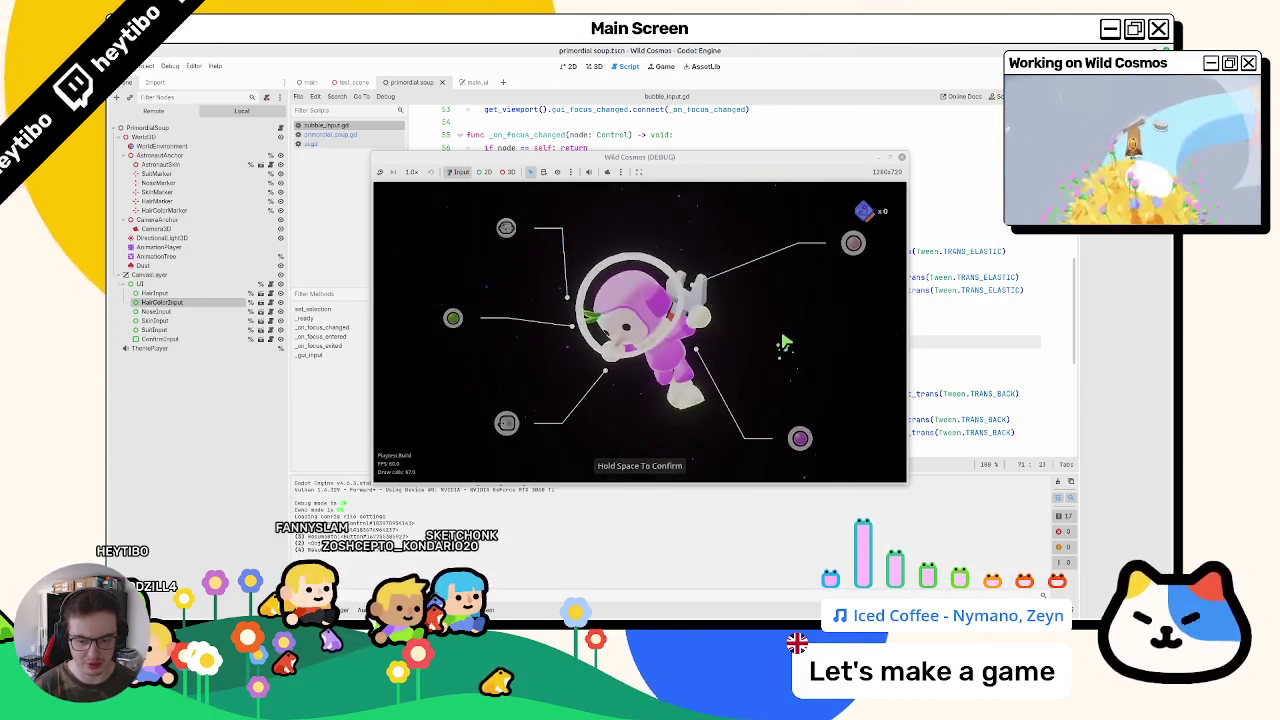
key("Escape")
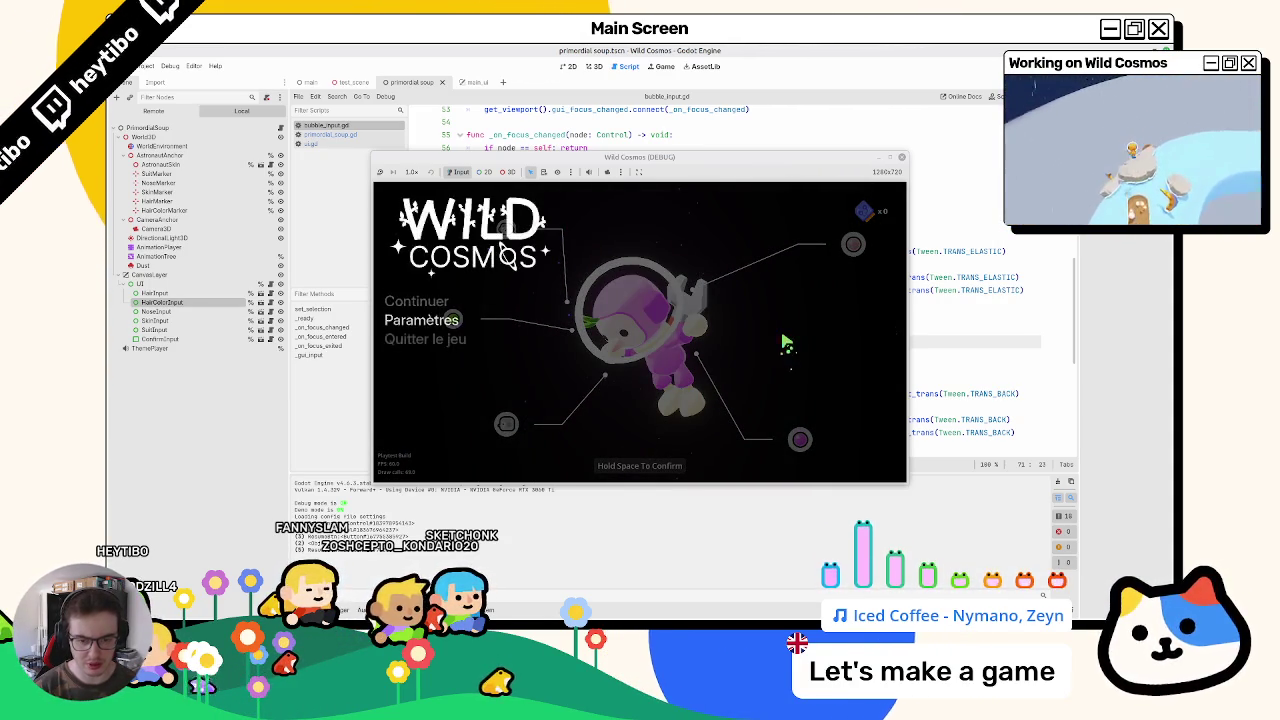
key("Escape")
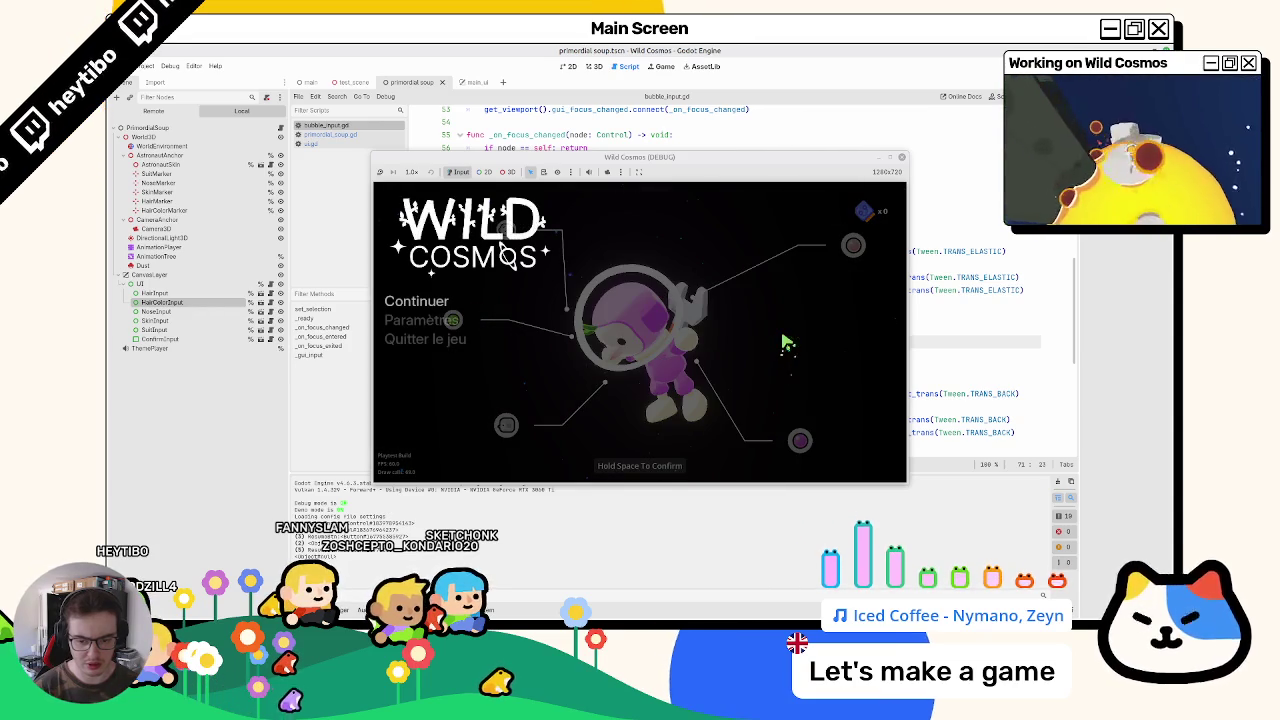
key("Escape")
Step: Reopen the Paramètres VIDEO page and toggle the pause menu several more times, then stop the game
key("Escape")
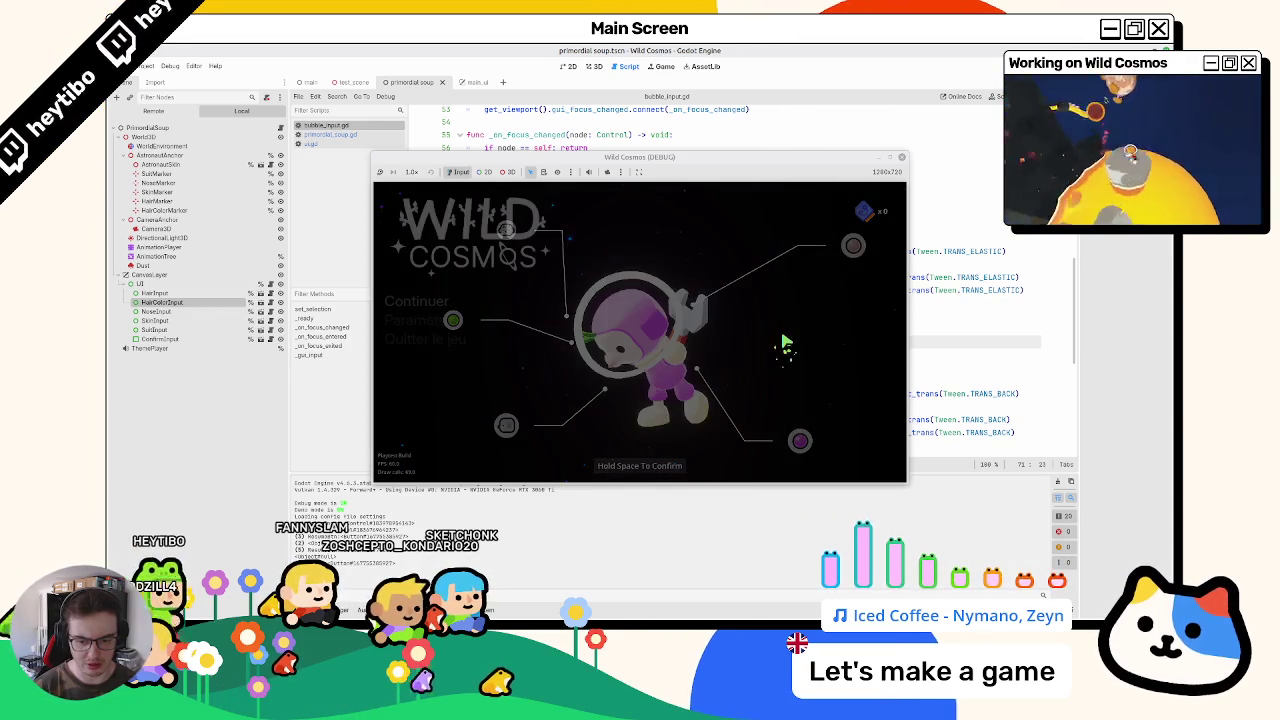
key("Down")
key("Return")
key("Escape")
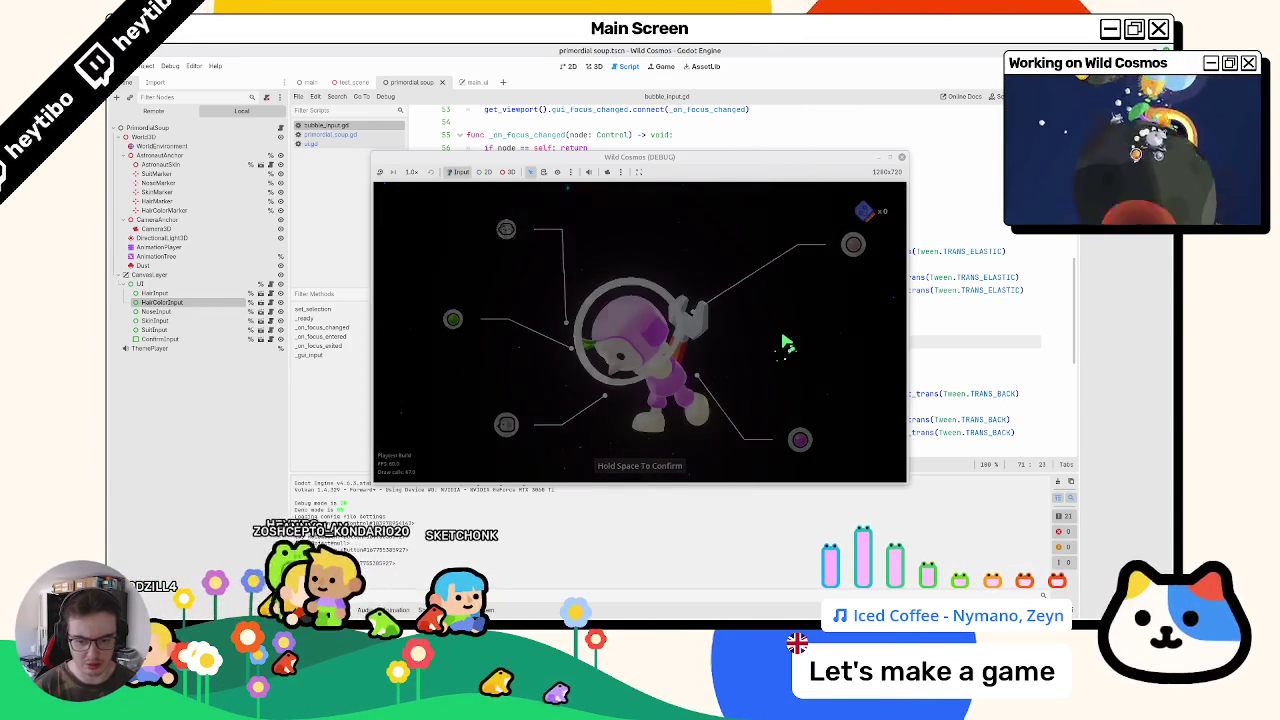
key("Down")
key("Return")
key("Escape")
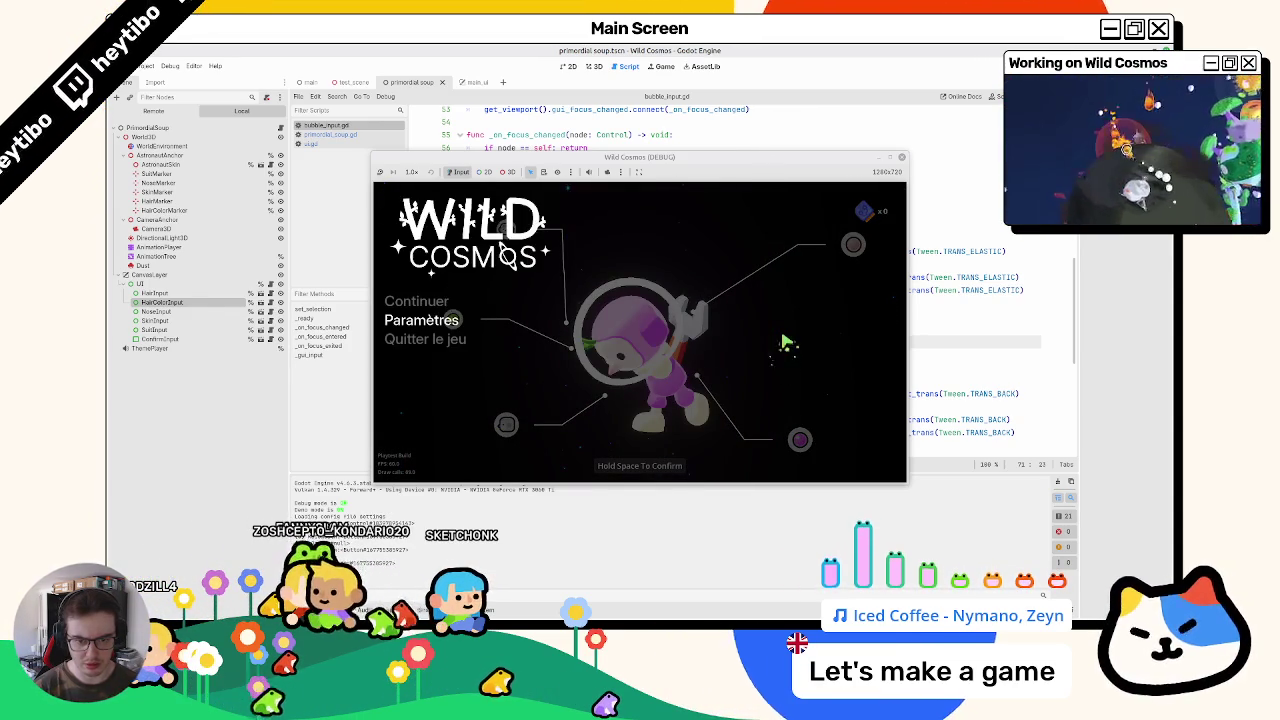
key("Escape")
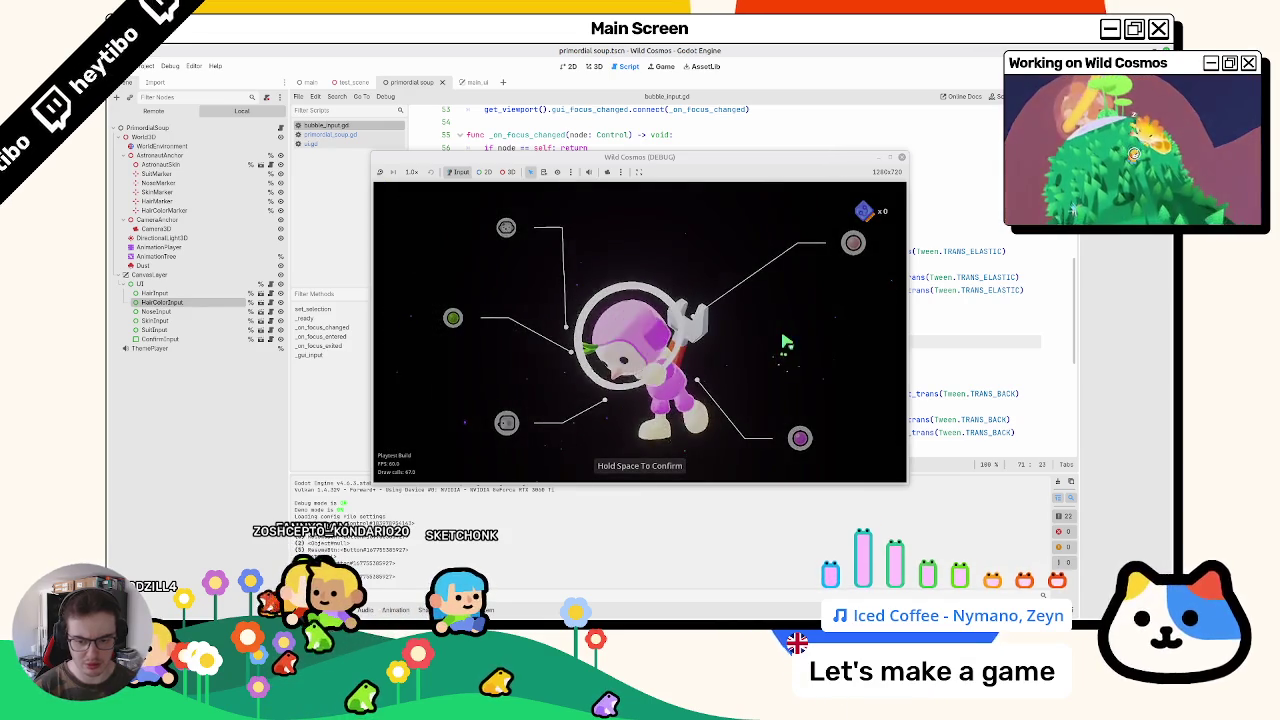
key("Escape")
key("Escape")
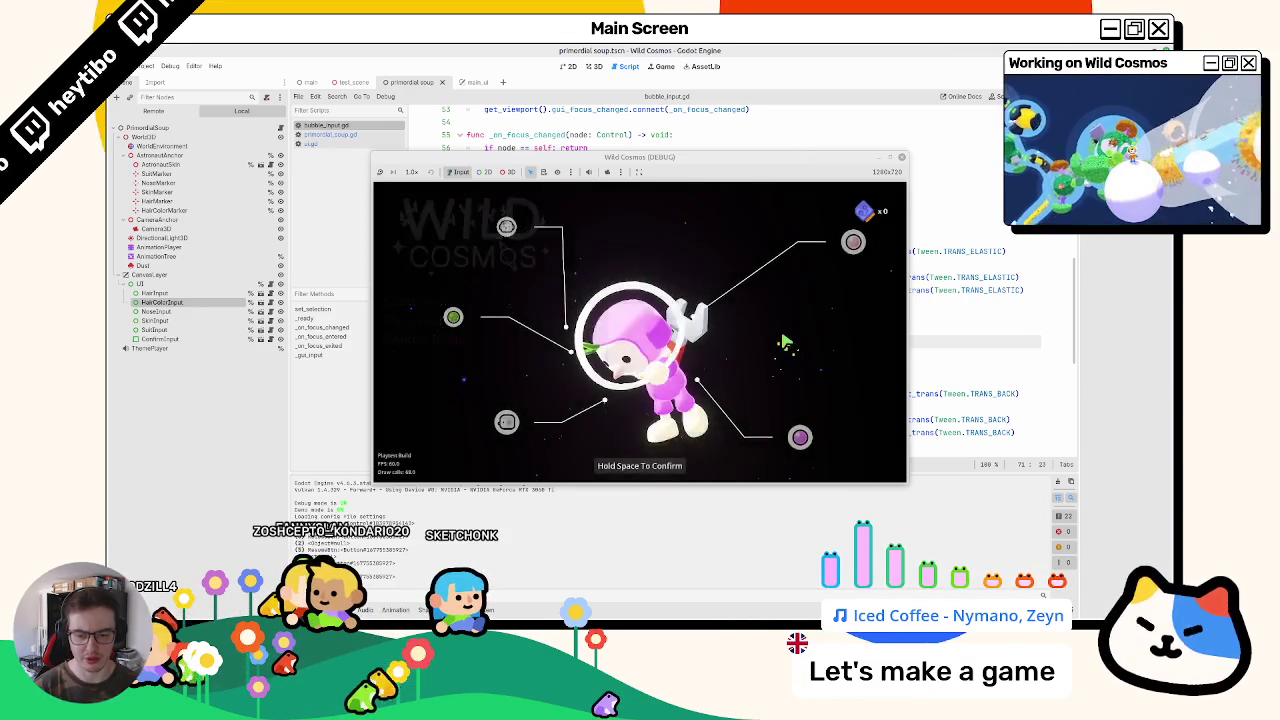
key("Escape")
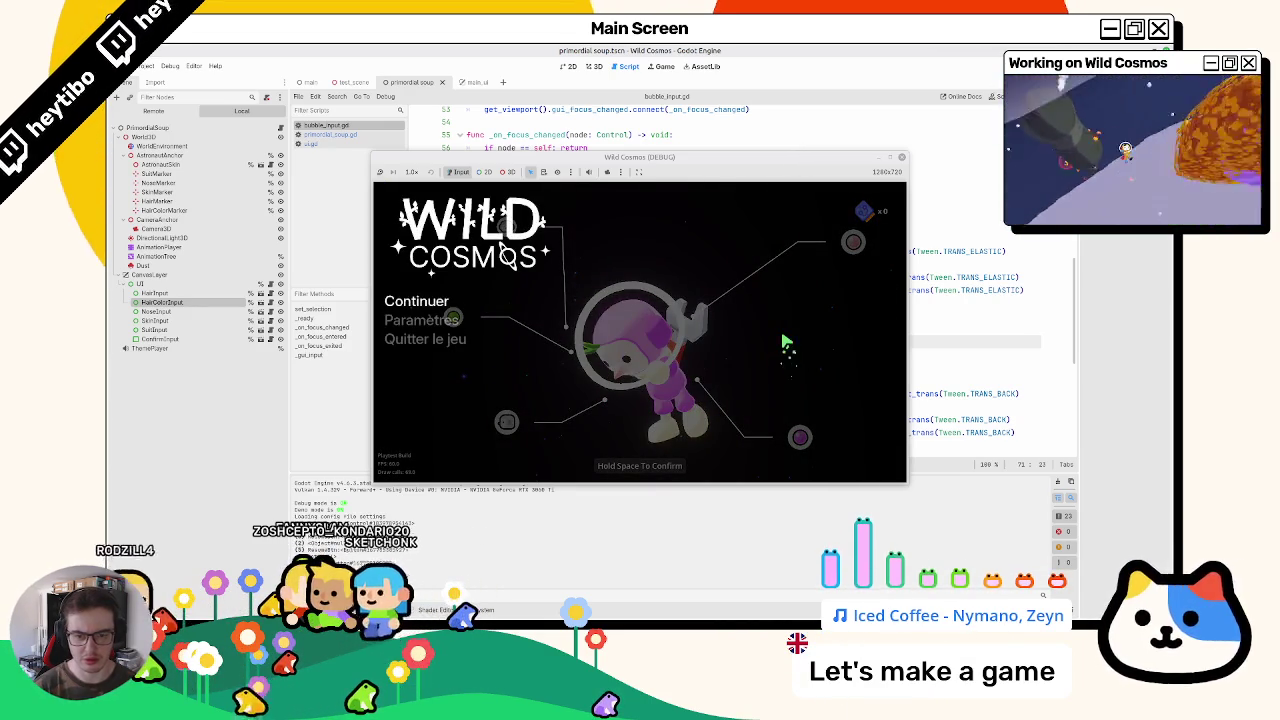
key("Escape")
key("Escape")
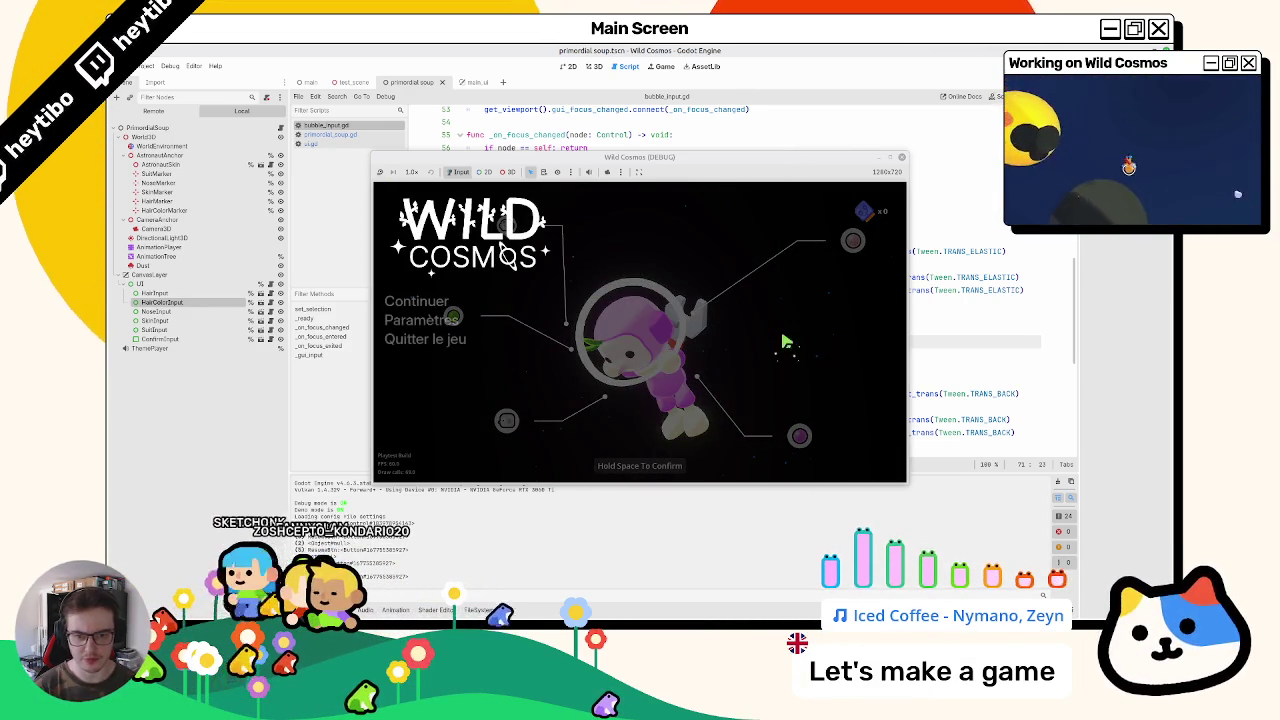
key("Escape")
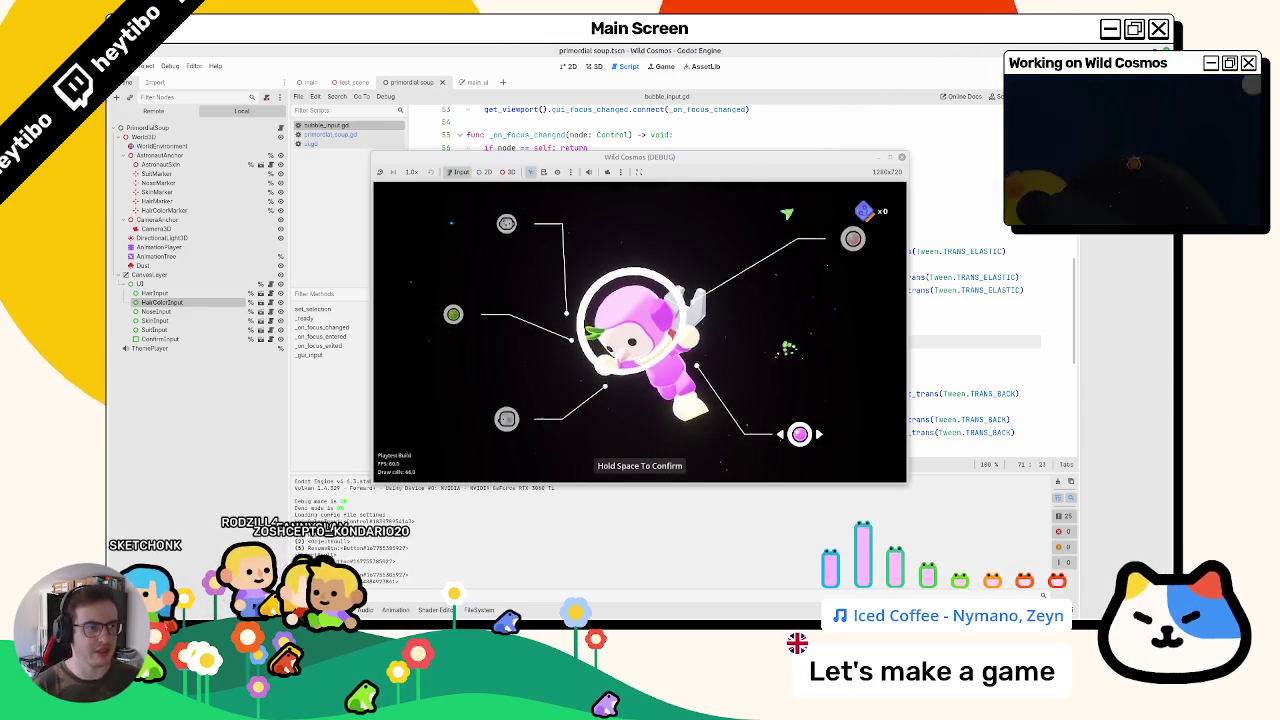
key("F8")
left_click(478, 82)
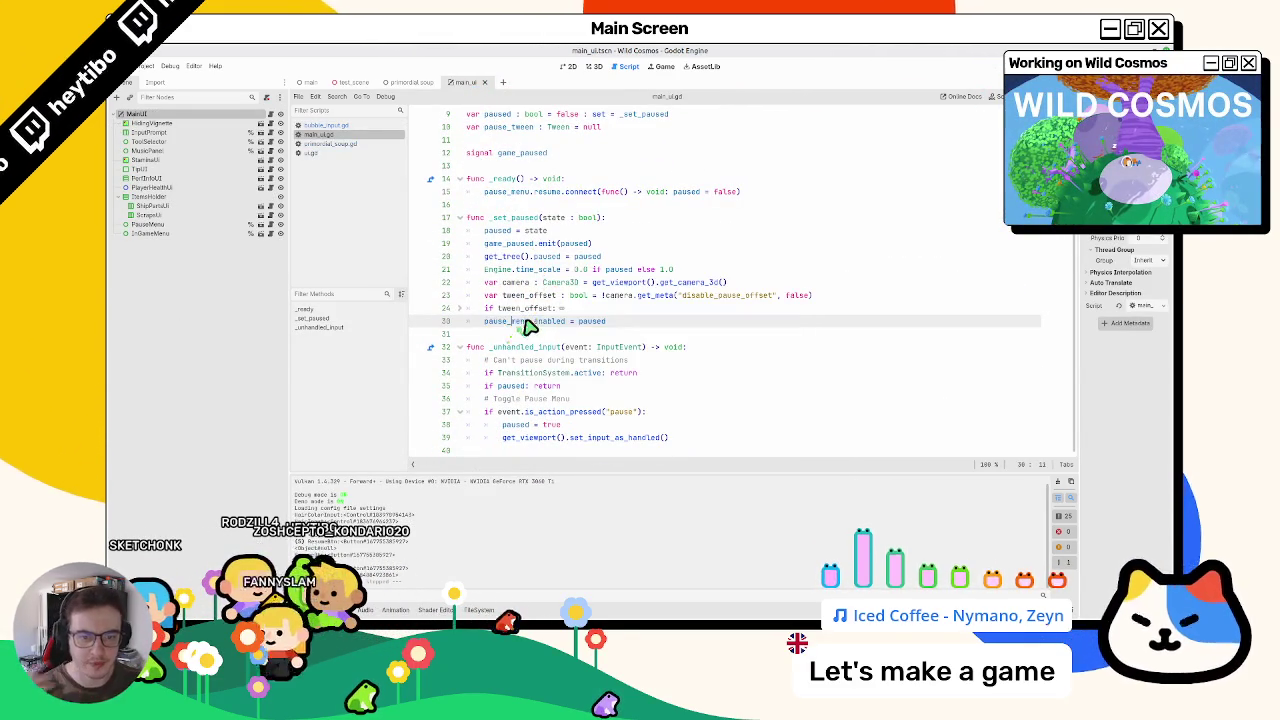
Step: Quick-open the pause_menu.tscn scene referenced on line 30
double_click(528, 322)
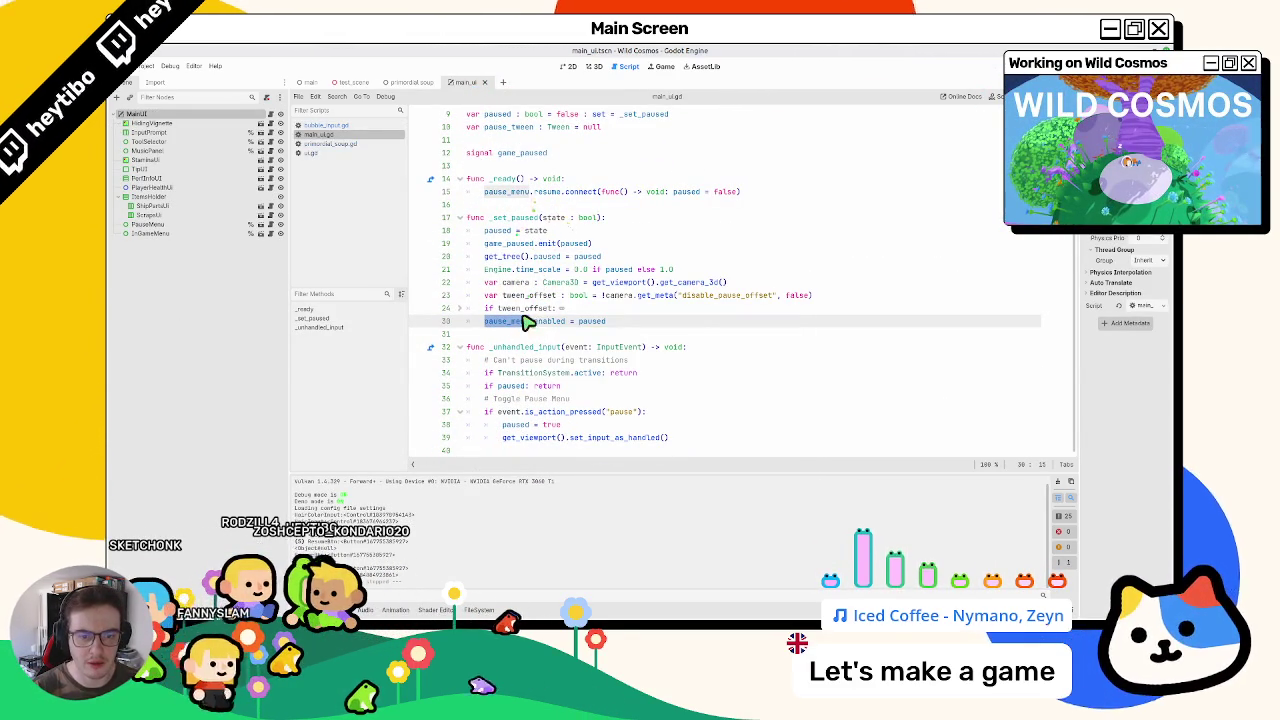
mouse_move(524, 323)
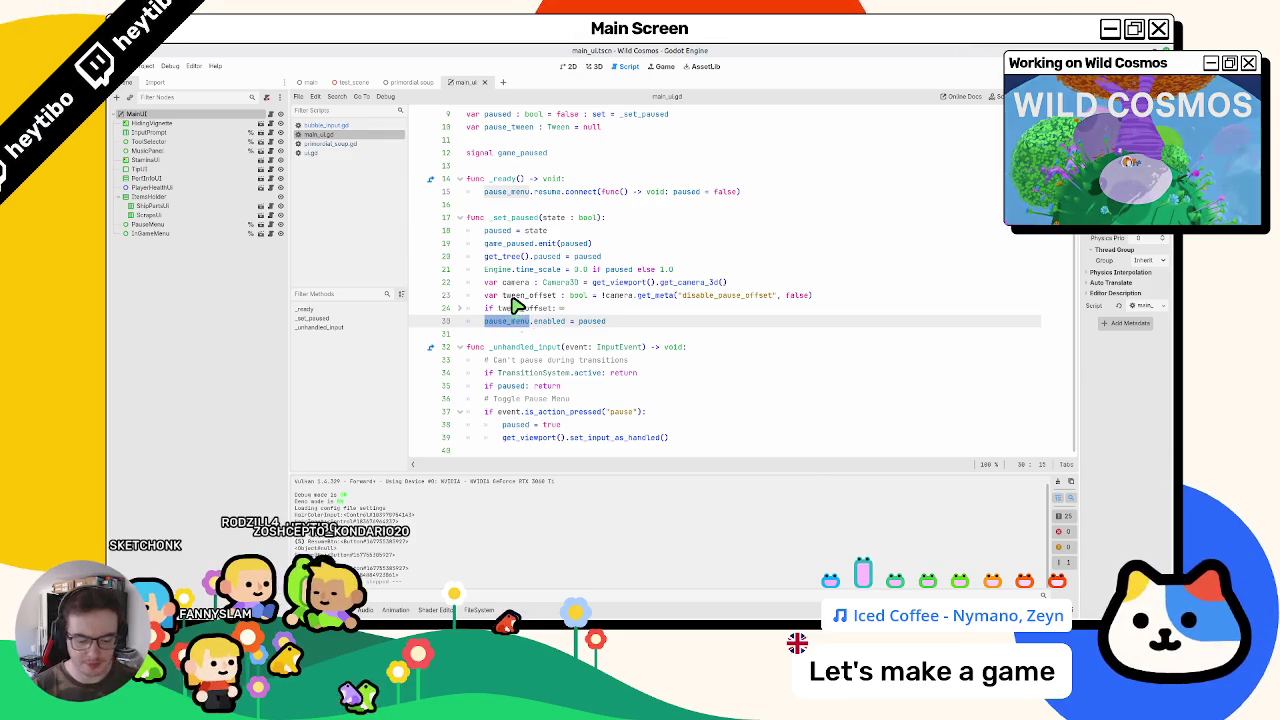
key("ctrl+shift+o")
key("Return")
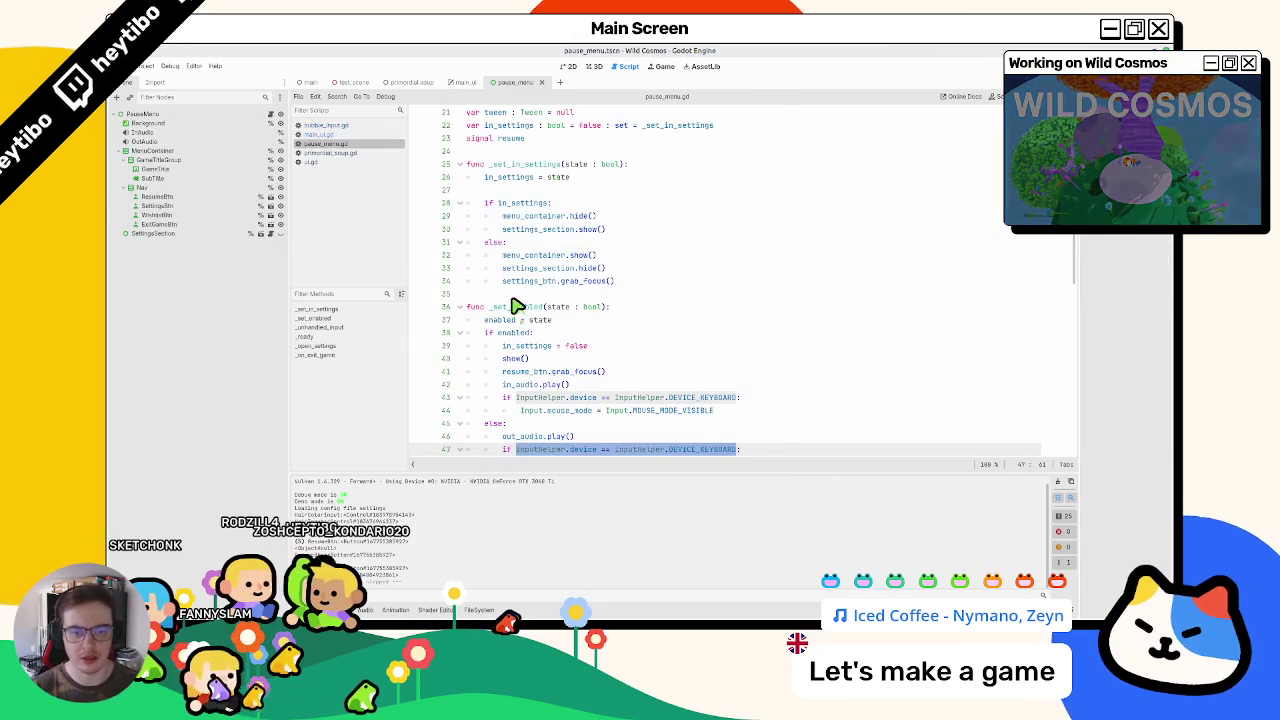
Step: Review the _set_enabled function by scrolling through pause_menu.gd
scroll(510, 303, "down", 4)
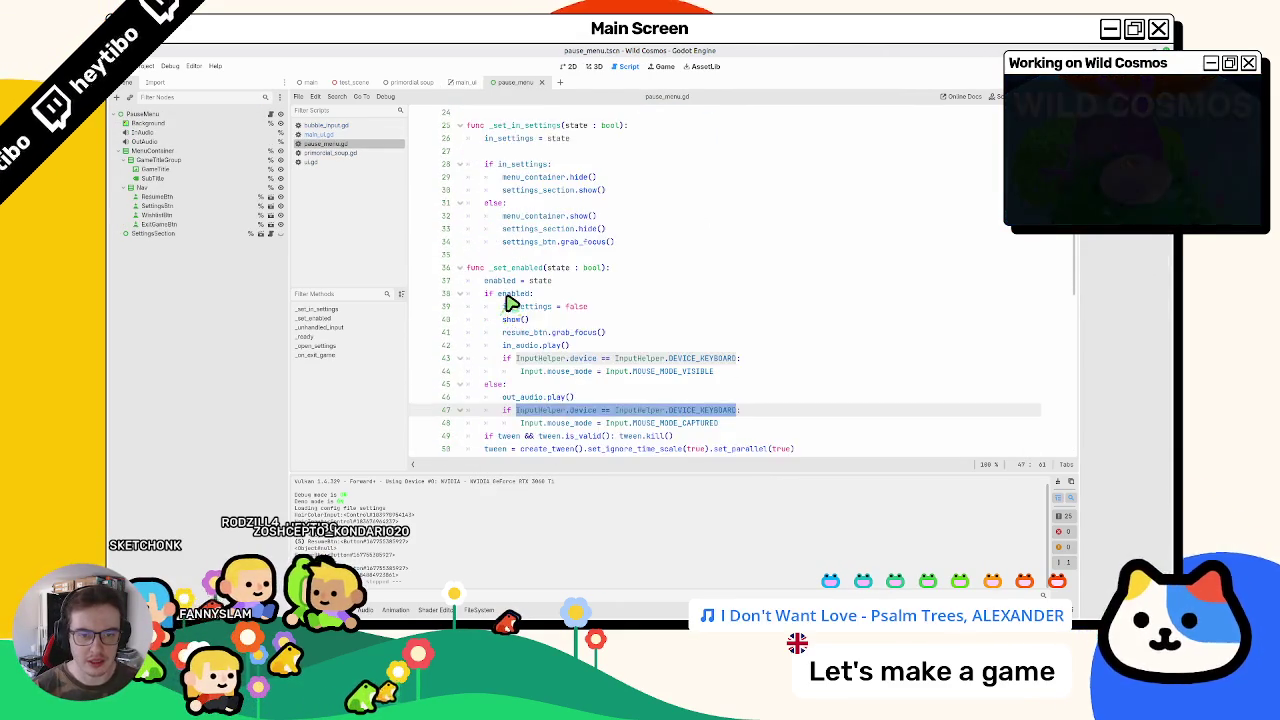
double_click(507, 151)
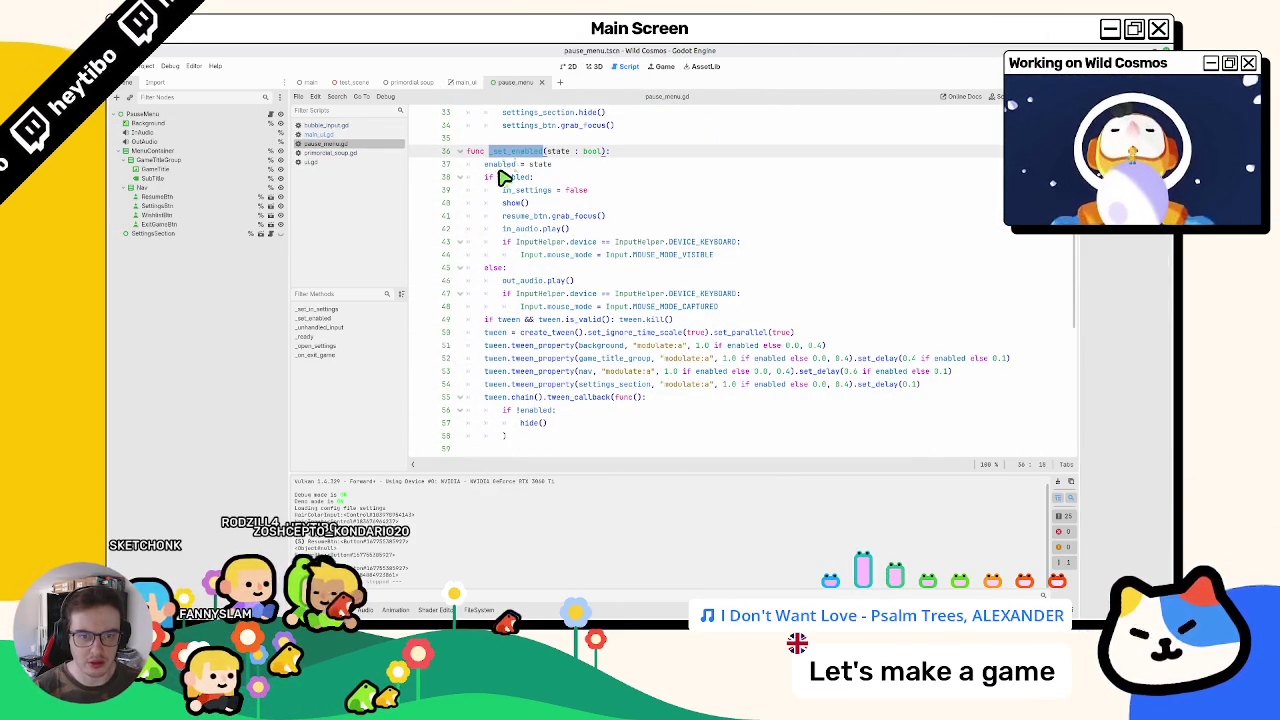
scroll(503, 204, "down", 2)
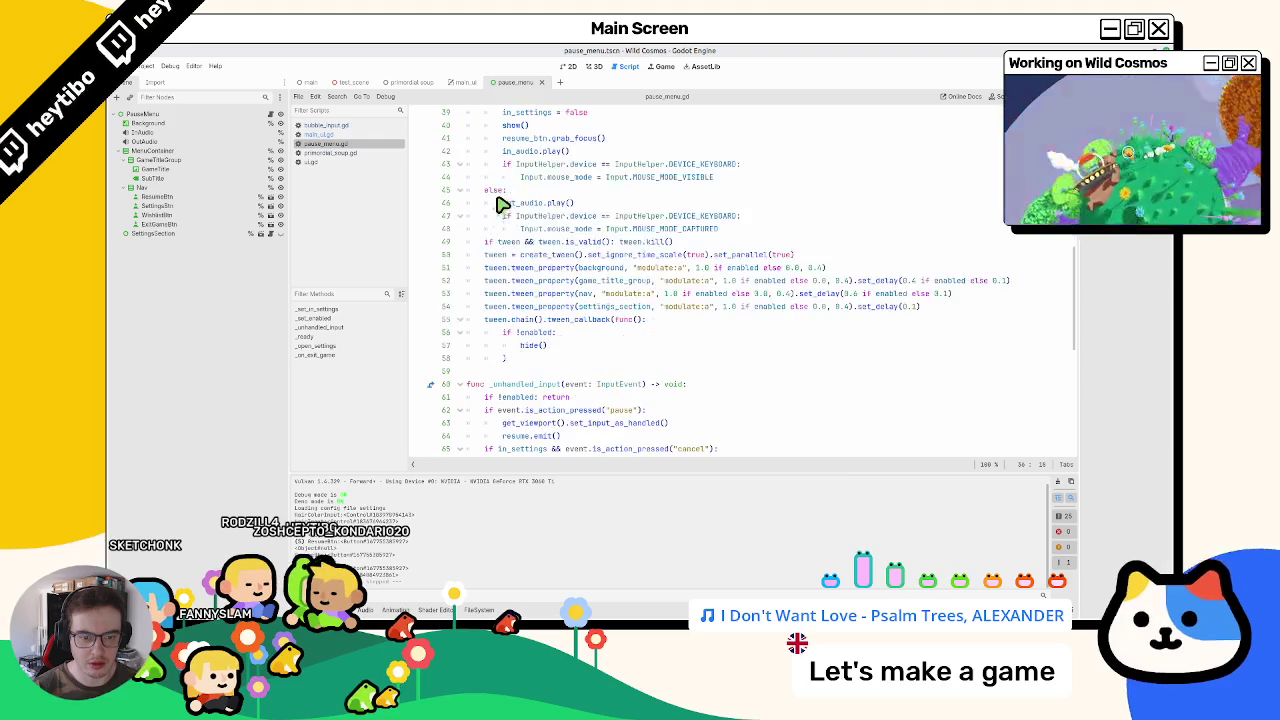
scroll(503, 204, "down", 3)
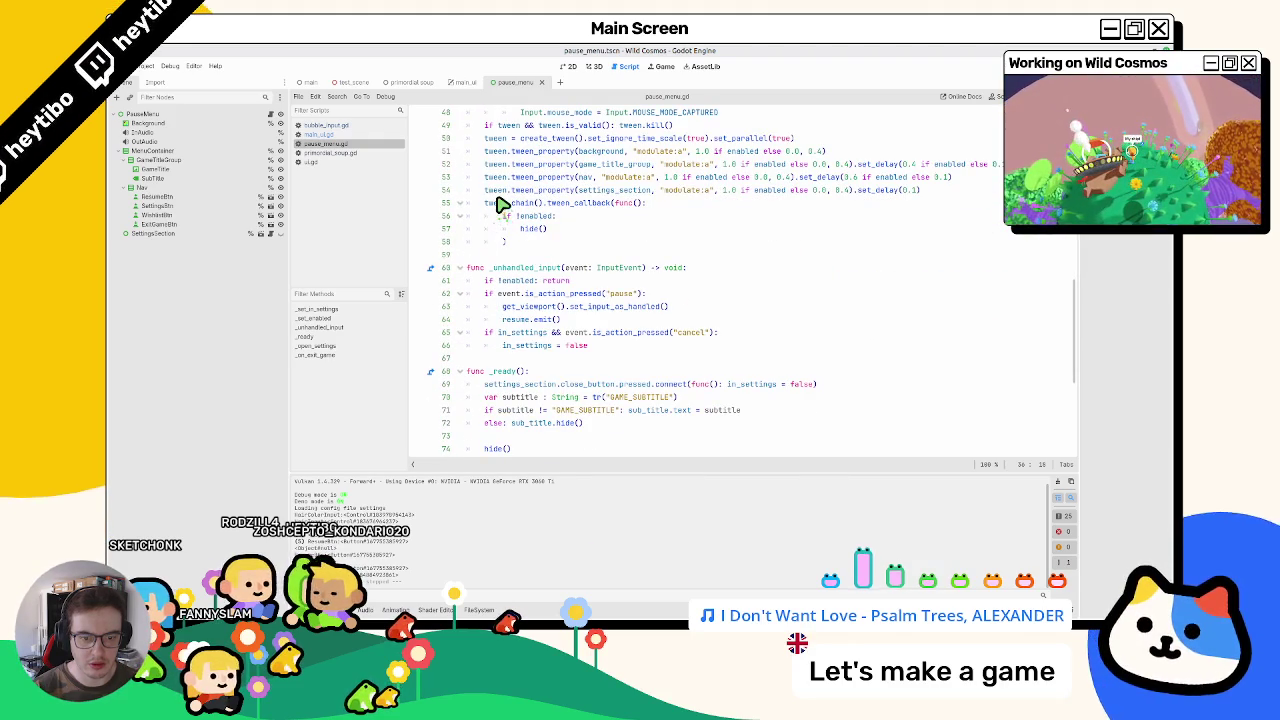
scroll(503, 204, "down", 3)
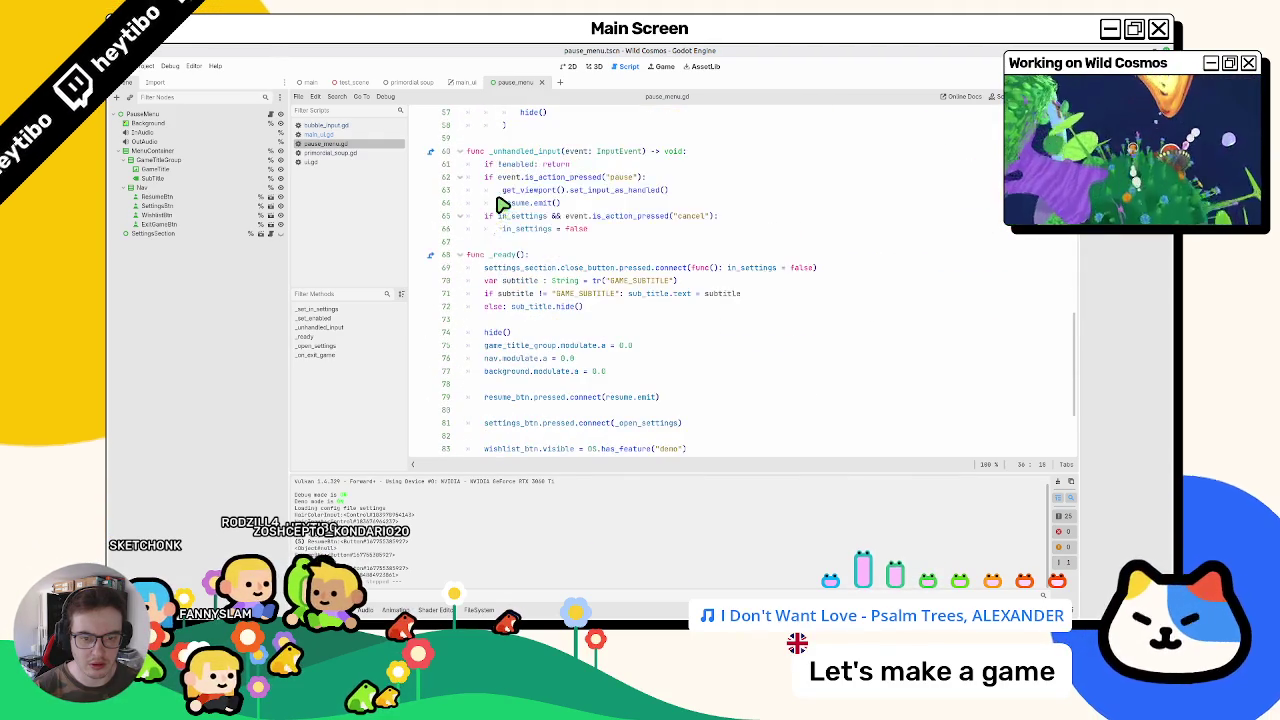
scroll(503, 204, "down", 3)
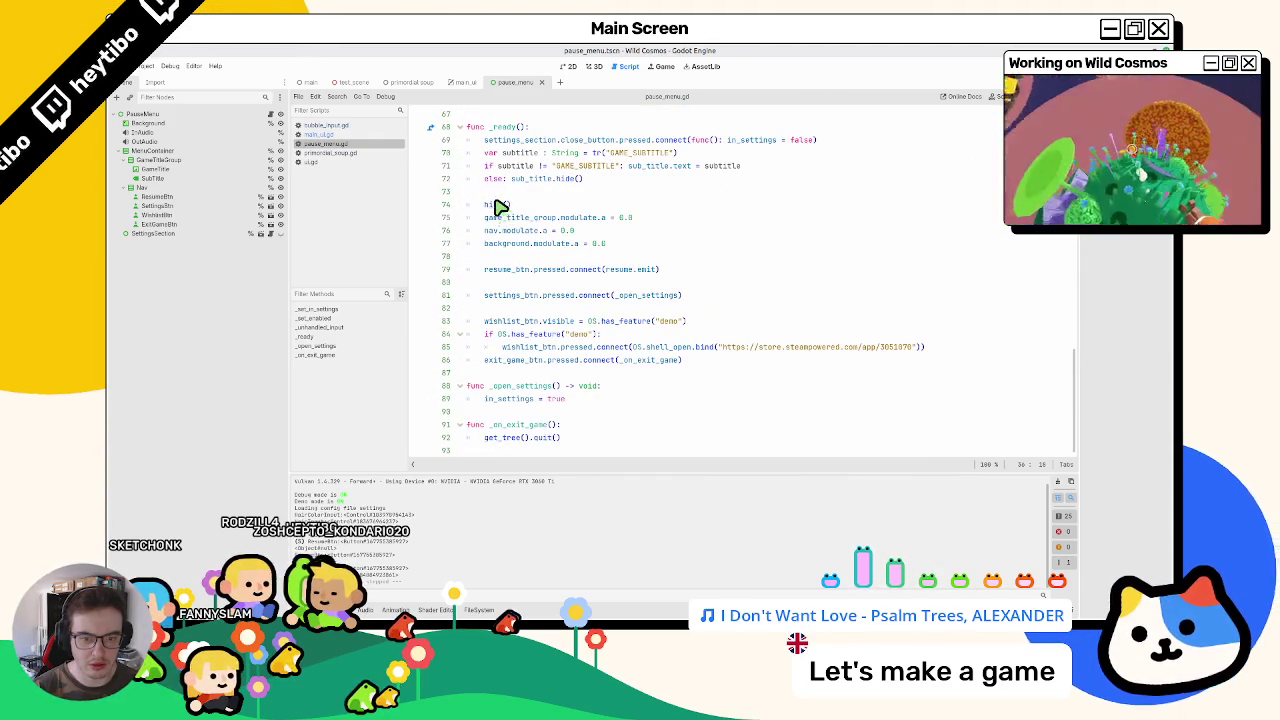
scroll(480, 298, "up", 10)
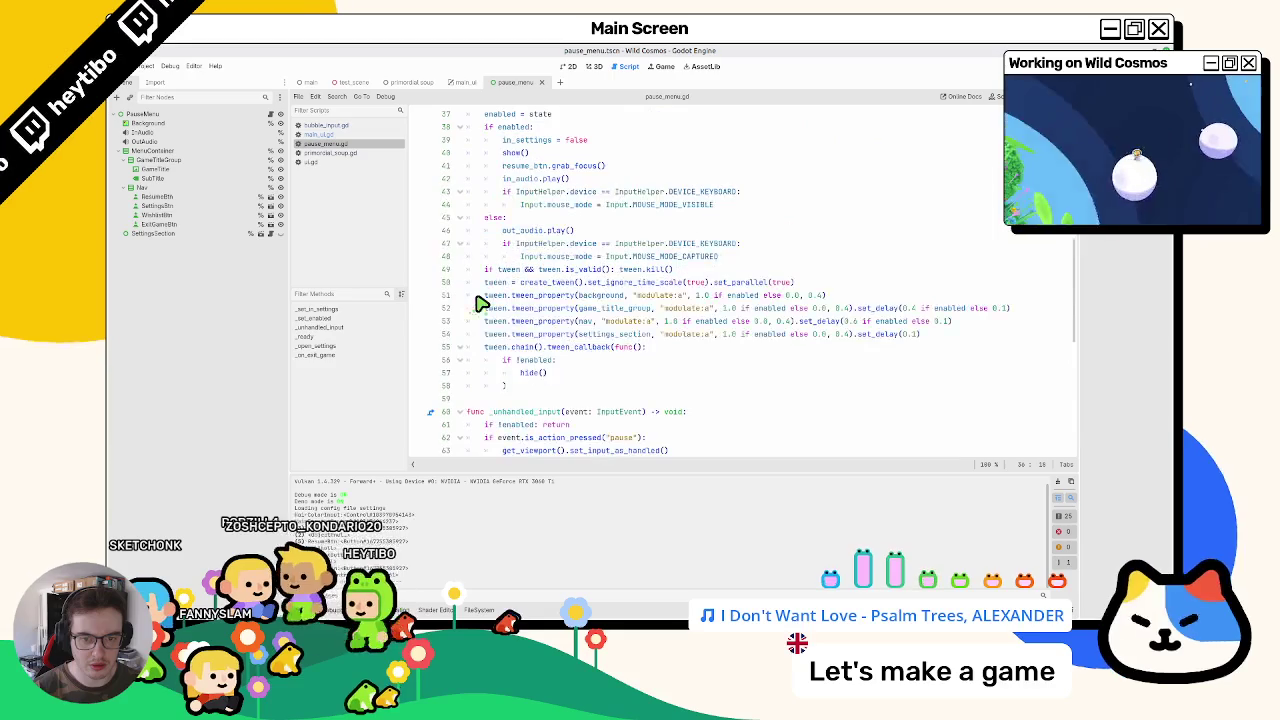
scroll(525, 260, "up", 2)
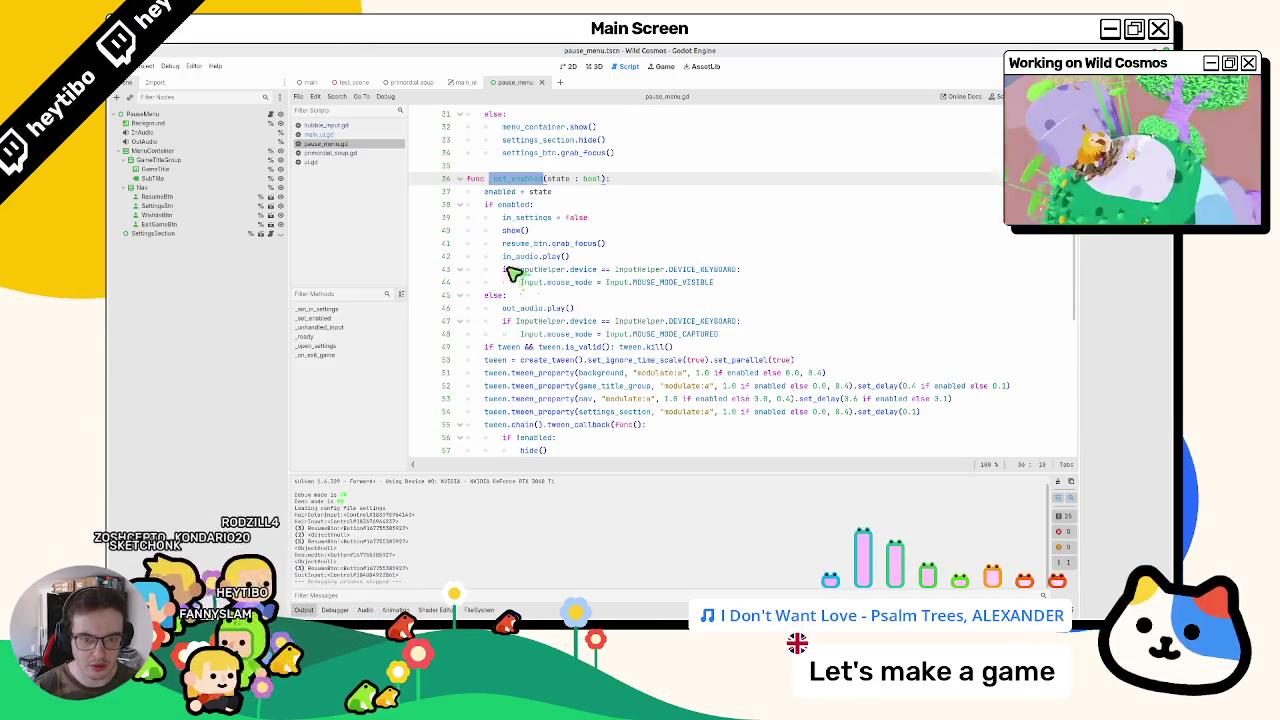
left_click(341, 136)
Step: Select the find_next_valid_focus().grab_focus() line in ui.gd to copy it
left_click(351, 126)
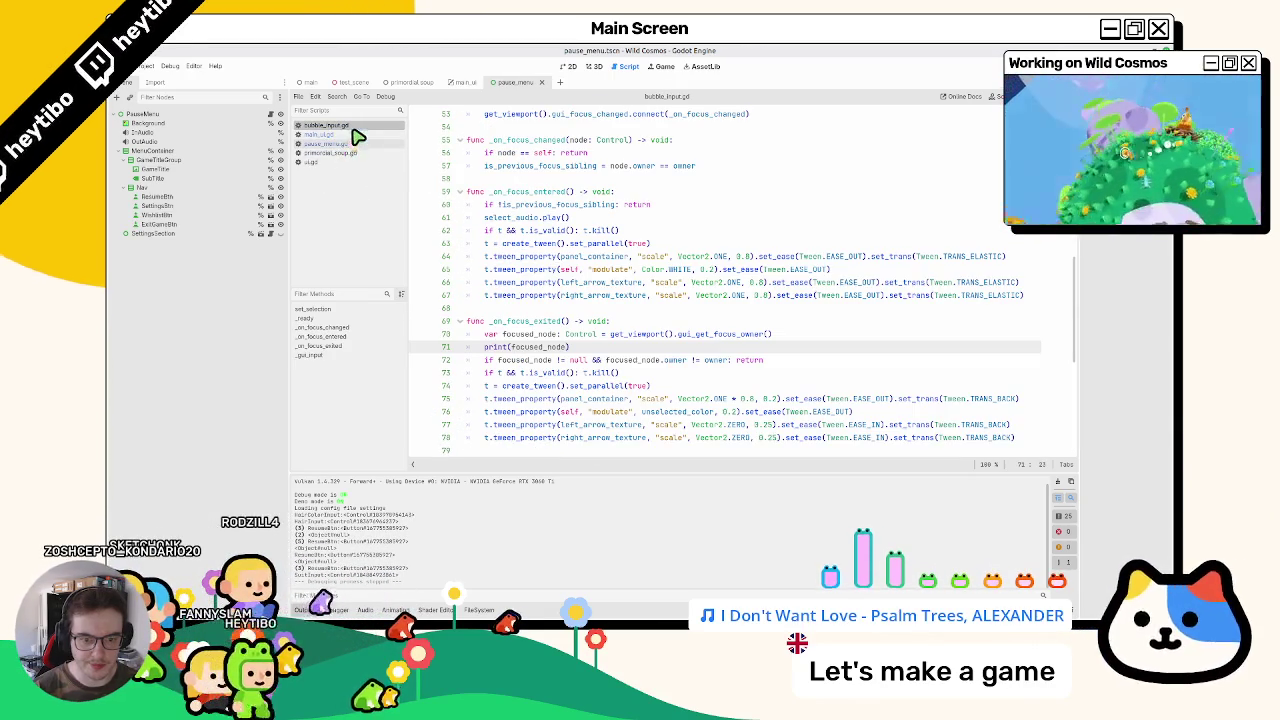
left_click(345, 145)
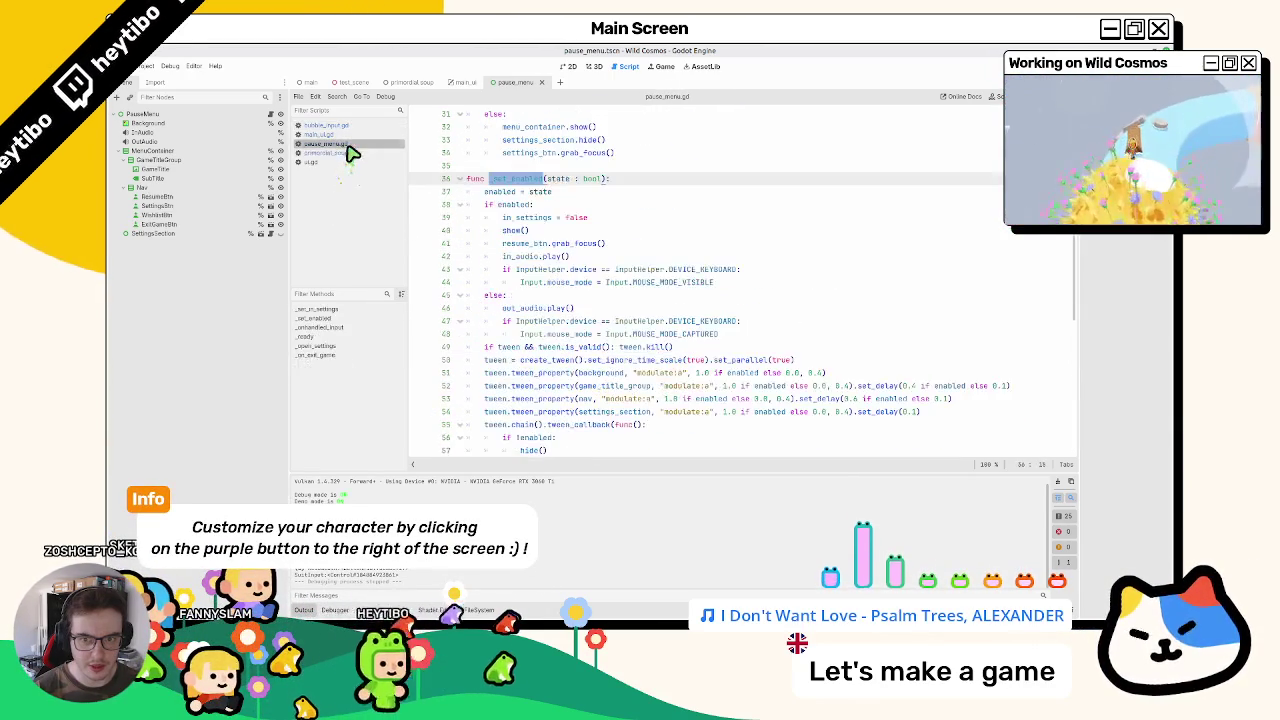
left_click(342, 162)
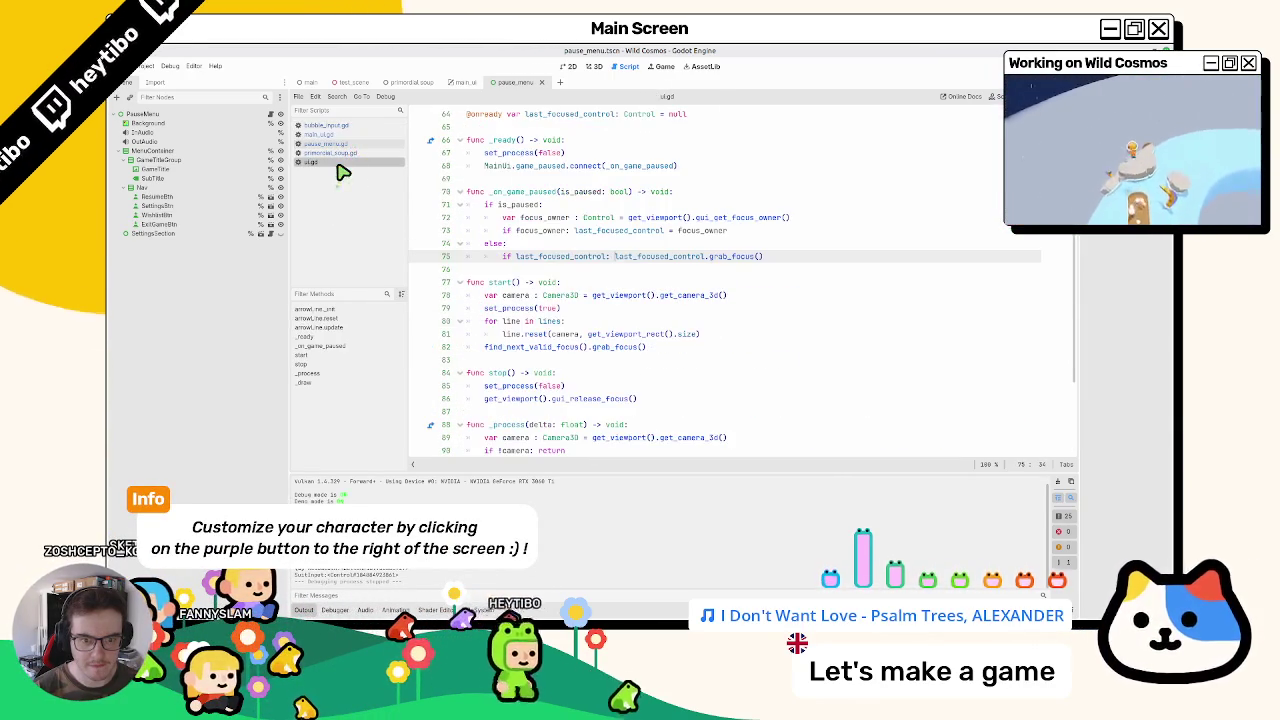
left_click_drag(486, 348, 686, 356)
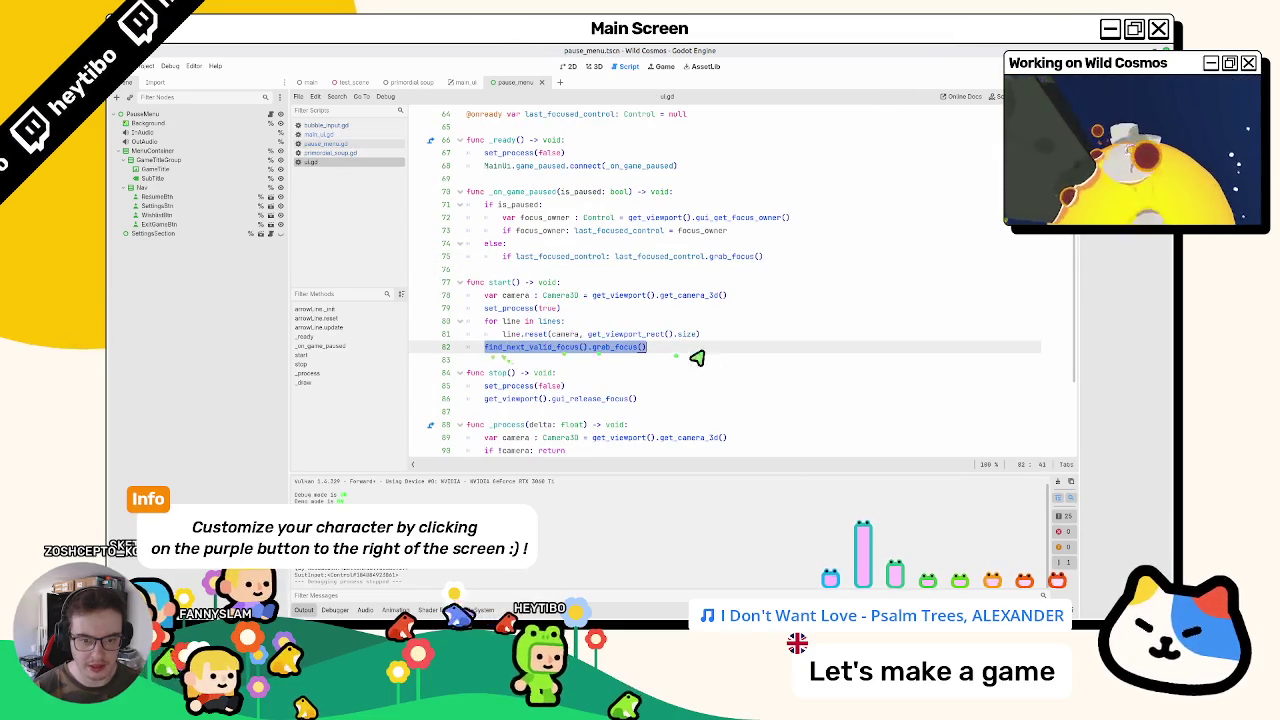
Step: In pause_menu.gd, search for 'fo' and select resume_btn on line 41 for replacement
left_click(200, 114)
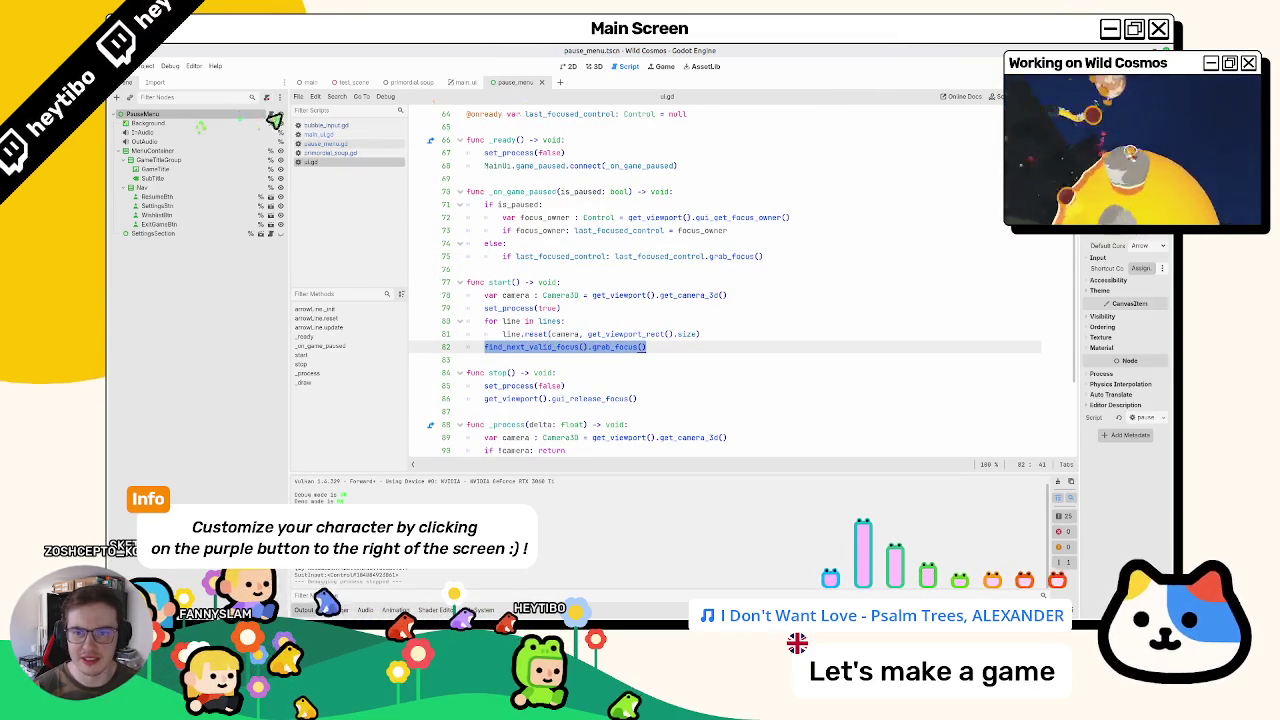
left_click(279, 115)
key("ctrl+f")
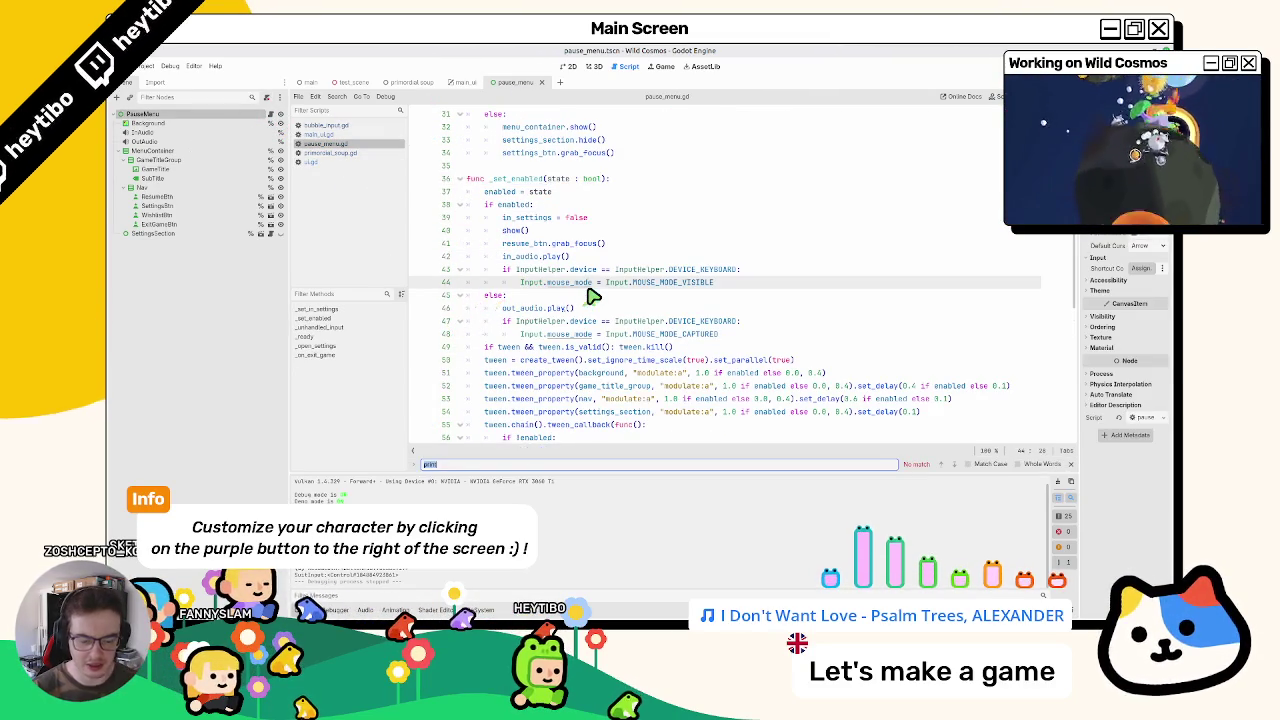
type("focus")
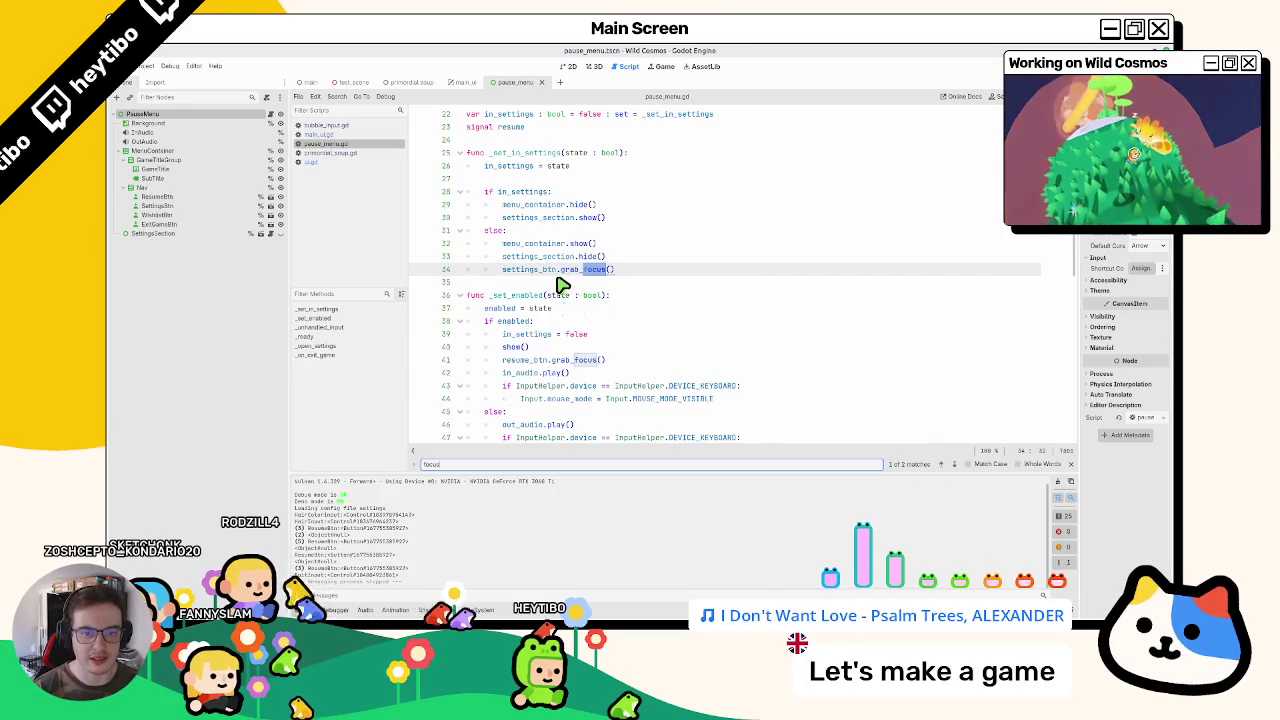
key("Escape")
double_click(530, 360)
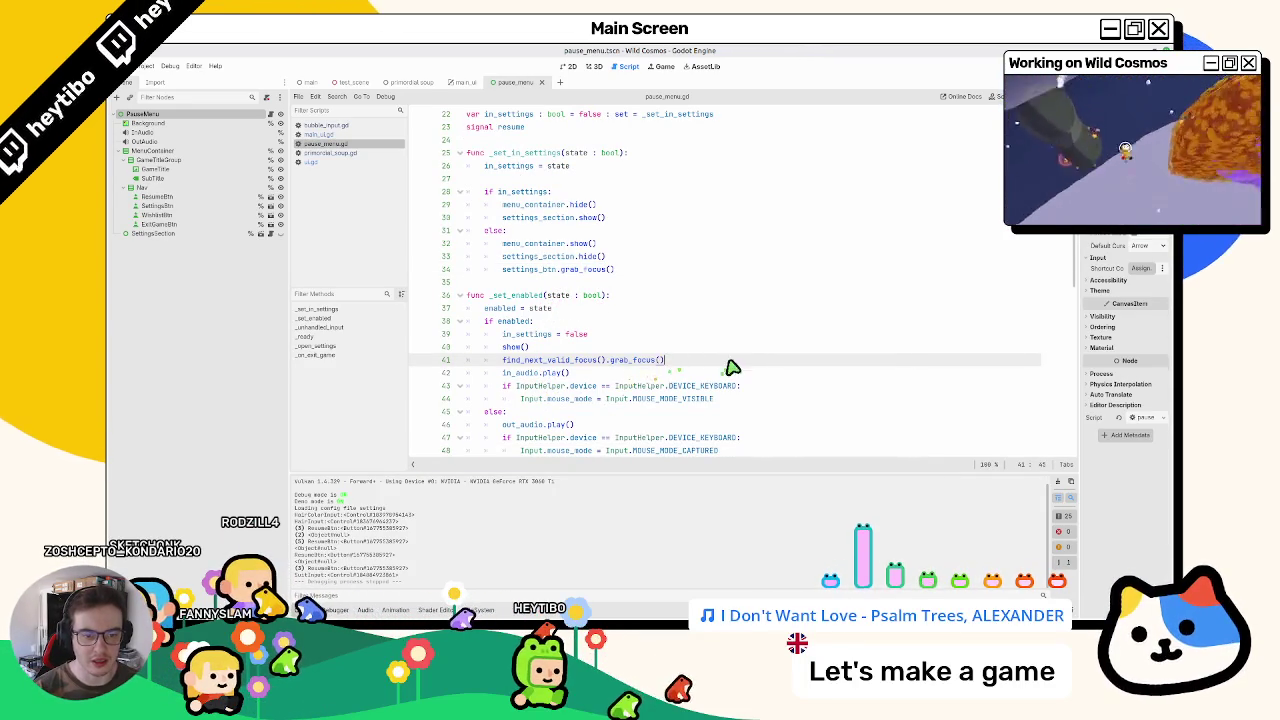
Step: Shift the resume_btn.grab_focus() line up in pause_menu.gd, then back below in_settings, and save
mouse_move(508, 378)
left_mouse_down()
mouse_move(520, 366)
mouse_move(662, 365)
left_mouse_up()
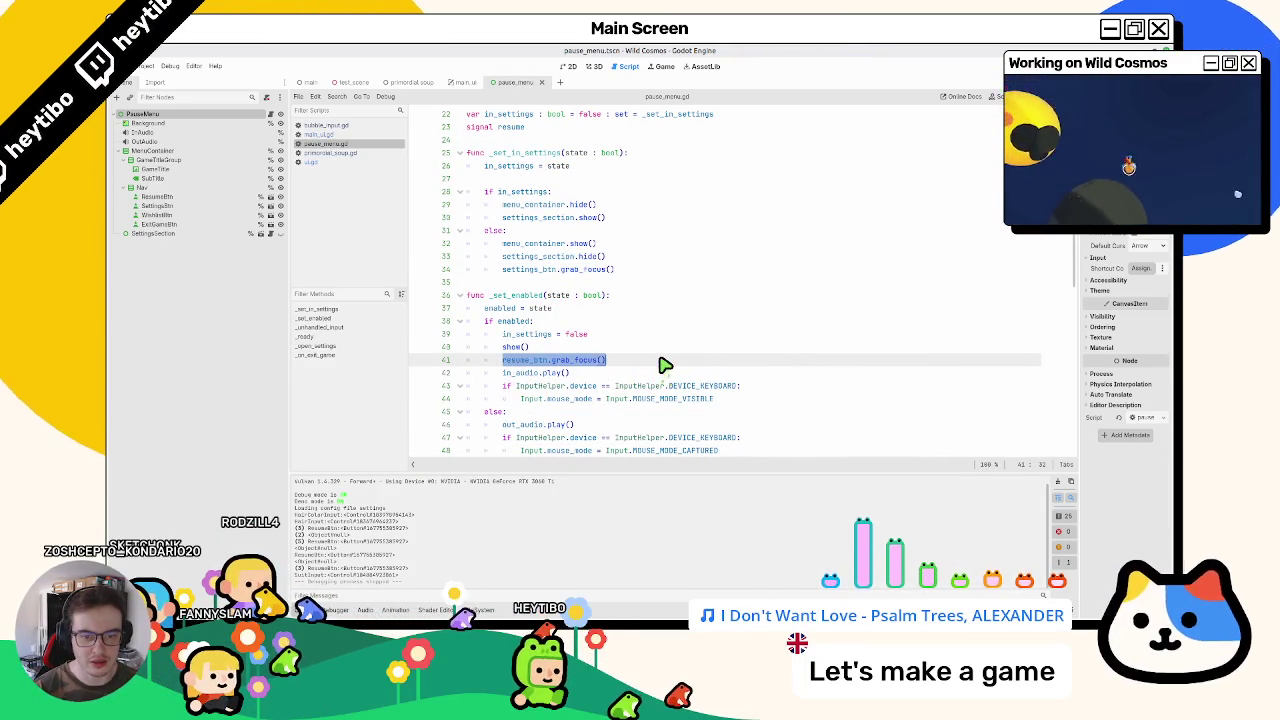
double_click(508, 312)
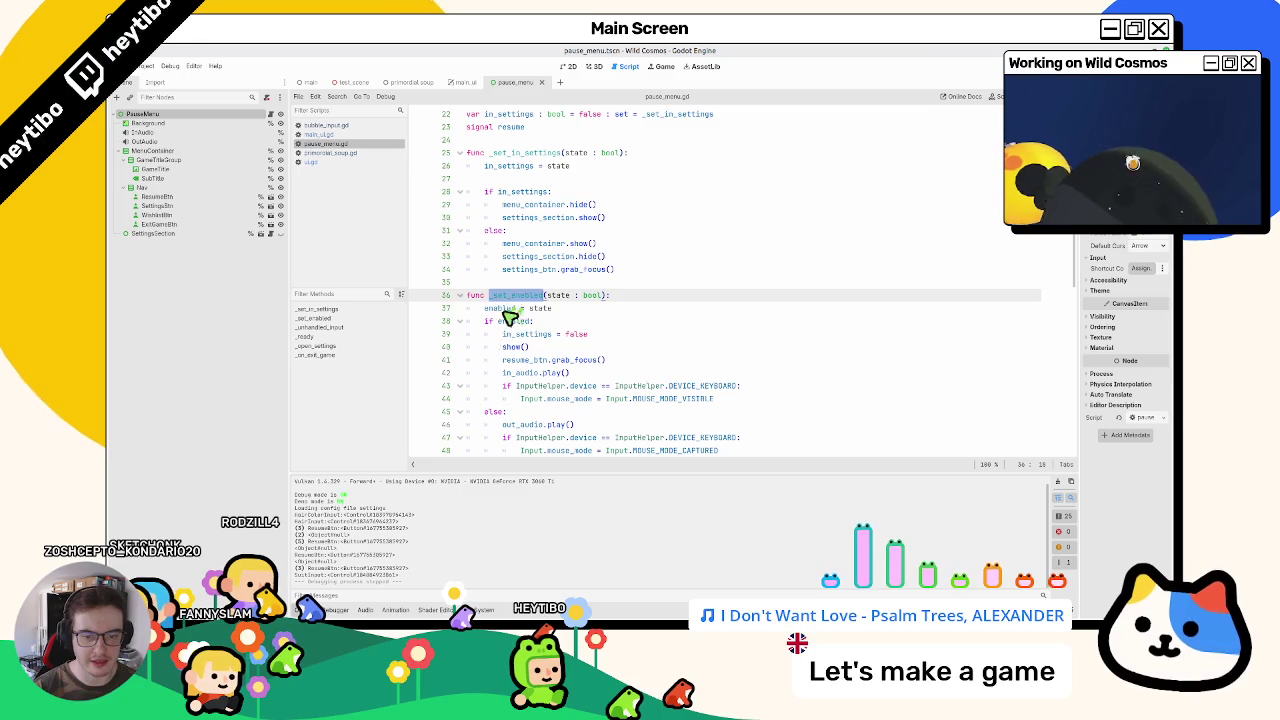
left_click(520, 366)
key("alt+Up")
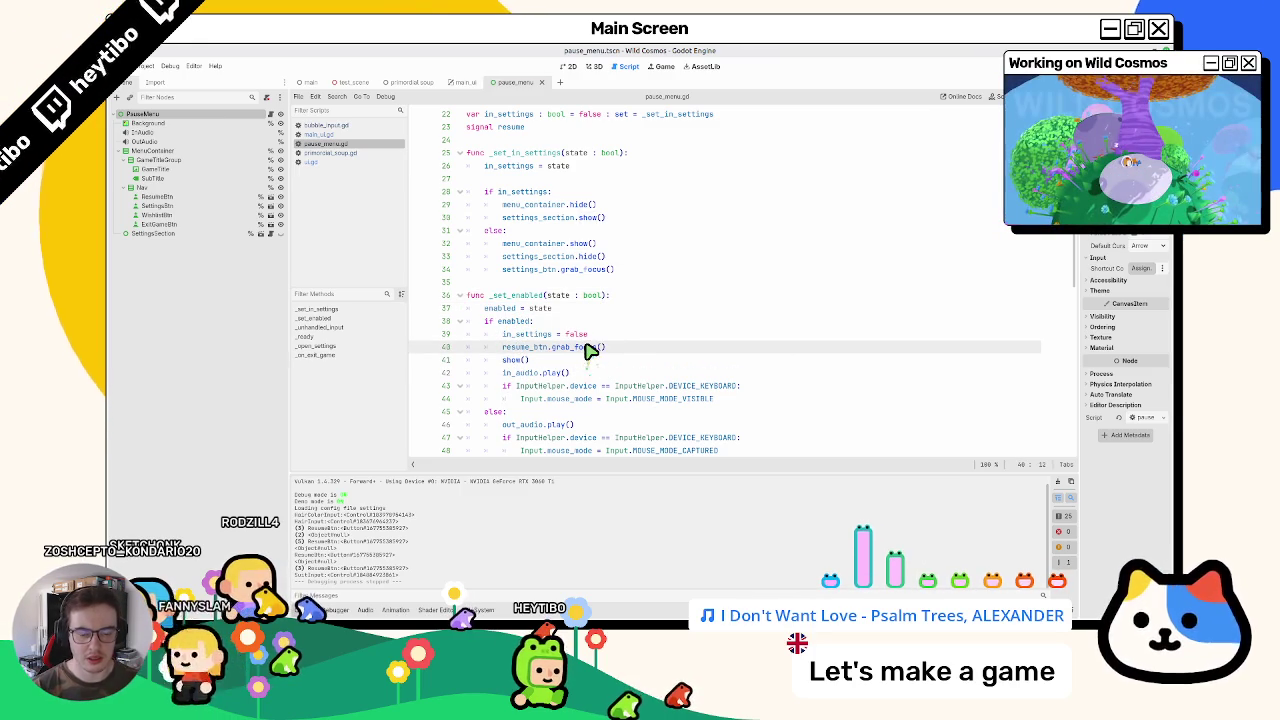
key("alt+Up")
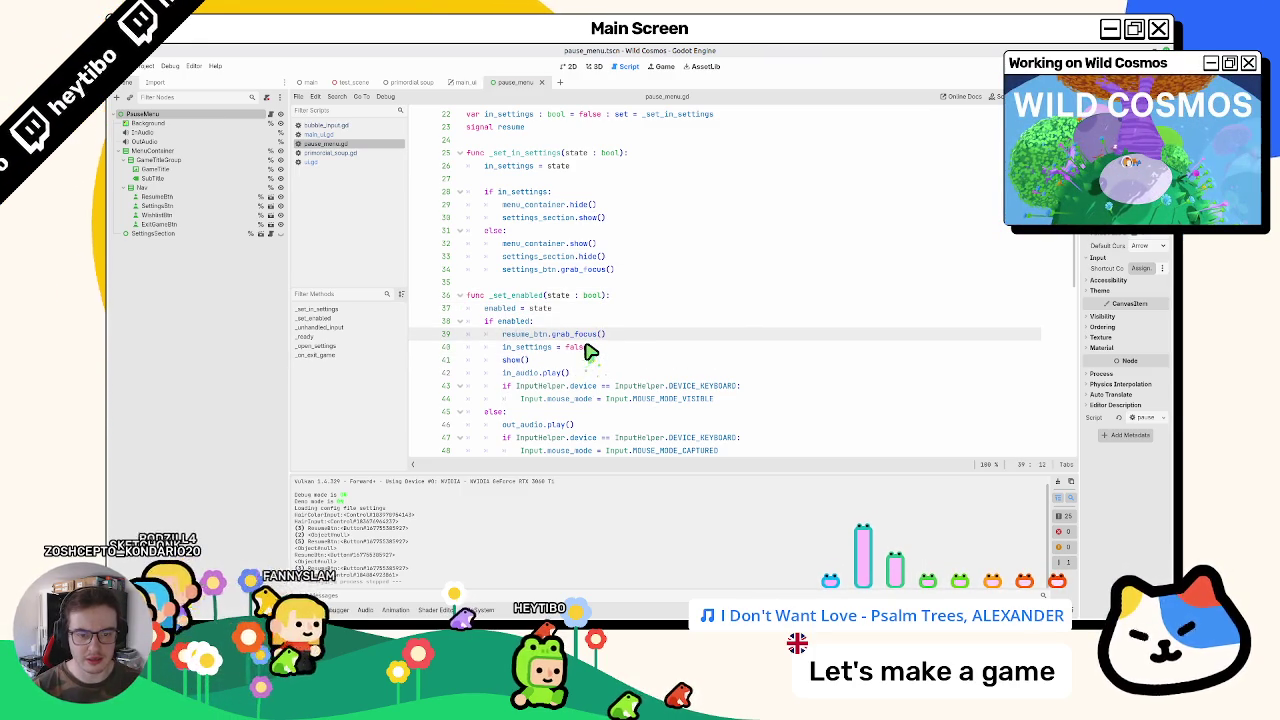
key("alt+Down")
key("ctrl+s")
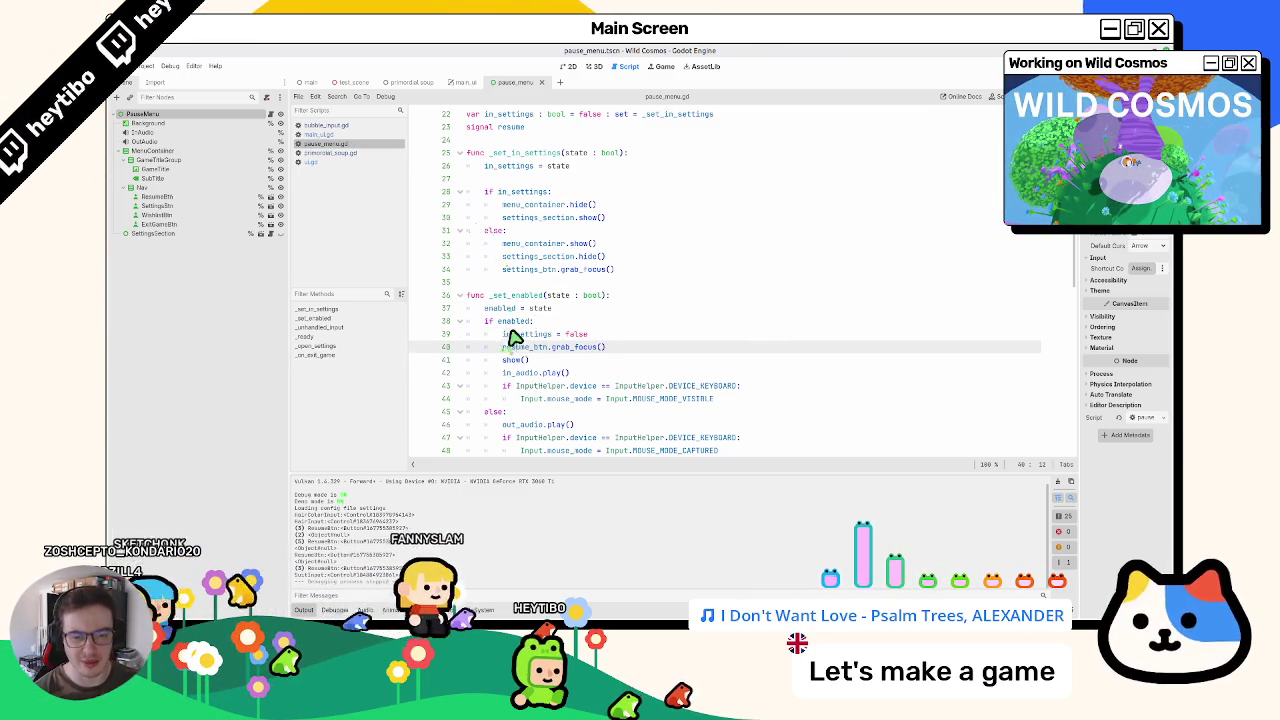
Step: Review the in_settings variable, _set_in_settings, and the settings_btn and resume_btn focus lines
double_click(497, 334)
left_click(516, 350)
left_click_drag(503, 348, 606, 348)
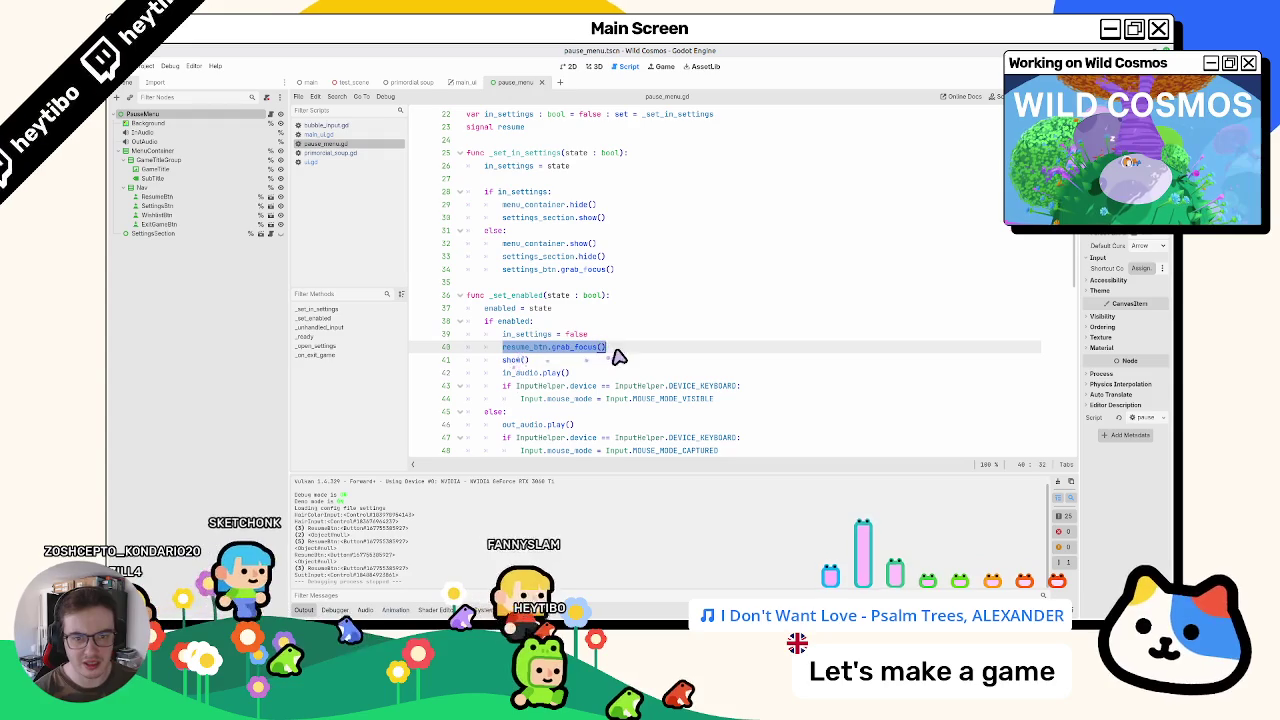
double_click(525, 153)
double_click(509, 114)
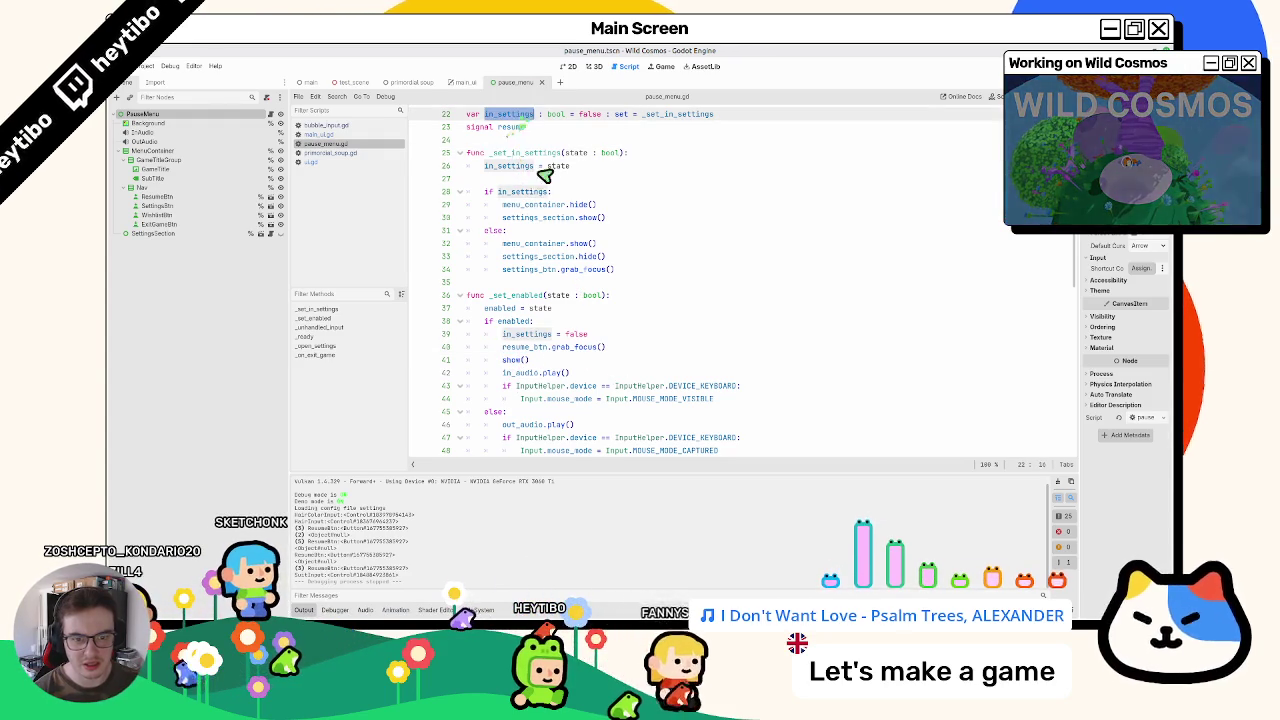
left_click_drag(502, 269, 648, 277)
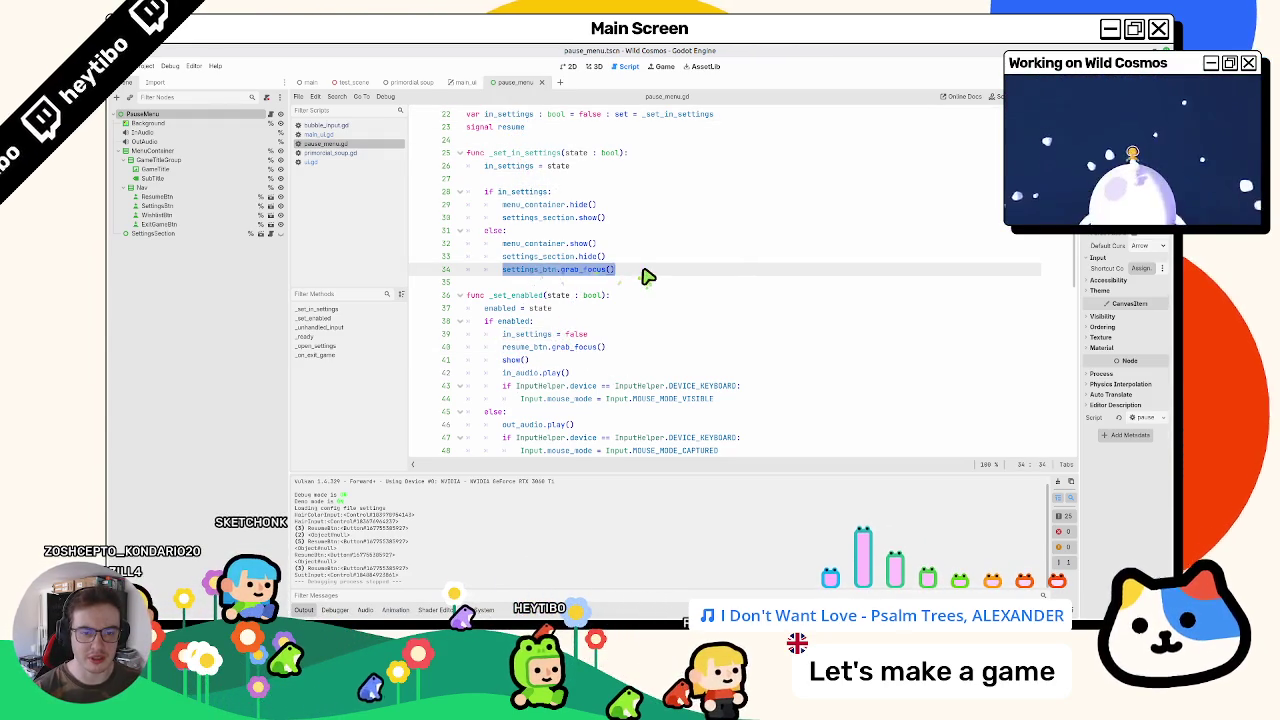
left_click(517, 271)
left_click_drag(503, 270, 648, 276)
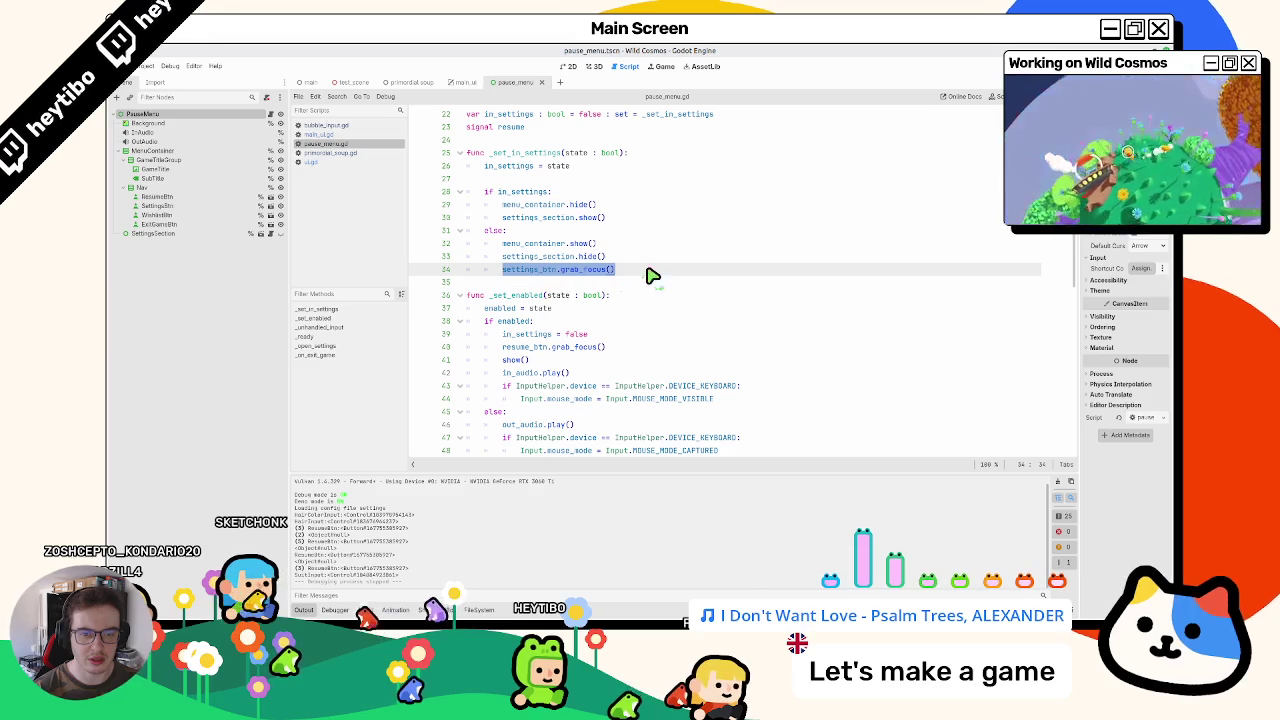
double_click(524, 346)
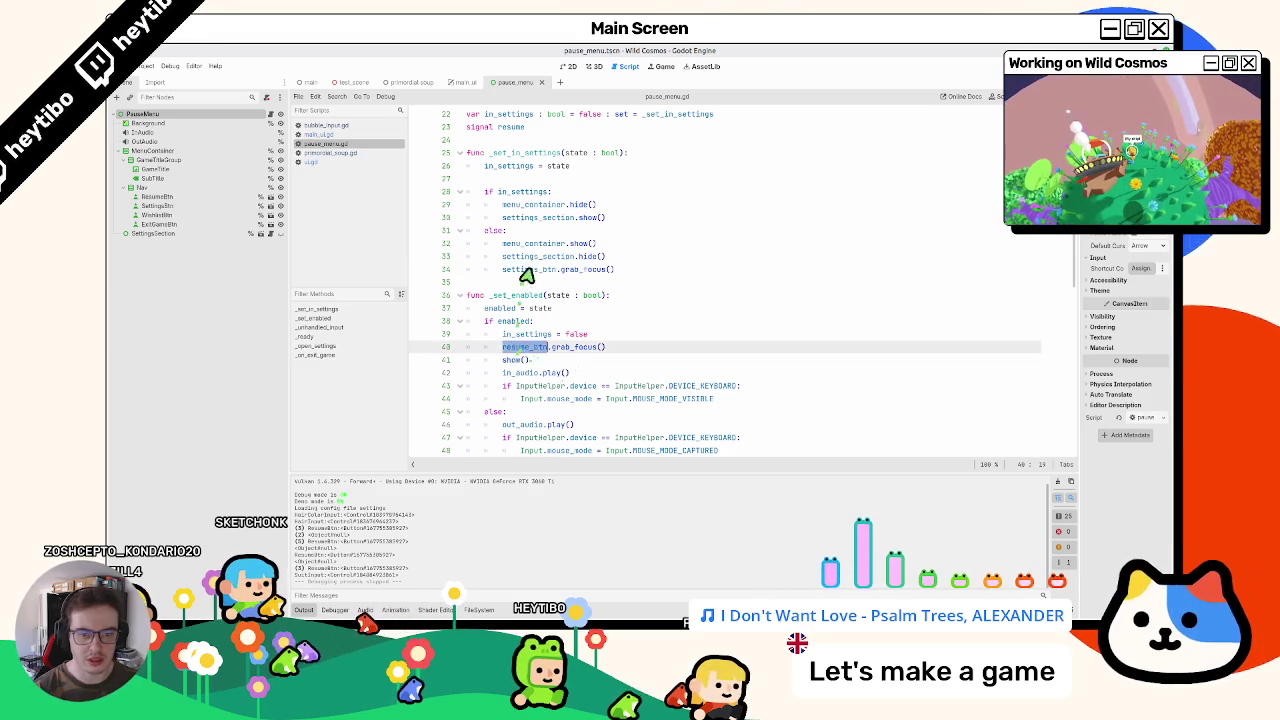
double_click(530, 270)
Step: Move resume_btn.grab_focus() above in_settings = false, delete the settings_btn.grab_focus() line, and save
left_click(537, 347)
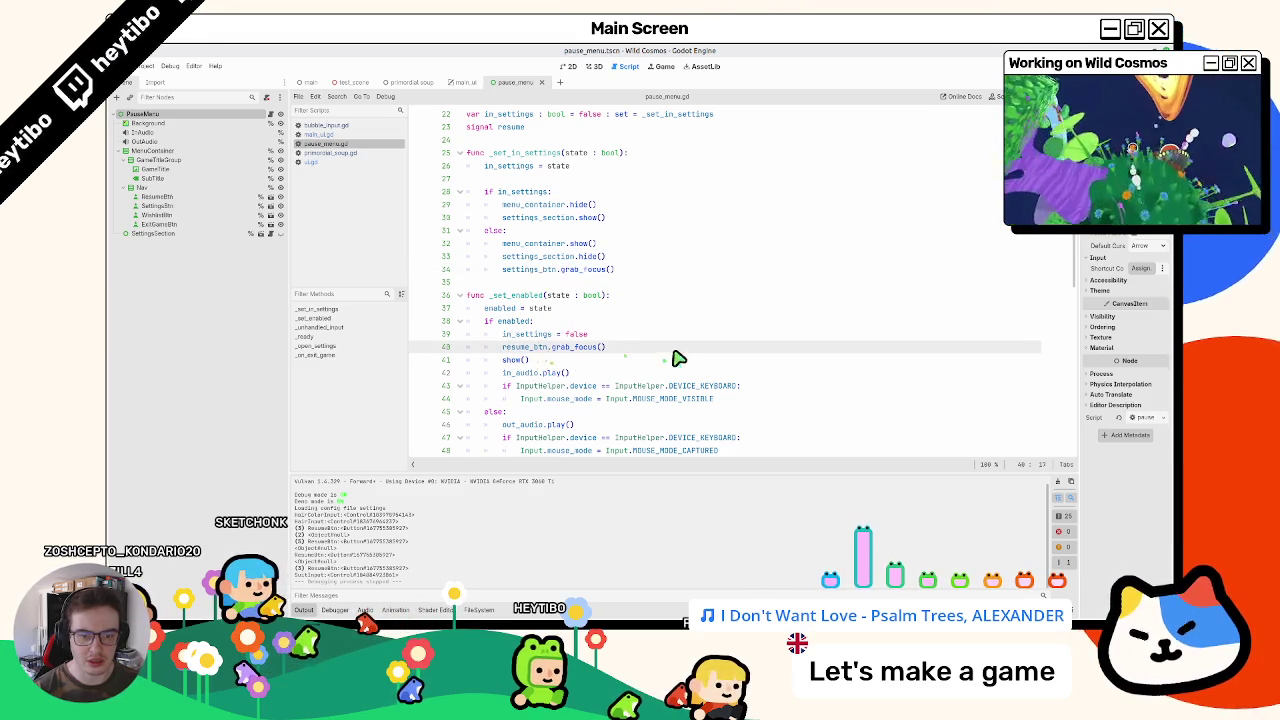
key("alt+Up")
triple_click(530, 272)
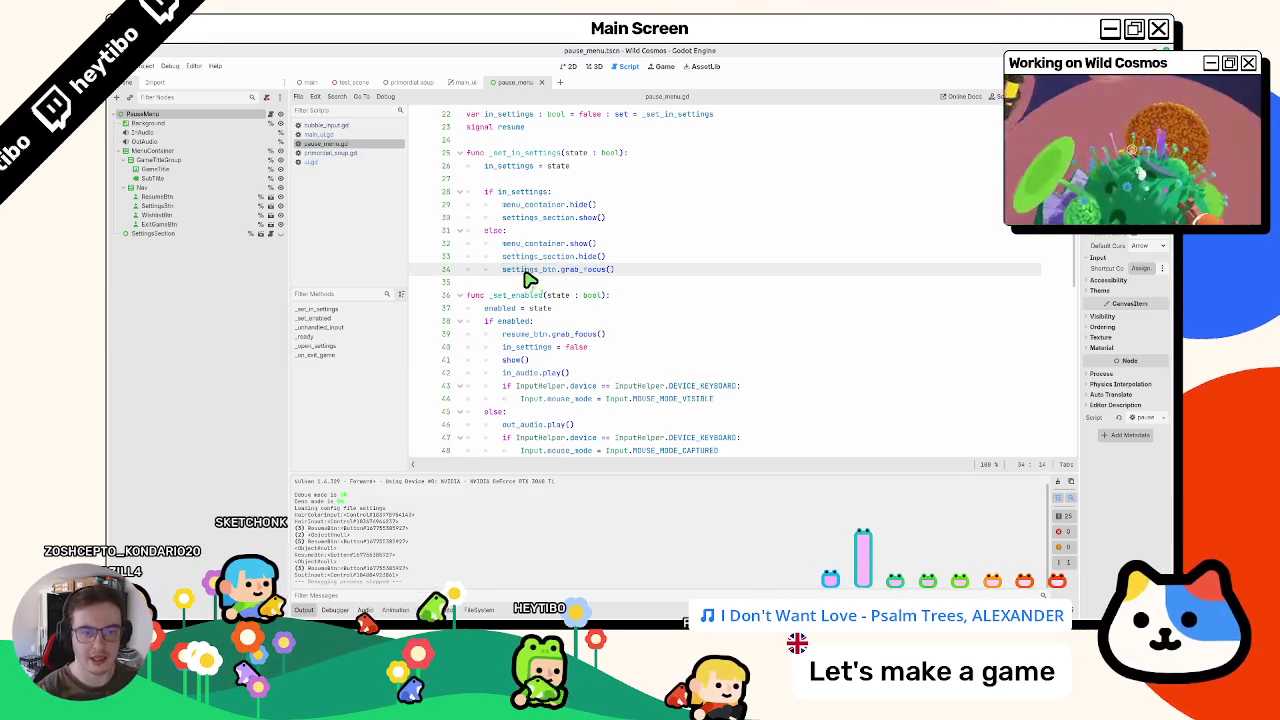
key("BackSpace")
key("Left")
key("ctrl+s")
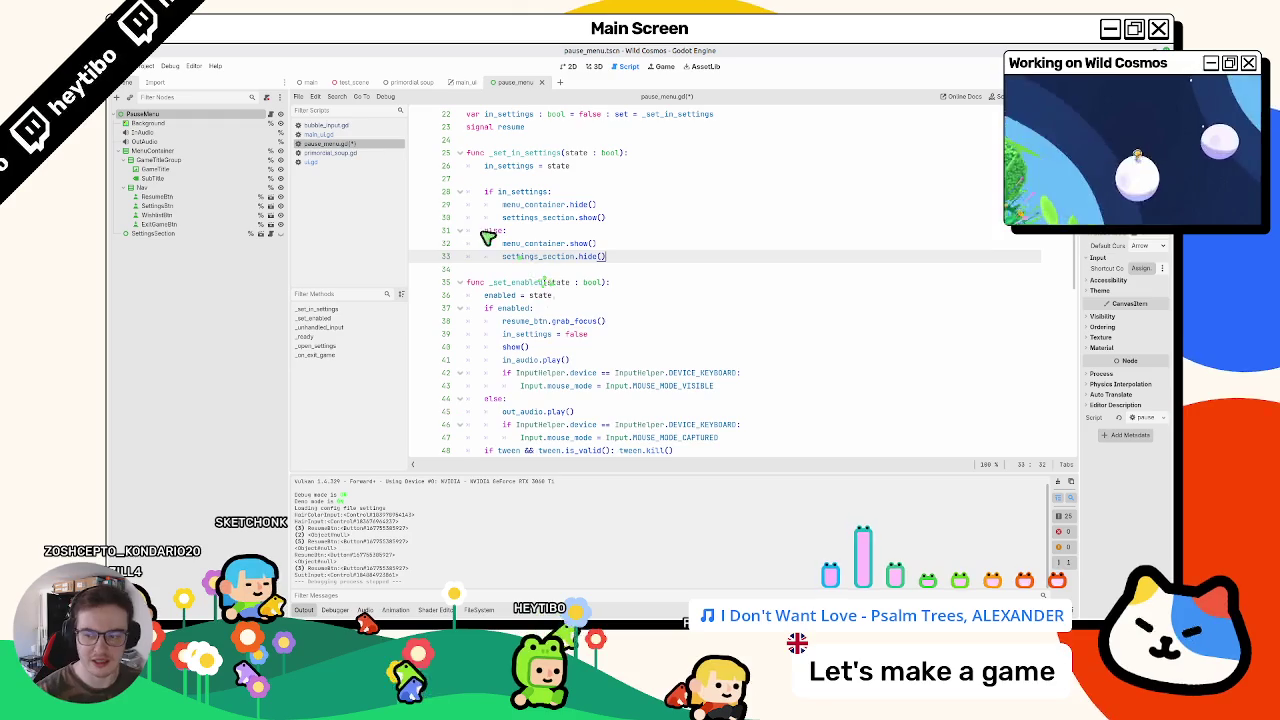
left_click(405, 88)
Step: Run the customization scene with F6, then open and close Paramètres from the pause menu
key("F6")
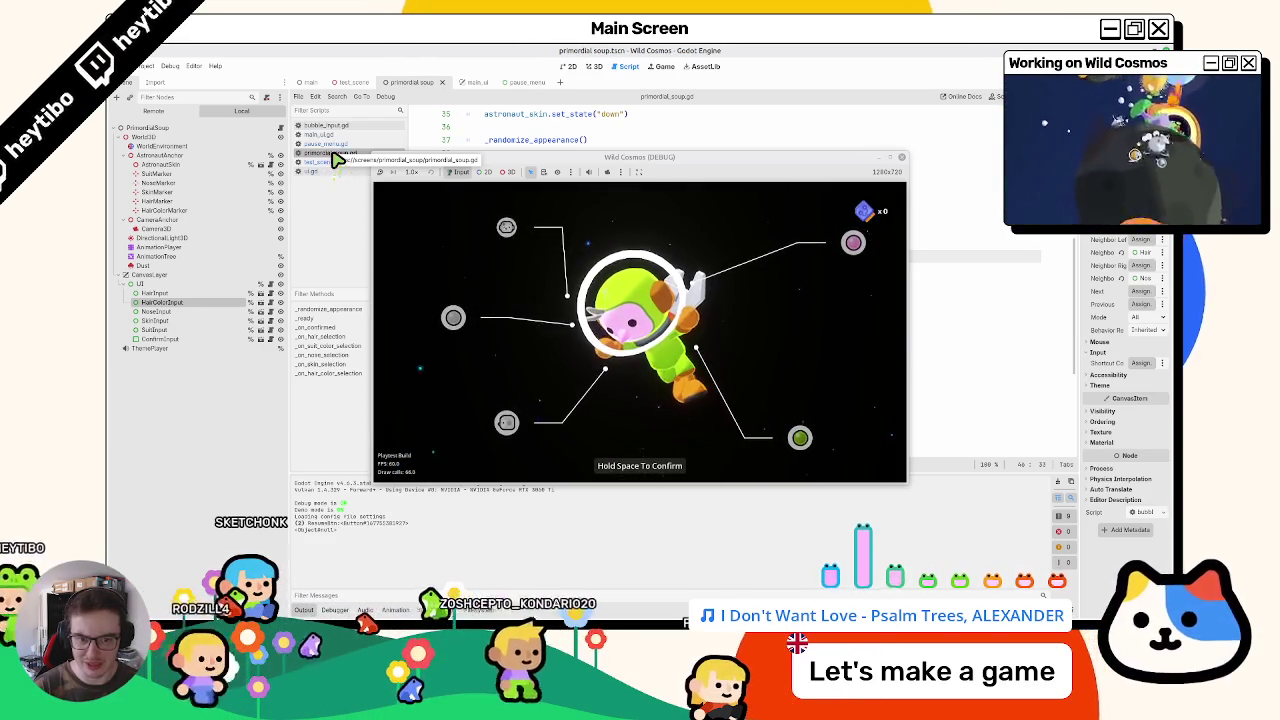
key("Escape")
key("Down")
key("Return")
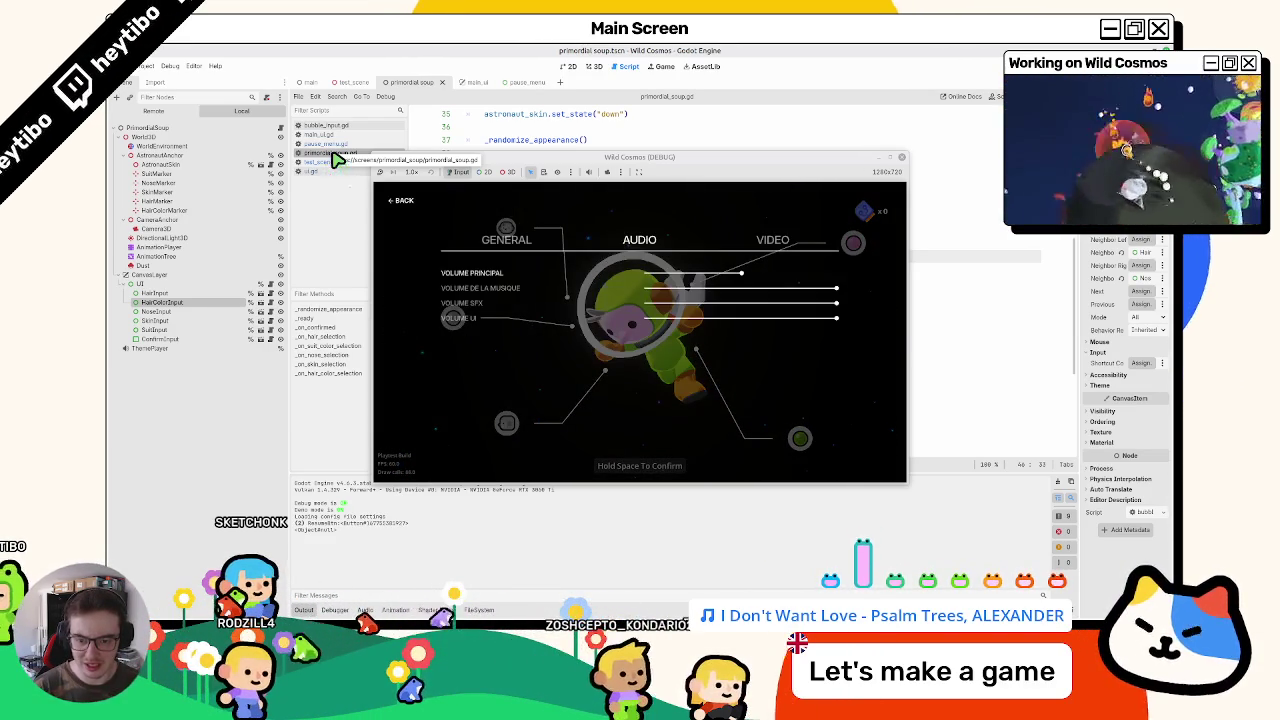
key("Escape")
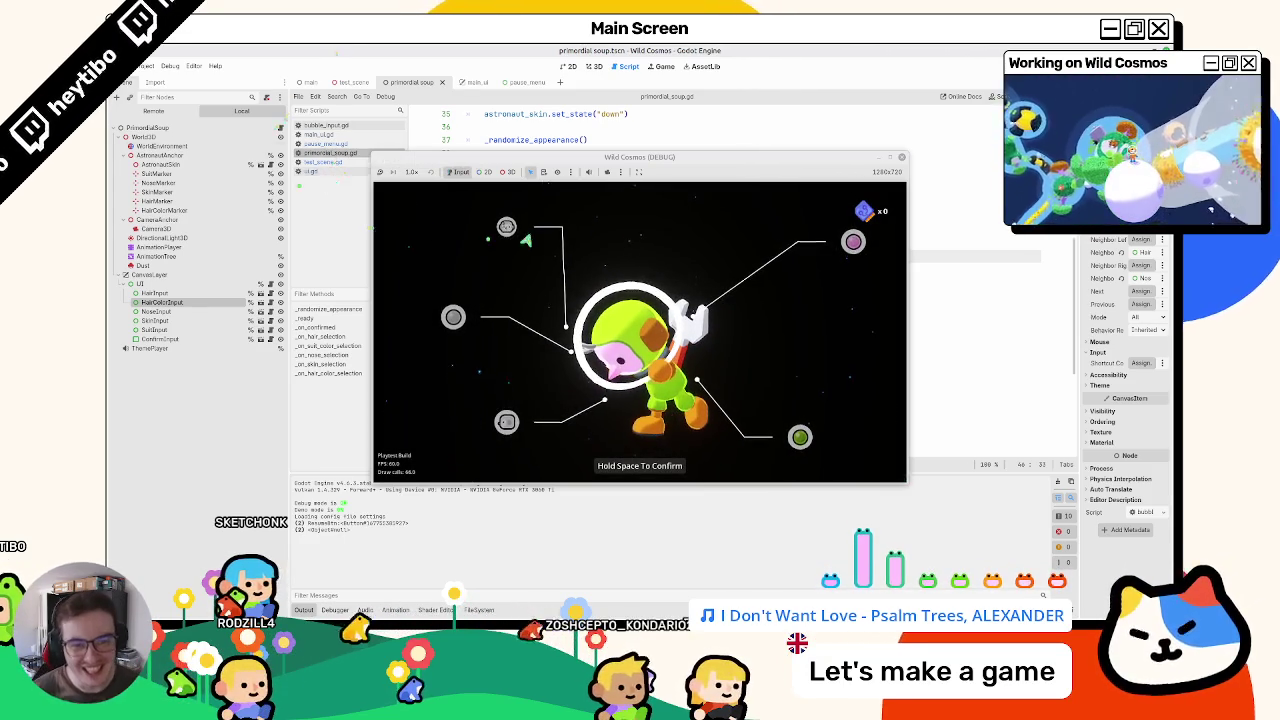
left_click(506, 226)
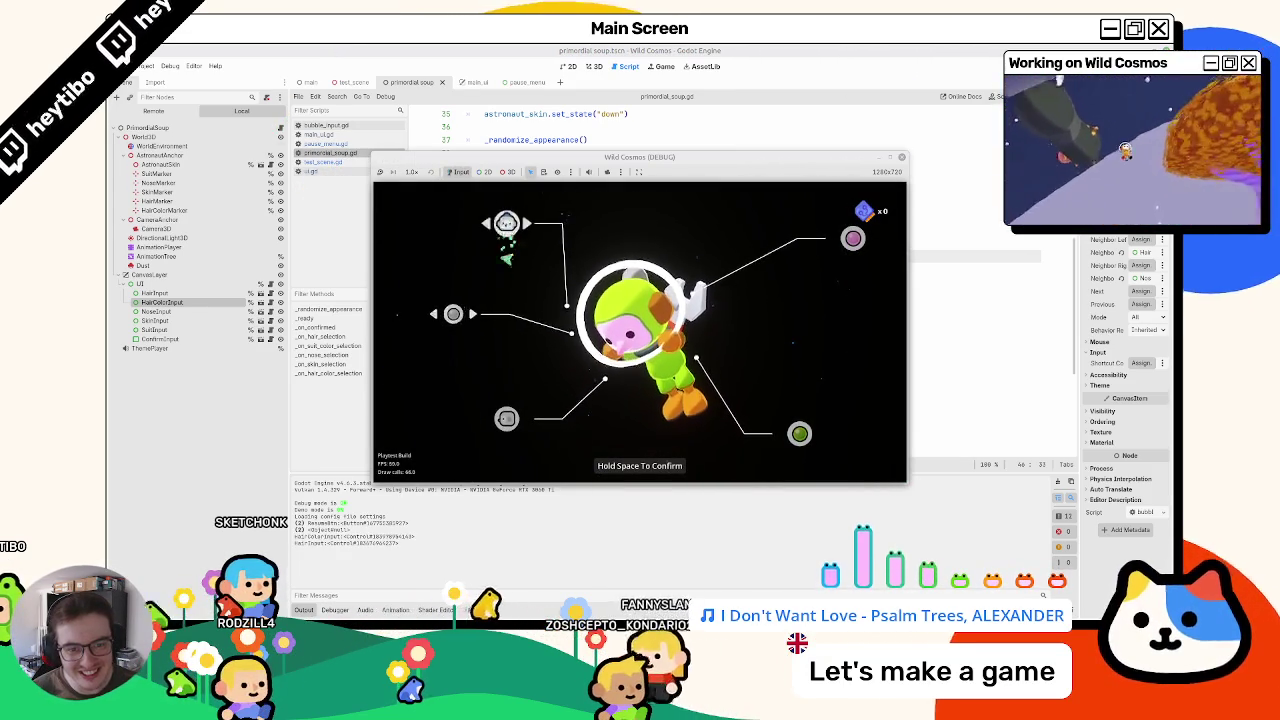
Step: Repeat the pause-menu and Paramètres open/close checks on AUDIO and VIDEO, then stop the game
key("Escape")
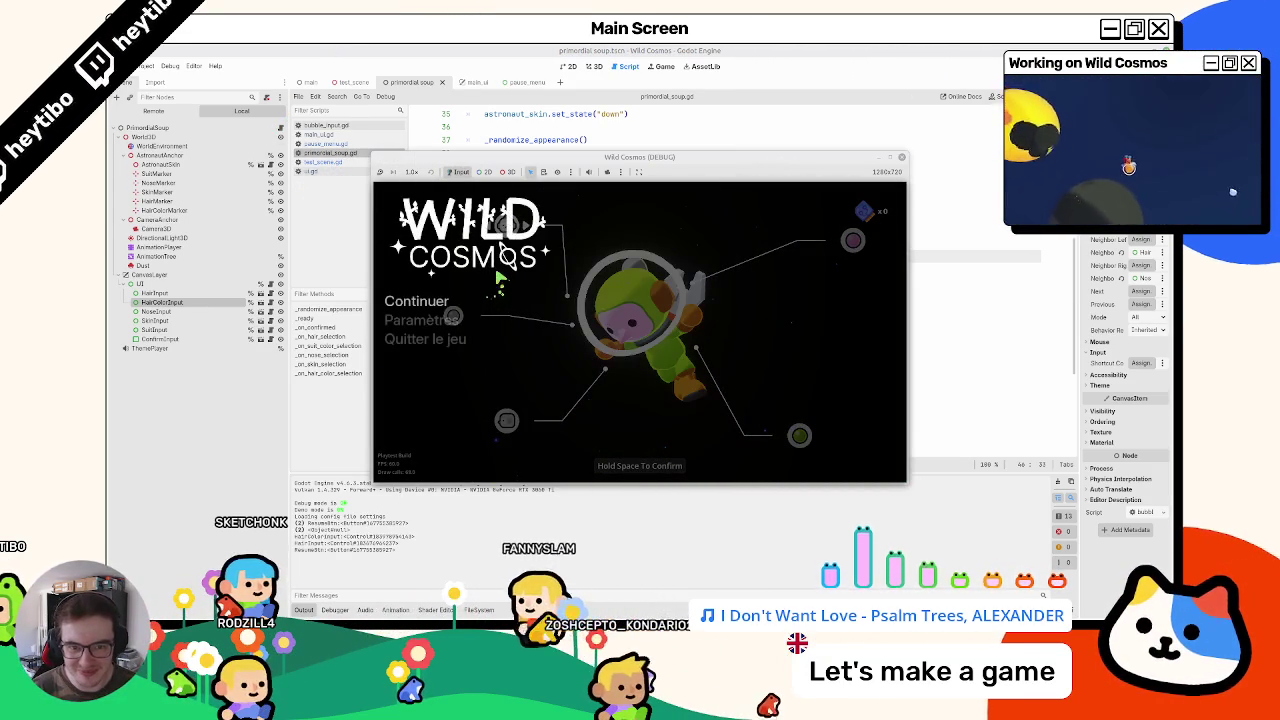
key("Escape")
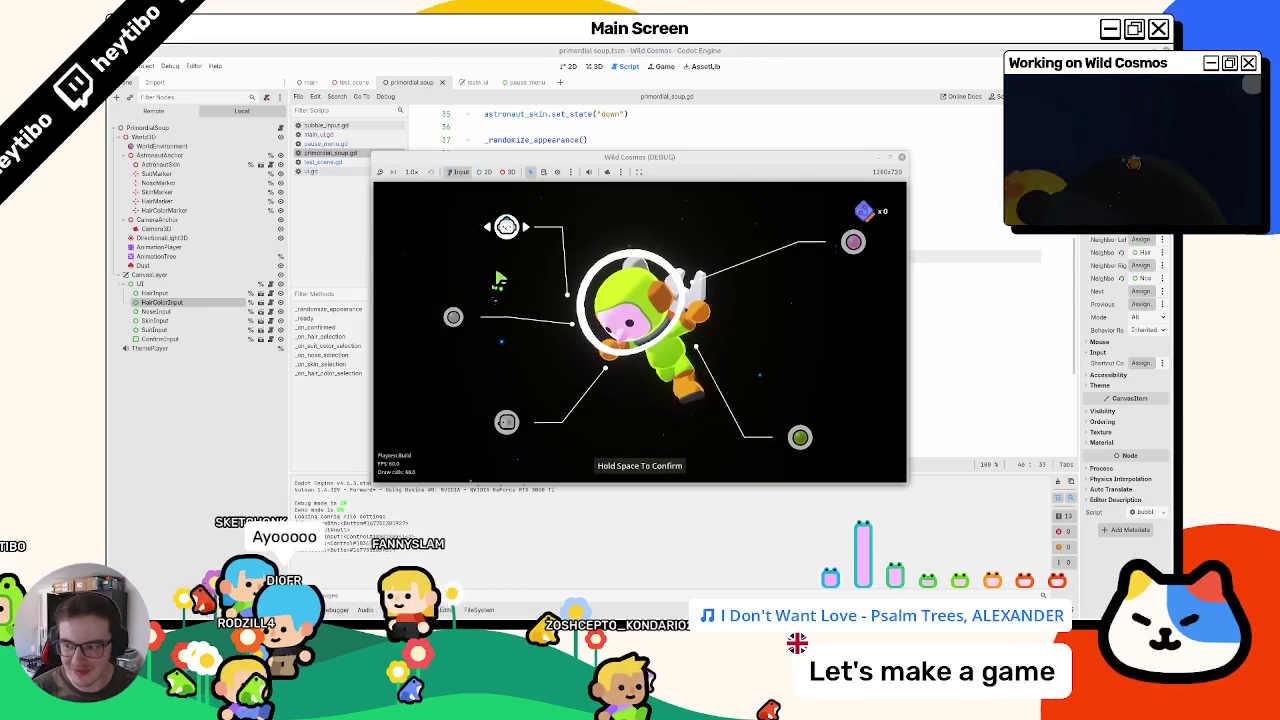
key("Escape")
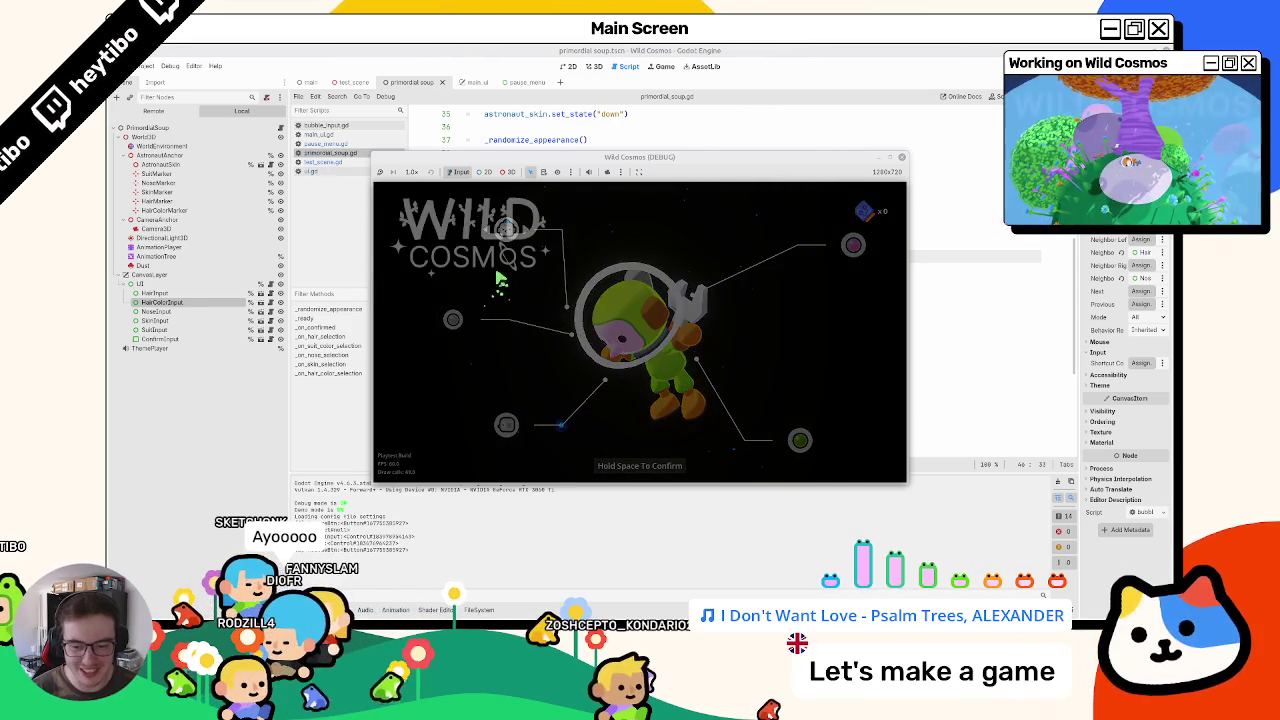
key("Down")
key("Return")
key("Escape")
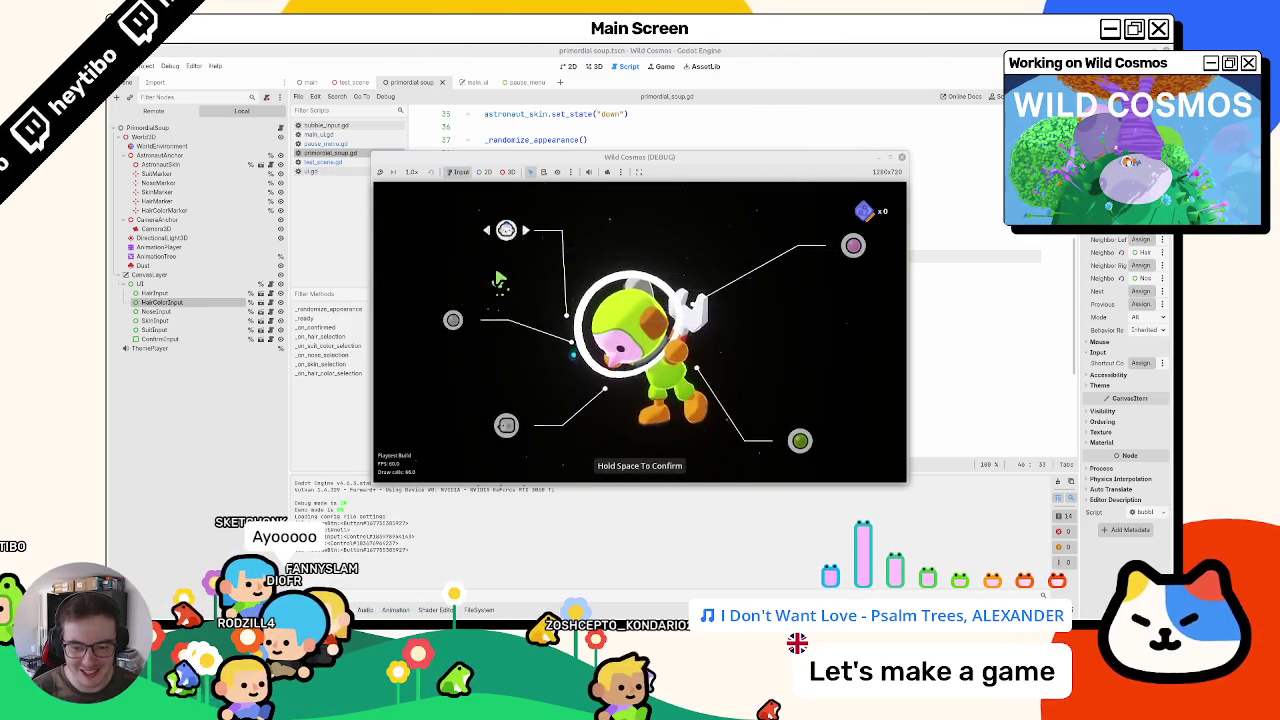
key("Escape")
key("Down")
key("Return")
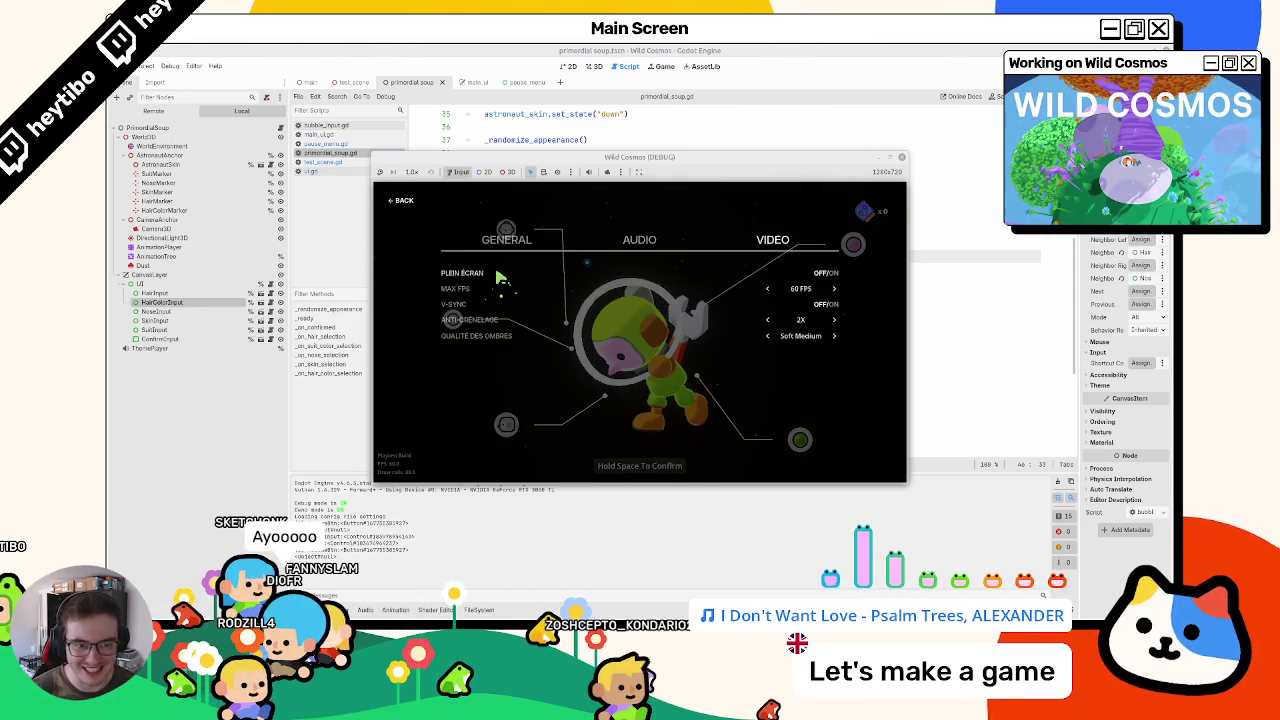
key("Escape")
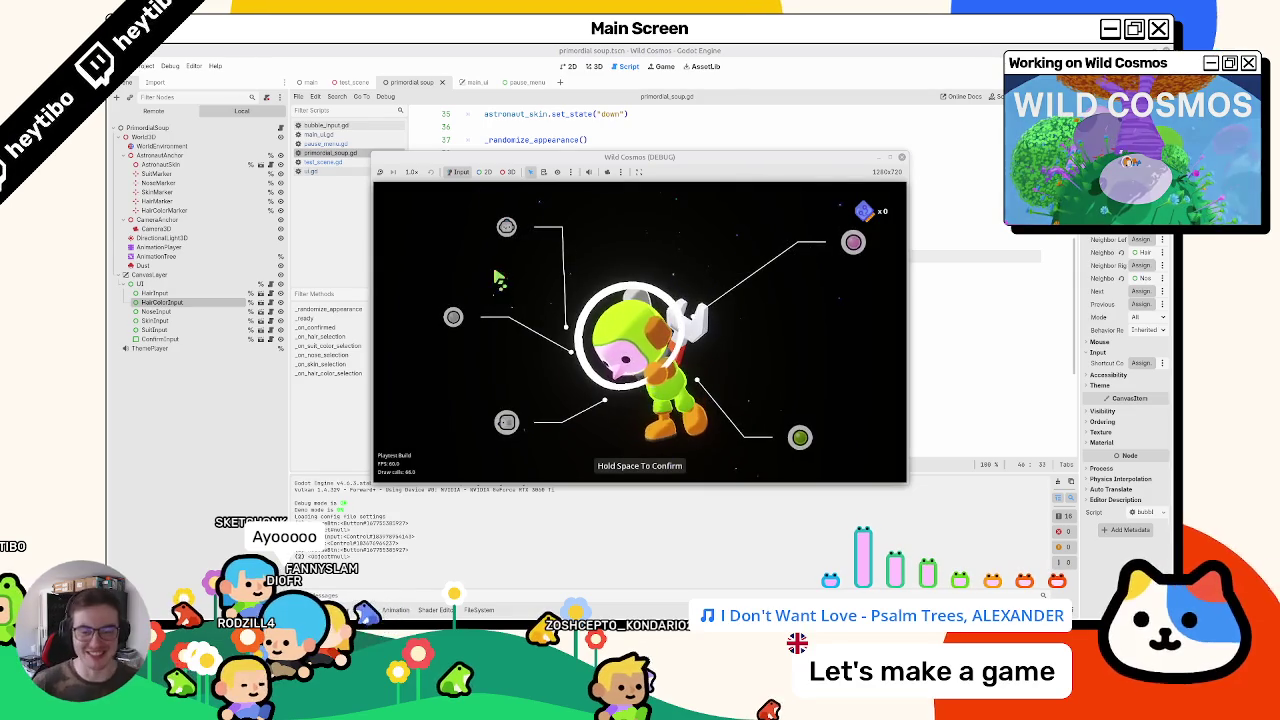
key("F8")
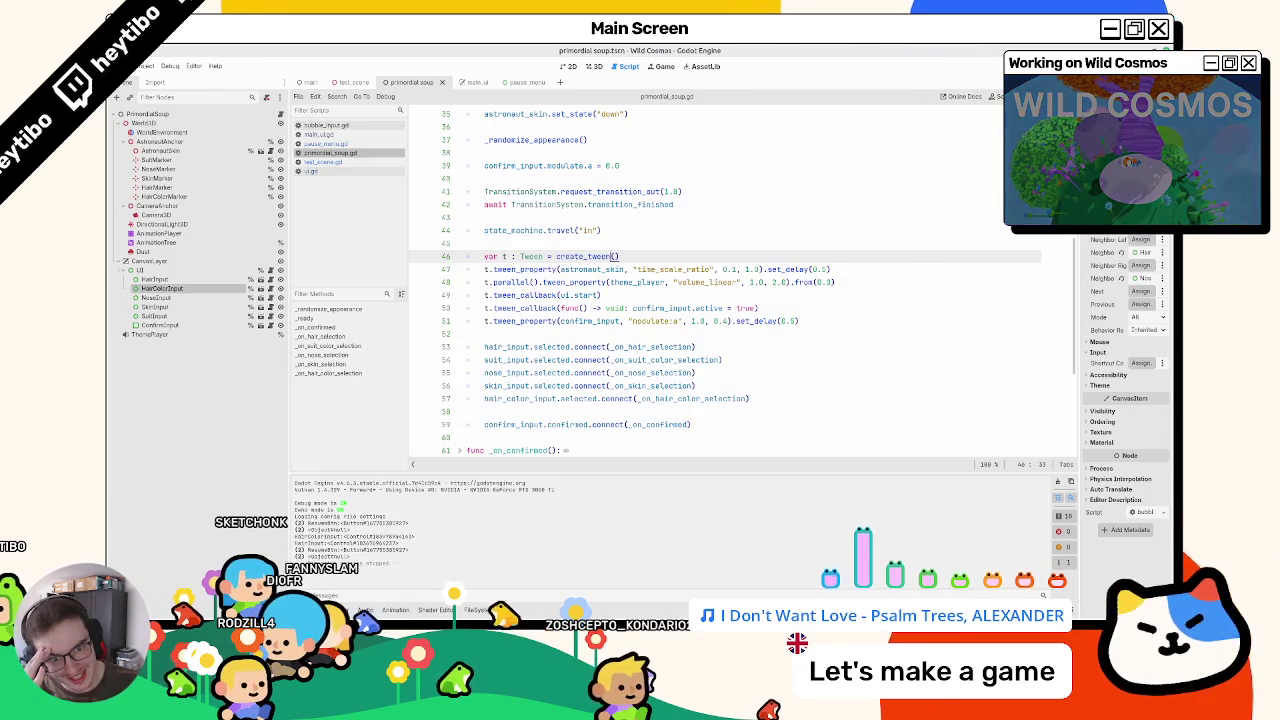
scroll(549, 243, "down", 5)
scroll(549, 243, "up", 9)
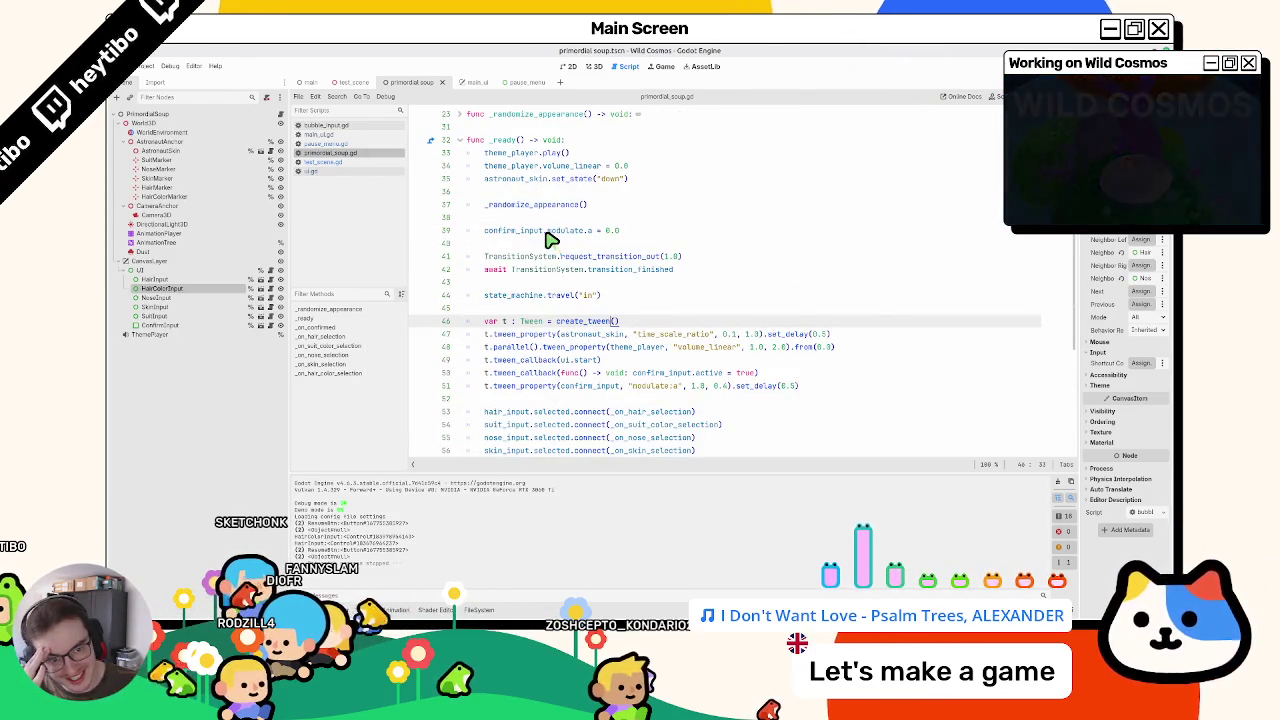
scroll(549, 241, "up", 4)
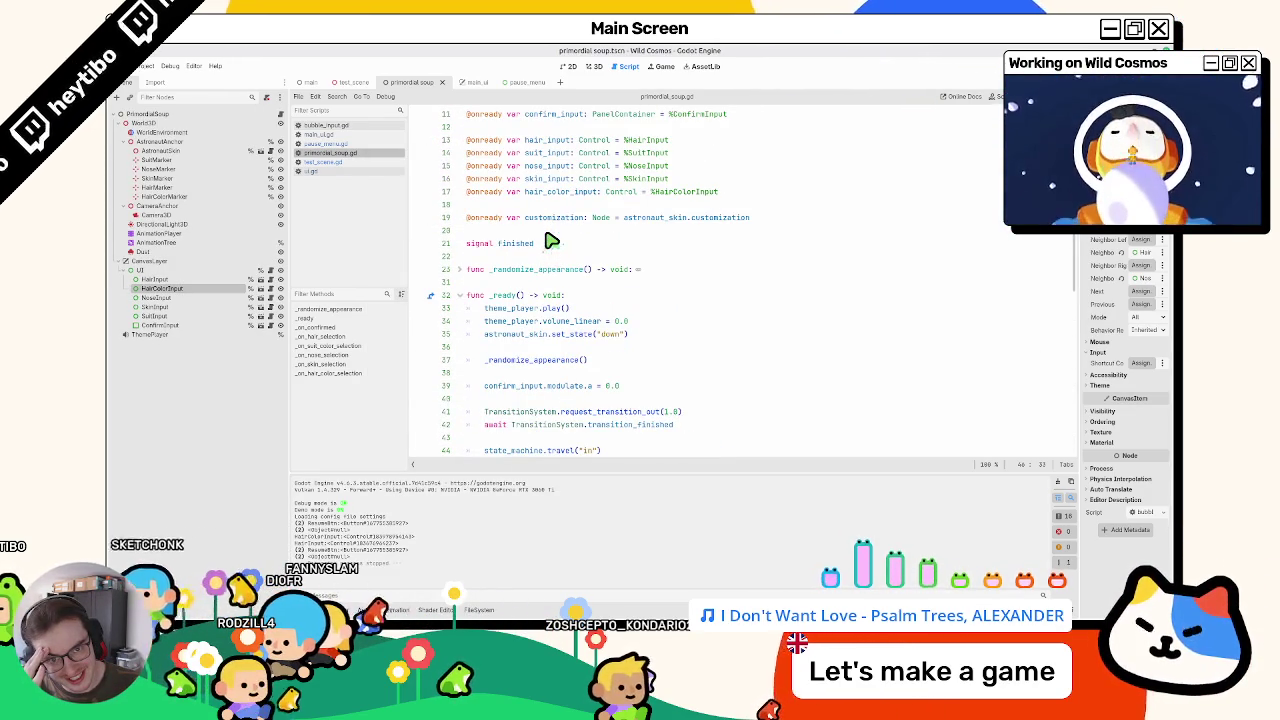
left_click(472, 83)
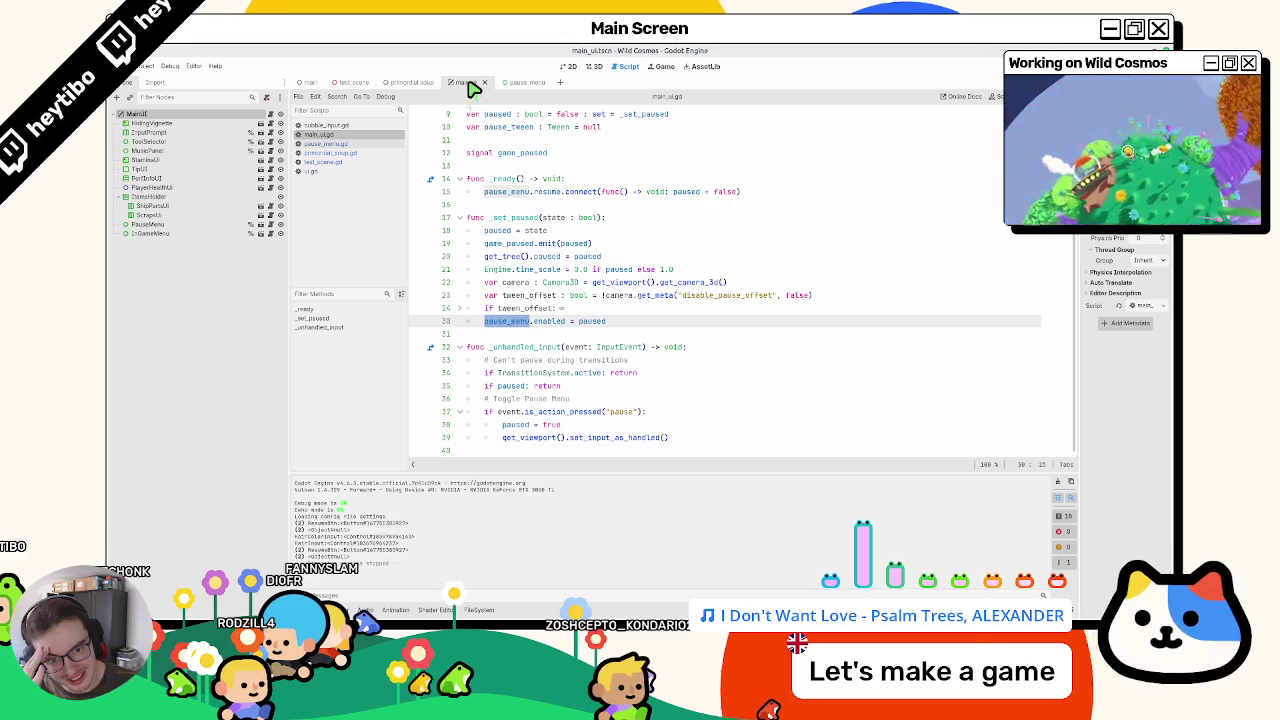
left_click(508, 84)
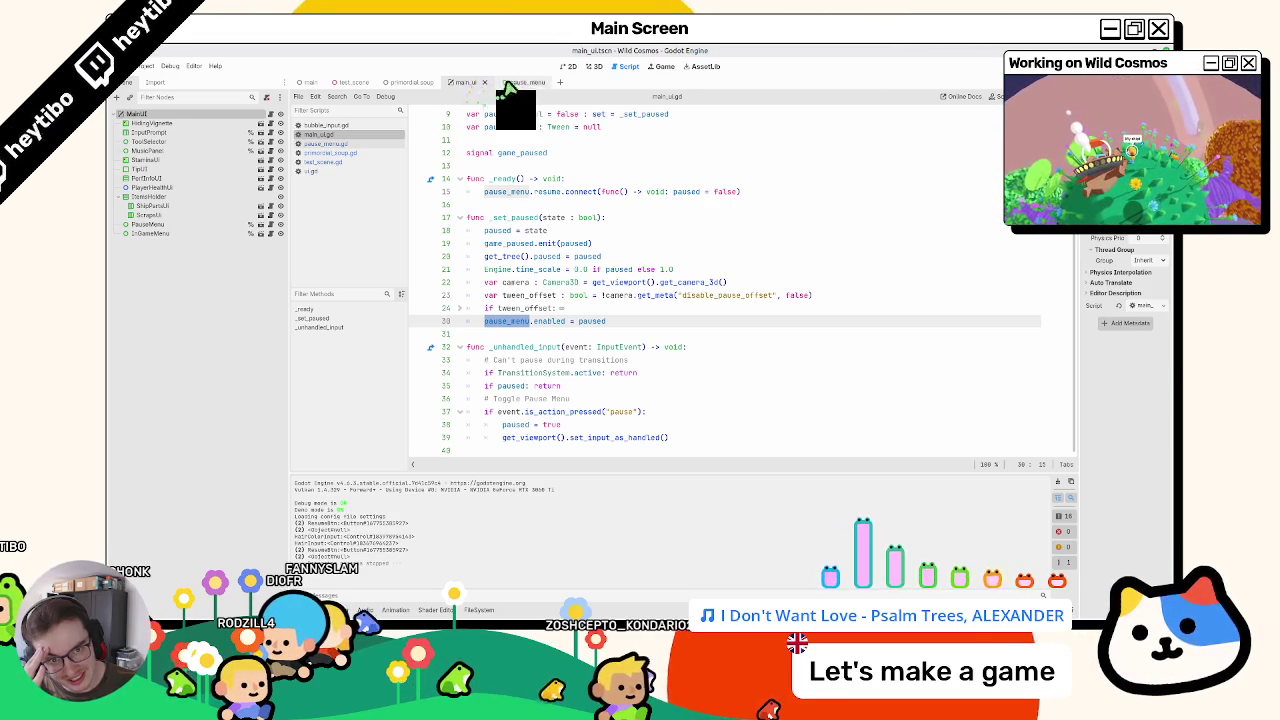
key("ctrl+f")
type("focus")
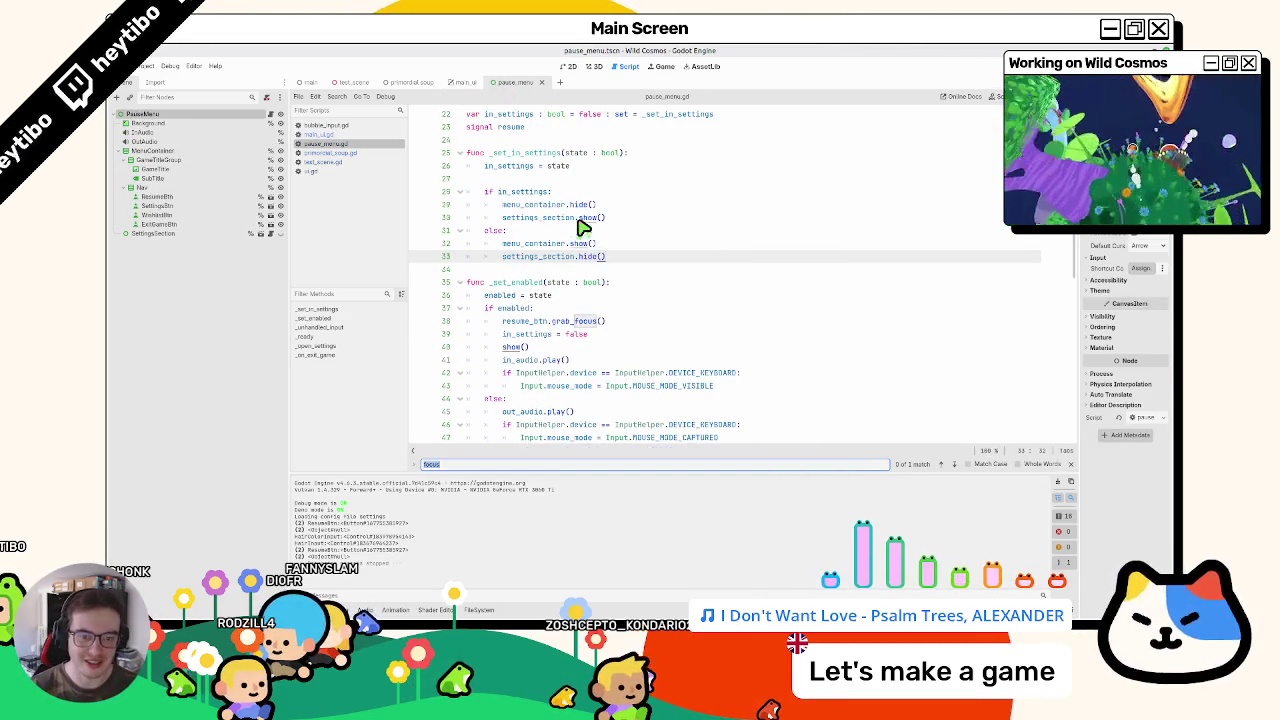
key("Escape")
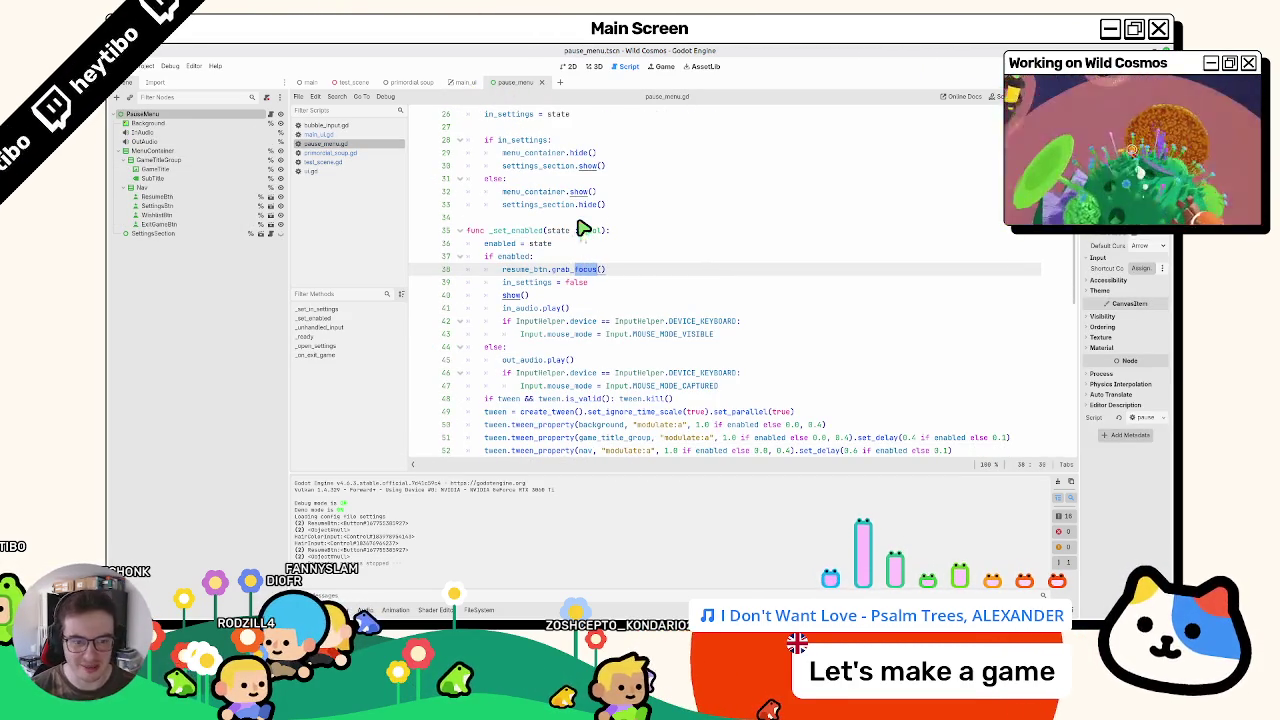
scroll(575, 225, "down", 9)
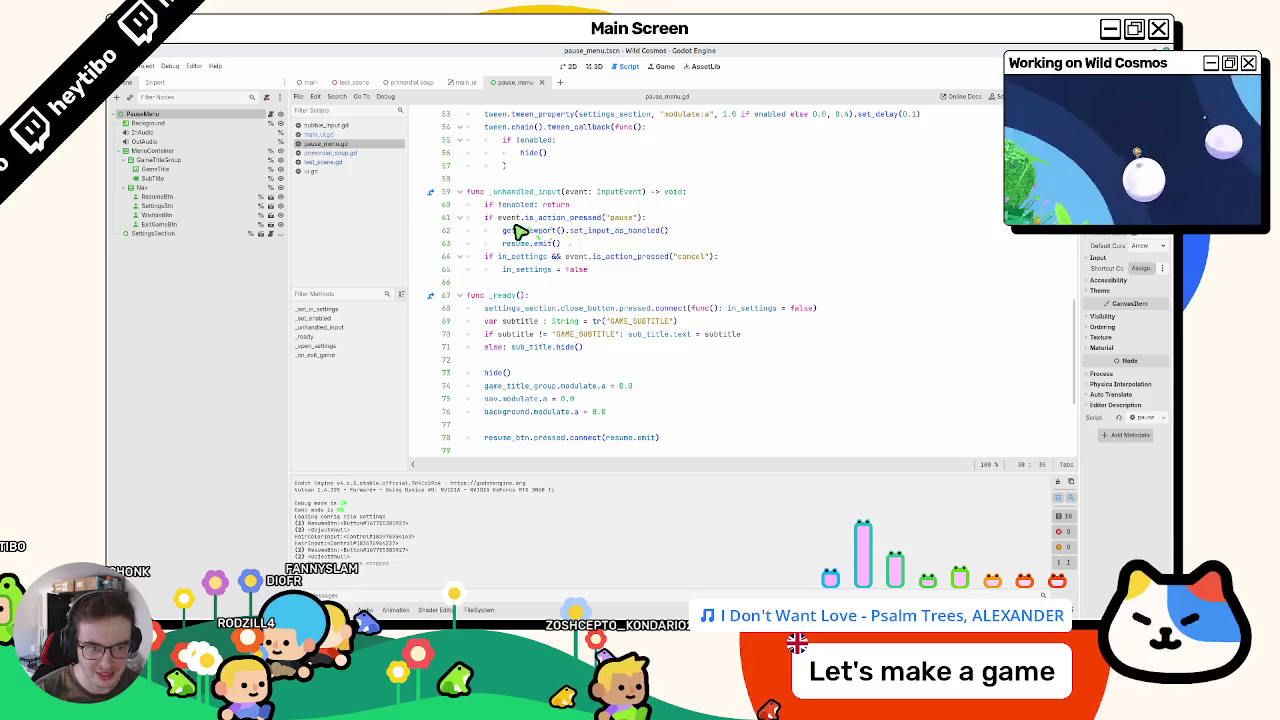
scroll(520, 230, "up", 10)
left_click(330, 135)
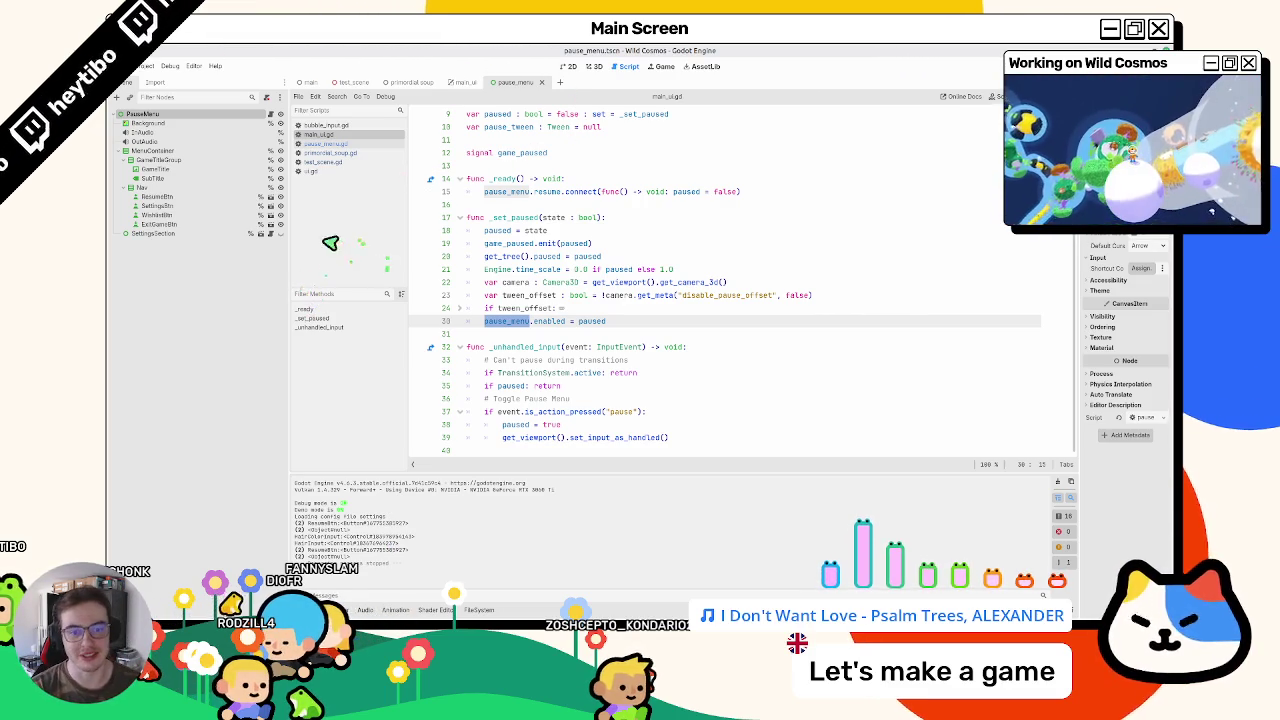
left_click(503, 269)
left_click_drag(497, 256, 666, 263)
left_click(667, 265)
double_click(503, 257)
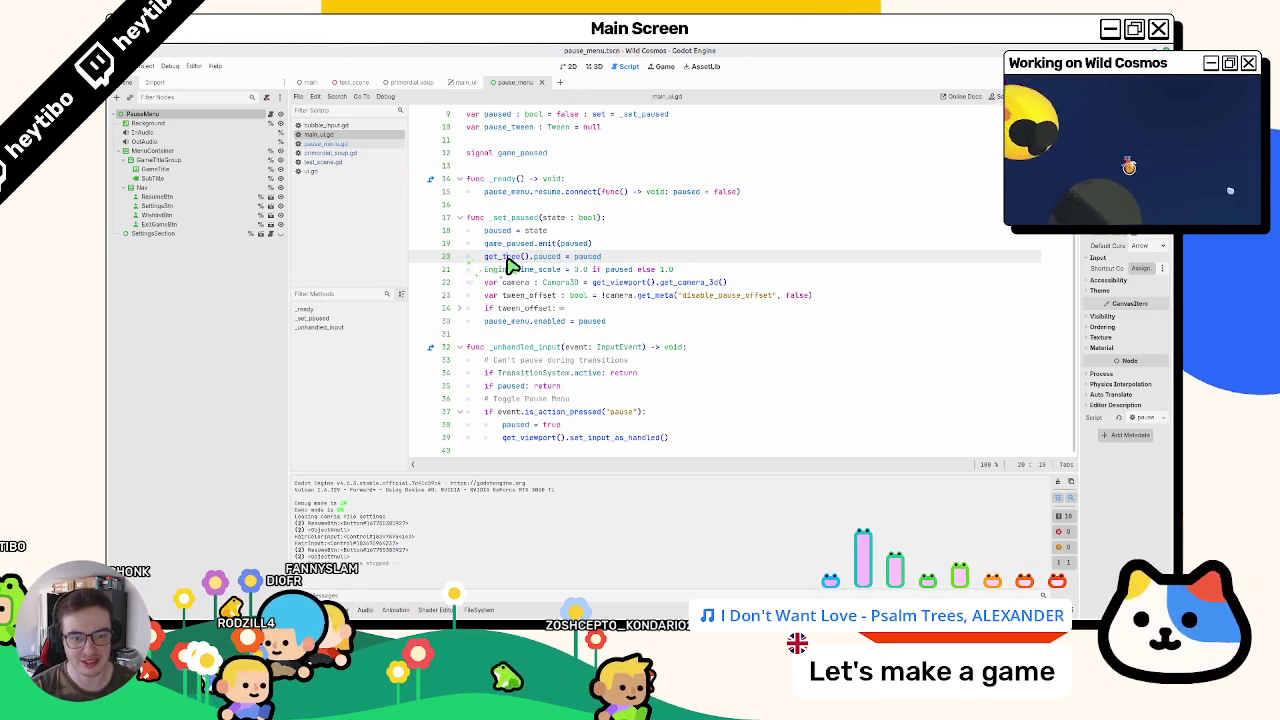
left_click(460, 82)
left_click(413, 83)
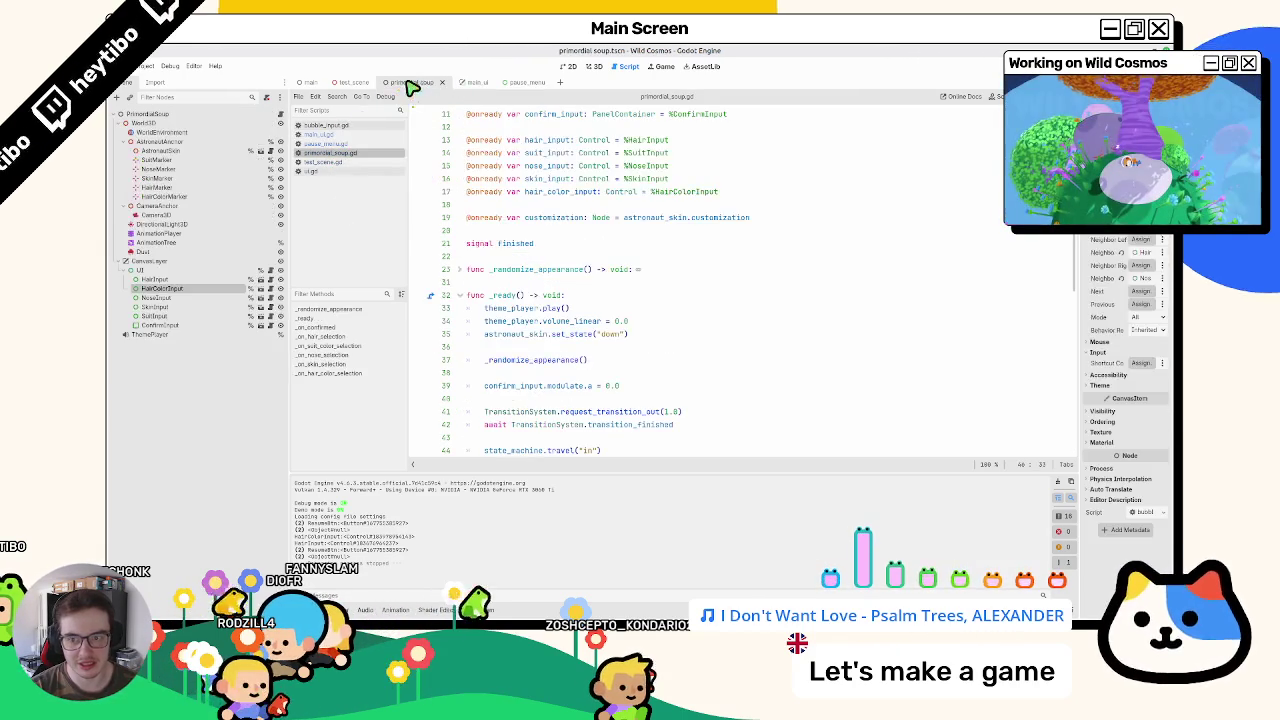
Step: In bubble_input.gd, remove 'focused_node != null &&' and make line 71 return early when focused_node is null, then run
left_click(270, 288)
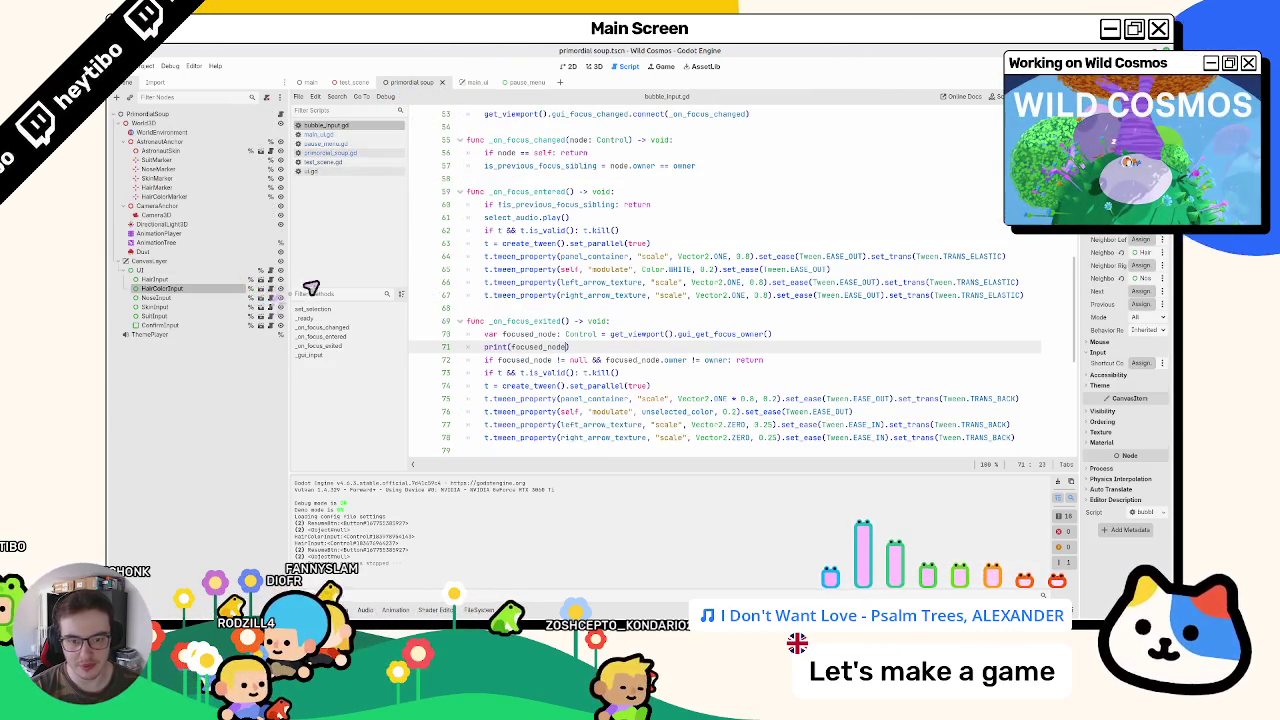
double_click(510, 362)
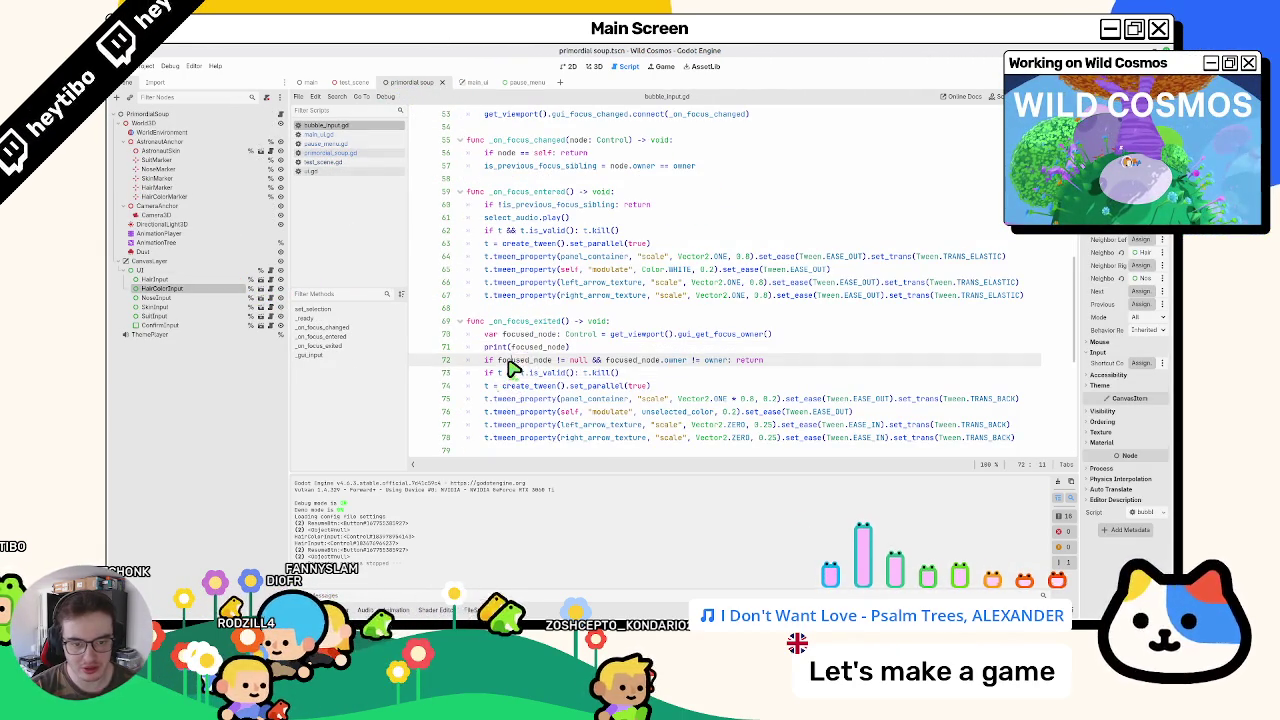
left_click_drag(510, 368, 605, 362)
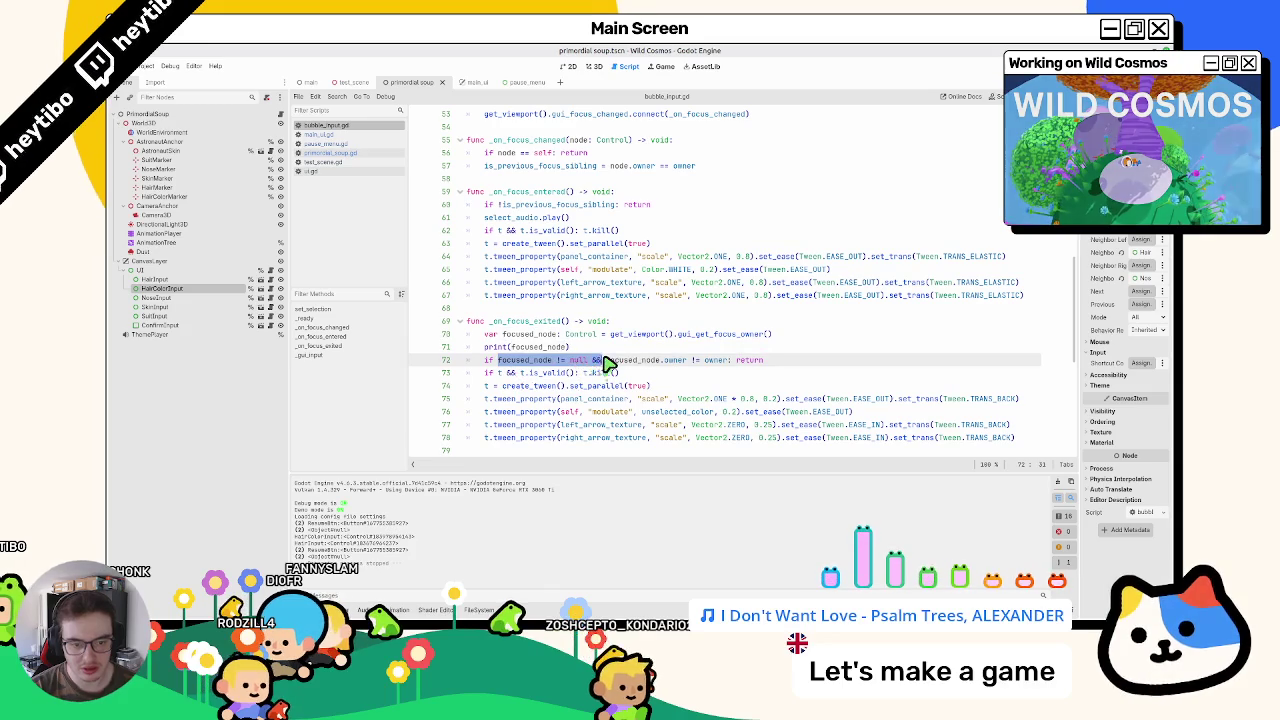
key("BackSpace")
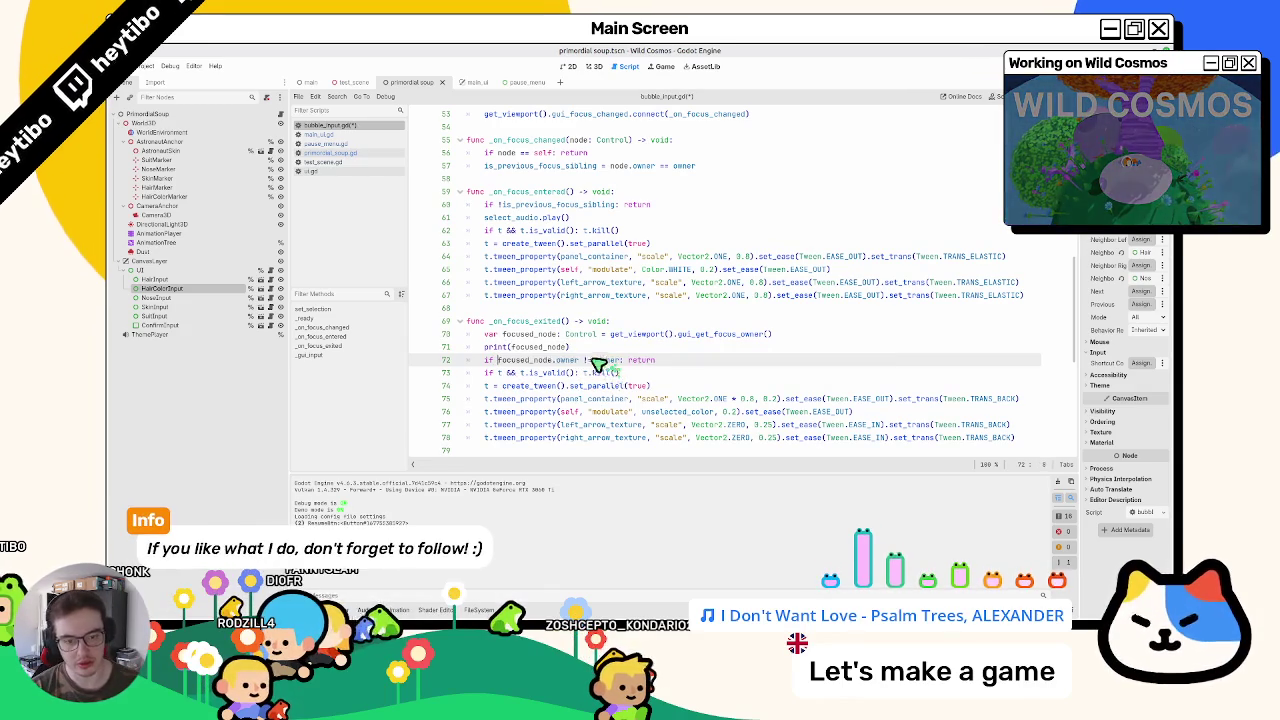
double_click(490, 347)
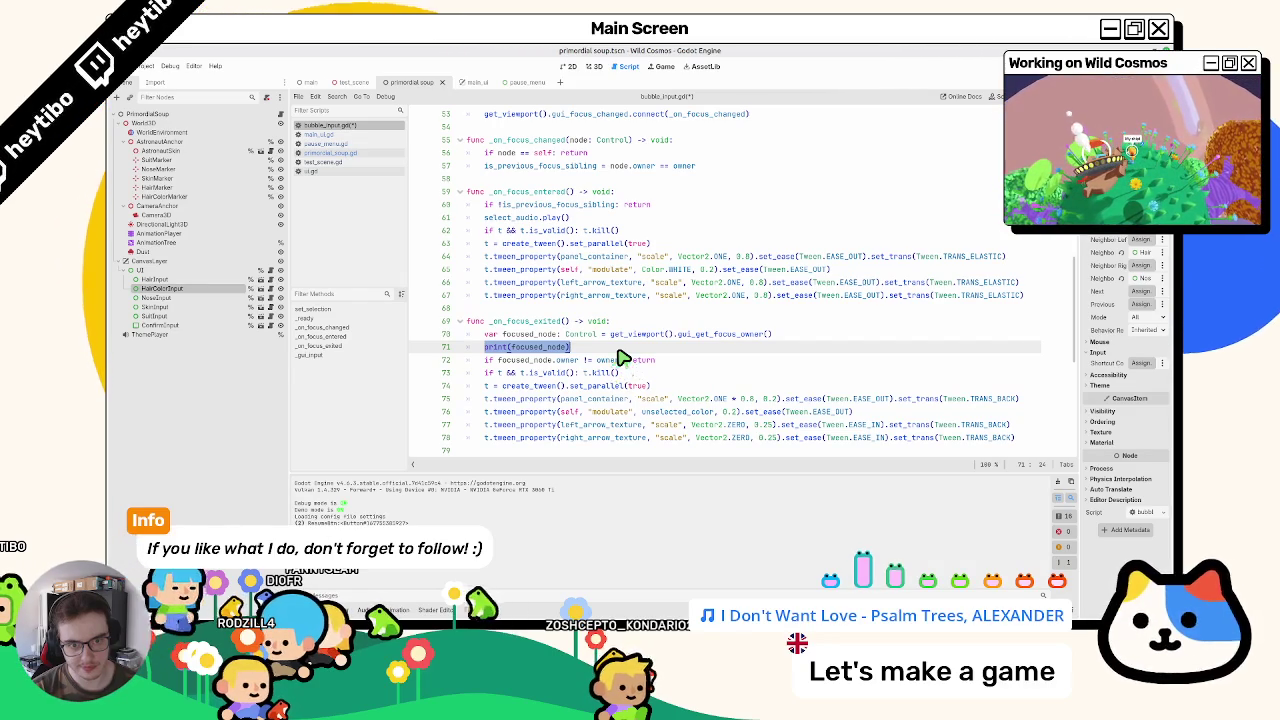
type("if ")
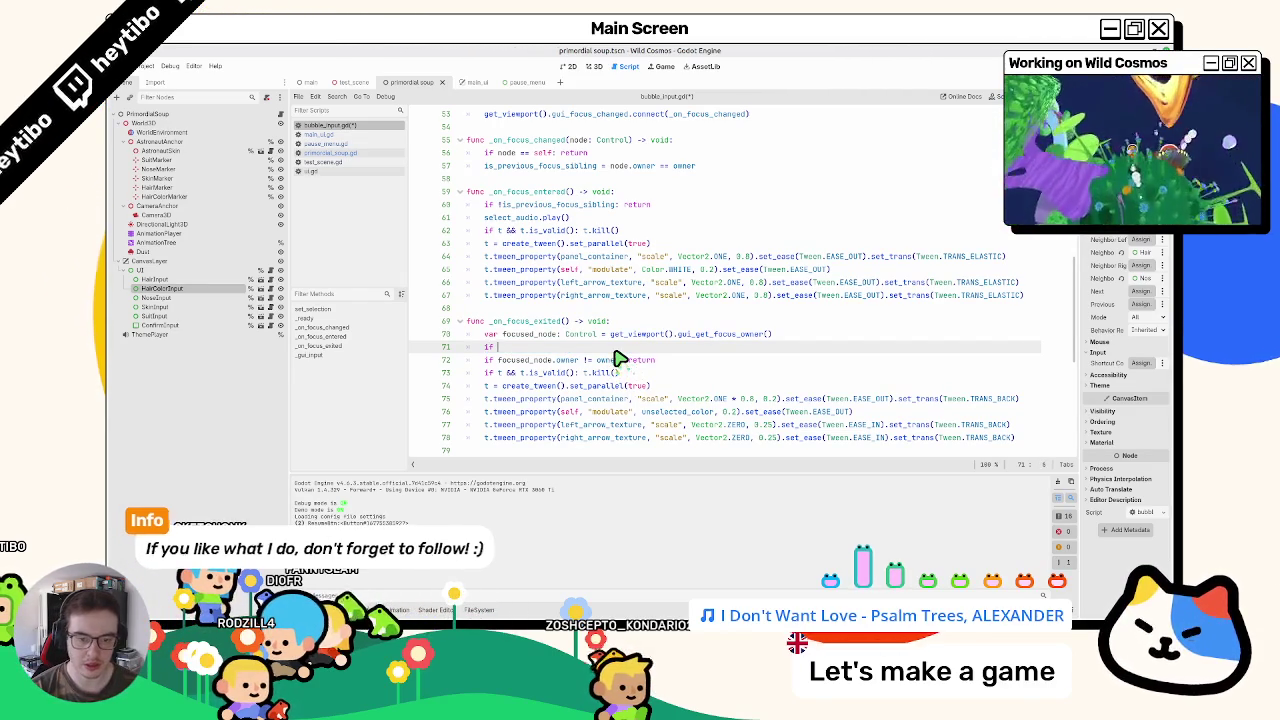
type("focused_node == null: return")
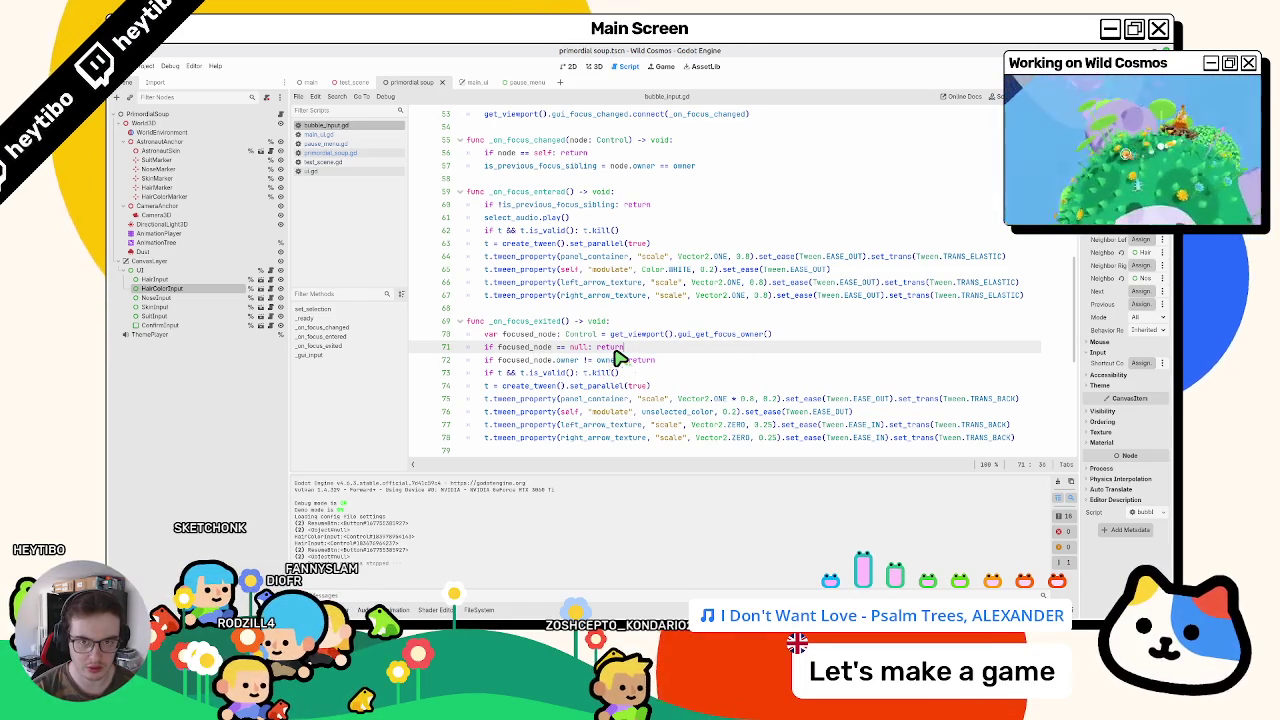
key("F5")
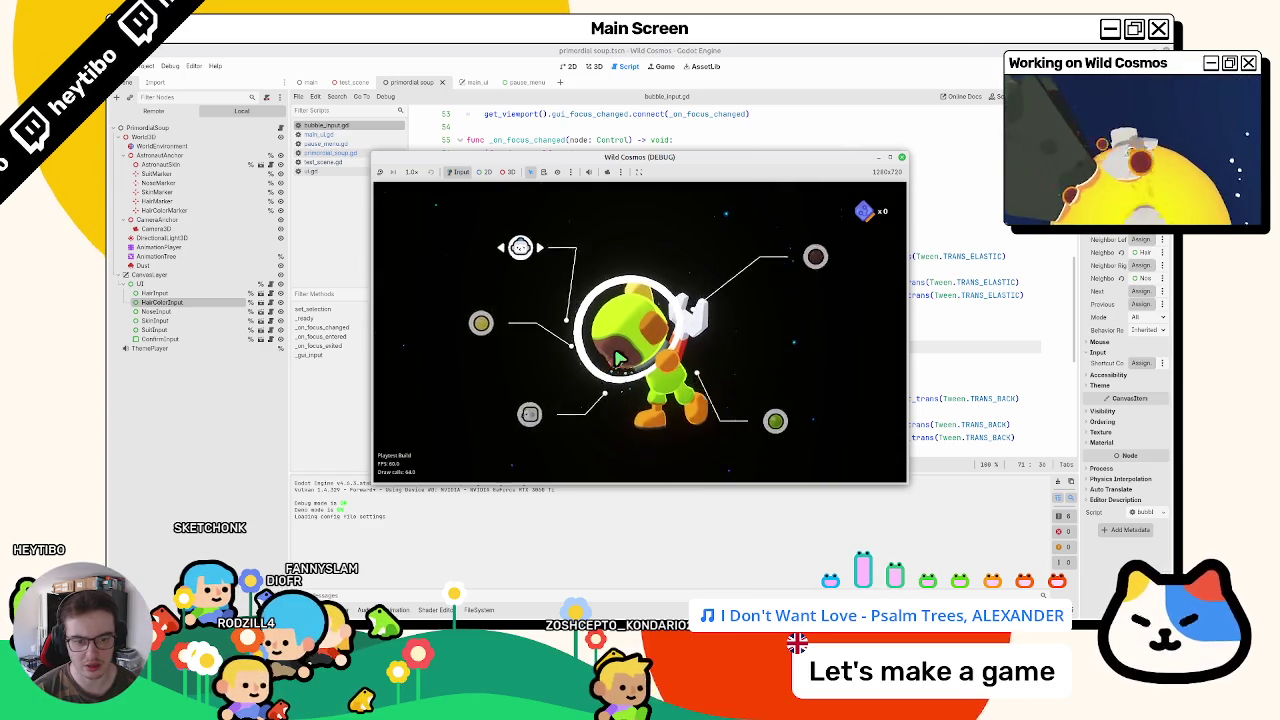
Step: Pause the game, enter and back out of the settings panel several times, then return to the editor
key("Escape")
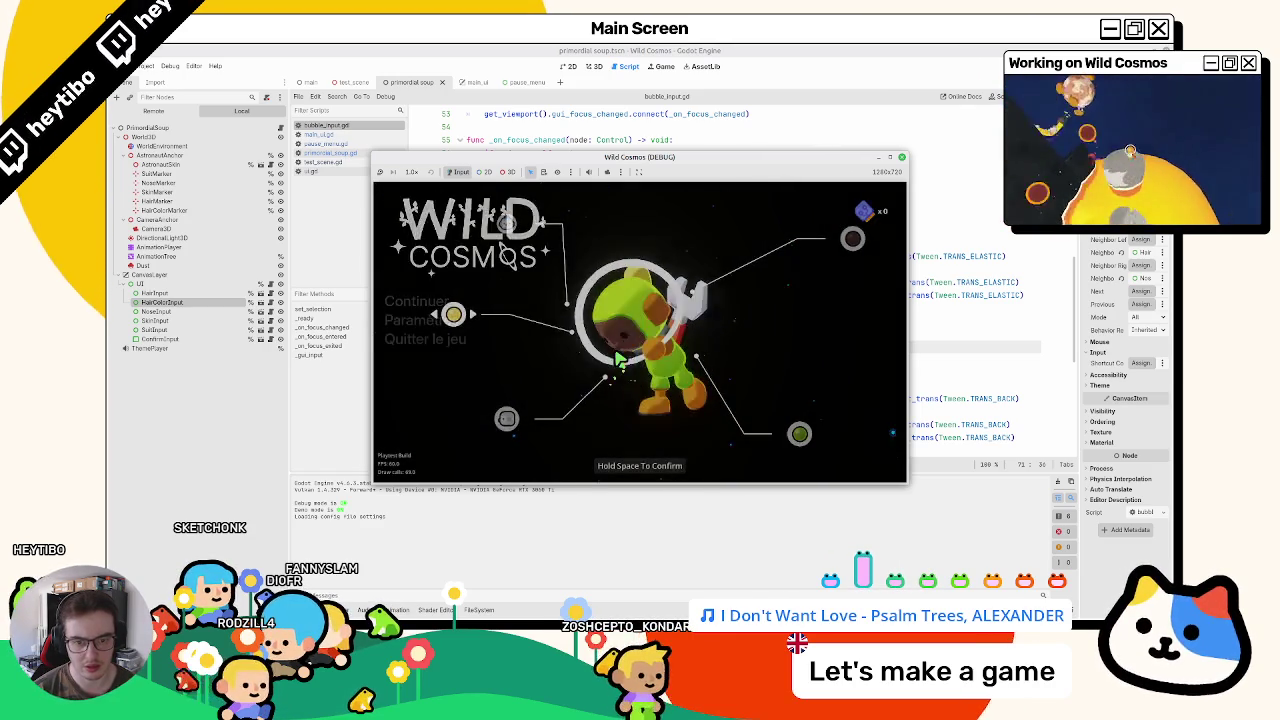
key("space")
key("Escape")
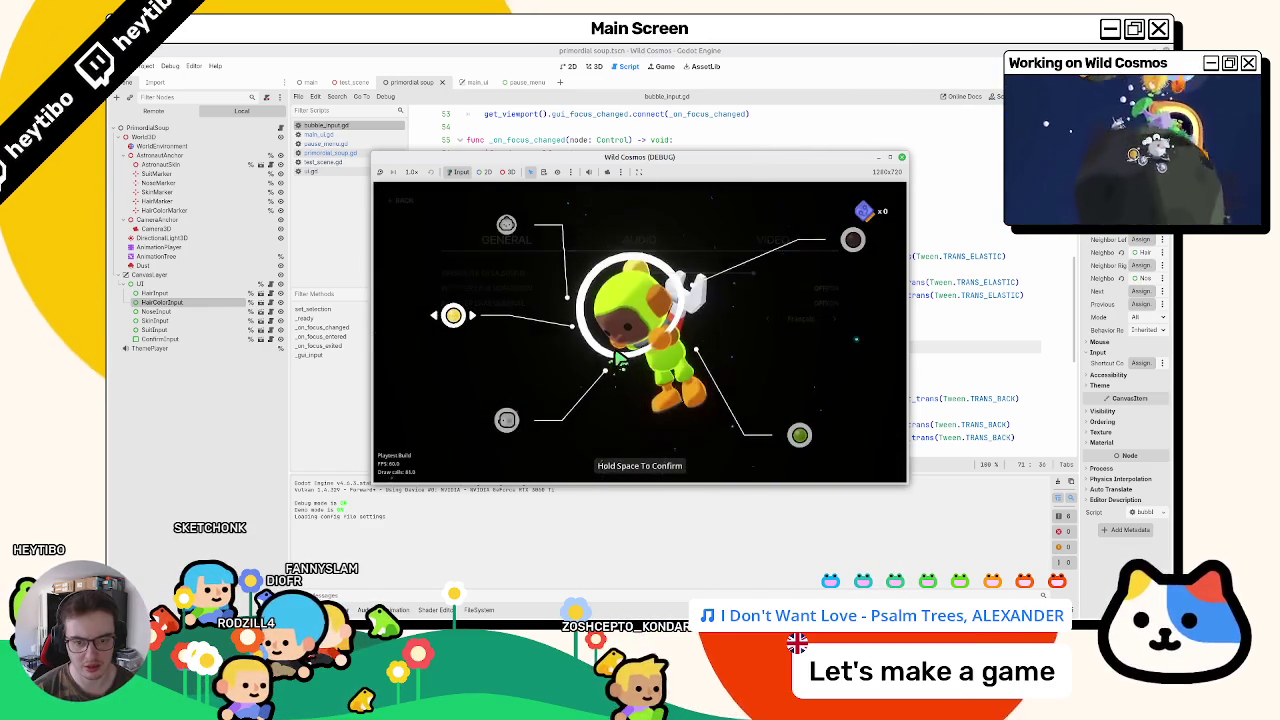
key("Escape")
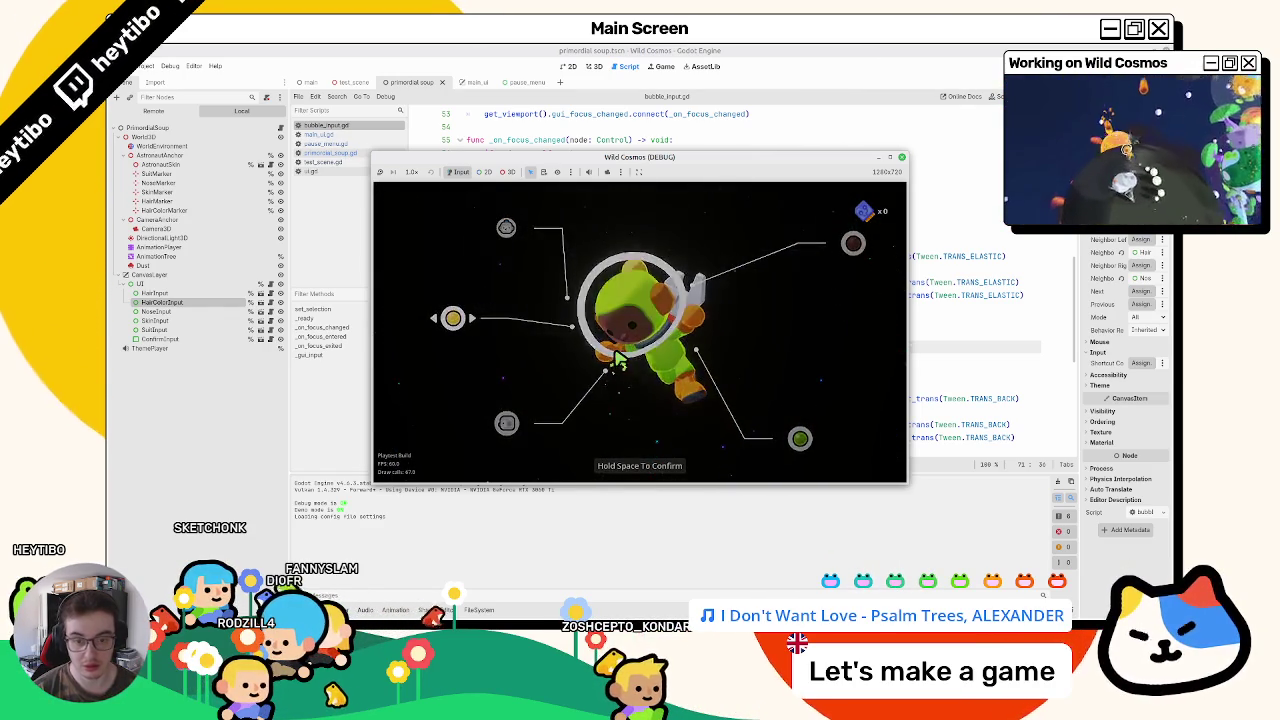
key("space")
key("Escape")
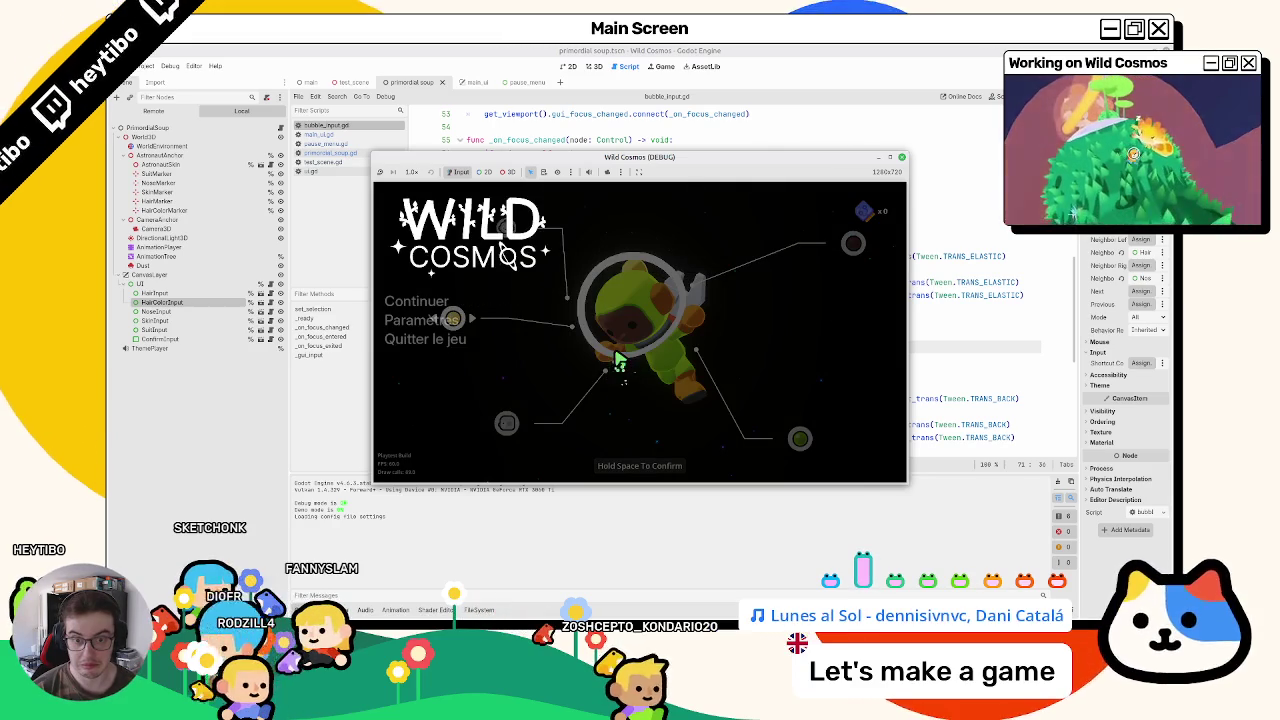
key("Escape")
key("Escape")
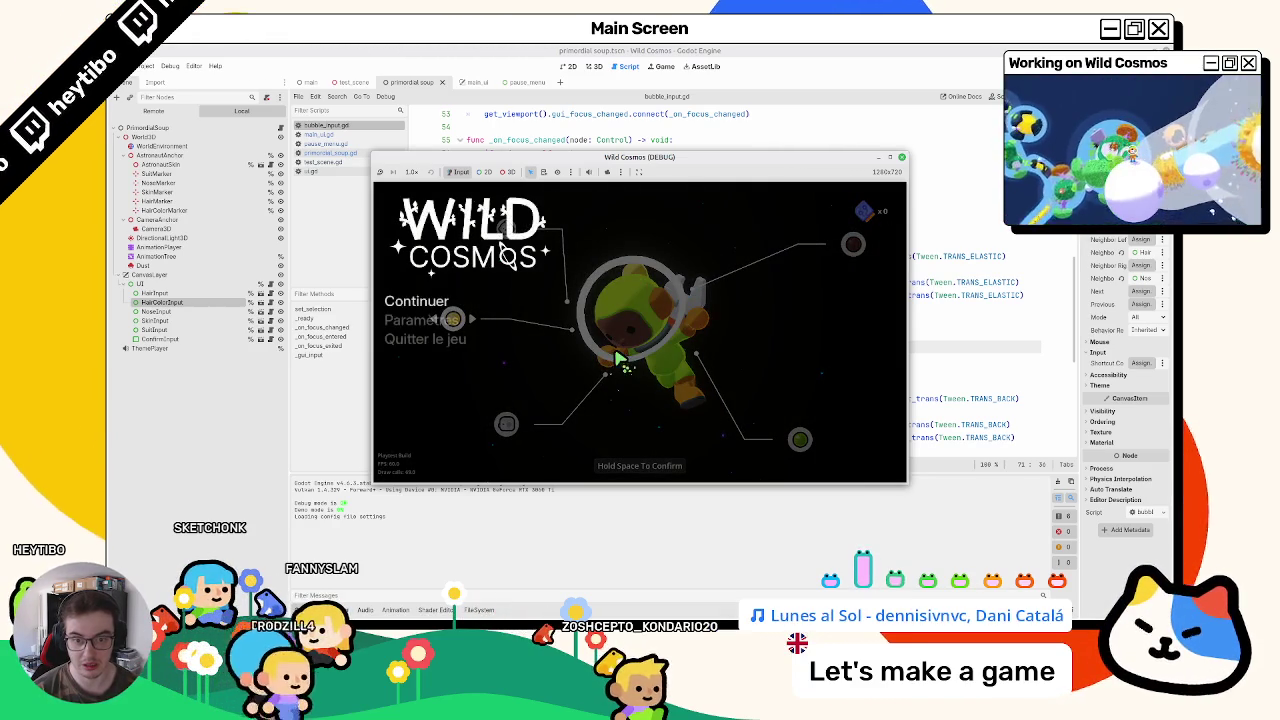
key("space")
key("Escape")
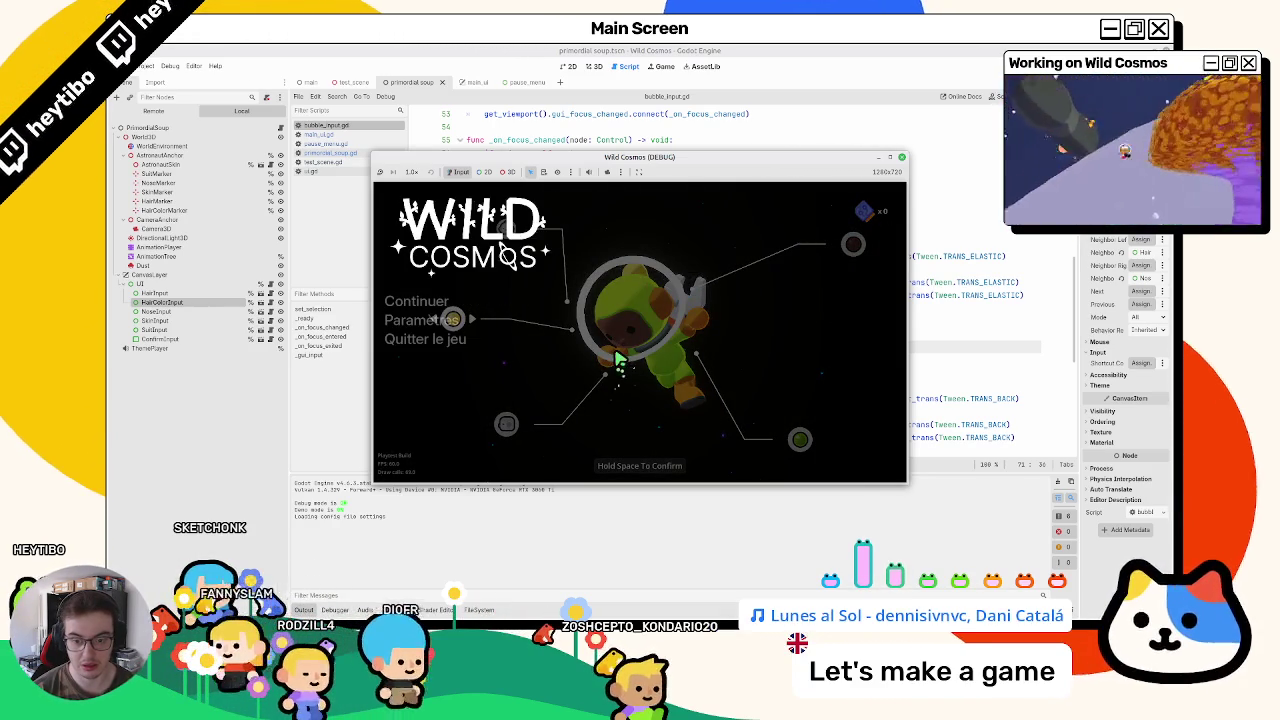
key("Escape")
key("Escape")
key("space")
key("Escape")
left_click(344, 119)
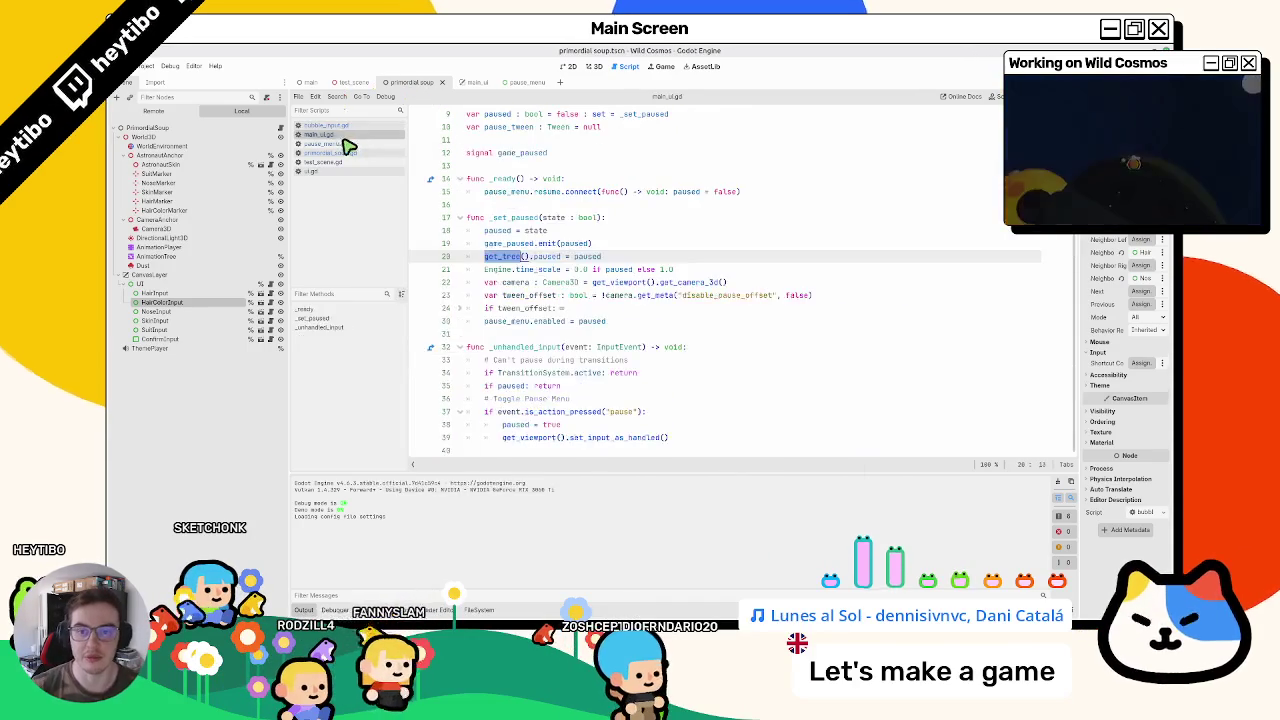
Step: In pause_menu.gd, add settings_btn.grab_focus() after settings_section.hide() on line 33
left_click(343, 143)
left_click_drag(503, 386, 650, 395)
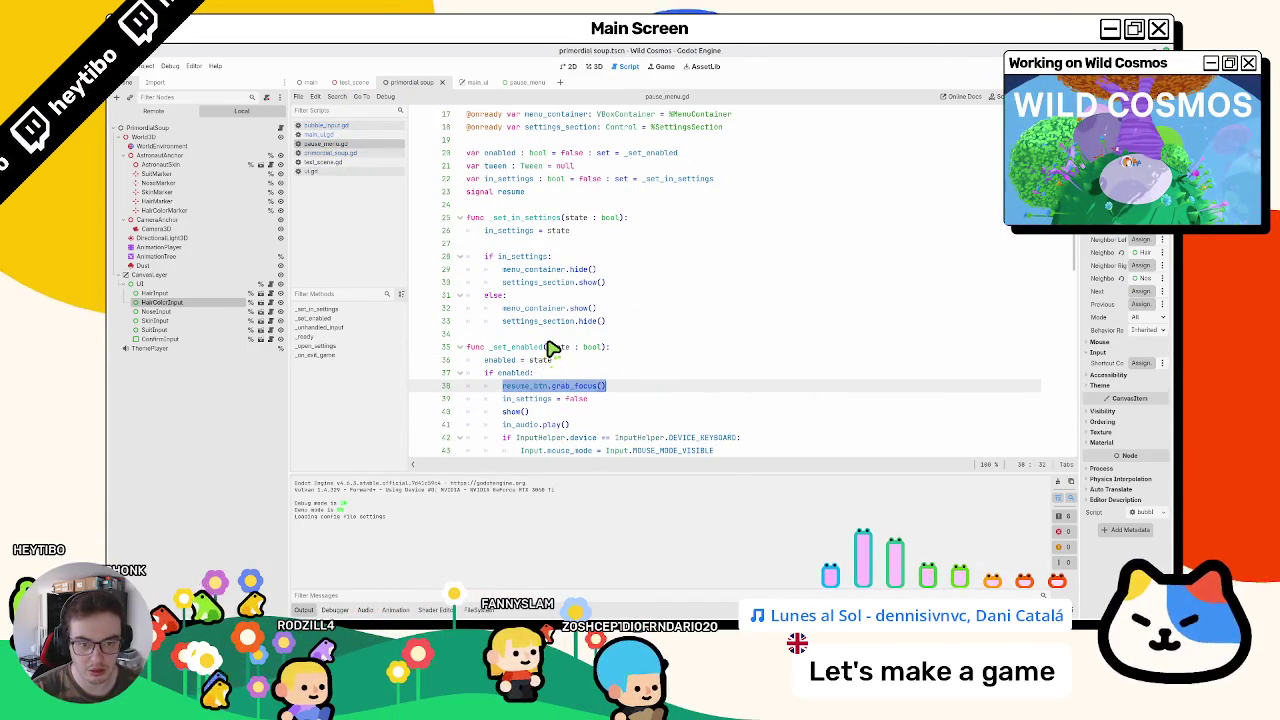
left_click(606, 318)
key("Return")
type("settings_btn.grab_focus()")
Step: Move in_settings = false above the resume_btn focus call, save the script, and run the game
scroll(596, 320, "down", 2)
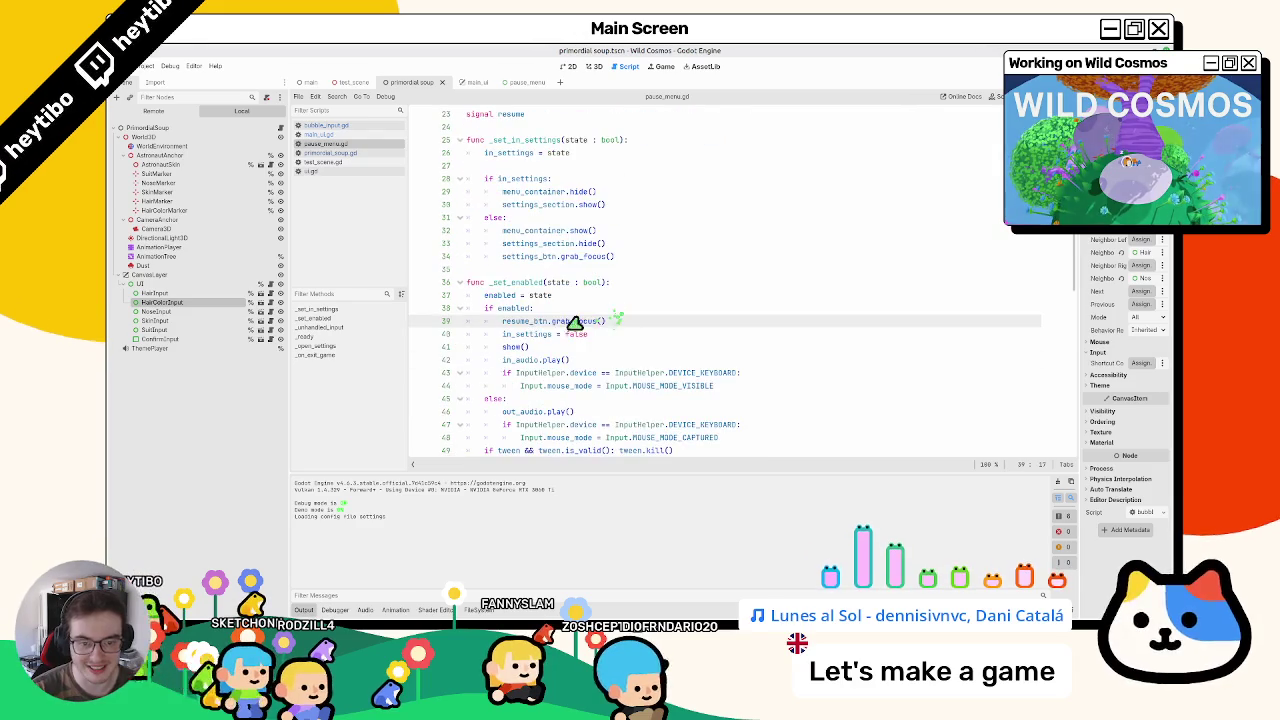
left_click_drag(503, 334, 612, 341)
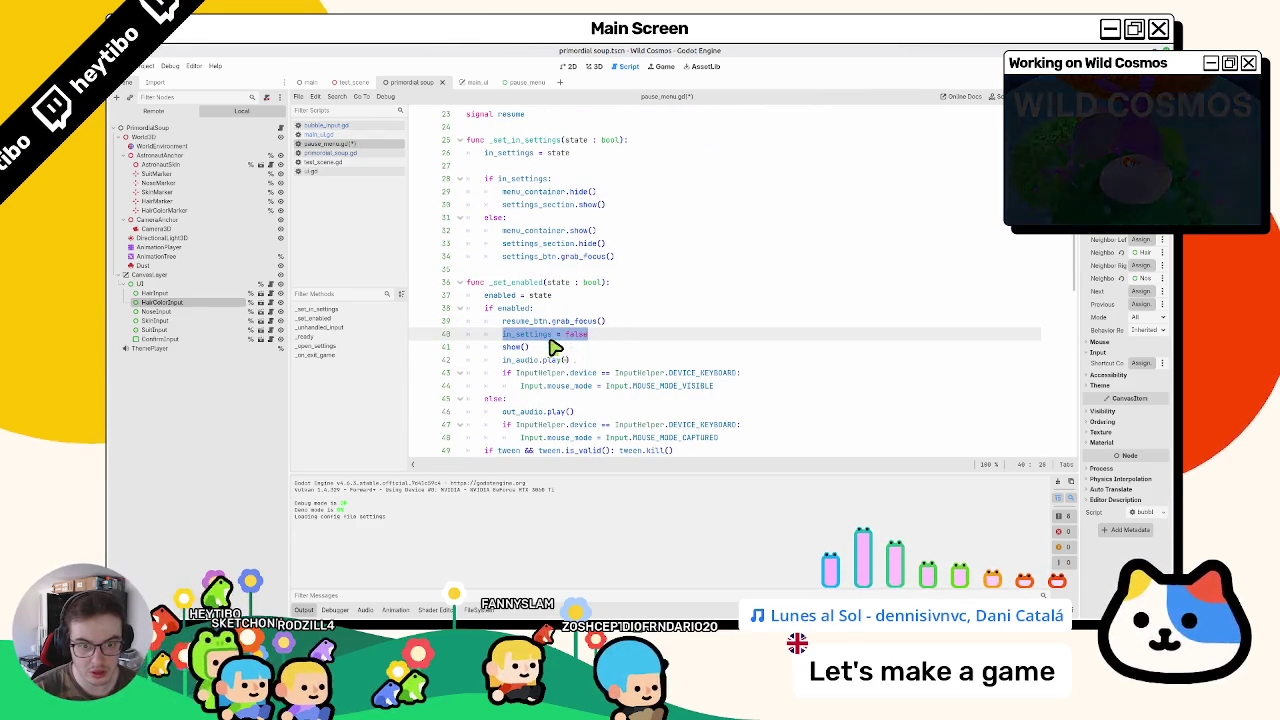
key("alt+Up")
key("ctrl+s")
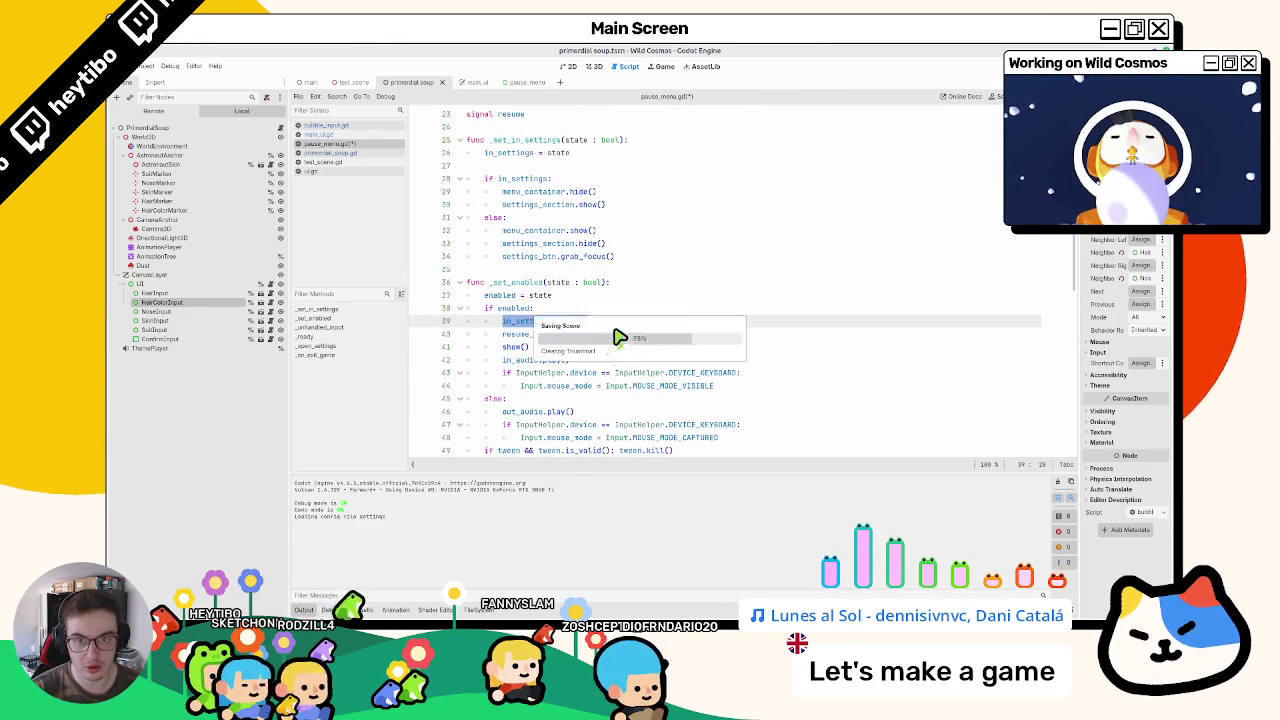
key("F5")
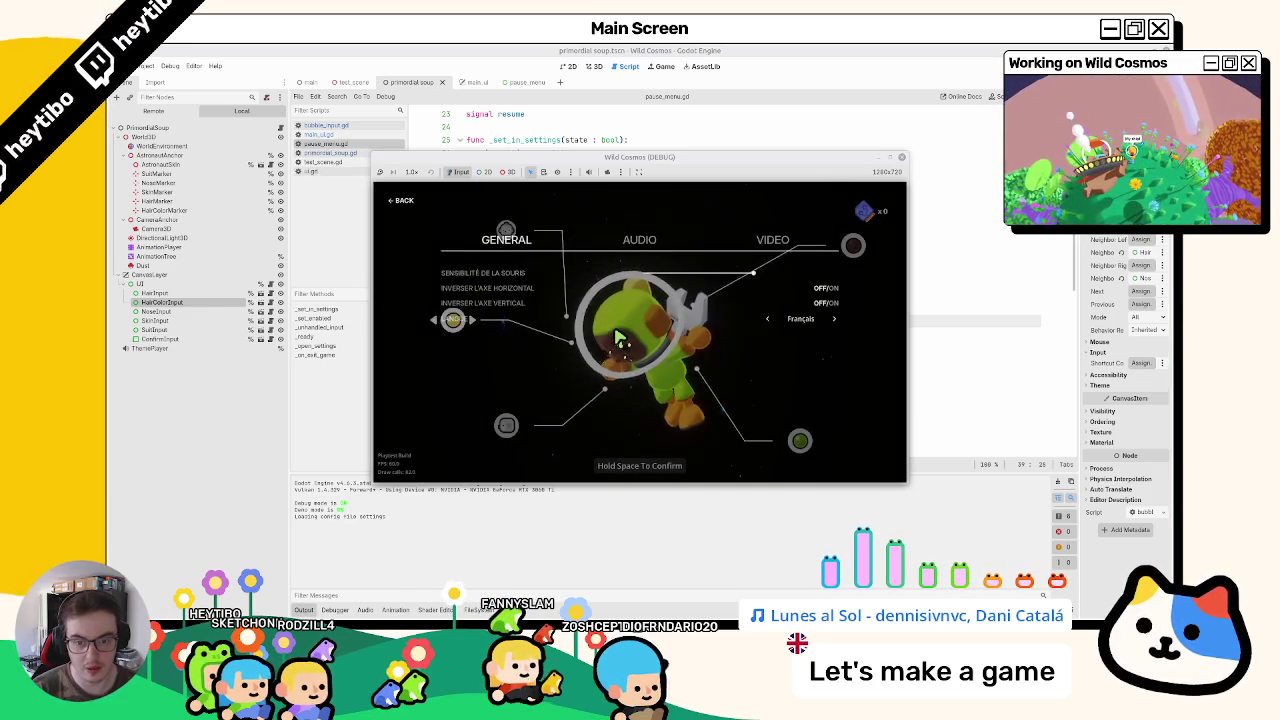
Step: Pause, open Paramètres twice, resume via Continuer, then open and close the pause menu
key("Escape")
key("Return")
key("Escape")
key("Return")
key("Escape")
key("Up")
key("Return")
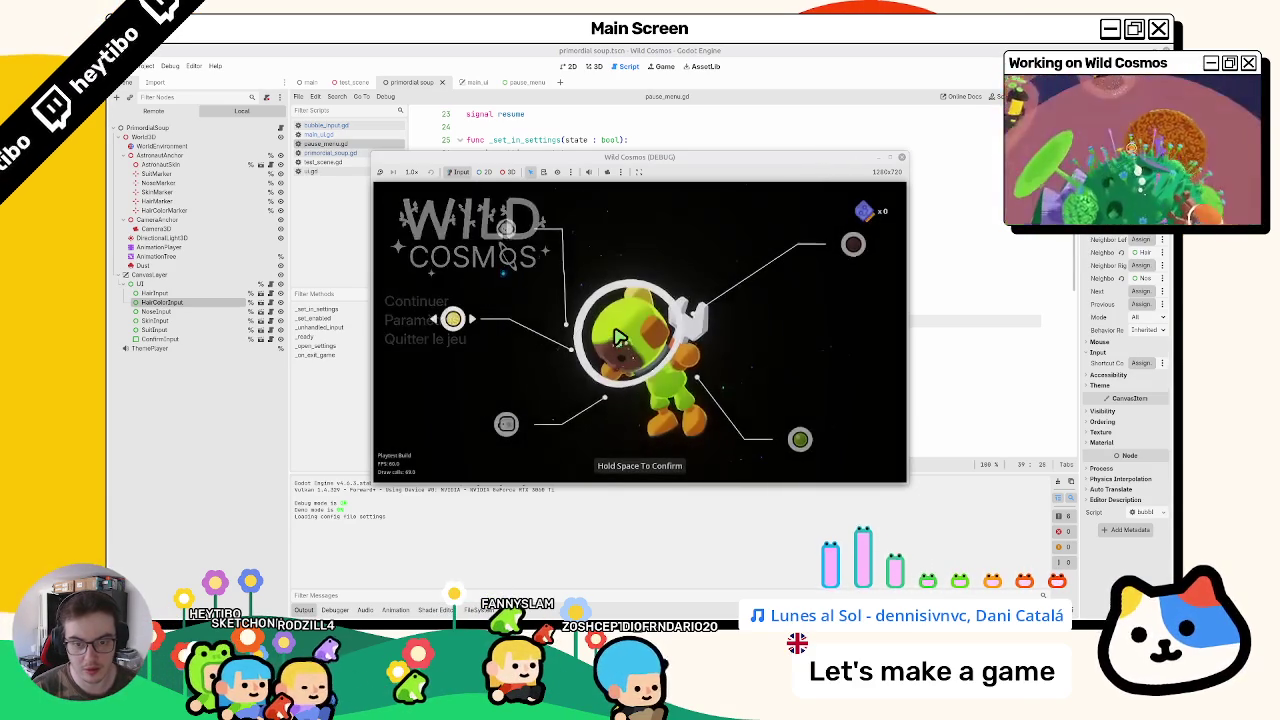
key("Escape")
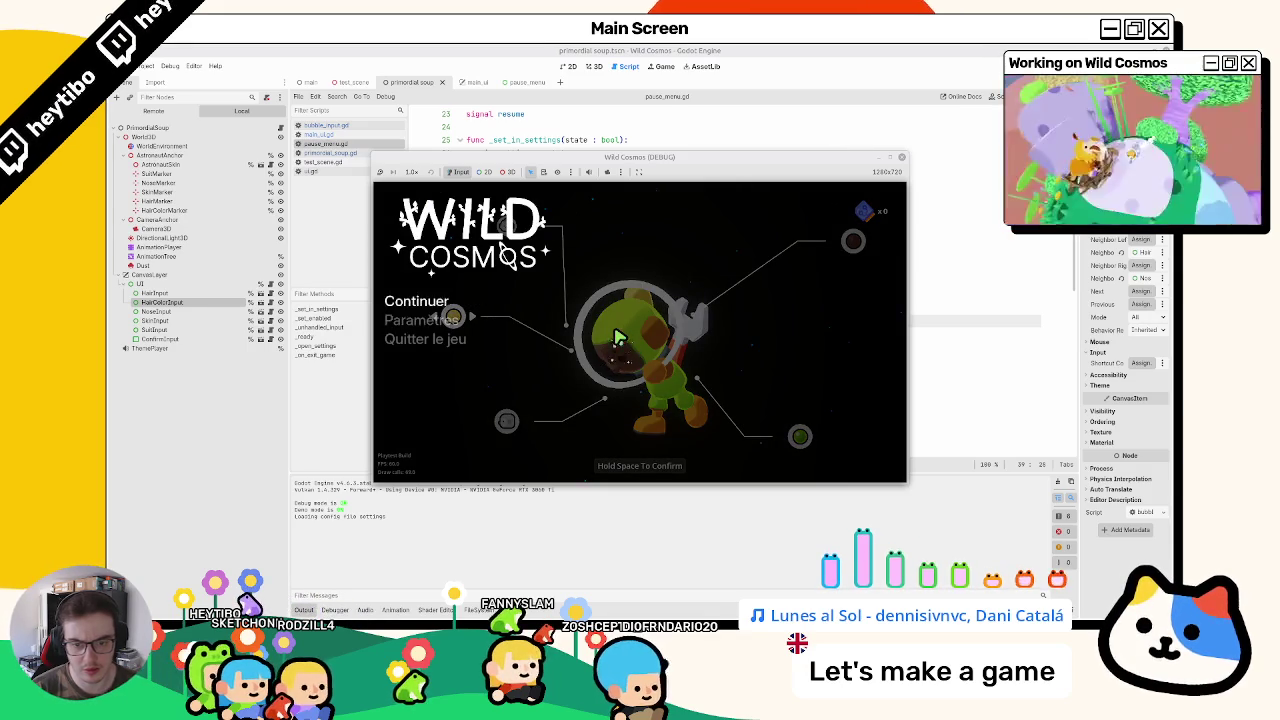
key("Escape")
key("Escape")
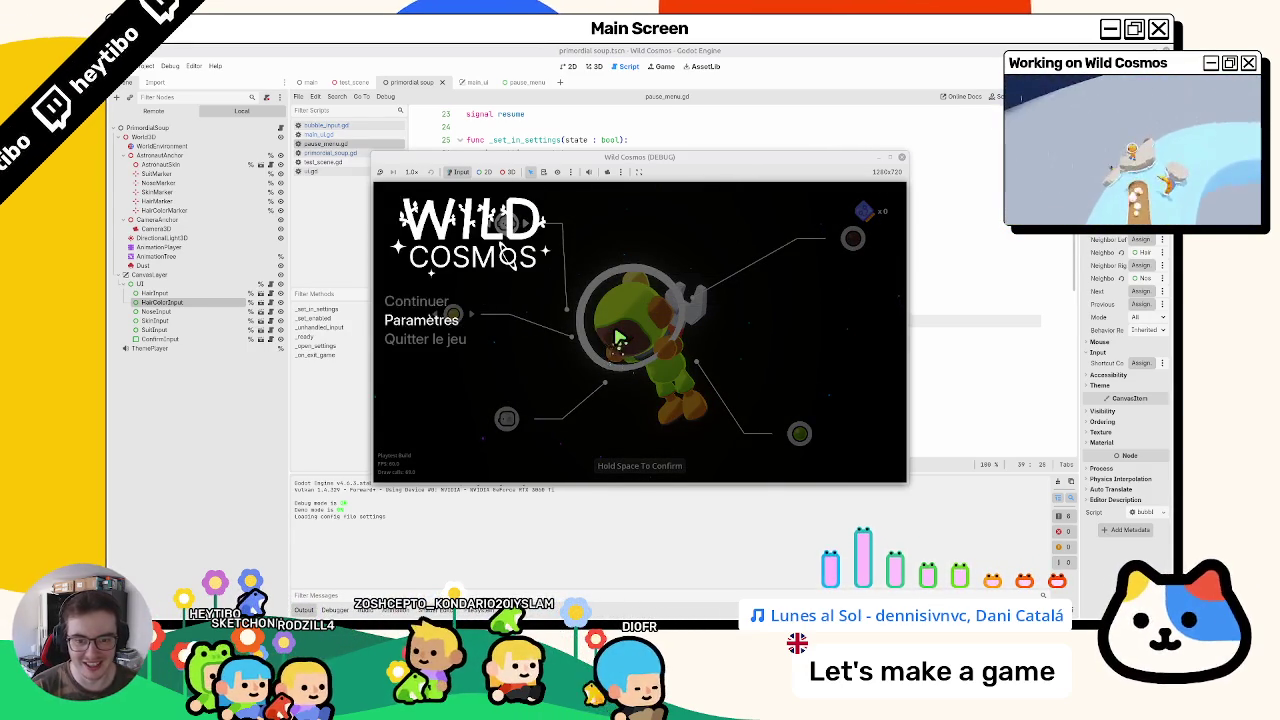
Step: Open and close settings again, toggle the pause menu, and move the character-menu selection
key("space")
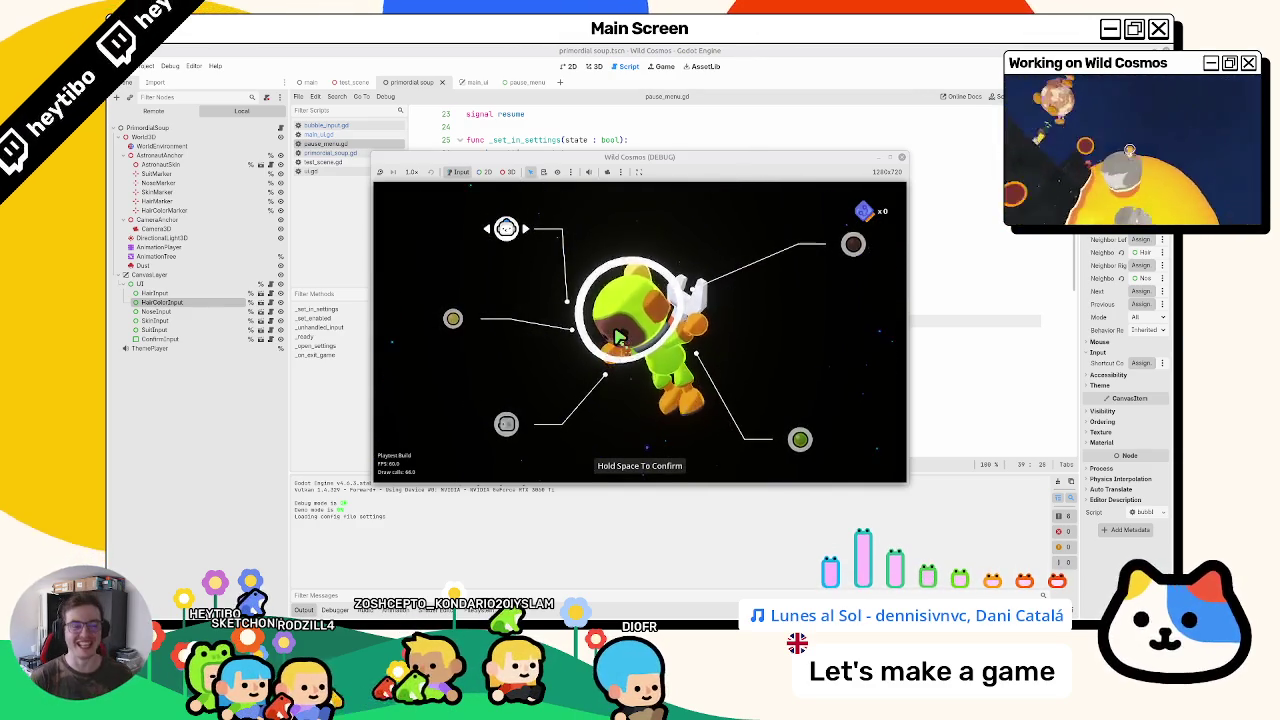
key("Escape")
key("Down")
key("space")
key("Escape")
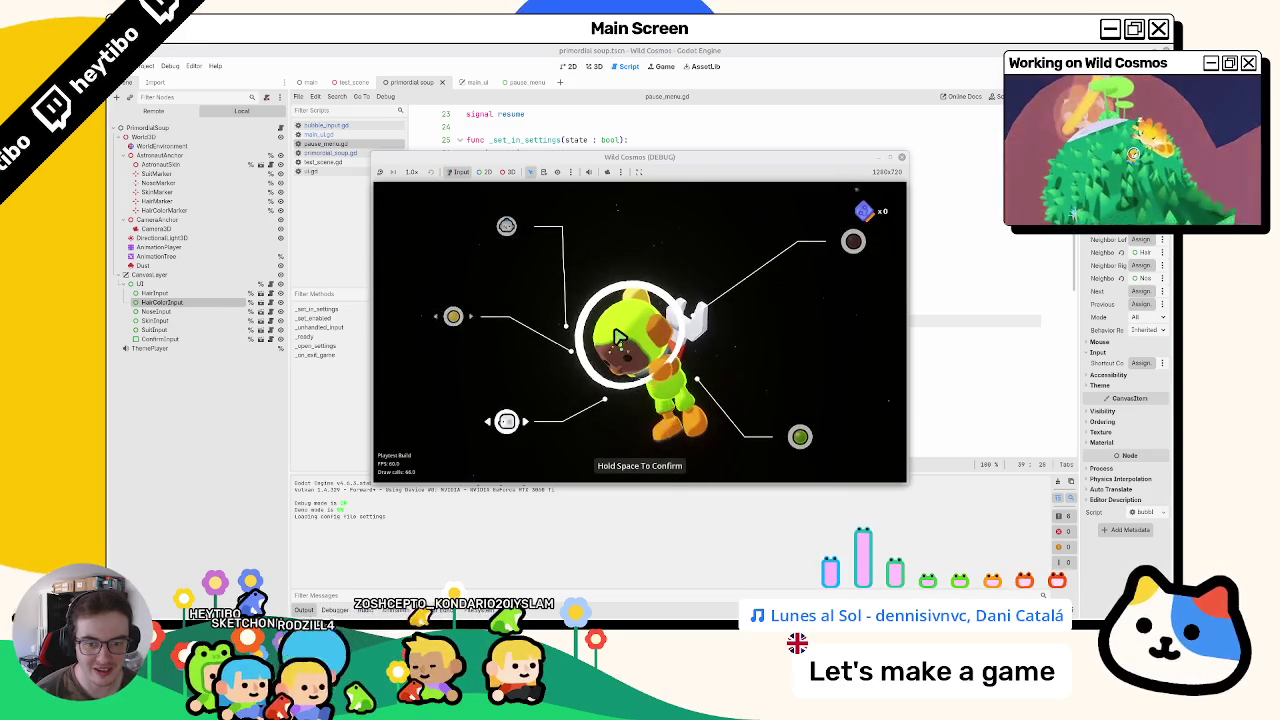
key("Escape")
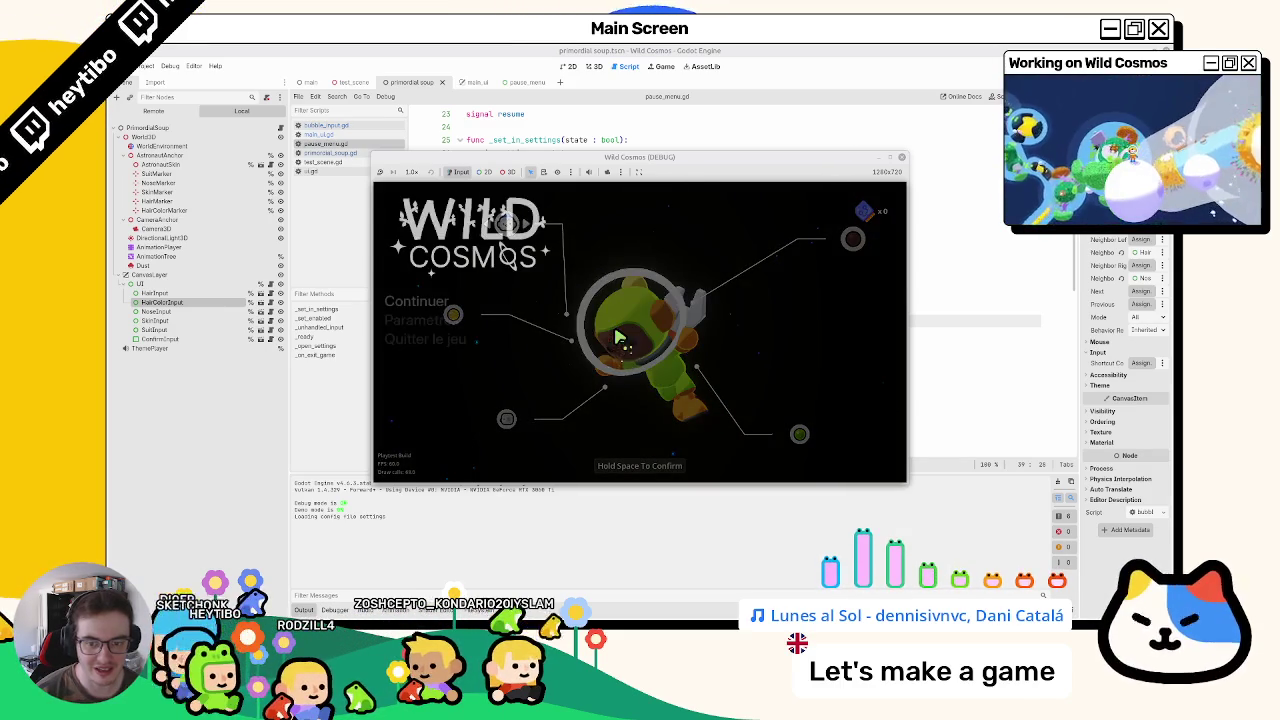
key("Escape")
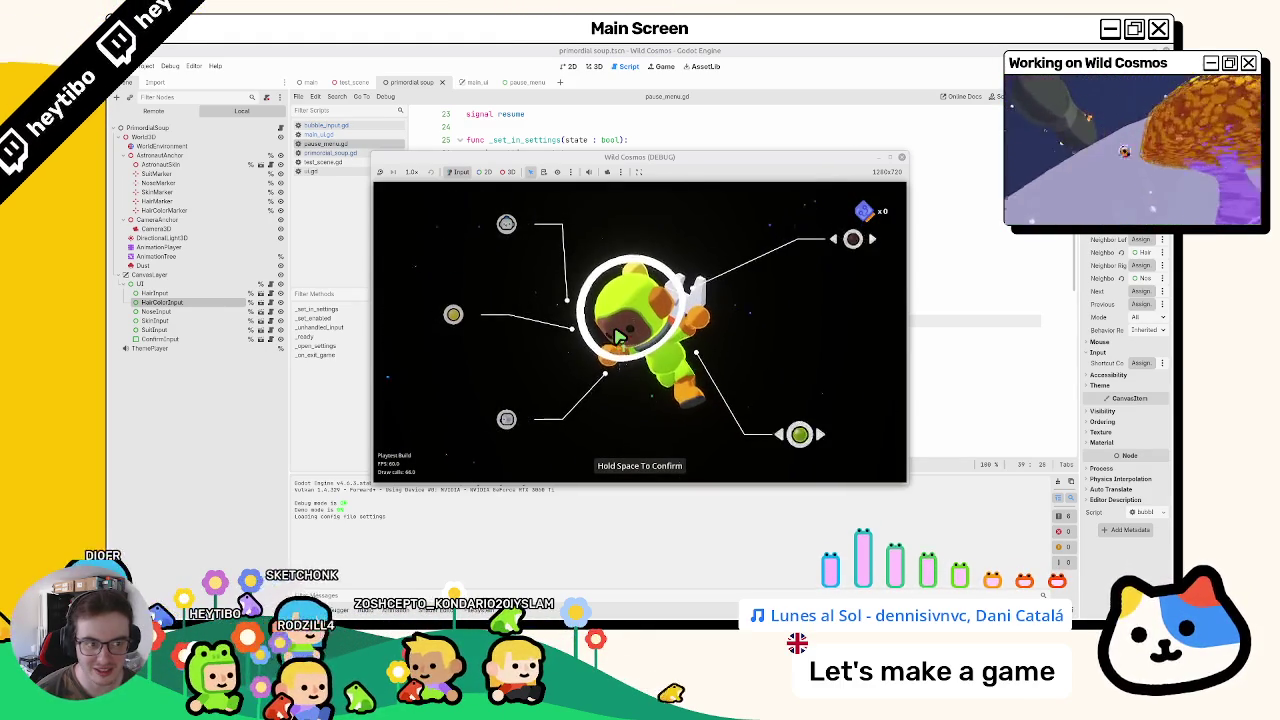
key("Left")
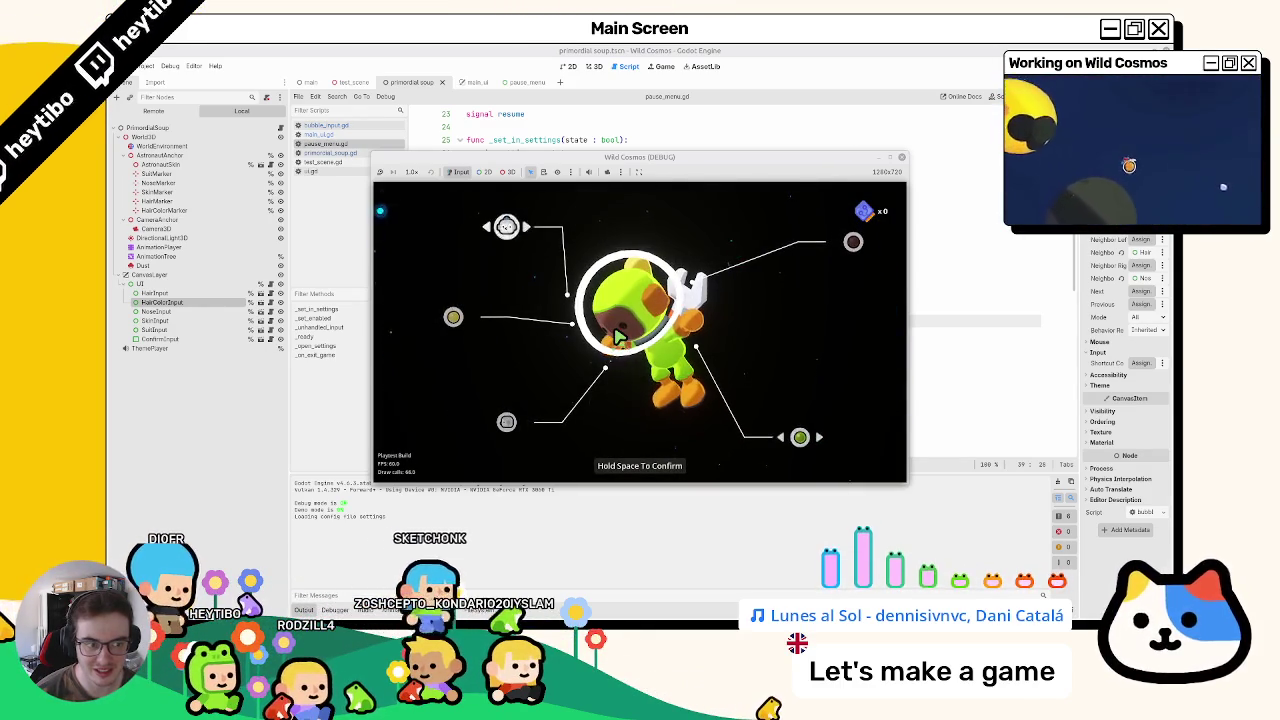
key("Down")
Step: Pause, open and leave Paramètres twice more, then close the game window
key("Escape")
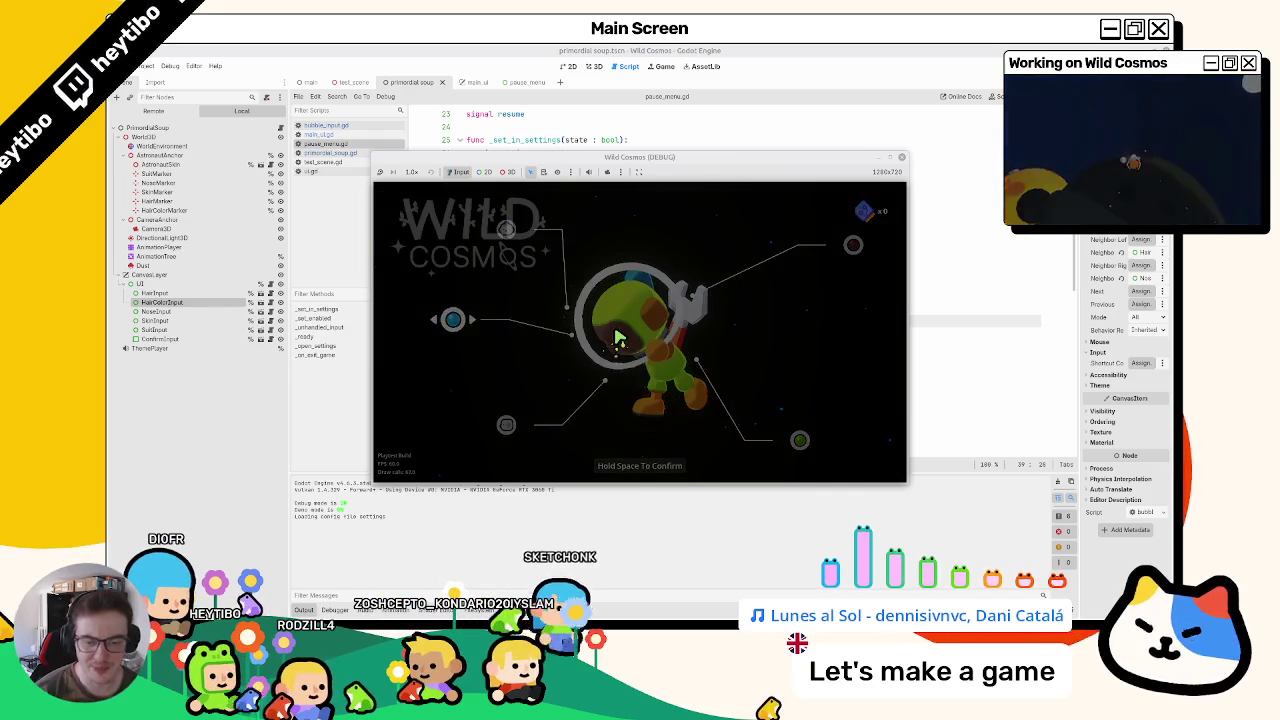
key("Down")
key("Return")
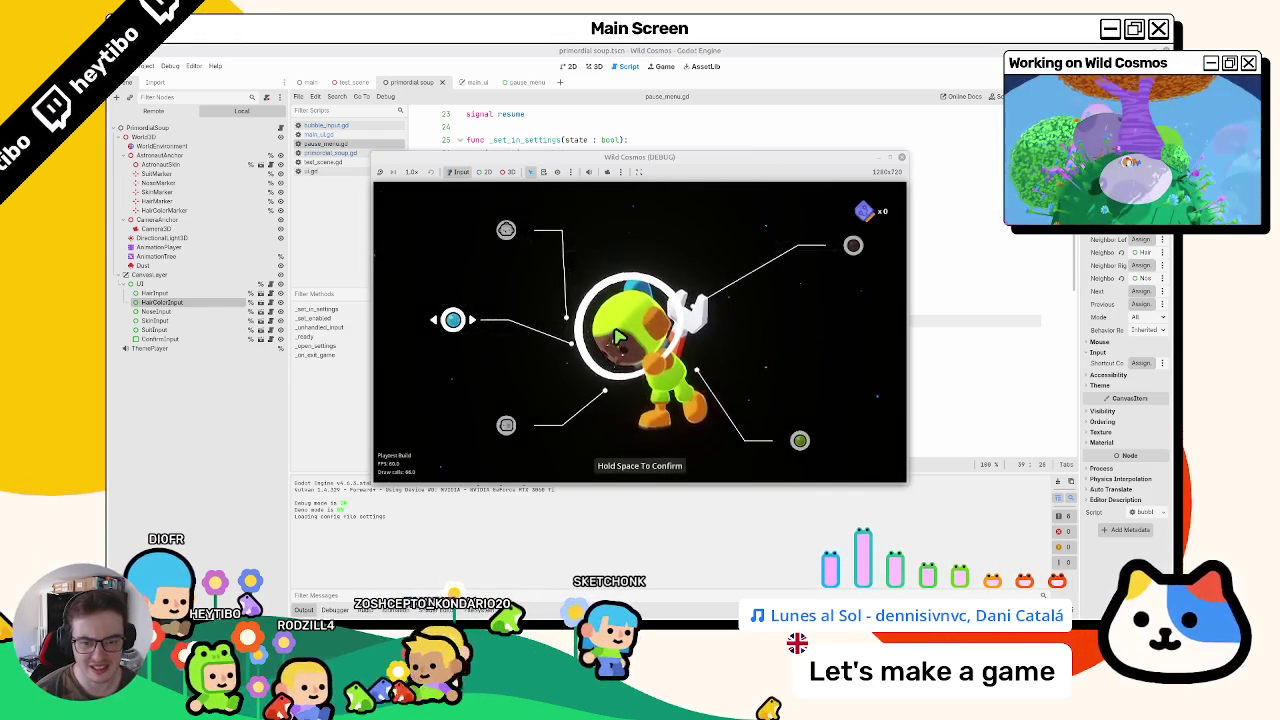
key("Escape")
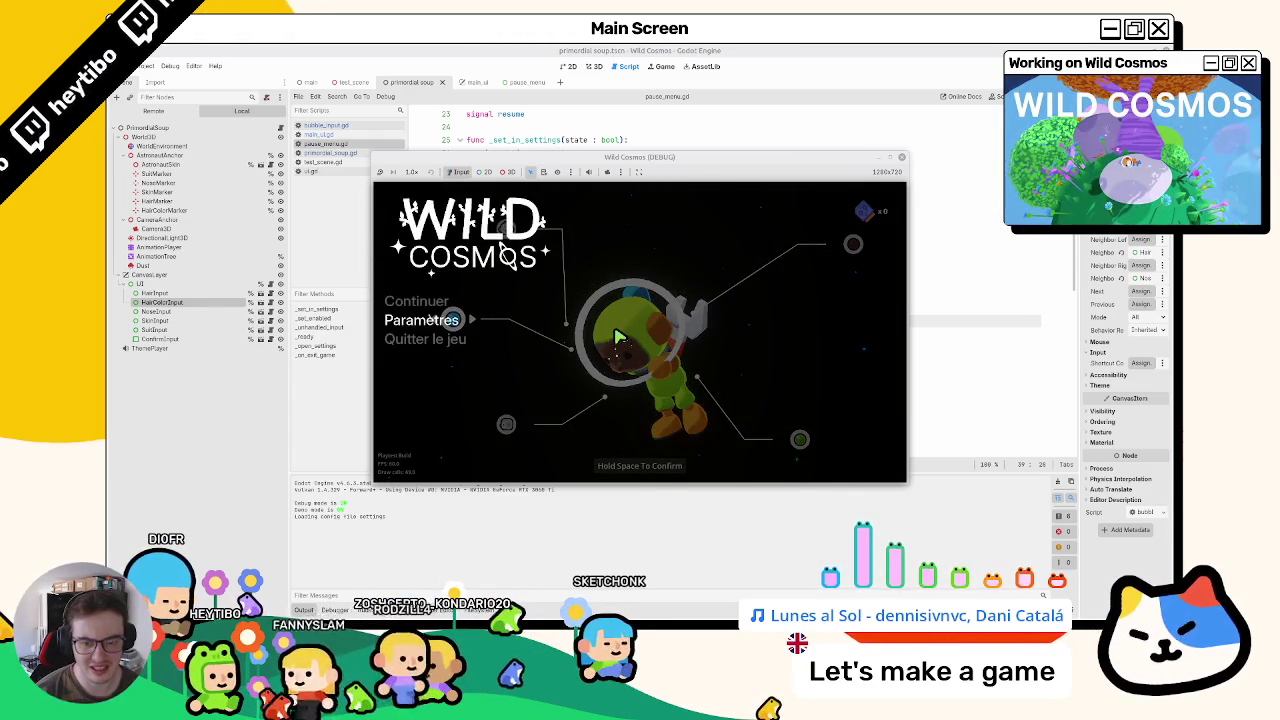
key("Return")
key("Escape")
key("Escape")
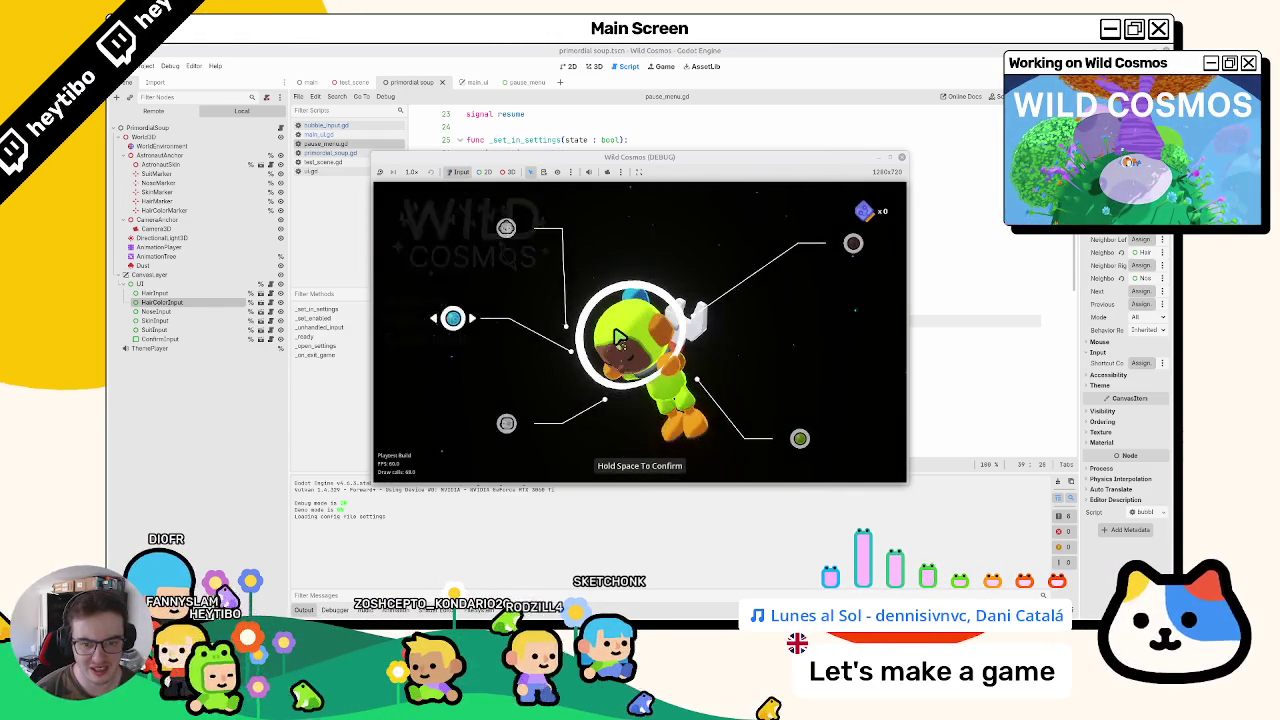
left_click(532, 57)
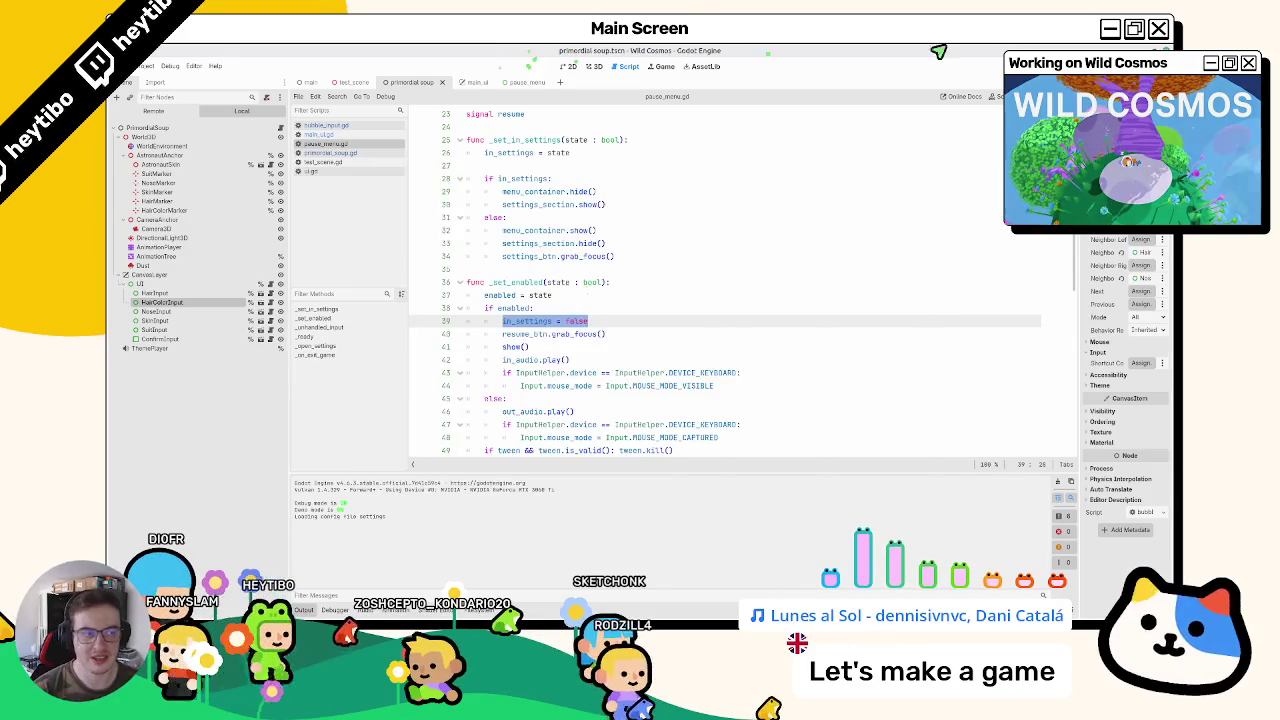
Step: Browse primordial_soup.gd, pause_menu.gd and main_ui.gd, ending on ui.gd
left_click(364, 154)
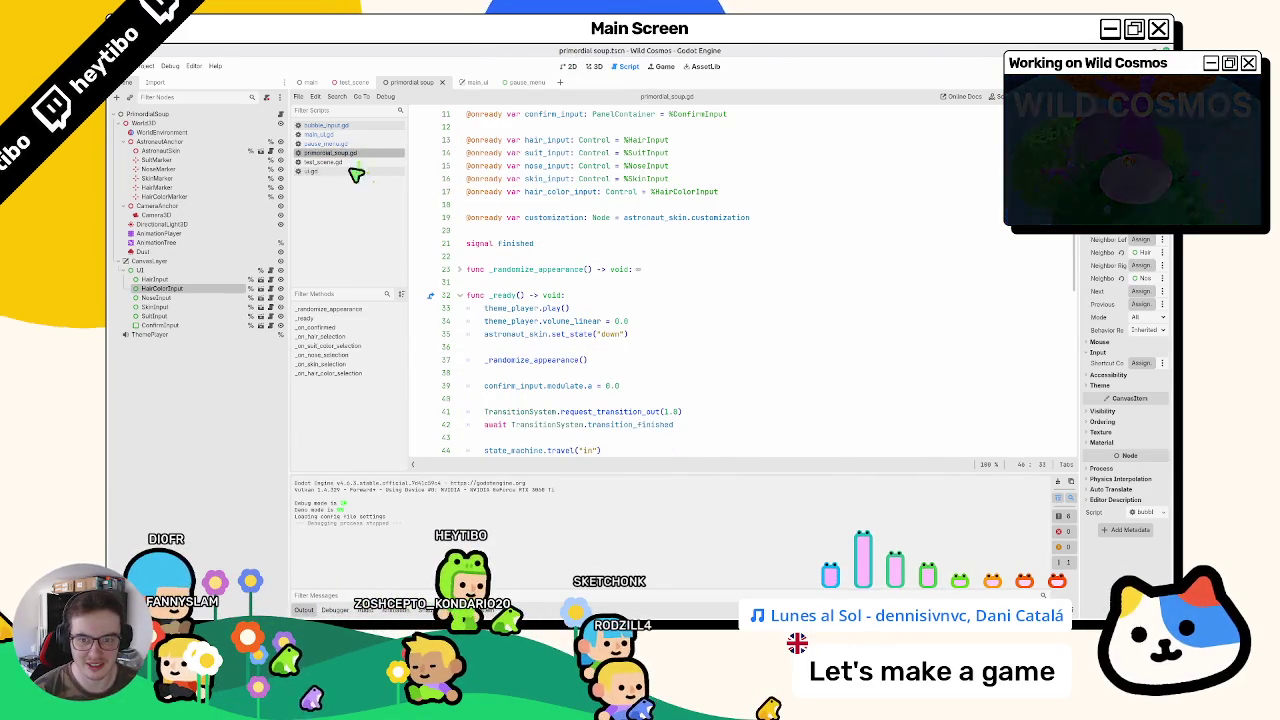
left_click(358, 170)
left_click(358, 146)
scroll(537, 294, "down", 3)
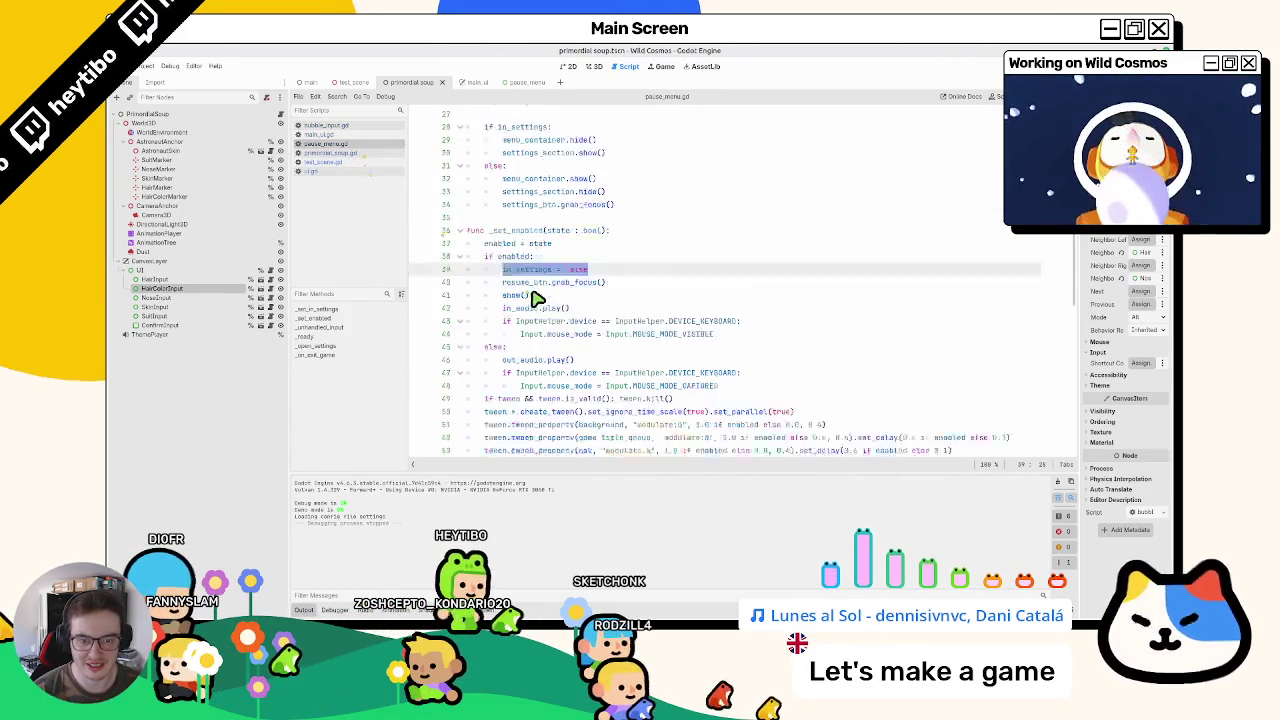
left_click(324, 136)
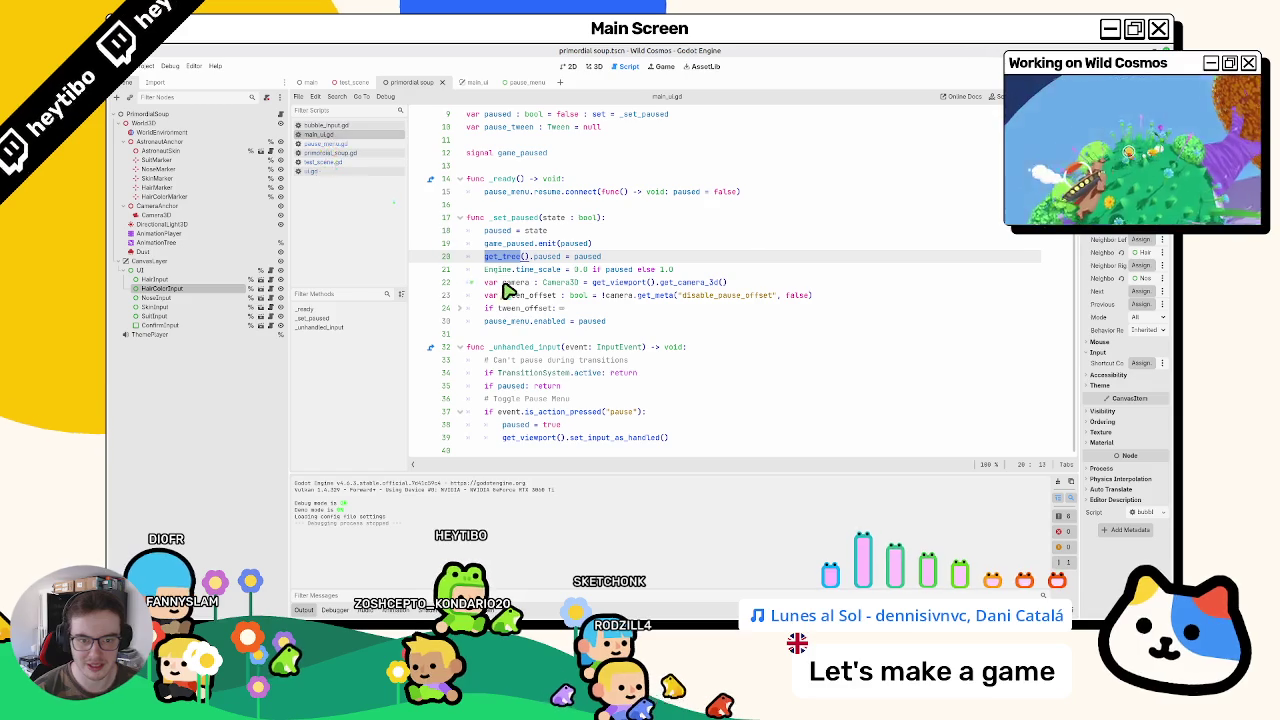
left_click(270, 270)
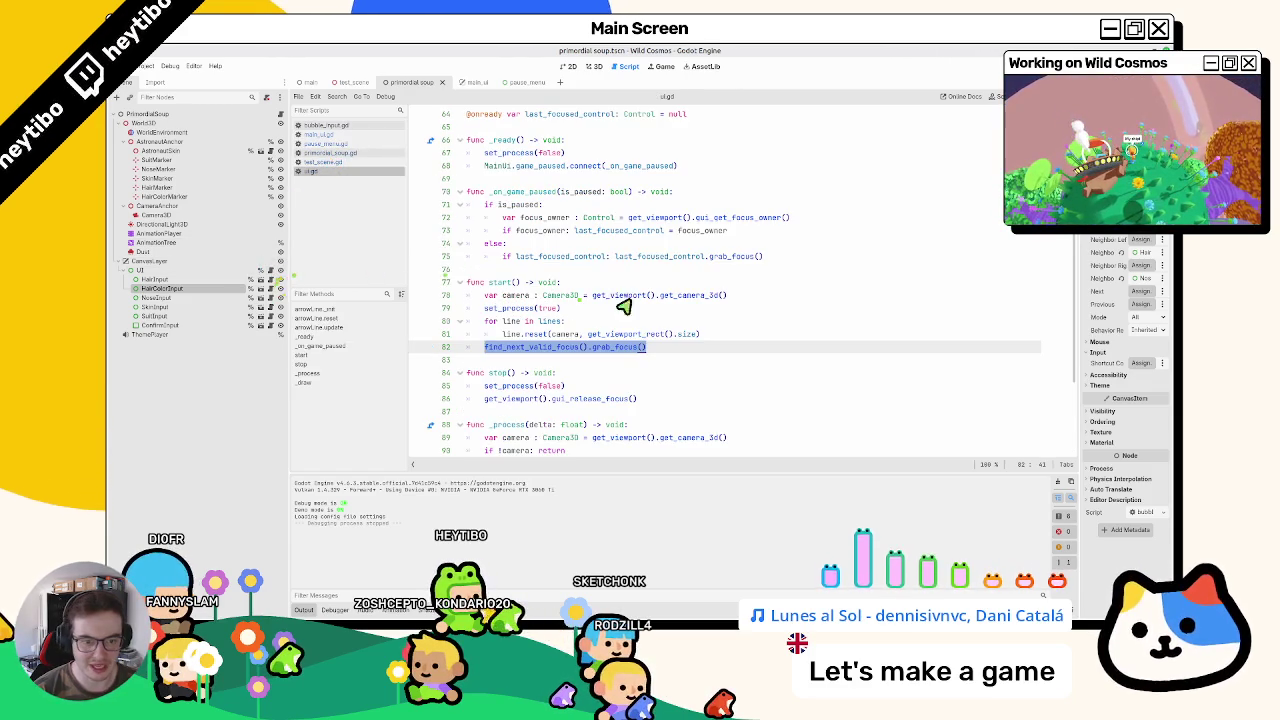
Step: Insert a new line above the last_focused_control restore on line 75 of ui.gd, then run the game
double_click(523, 347)
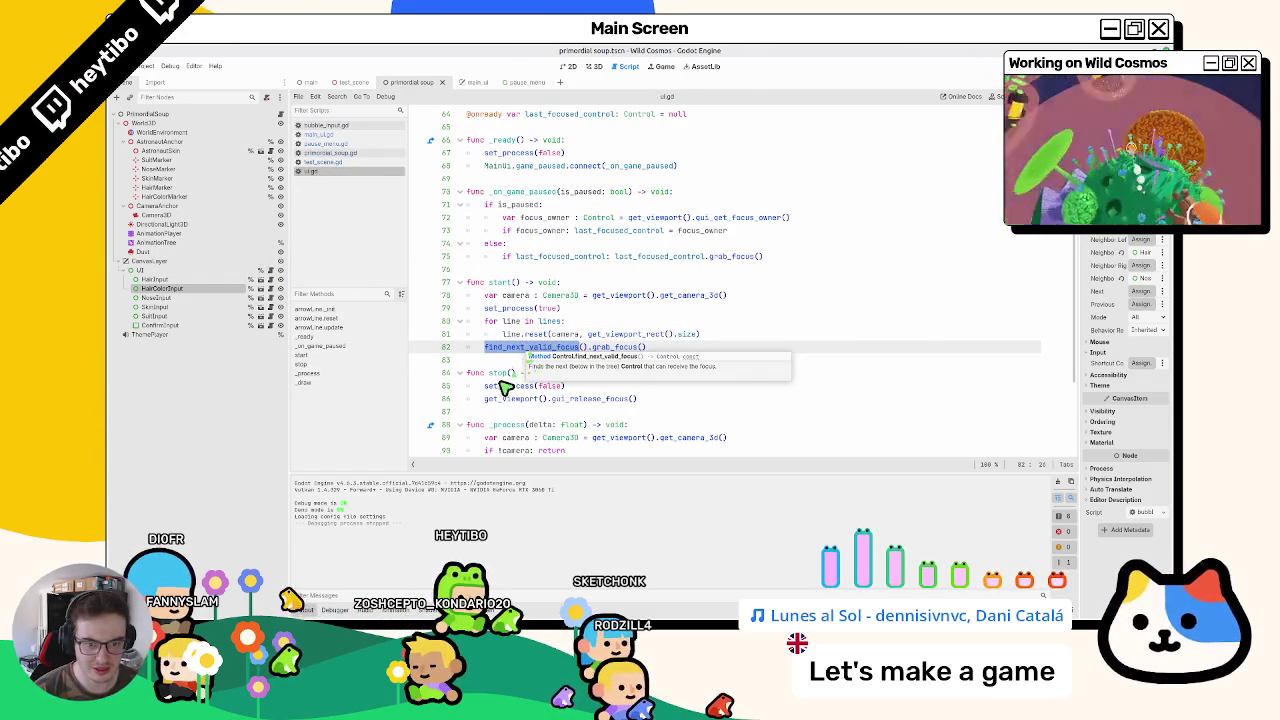
scroll(530, 341, "up", 2)
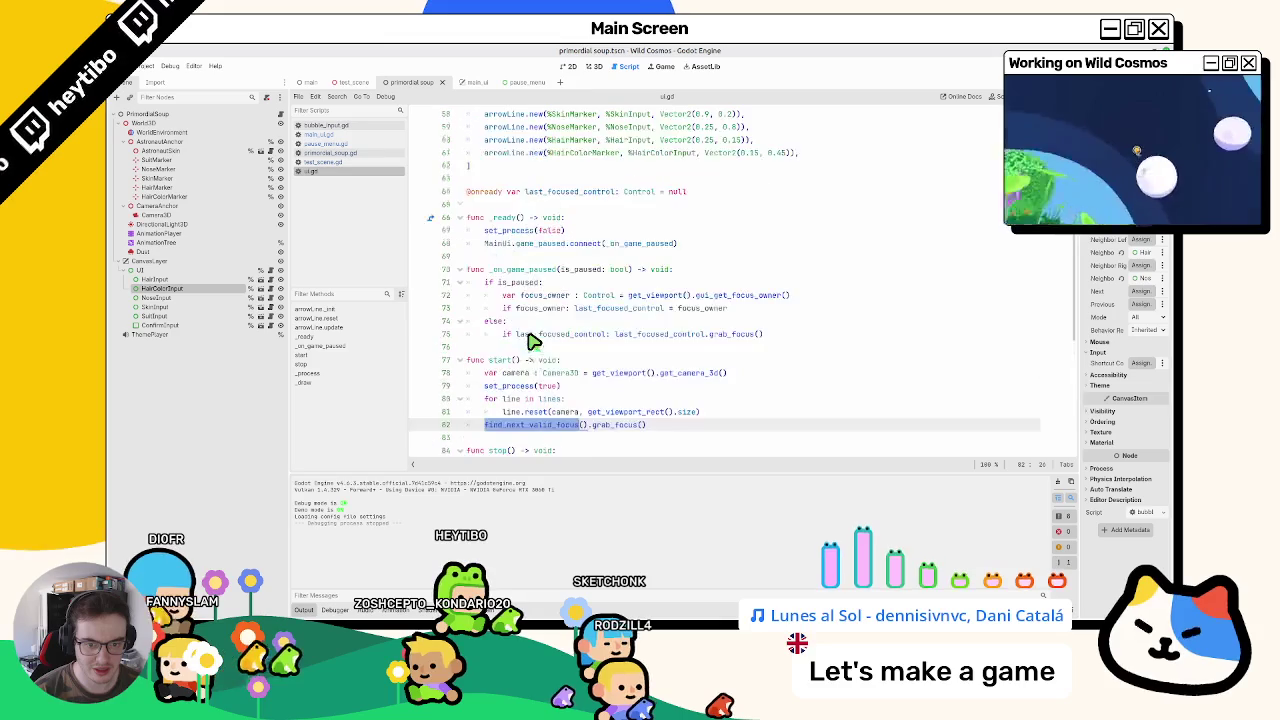
double_click(537, 336)
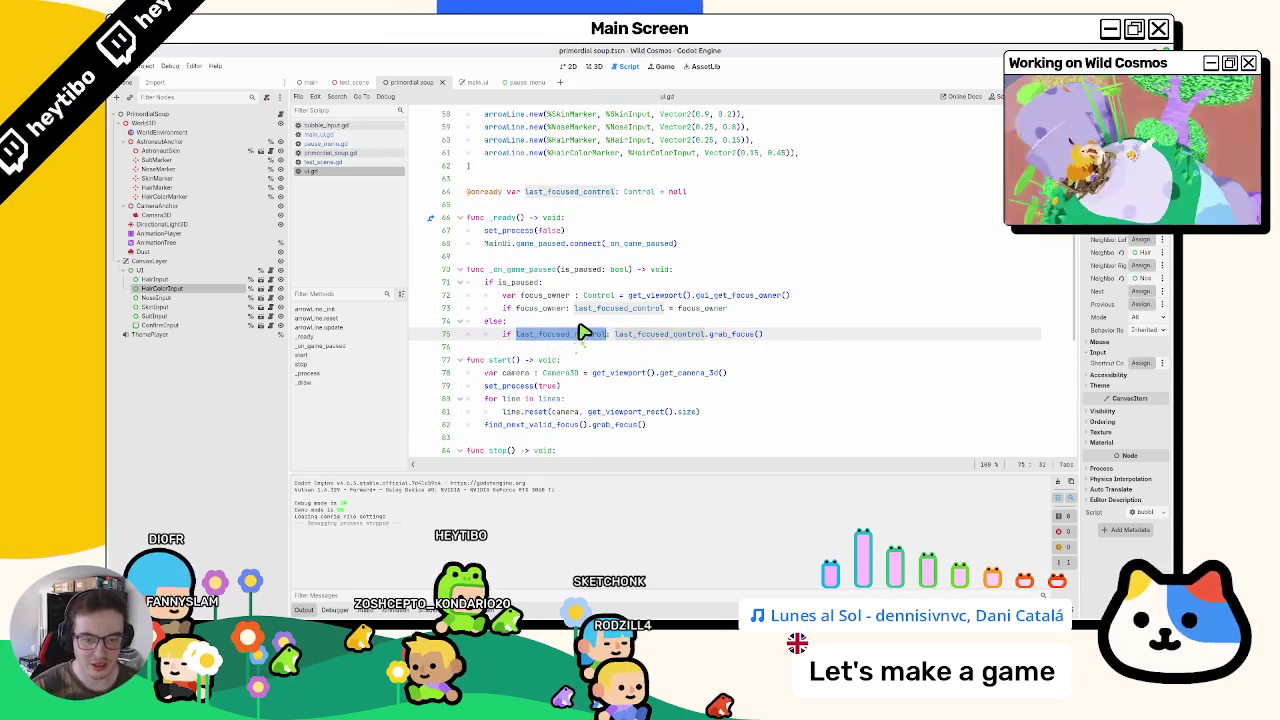
key("ctrl+shift+Return")
key("F5")
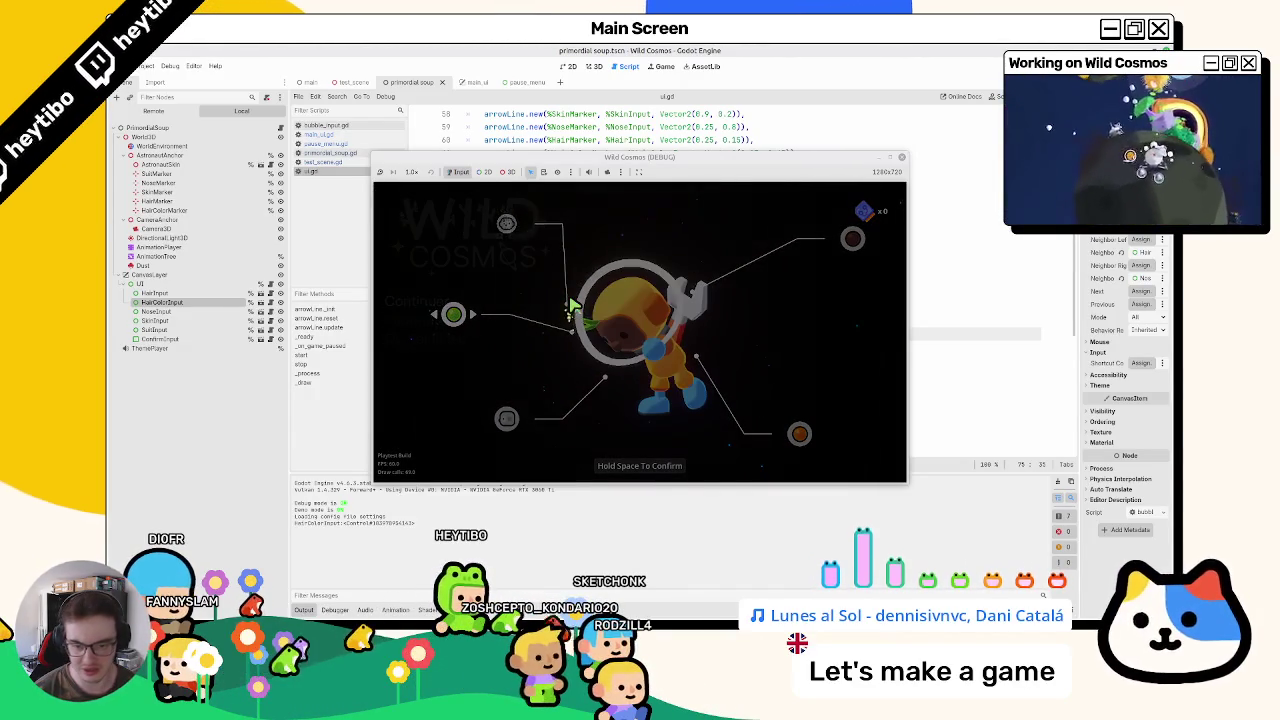
Step: Pause the game and open and close the settings panel twice before resuming
key("Escape")
key("Return")
key("Escape")
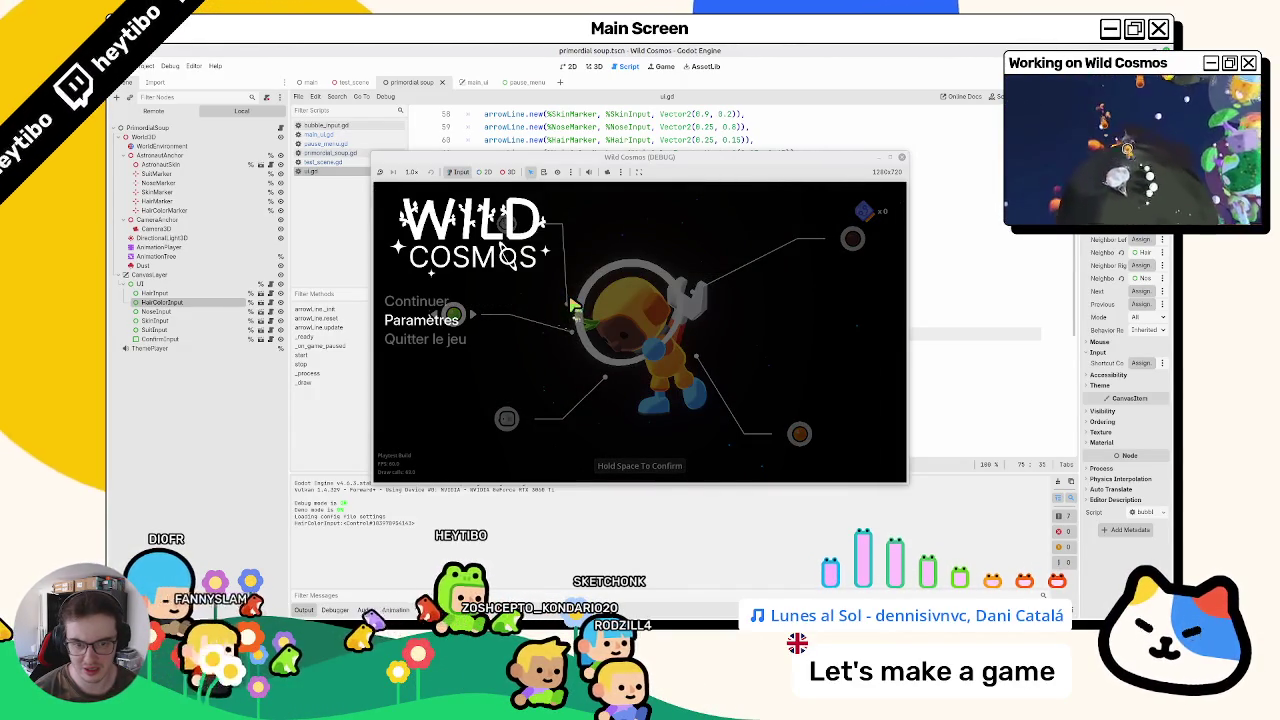
key("Return")
key("Escape")
key("Escape")
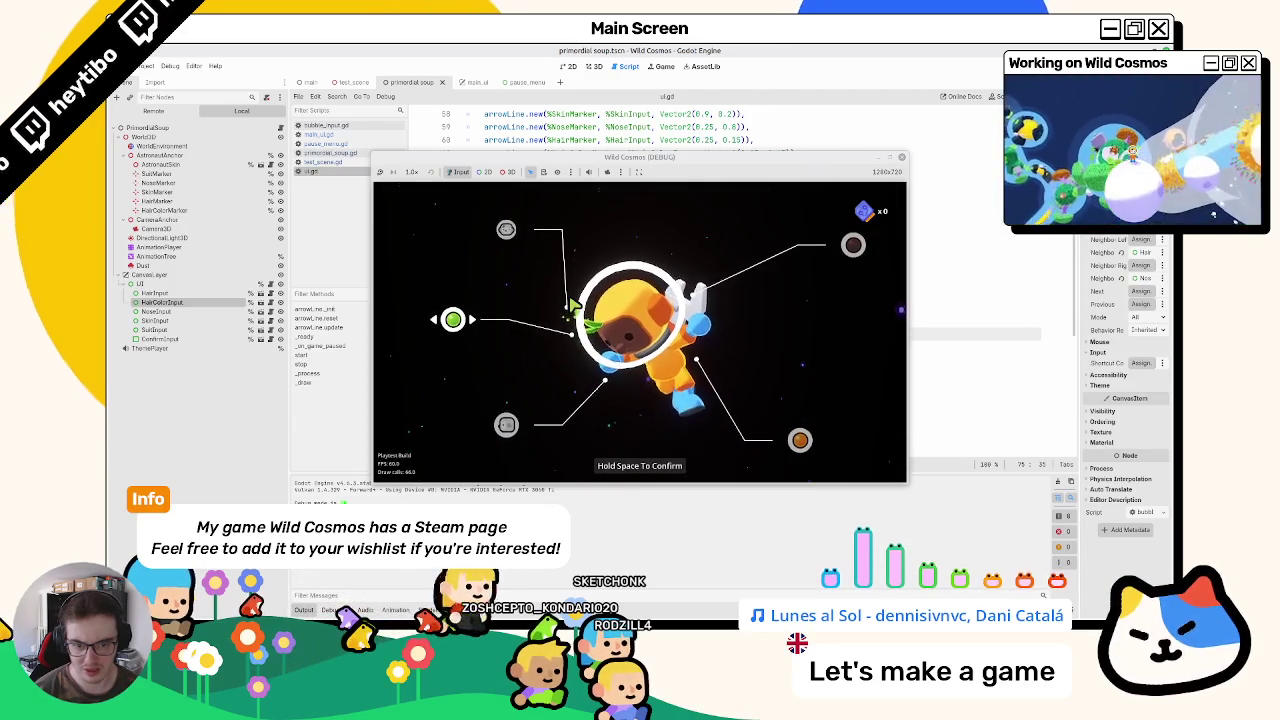
Step: Repeat the pause and settings open/close checks, then stop the game with F8
key("Escape")
key("Return")
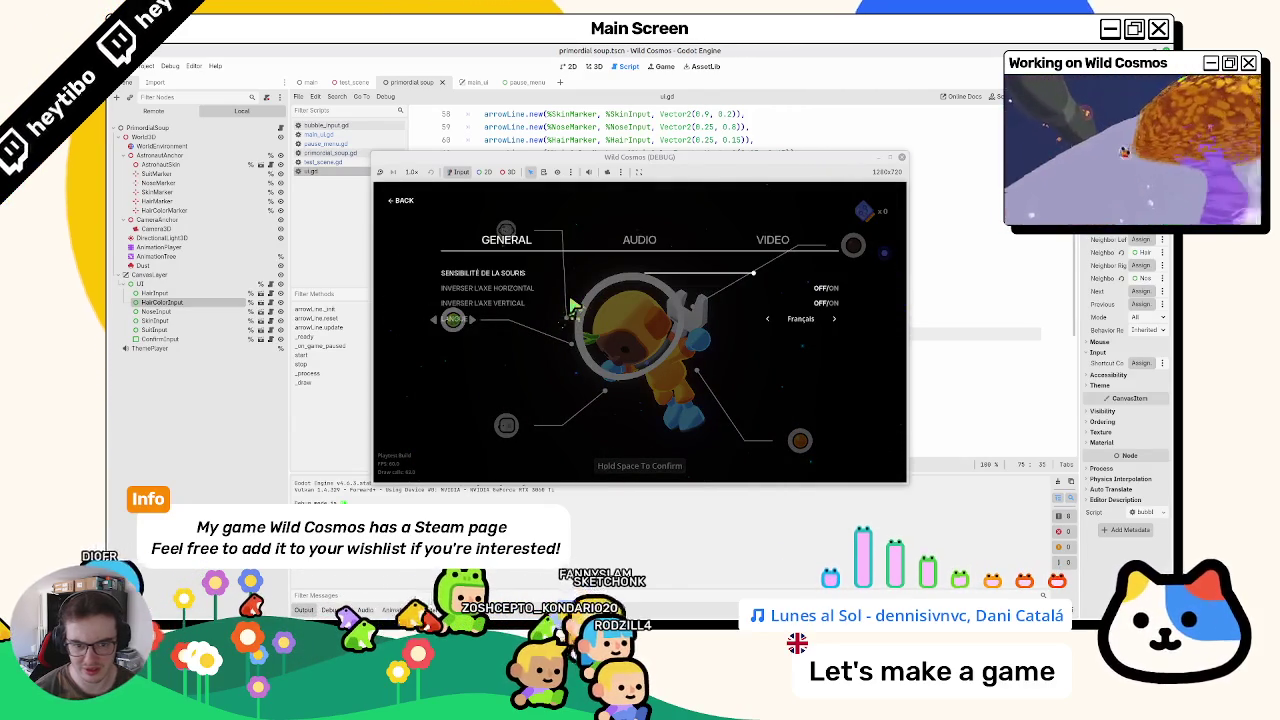
key("Escape")
key("Return")
key("Escape")
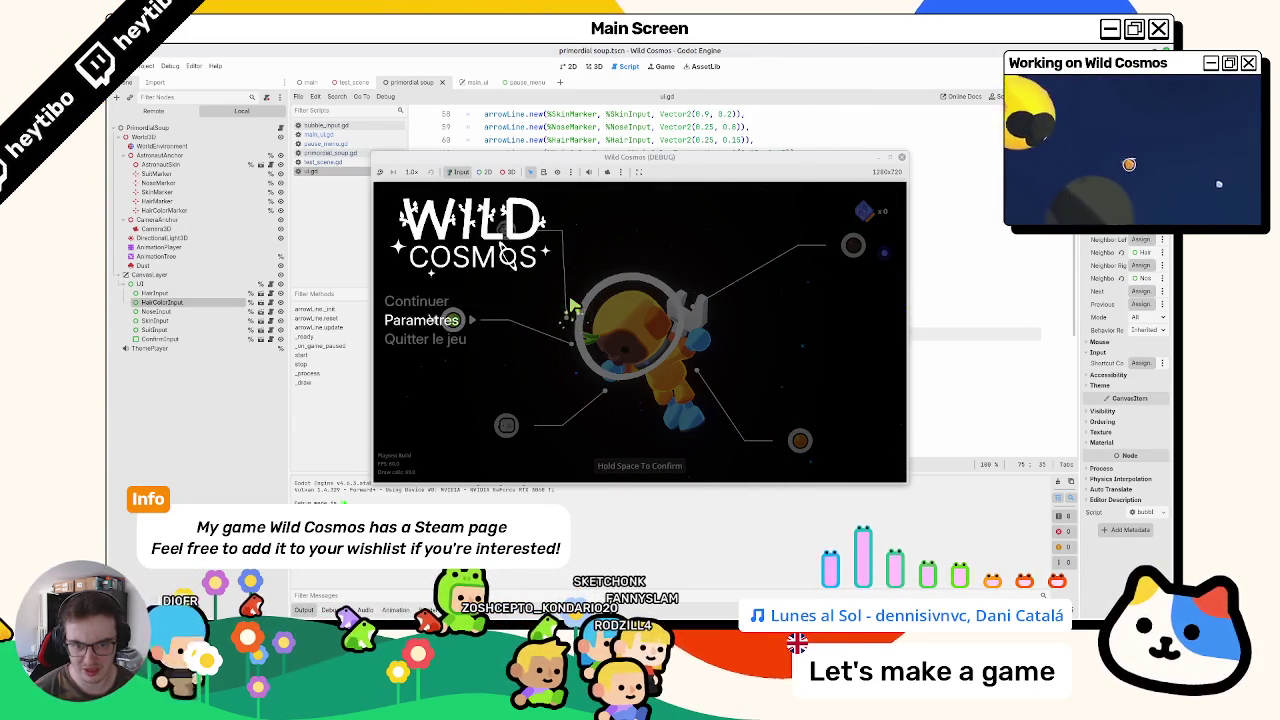
key("Escape")
key("Escape")
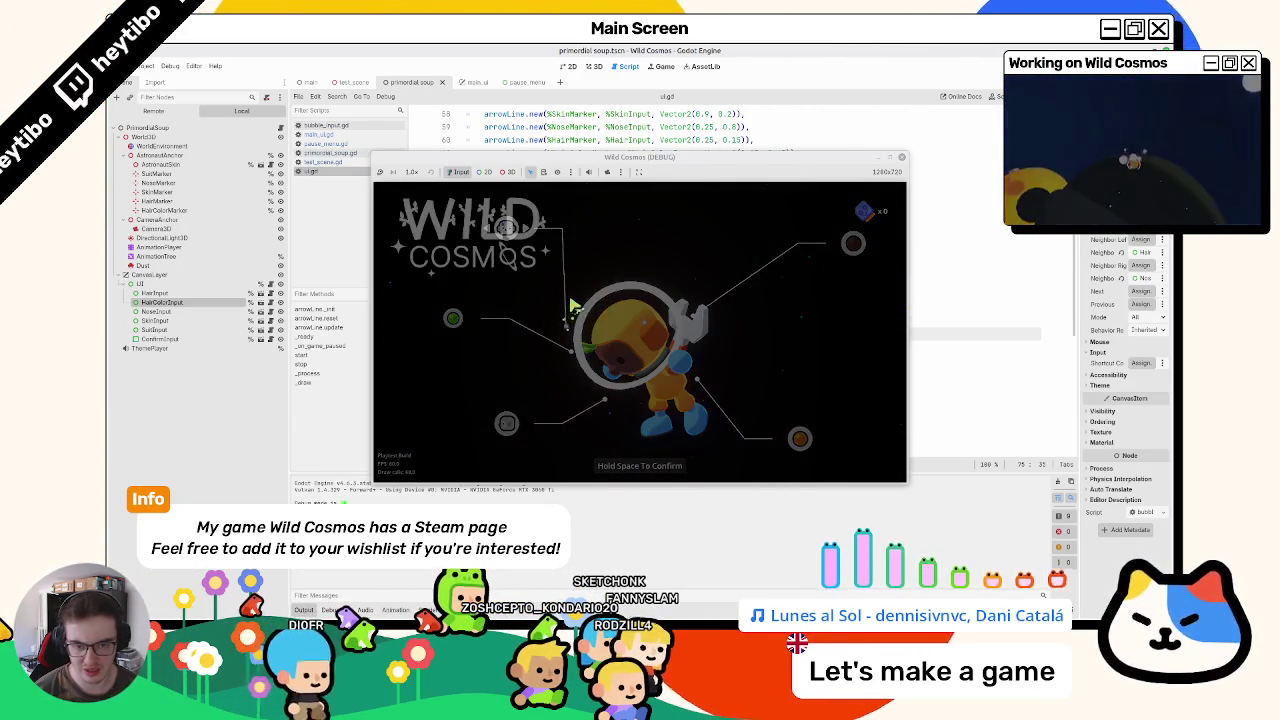
key("Return")
key("Escape")
key("Escape")
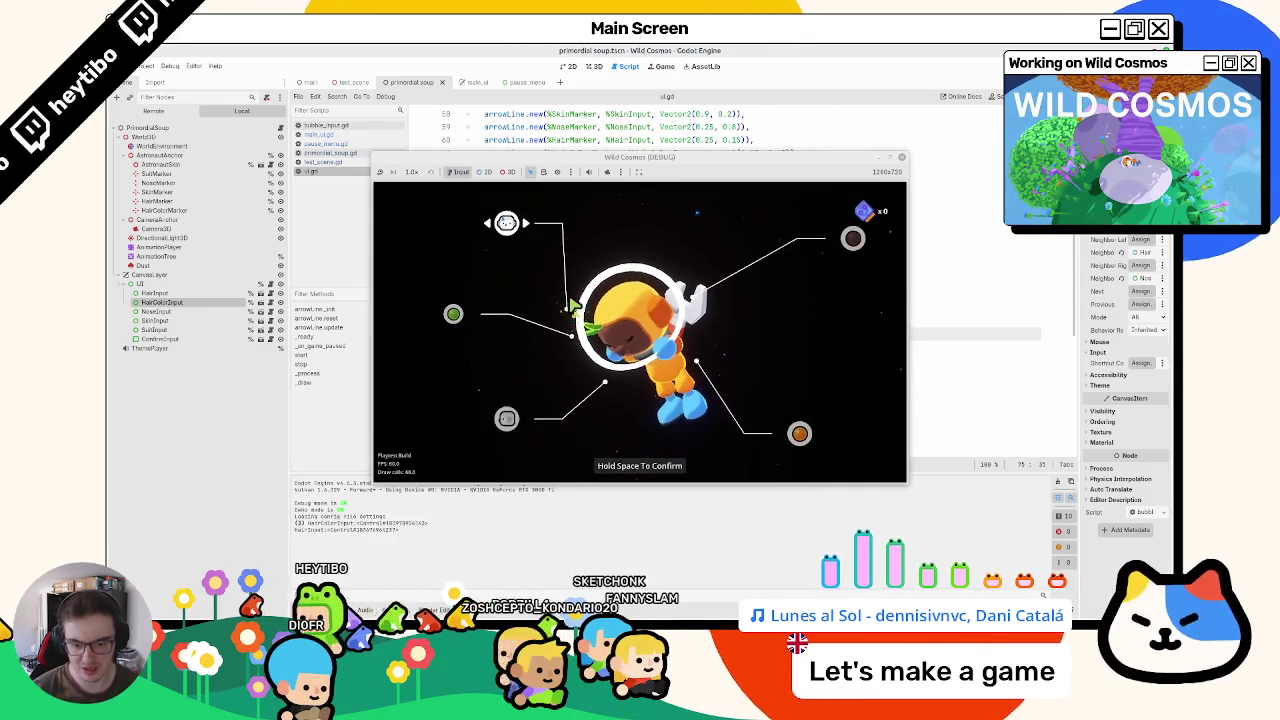
key("F8")
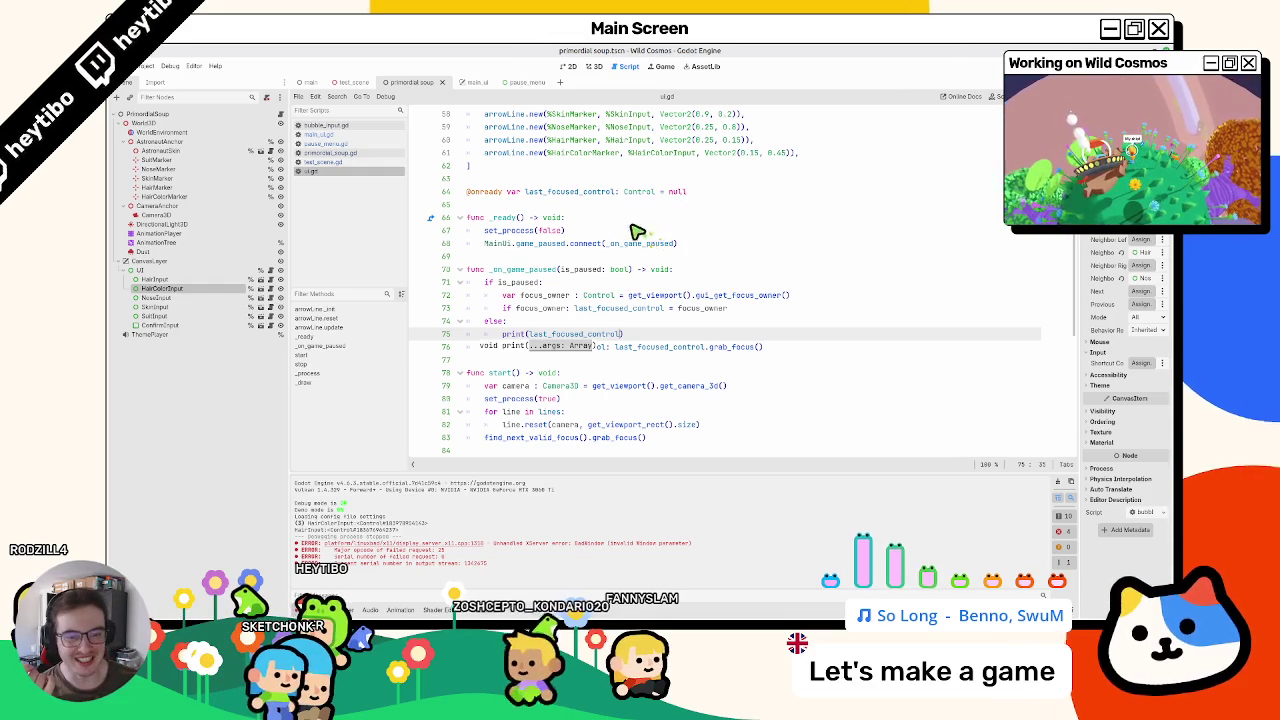
double_click(550, 338)
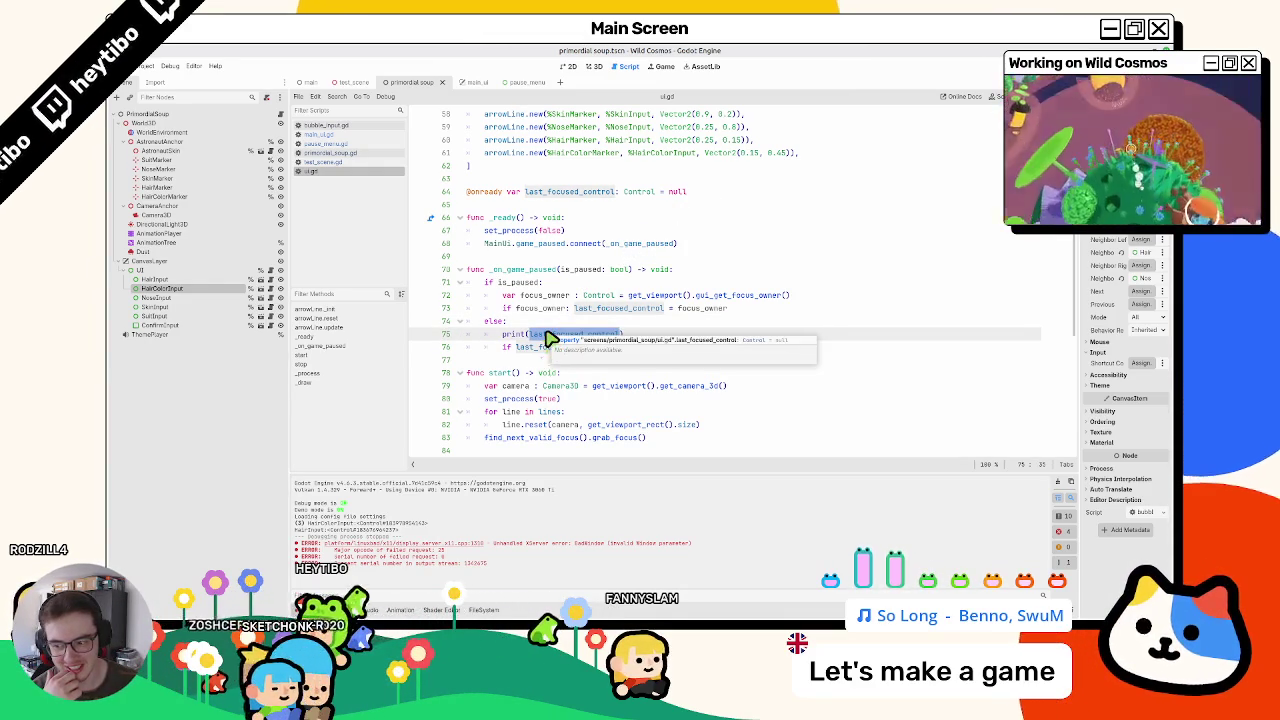
left_click(546, 321)
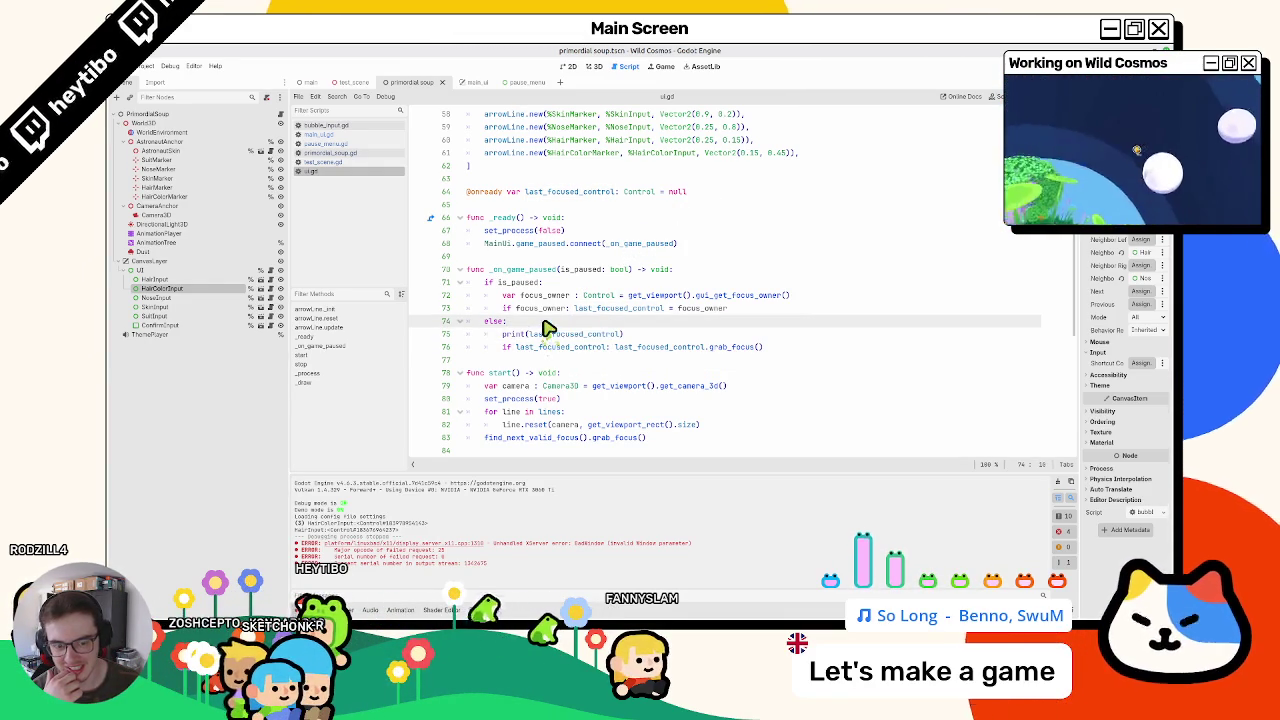
left_click(466, 82)
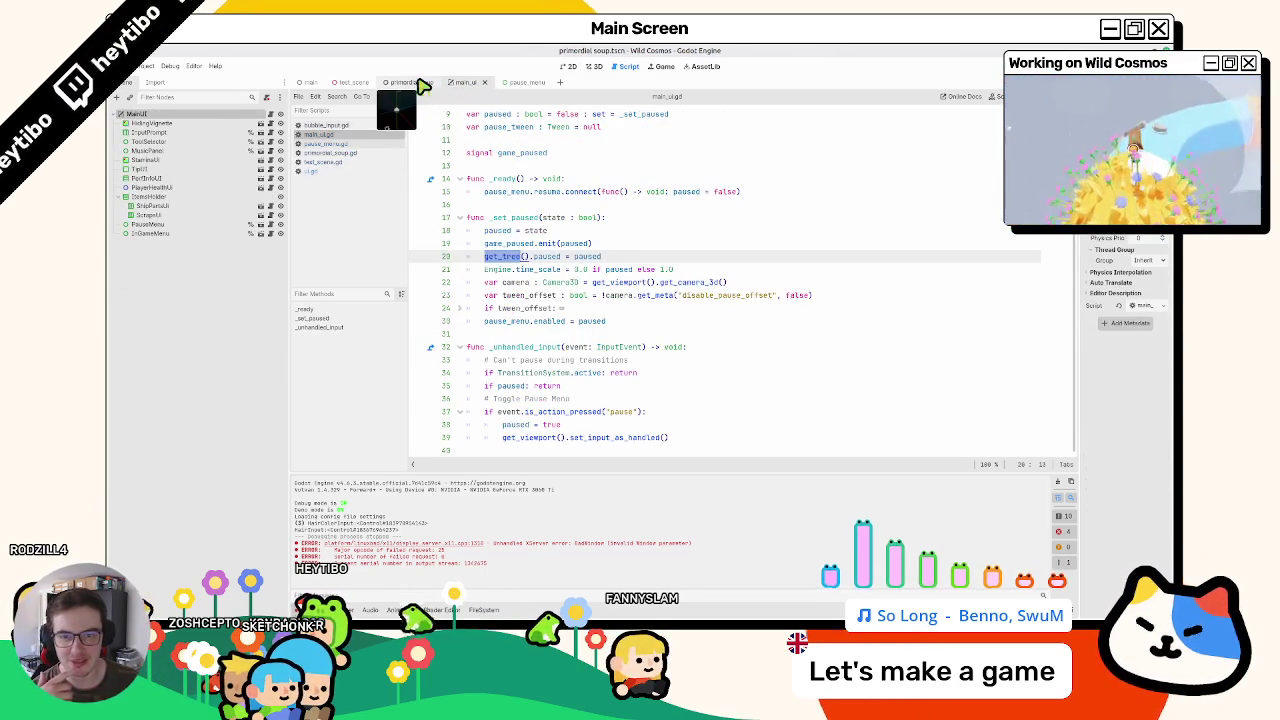
left_click(424, 84)
left_click(466, 83)
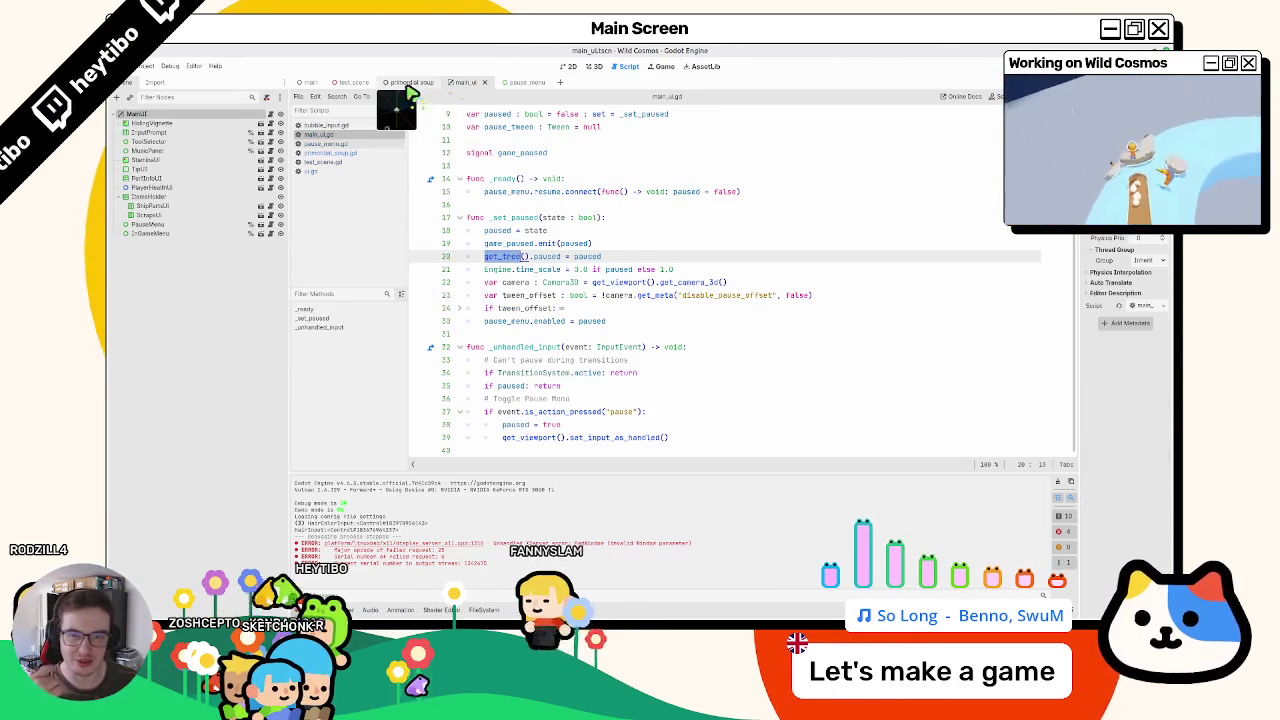
left_click(410, 85)
left_click(360, 168)
left_click(368, 153)
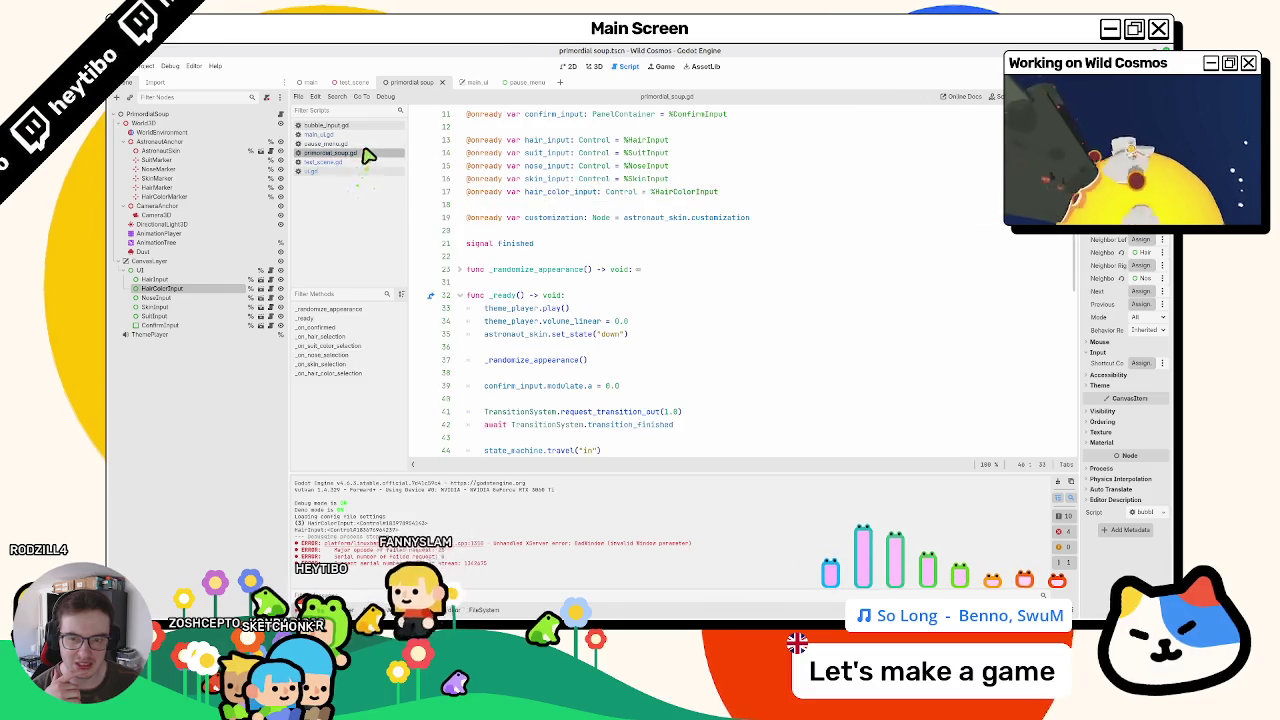
left_click(367, 152)
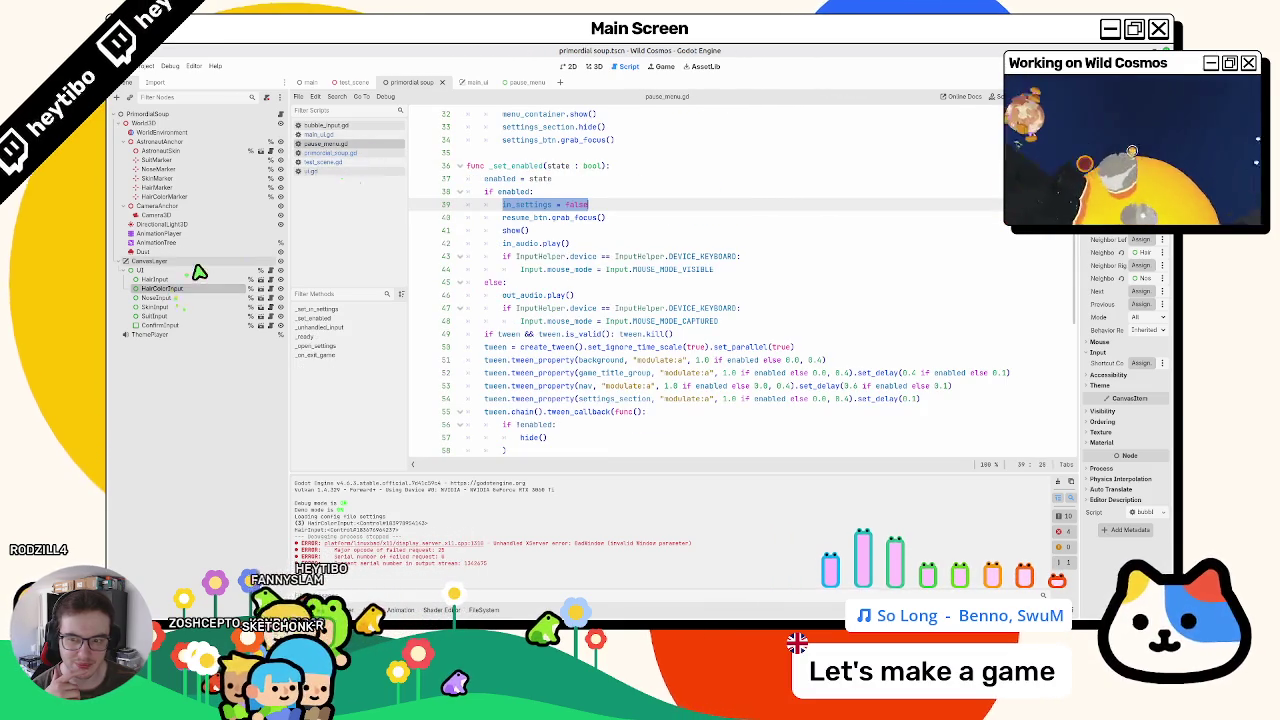
left_click(270, 271)
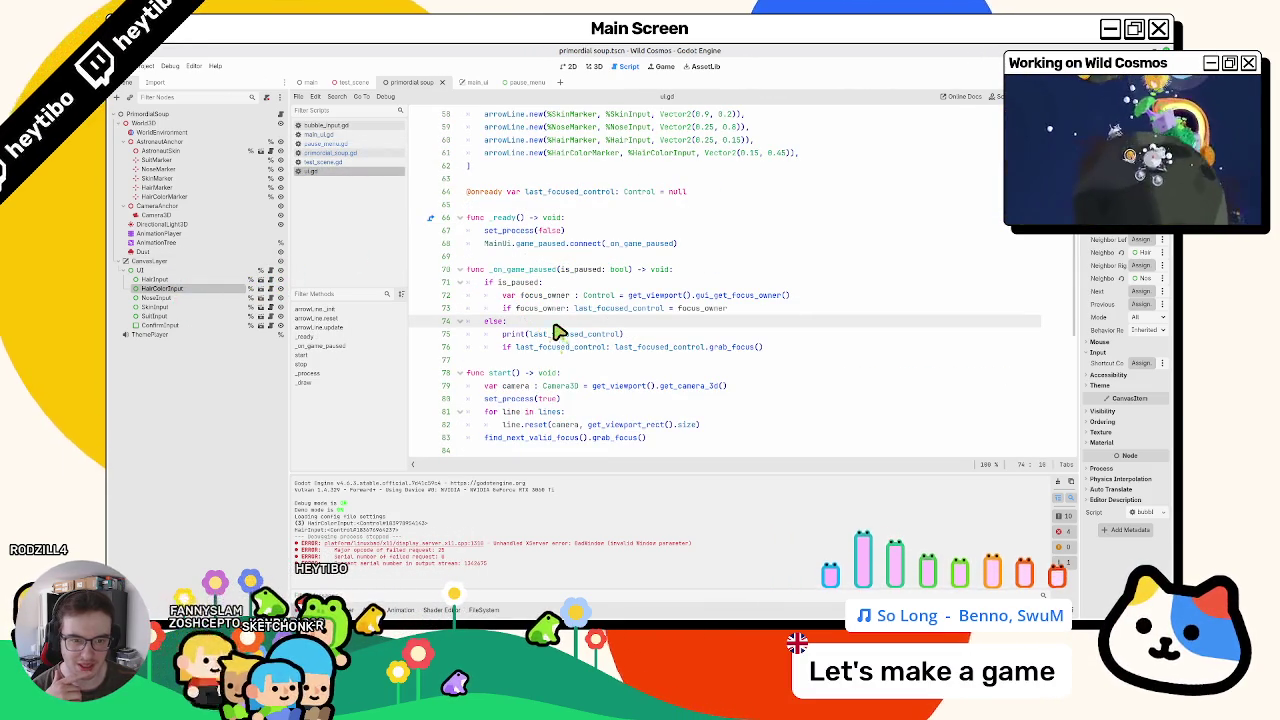
left_click(686, 244)
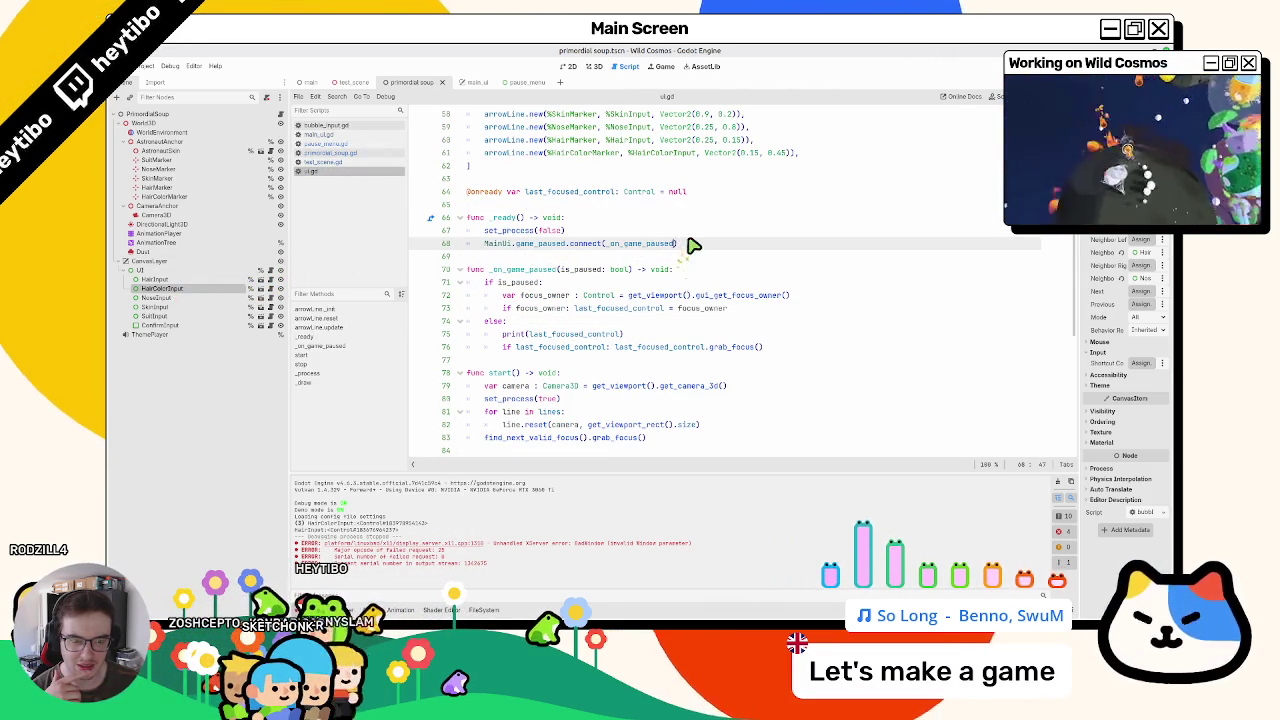
double_click(673, 244)
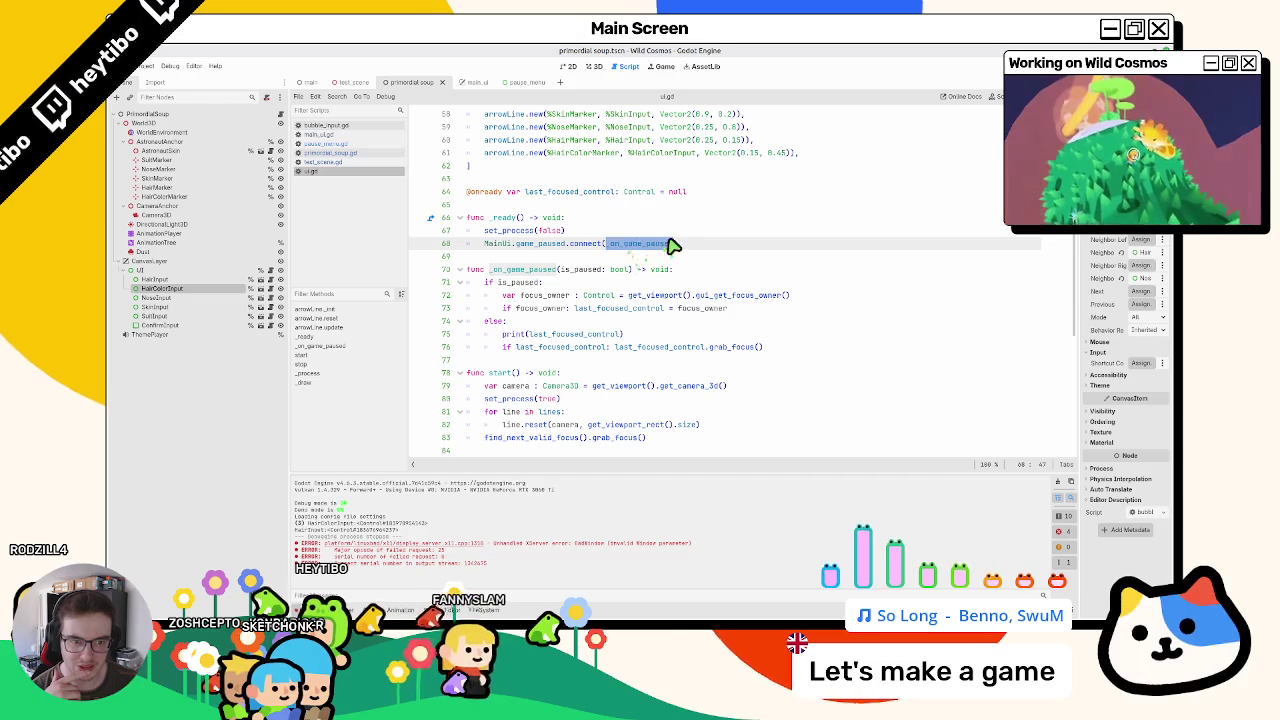
left_click(678, 246)
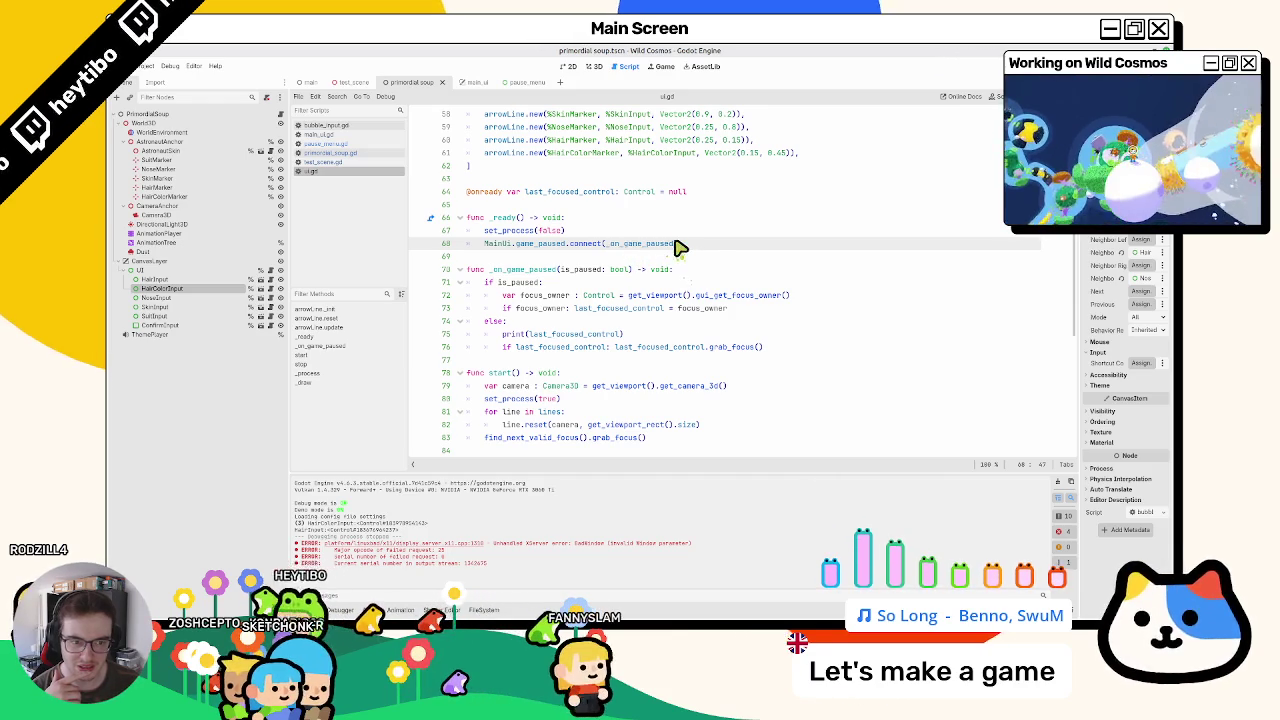
Step: Add CONNECT_DEFERRED as the flag on the game_paused connect() call on line 68
type(", de")
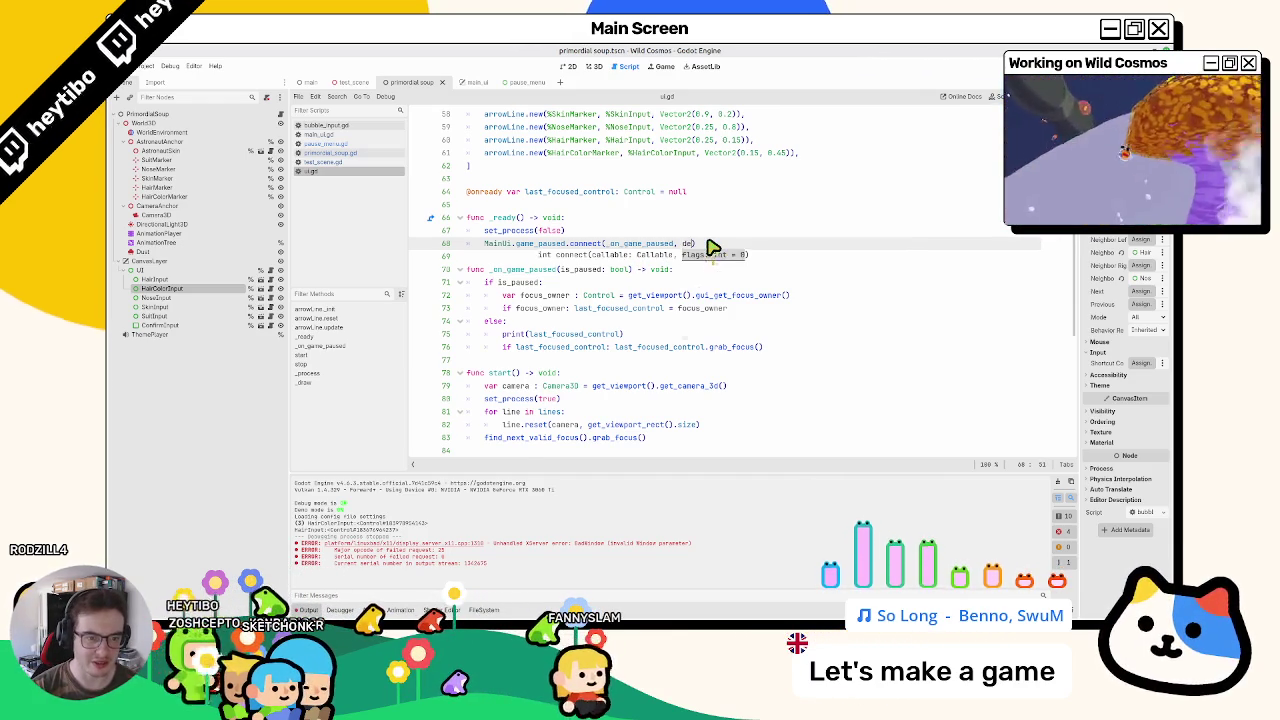
key("BackSpace")
key("BackSpace")
type("connec")
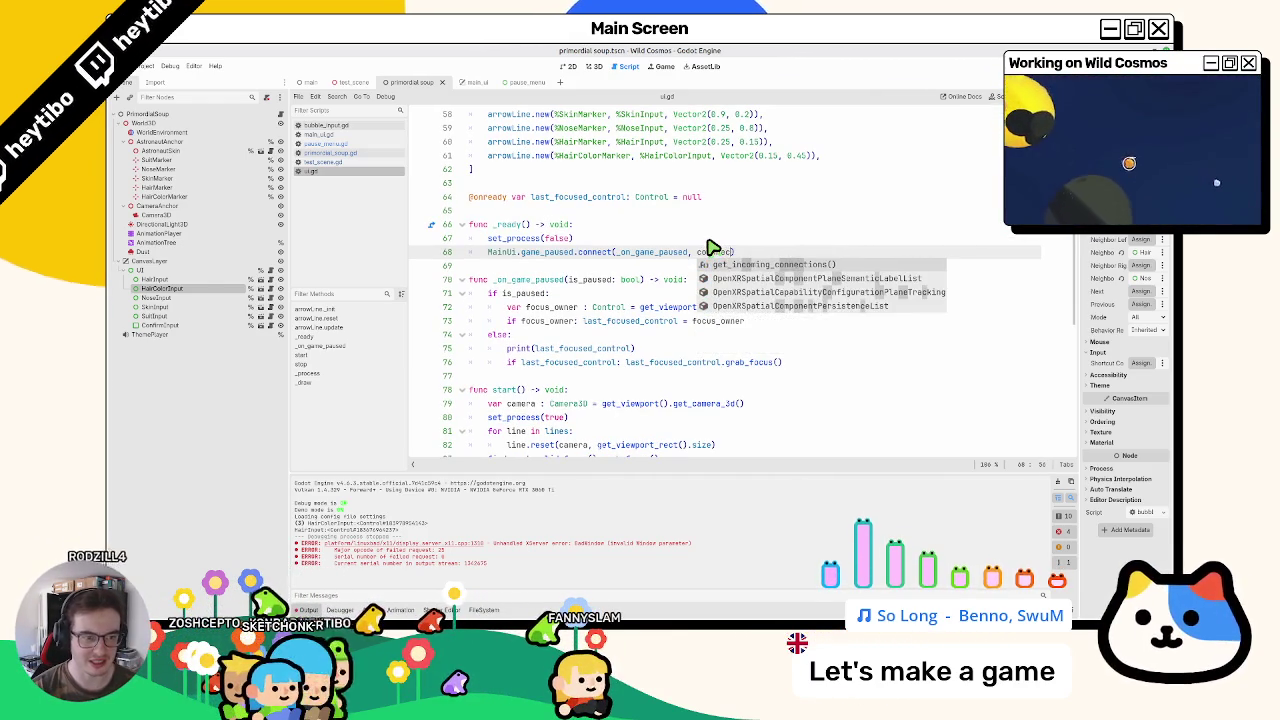
type("t")
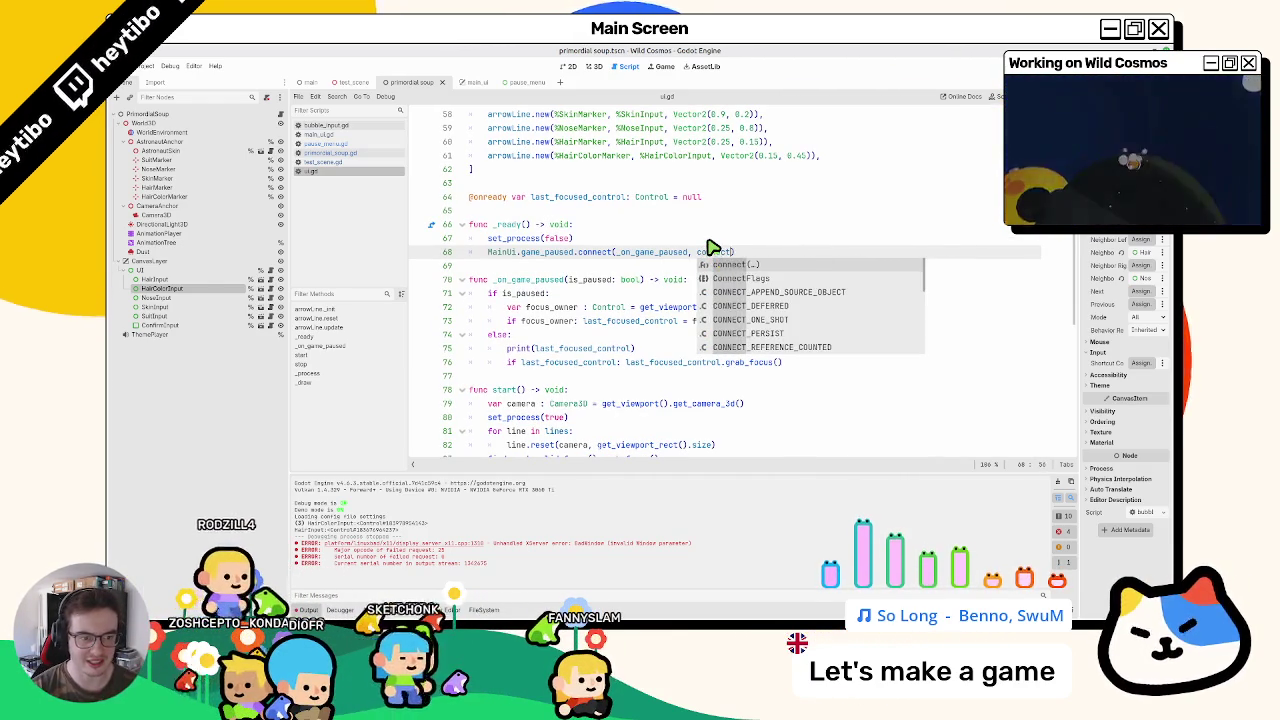
key("Down")
key("Down")
key("Down")
key("Return")
Step: Run the game, pause and open settings twice over the customization screen, then stop it
key("F5")
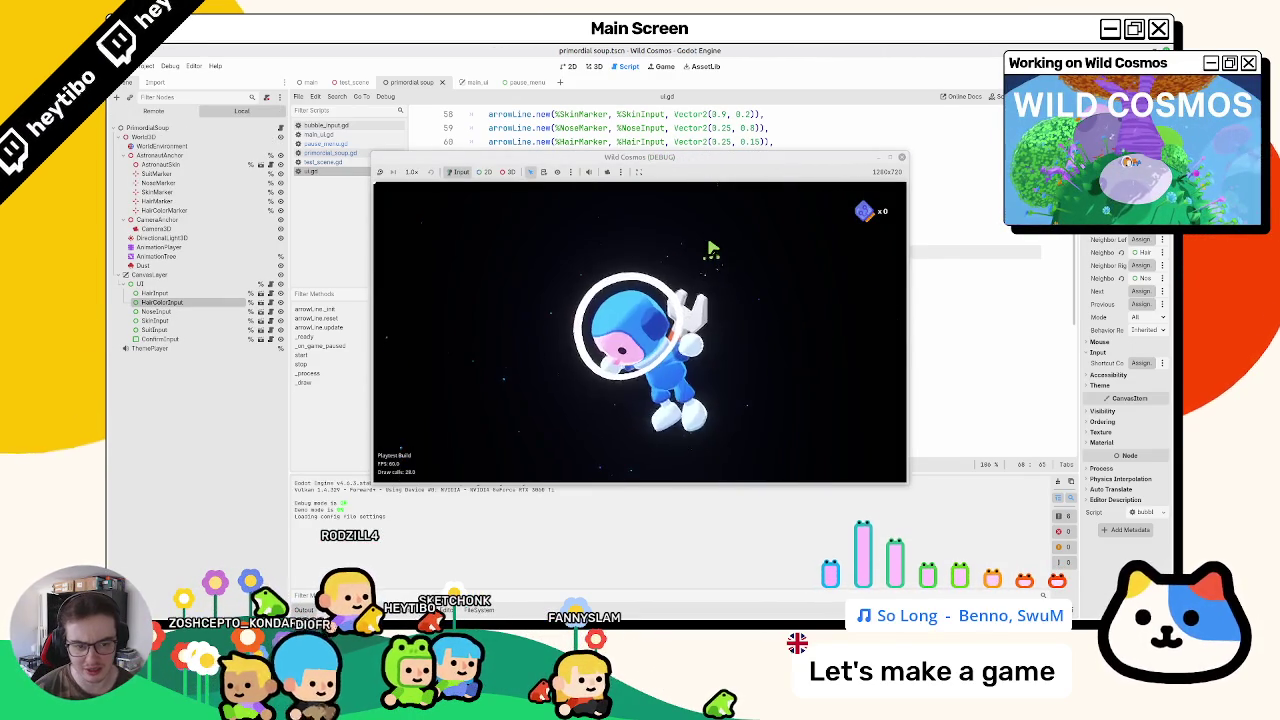
key("Escape")
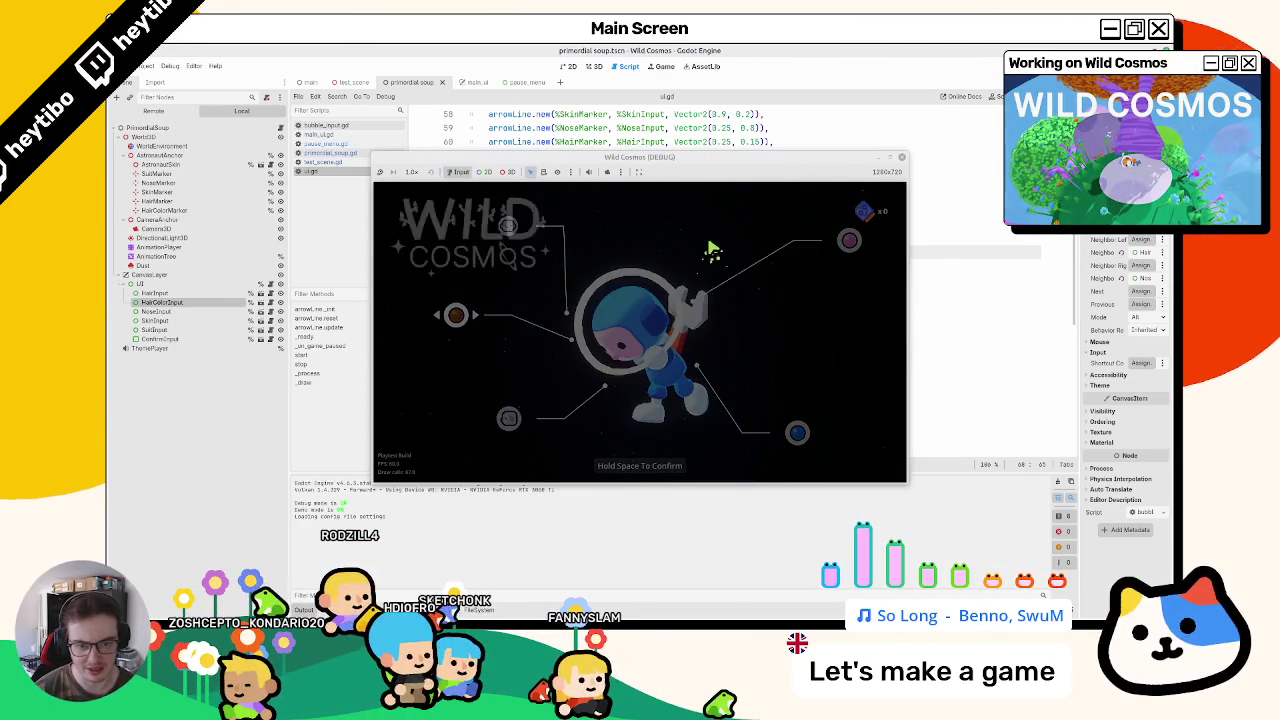
key("Return")
key("Escape")
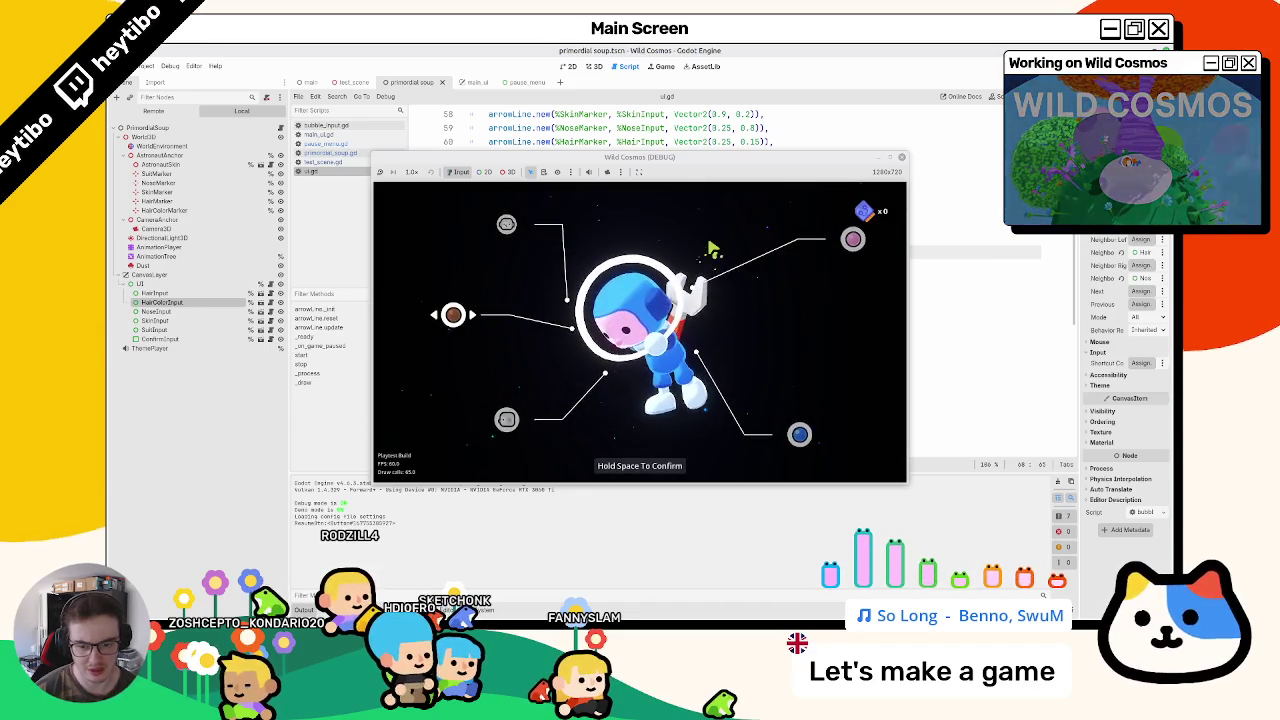
key("Escape")
key("Return")
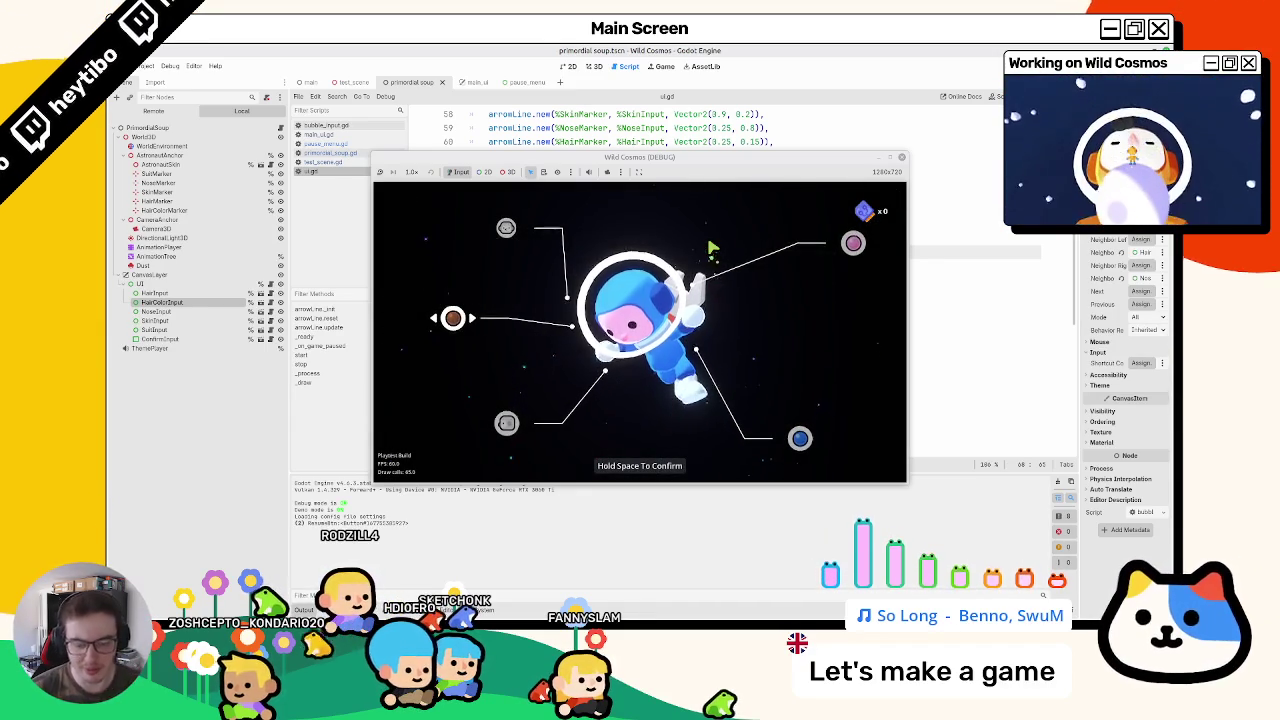
key("F8")
left_click(603, 338)
Step: Delete the print(last_focused_control) line 75 from ui.gd
double_click(758, 364)
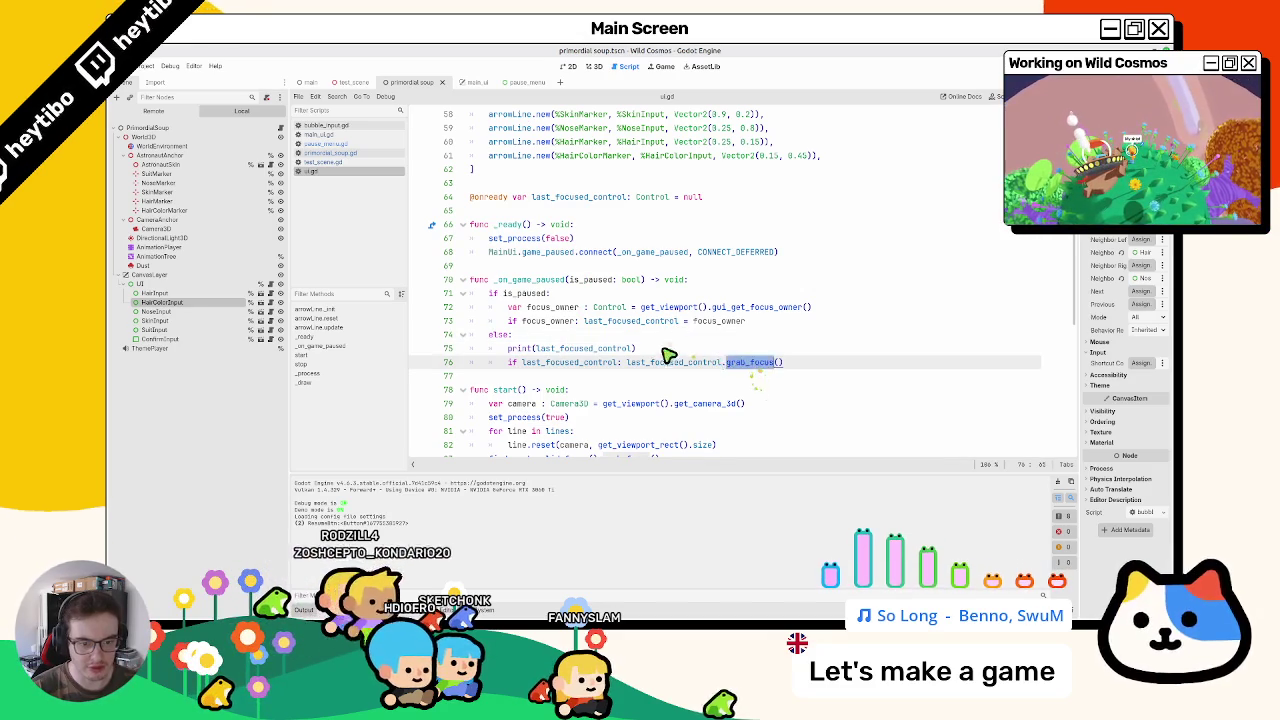
triple_click(518, 352)
key("BackSpace")
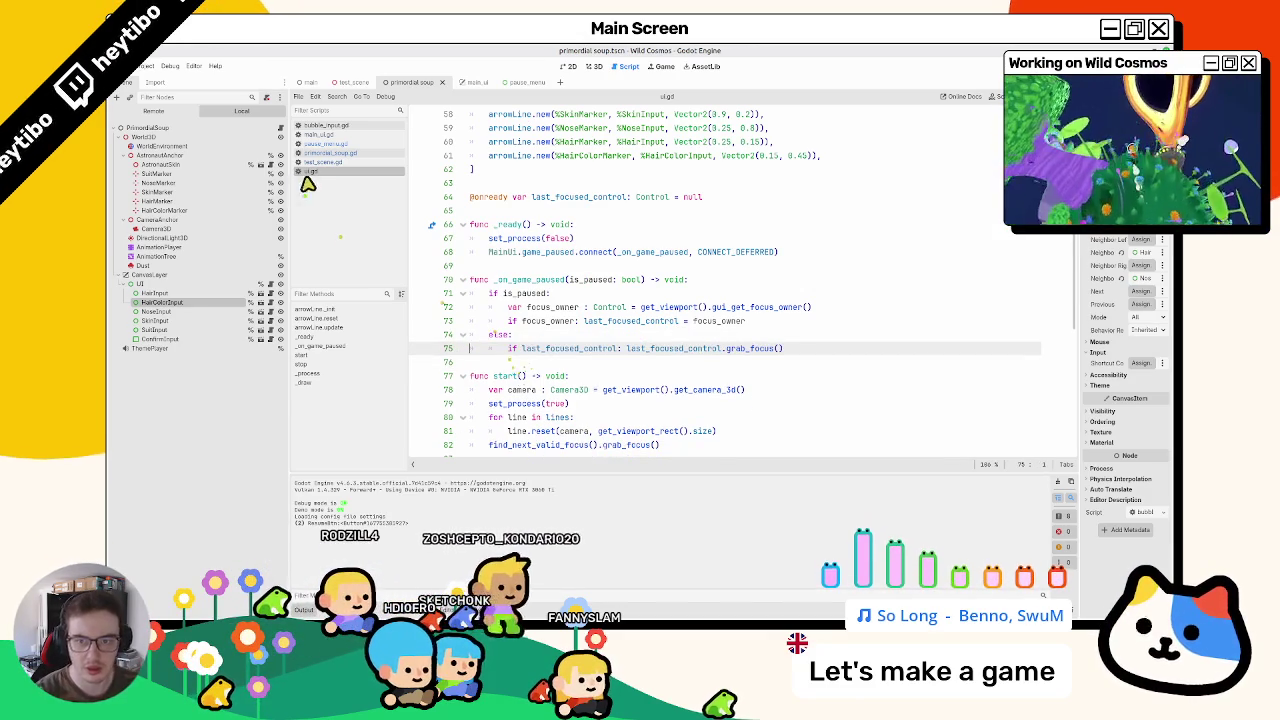
Step: In bubble_input.gd's _on_focus_changed, add print(node) after line 57 and run the game
left_click(269, 303)
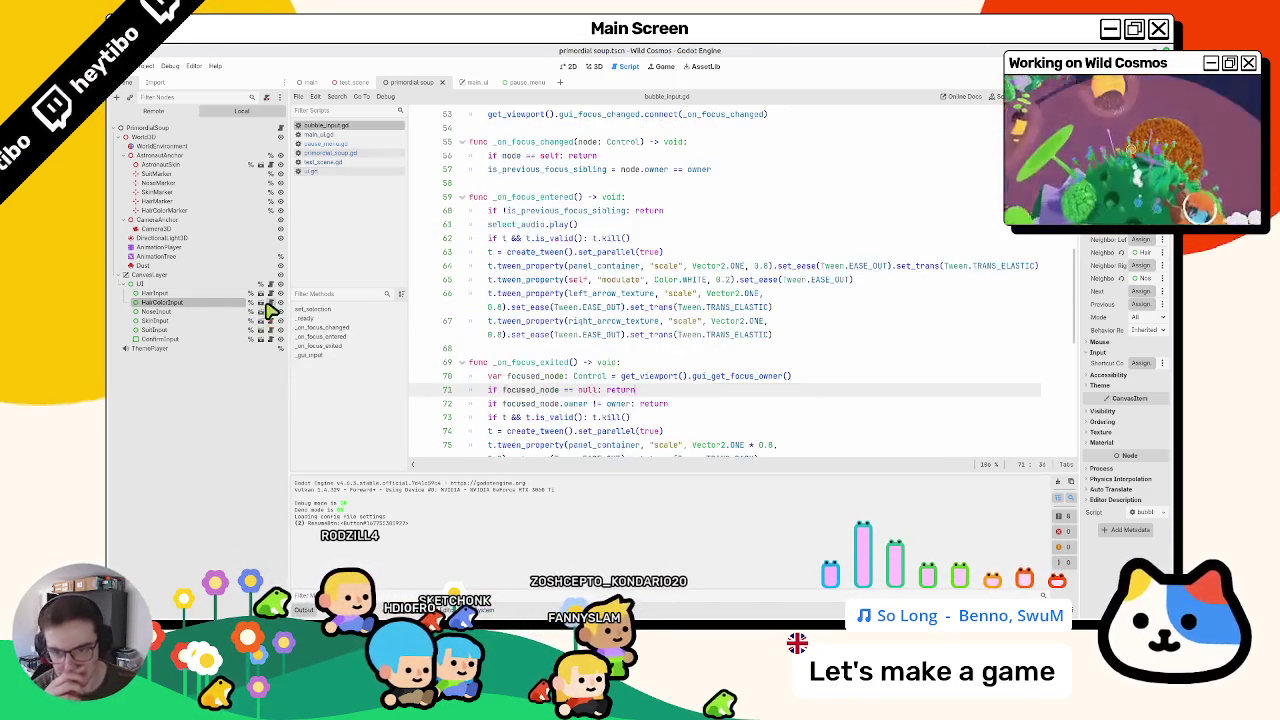
double_click(520, 211)
scroll(520, 212, "up", 3)
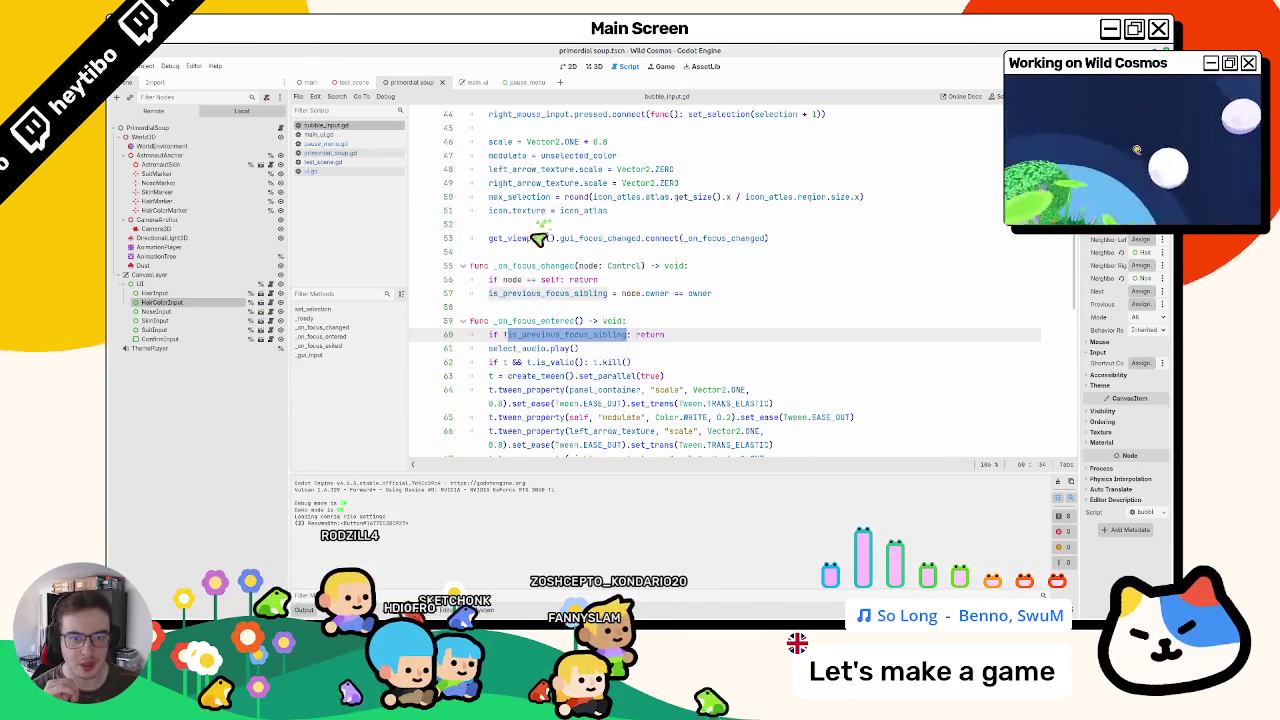
double_click(523, 293)
left_click(784, 299)
double_click(507, 271)
left_click(784, 300)
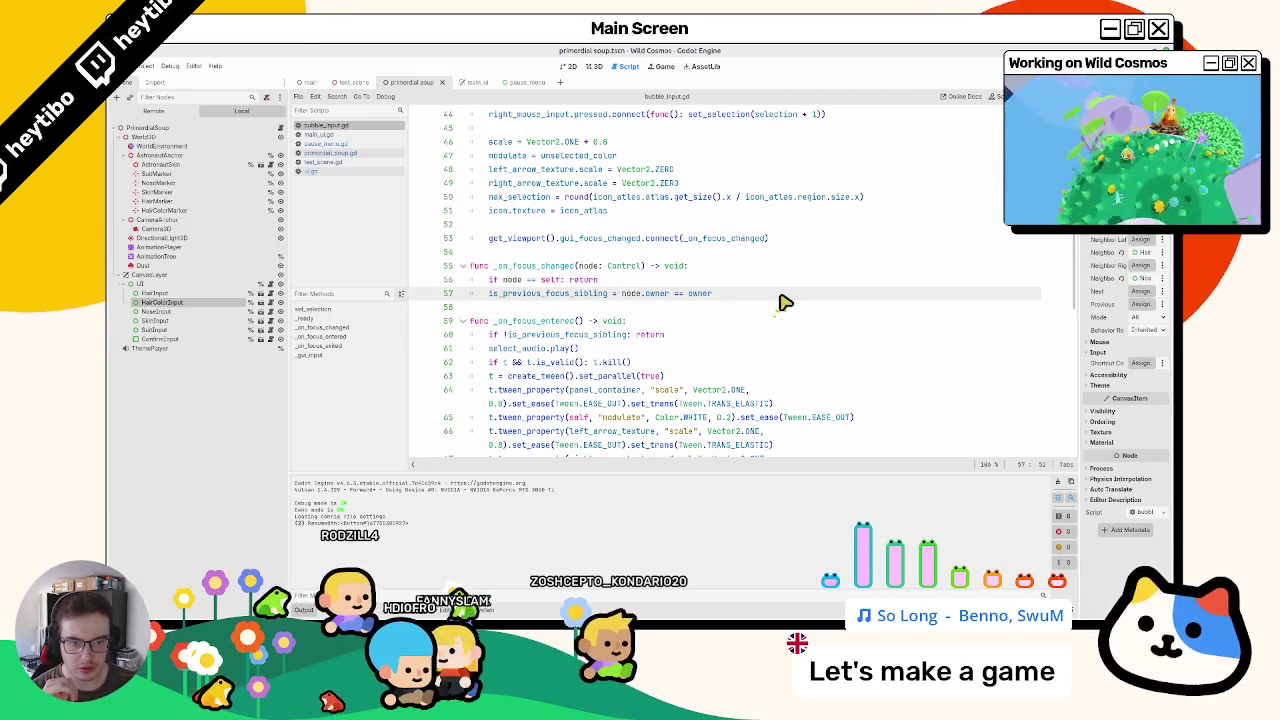
key("Return")
type("prin")
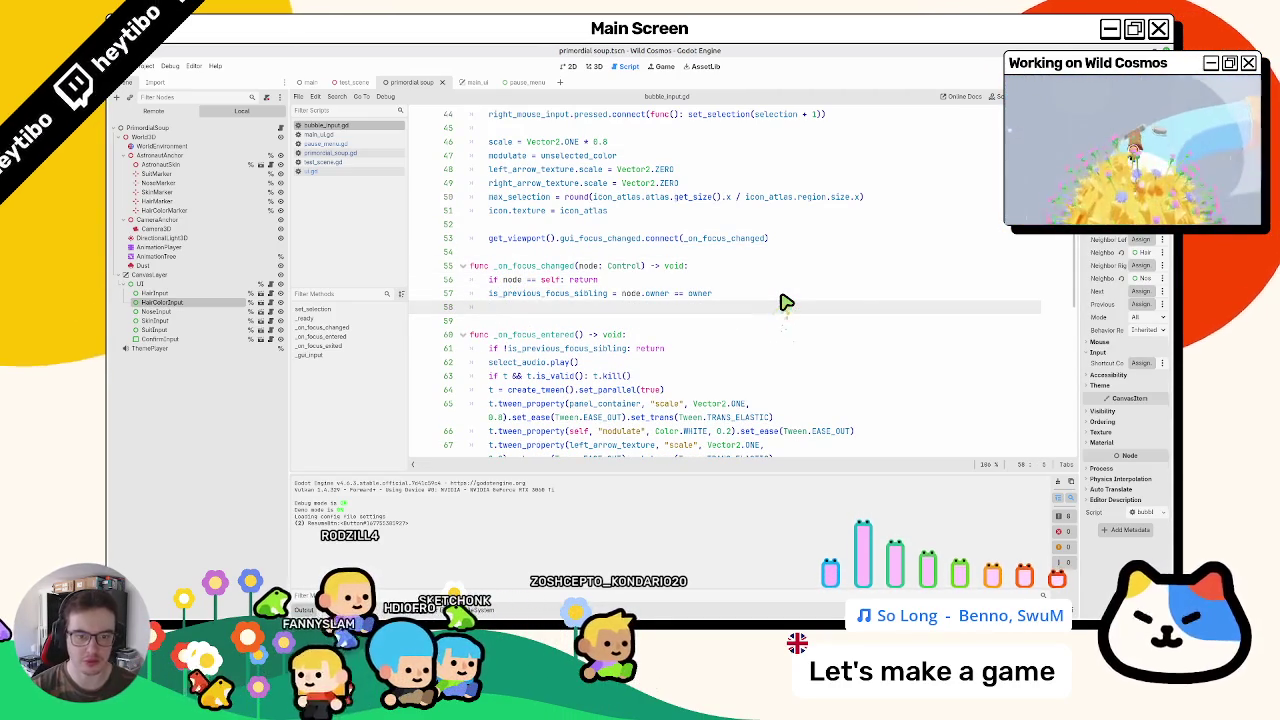
type("t(node")
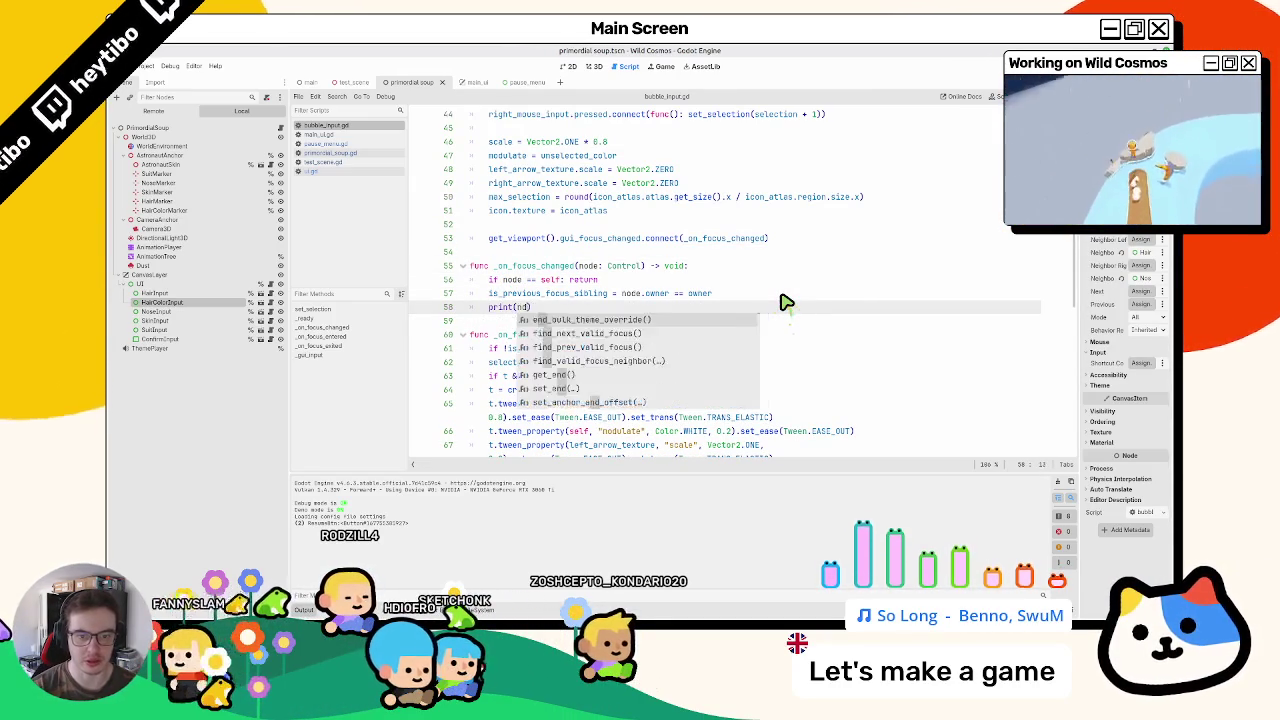
key("F5")
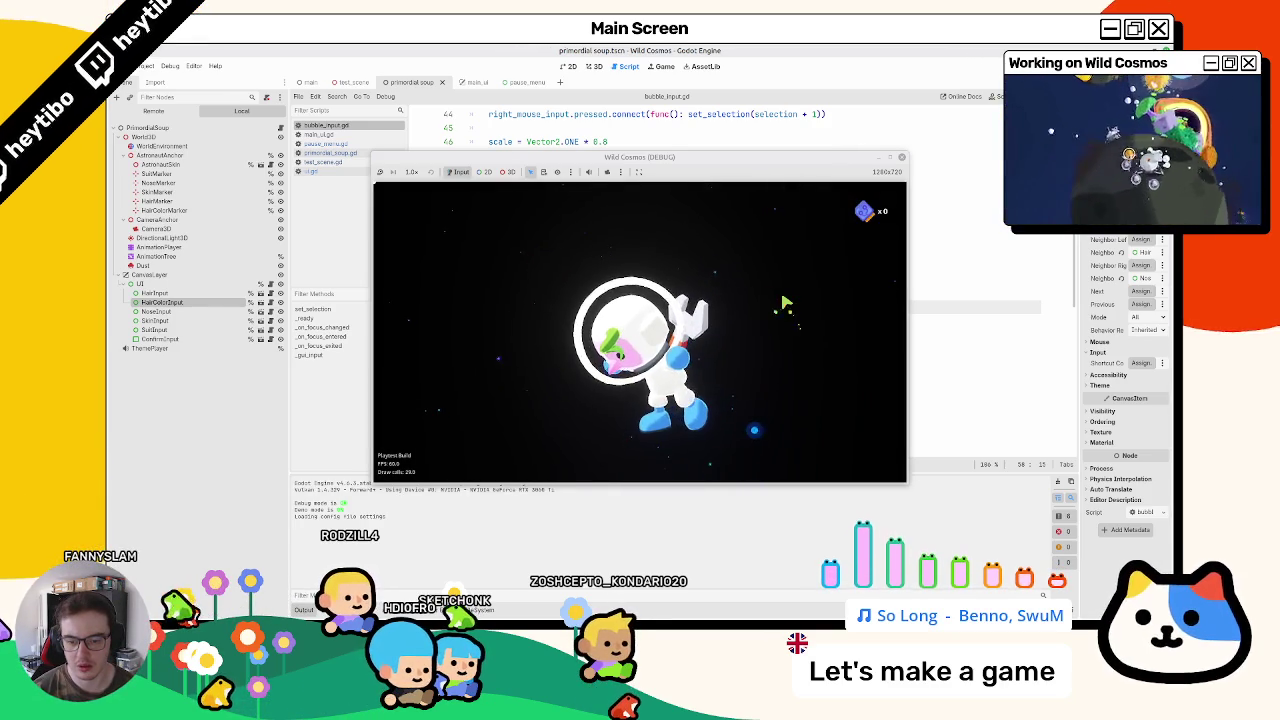
Step: Open and close the pause menu over the customization screen, then stop the game
key("Escape")
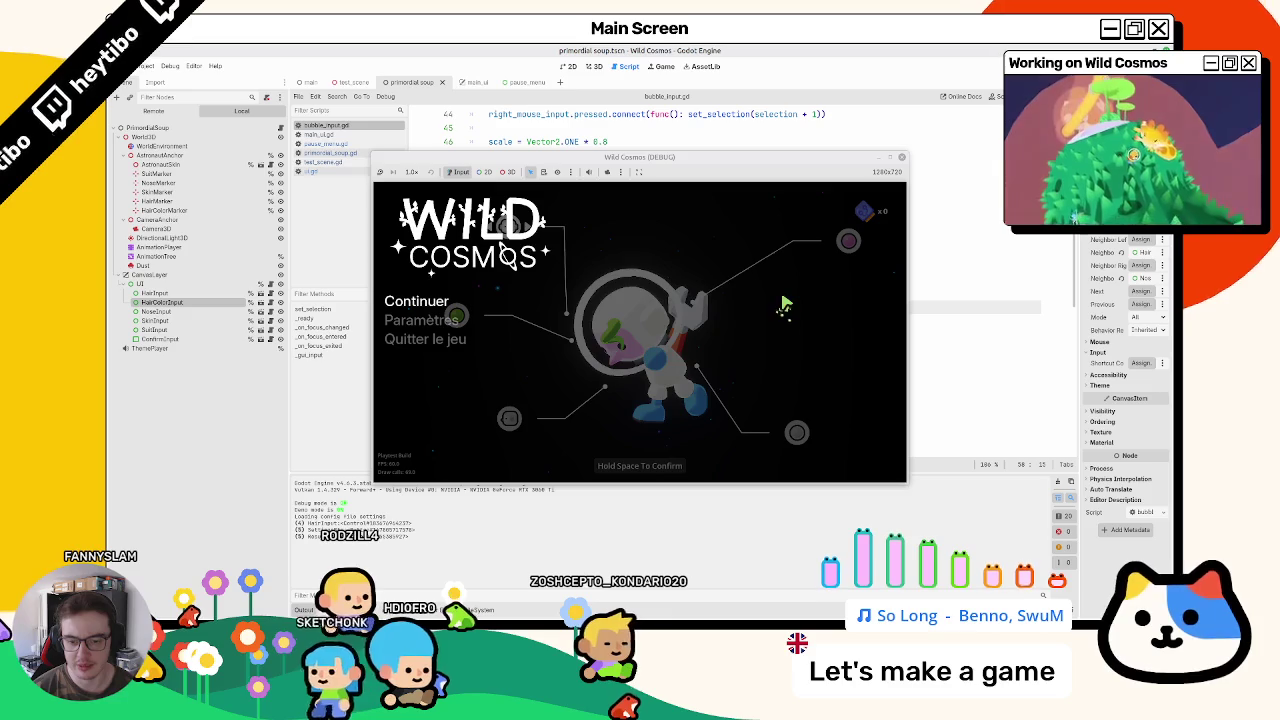
key("Escape")
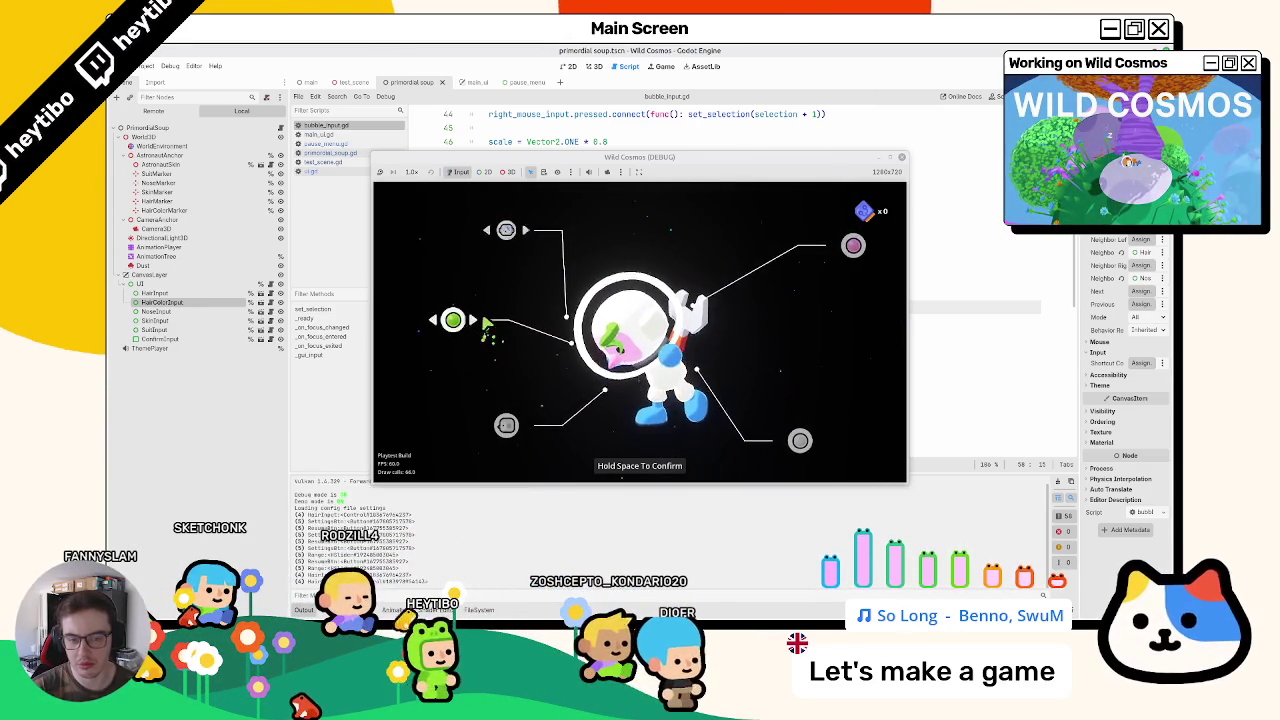
key("F8")
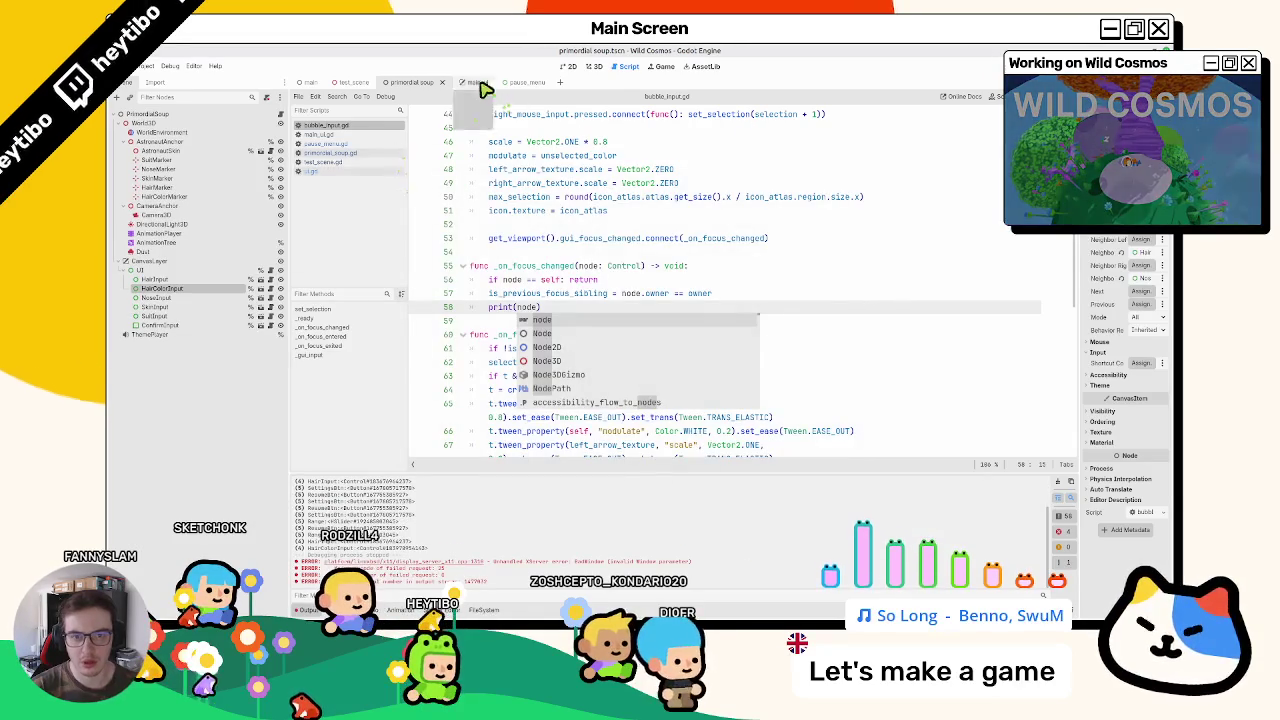
Step: Open the settings_section.gd script from the settings_section scene
left_click(466, 82)
left_click(590, 66)
left_click(540, 82)
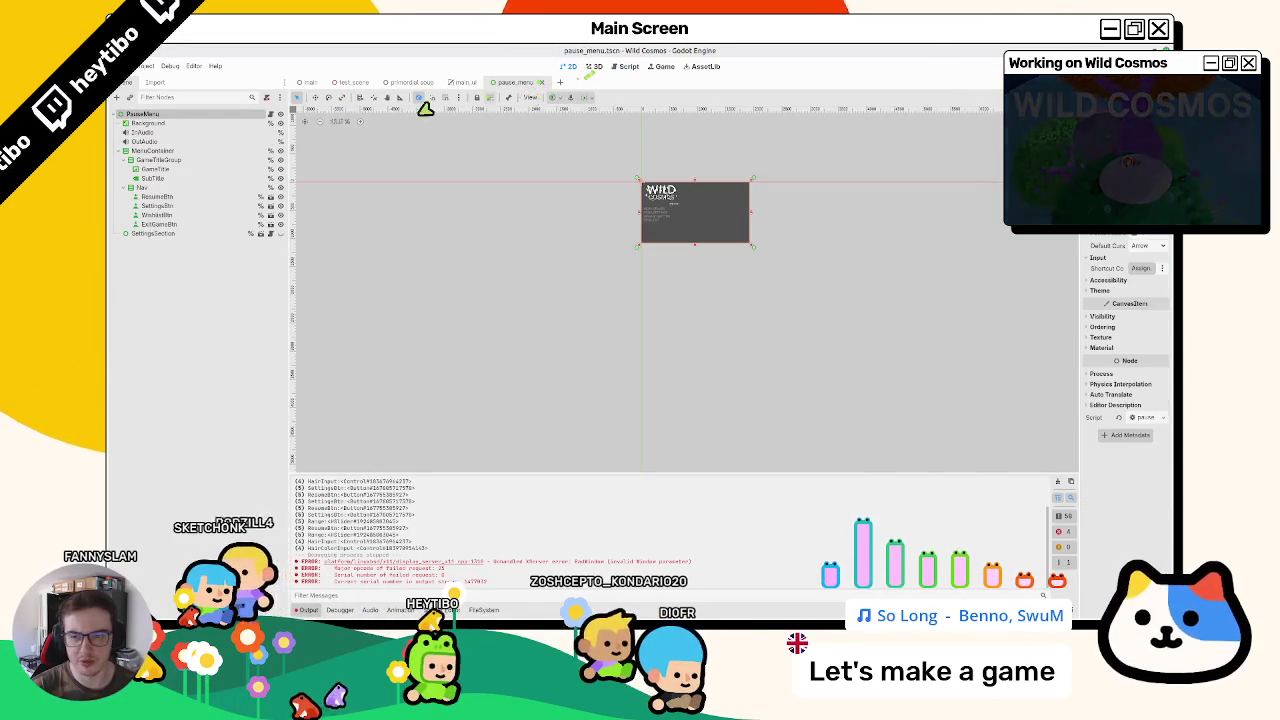
left_click(258, 234)
left_click(271, 114)
left_click(614, 314)
Step: Search the script for "focus" and step through the matches
key("ctrl+f")
type("focus")
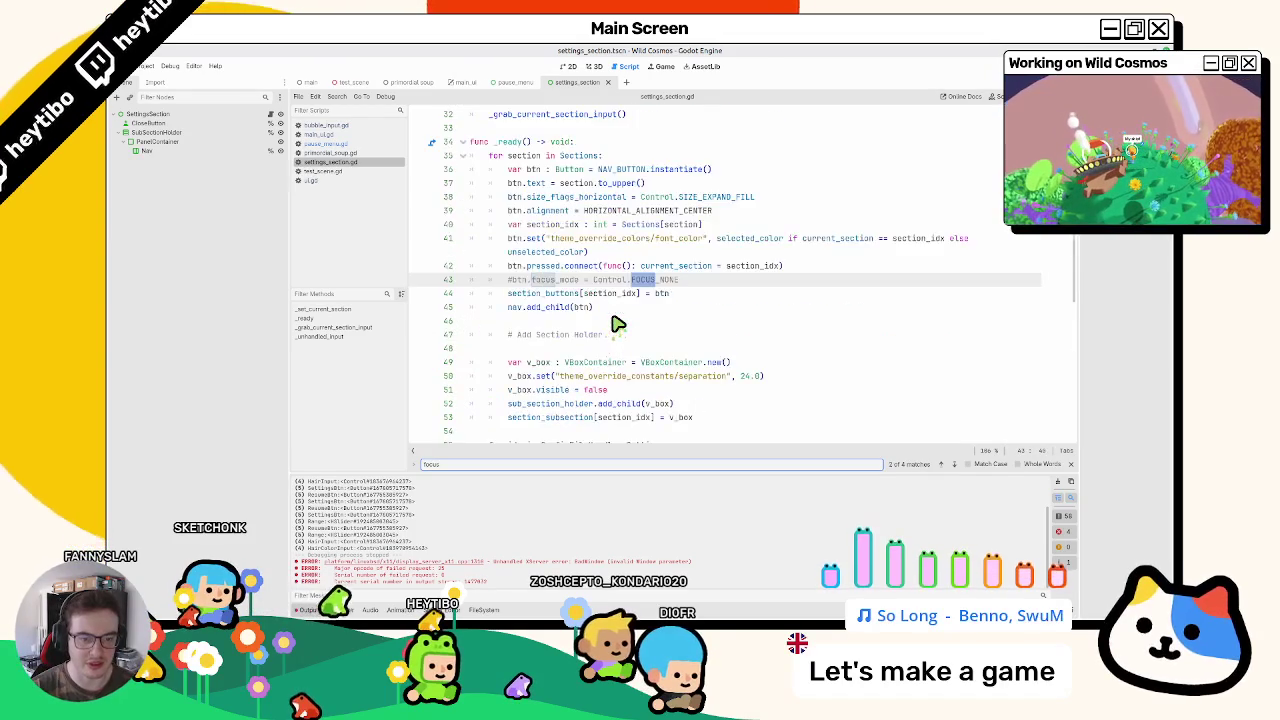
key("Return")
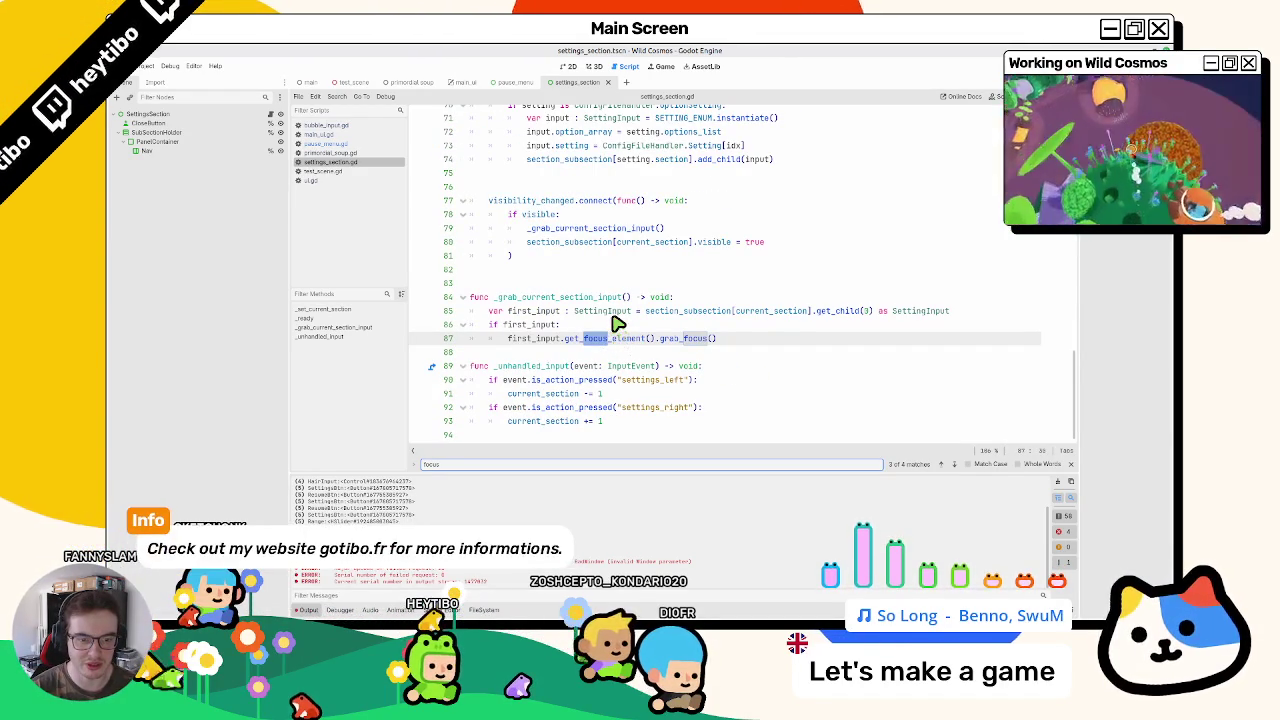
key("Return")
key("Return")
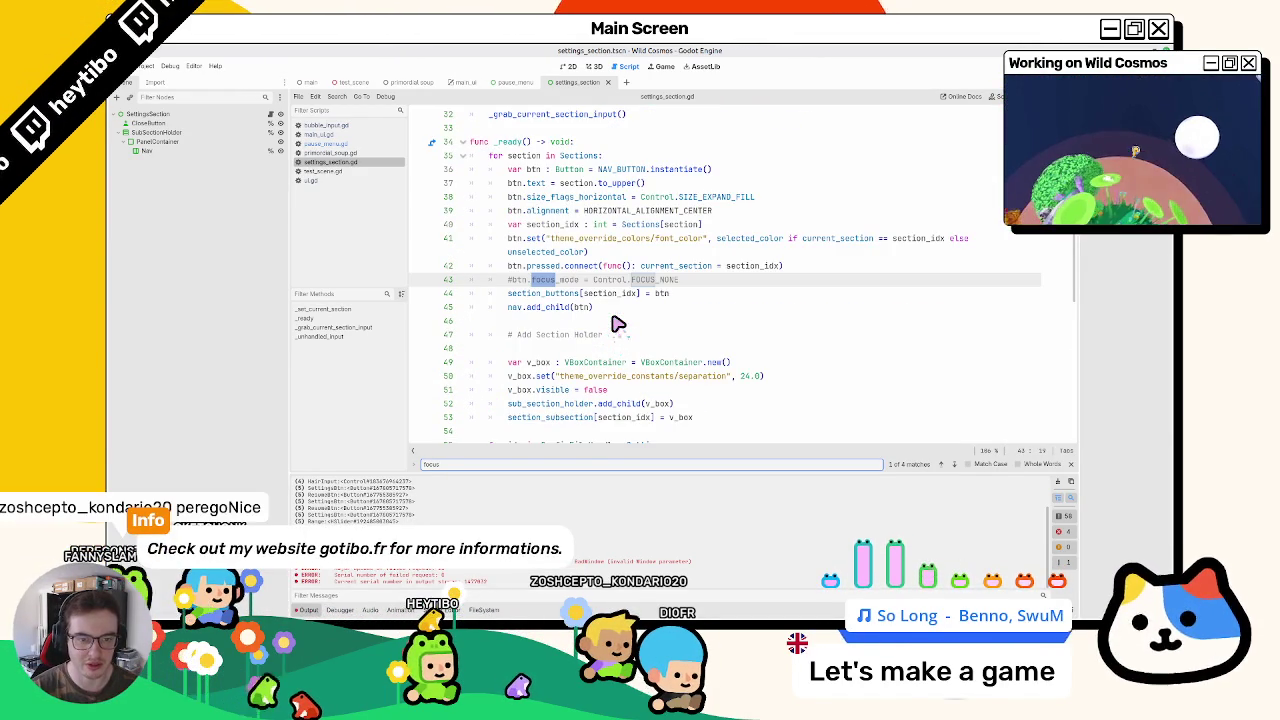
key("Return")
key("Return")
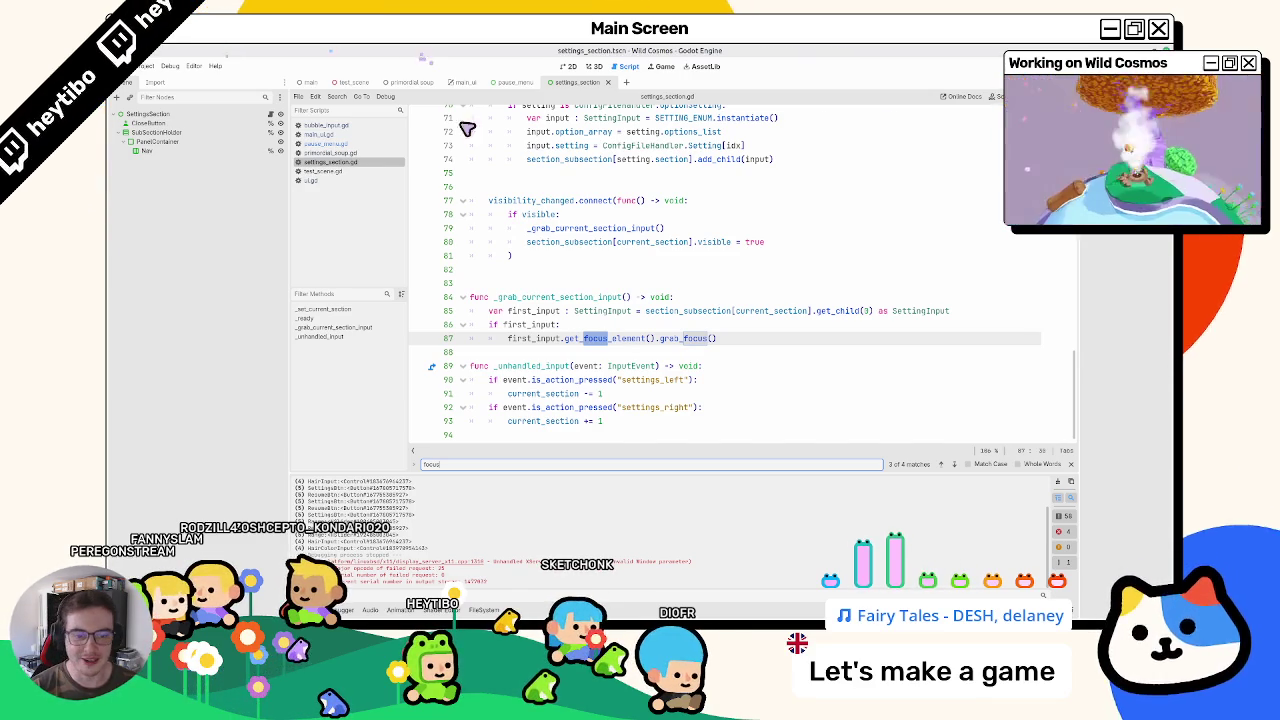
Step: Inspect get_focus_element and _grab_current_section_input around lines 84-87
double_click(590, 338)
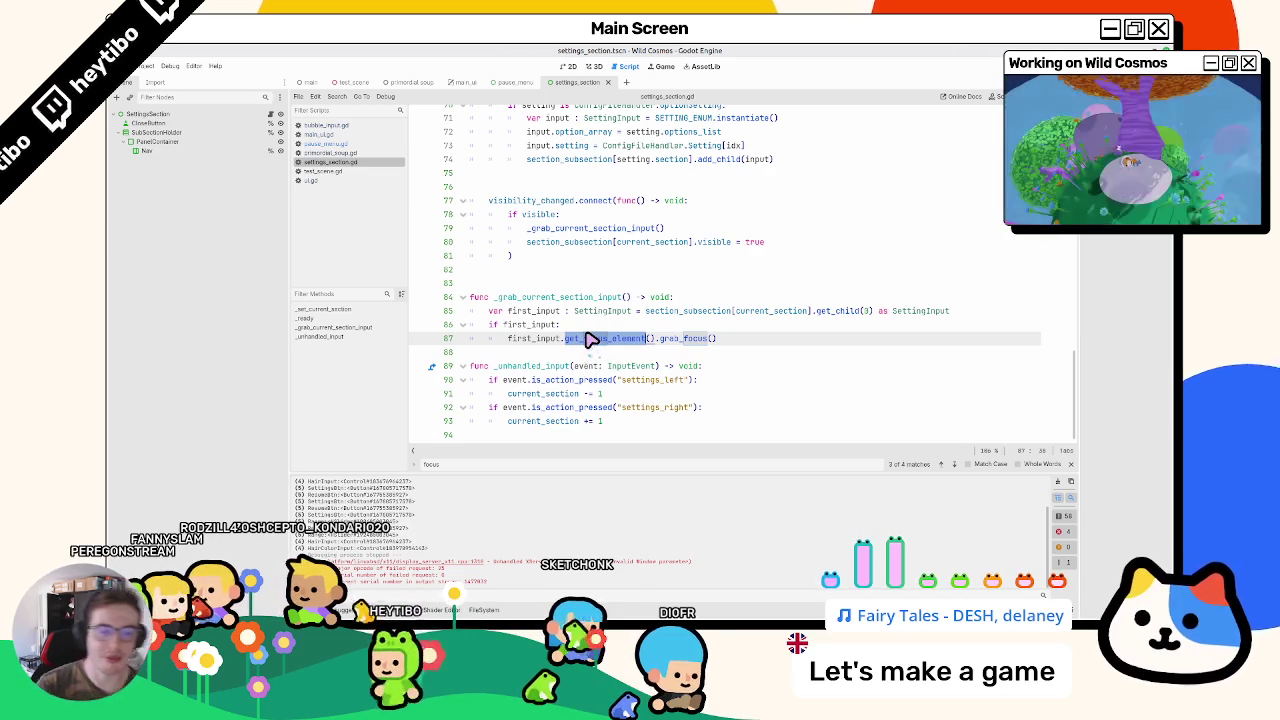
double_click(563, 297)
scroll(563, 350, "up", 15)
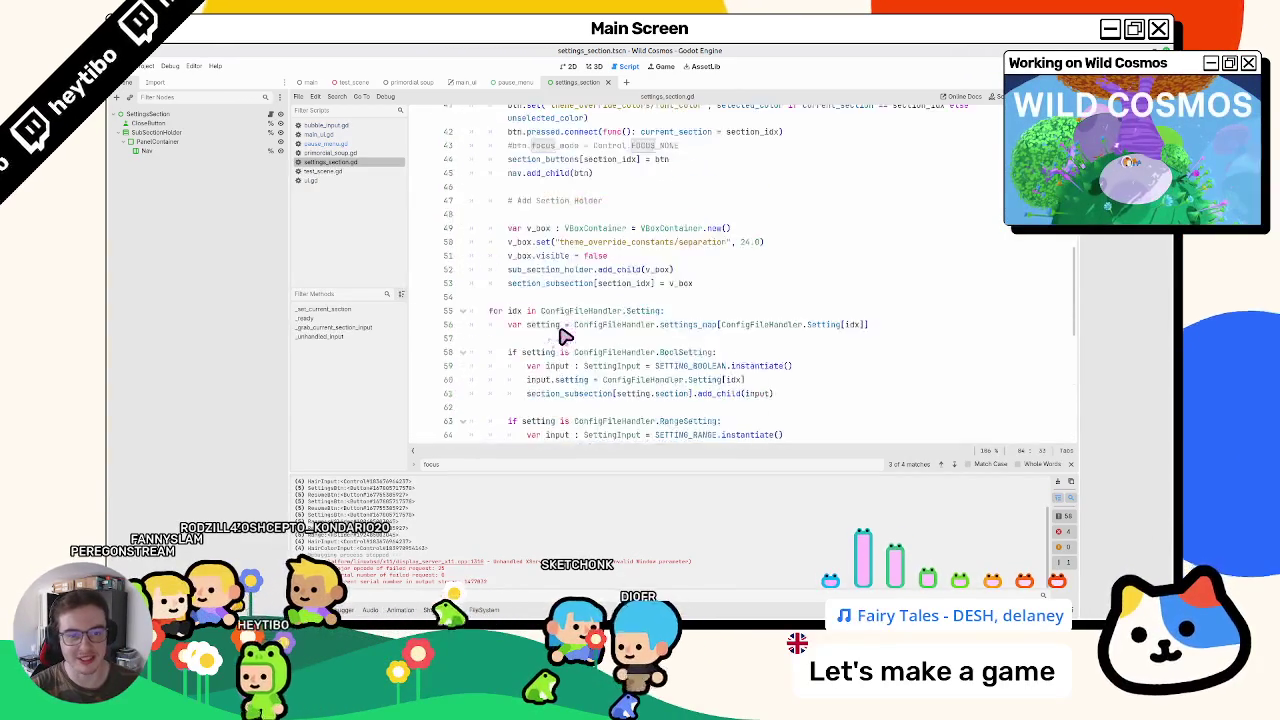
scroll(565, 338, "up", 4)
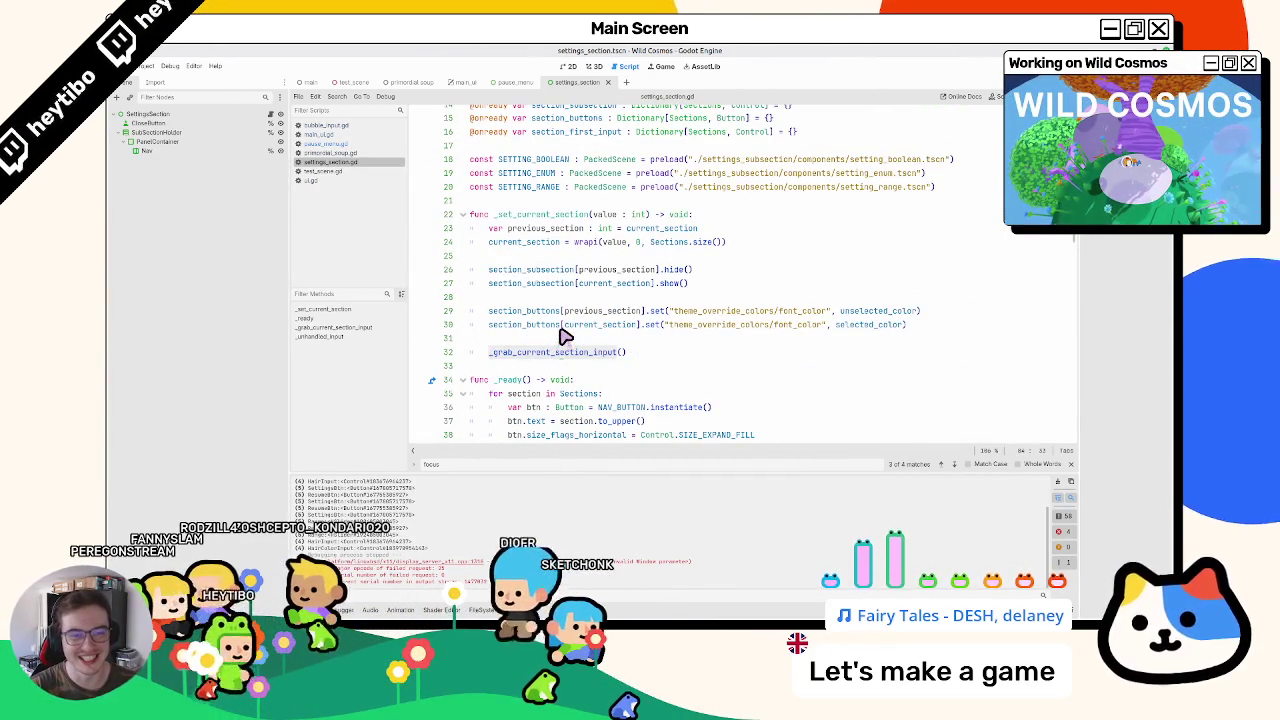
scroll(565, 338, "up", 5)
scroll(563, 337, "down", 10)
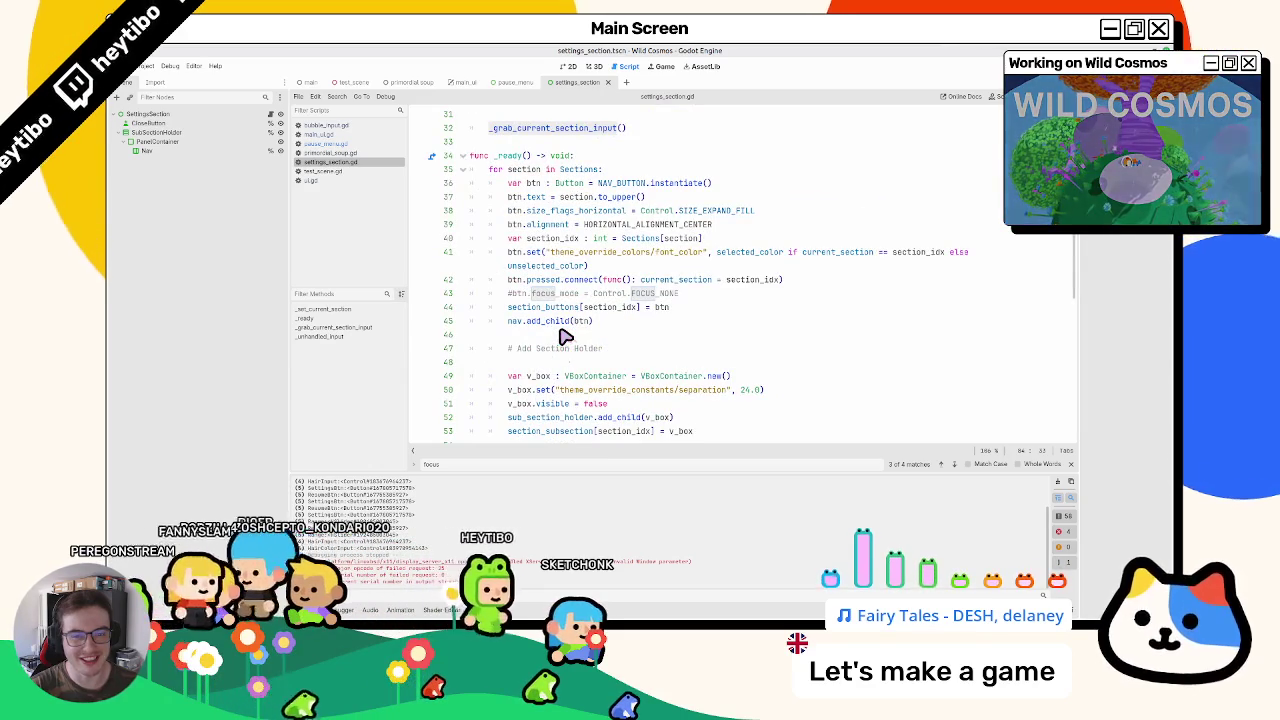
scroll(565, 338, "up", 8)
scroll(565, 338, "up", 2)
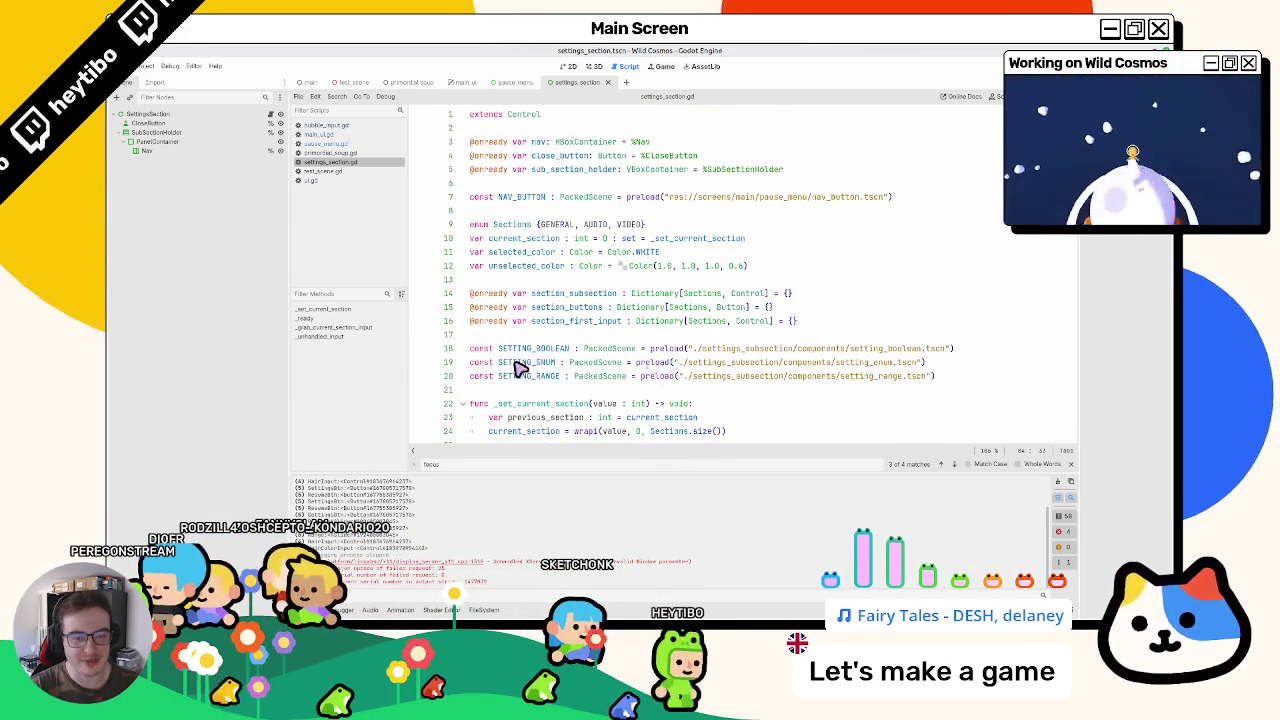
Step: Search setting_range.gd for "focus", reviewing get_focus_element and _on_focus_exited
left_click(718, 379, "ctrl")
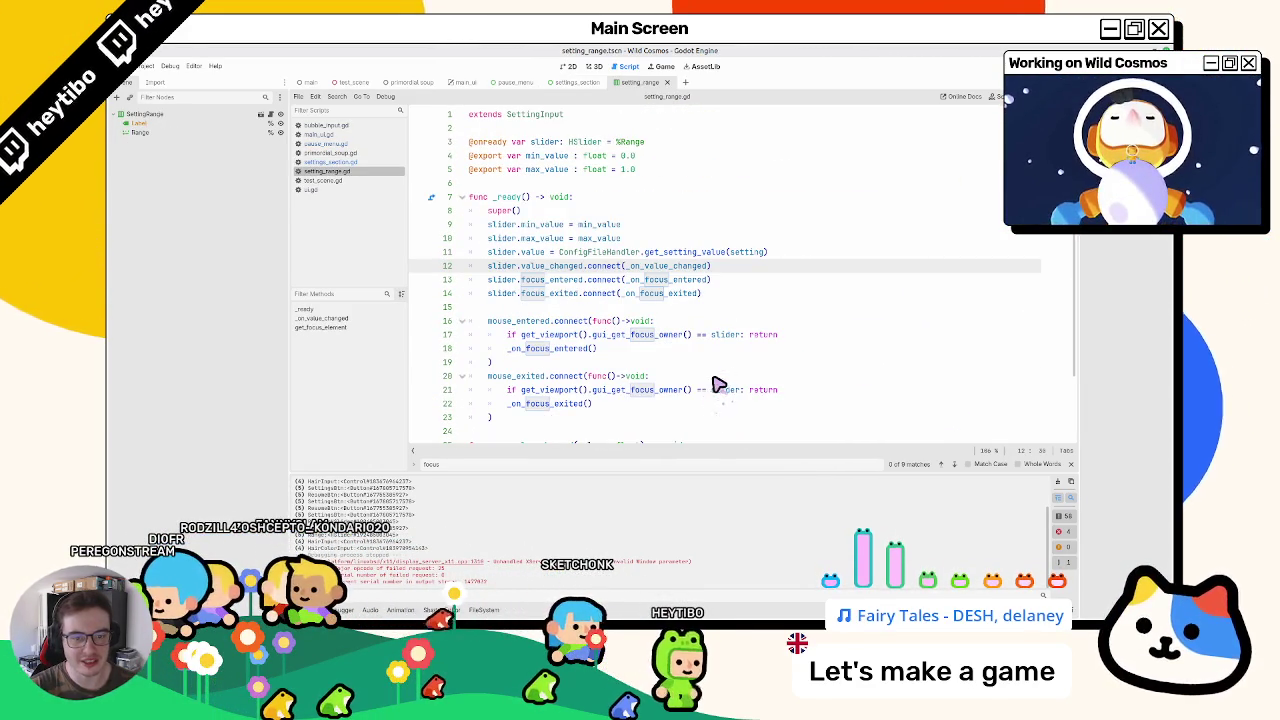
key("ctrl+f")
type("focus")
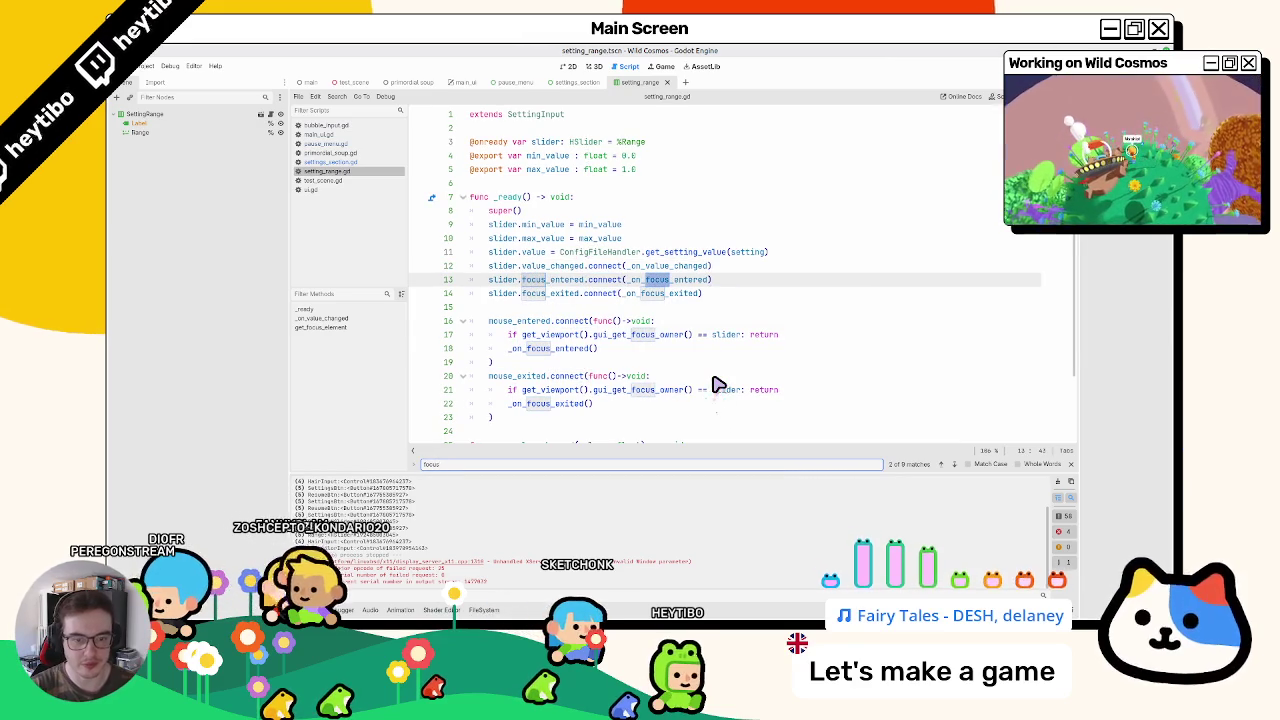
key("Return")
key("Return")
key("Return")
key("Return")
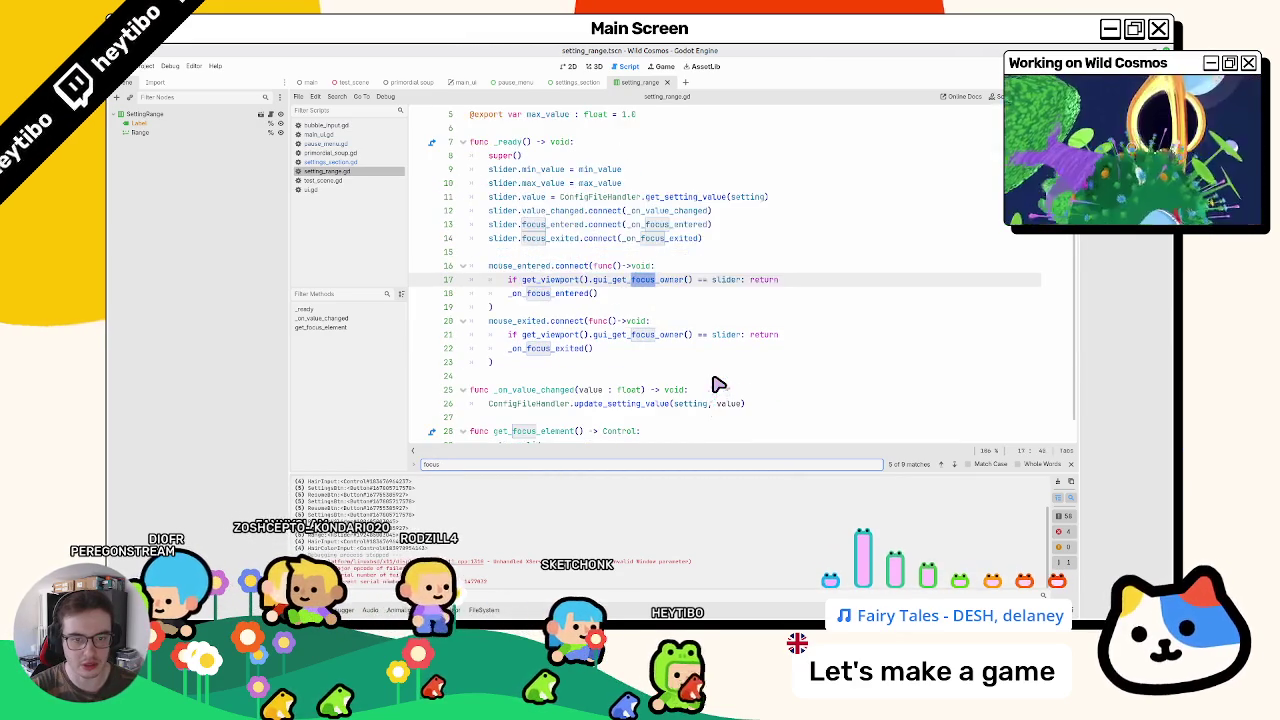
key("shift+Return")
key("shift+Return")
key("shift+Return")
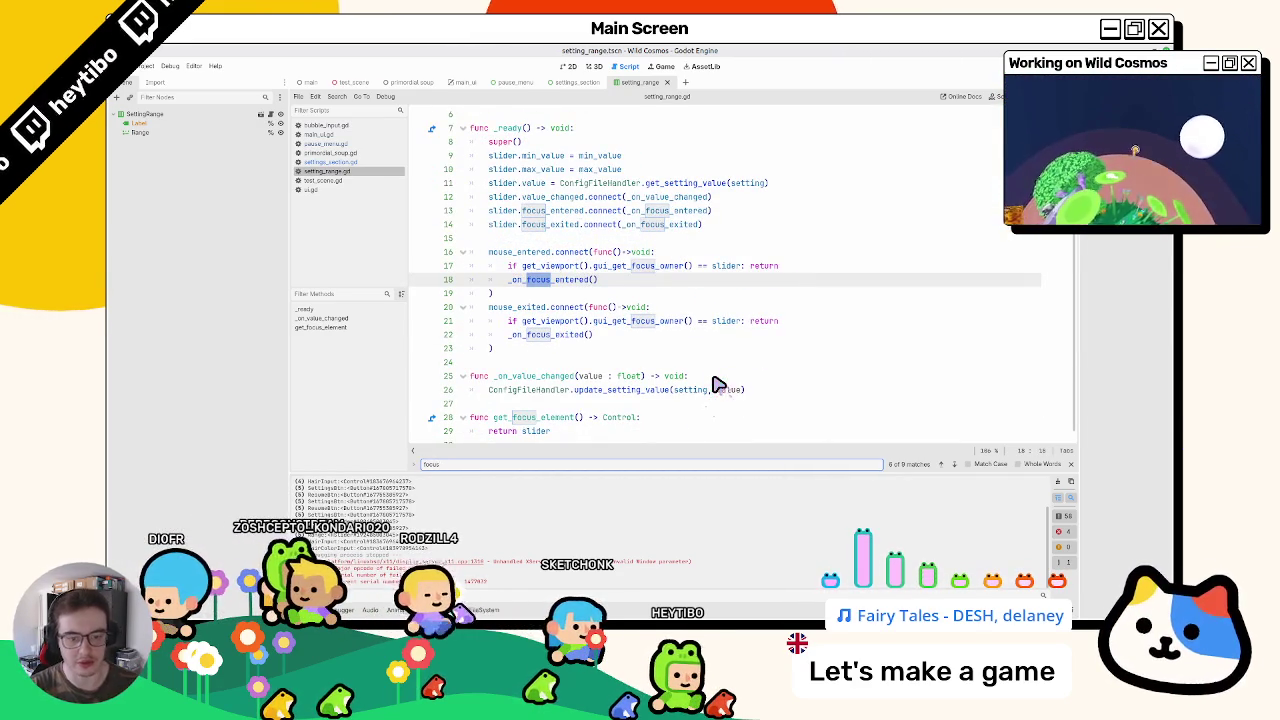
key("Escape")
double_click(538, 418)
scroll(545, 430, "up", 2)
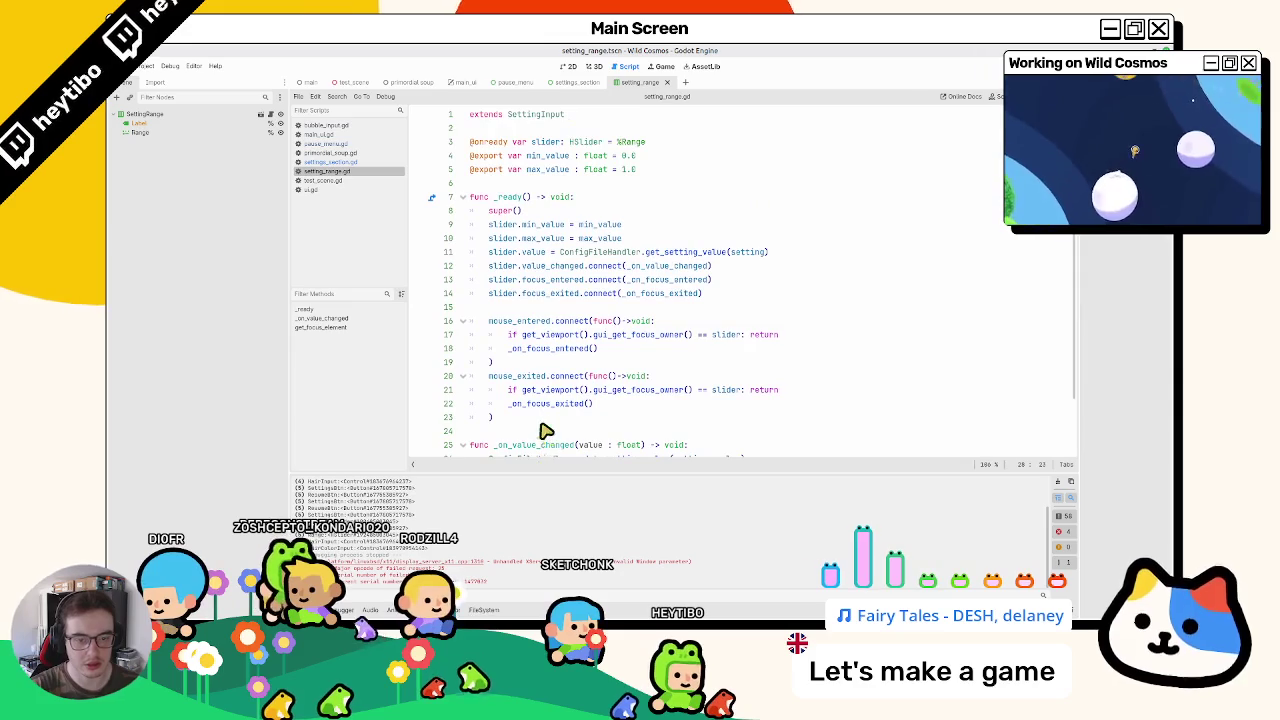
double_click(662, 294)
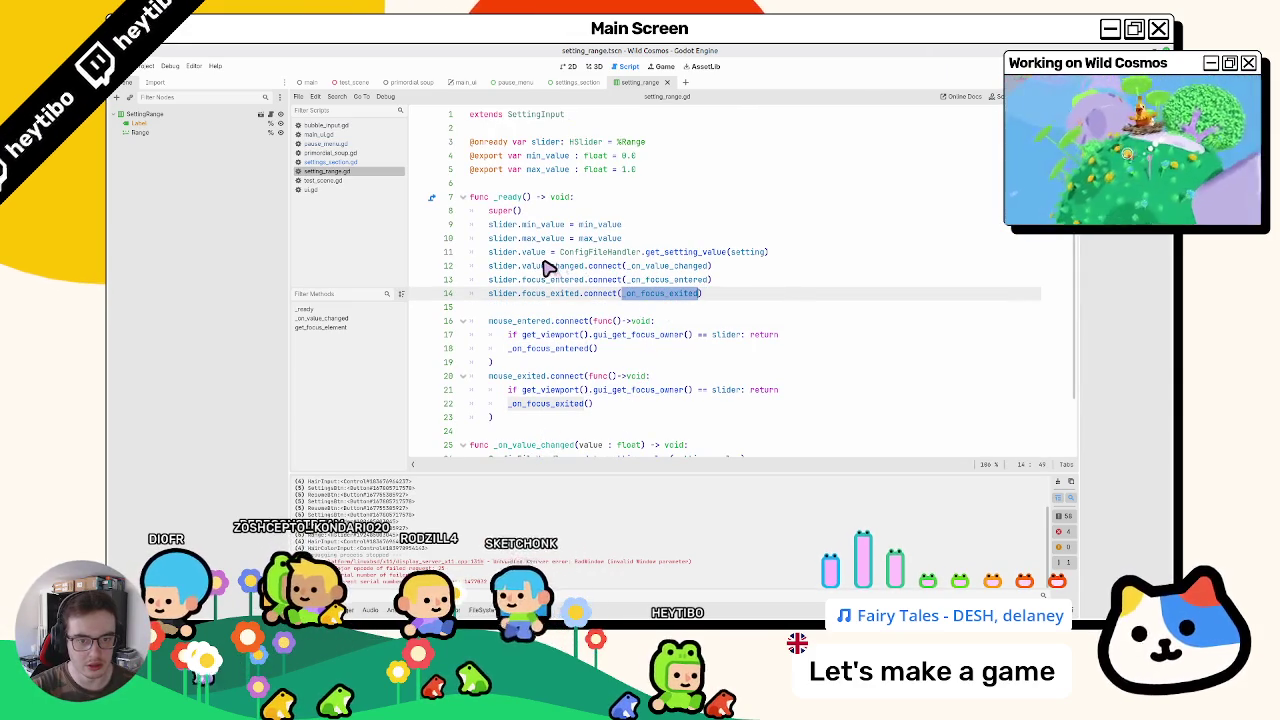
Step: Review the setting_boolean.gd and base setting_input.gd scripts, then return to settings_section.gd
left_click(326, 162)
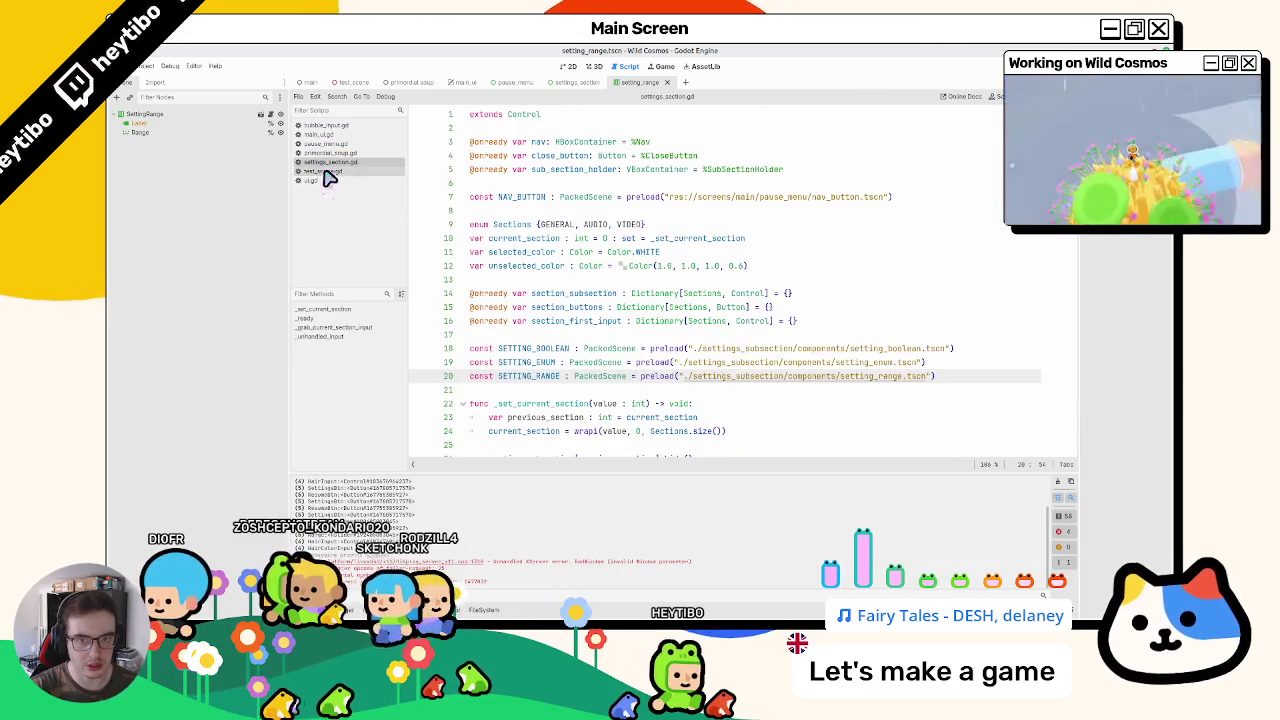
left_click(727, 356, "ctrl")
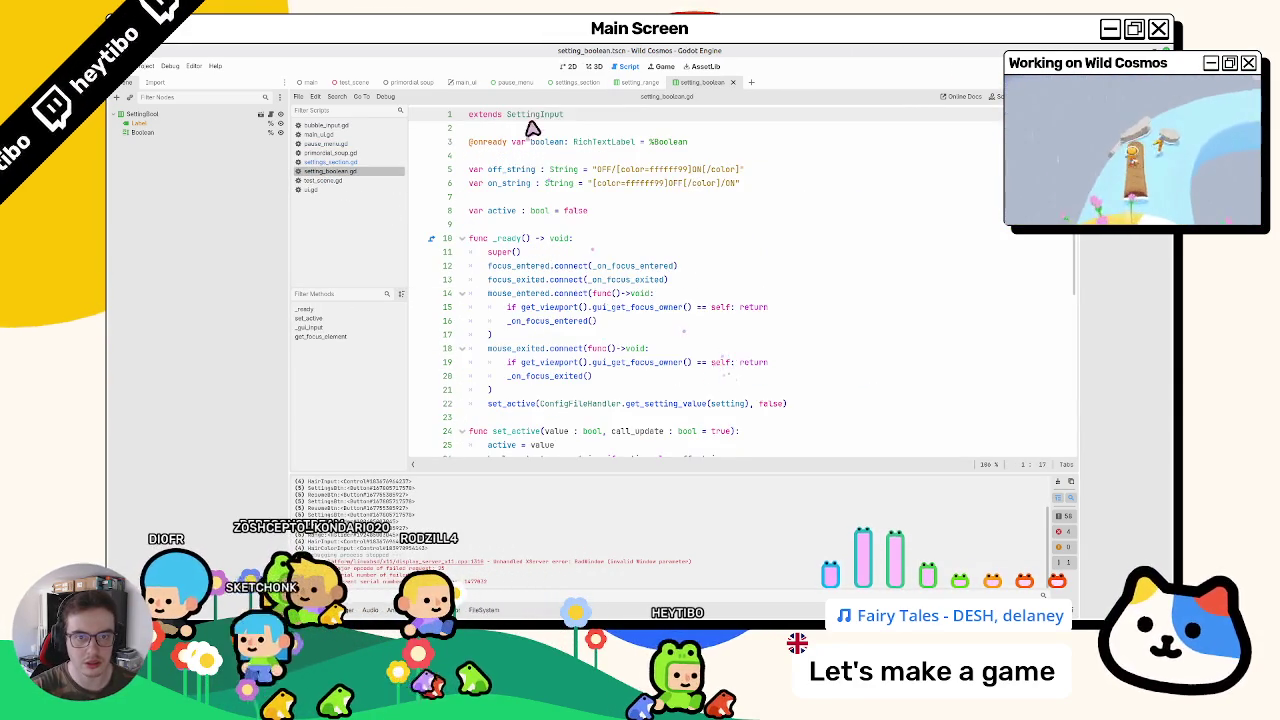
left_click(531, 126, "ctrl")
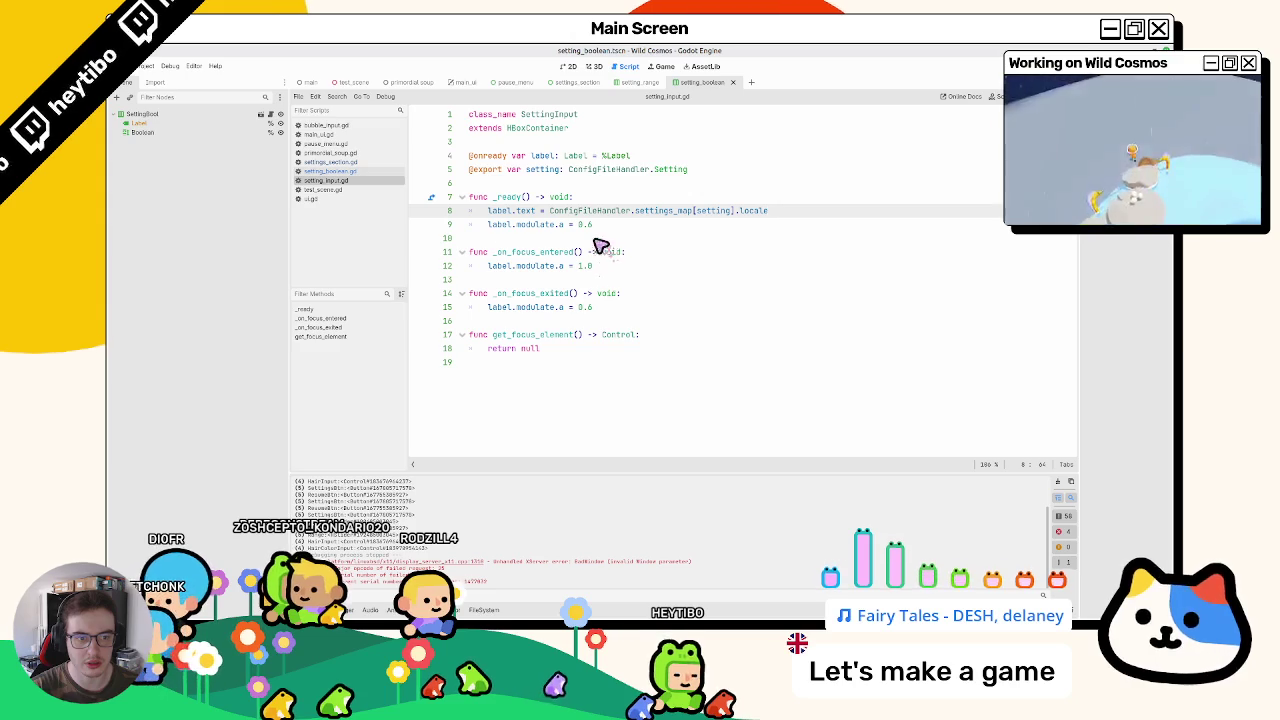
left_click(326, 172)
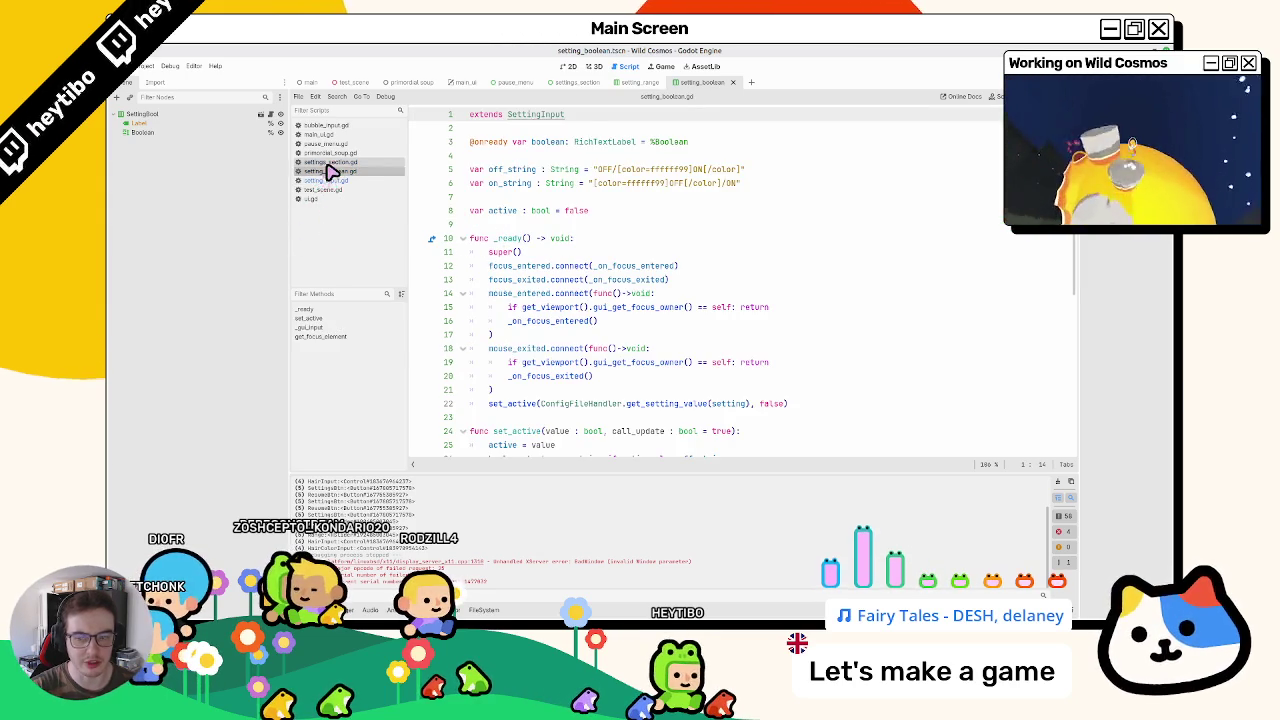
key("alt+Left")
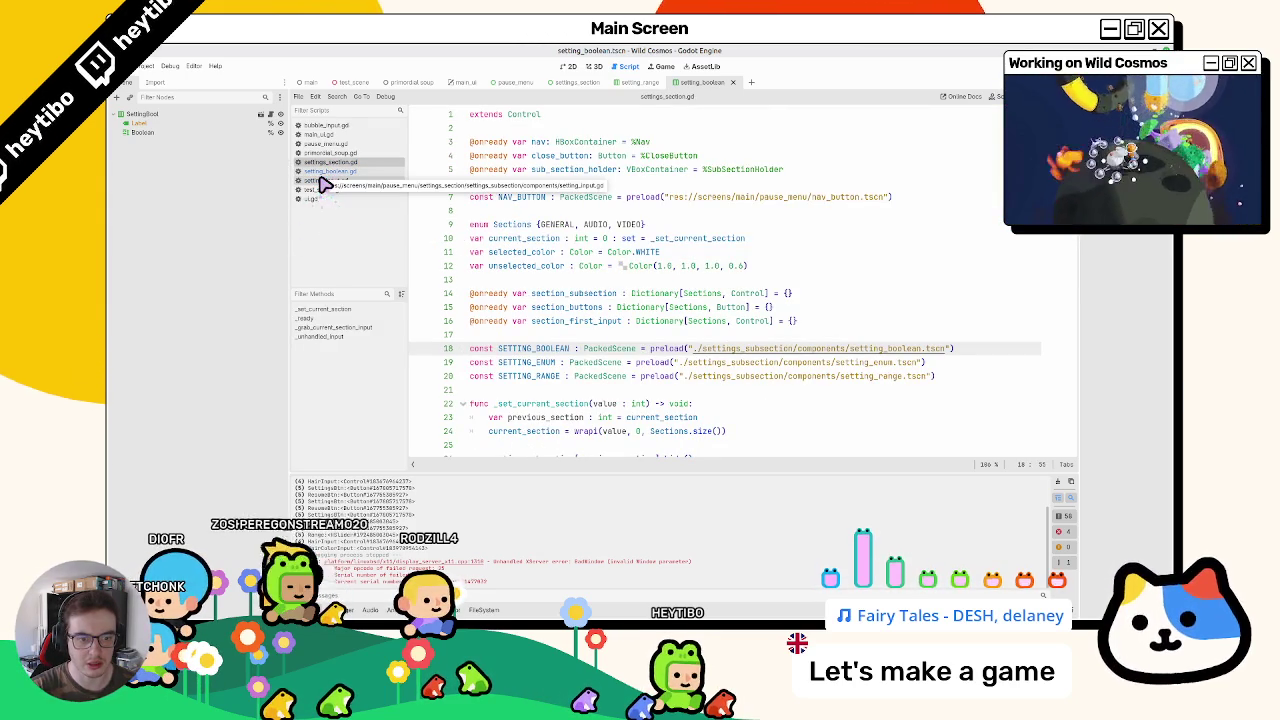
Step: Follow the _grab_current_section_input call on line 32 to its definition on line 84
scroll(549, 346, "down", 6)
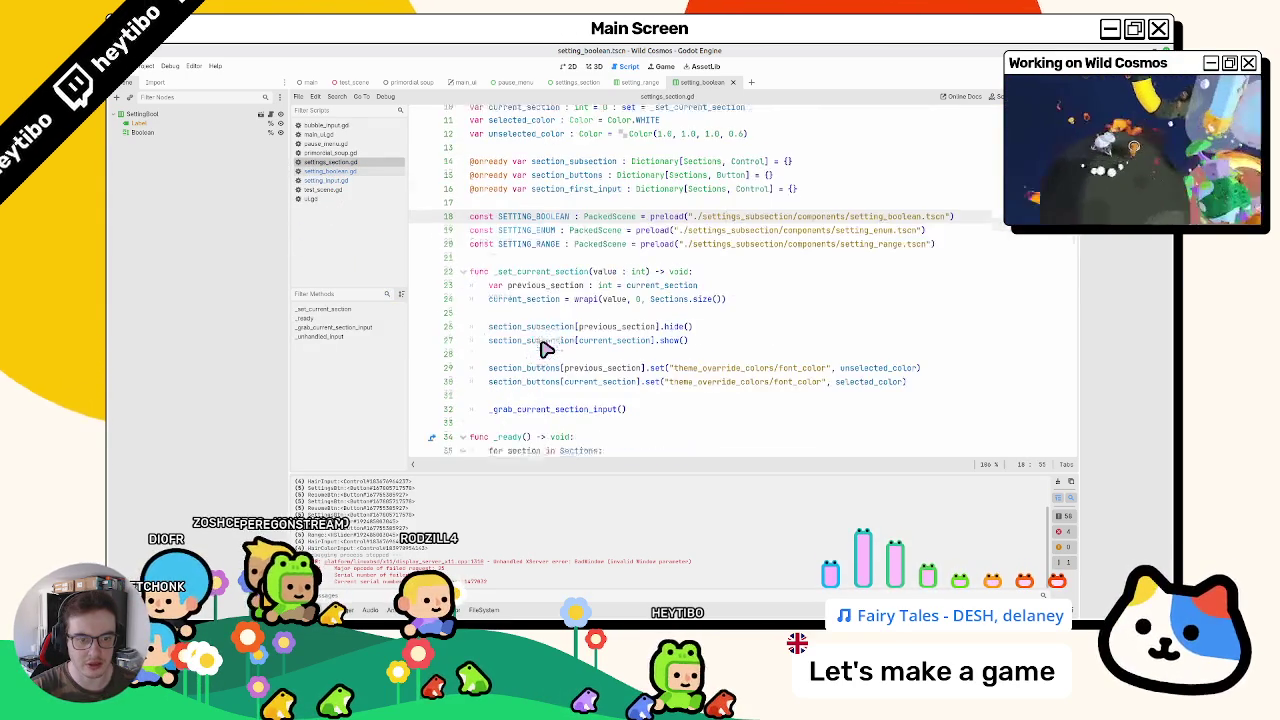
double_click(554, 294)
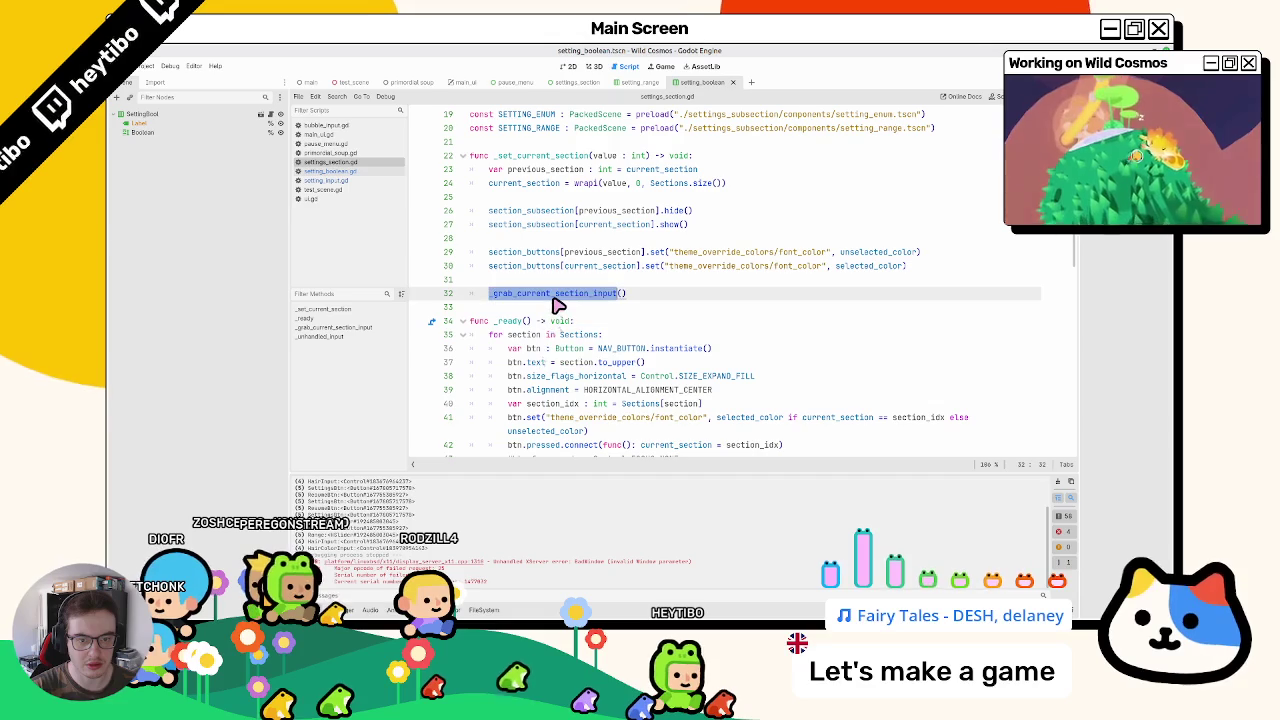
left_click(556, 296, "ctrl")
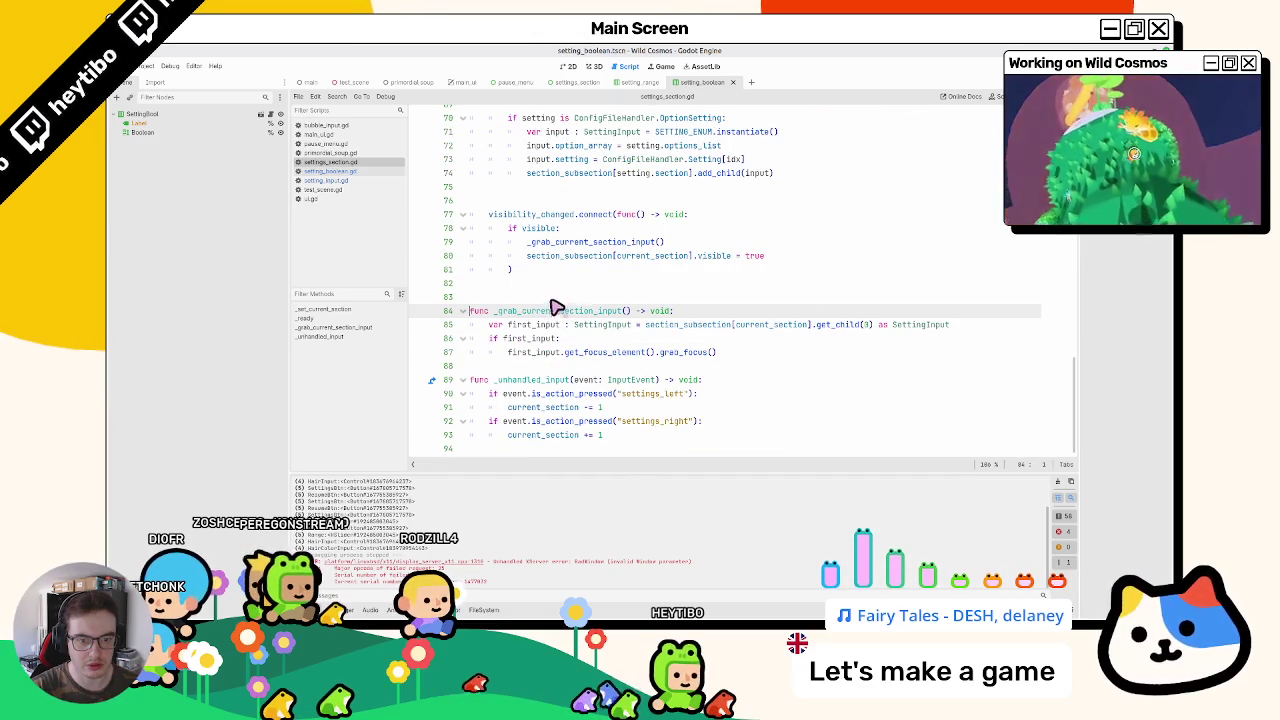
left_click(677, 353)
double_click(549, 312)
scroll(549, 316, "up", 10)
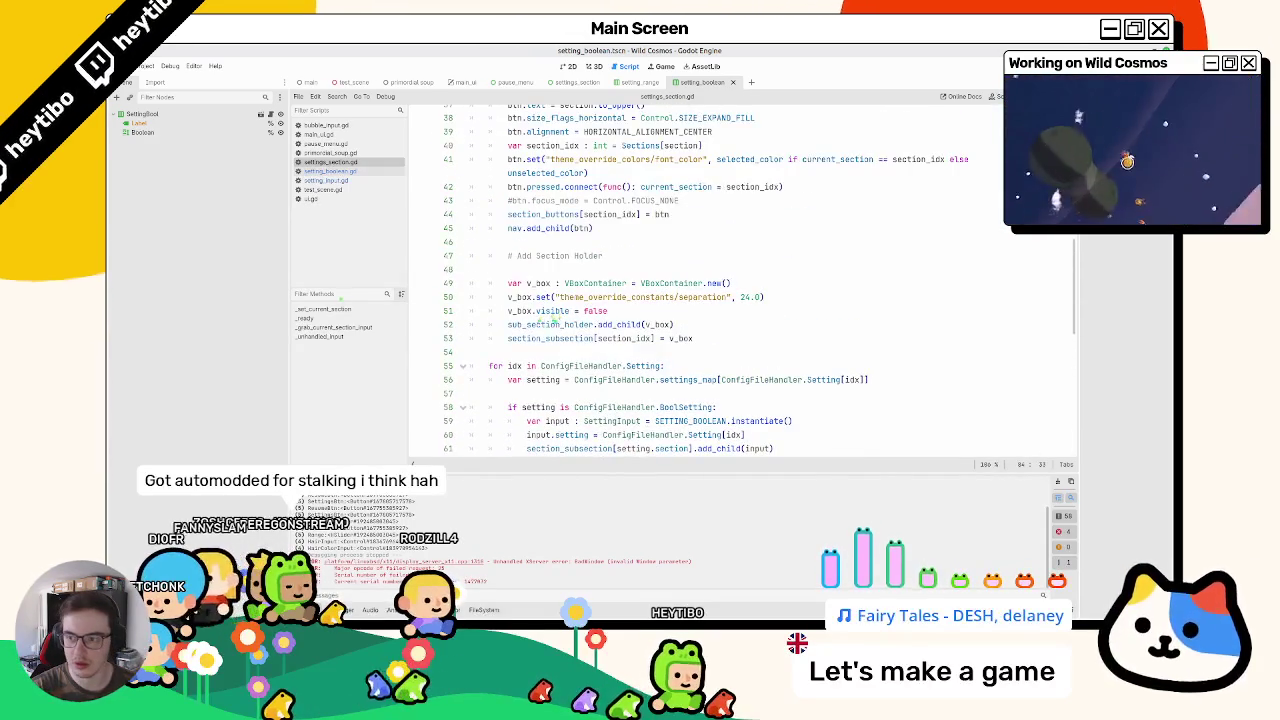
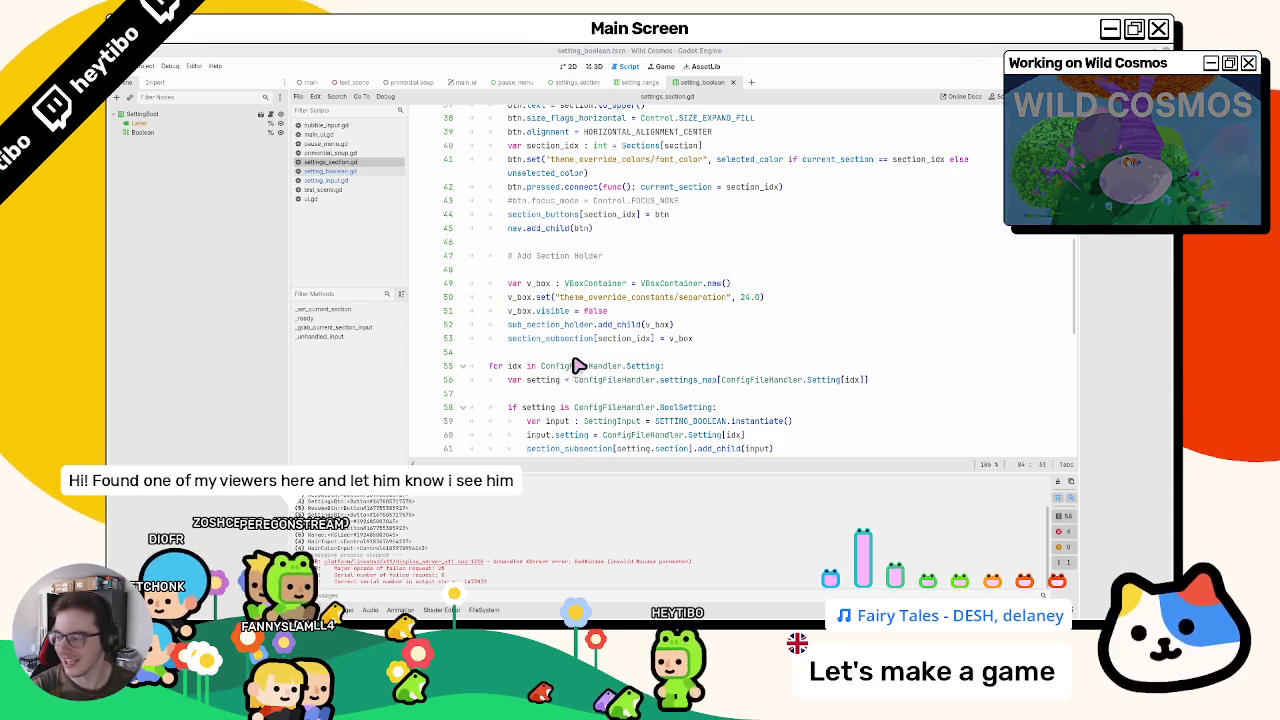
Step: Look for the other uses of _set_current_section in the settings section script
scroll(581, 362, "up", 4)
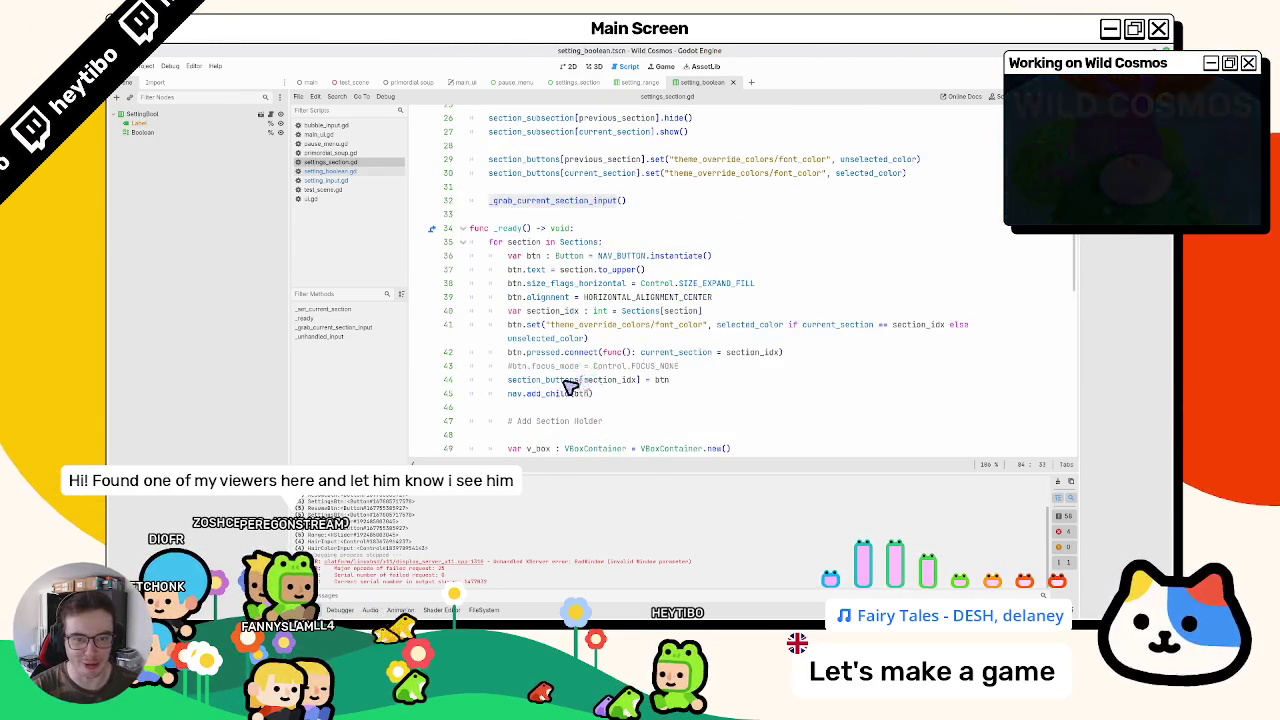
scroll(570, 388, "up", 3)
scroll(565, 390, "up", 1)
double_click(548, 230)
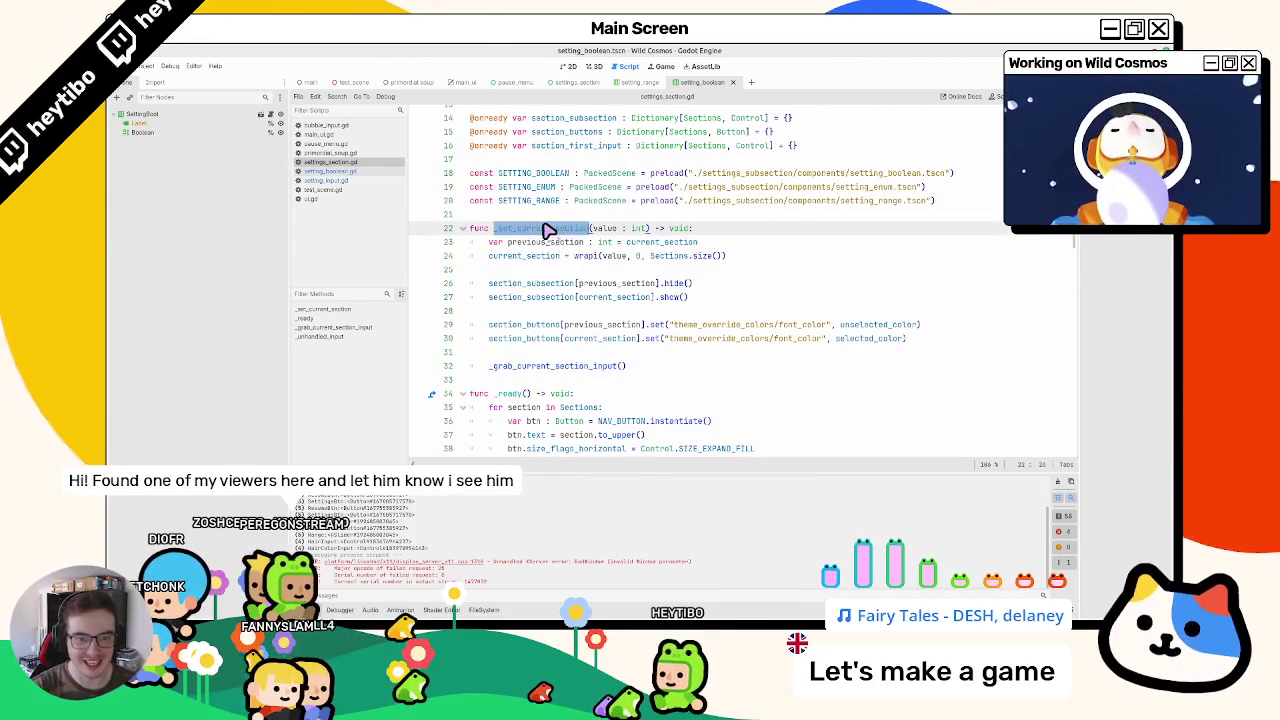
key("ctrl+f")
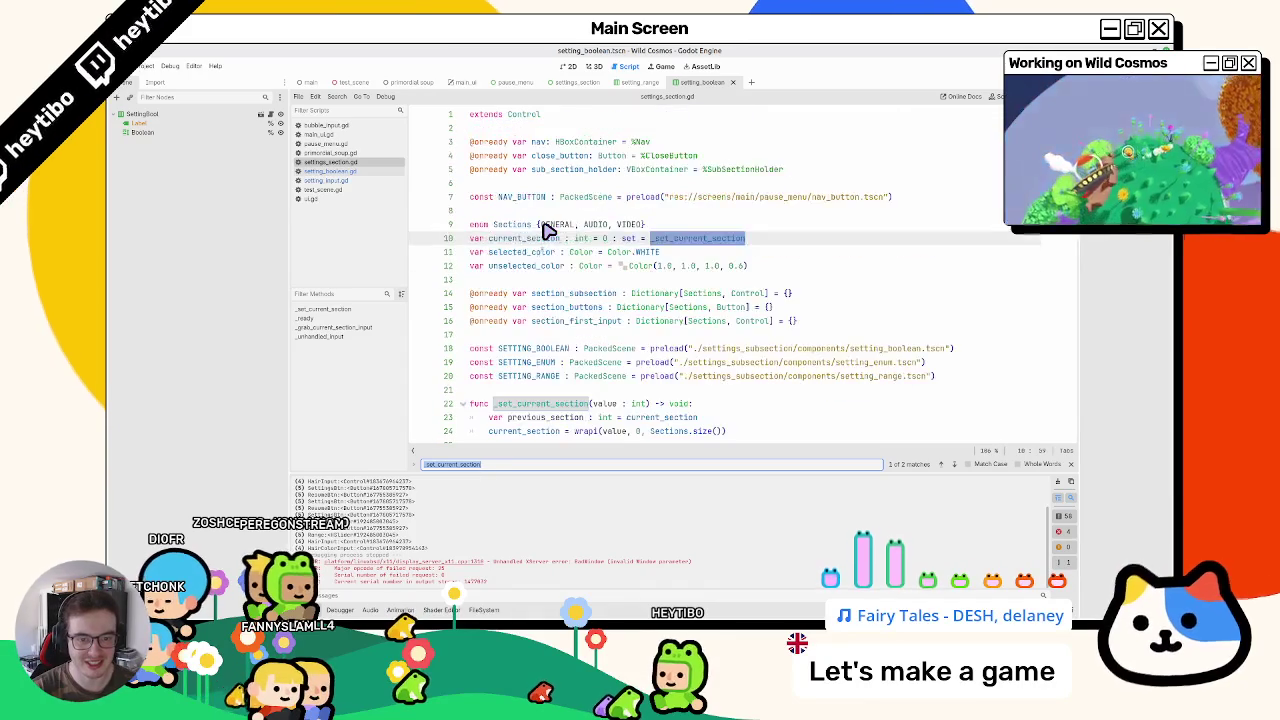
key("Escape")
Step: Search for 'current_section =' and step through each assignment match, including line 41's button setup
double_click(525, 241)
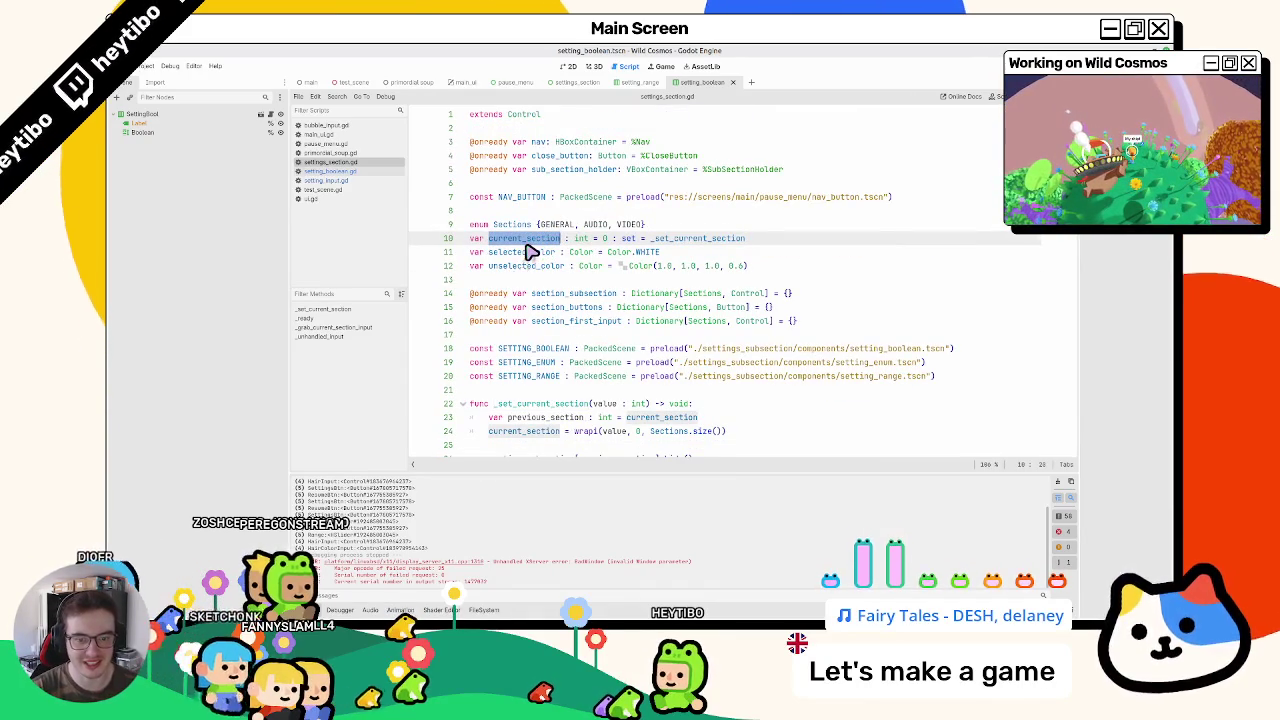
key("ctrl+f")
key("Return")
key("Return")
key("Return")
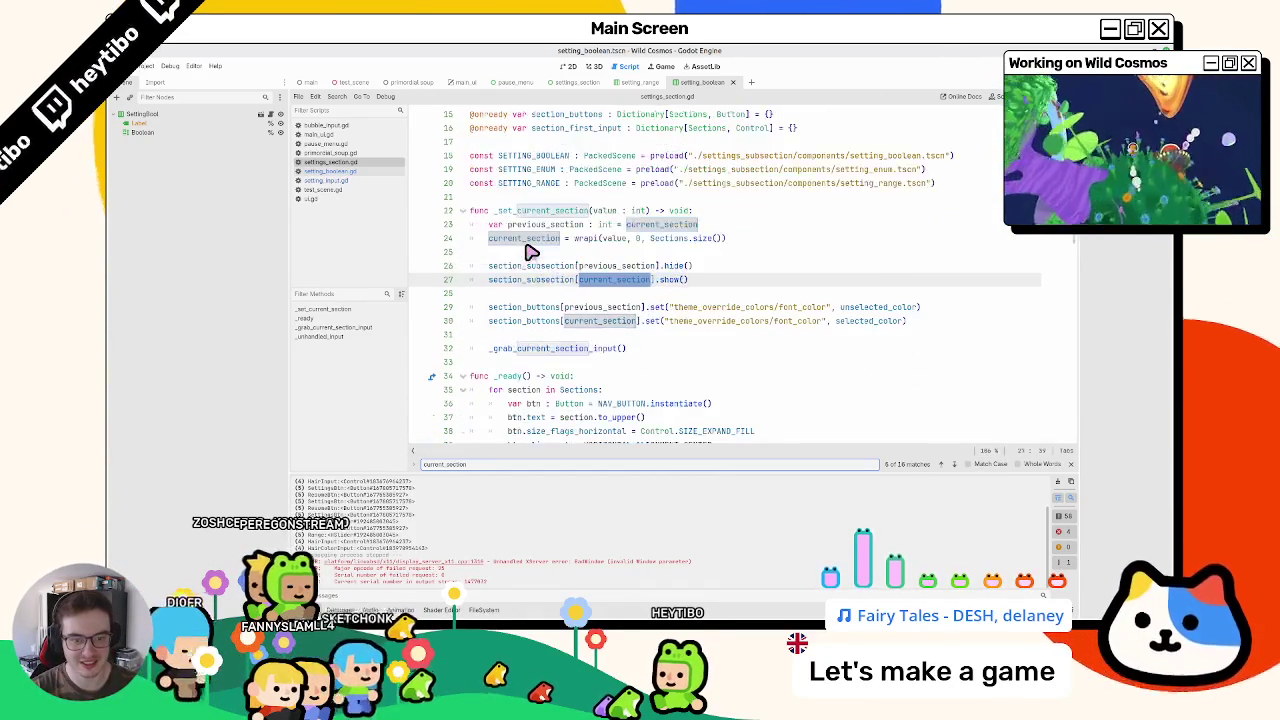
type(" =")
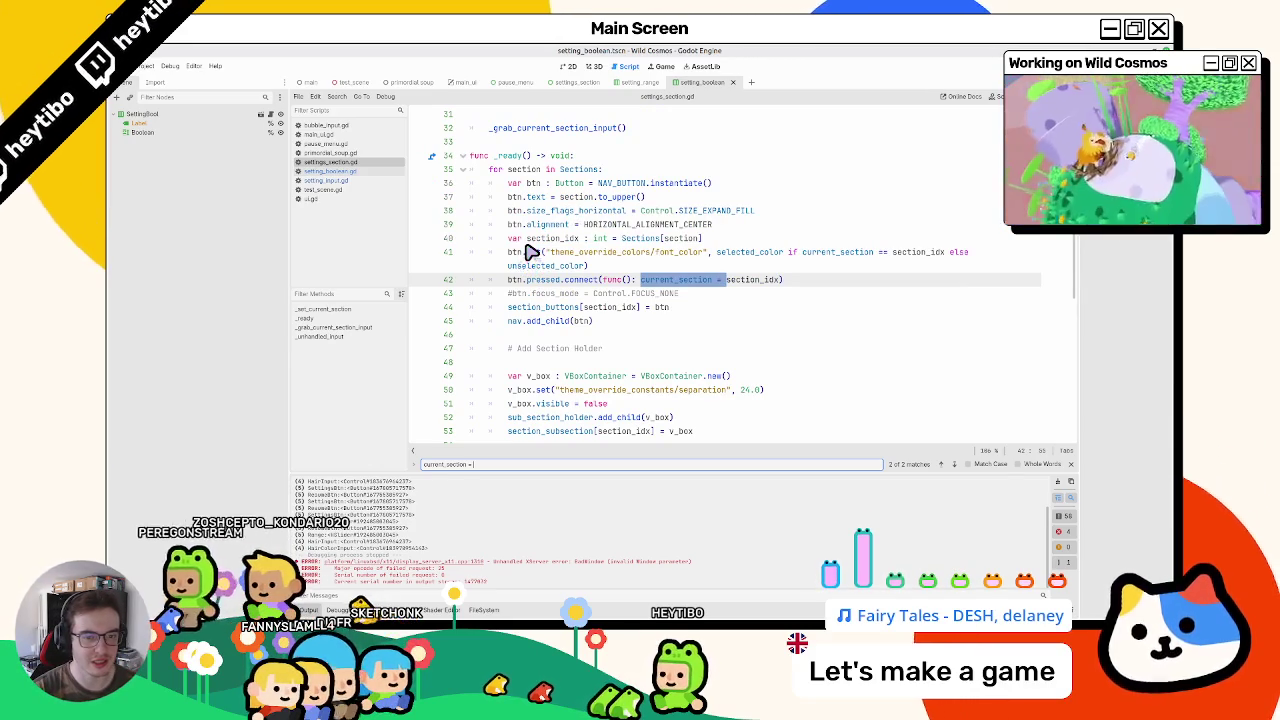
left_click(510, 254)
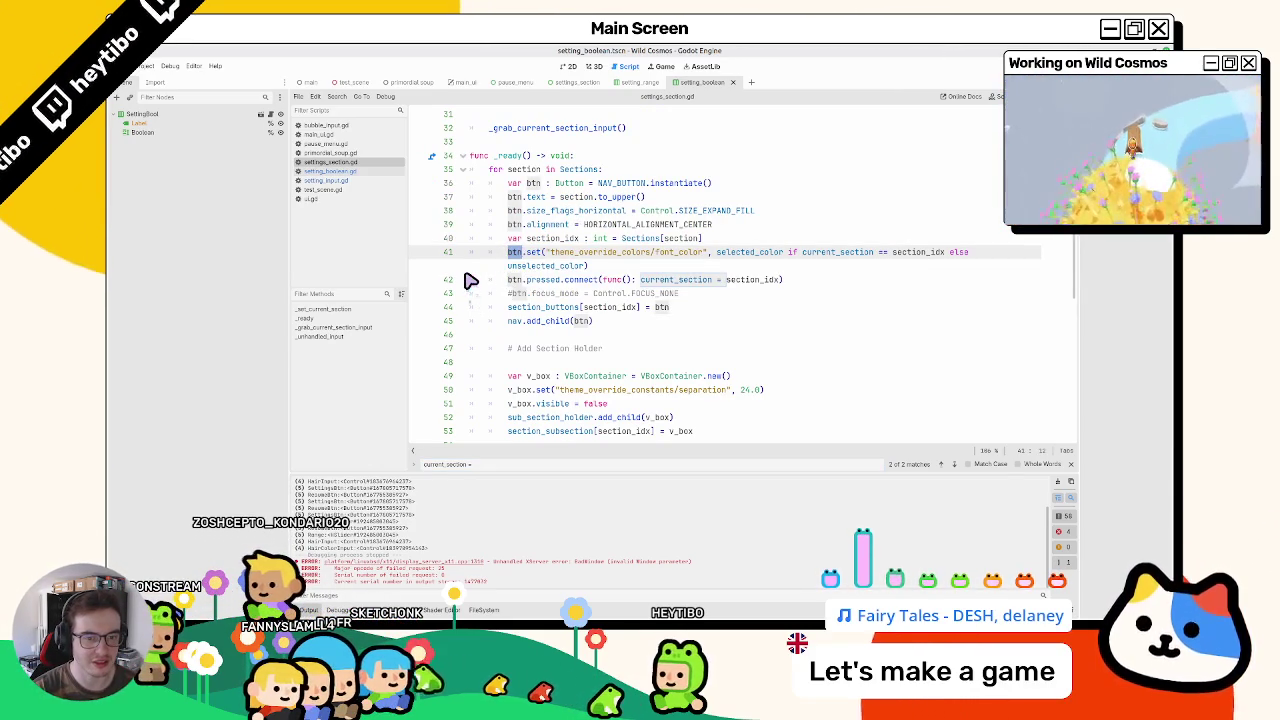
scroll(465, 280, "down", 3)
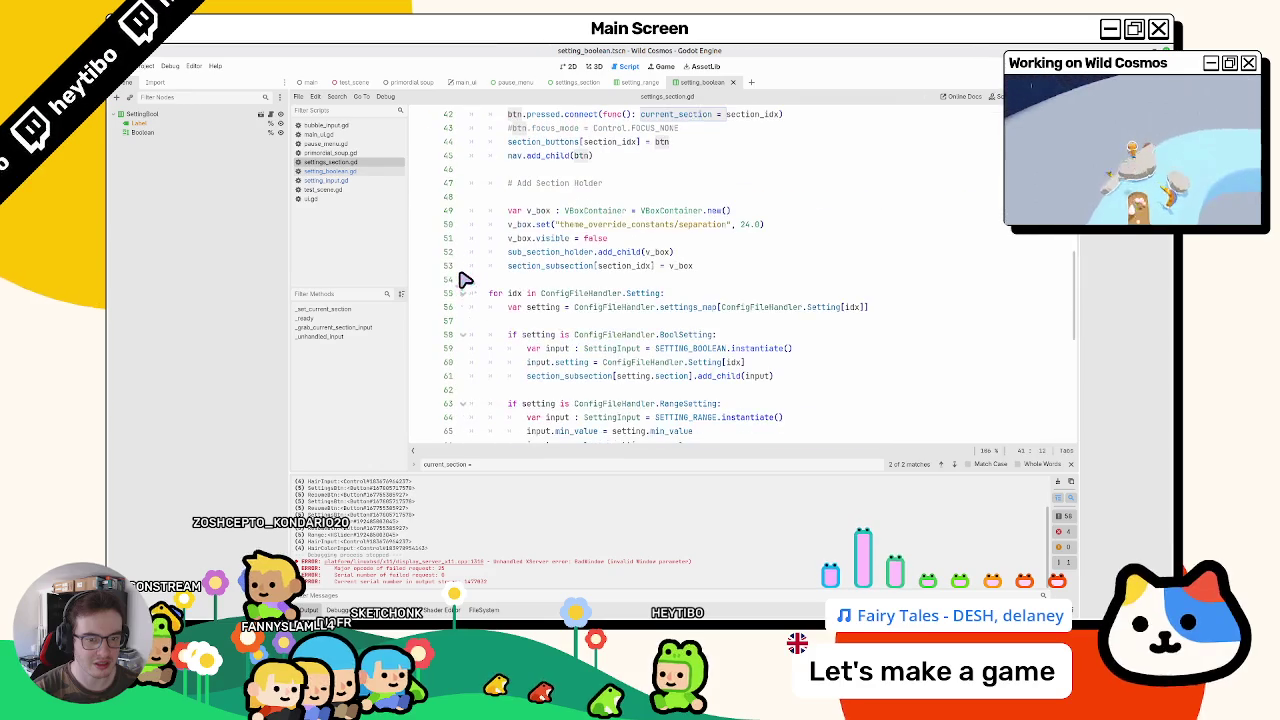
key("ctrl+f")
key("Return")
key("Return")
key("Return")
key("Return")
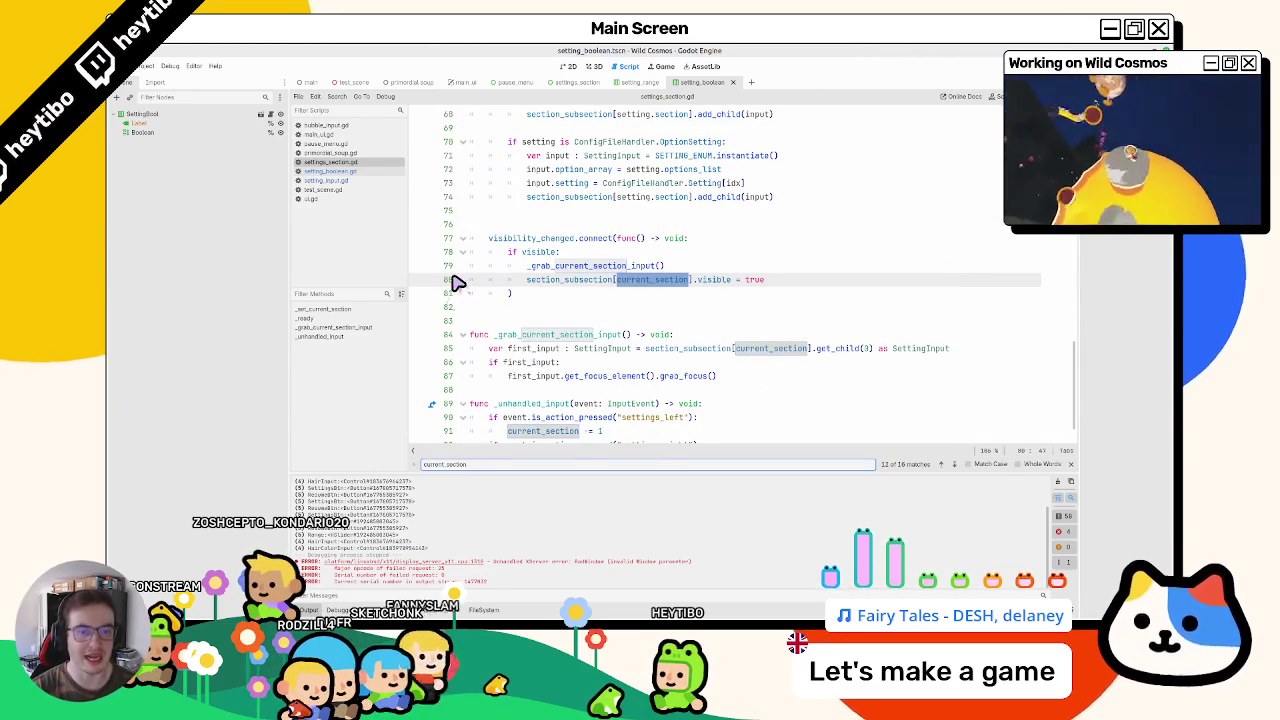
key("Escape")
Step: Inspect the _grab_current_section_input call on line 79, then open setting_range.gd
double_click(555, 266)
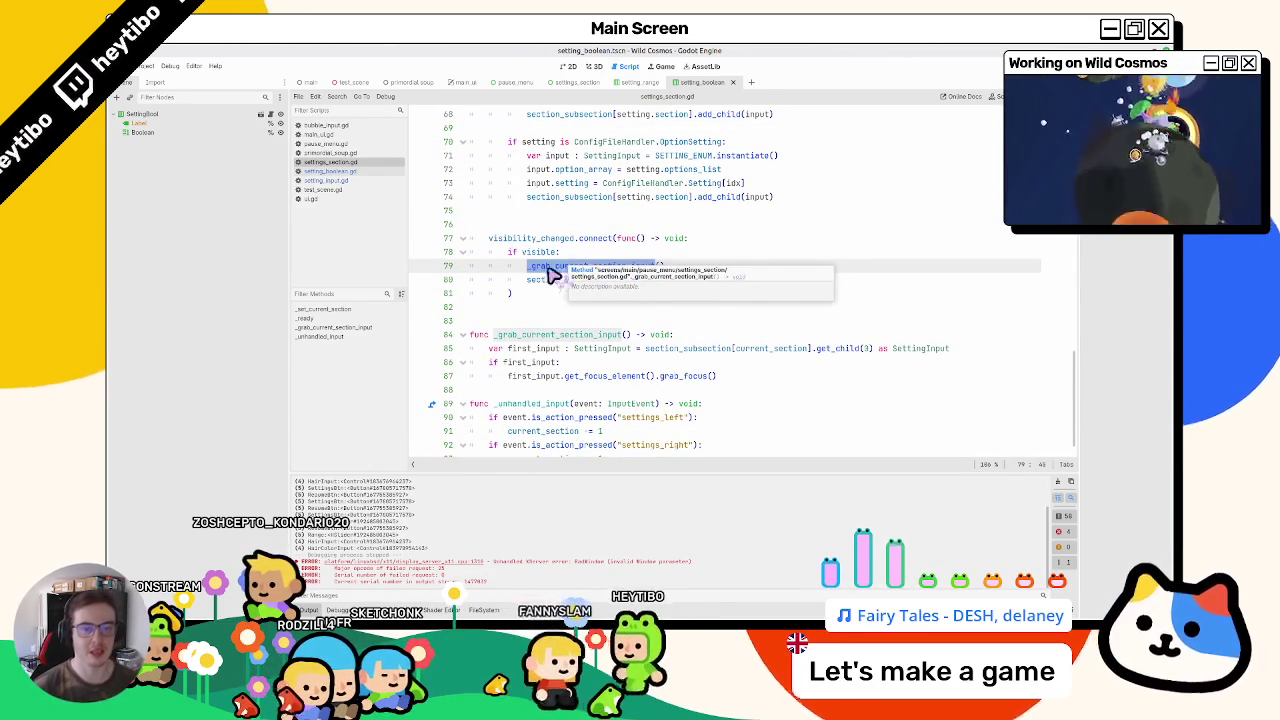
left_click(543, 270)
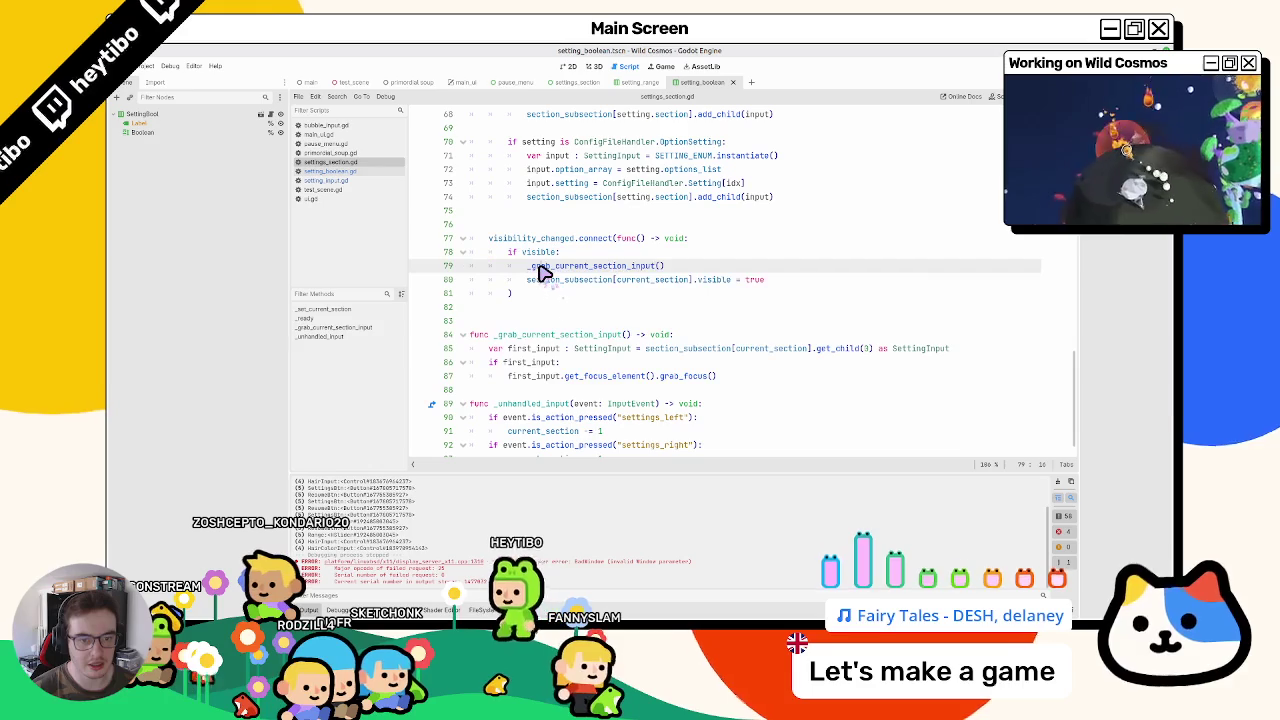
double_click(543, 270)
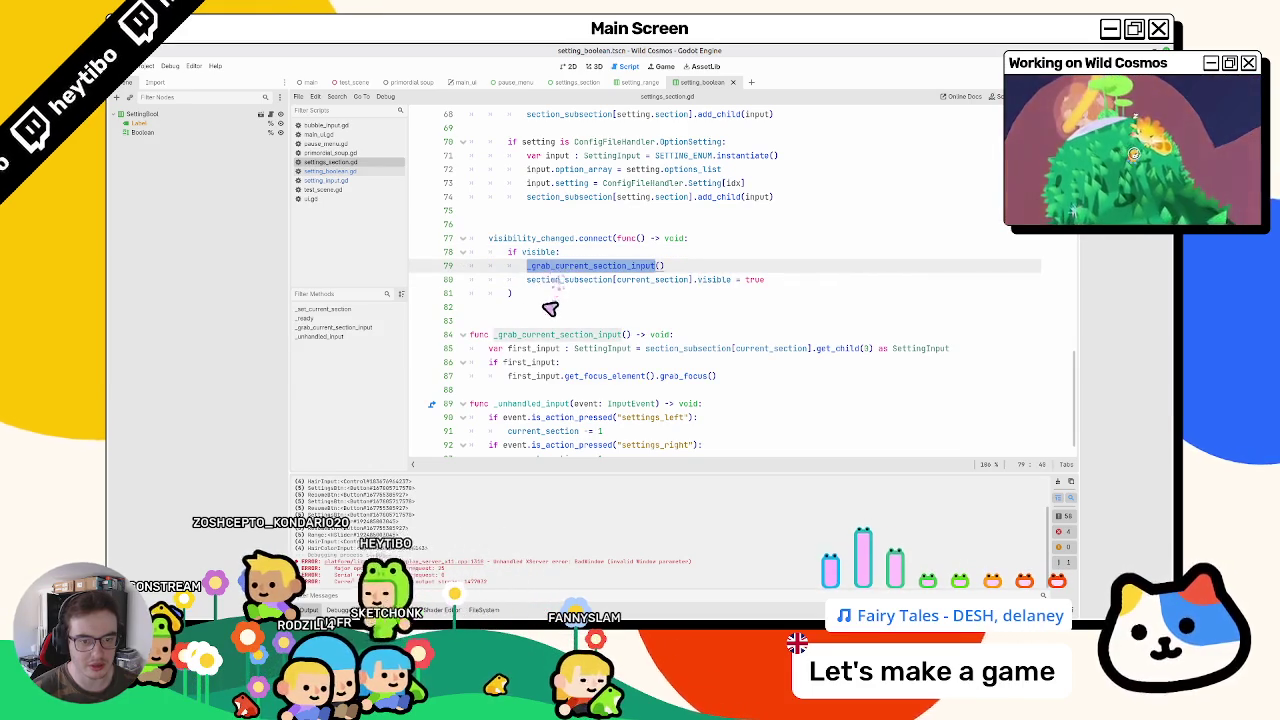
scroll(615, 311, "down", 1)
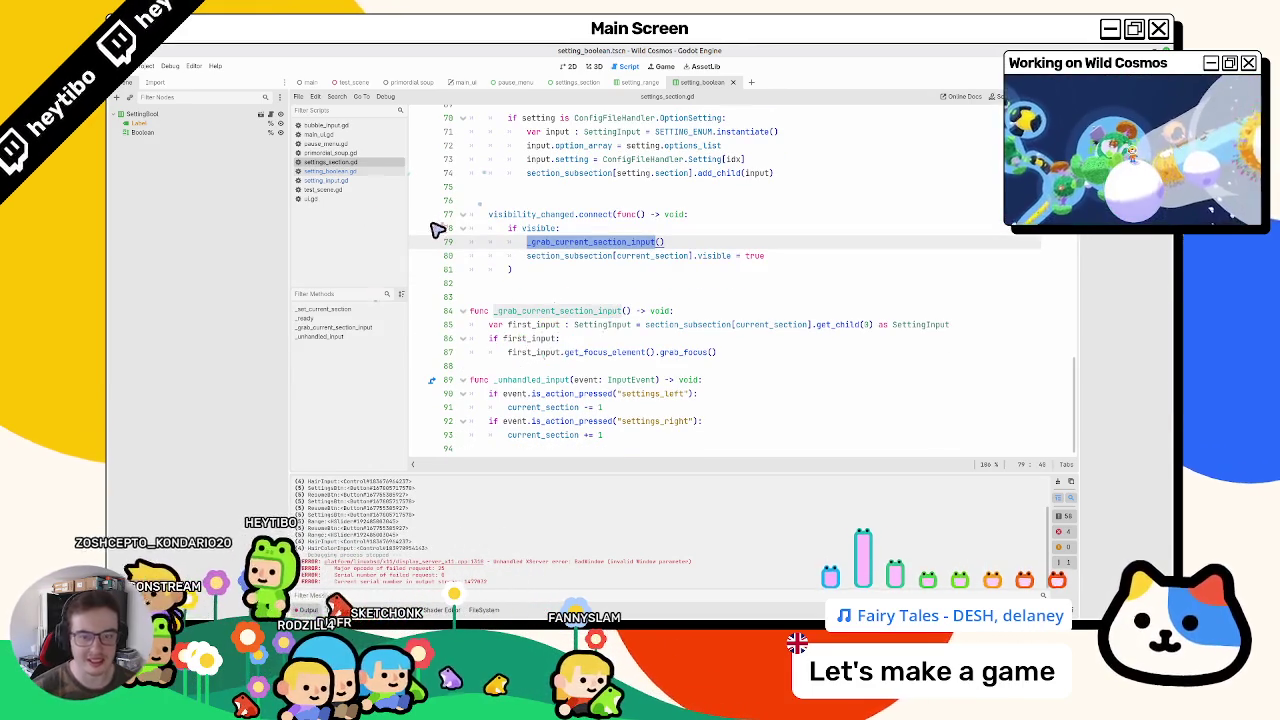
left_click(332, 164)
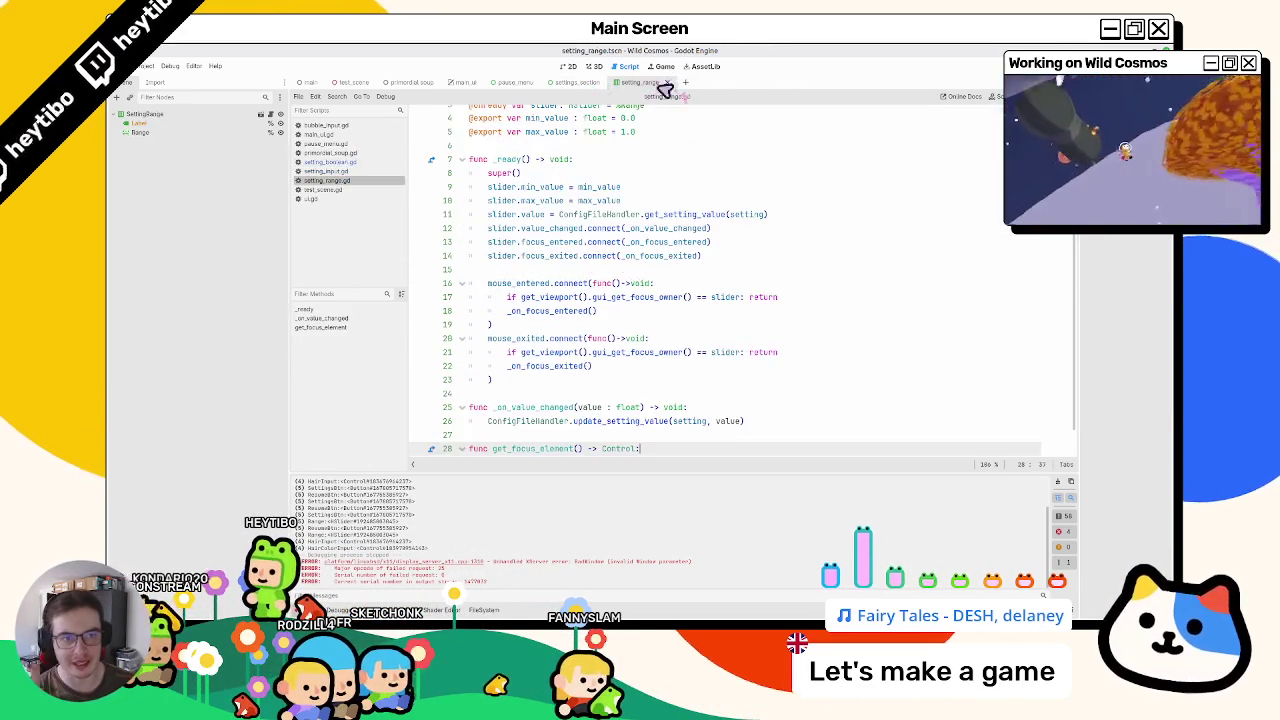
Step: Close setting_range.gd and settings_section.gd and review pause_menu.gd below the hide() call
left_click(667, 82)
left_click(603, 82)
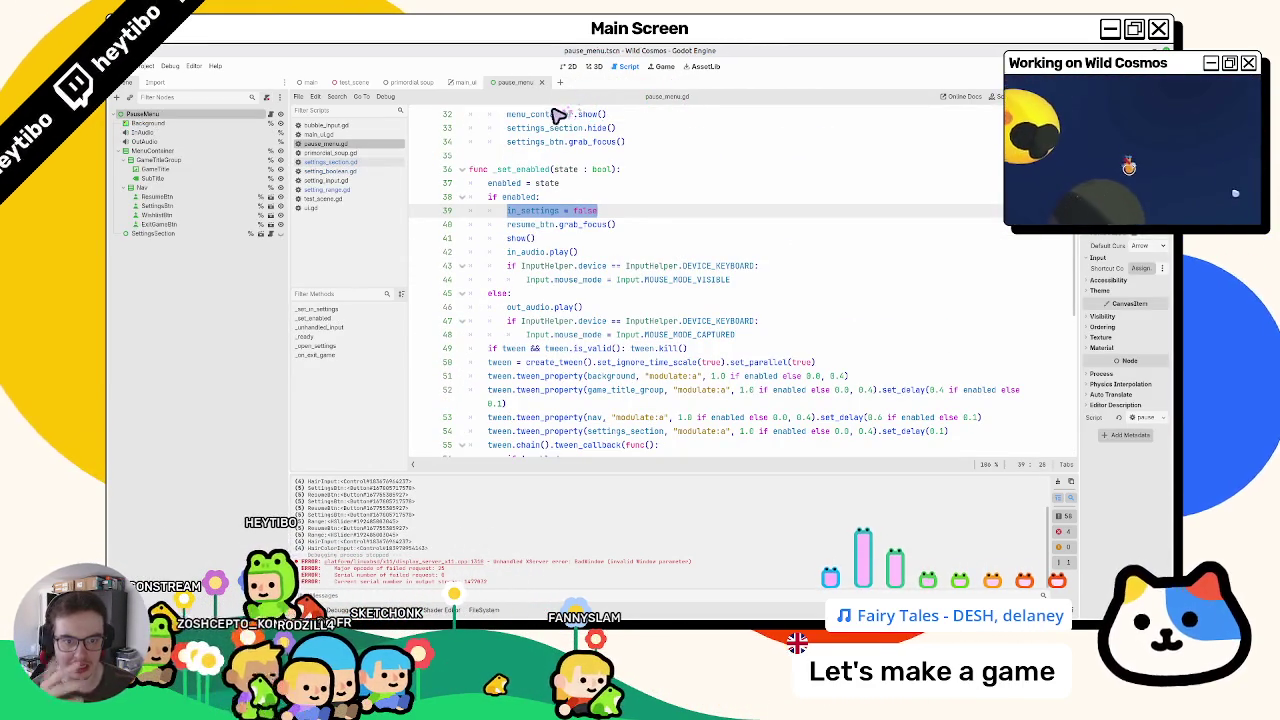
scroll(540, 220, "down", 3)
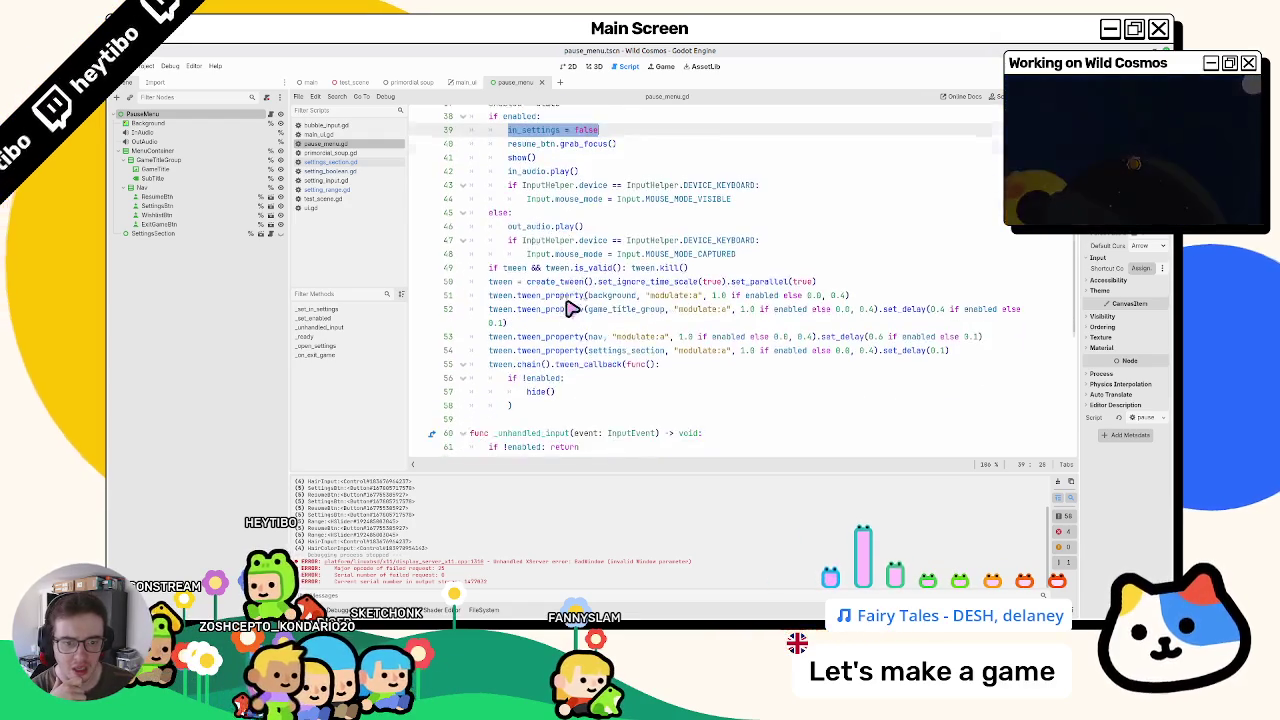
left_click(510, 400)
scroll(510, 400, "down", 3)
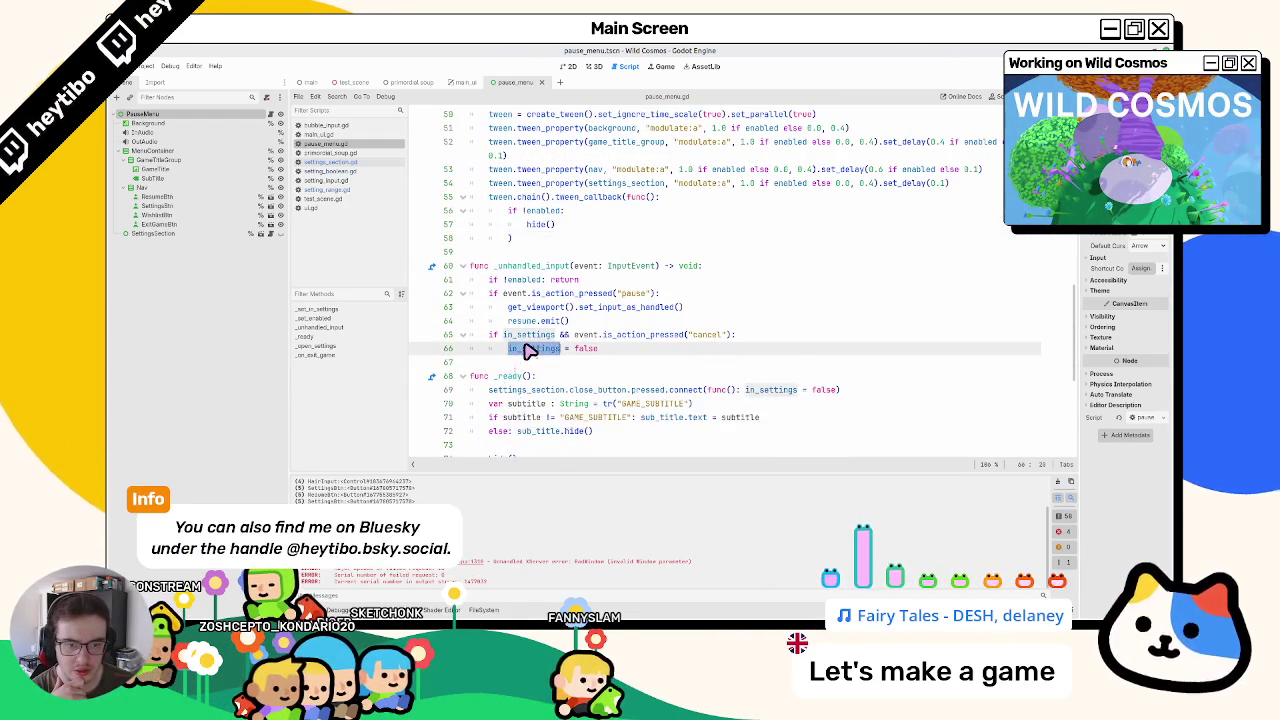
scroll(520, 375, "up", 12)
scroll(528, 390, "down", 12)
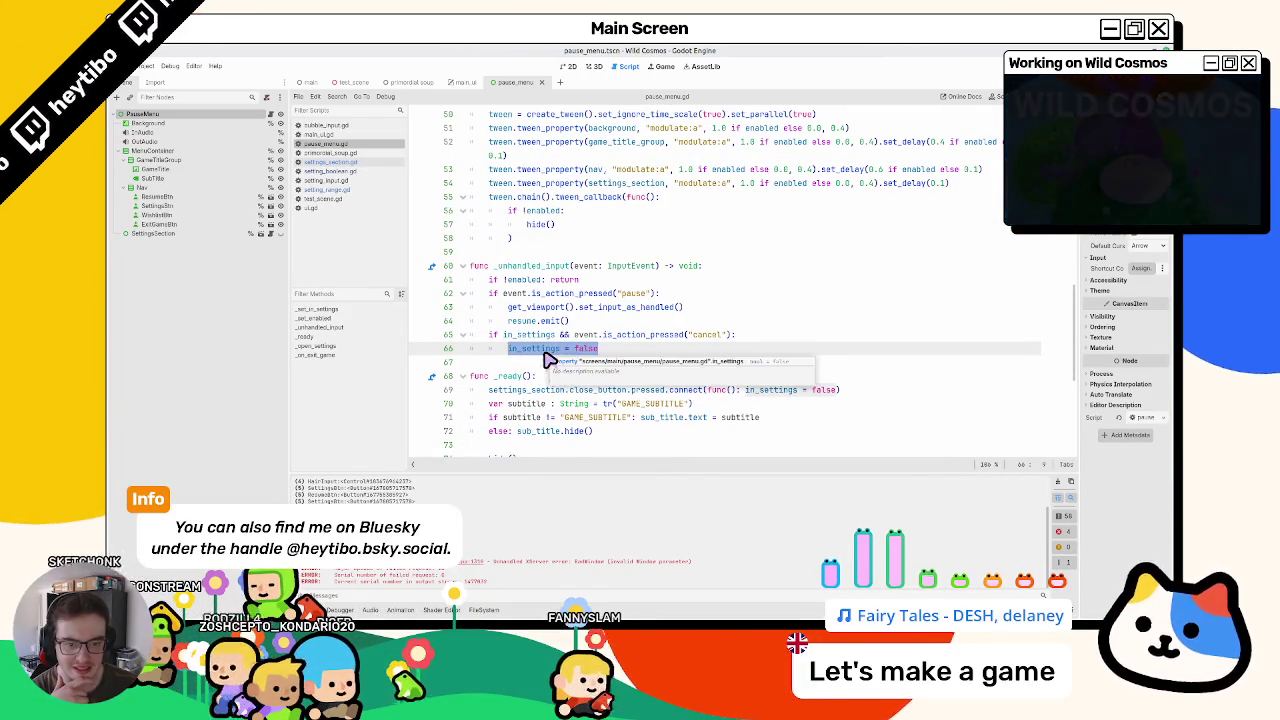
scroll(548, 362, "down", 5)
scroll(548, 362, "down", 1)
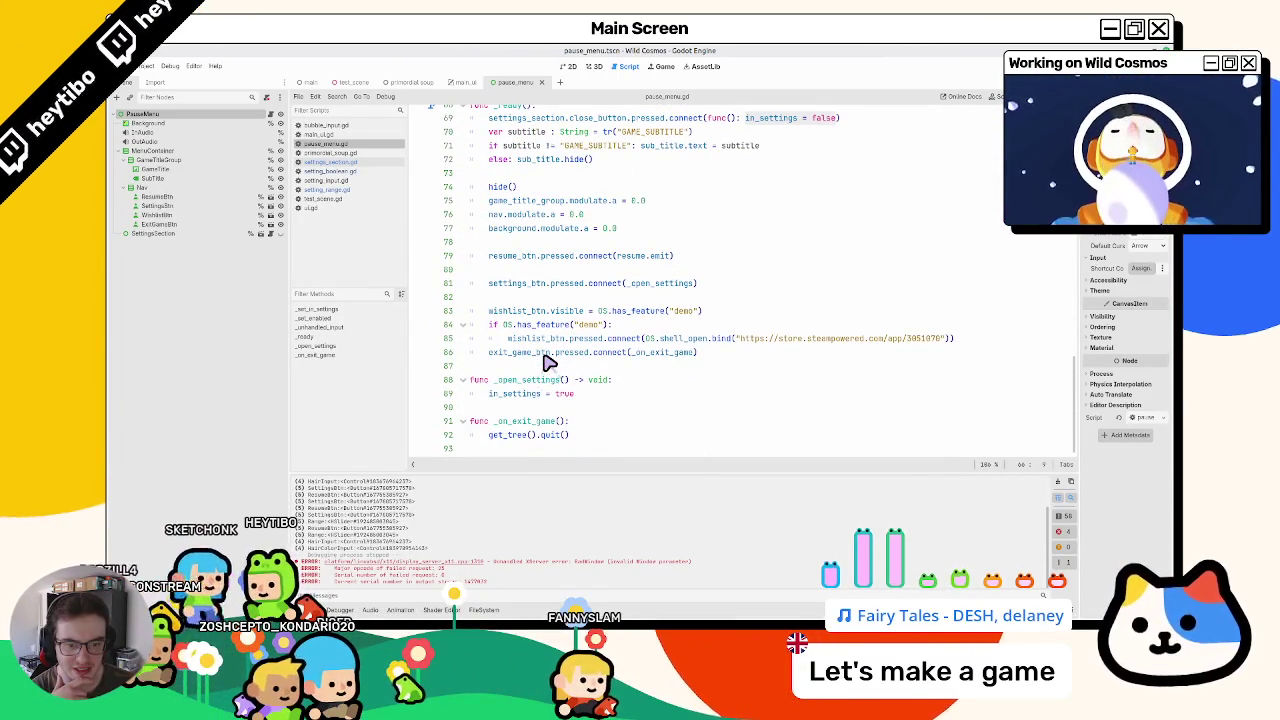
Step: Check how _set_in_settings sets in_settings on line 26, then switch to the primordial_soup scene
scroll(548, 362, "up", 15)
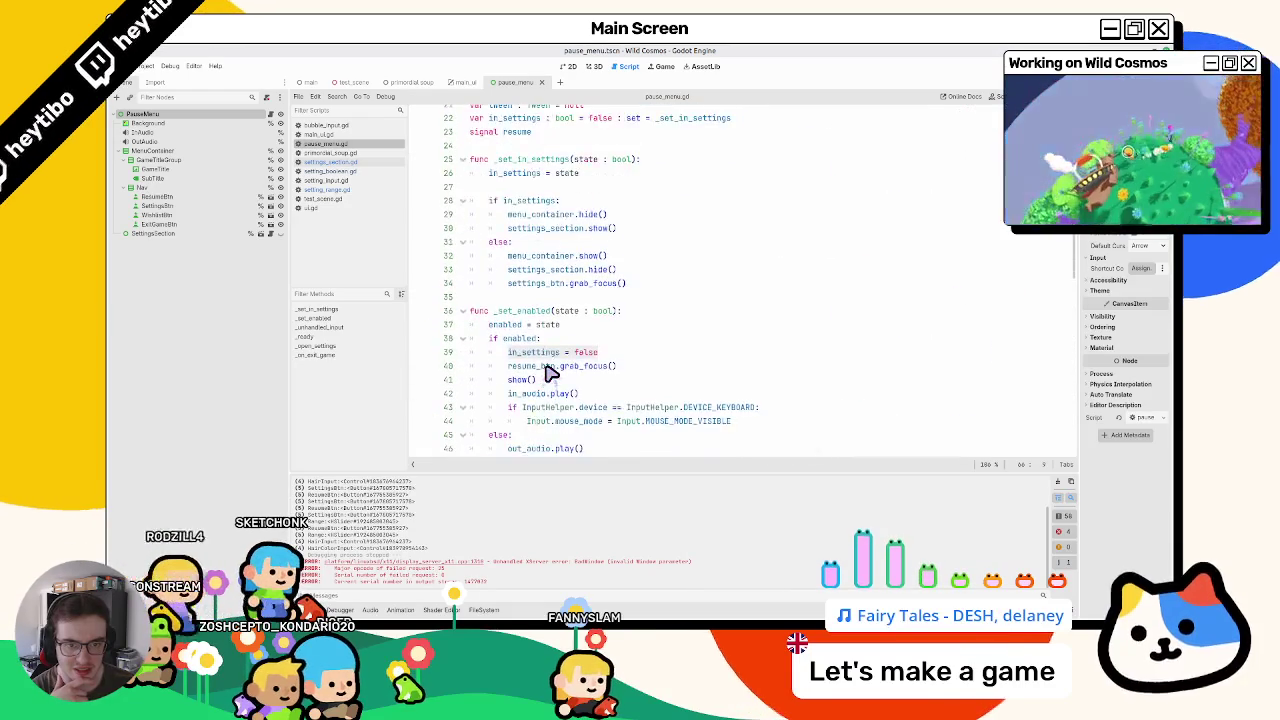
left_click(520, 255)
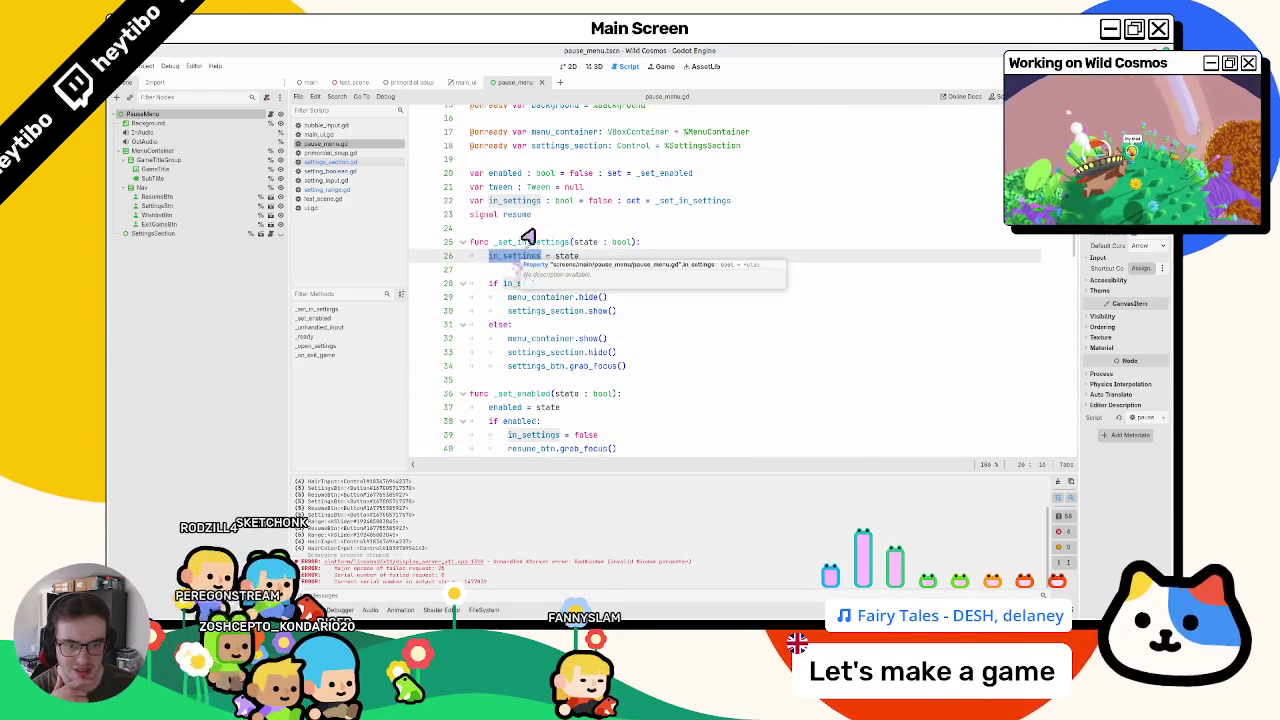
left_click(530, 229)
double_click(522, 256)
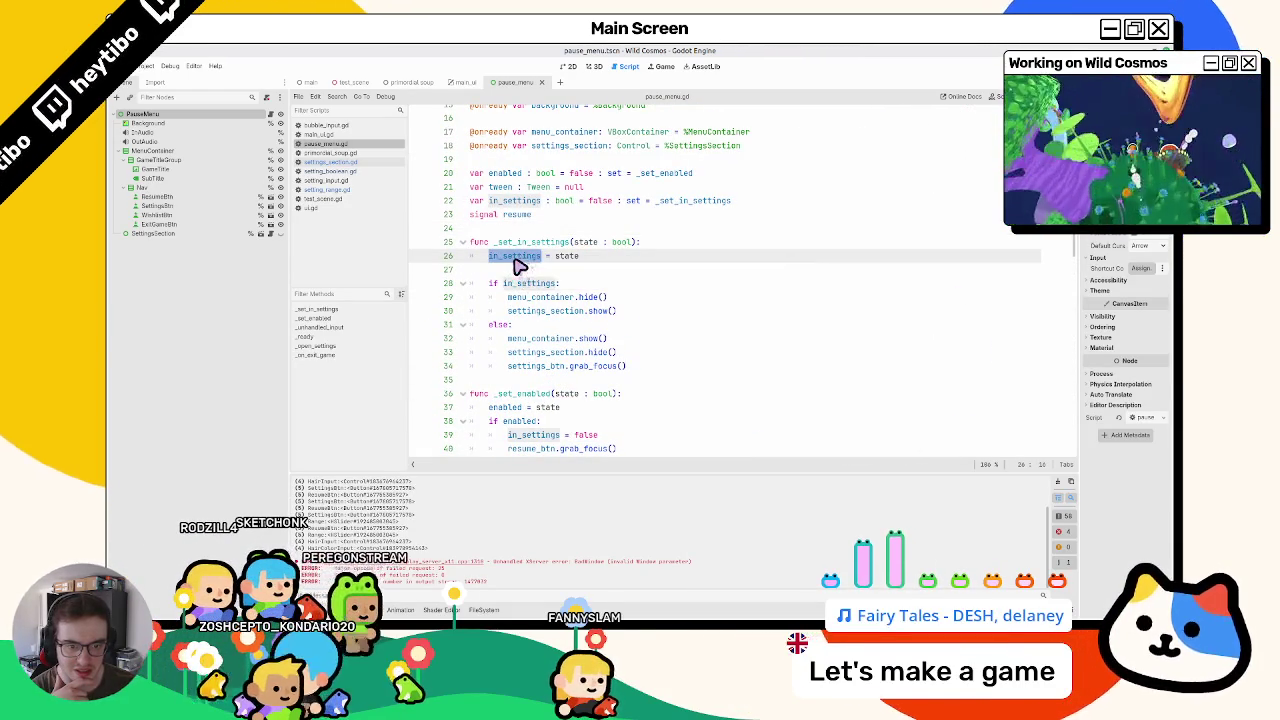
scroll(518, 267, "down", 2)
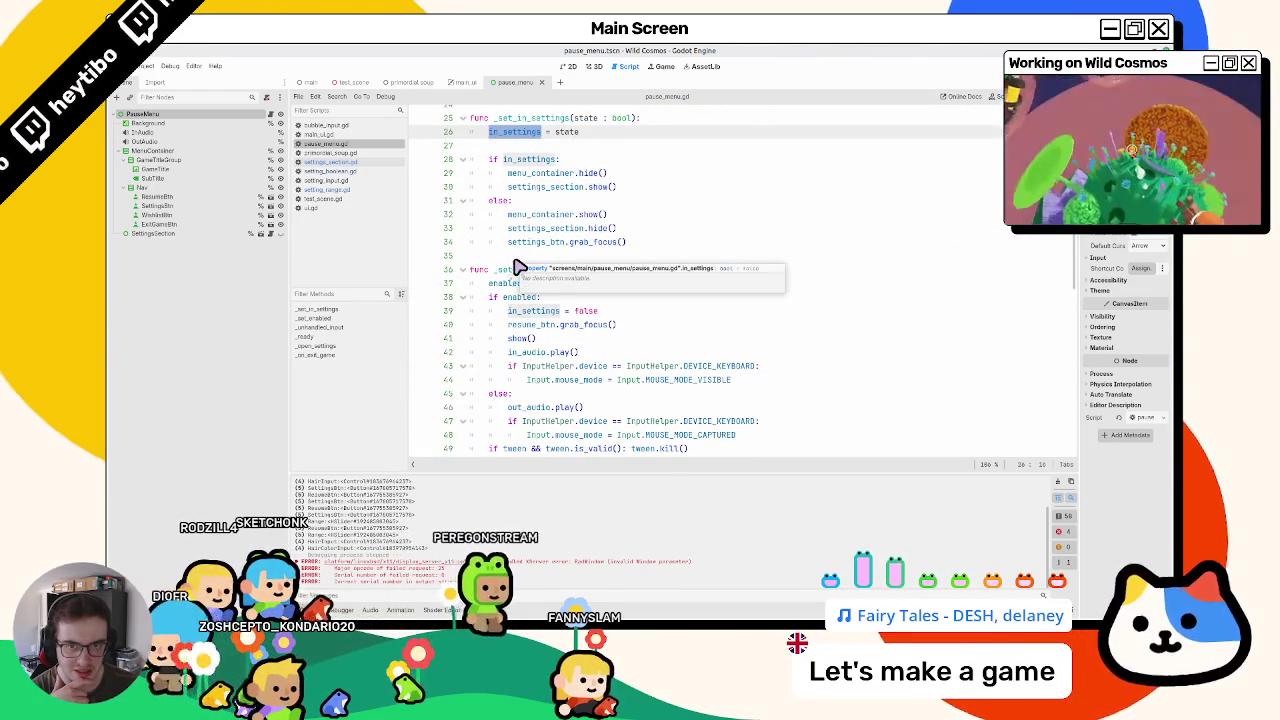
left_click(408, 84)
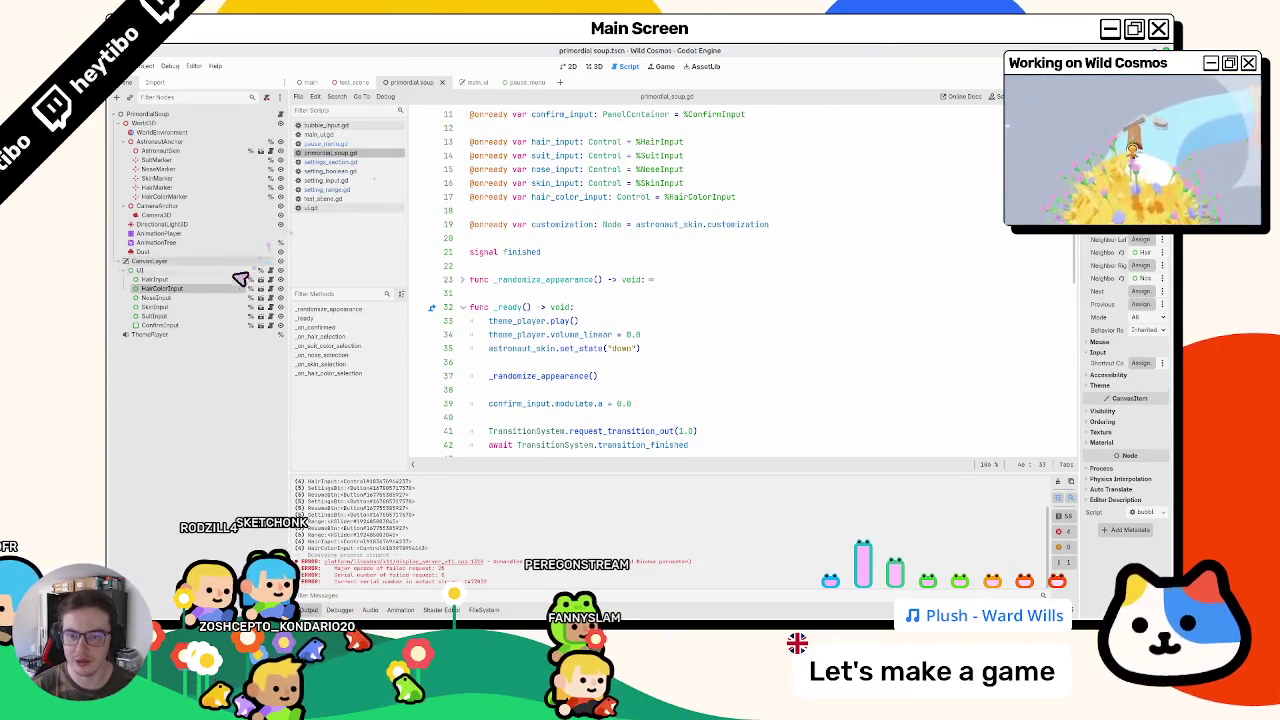
Step: Open ui.gd from the UI node, inspect the line 73 last_focused_control assignment, and run the game
left_click(268, 272)
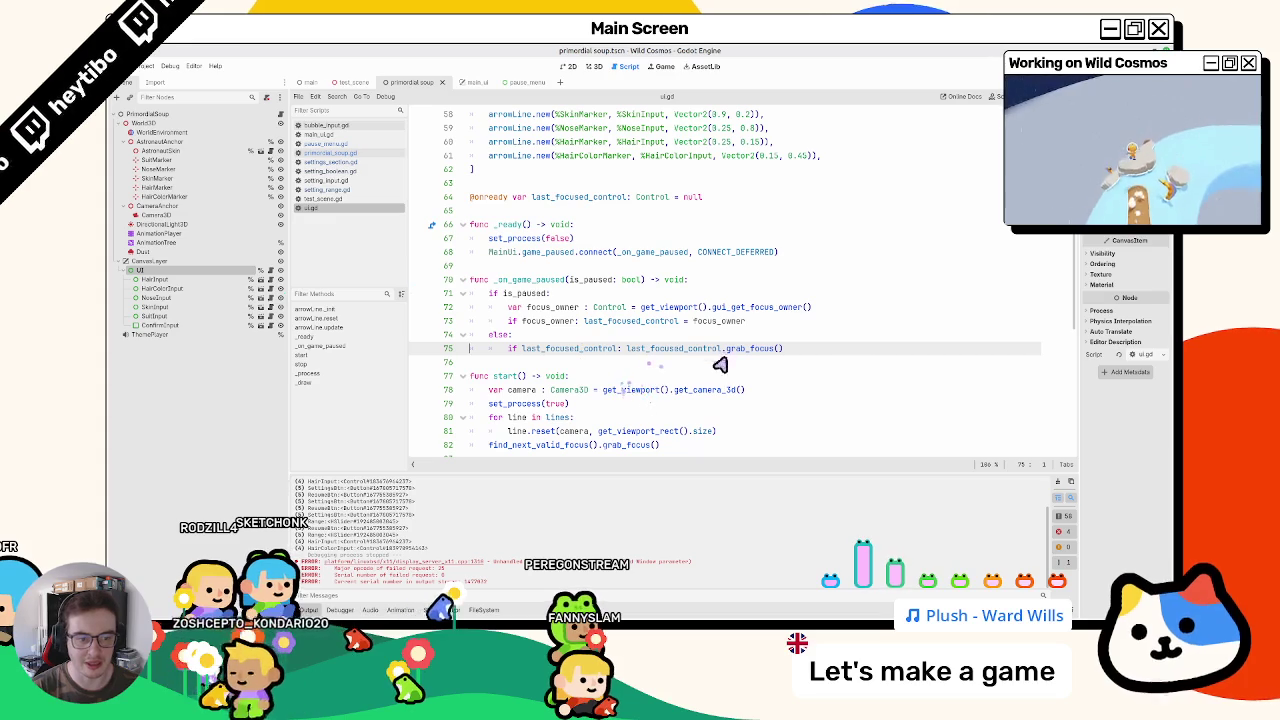
left_click(674, 322)
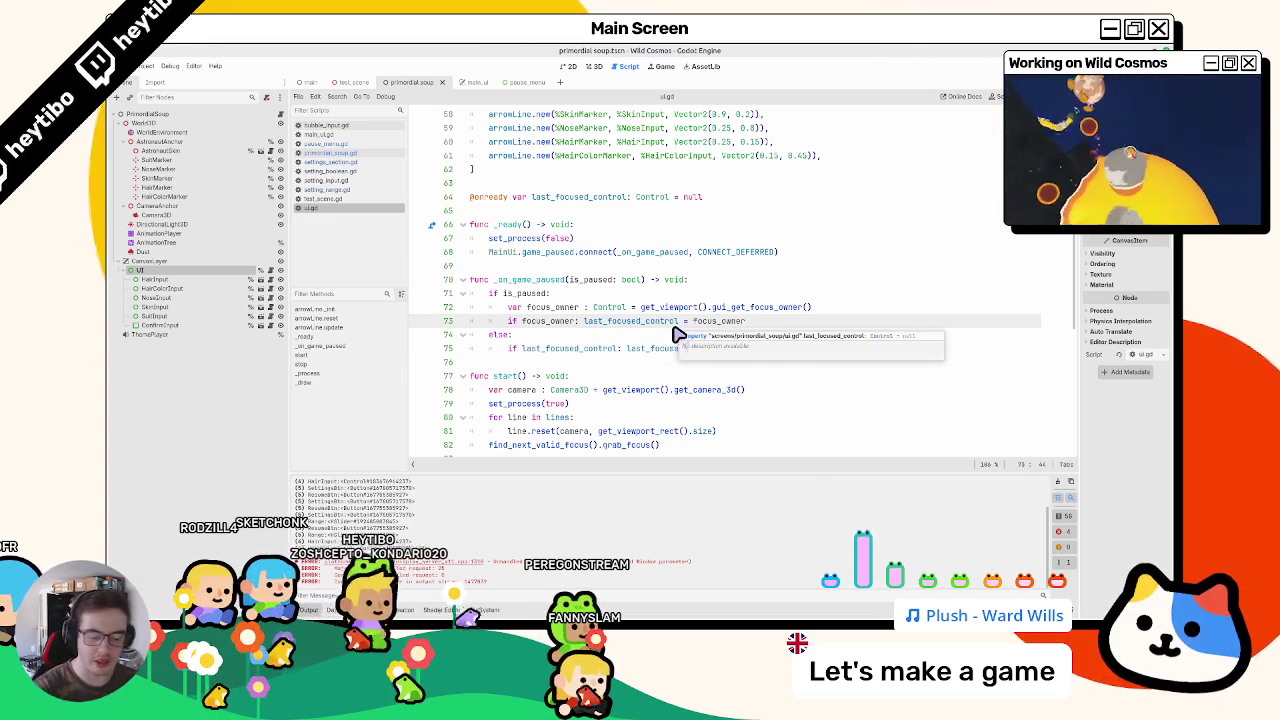
key("F5")
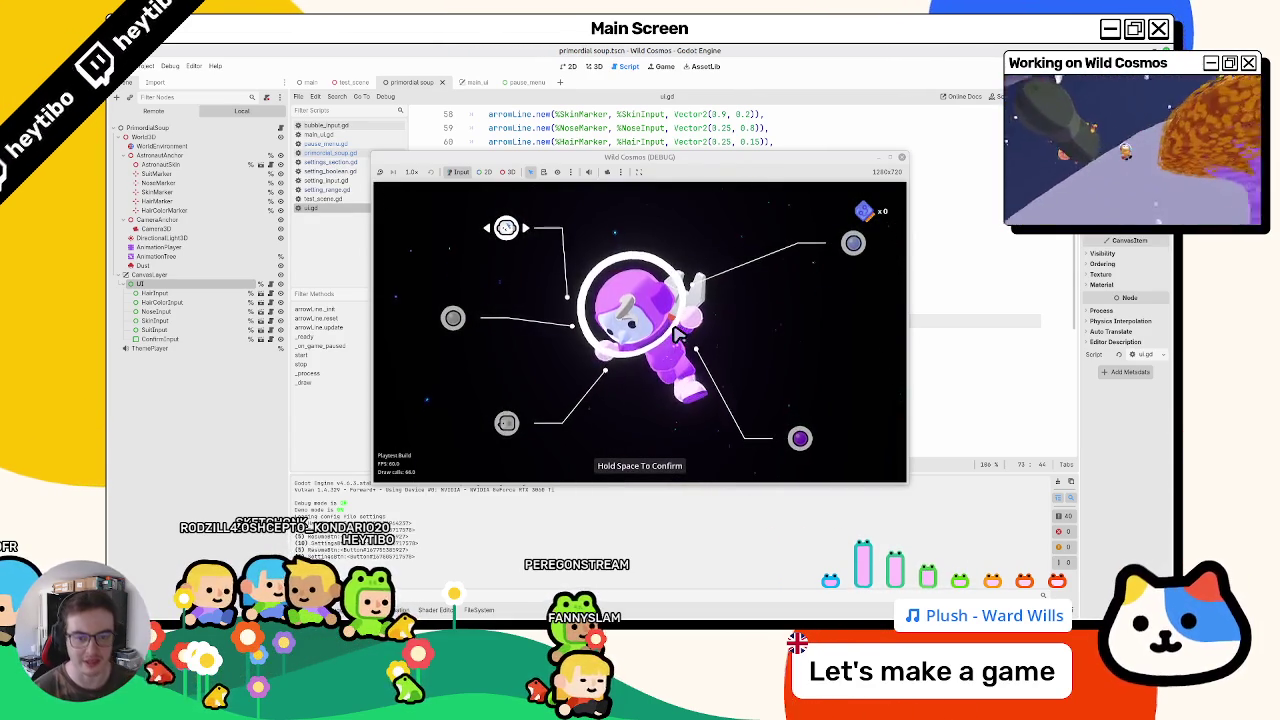
Step: Toggle the pause menu and Paramètres settings over the customization screen, then stop the game
key("Down")
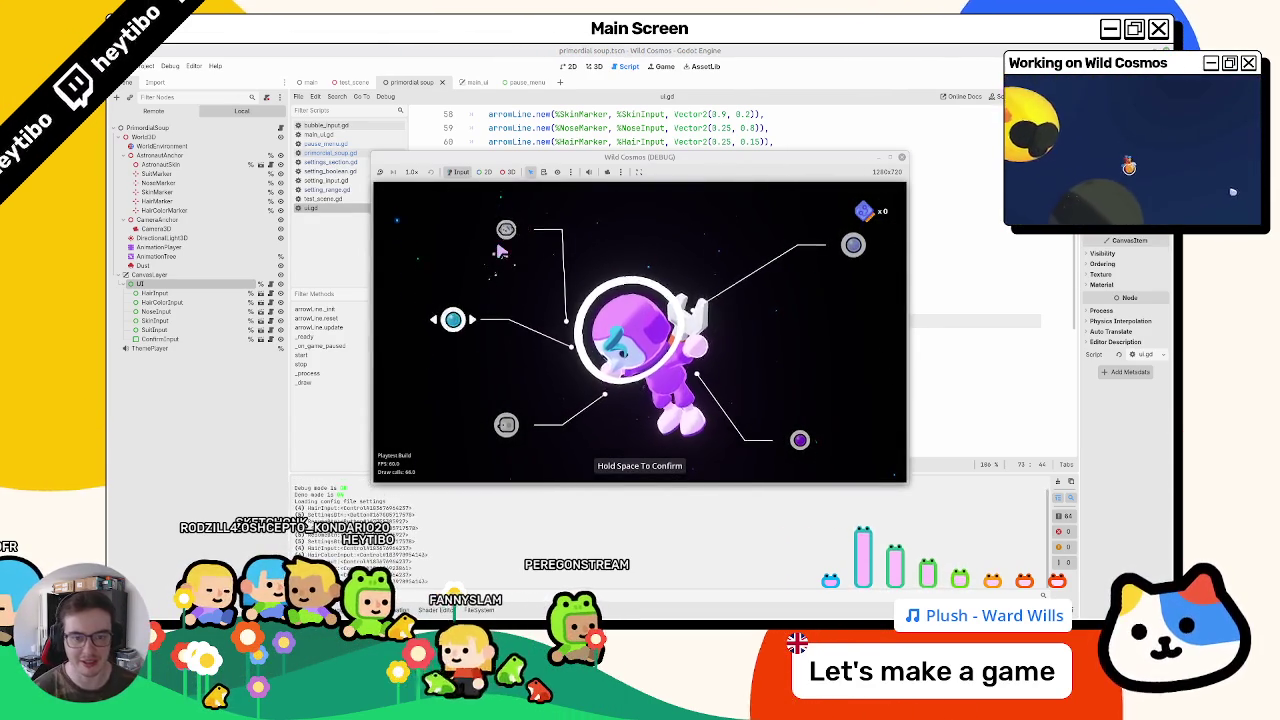
key("Escape")
key("Escape")
key("Escape")
key("Down")
key("Return")
key("Escape")
key("Up")
key("Return")
key("Escape")
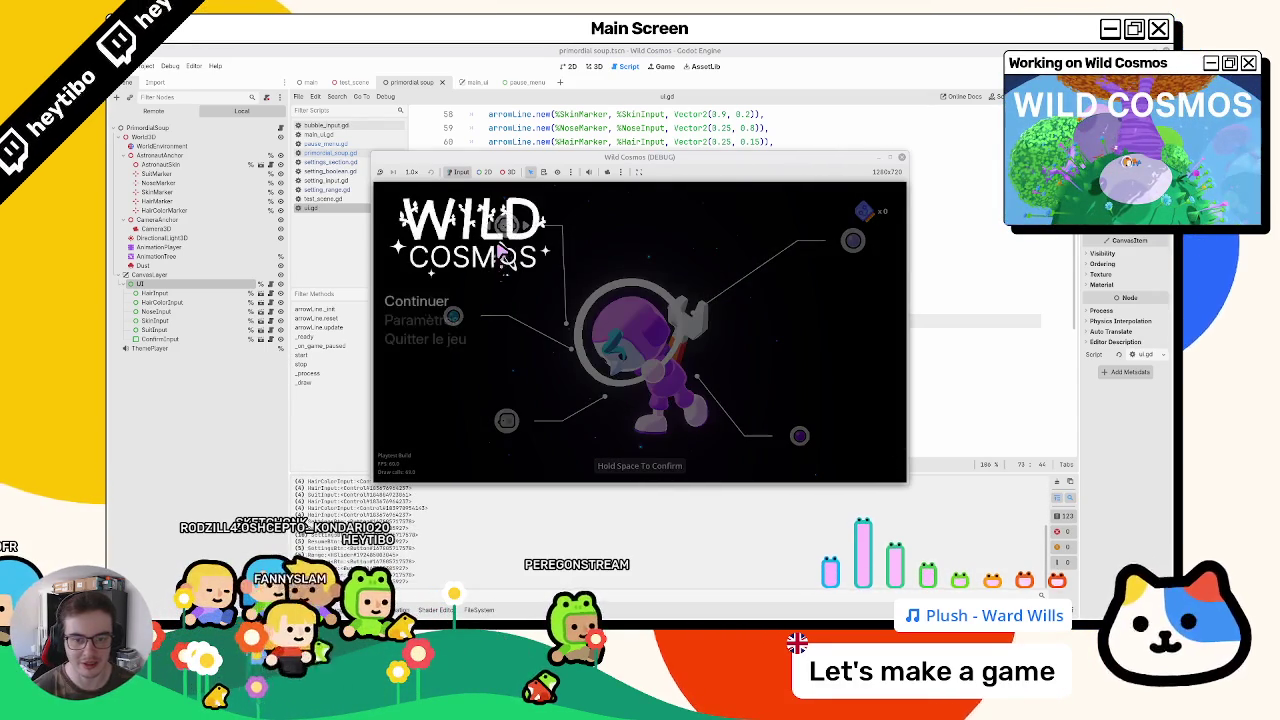
key("Down")
key("Return")
key("Escape")
key("Up")
key("Return")
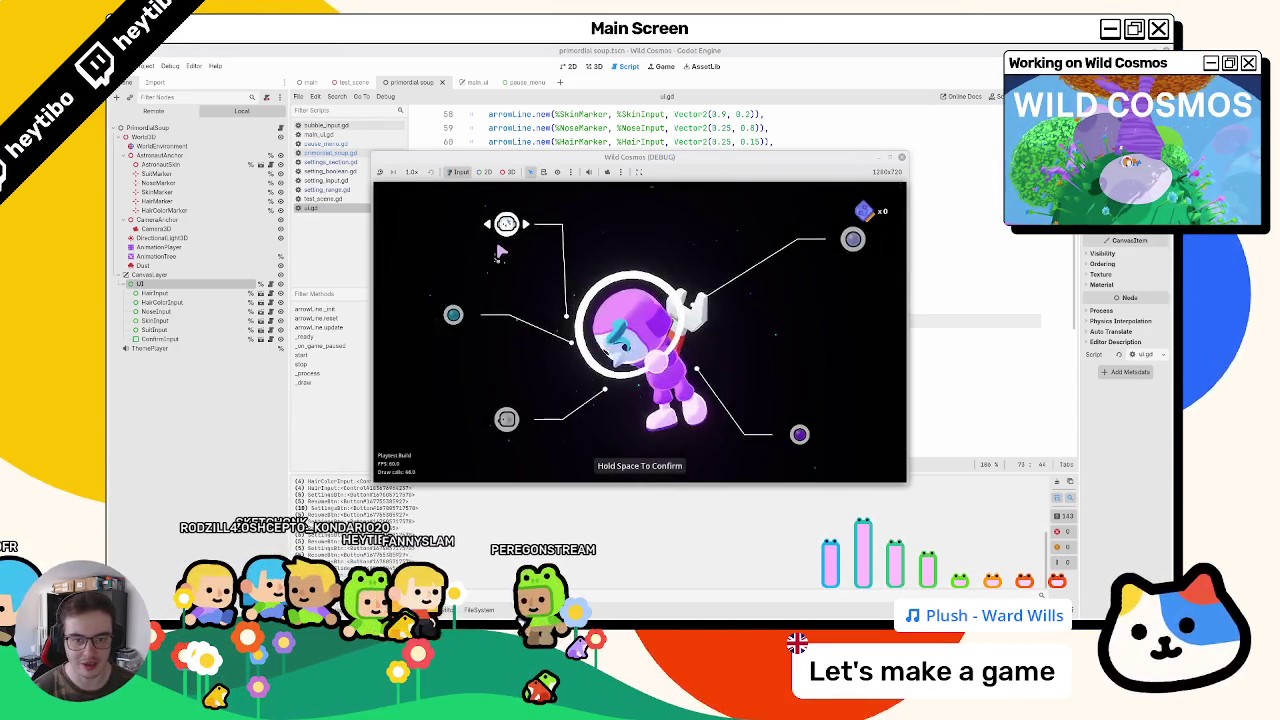
key("Escape")
key("Return")
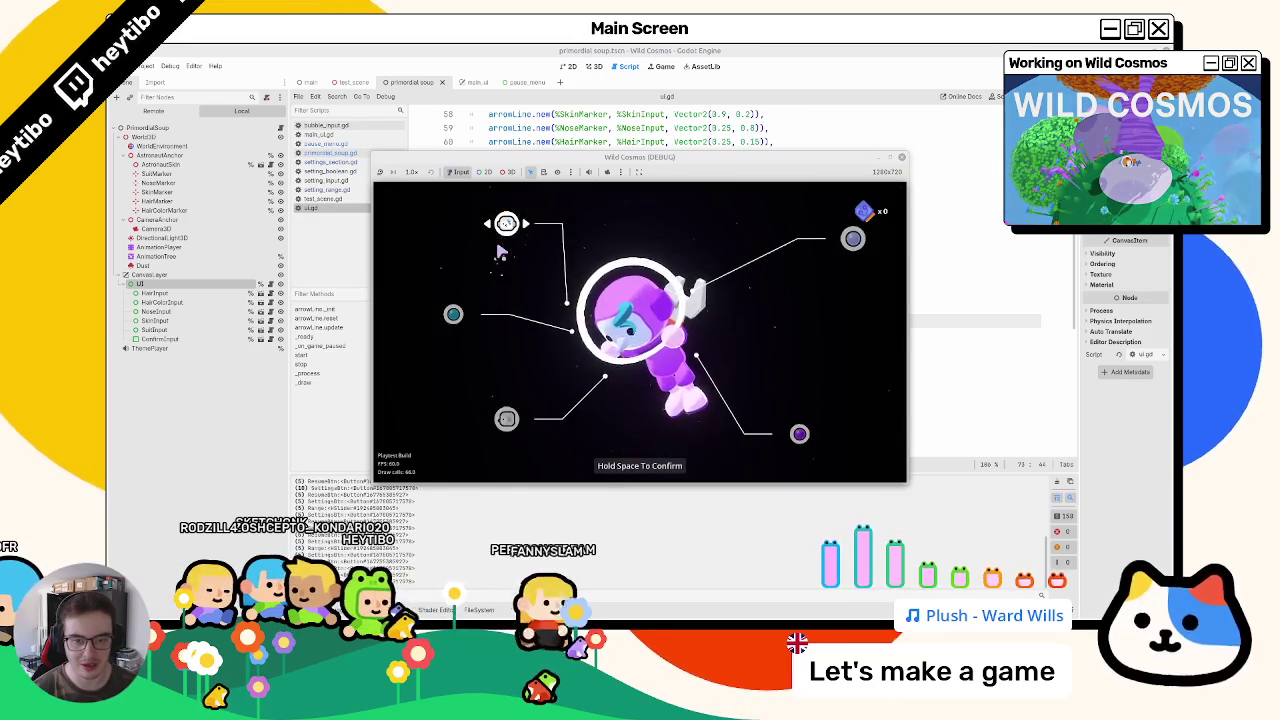
key("F8")
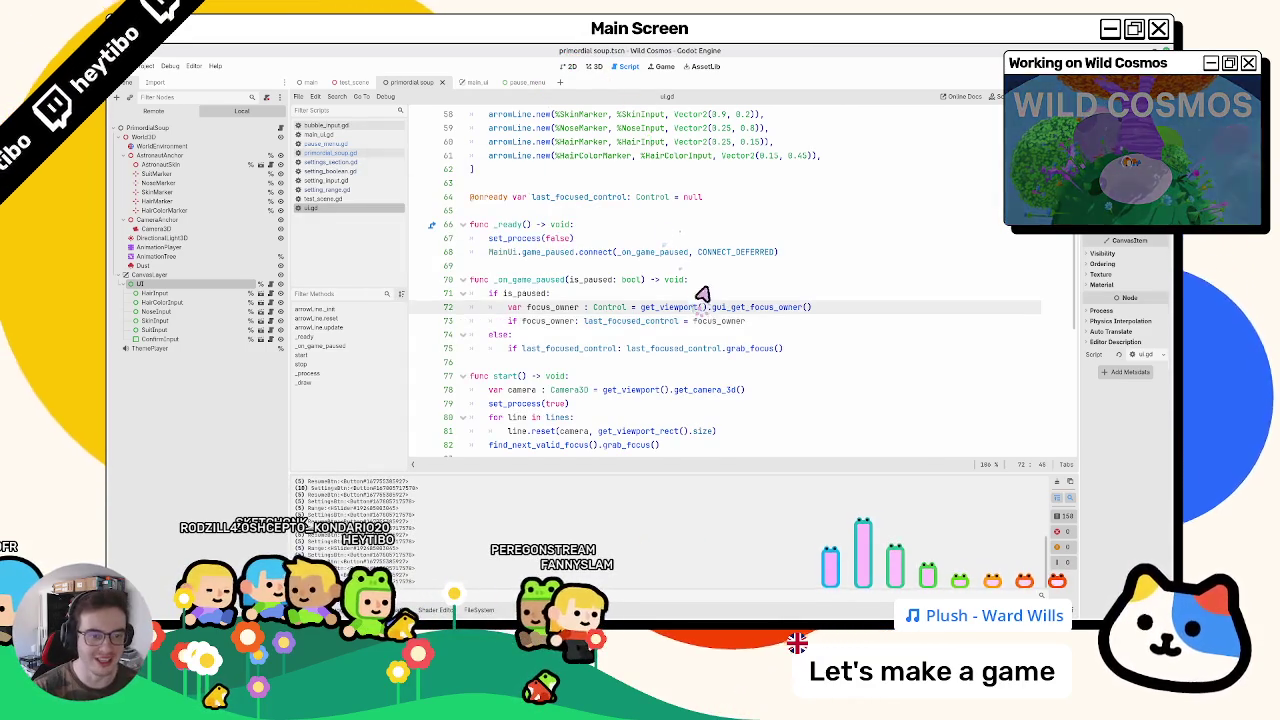
Step: Drop CONNECT_DEFERRED from line 68's game_paused connection, run the game, and enter and leave settings
double_click(703, 252)
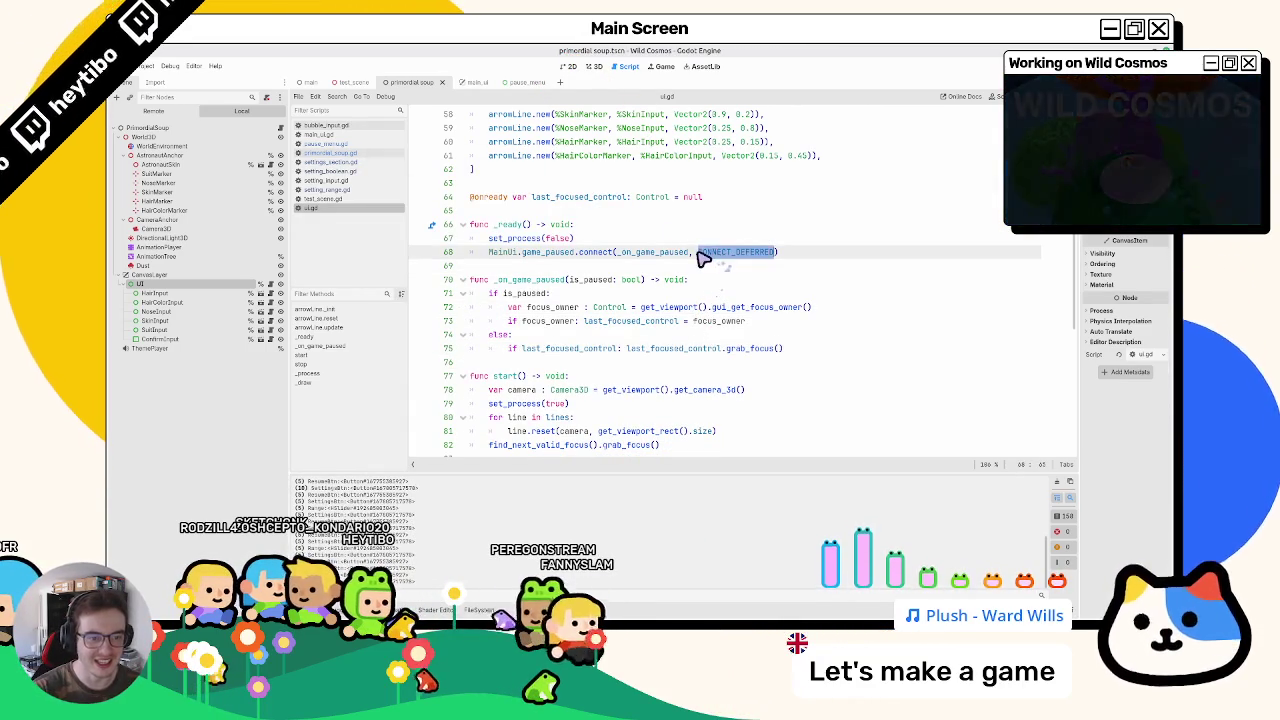
key("F5")
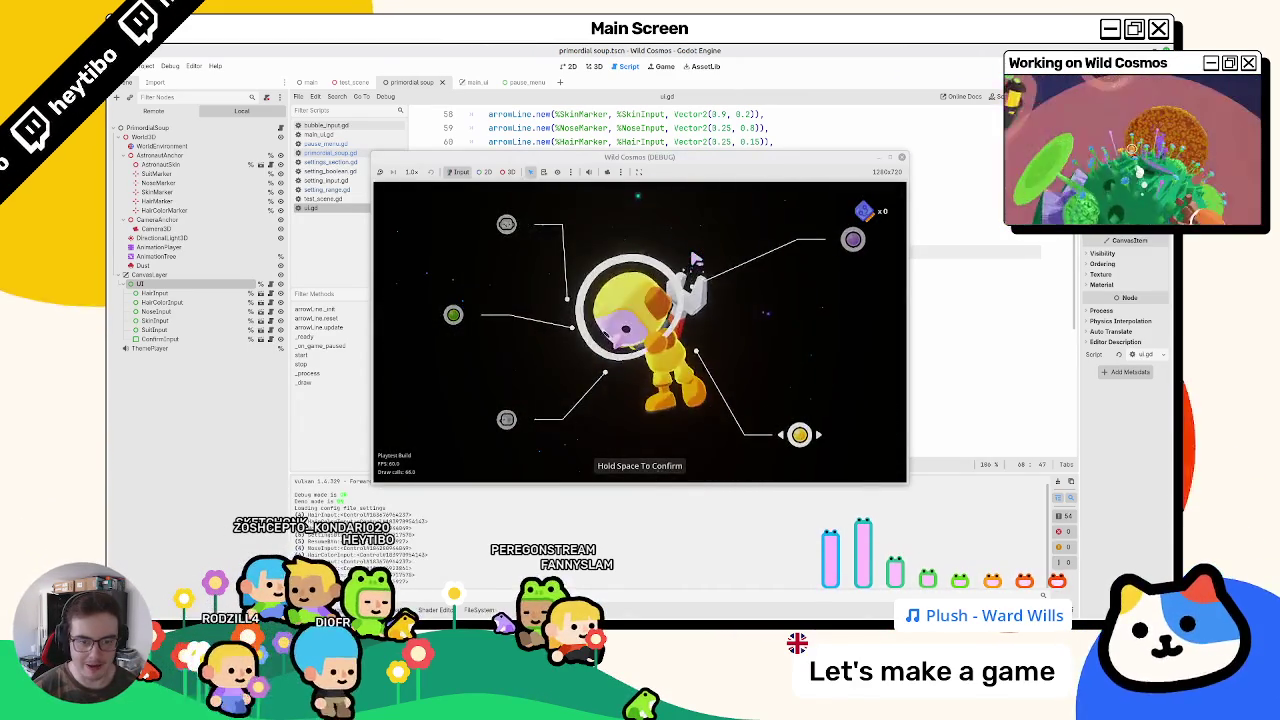
key("Escape")
key("Down")
key("Return")
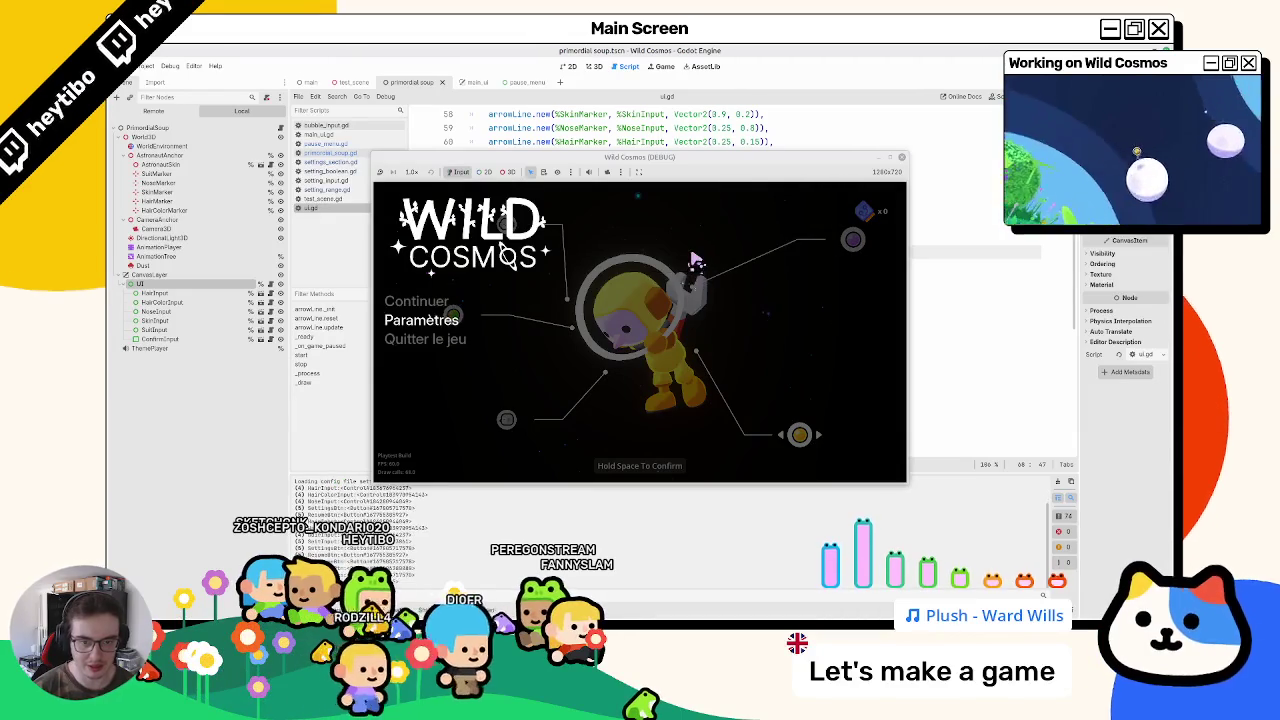
key("Escape")
key("Return")
key("Escape")
key("Escape")
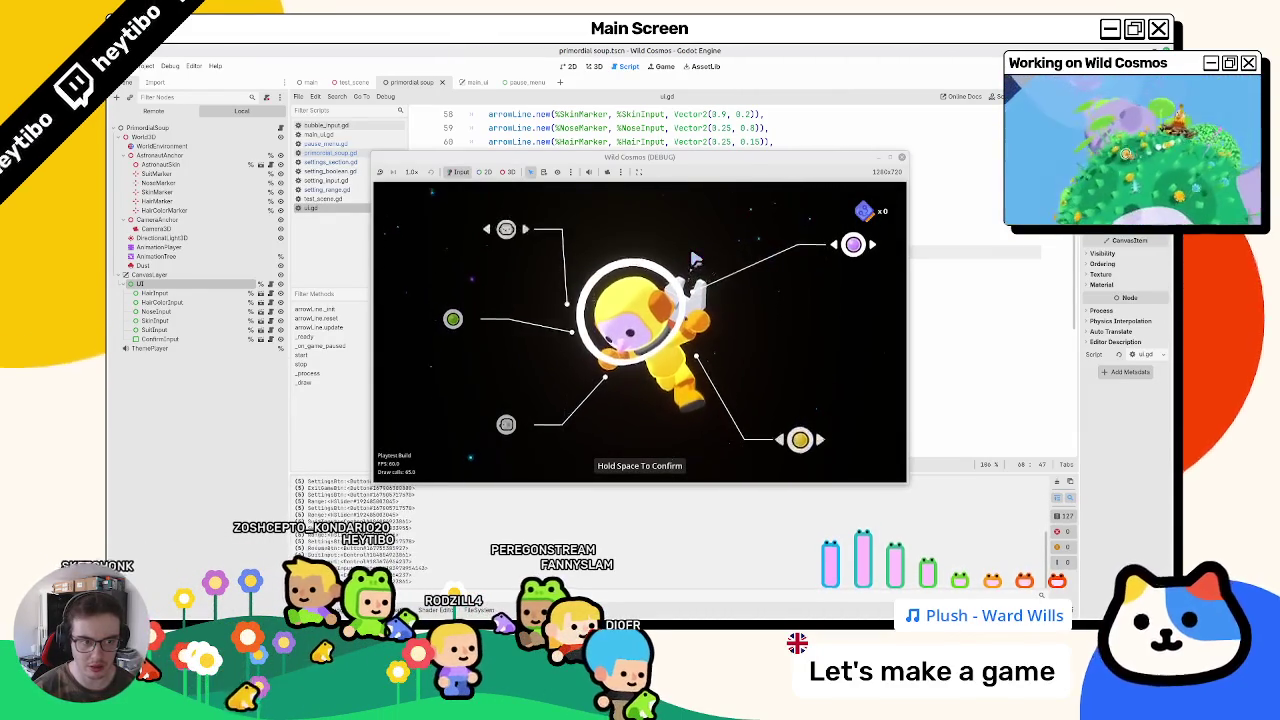
Step: Repeatedly switch between the pause menu and settings, returning to the customization screen
key("Escape")
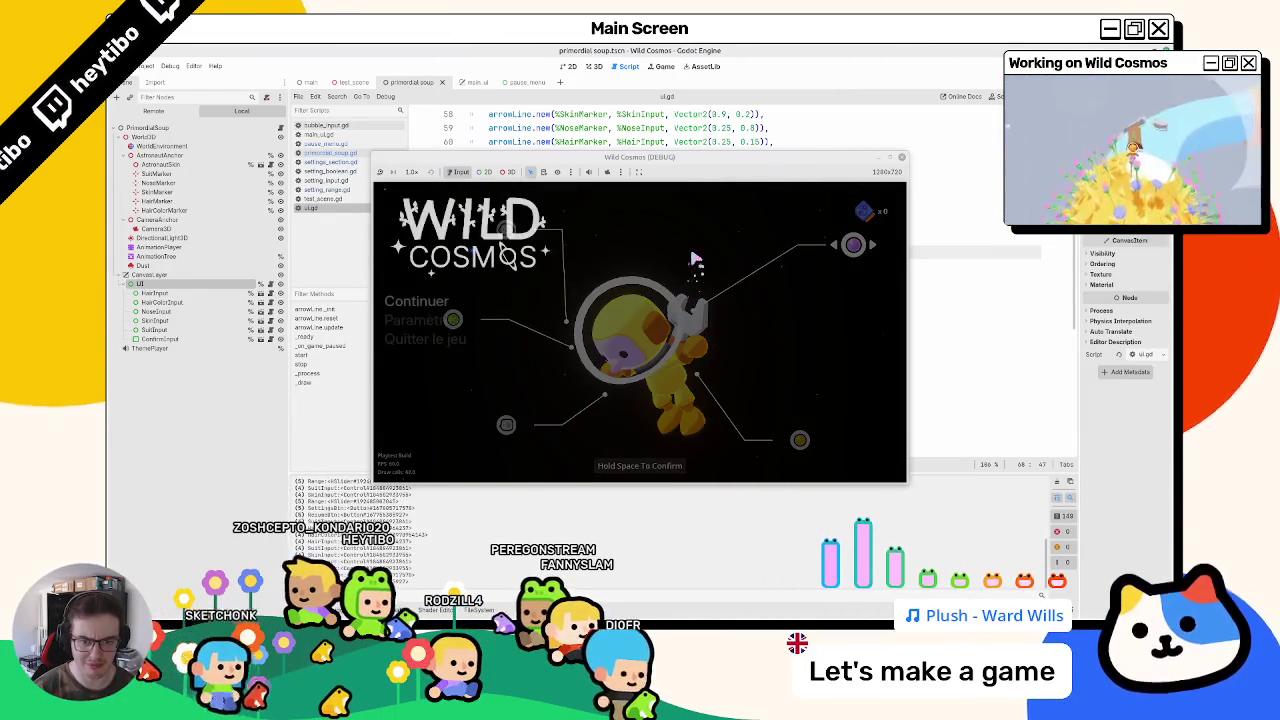
key("Return")
key("Escape")
key("Return")
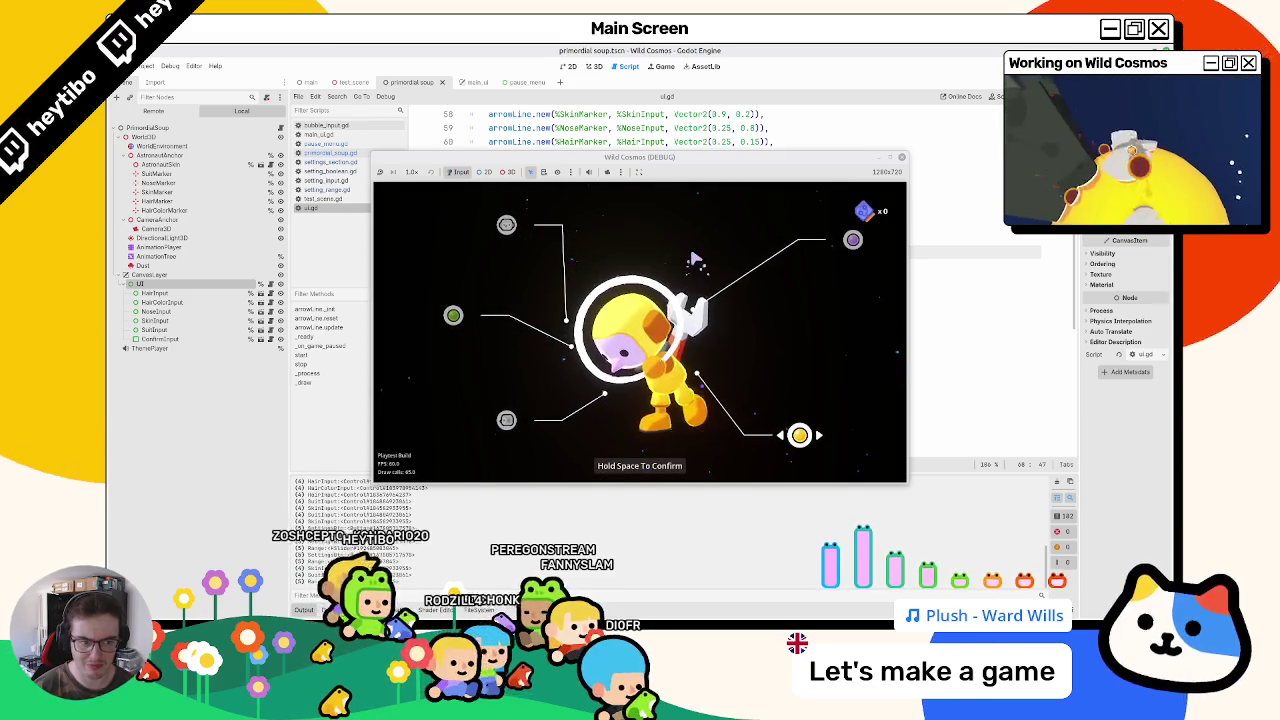
key("Escape")
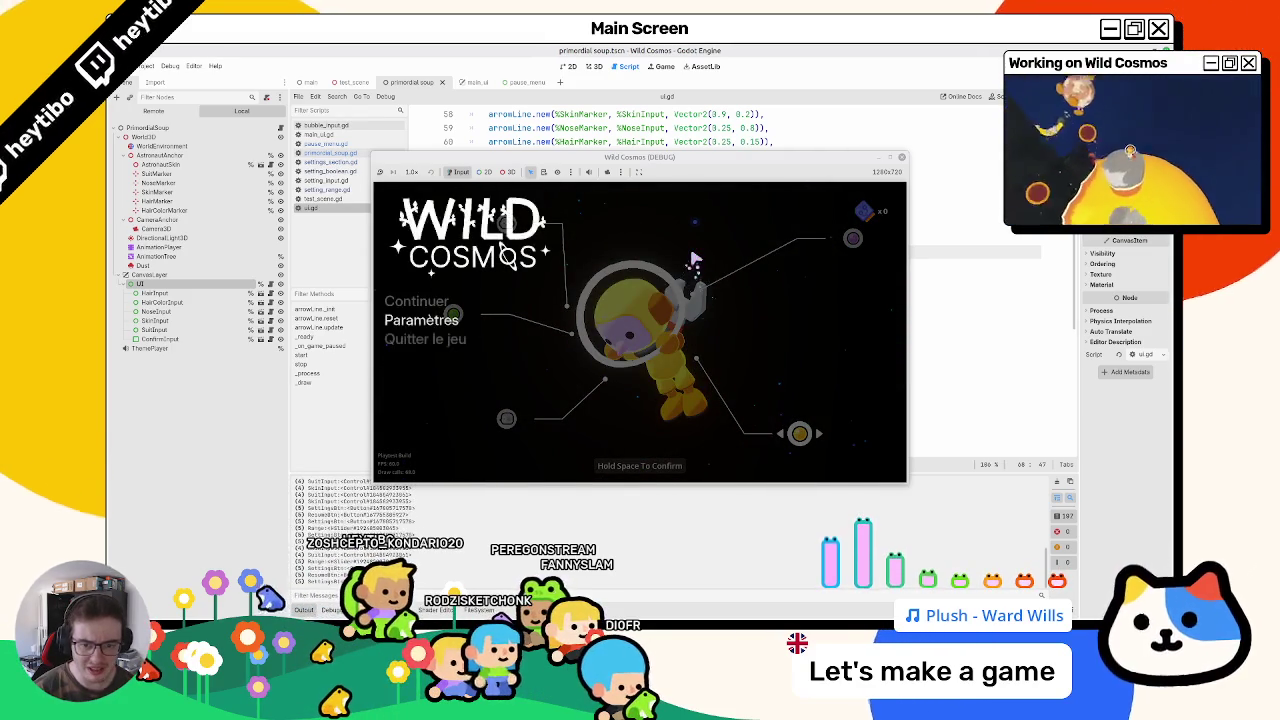
key("Return")
key("Escape")
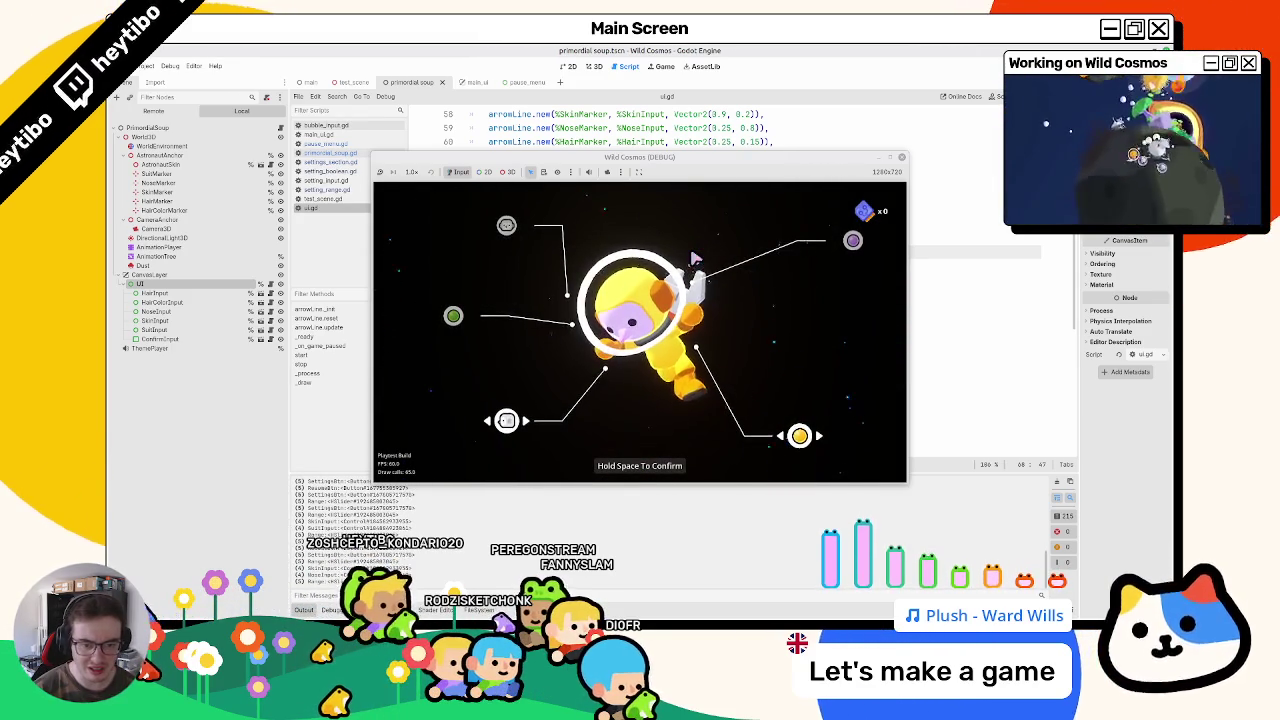
key("Return")
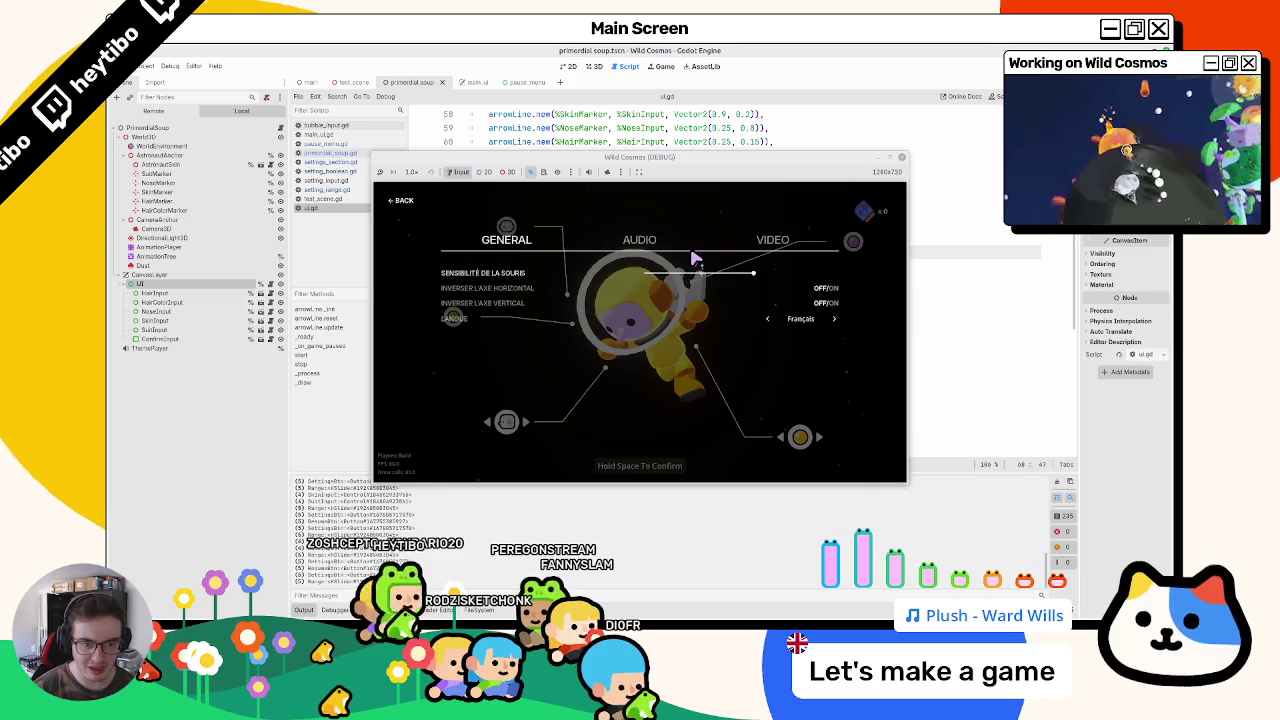
key("Escape")
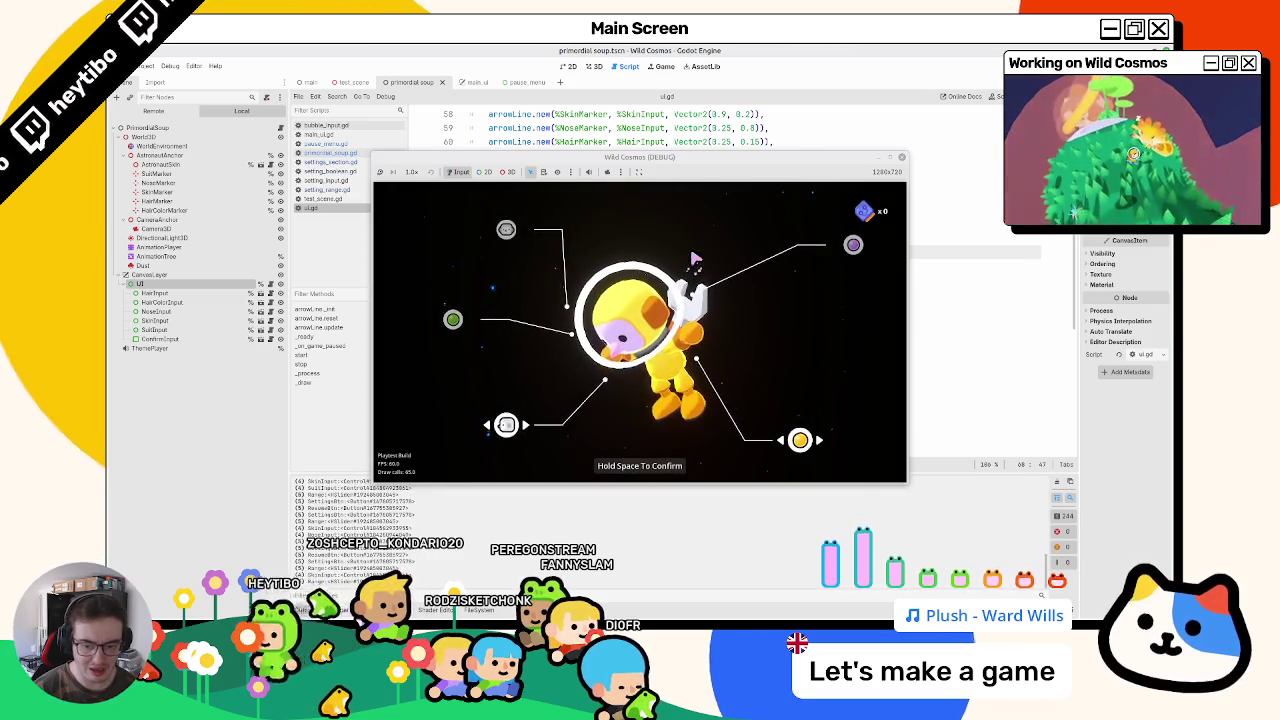
Step: Pause into settings and back to customization twice more, then stop the game
key("Escape")
key("Return")
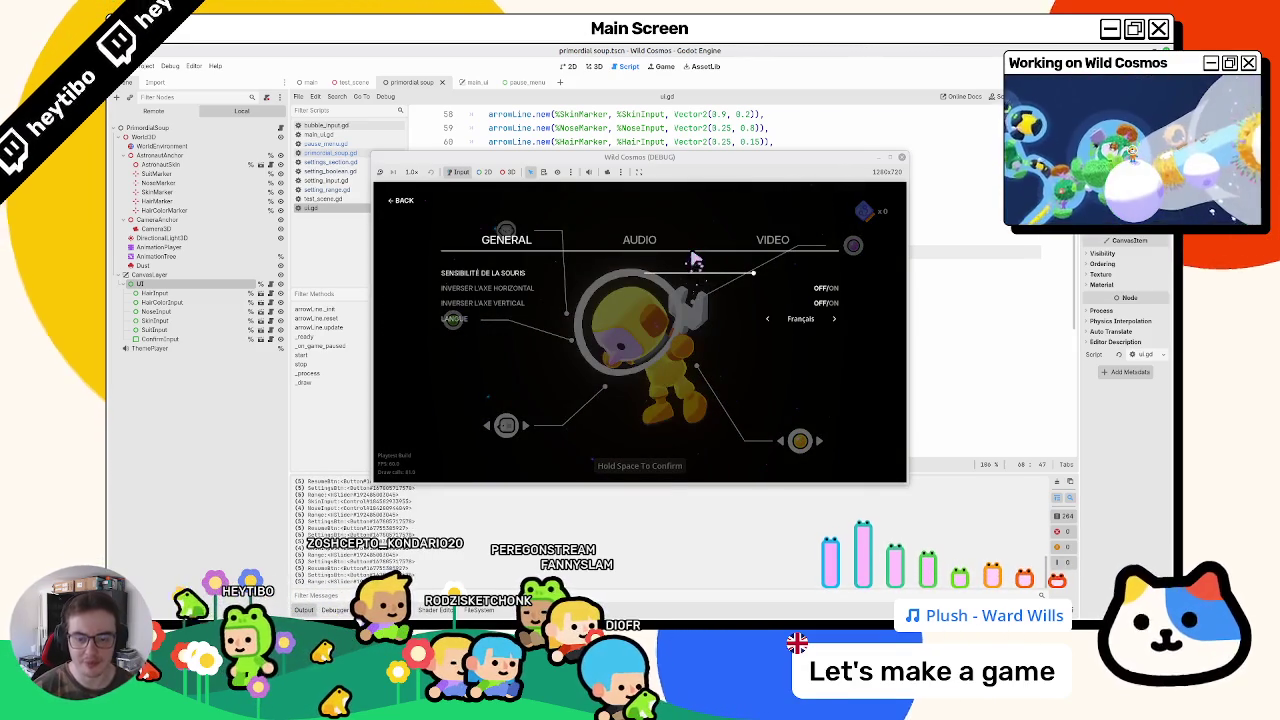
key("Escape")
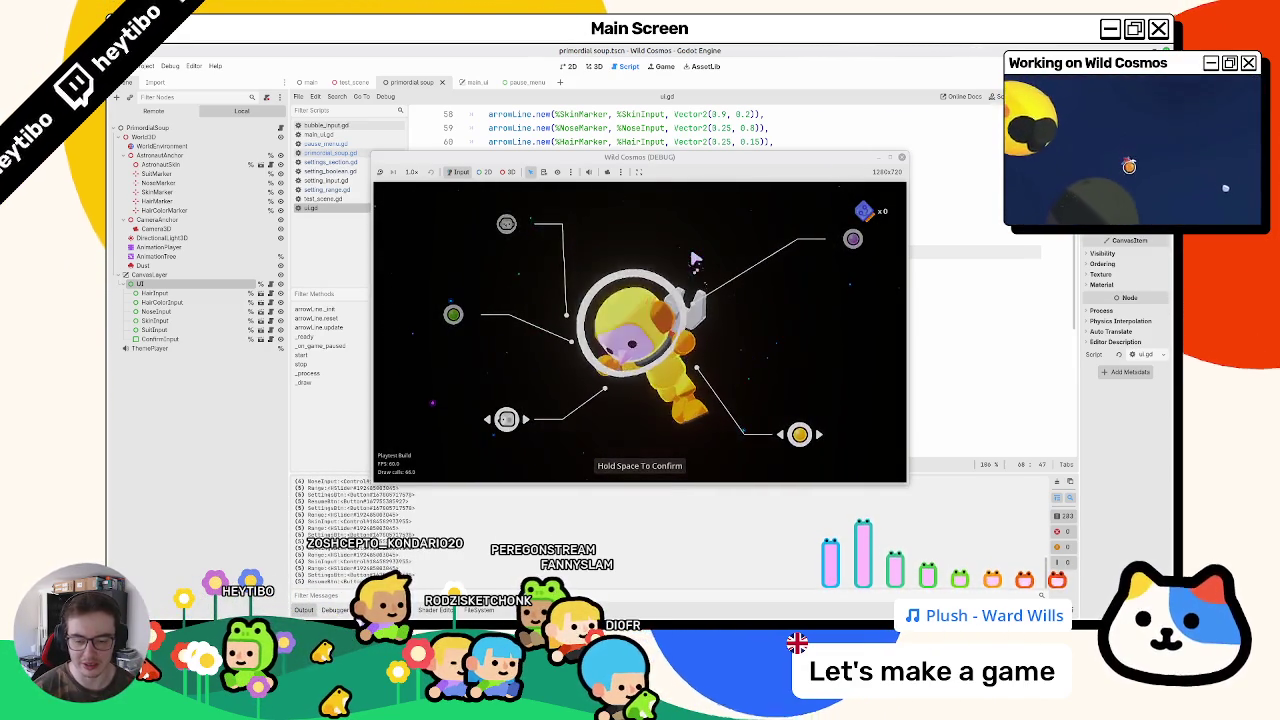
key("Escape")
key("Return")
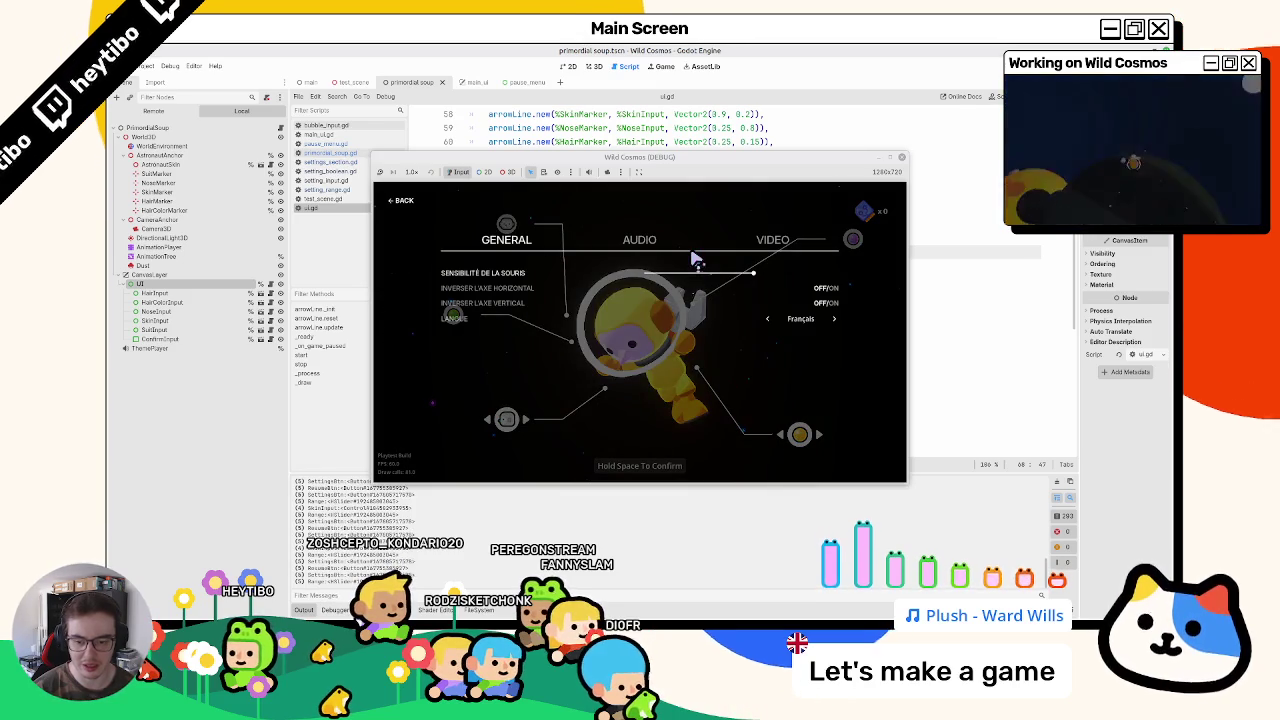
key("Escape")
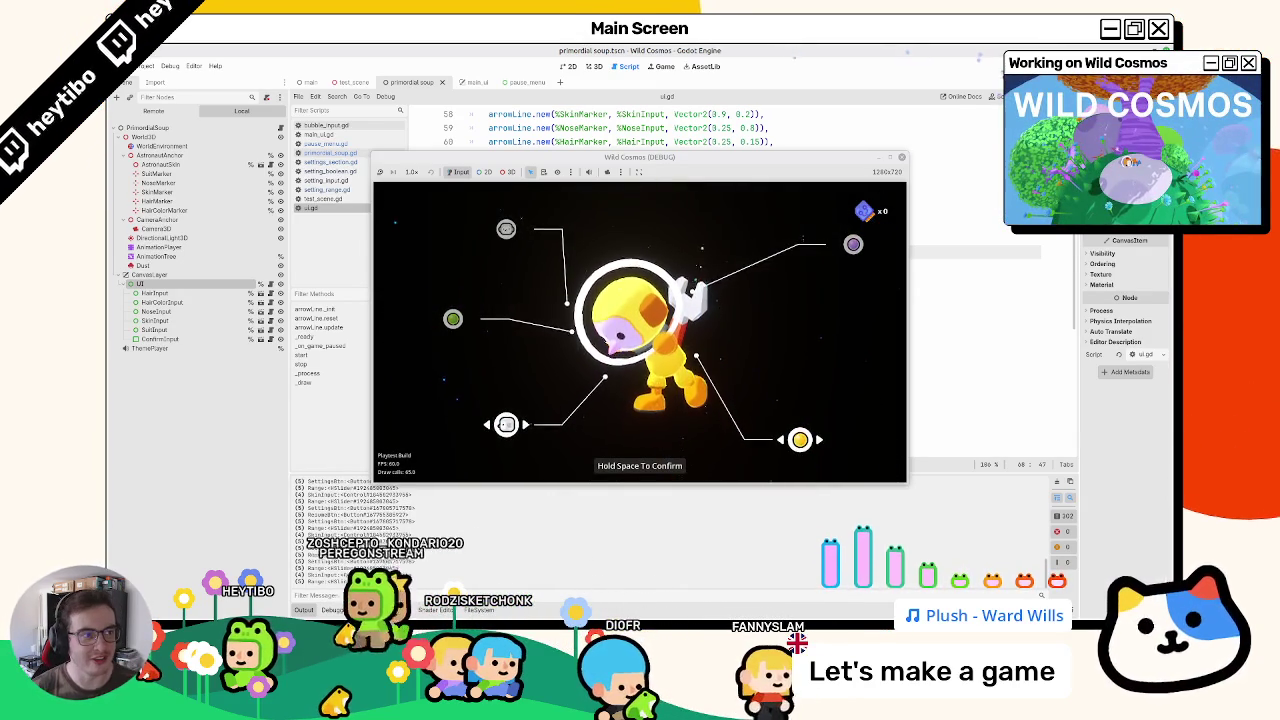
key("F8")
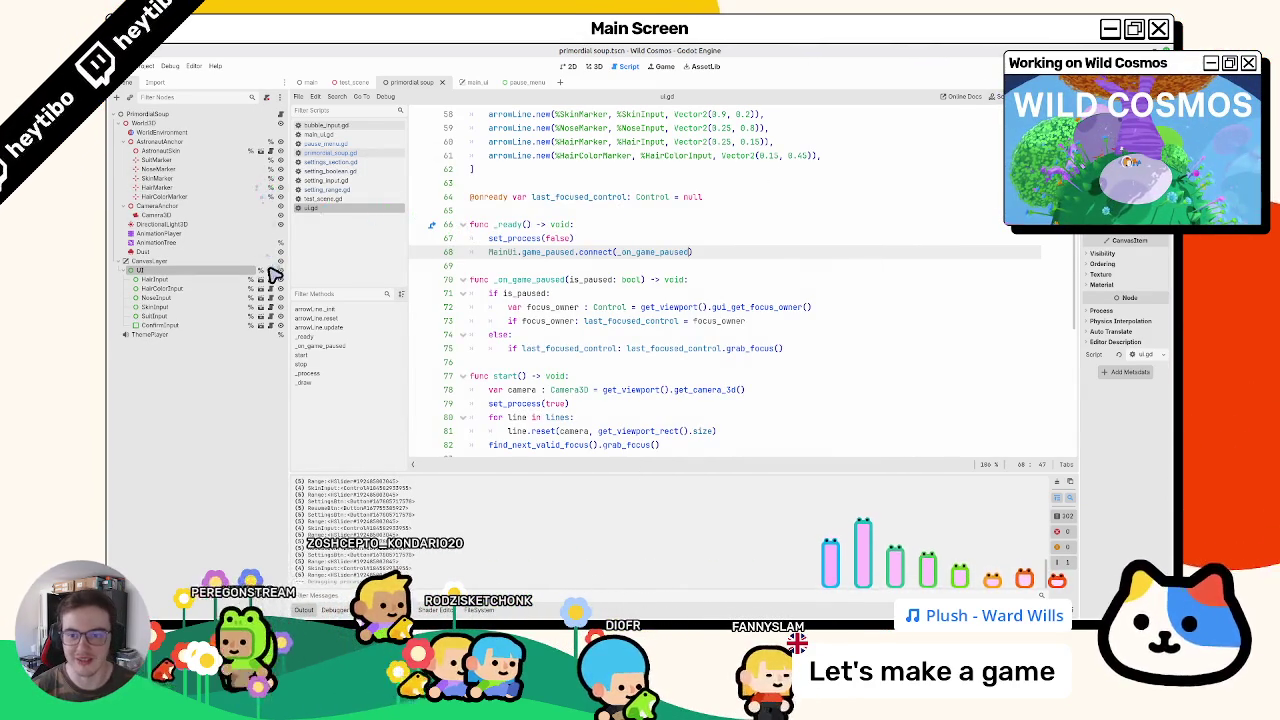
Step: Review the MainUI connect call and _on_game_paused's focus_owner and last_focused_control handling in ui.gd
scroll(540, 280, "down", 3)
scroll(563, 281, "up", 3)
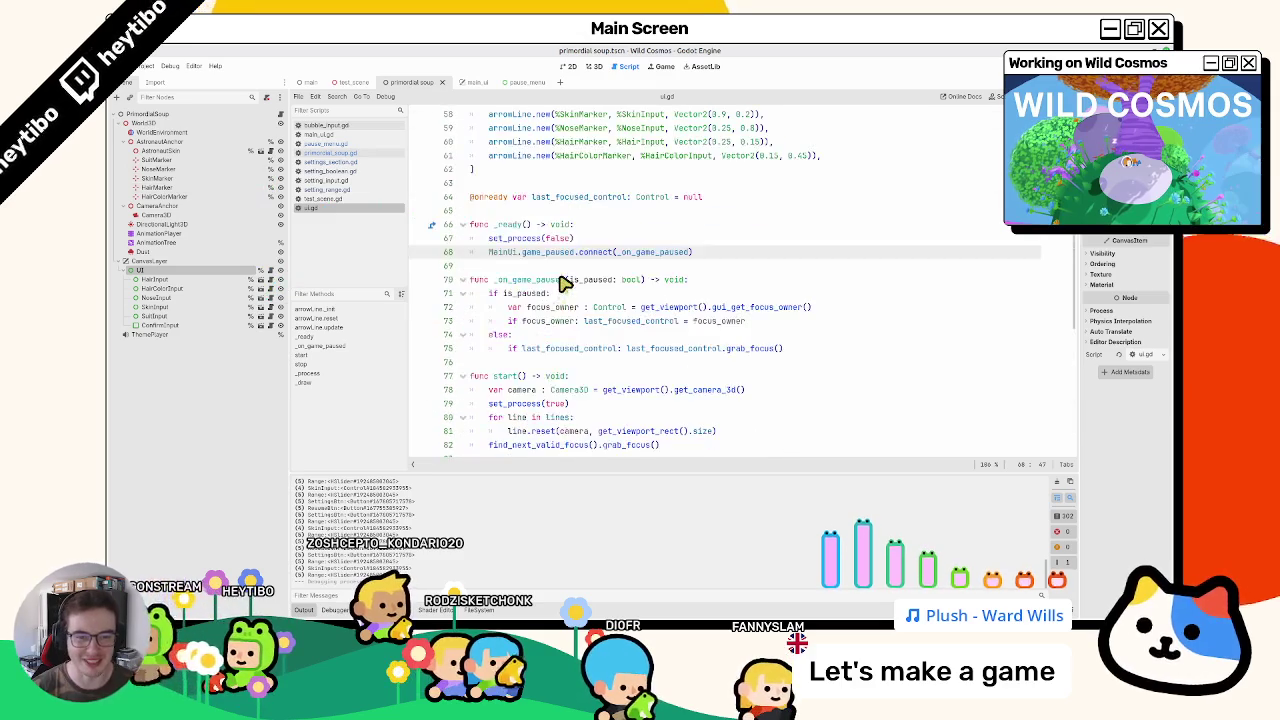
double_click(505, 252)
double_click(540, 281)
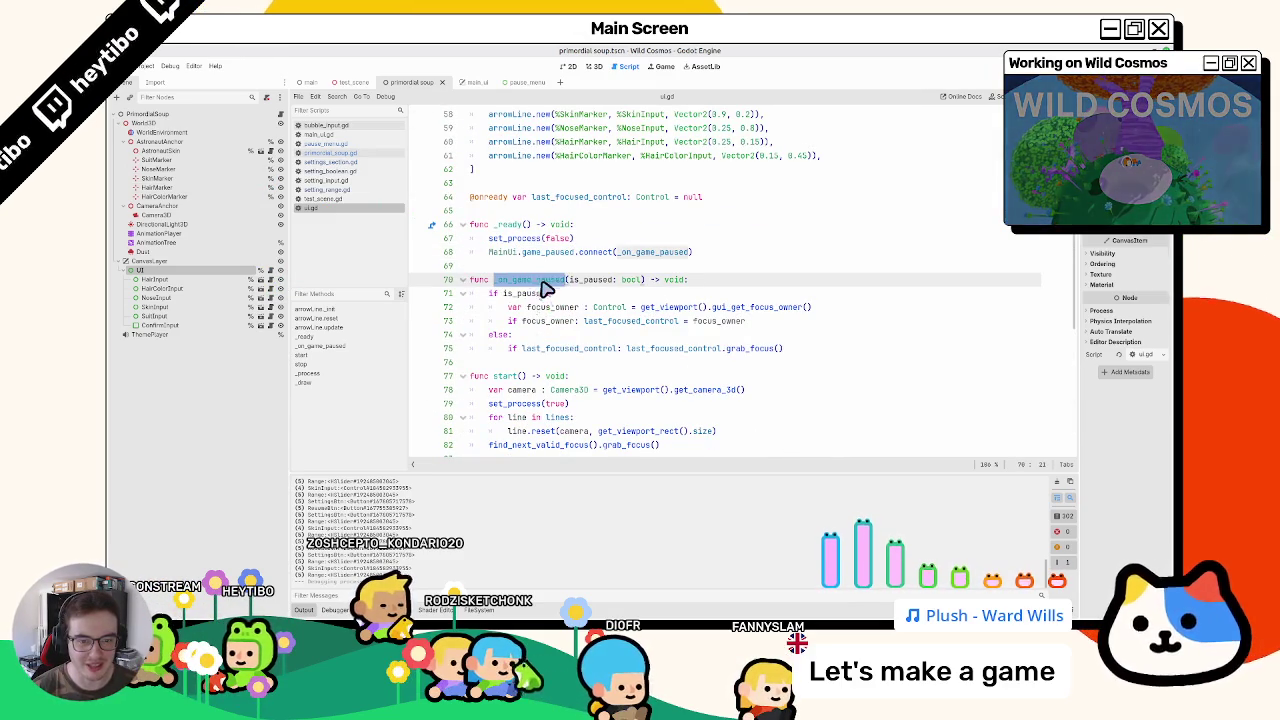
double_click(549, 321)
double_click(614, 321)
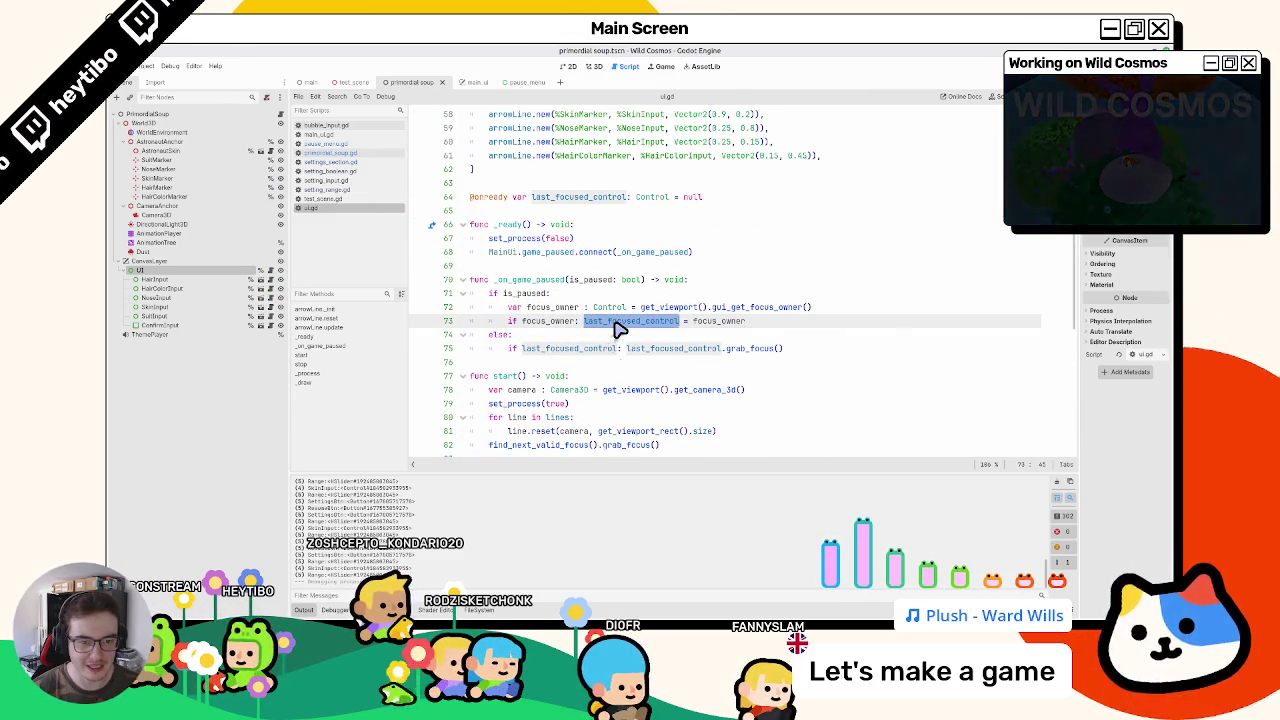
double_click(553, 308)
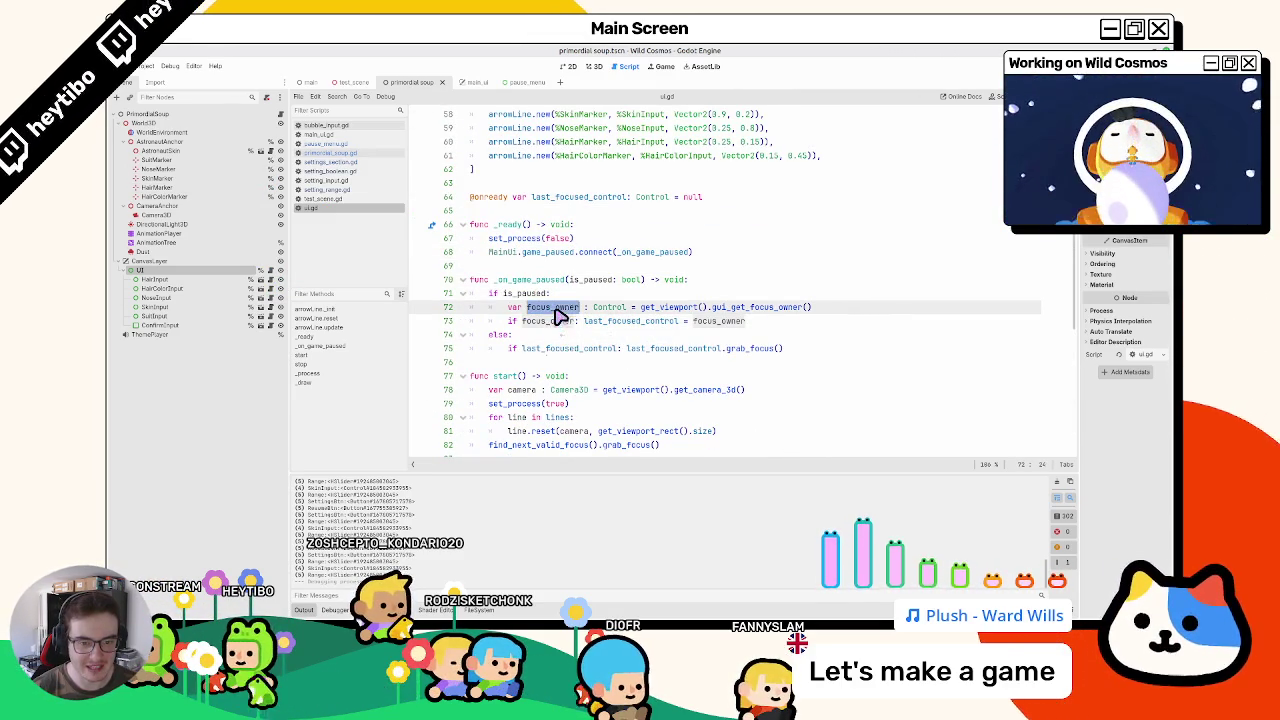
double_click(579, 348)
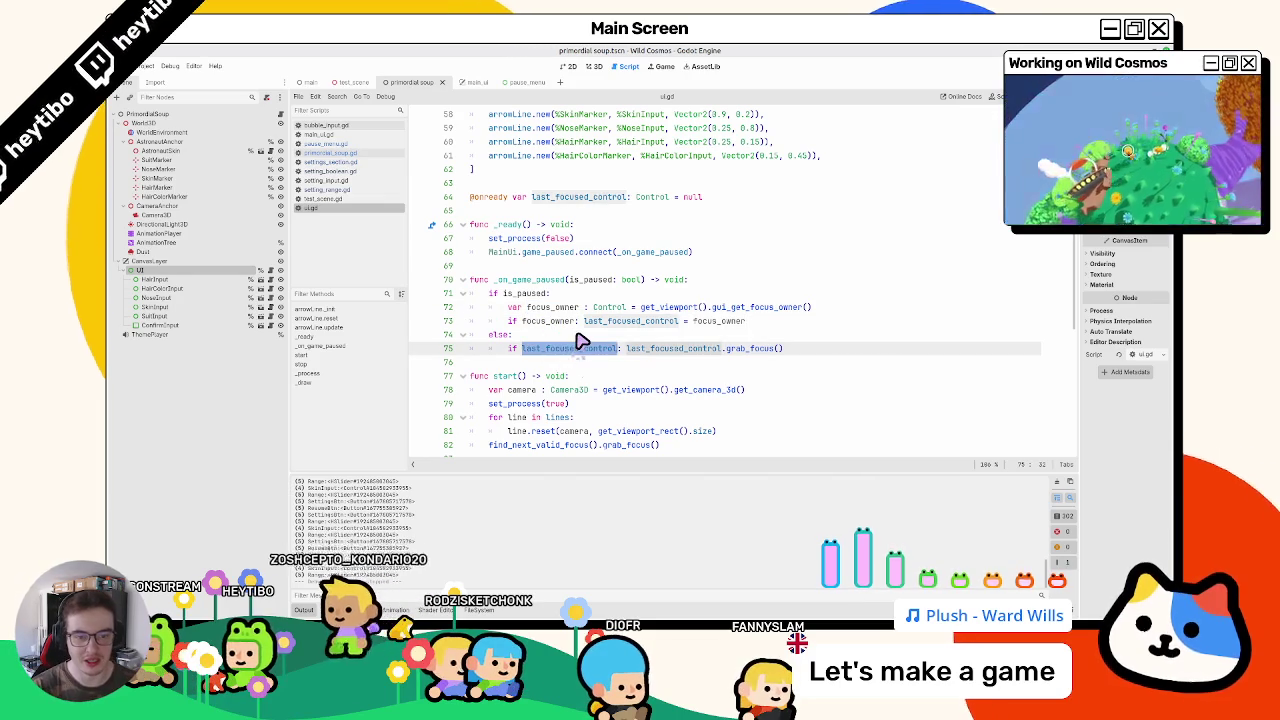
left_click(576, 336)
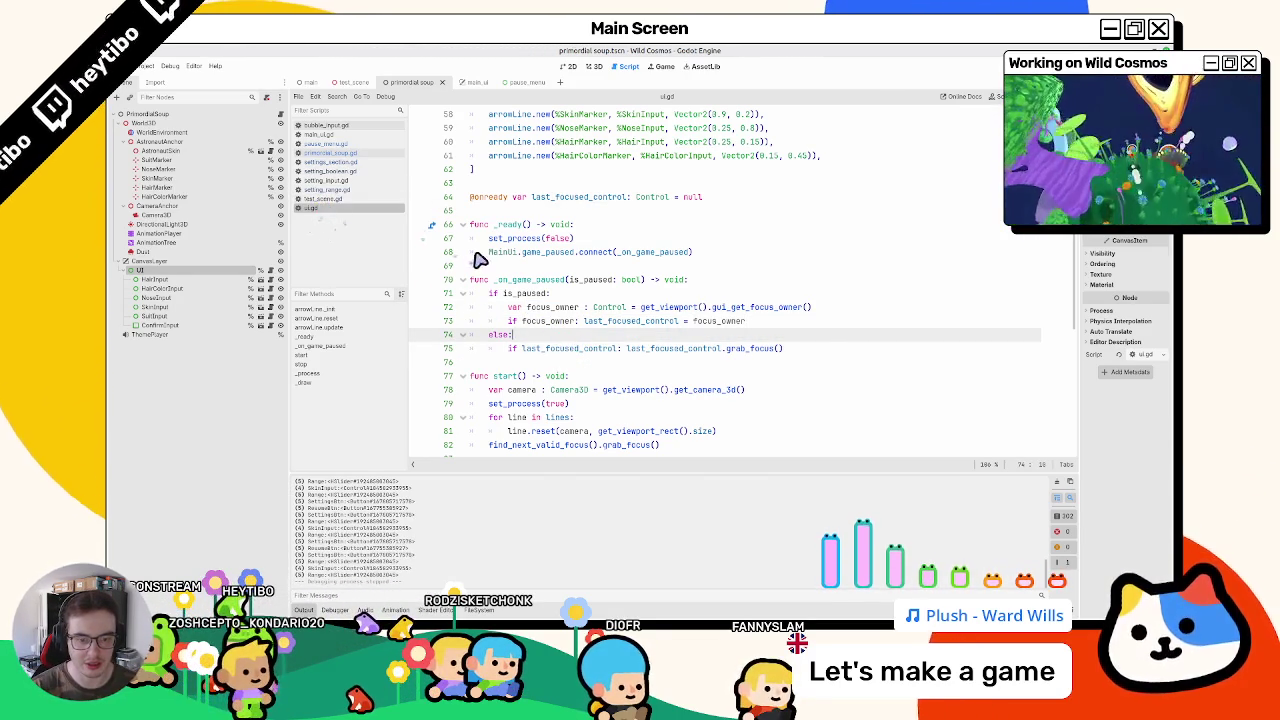
scroll(530, 285, "down", 3)
scroll(530, 285, "up", 4)
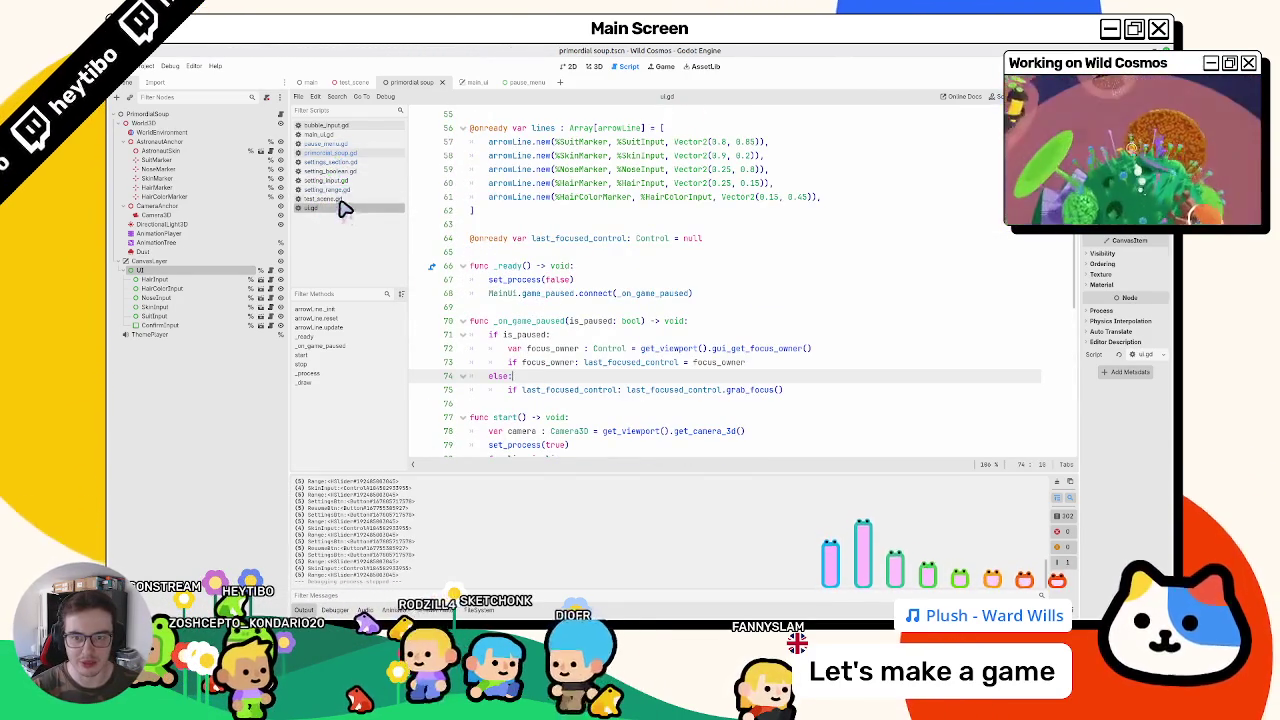
Step: Close the unneeded scripts, including main.gd, and delete the print(node) line in bubble_input.gd
middle_click(340, 198)
middle_click(342, 189)
middle_click(345, 179)
middle_click(350, 170)
middle_click(353, 161)
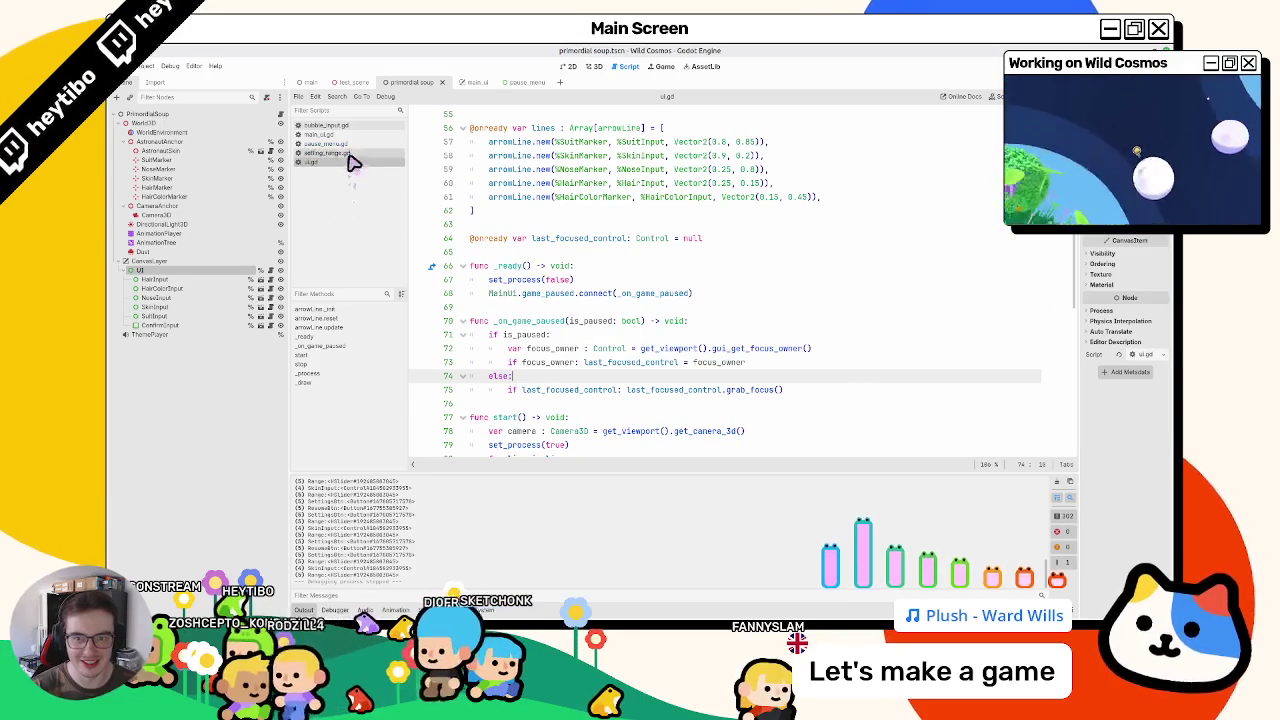
middle_click(355, 152)
middle_click(357, 143)
middle_click(358, 135)
left_click(330, 125)
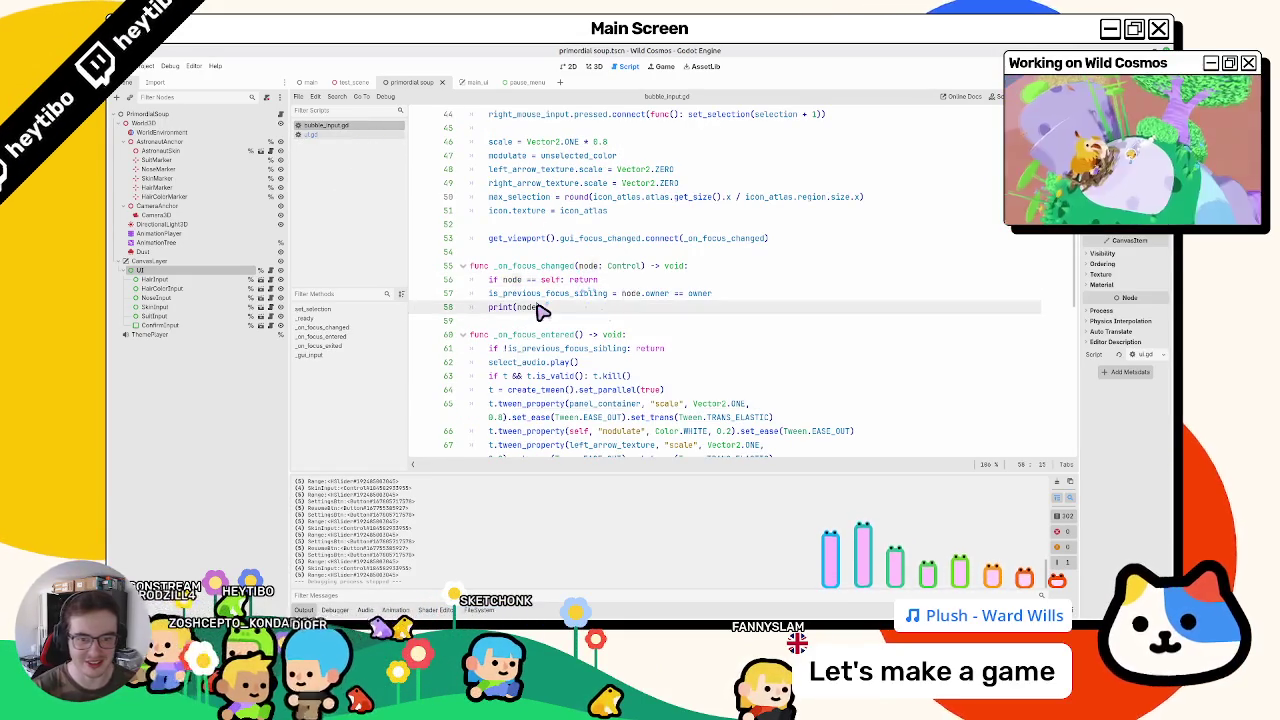
key("BackSpace")
Step: Add print(last_focused_control) under else: in ui.gd and run the game
left_click(340, 136)
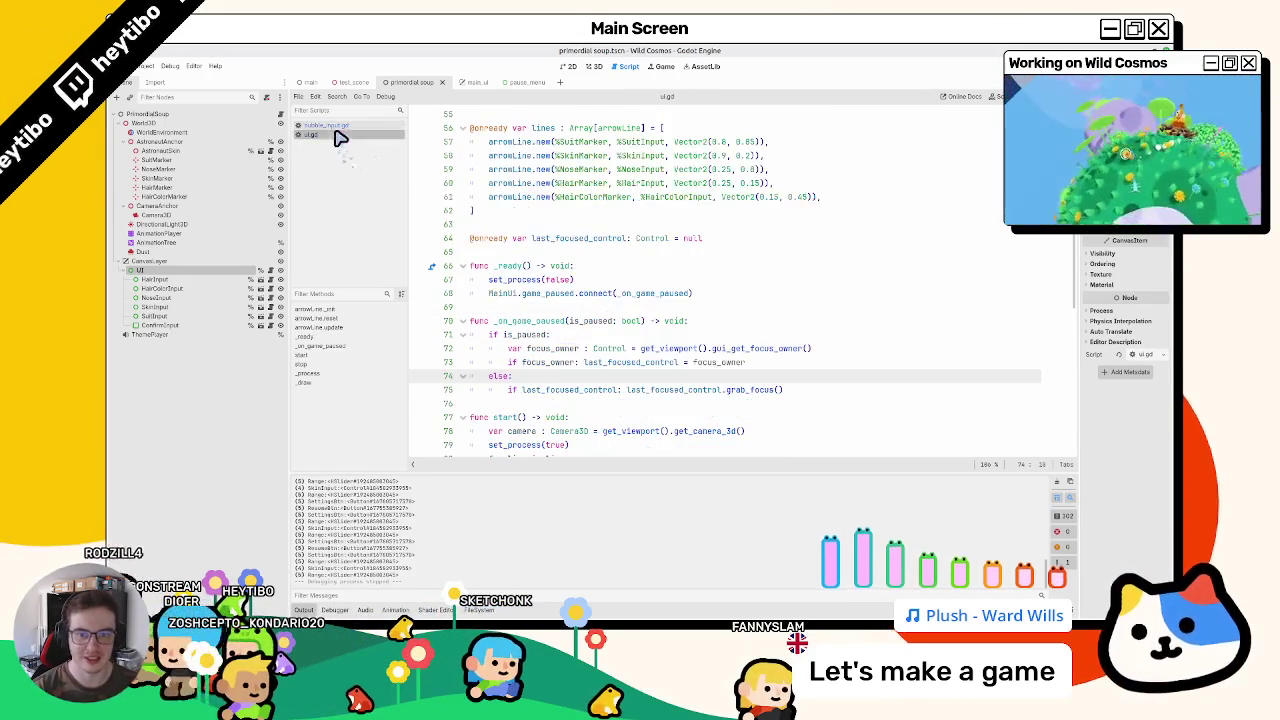
double_click(560, 389)
key("Return")
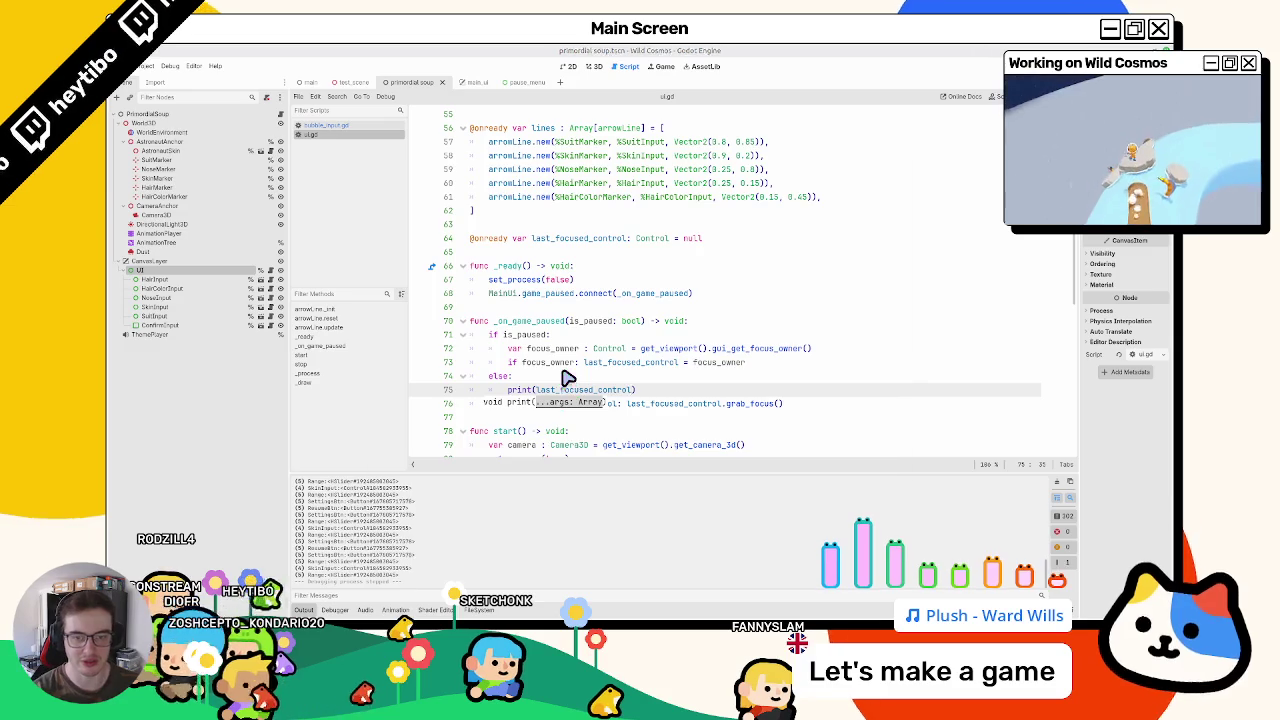
key("F5")
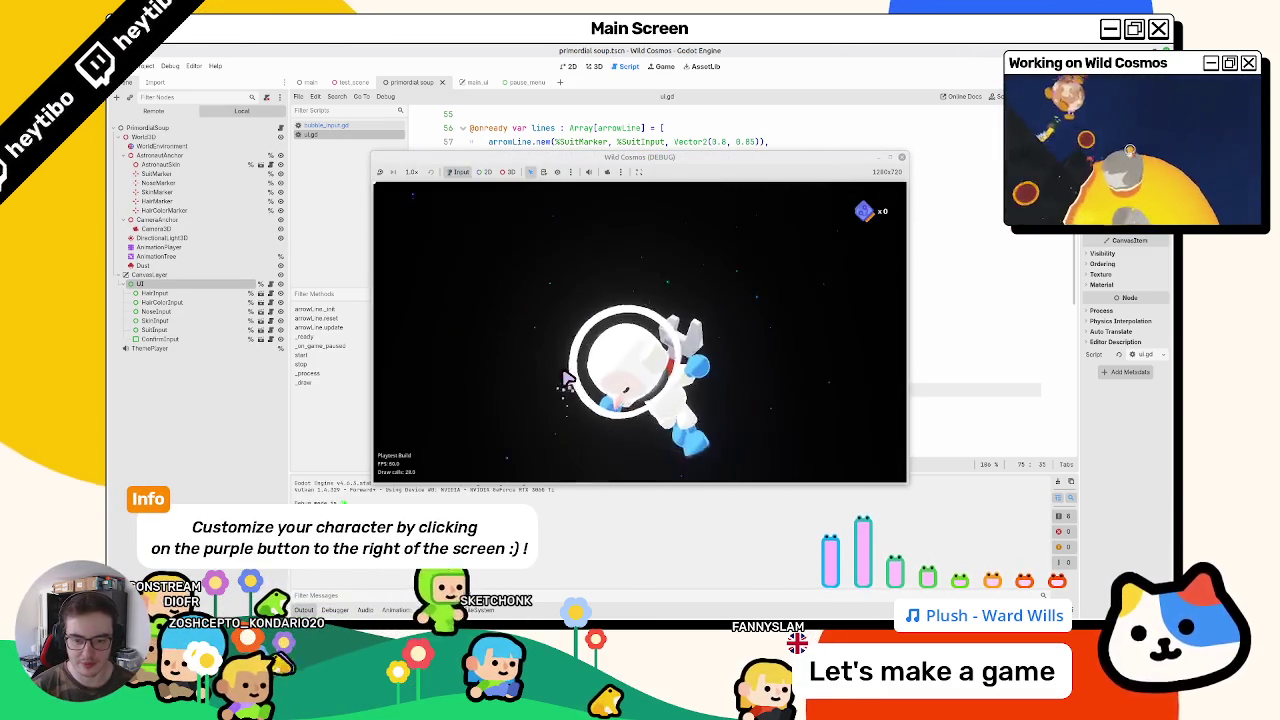
Step: Test pausing and opening settings from the customization screen, then stop the game
key("Escape")
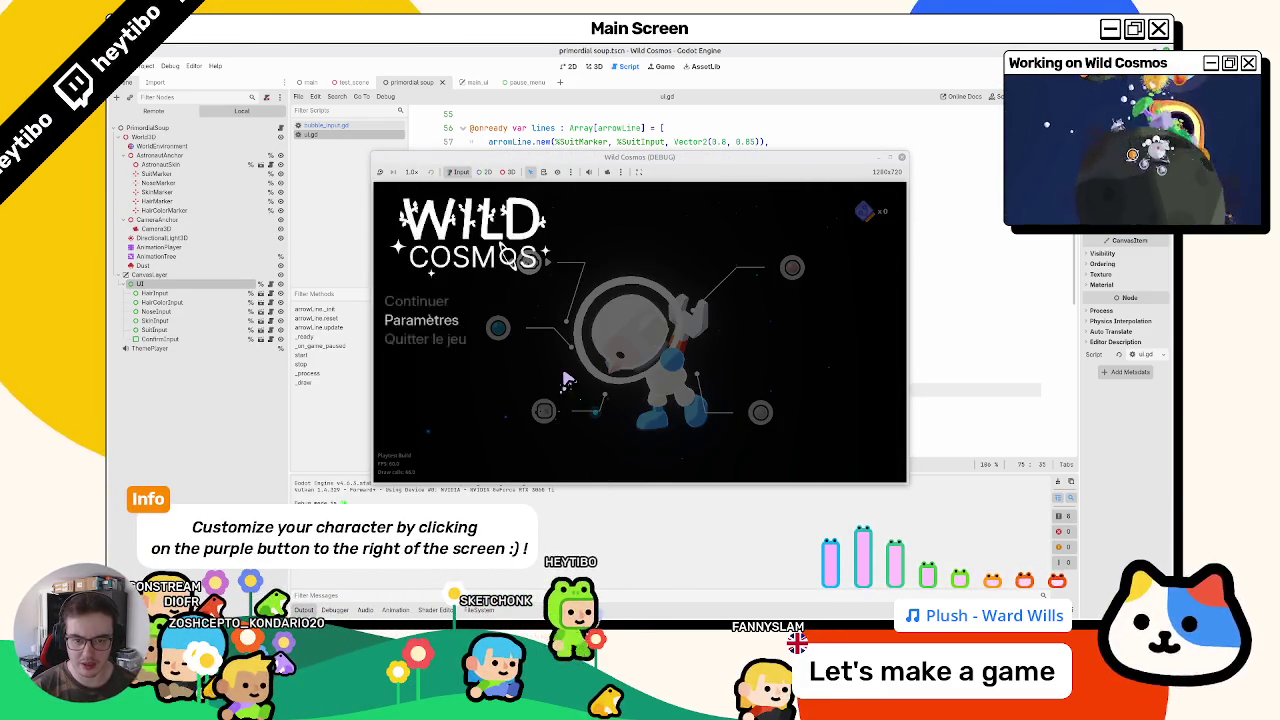
key("Escape")
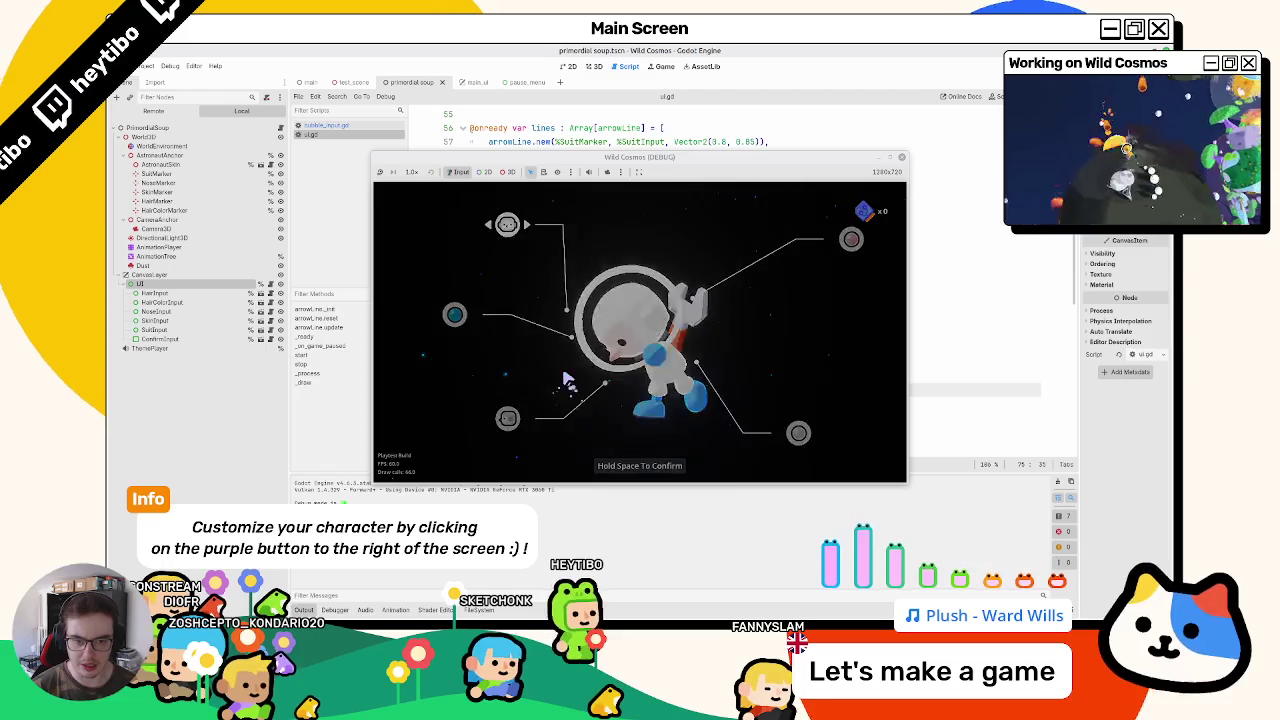
key("Escape")
key("space")
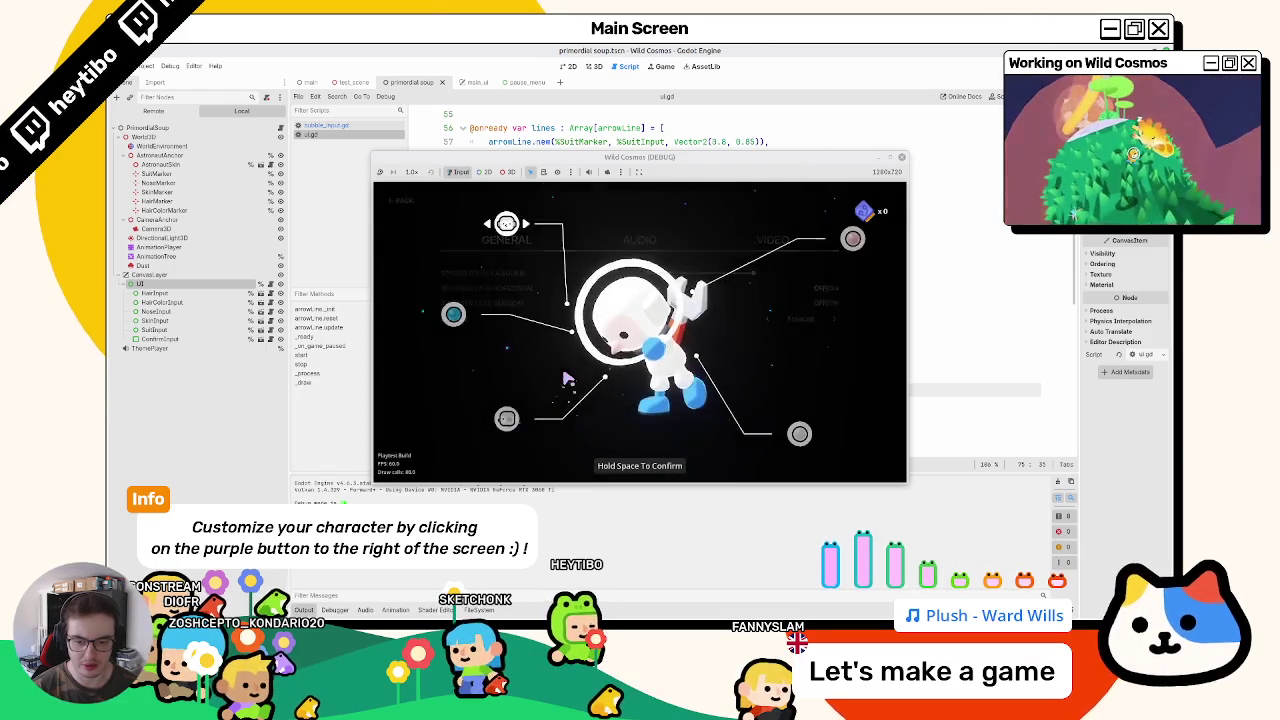
key("Escape")
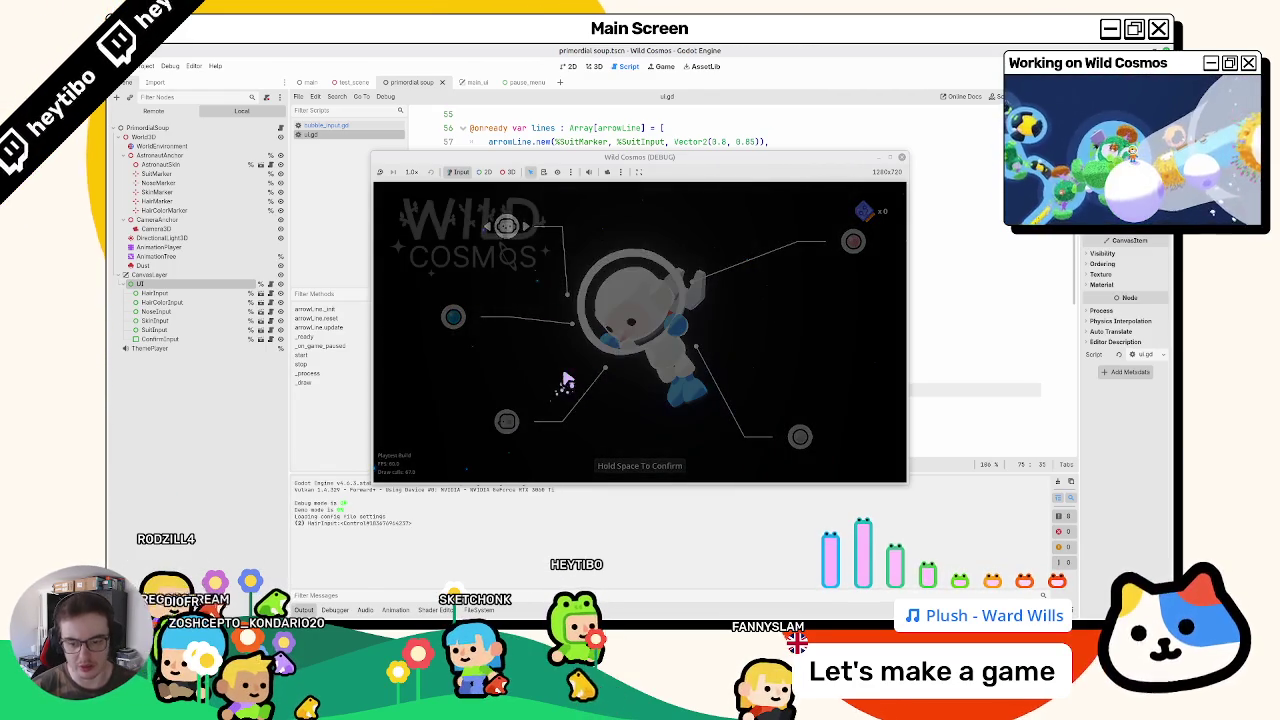
key("F8")
Step: Delete ui.gd's print(last_focused_control) line, return to bubble_input.gd's print(node) line, and relaunch the game
key("Down")
key("Down")
key("Down")
key("shift+Home")
type("p")
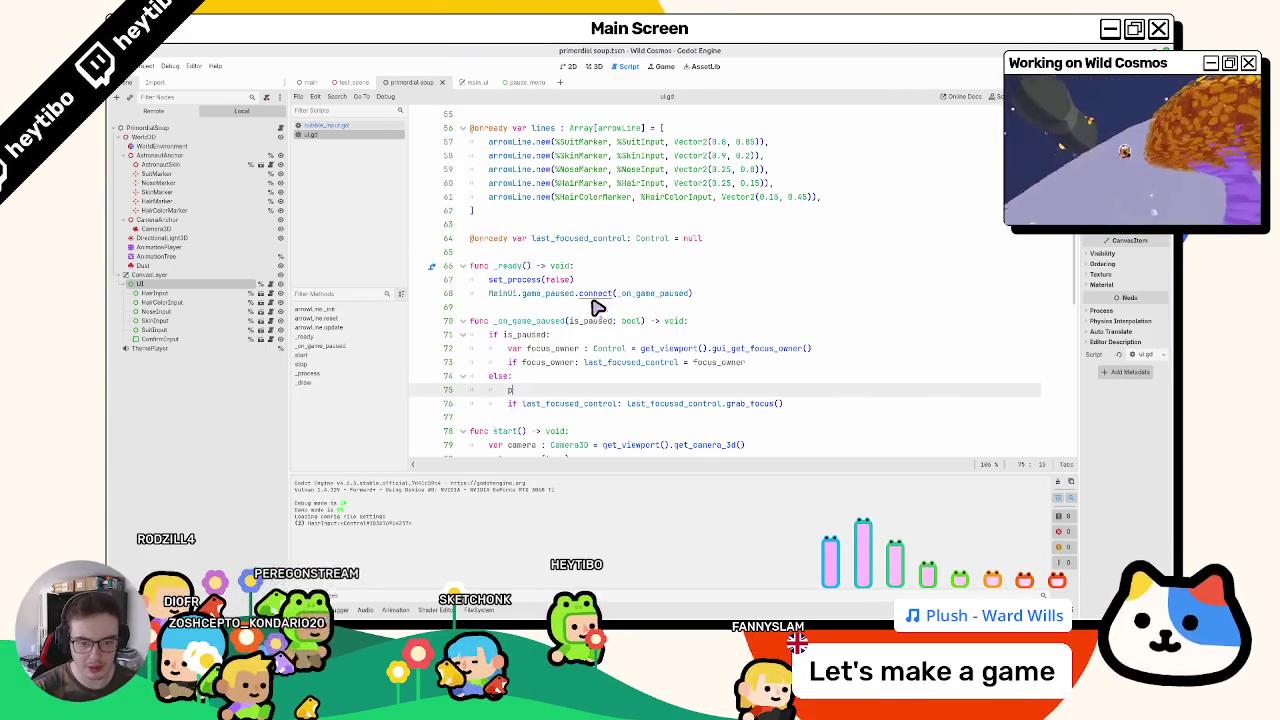
key("alt+Left")
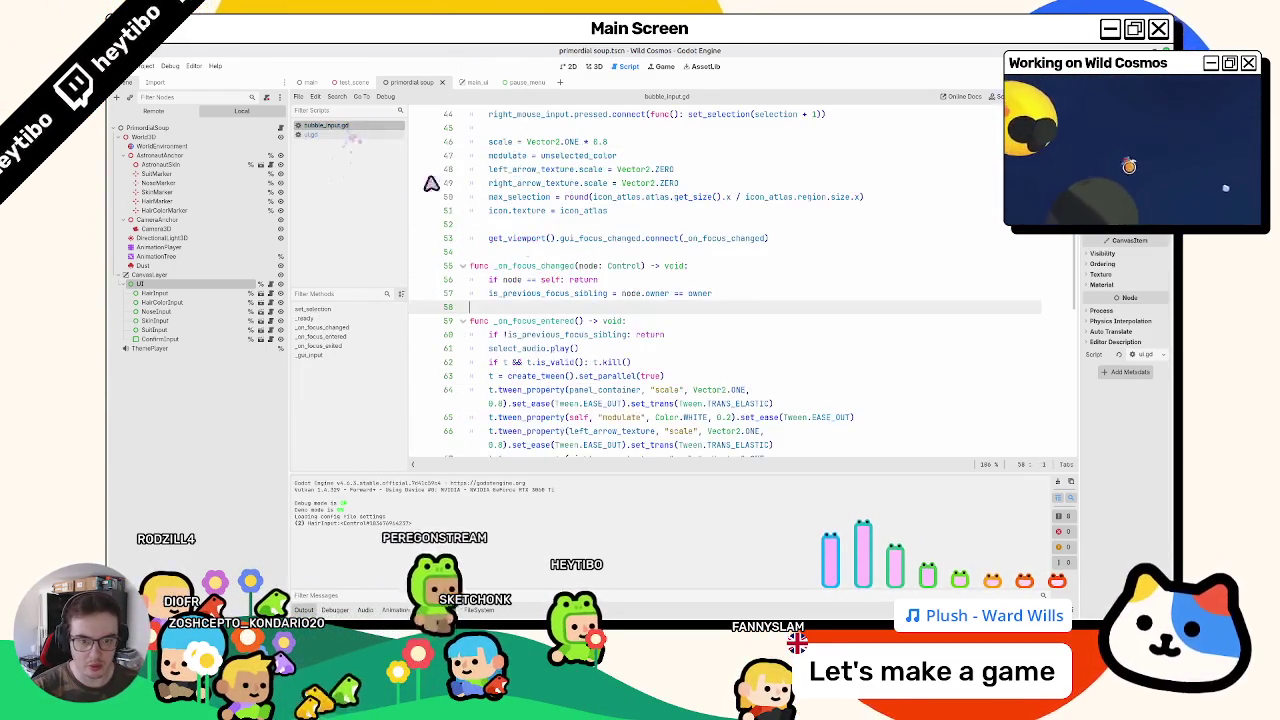
key("F5")
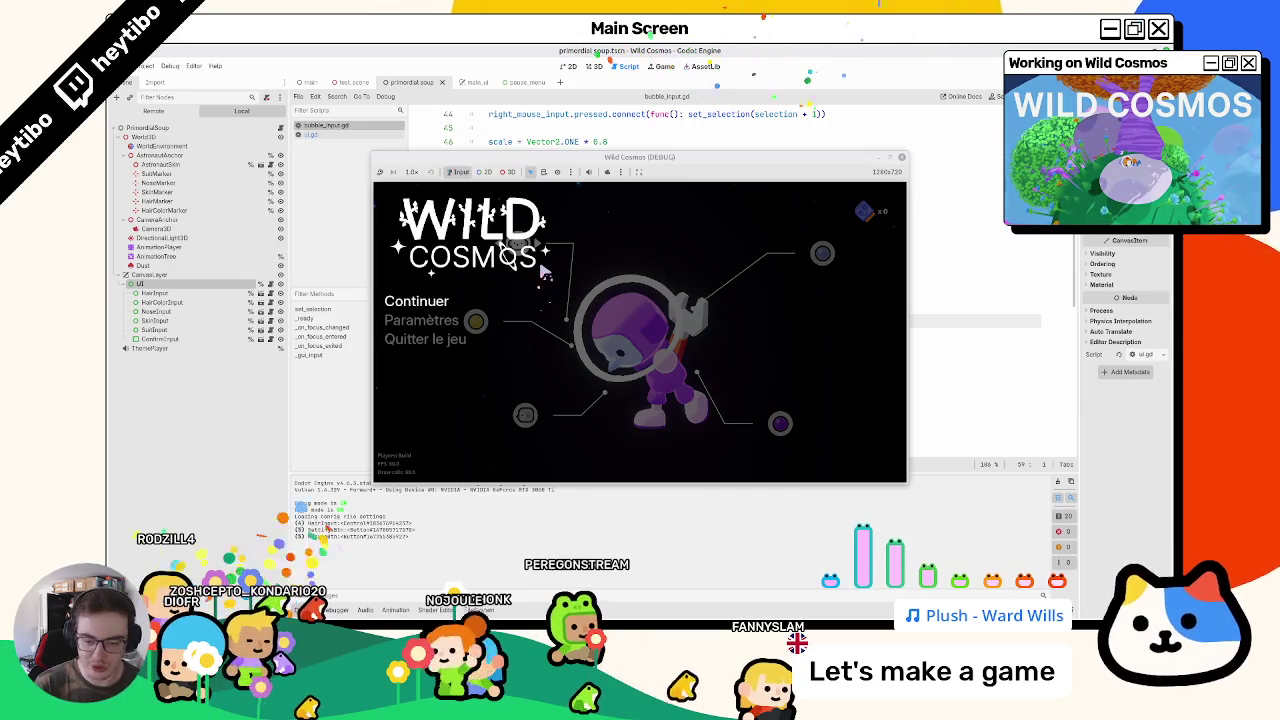
Step: Open settings, back out to customization, pause into settings again, and cycle tabs to VIDEO
key("Return")
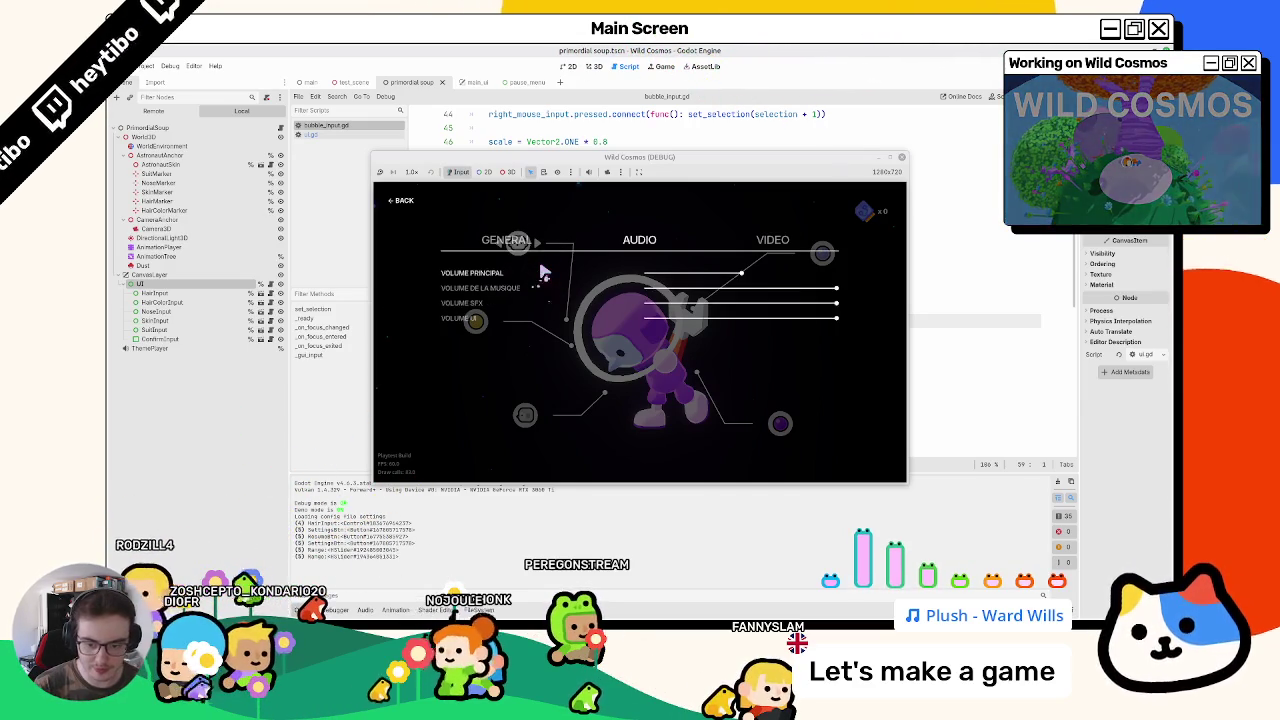
key("Escape")
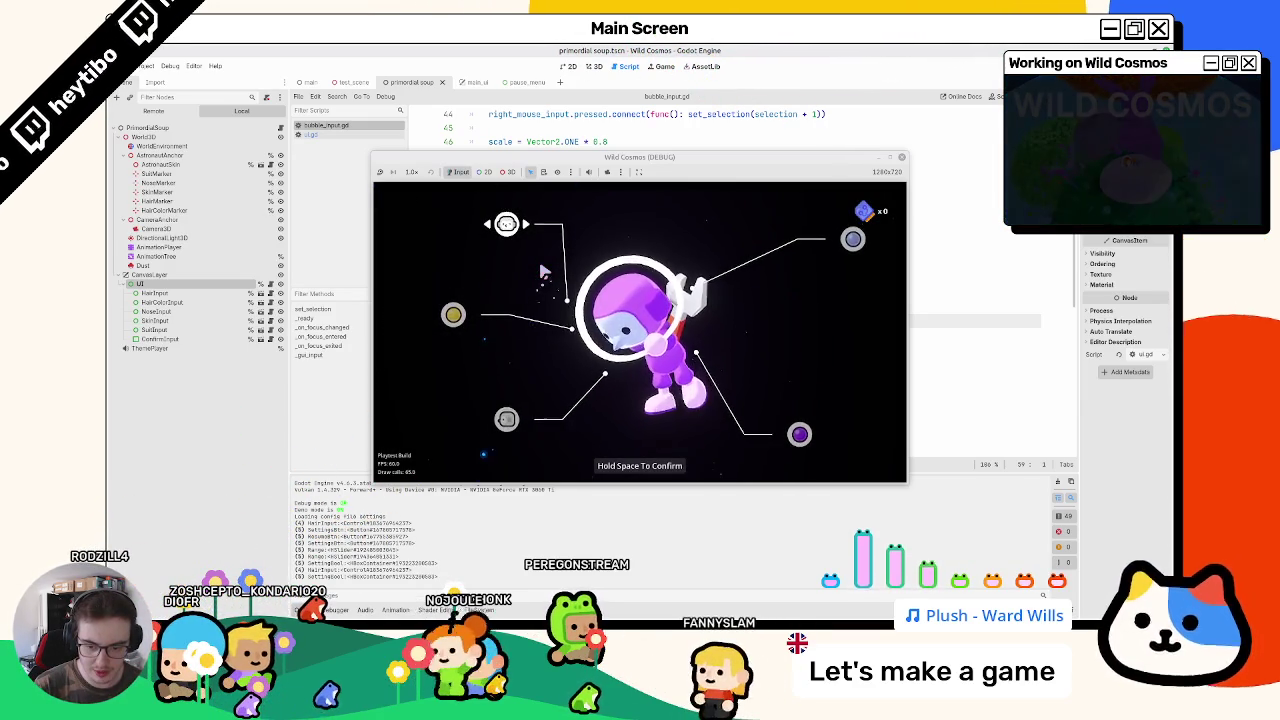
key("Escape")
key("Return")
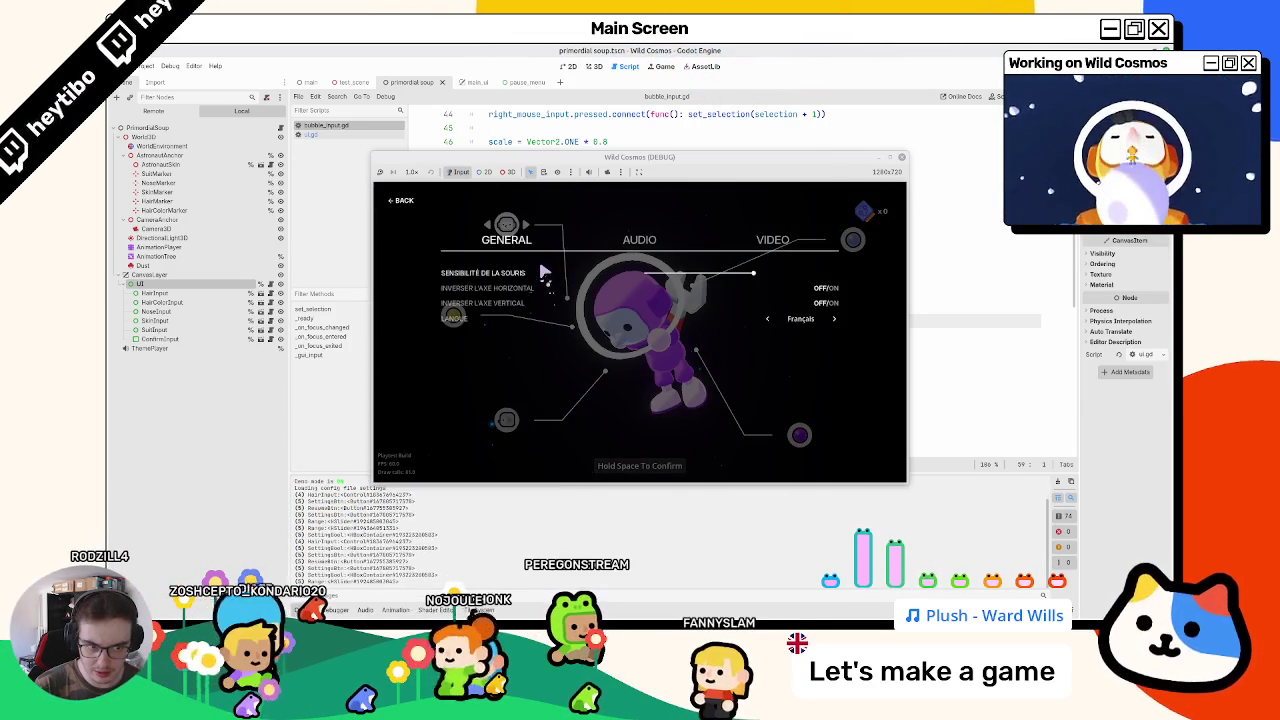
key("e")
key("e")
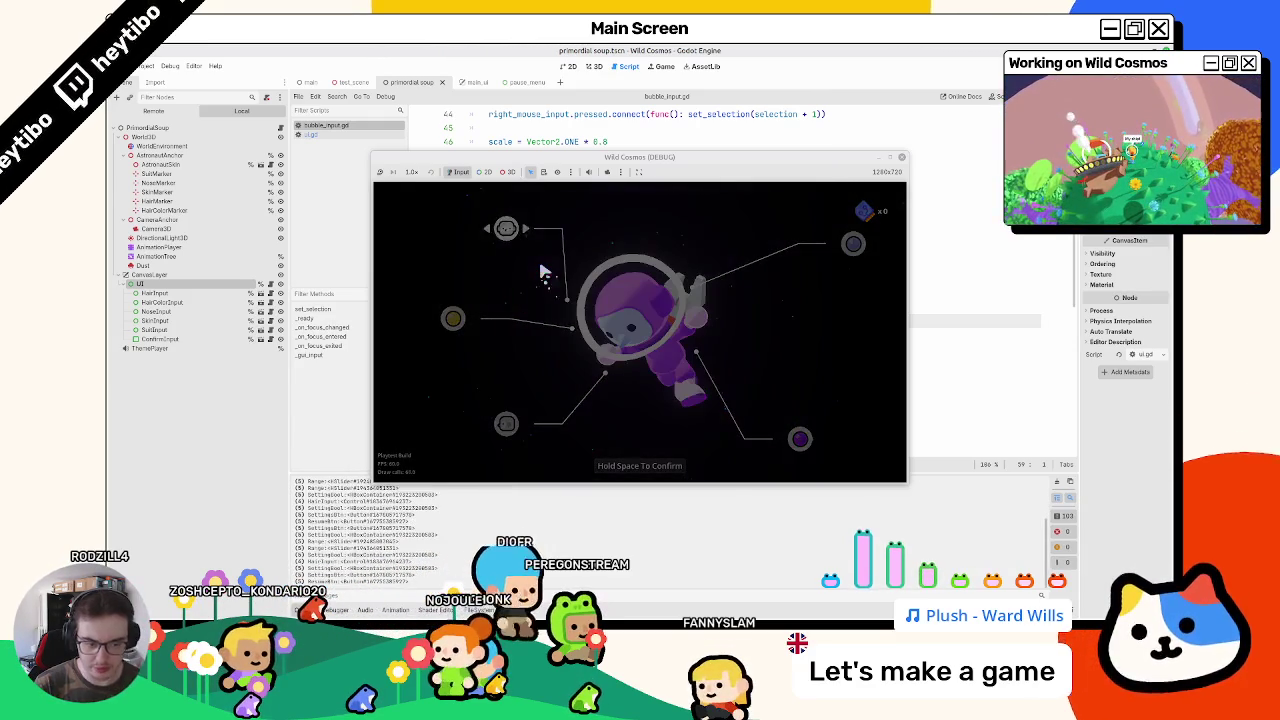
Step: Reopen settings from the pause menu twice, return to customization, stop the game, and open main_ui.gd
key("Escape")
key("Return")
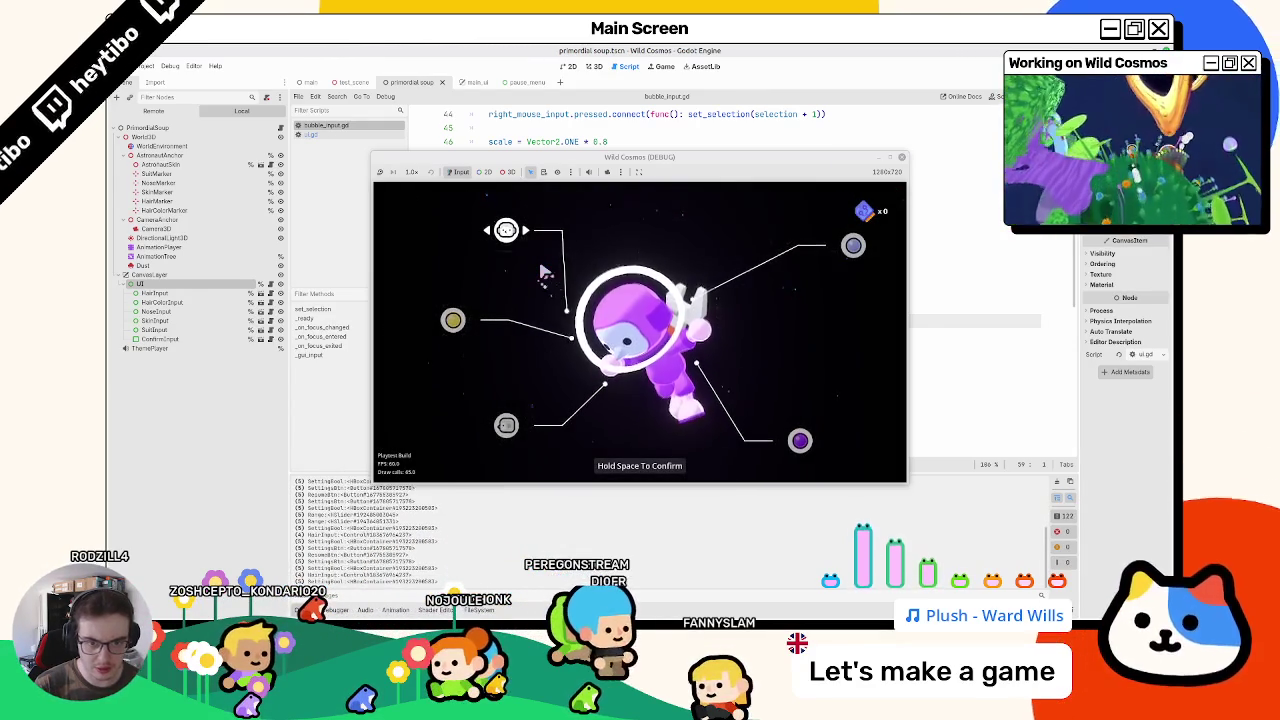
key("Escape")
key("Return")
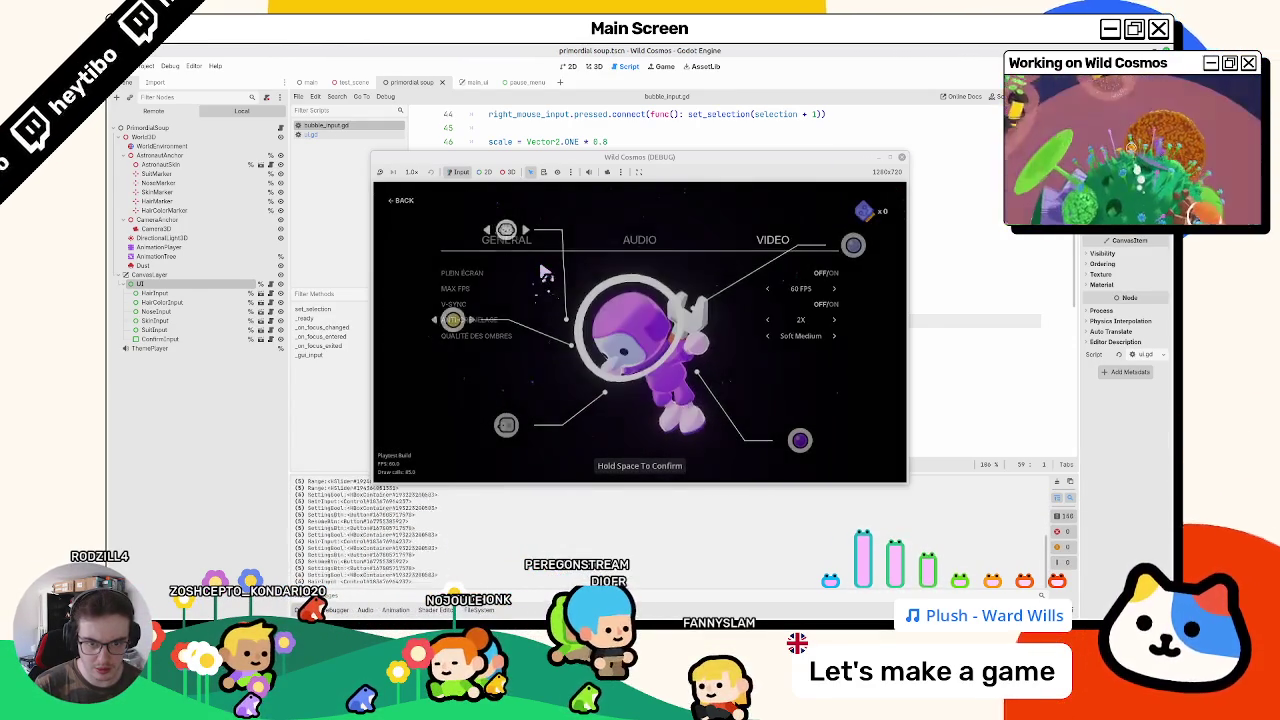
key("Escape")
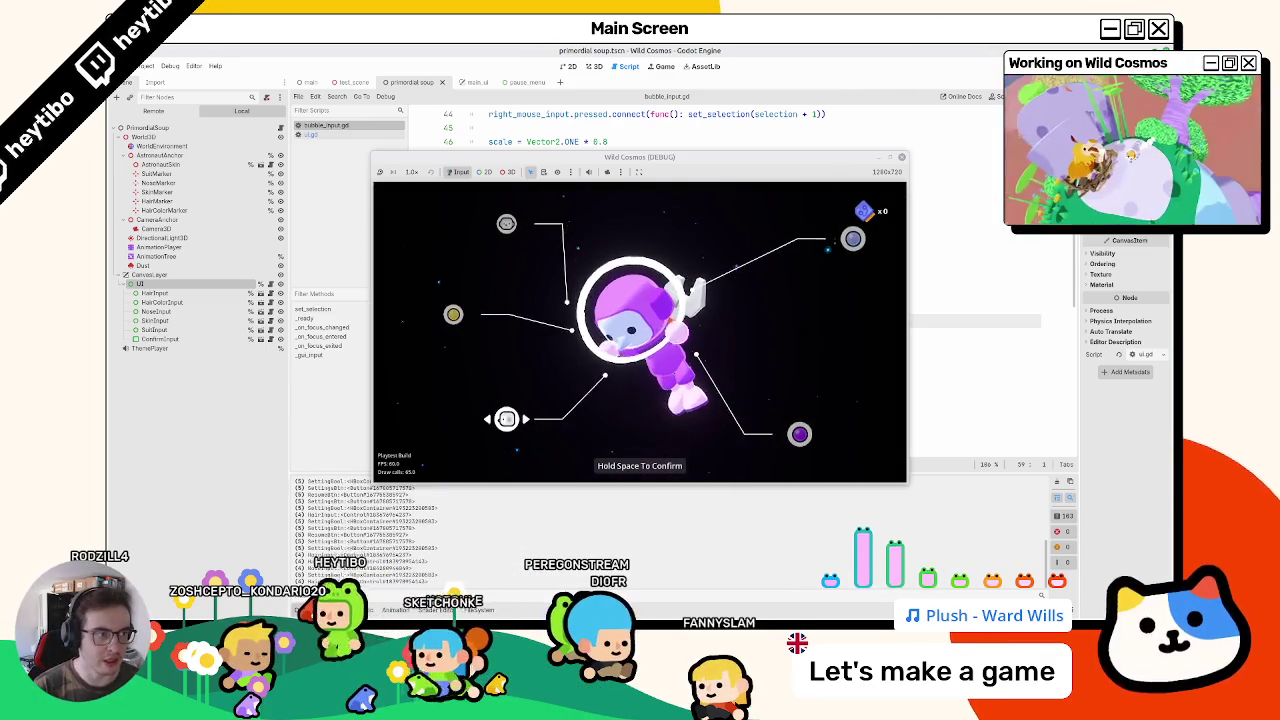
key("F8")
left_click(476, 83)
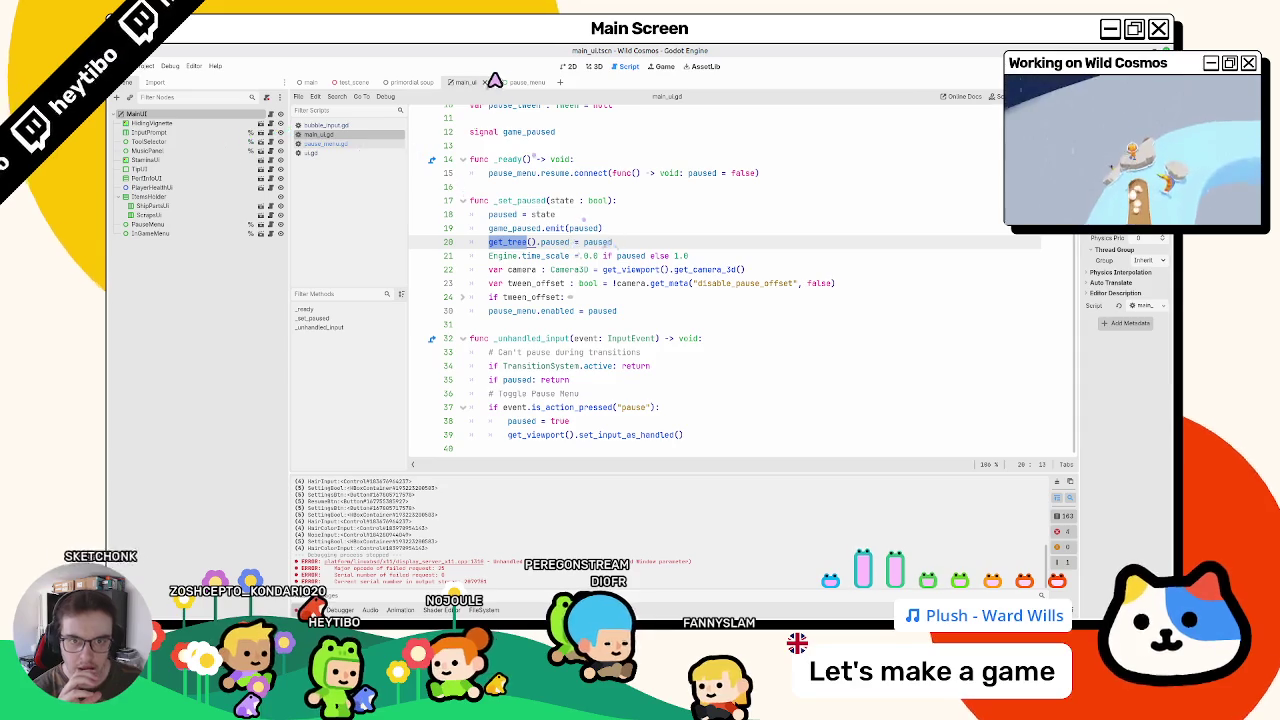
Step: Check the game_paused signal in main_ui.gd, then bring up pause_menu.gd
left_click(508, 82)
left_click(478, 83)
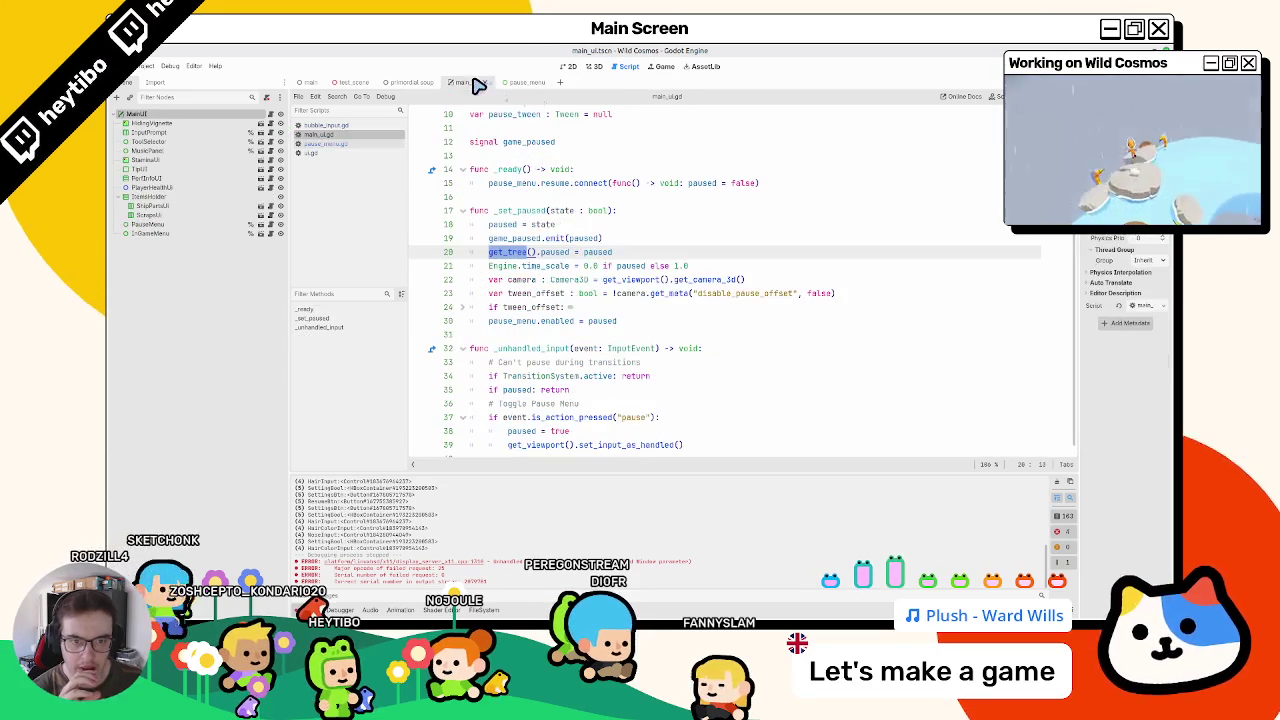
double_click(533, 242)
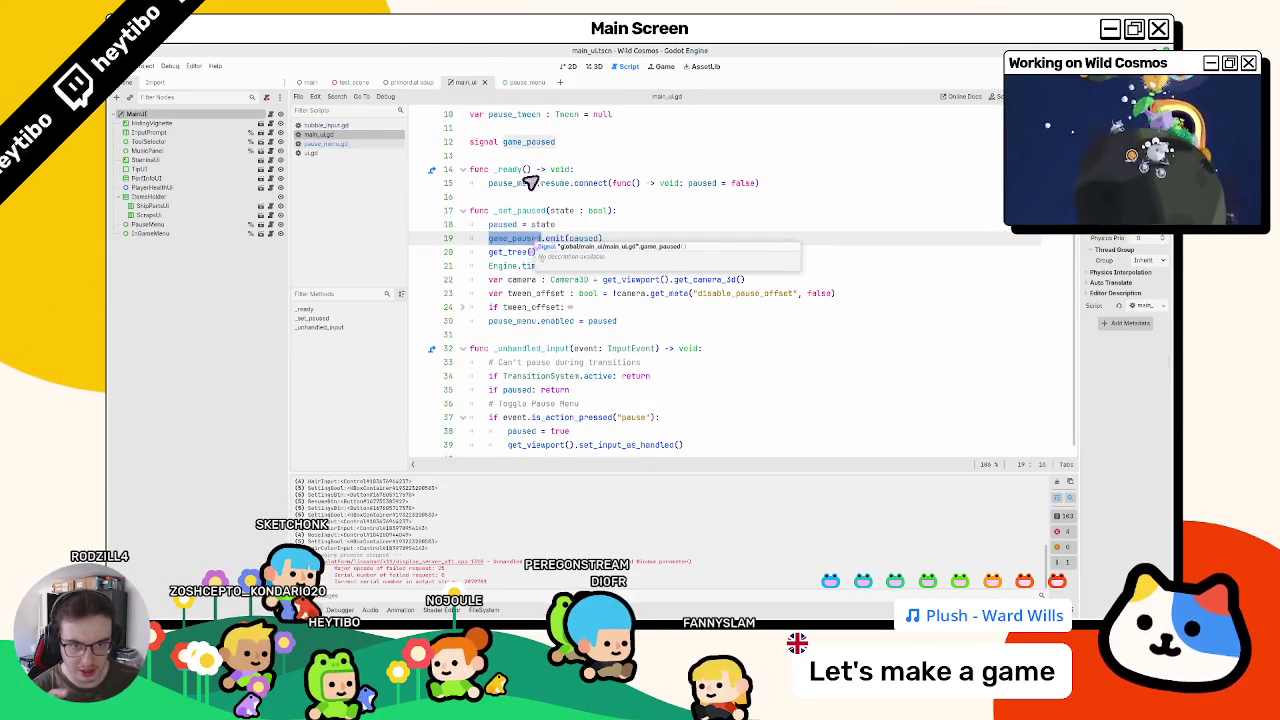
left_click(515, 82)
scroll(586, 323, "down", 14)
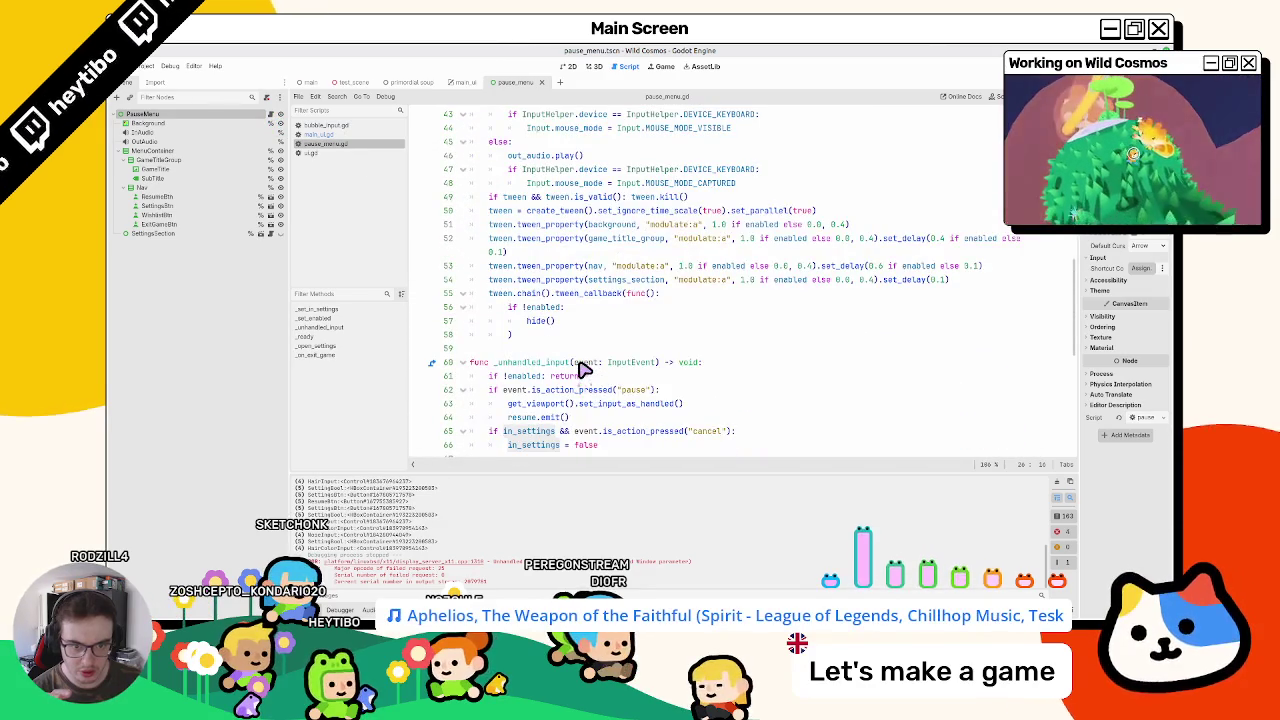
scroll(586, 370, "down", 4)
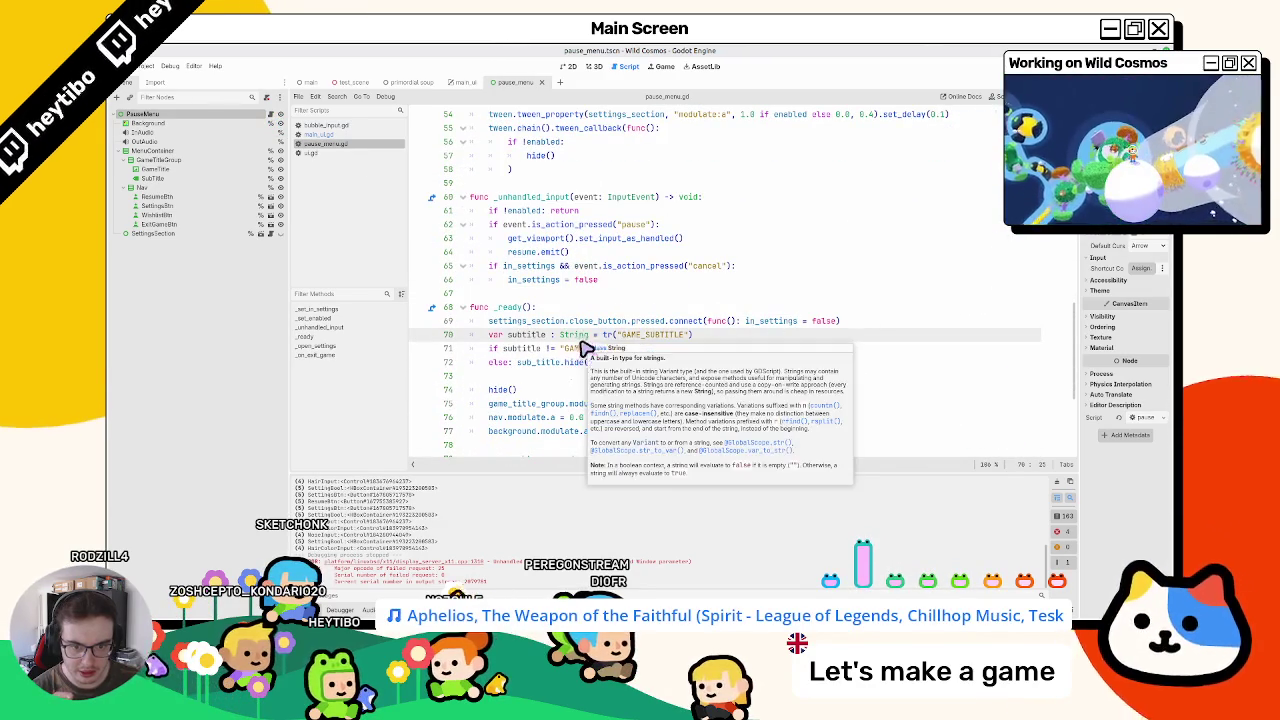
Step: Inspect in_settings and the hide() call in the _set_enabled fade-out callback
left_click(557, 378)
scroll(557, 381, "down", 5)
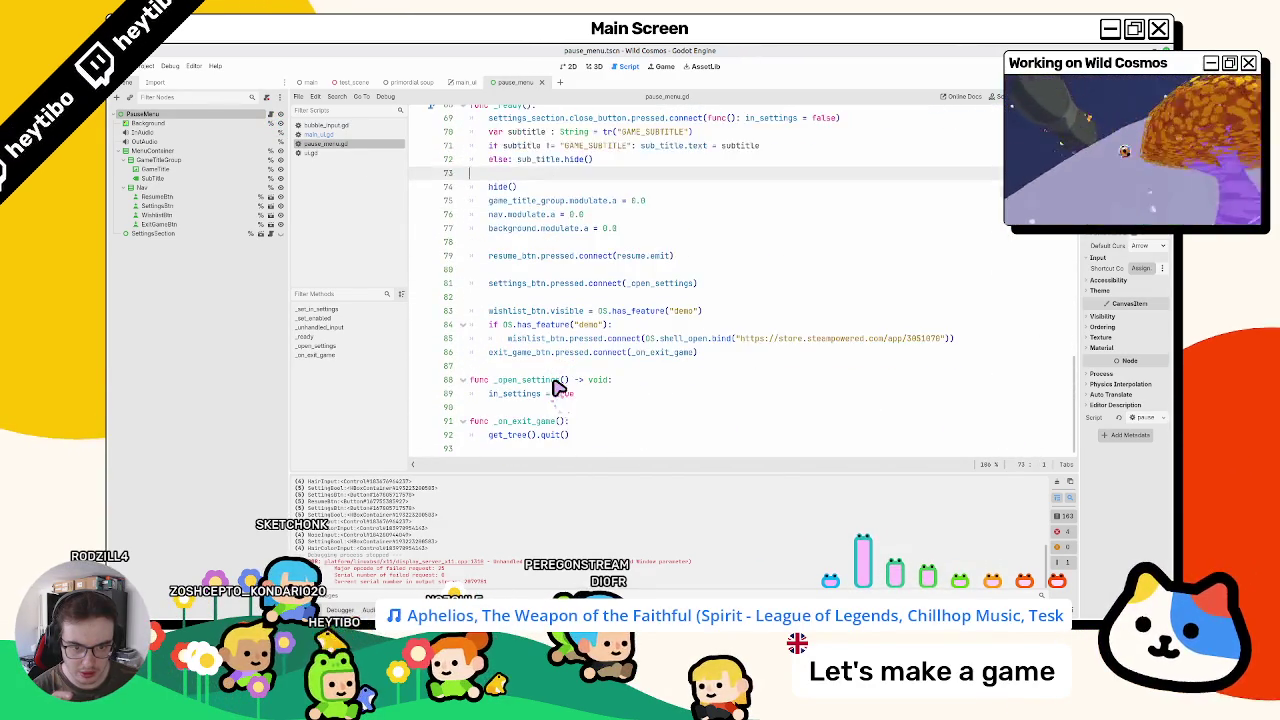
scroll(530, 400, "up", 6)
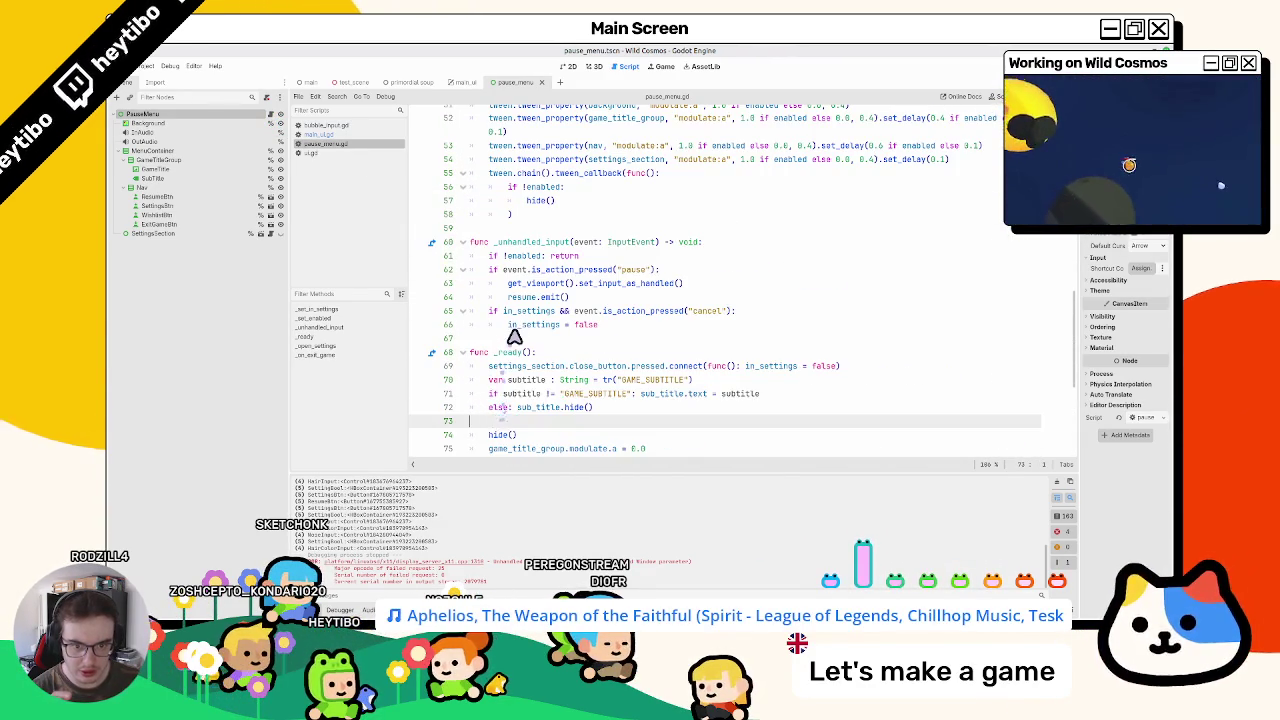
double_click(519, 326)
scroll(519, 330, "up", 3)
double_click(530, 323)
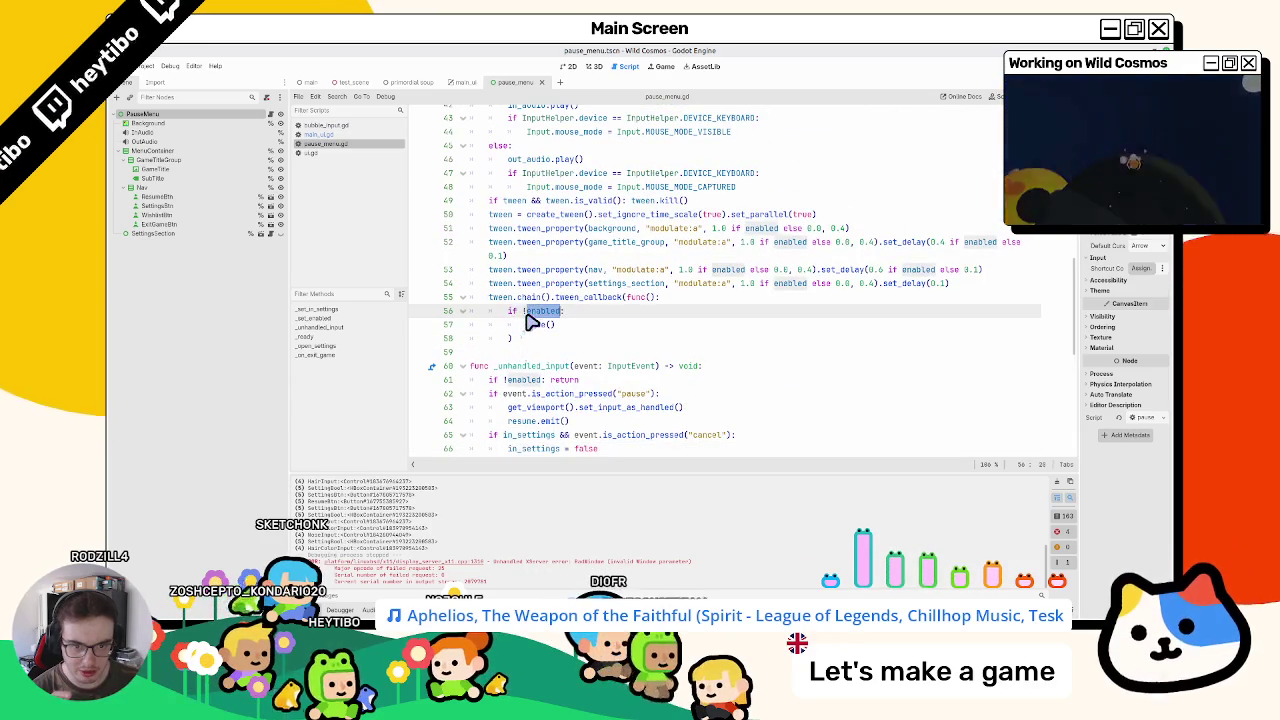
scroll(535, 338, "up", 3)
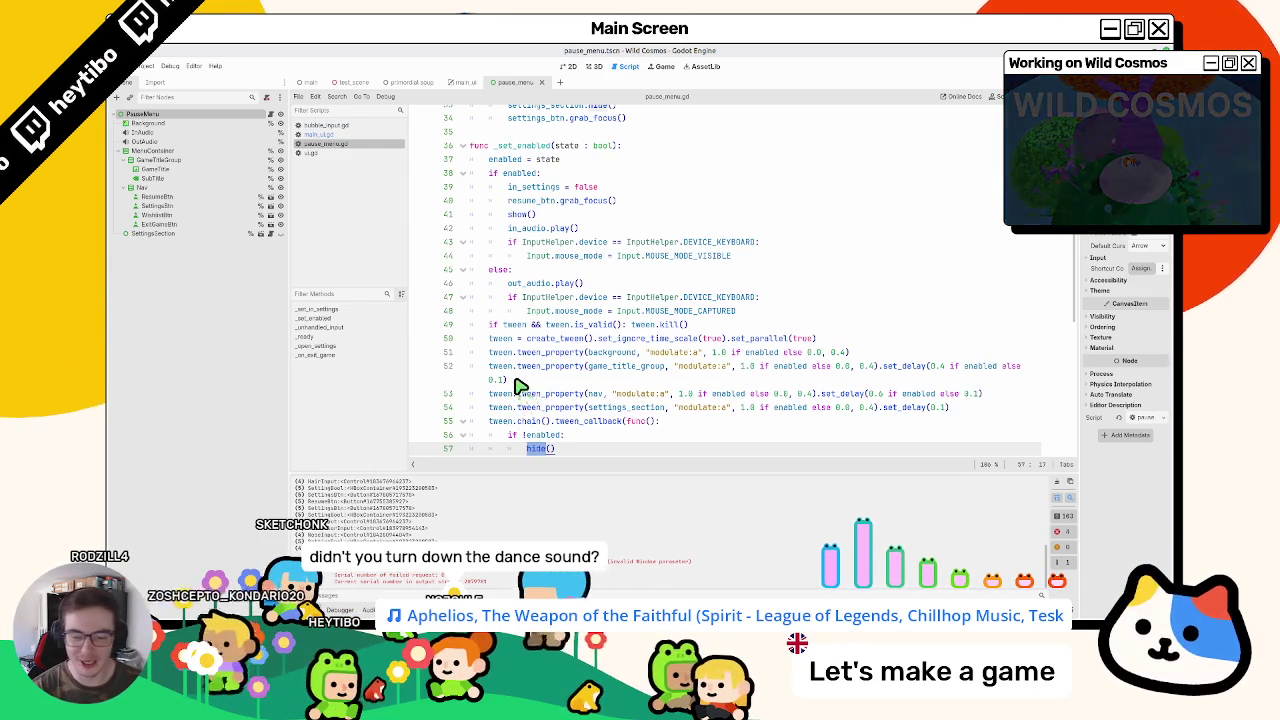
Step: Change the callback's condition on line 56 to "if !enabled:"
scroll(520, 387, "down", 1)
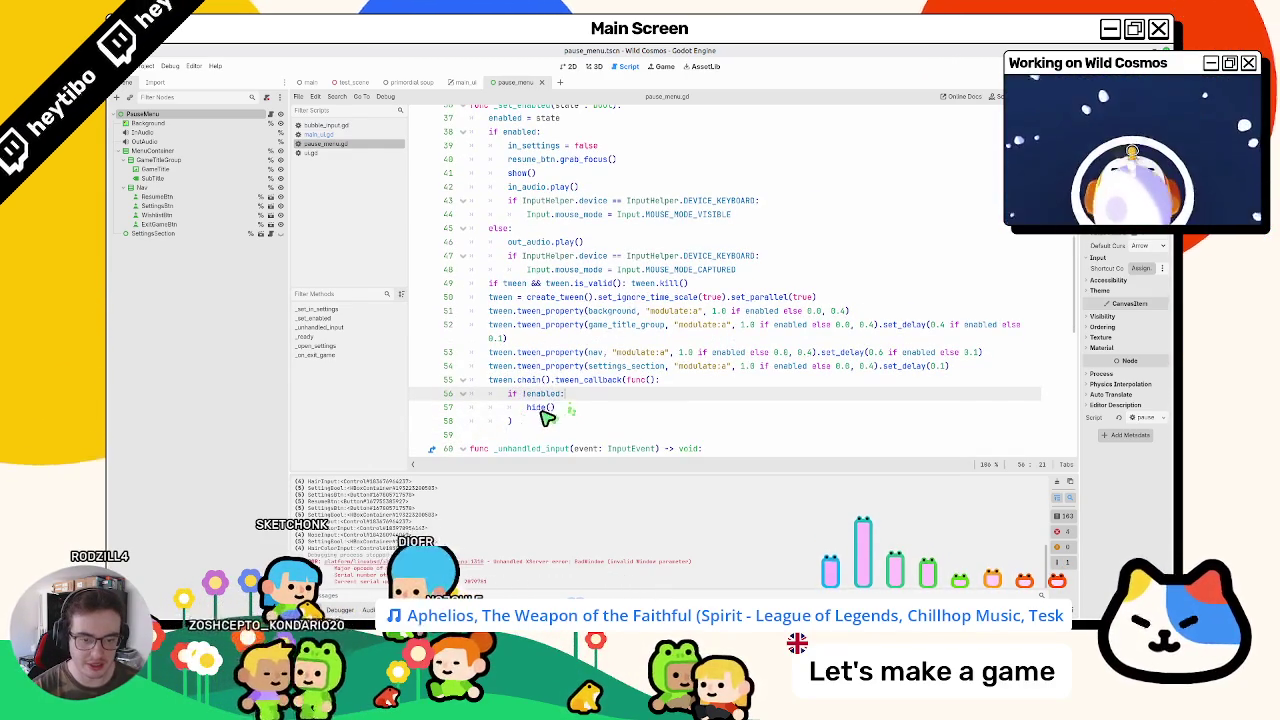
left_click_drag(534, 409, 535, 395)
left_click(523, 394)
type("!")
left_click(531, 409)
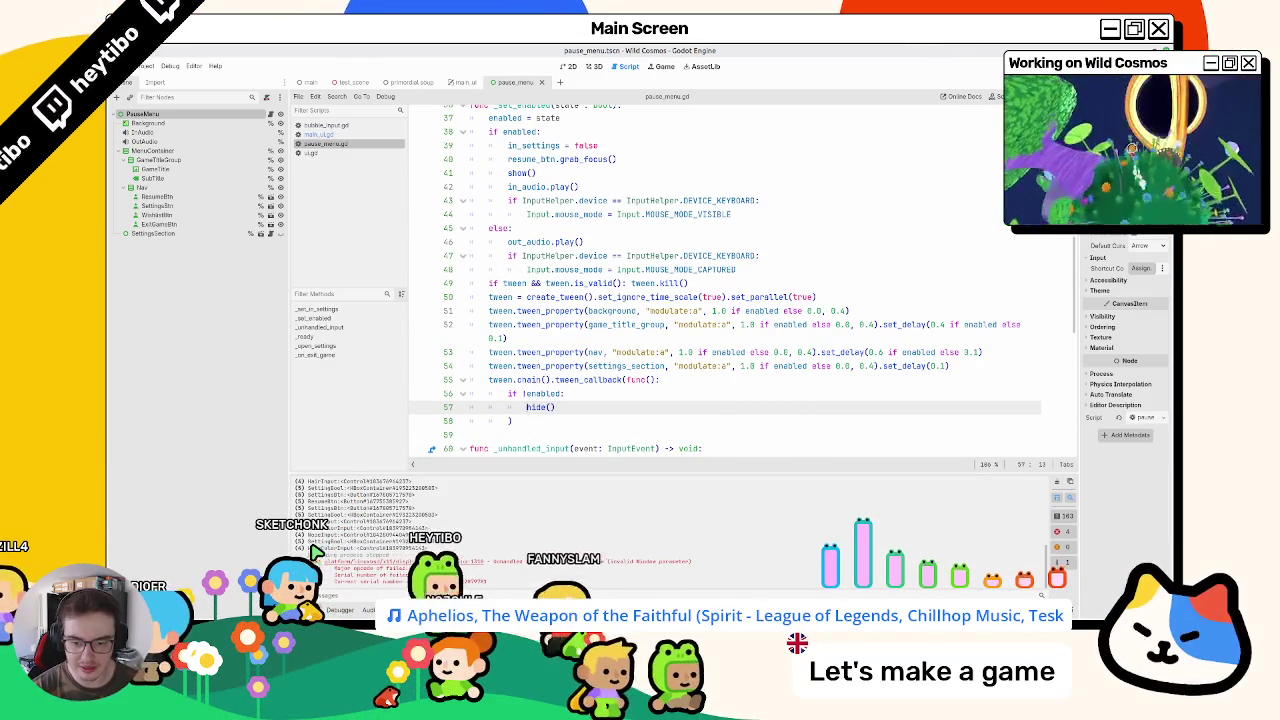
Step: Review the edited fade-out callback and start a quick scene search
scroll(543, 228, "up", 12)
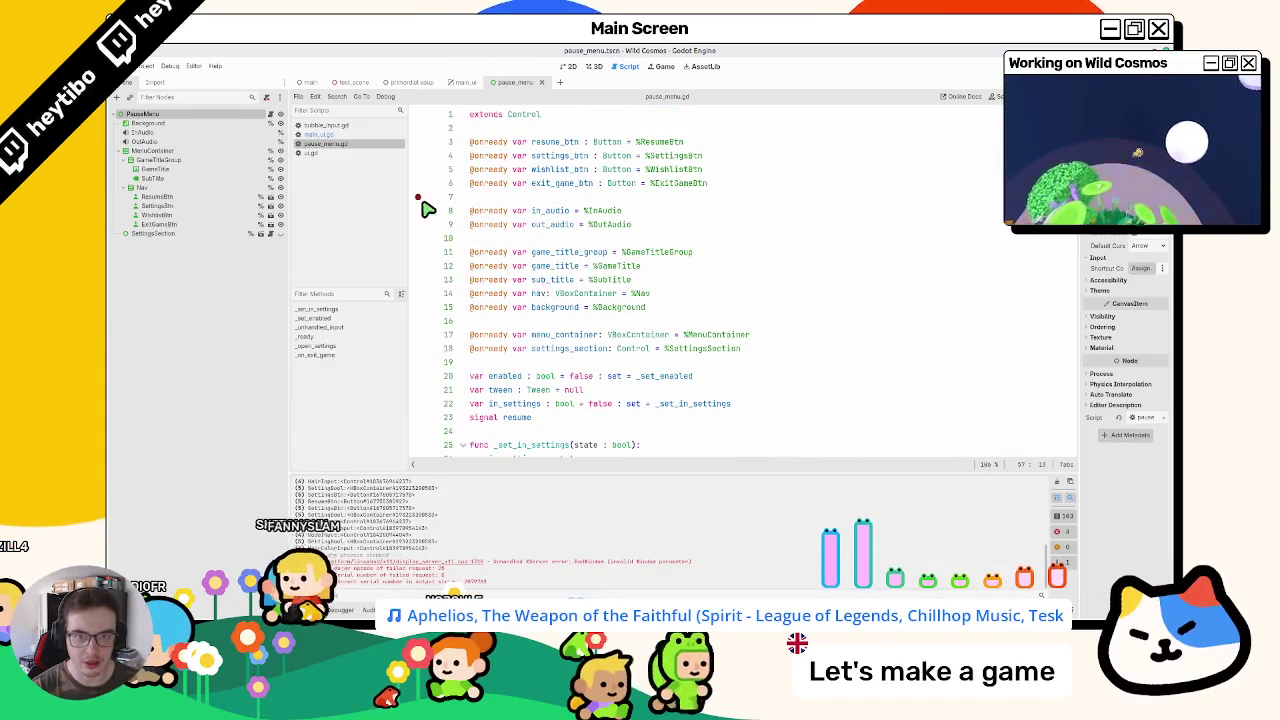
scroll(489, 343, "down", 15)
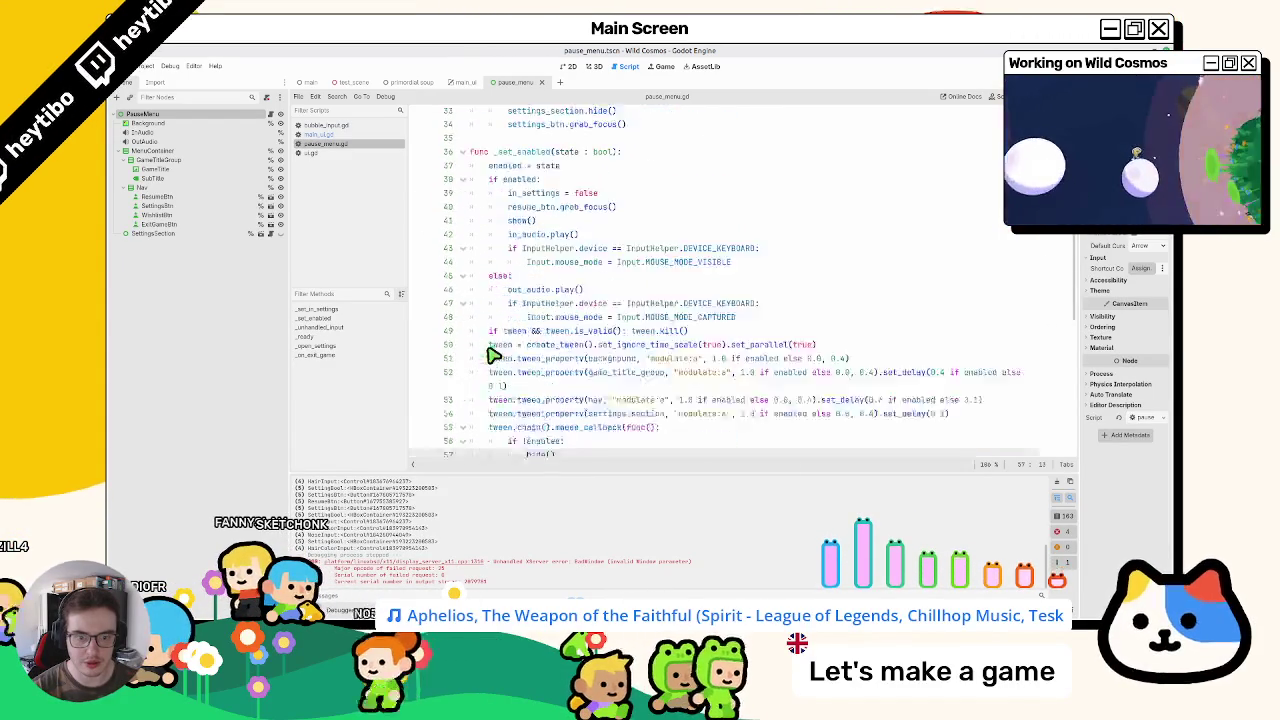
scroll(531, 371, "up", 15)
scroll(560, 380, "down", 13)
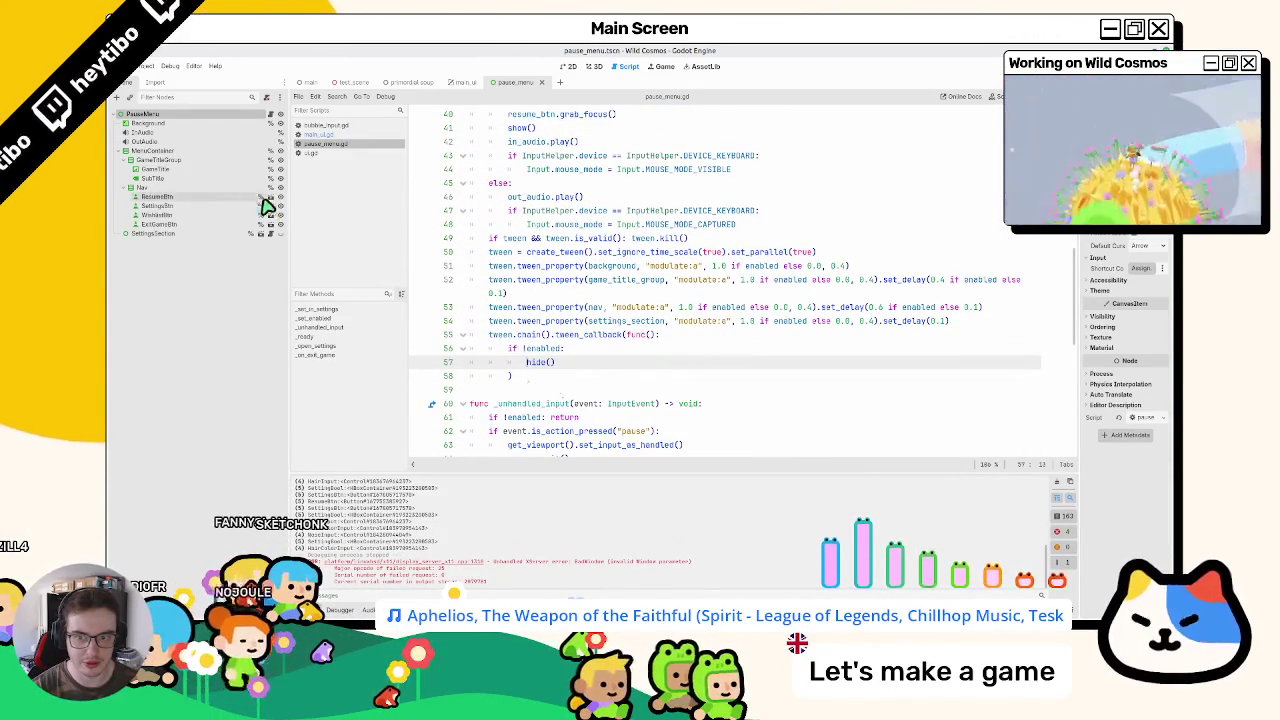
scroll(540, 385, "up", 13)
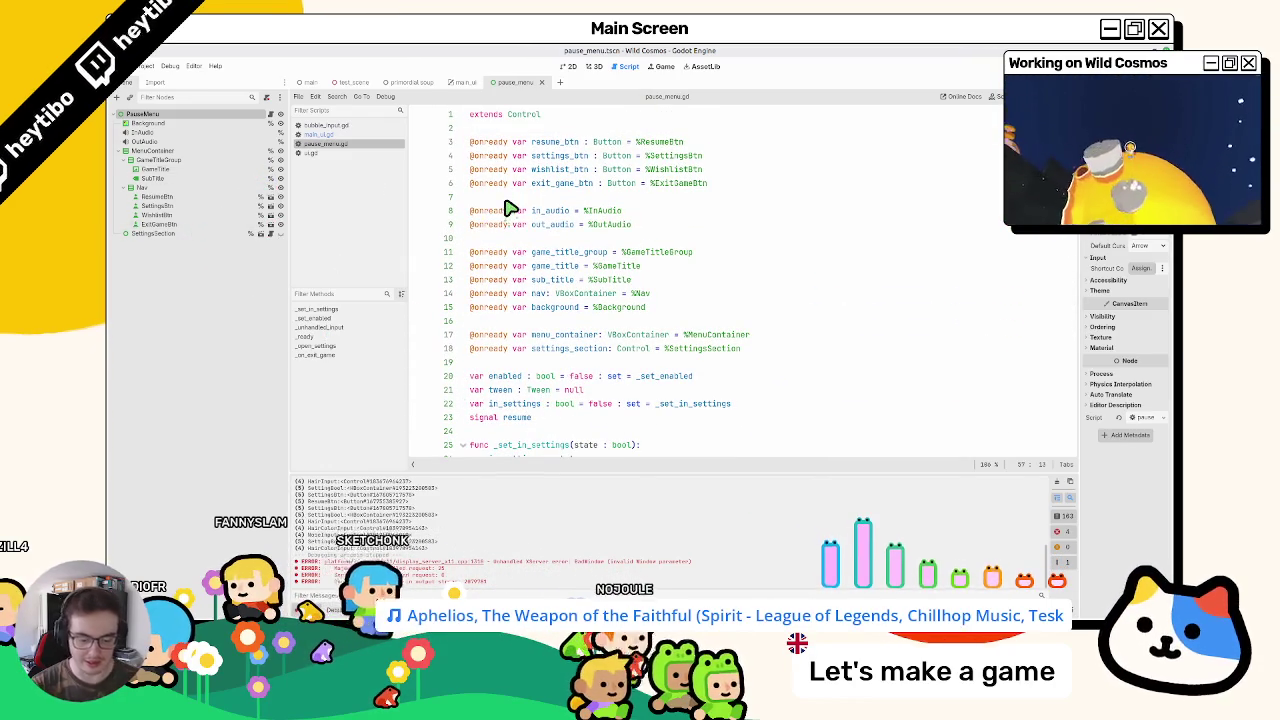
key("ctrl+shift+o")
Step: Open settings_section.tscn and the setting_boolean scene, peeking at its SettingInput parent script
type("settings")
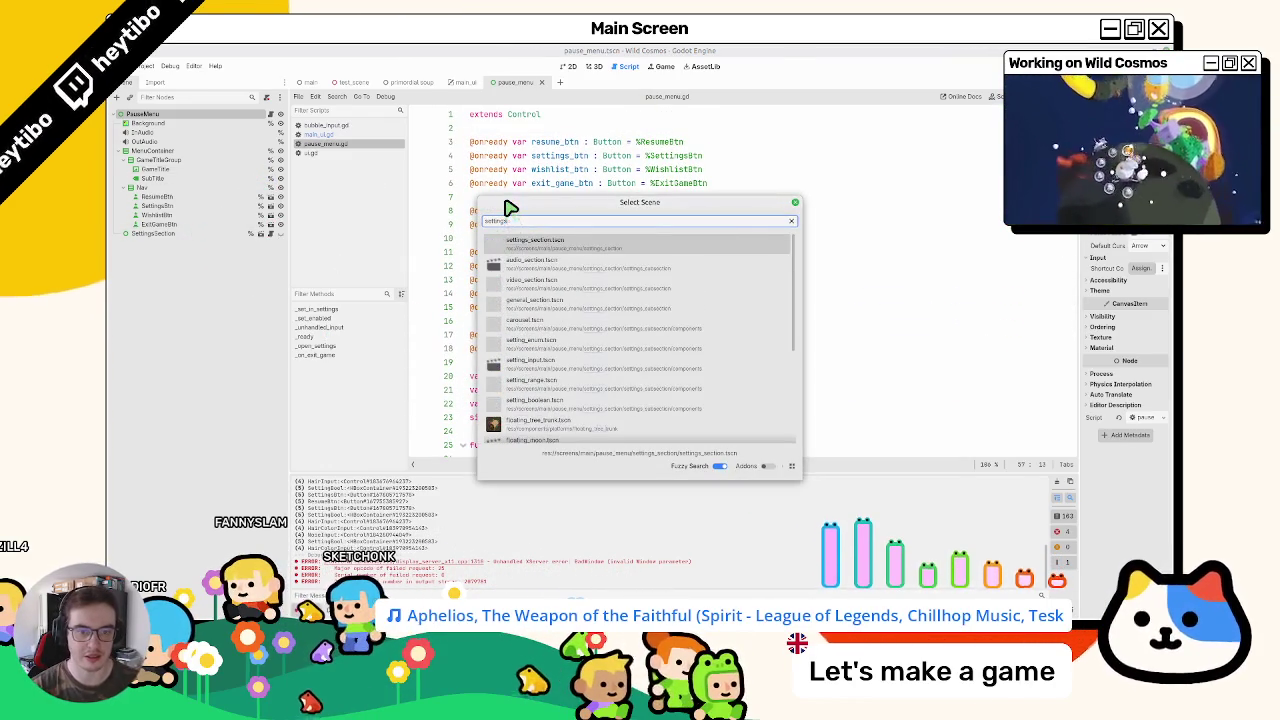
key("Return")
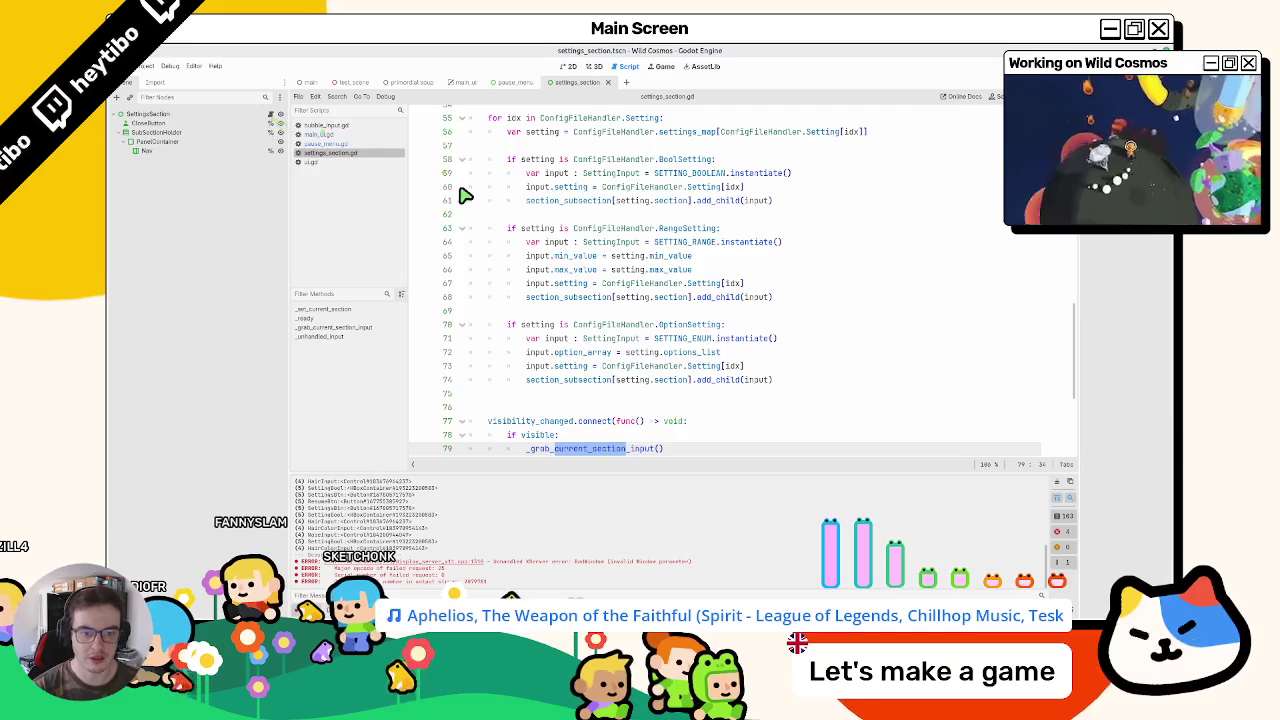
scroll(465, 195, "up", 15)
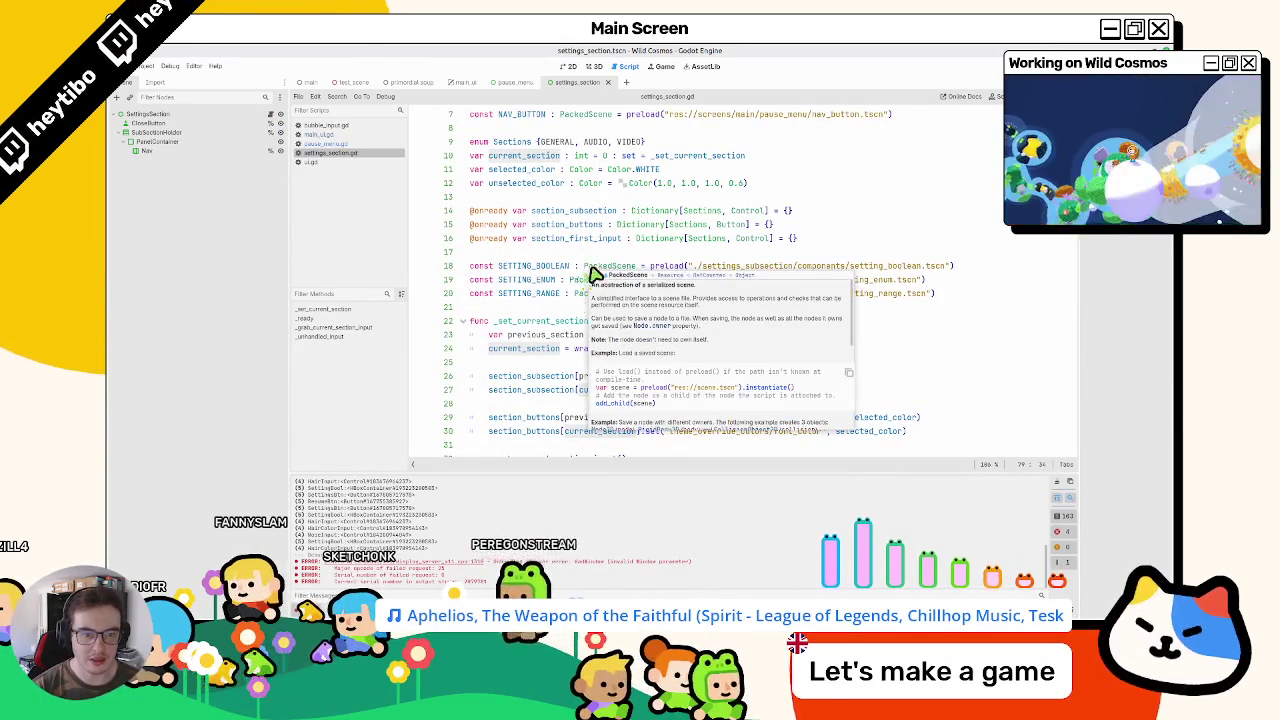
left_click(708, 266, "ctrl")
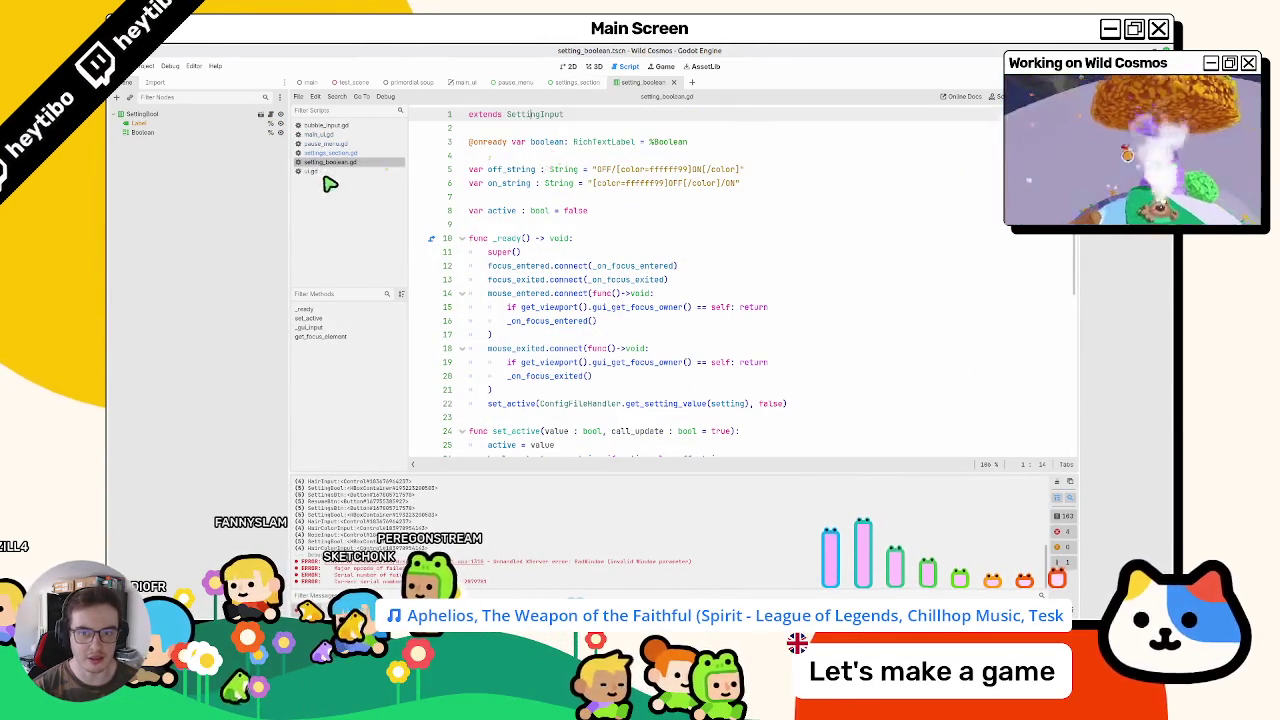
left_click(540, 119, "ctrl")
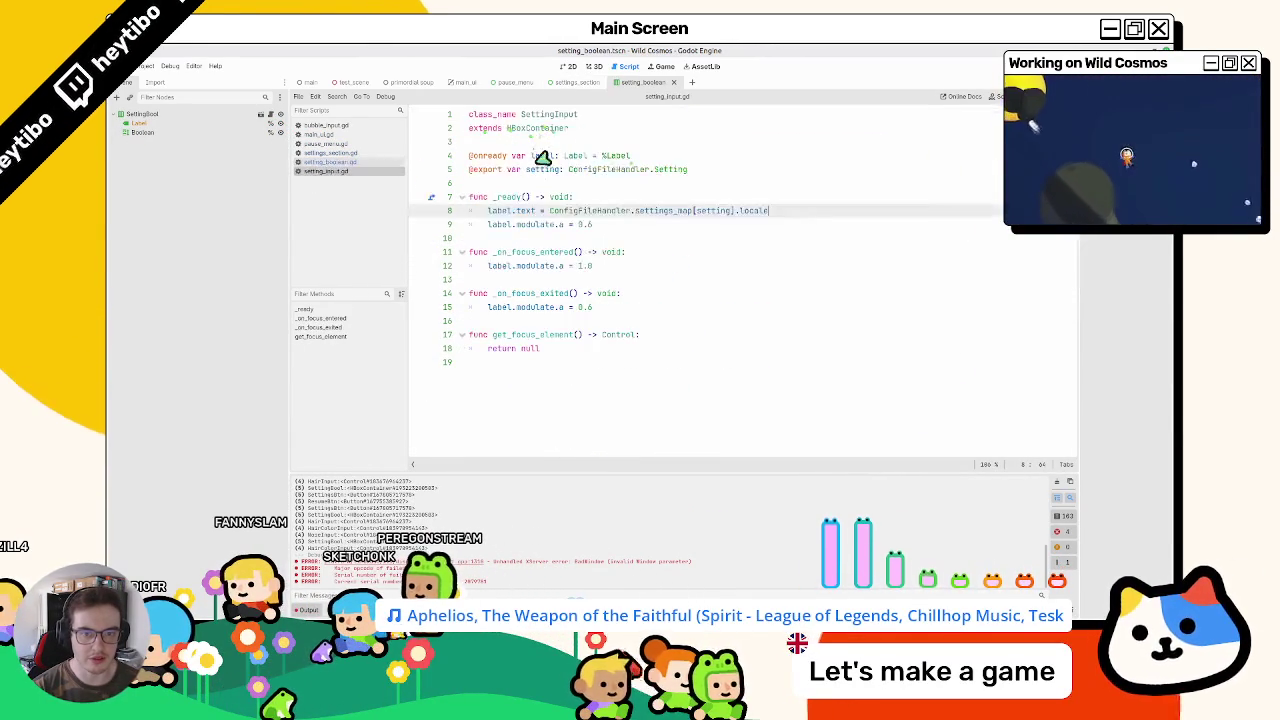
key("ctrl+w")
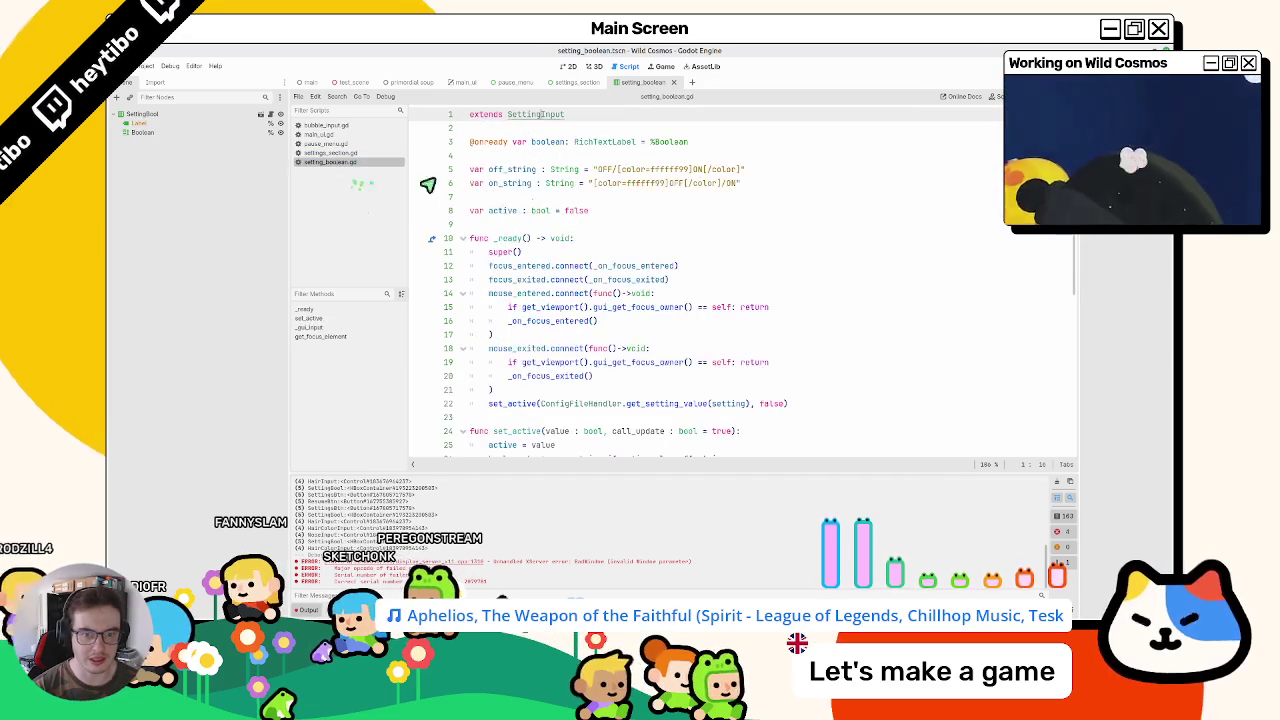
Step: Inspect setting_boolean.gd's focus_entered, focus_exited and mouse_entered connections and their handlers
key("ctrl+f")
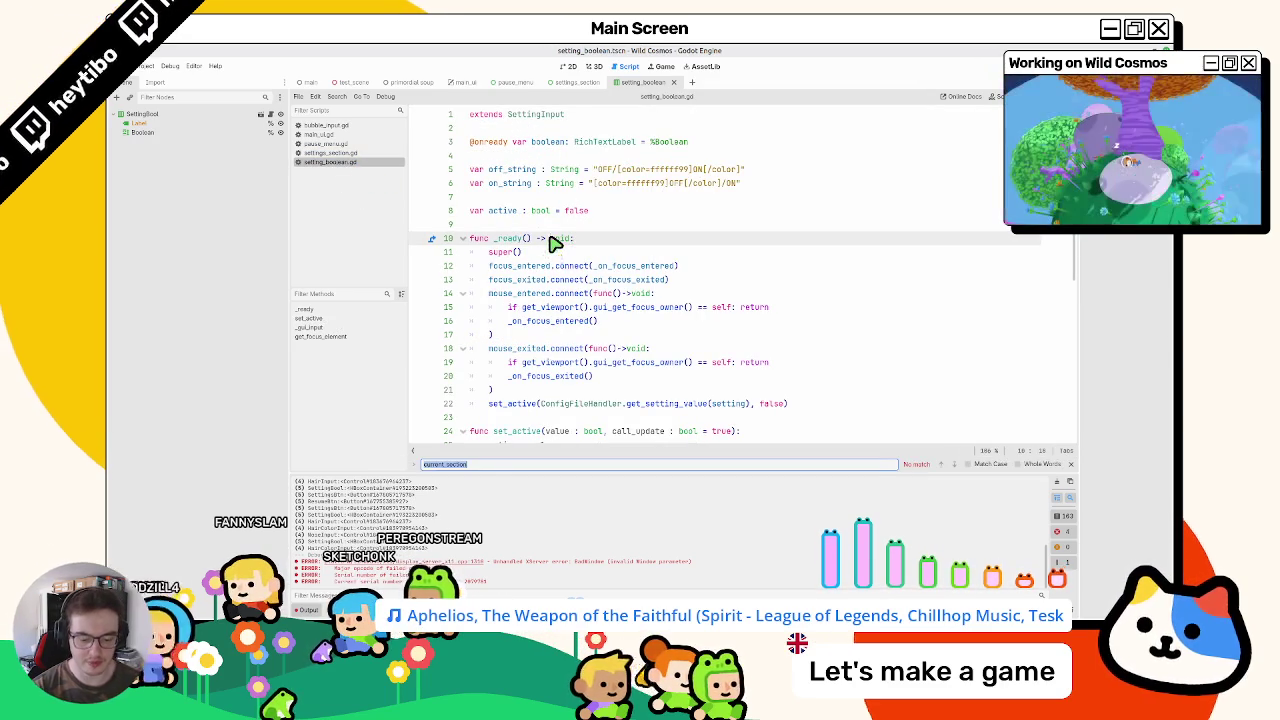
type("vi")
key("Escape")
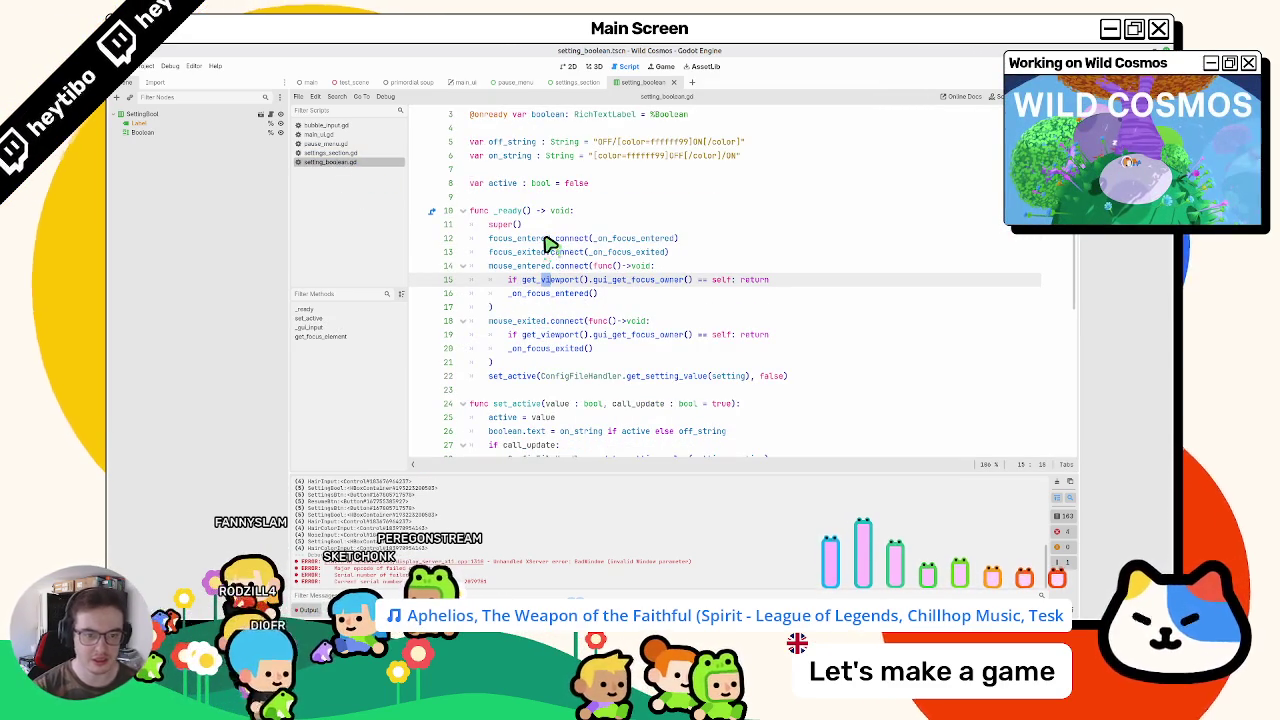
left_click(512, 270)
double_click(510, 270)
double_click(518, 254)
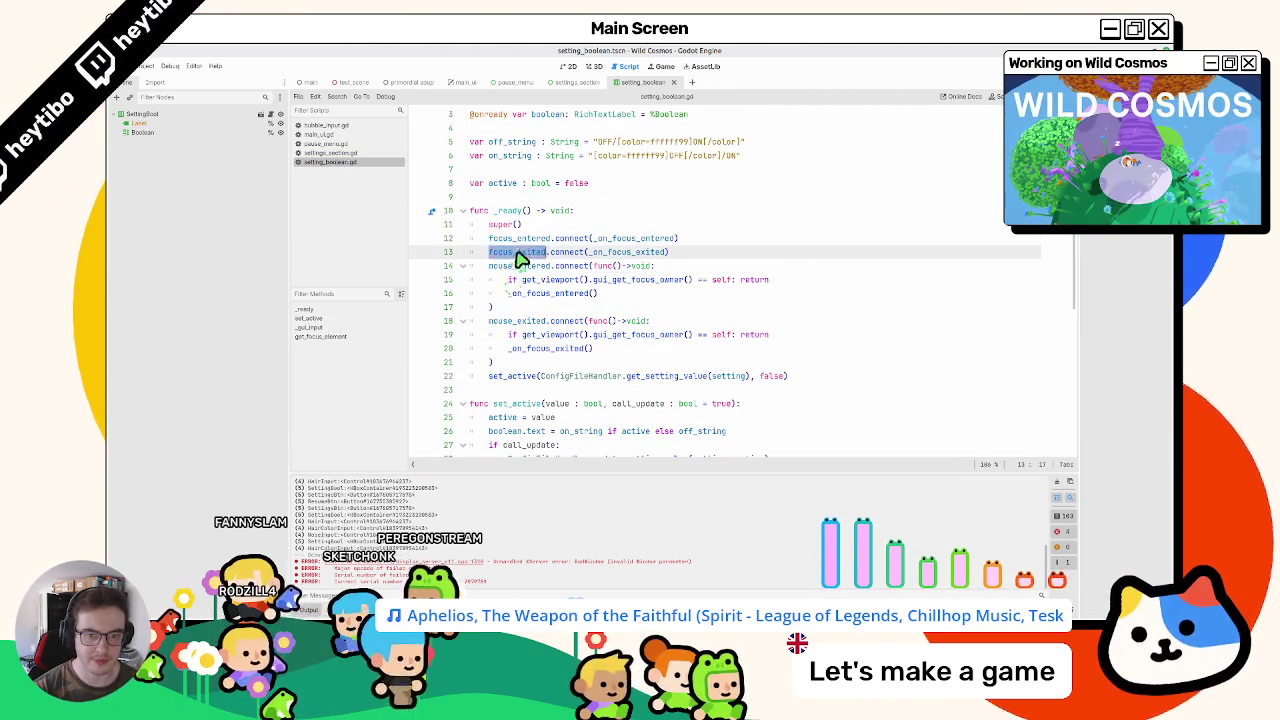
double_click(526, 241)
double_click(620, 239)
double_click(622, 252)
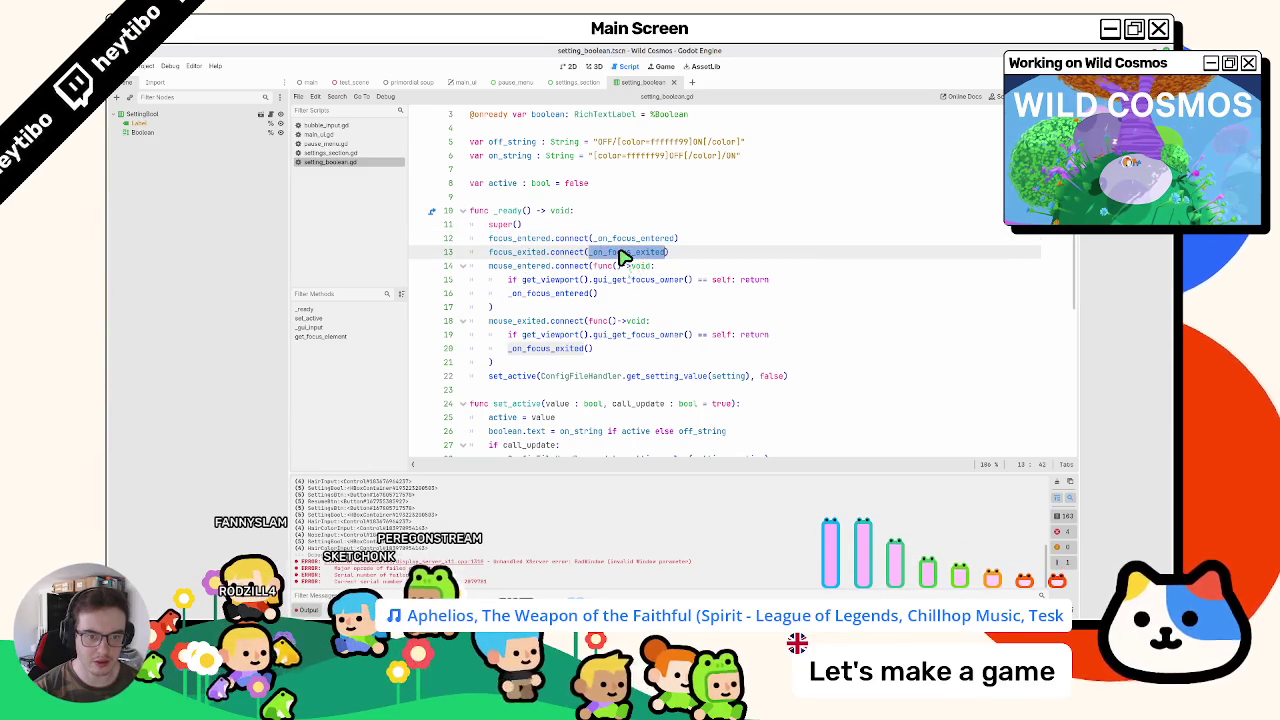
Step: Inspect the set_active call and ConfigFileHandler usage in setting_boolean.gd
scroll(612, 258, "down", 3)
double_click(508, 252)
double_click(582, 252)
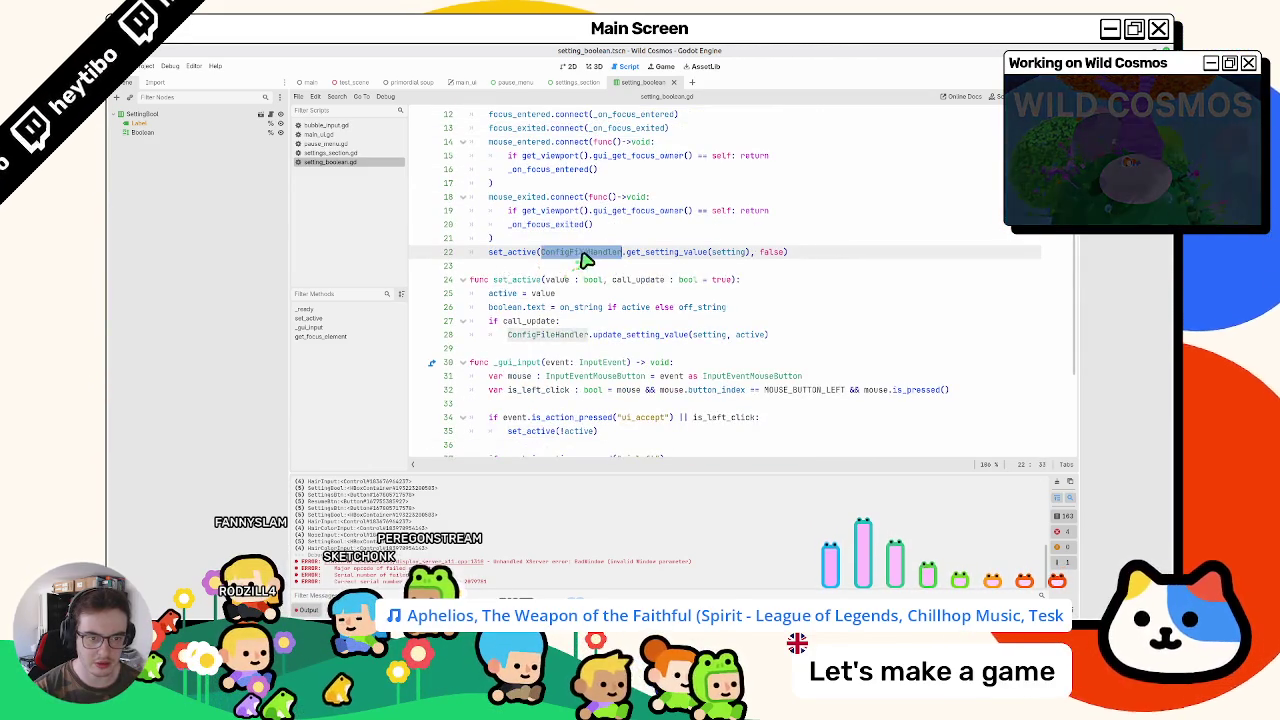
scroll(584, 260, "up", 1)
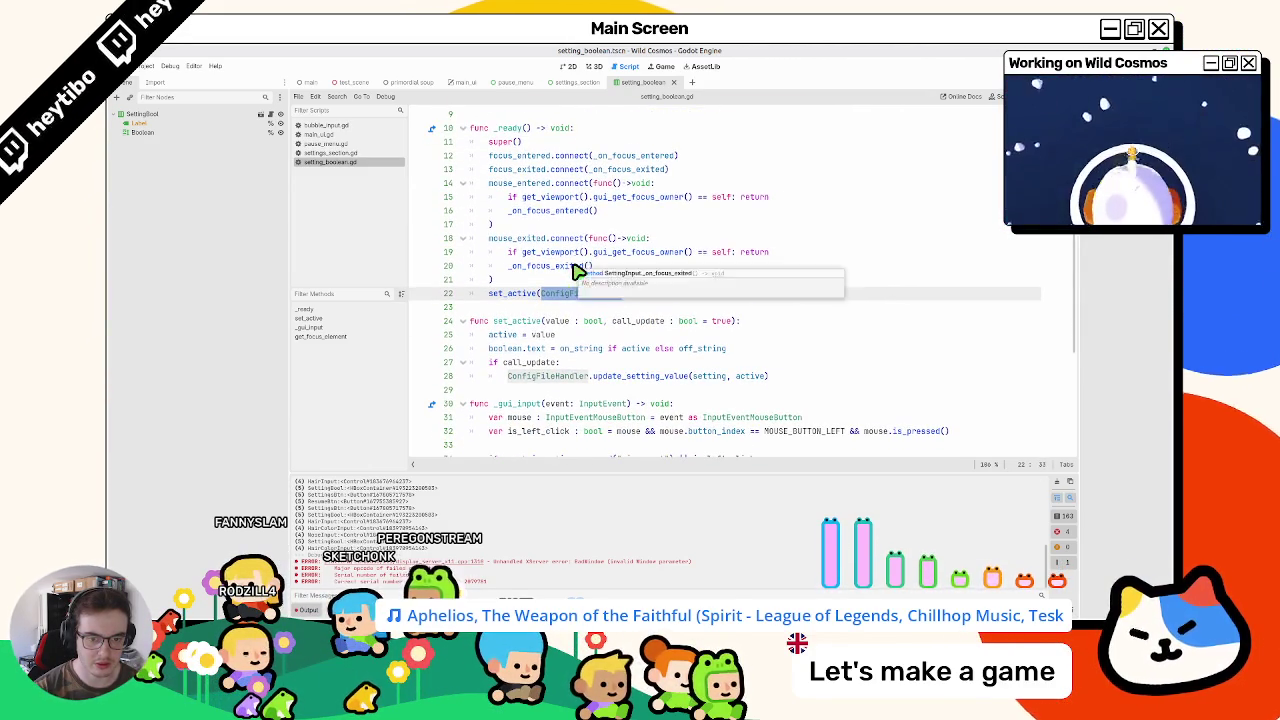
scroll(578, 271, "up", 3)
Step: Review get_focus_element, _on_focus_exited and _on_focus_entered in the SettingInput base script
left_click(556, 118, "ctrl")
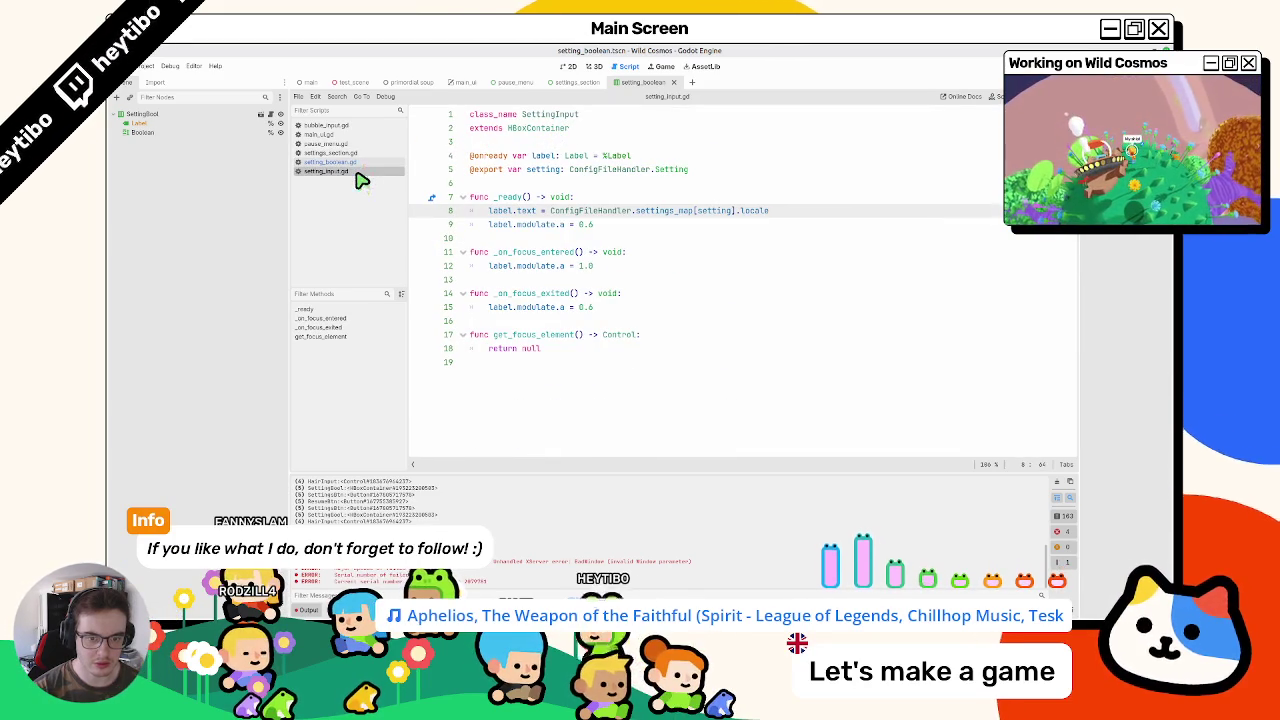
left_click(506, 334)
left_click(533, 296)
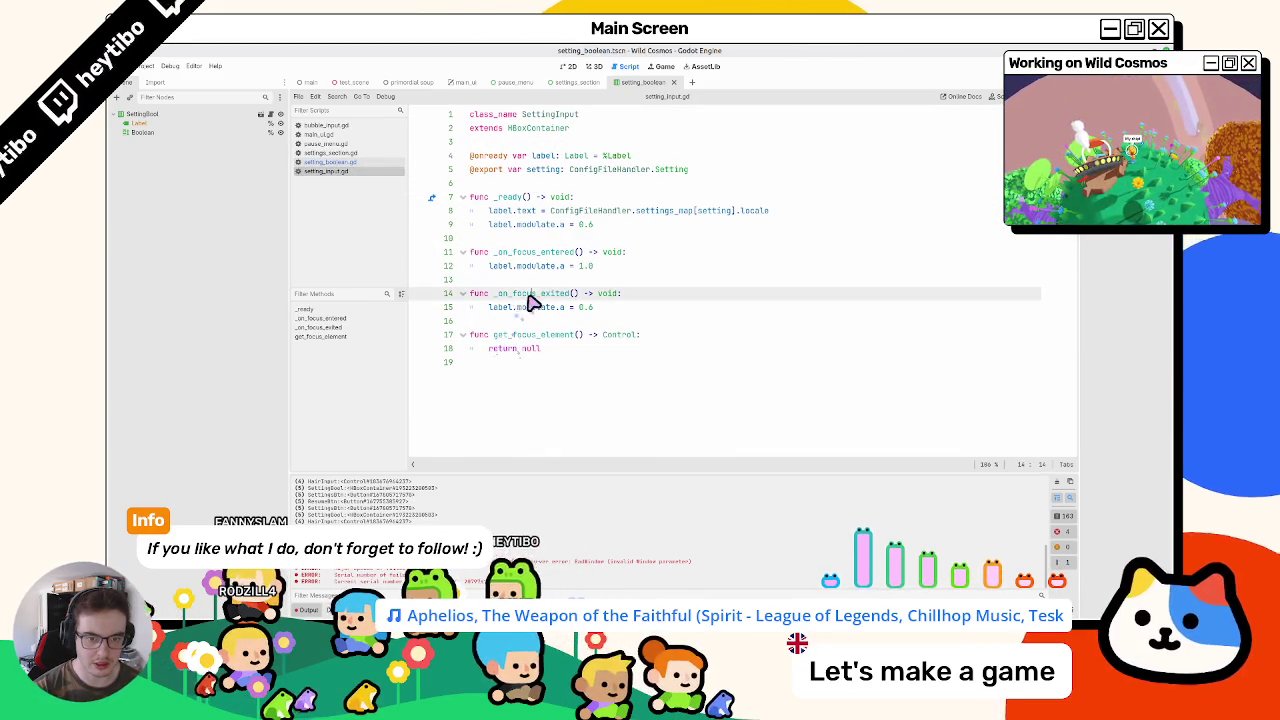
left_click(521, 256)
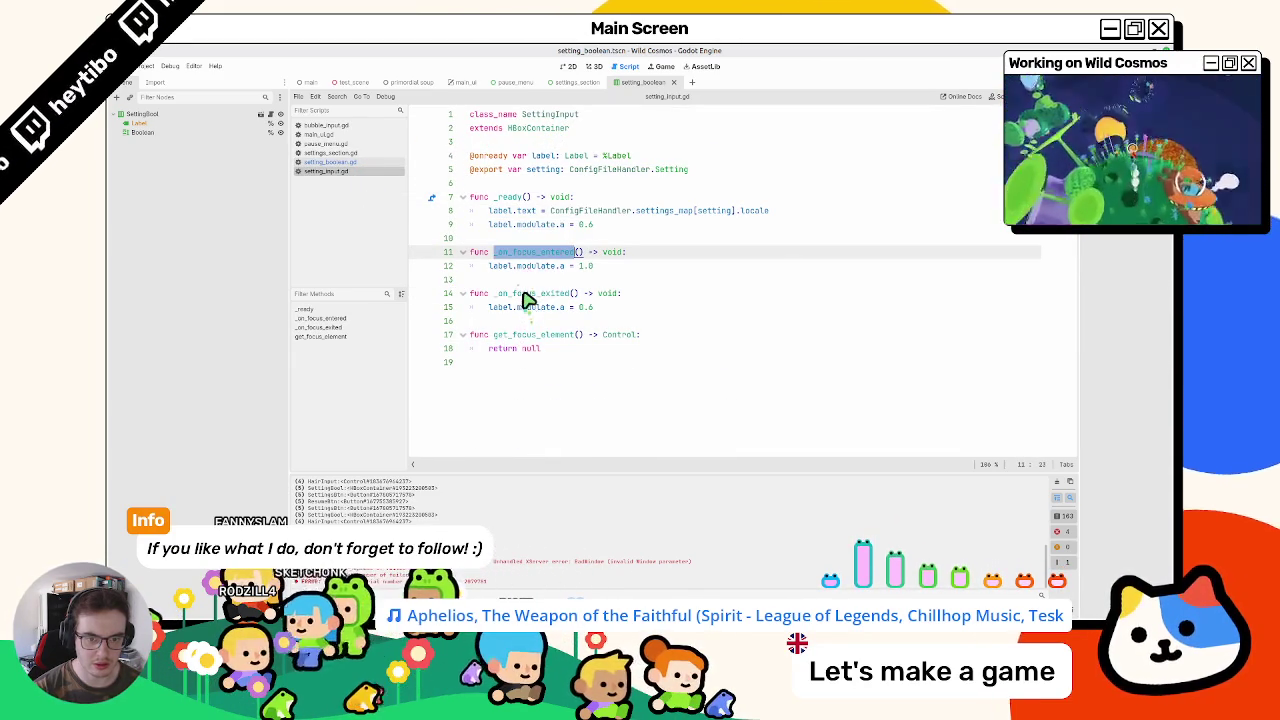
Step: Return to setting_boolean.gd and clear the Output log
left_click(330, 162)
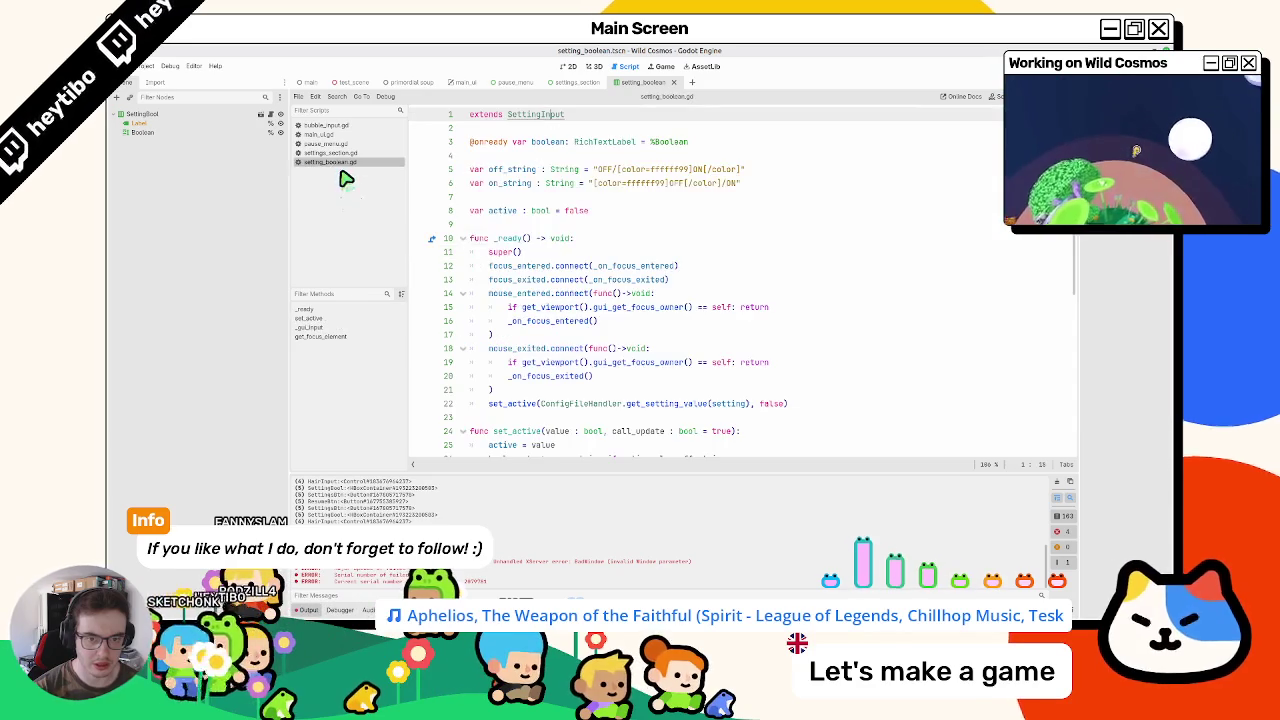
scroll(540, 297, "down", 7)
scroll(541, 297, "down", 1)
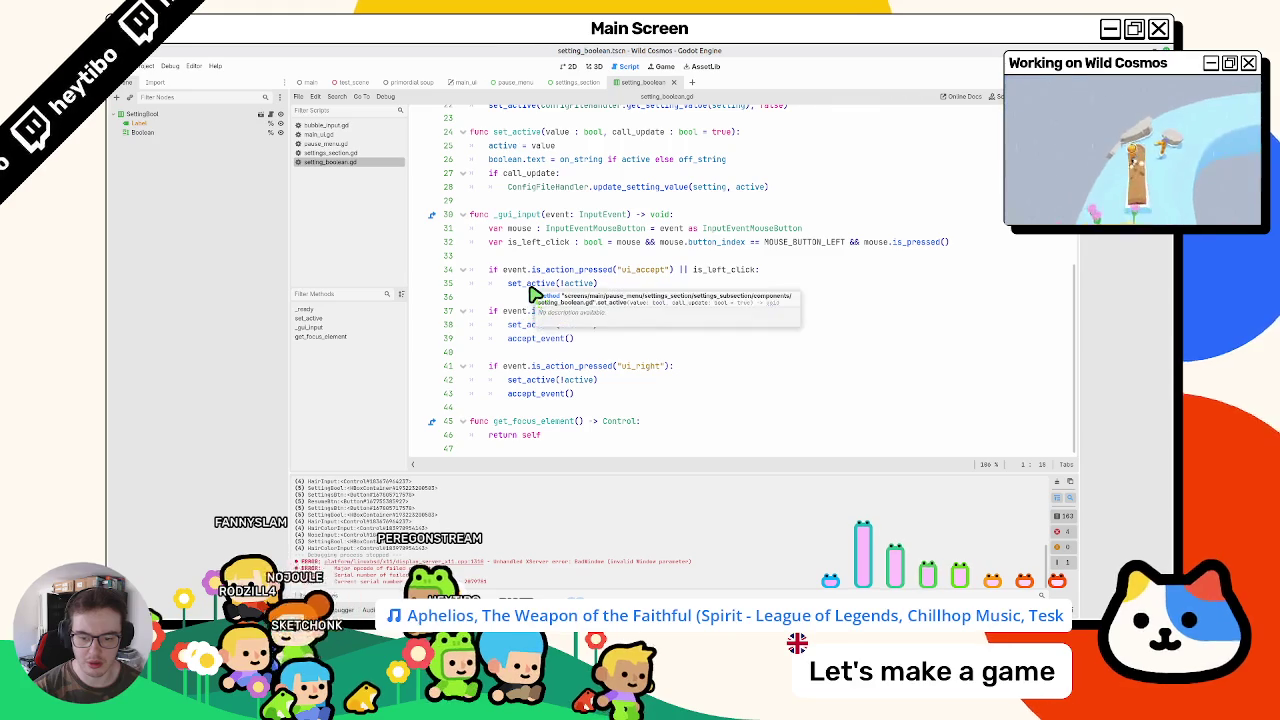
left_click(1057, 485)
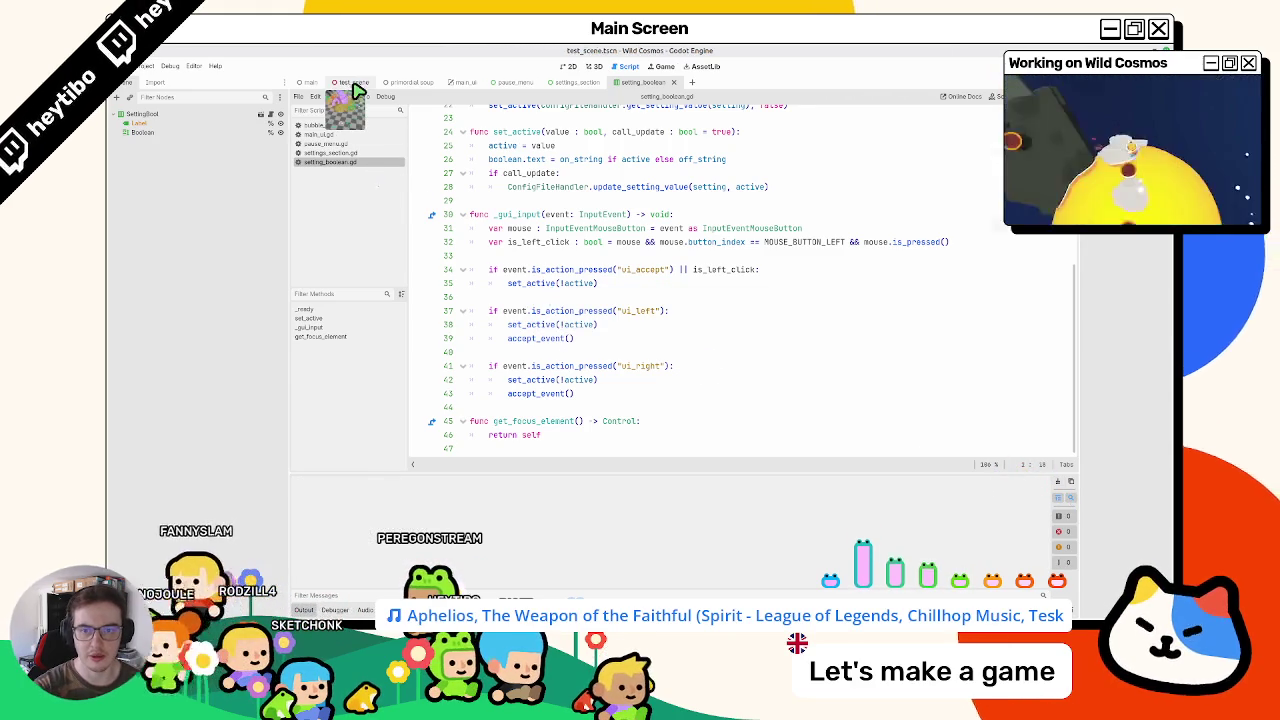
Step: Run the primordial soup scene with F6, pause and resume, then move focus left and up
left_click(410, 83)
key("F6")
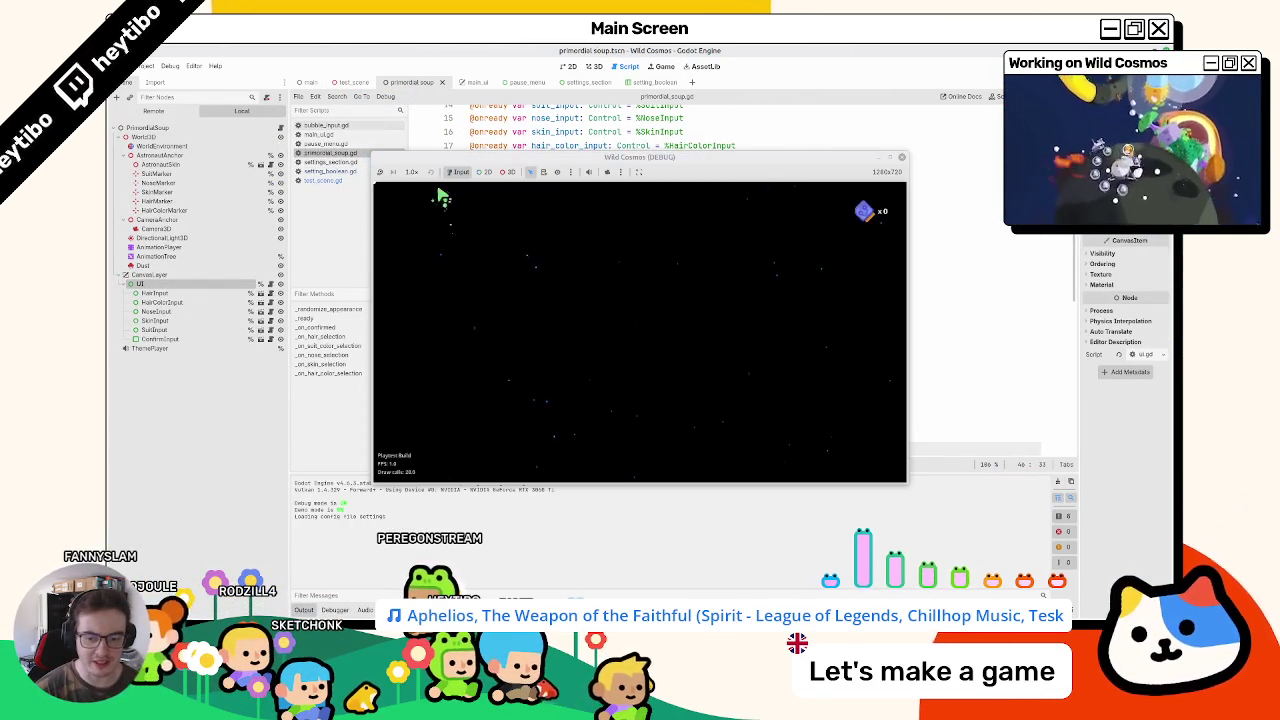
key("Escape")
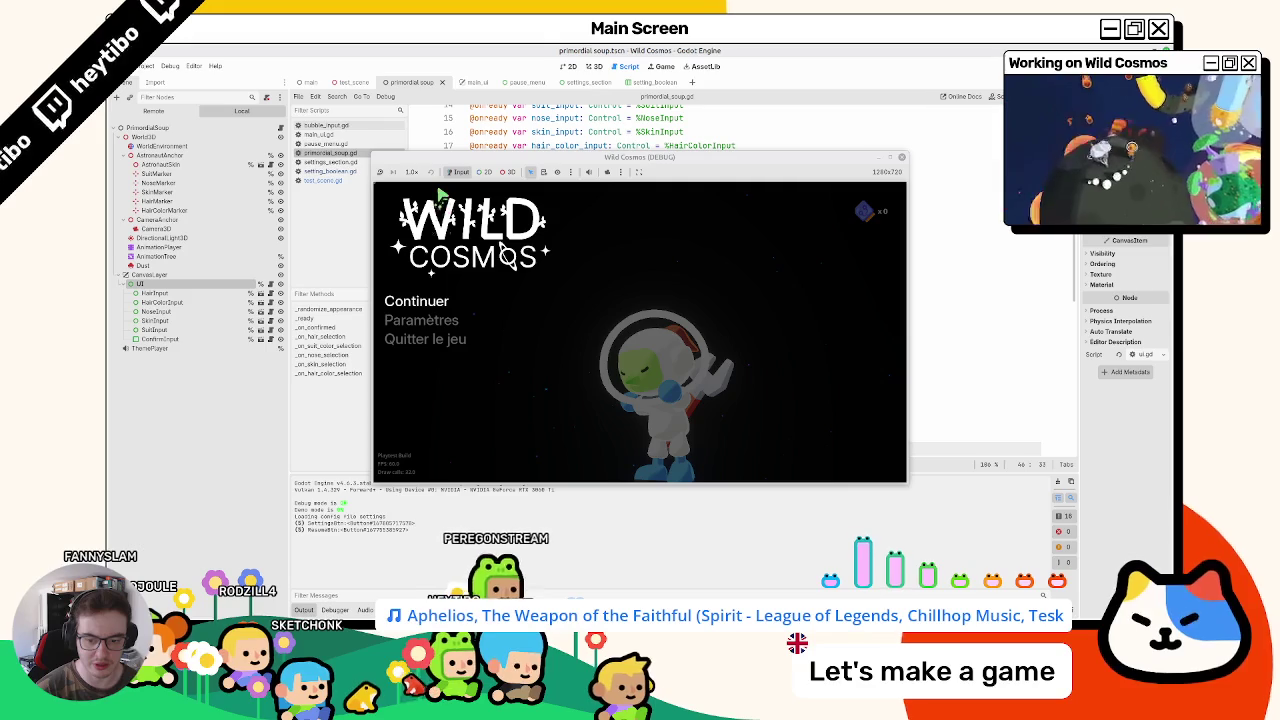
key("Escape")
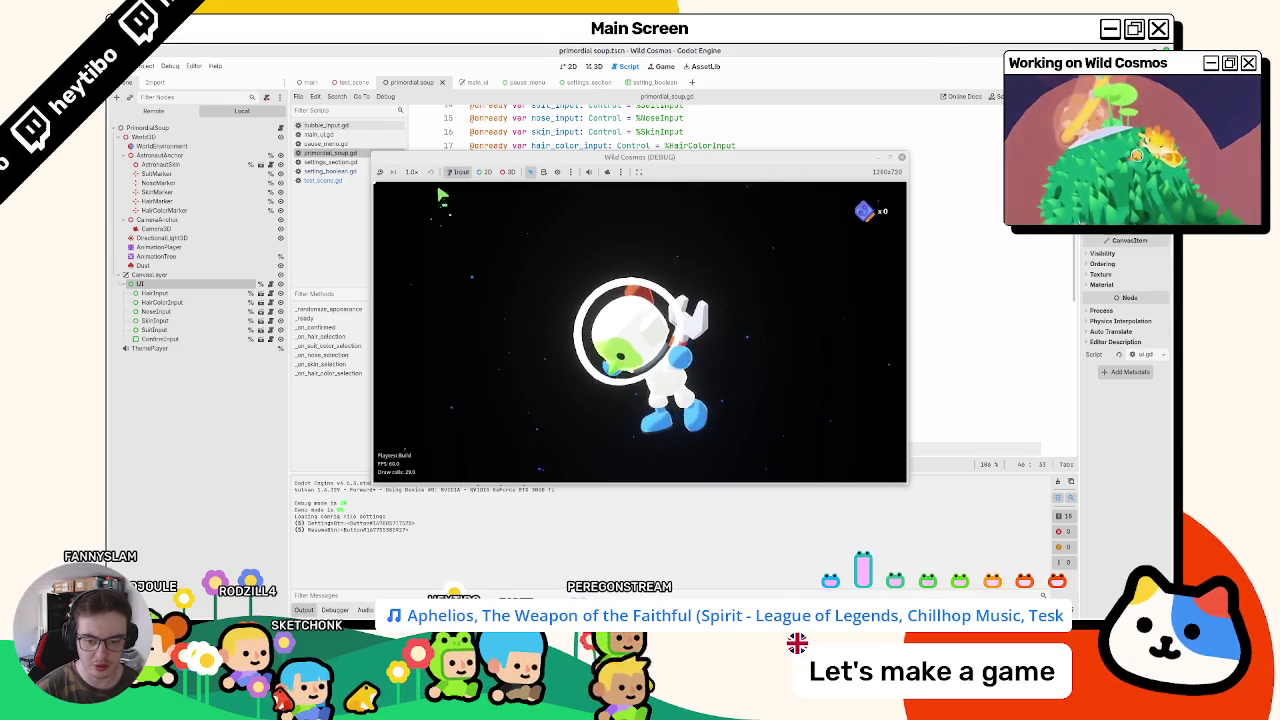
key("Left")
key("Up")
Step: Pause and resume the game repeatedly, moving focus to the left selector in between
key("Escape")
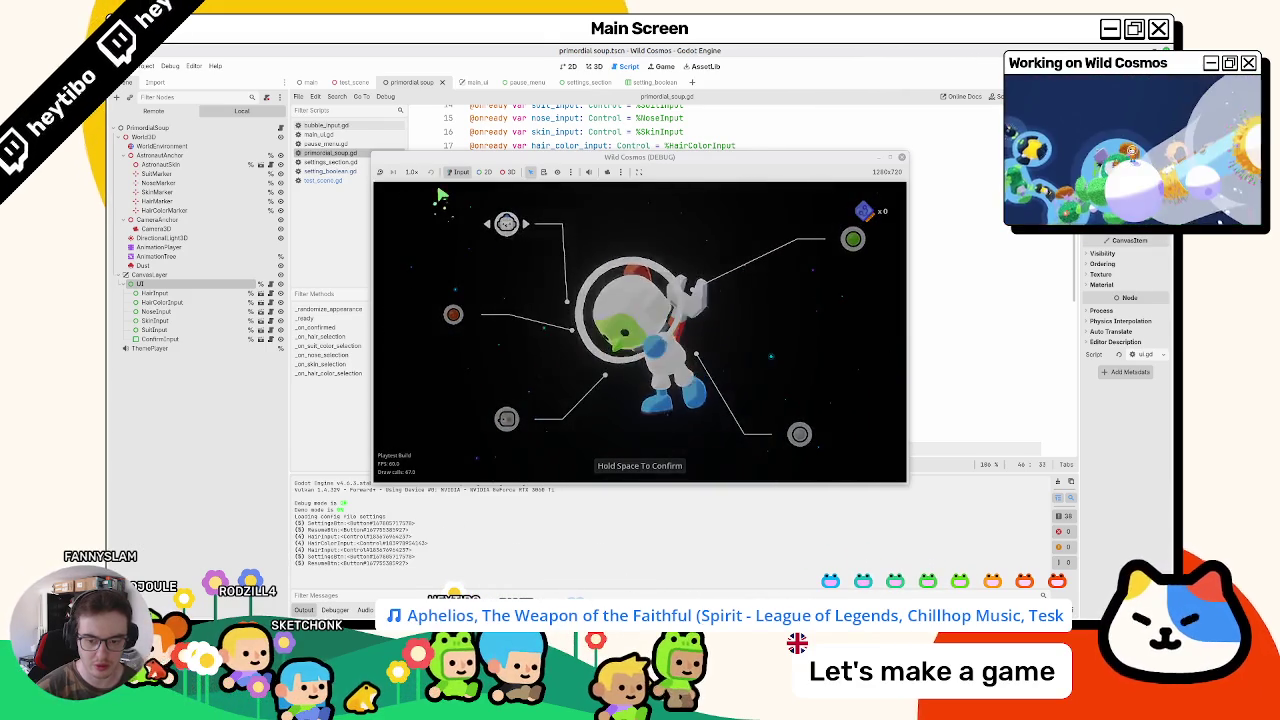
key("Escape")
key("Left")
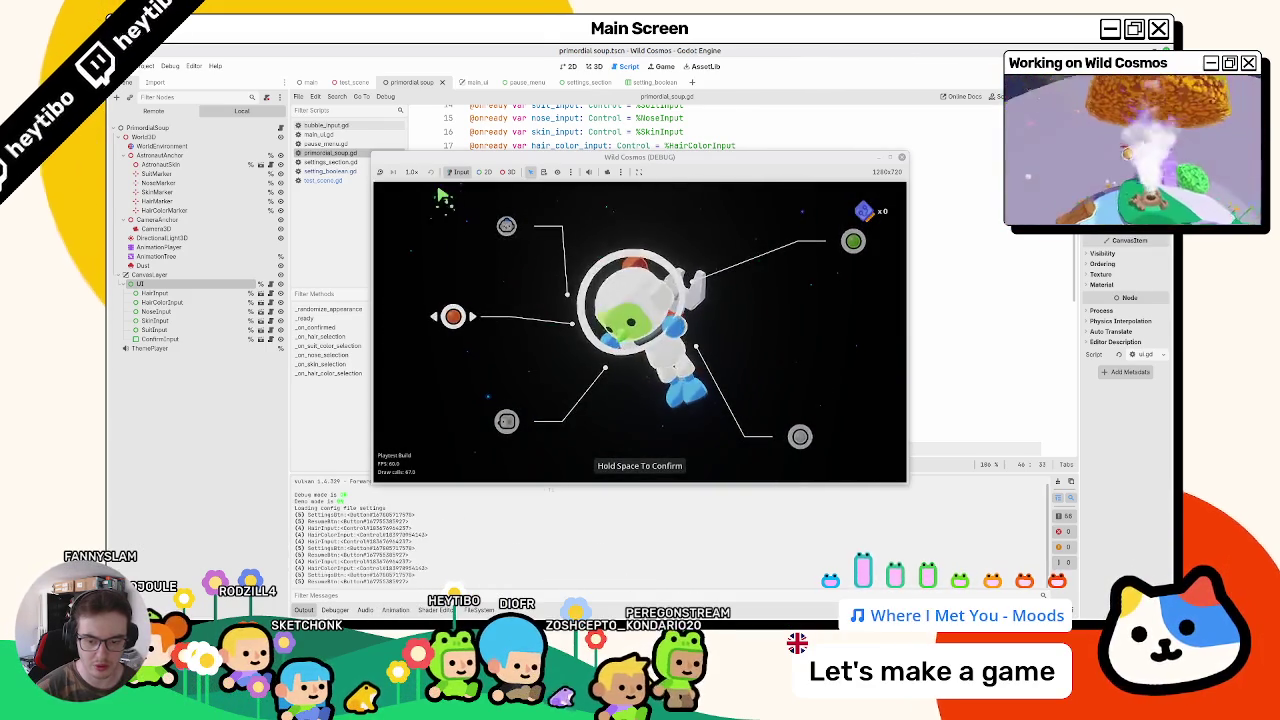
key("Escape")
key("Escape")
key("Escape")
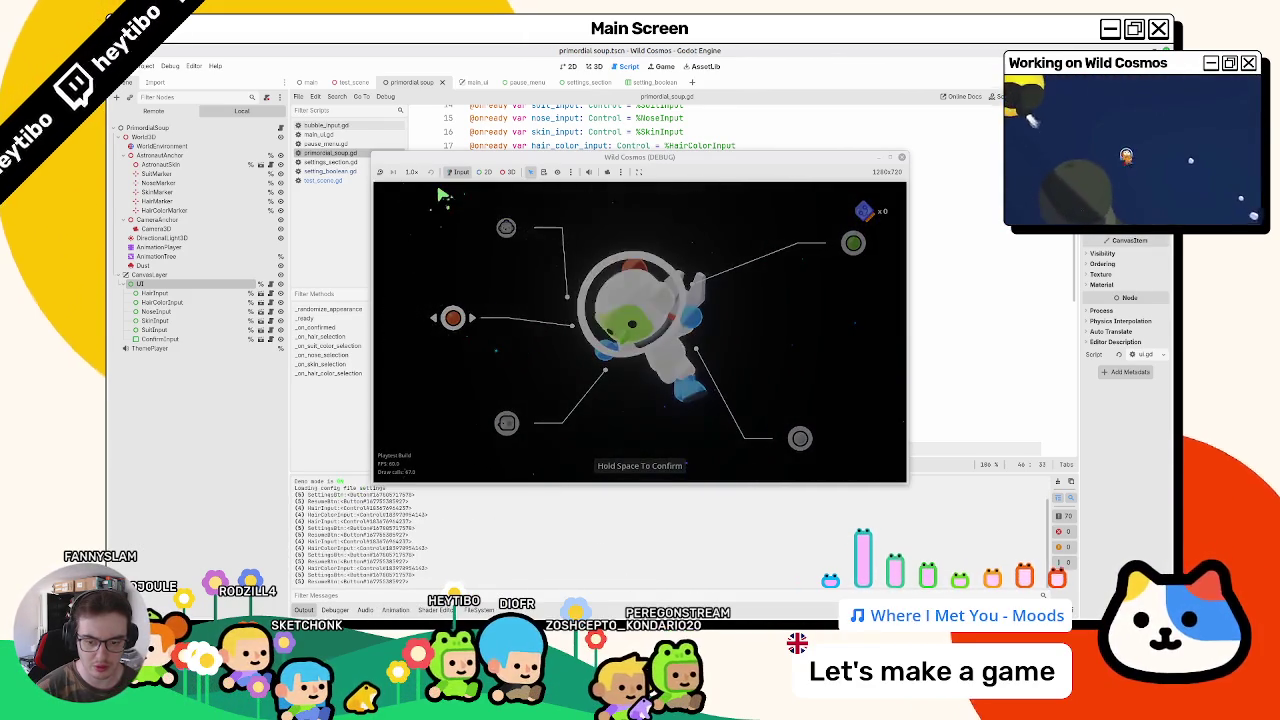
key("Escape")
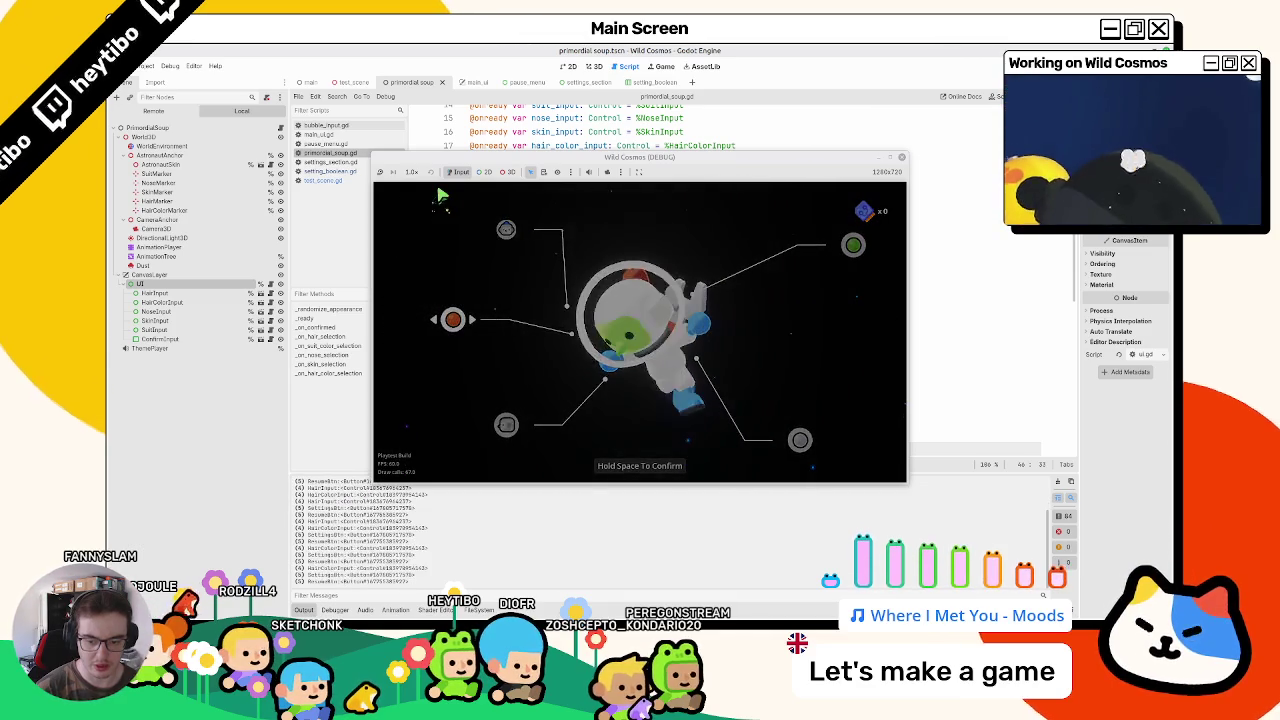
key("Escape")
key("Escape")
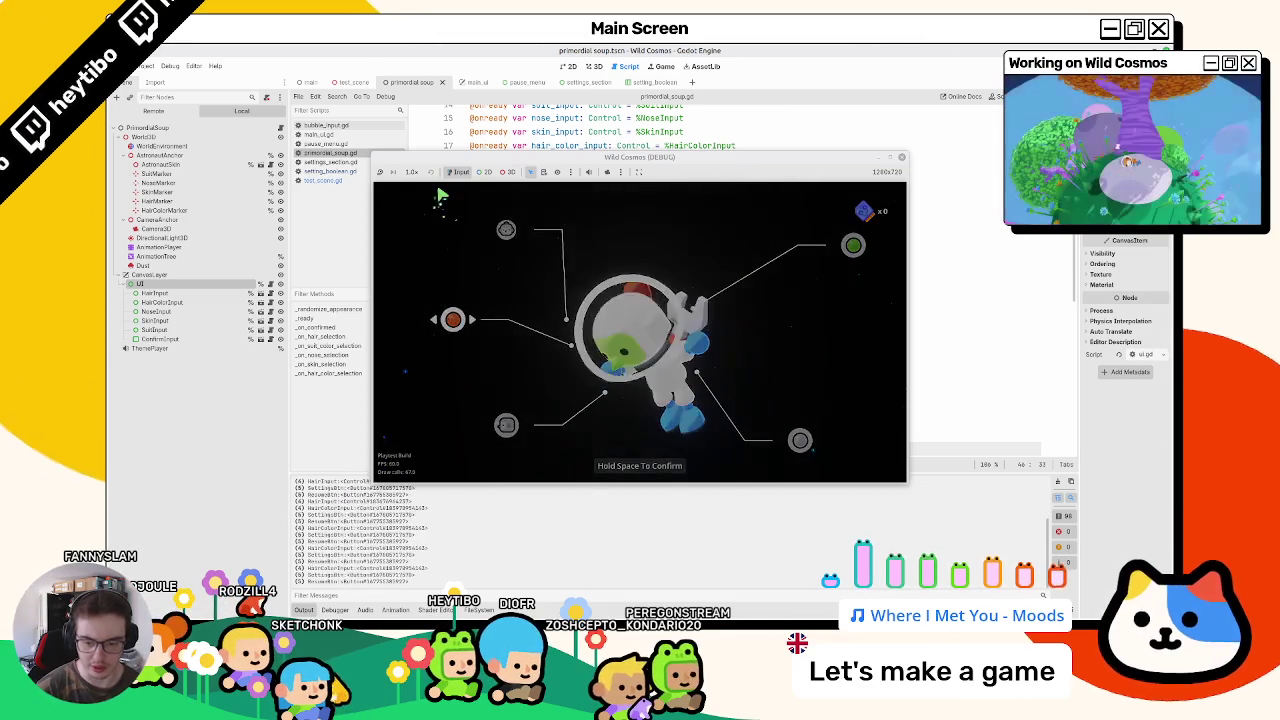
key("Escape")
Step: Open settings from the pause menu, switch to VIDEO, back out, then stop the game
key("space")
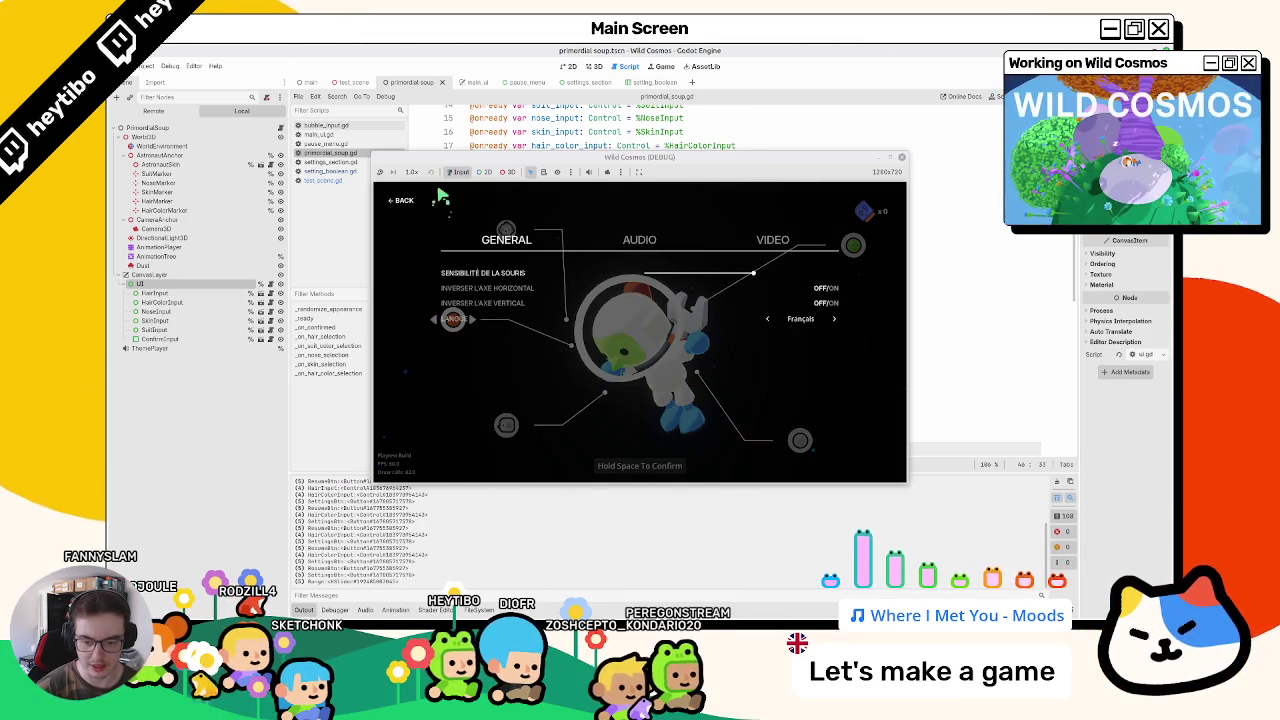
key("e")
key("Escape")
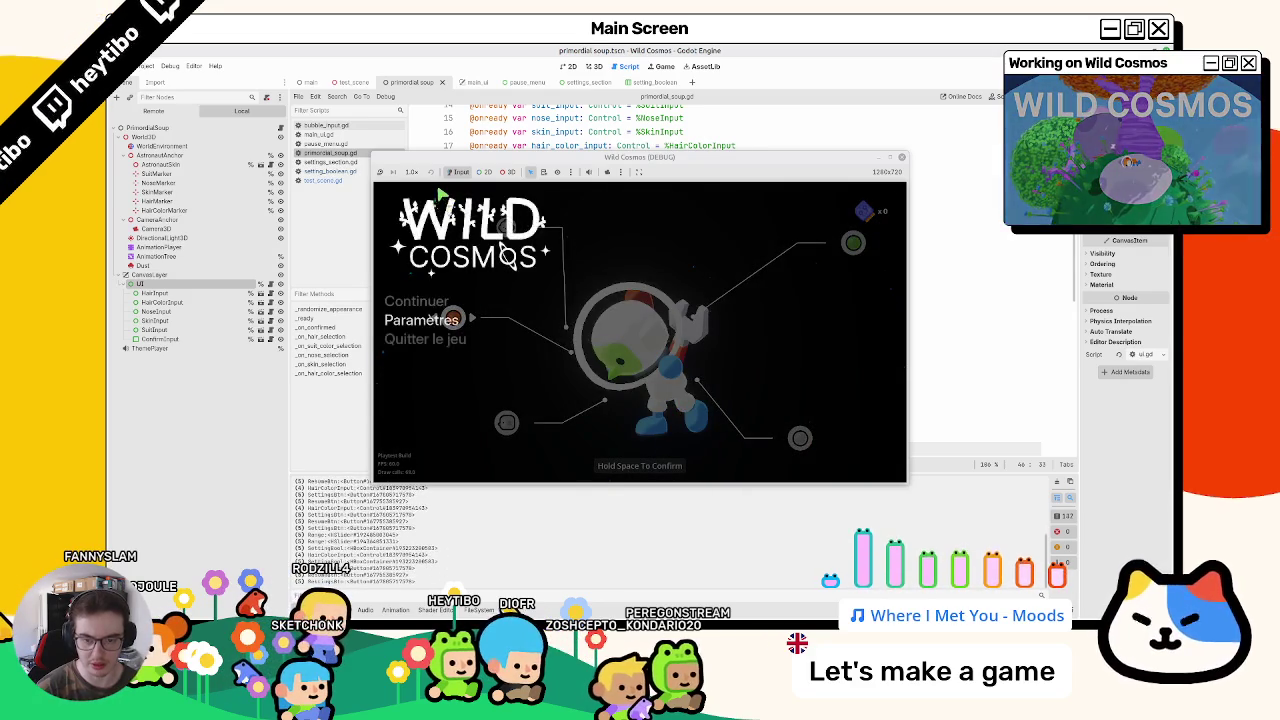
key("space")
key("Escape")
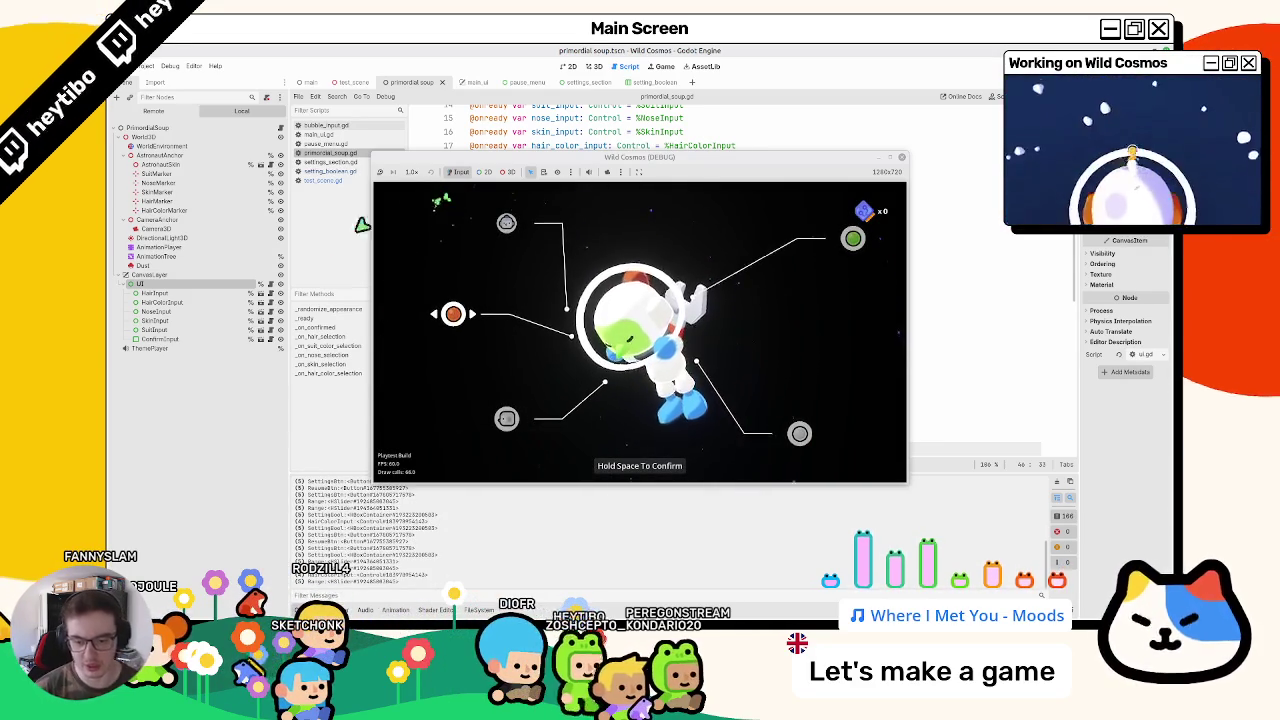
key("F8")
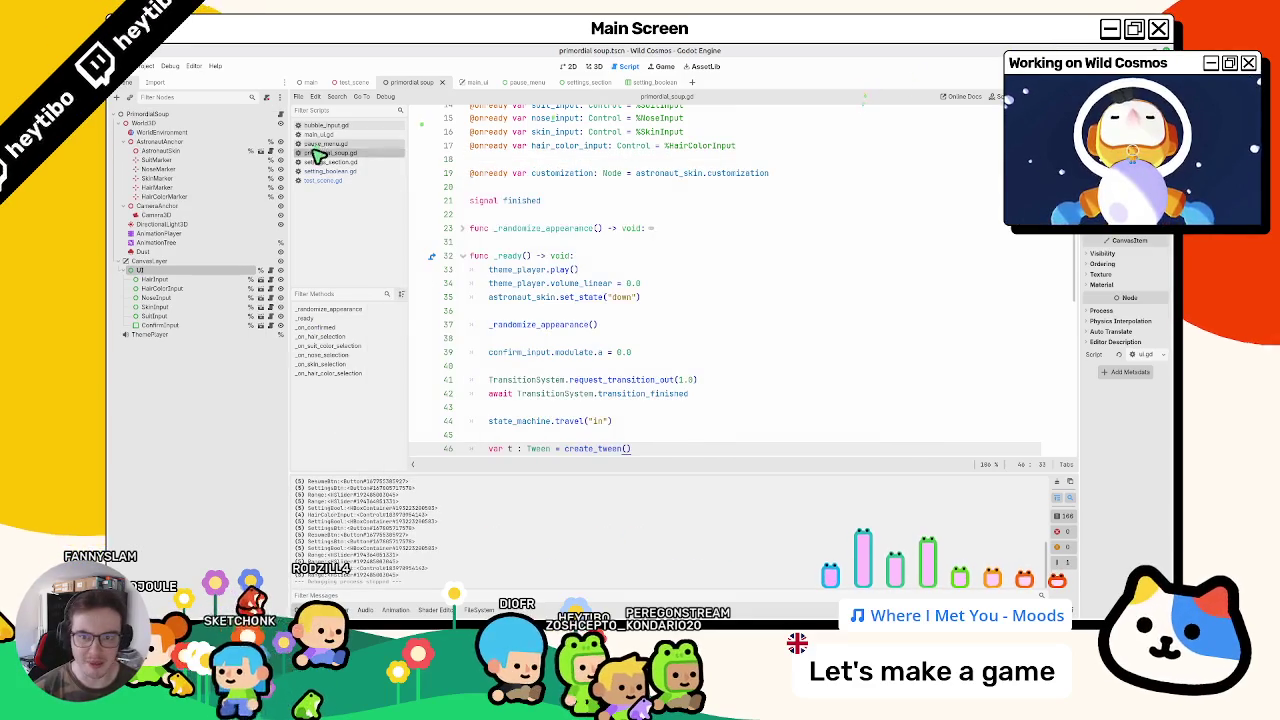
Step: Search settings_section.gd for 'visibili' and examine the visible checks on lines 78 and 80
left_click(580, 83)
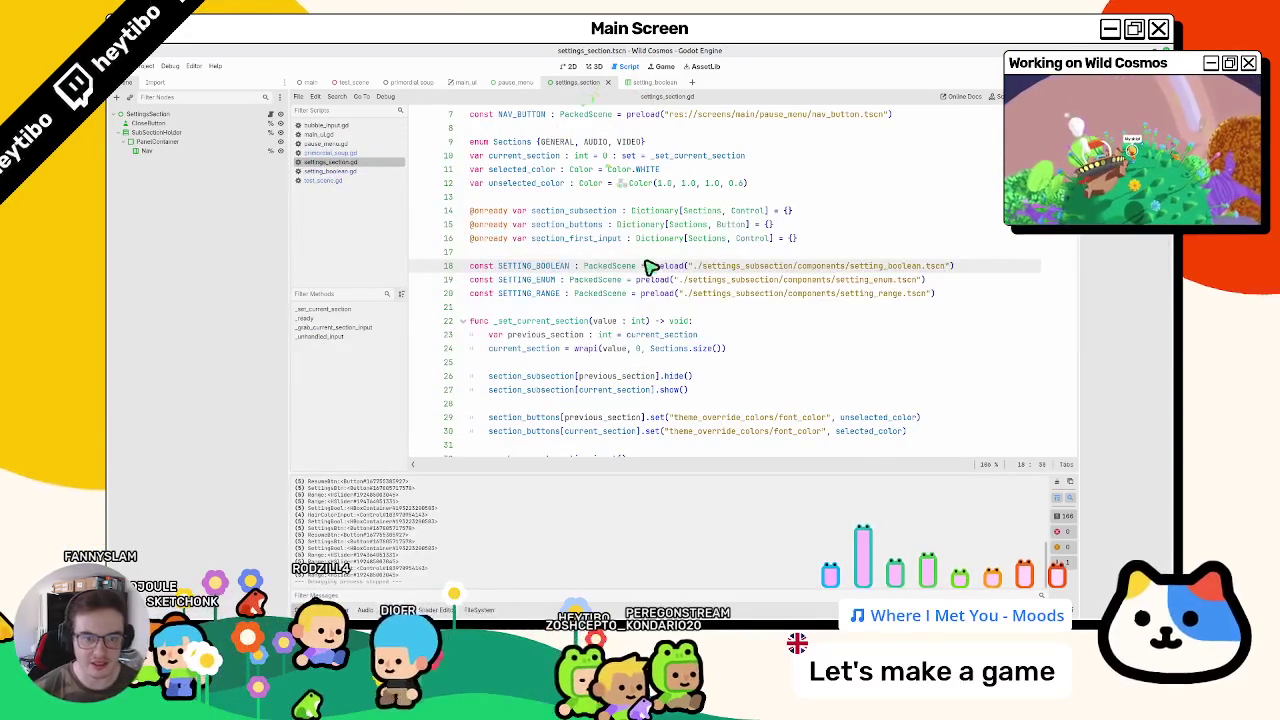
key("ctrl+f")
type("visibili")
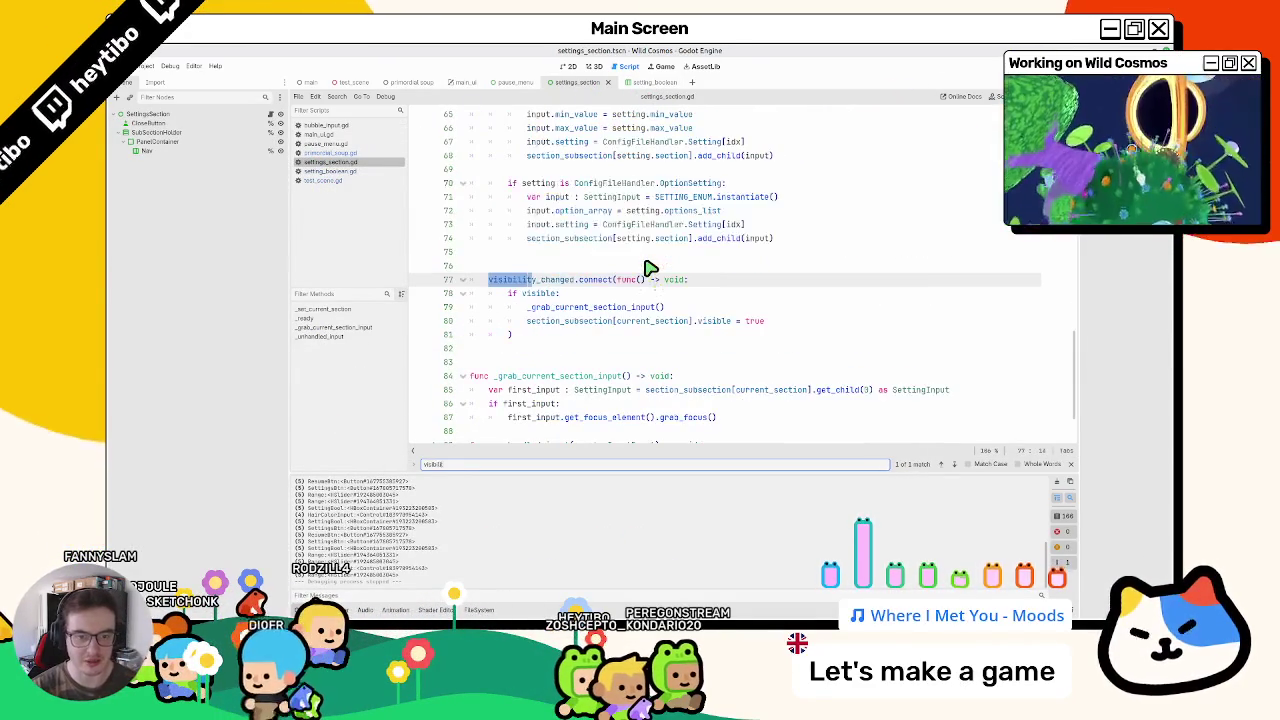
key("Escape")
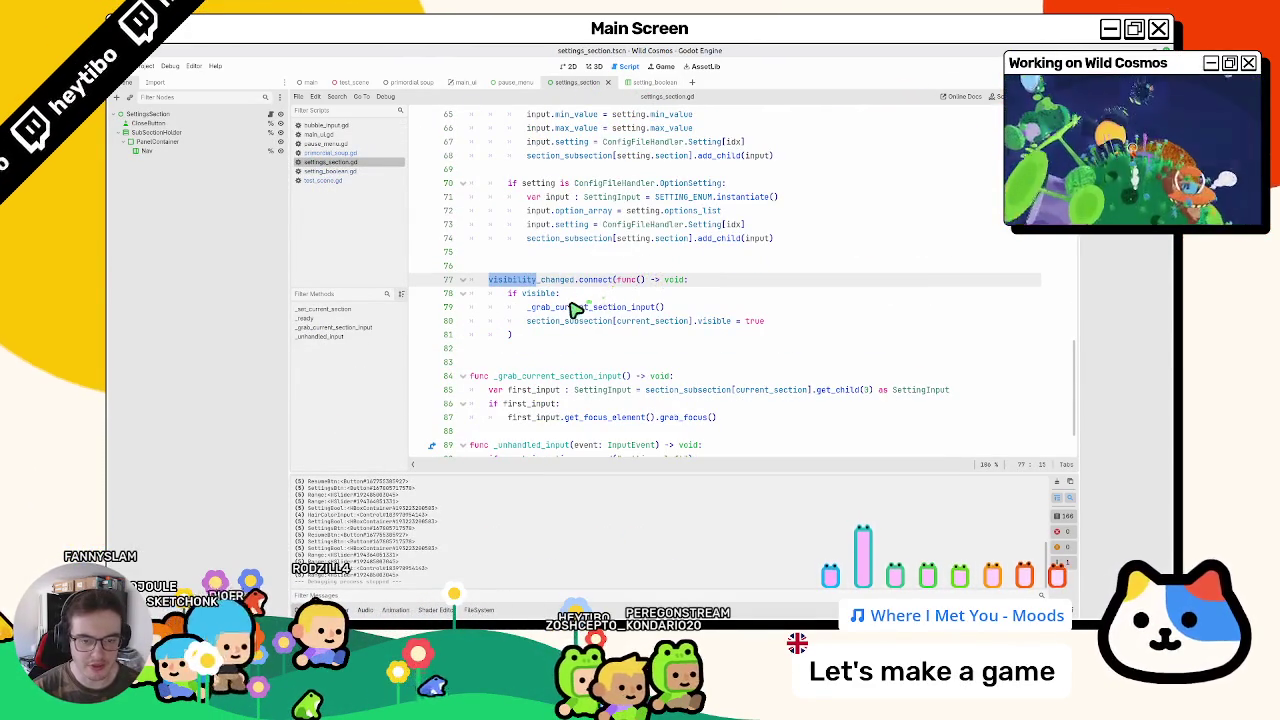
double_click(571, 307)
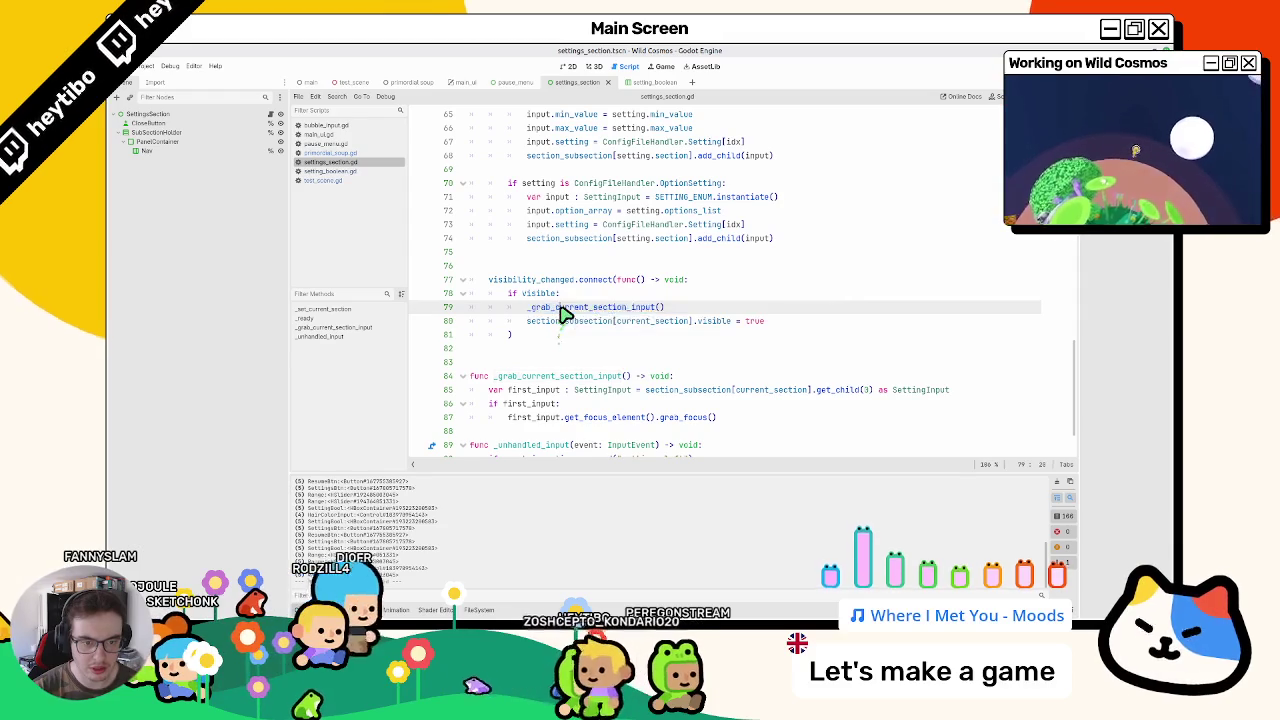
left_click(535, 337)
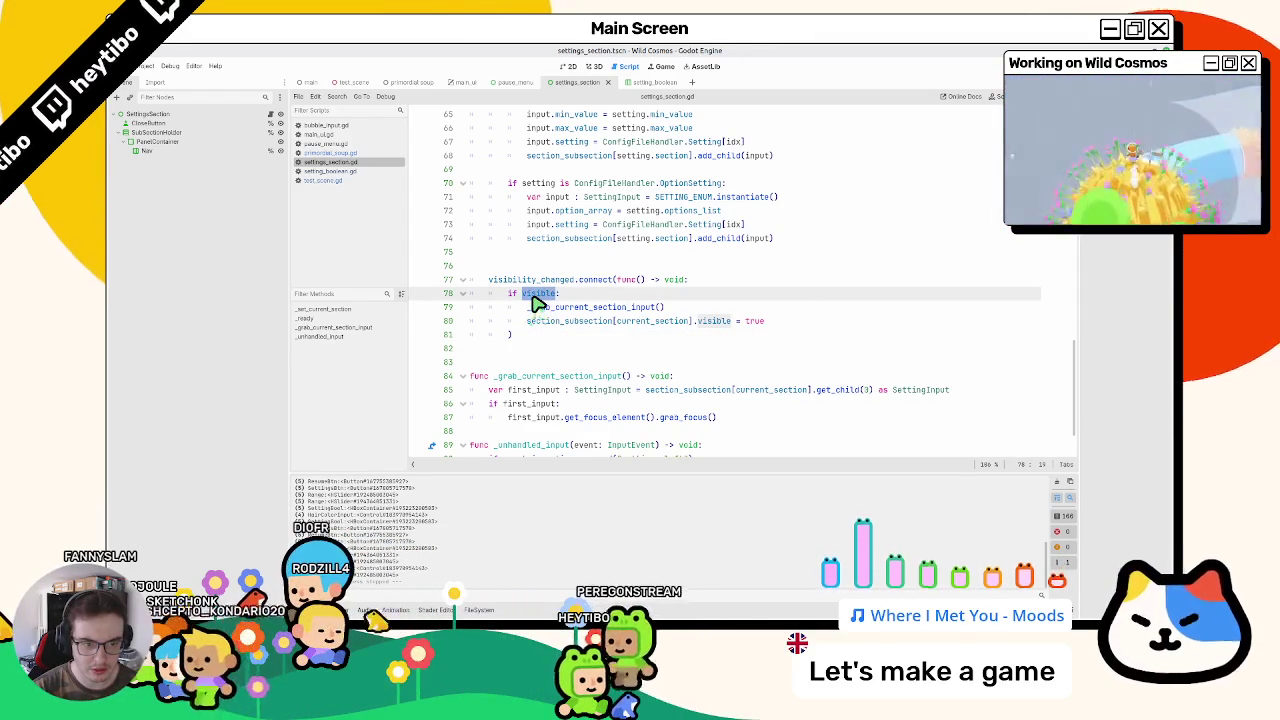
key("ctrl+d")
type("vis")
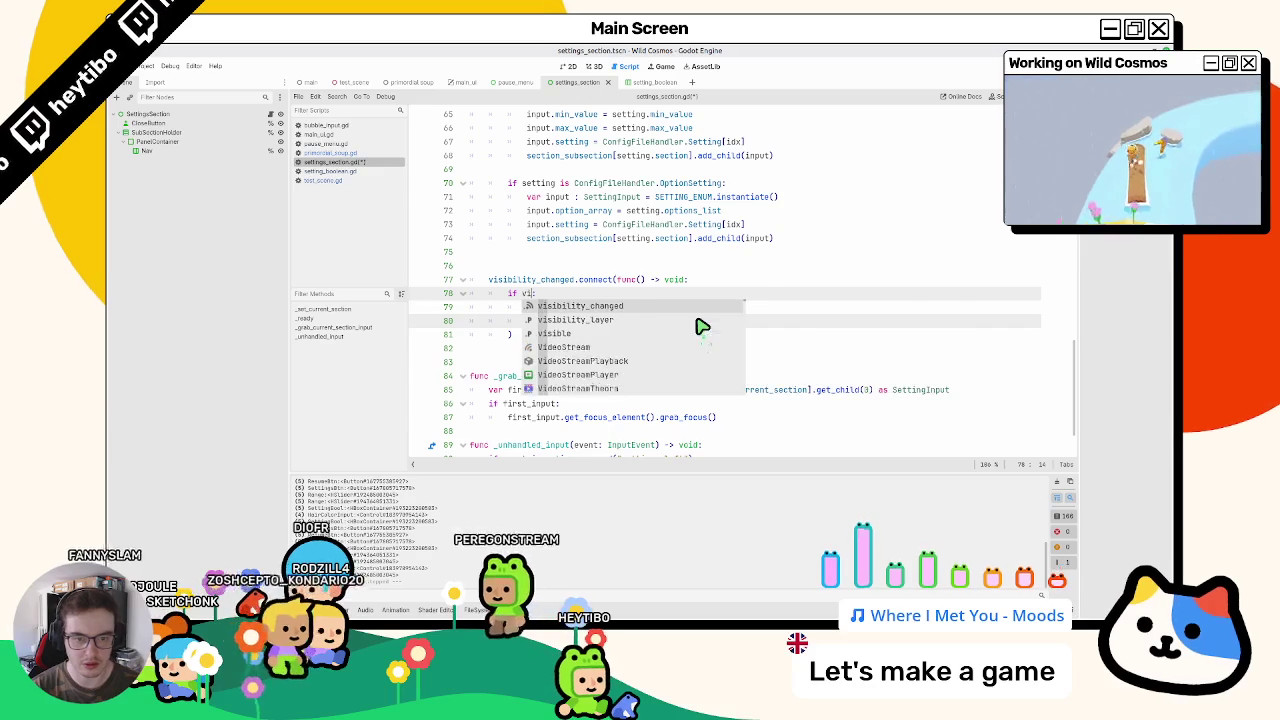
type("ible")
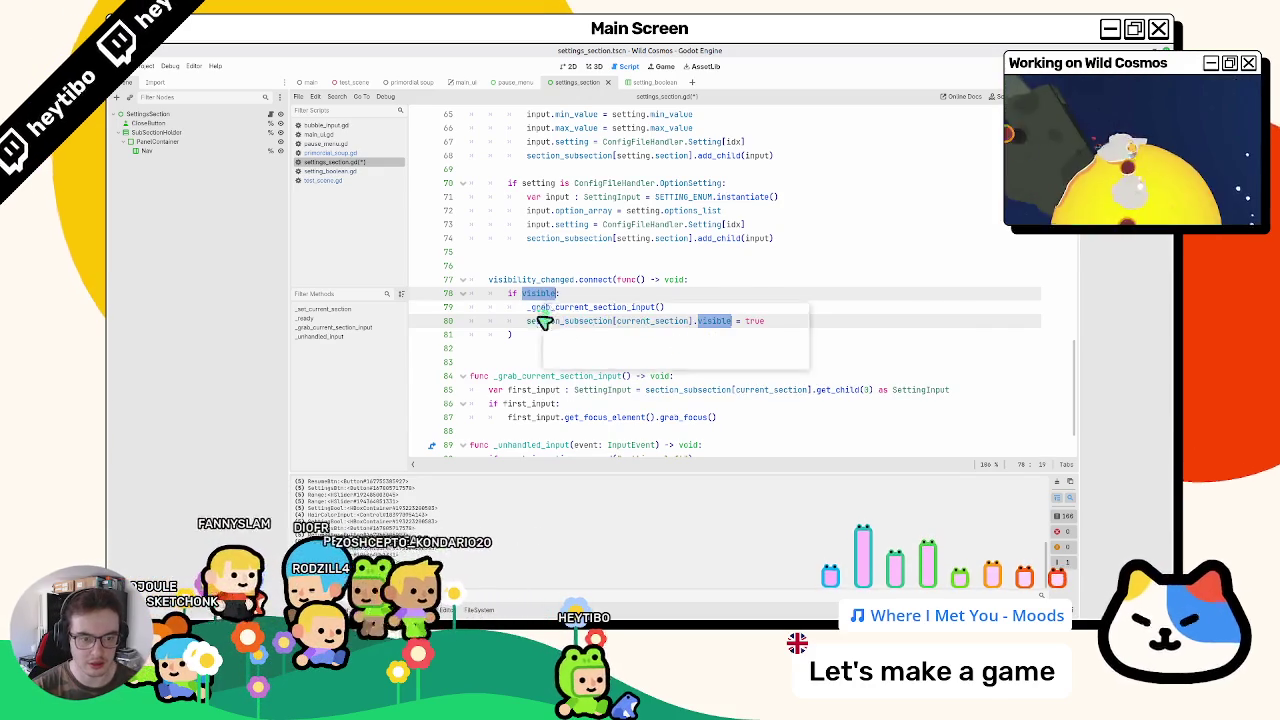
Step: Replace 'visible' on line 78 with is_visible_in_tree()
double_click(528, 294)
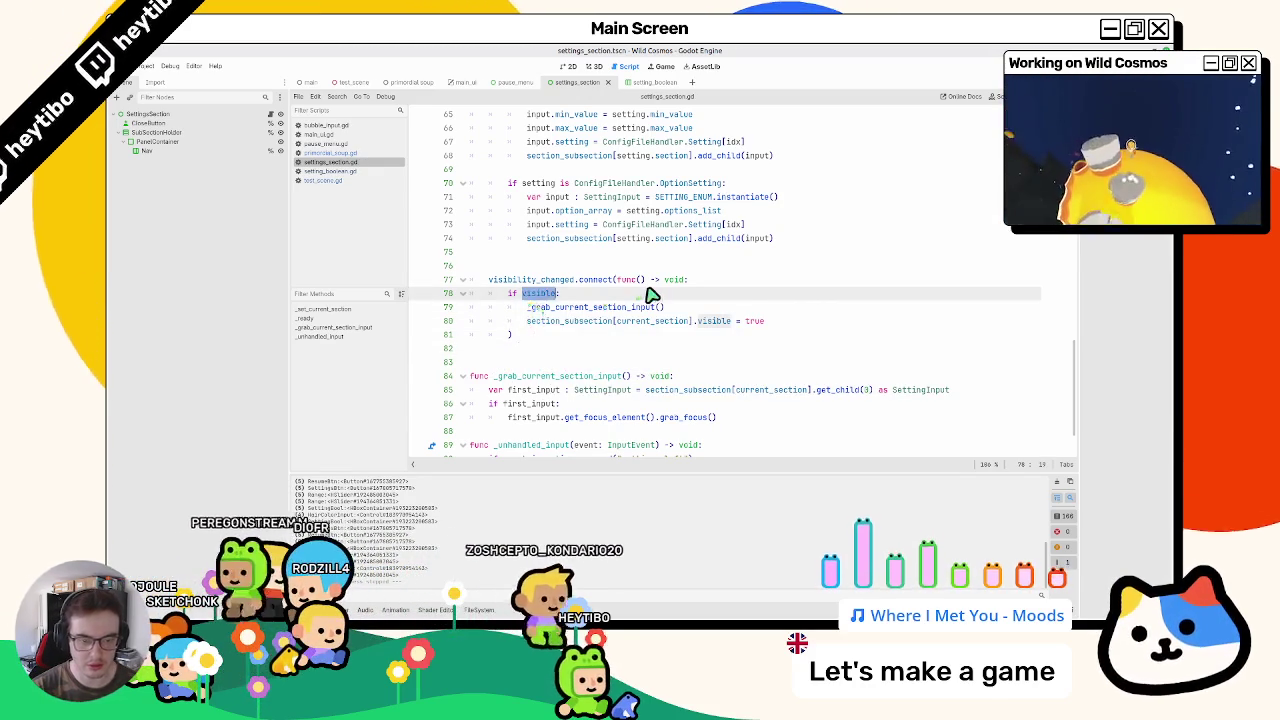
type("v")
key("BackSpace")
type("is_vis")
key("Return")
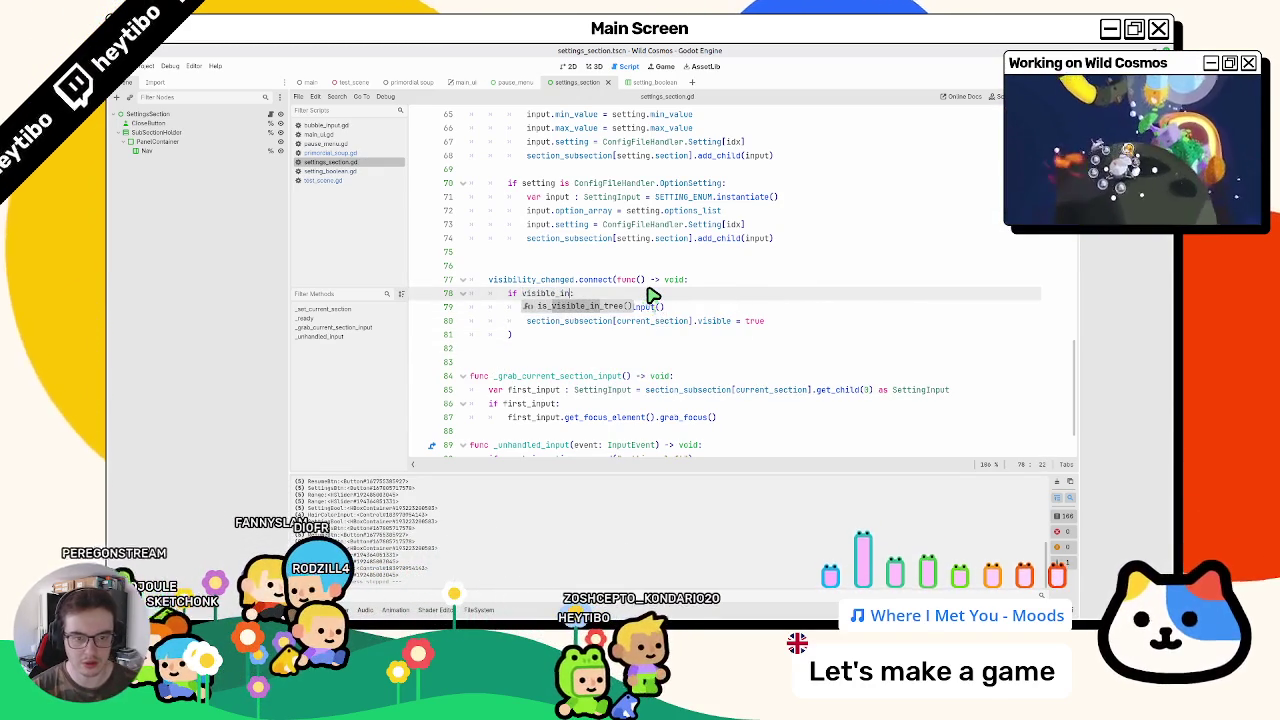
Step: Check is_visible_in_tree() in the CanvasItem docs, then close the documentation page
left_click(560, 293, "ctrl")
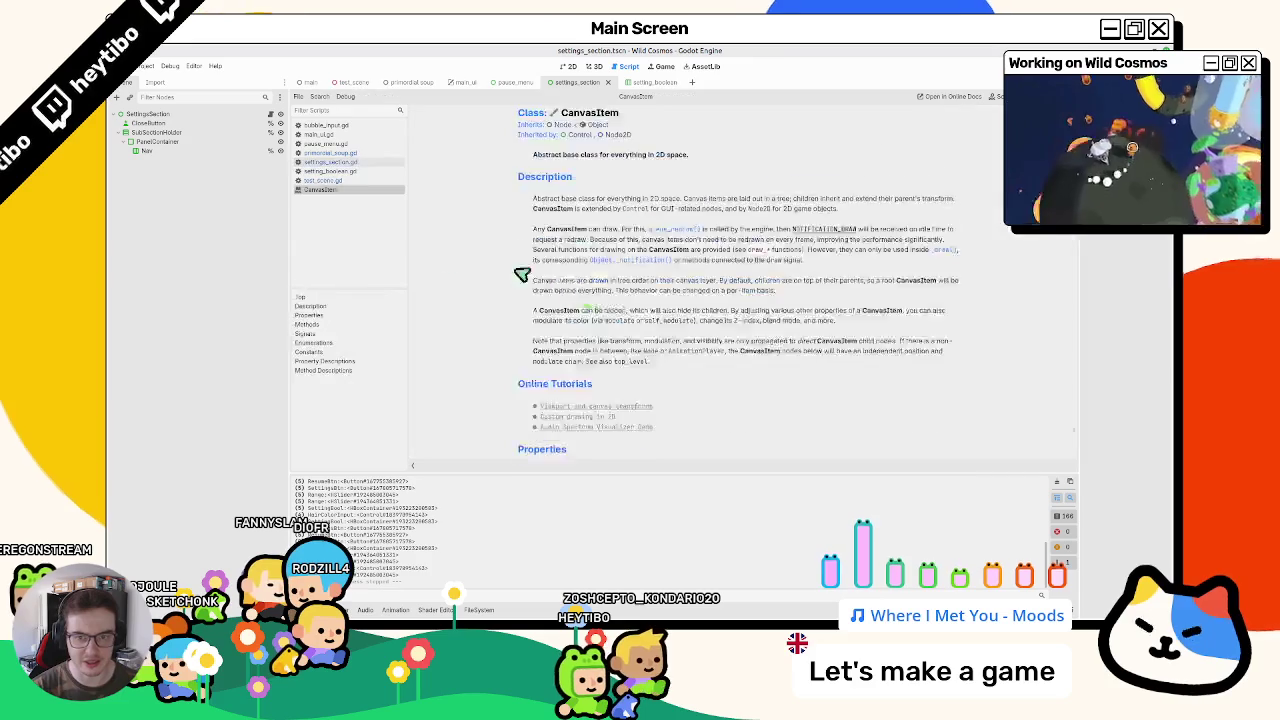
middle_click(337, 190)
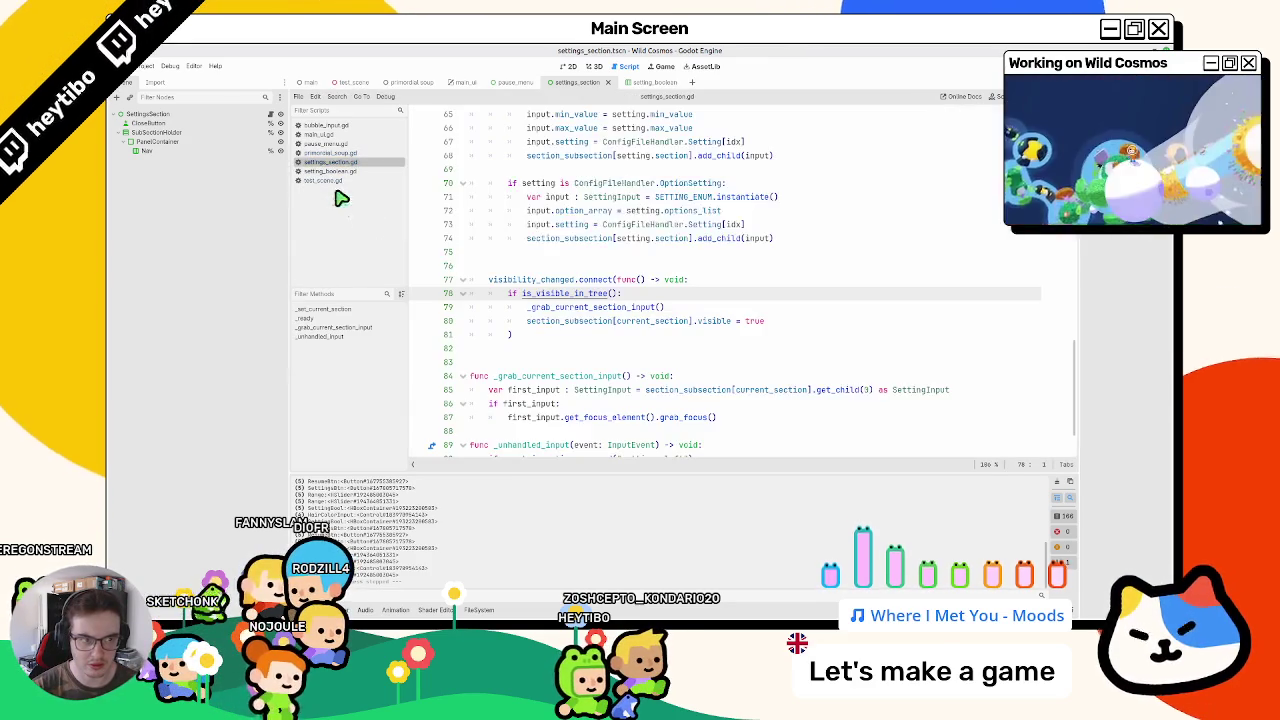
left_click(345, 90)
Step: Run the scene with F6, open settings from the pause menu and switch to AUDIO
key("F6")
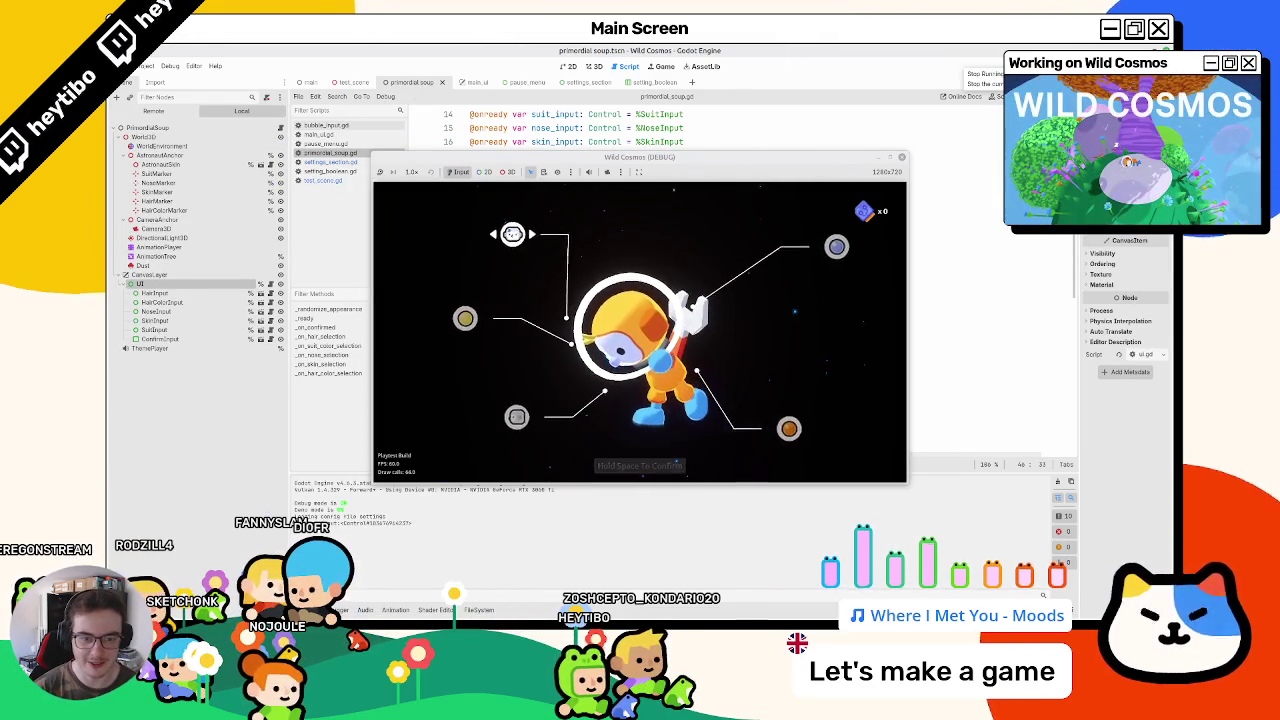
key("Escape")
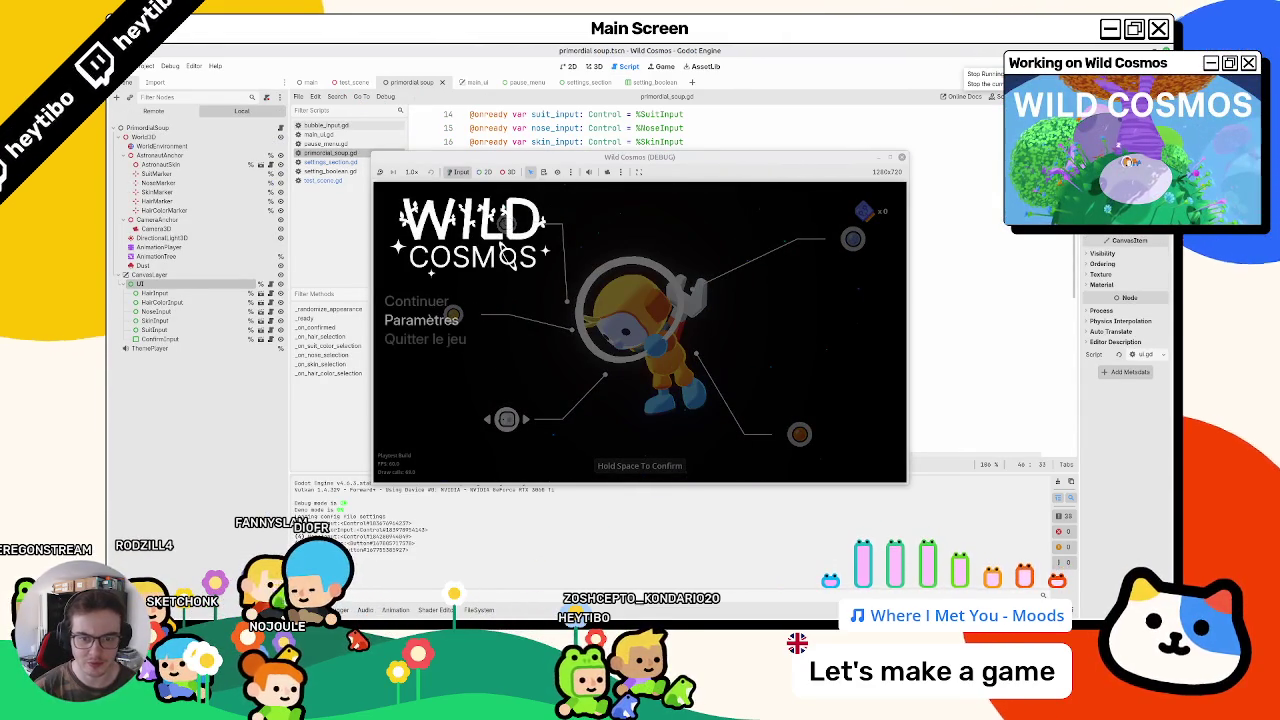
key("Escape")
key("Escape")
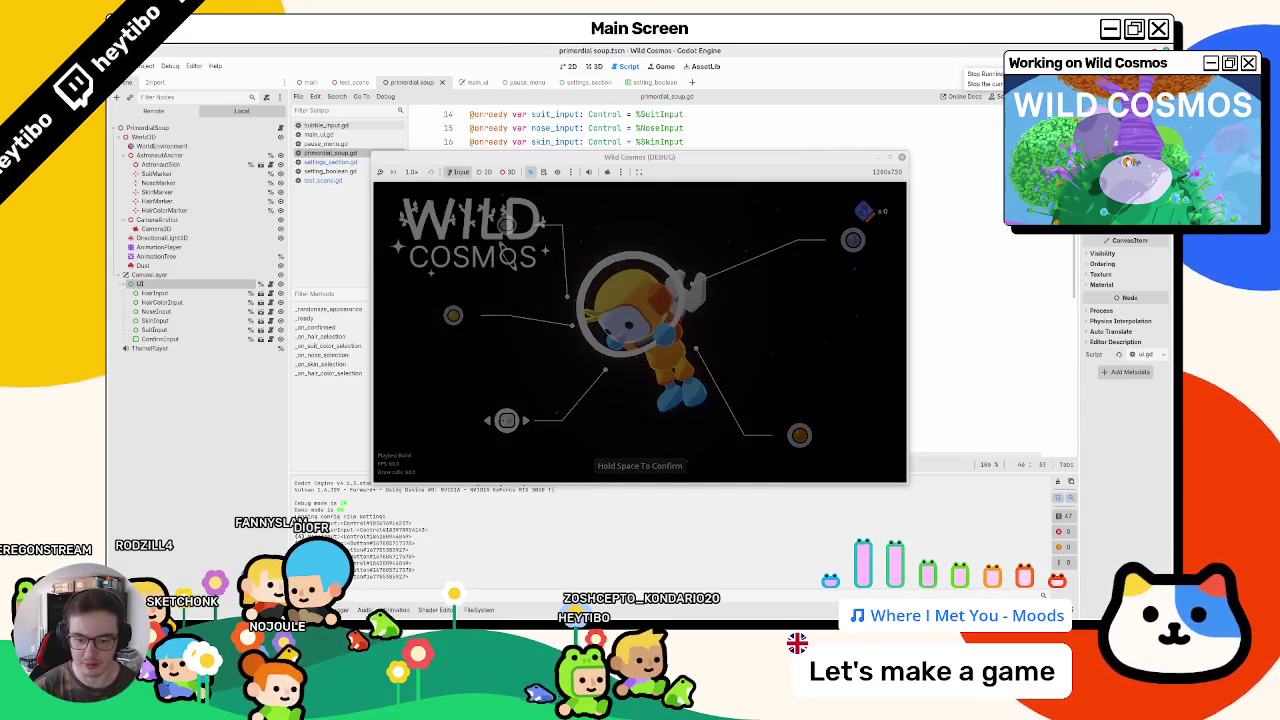
key("Down")
key("Return")
key("e")
key("Escape")
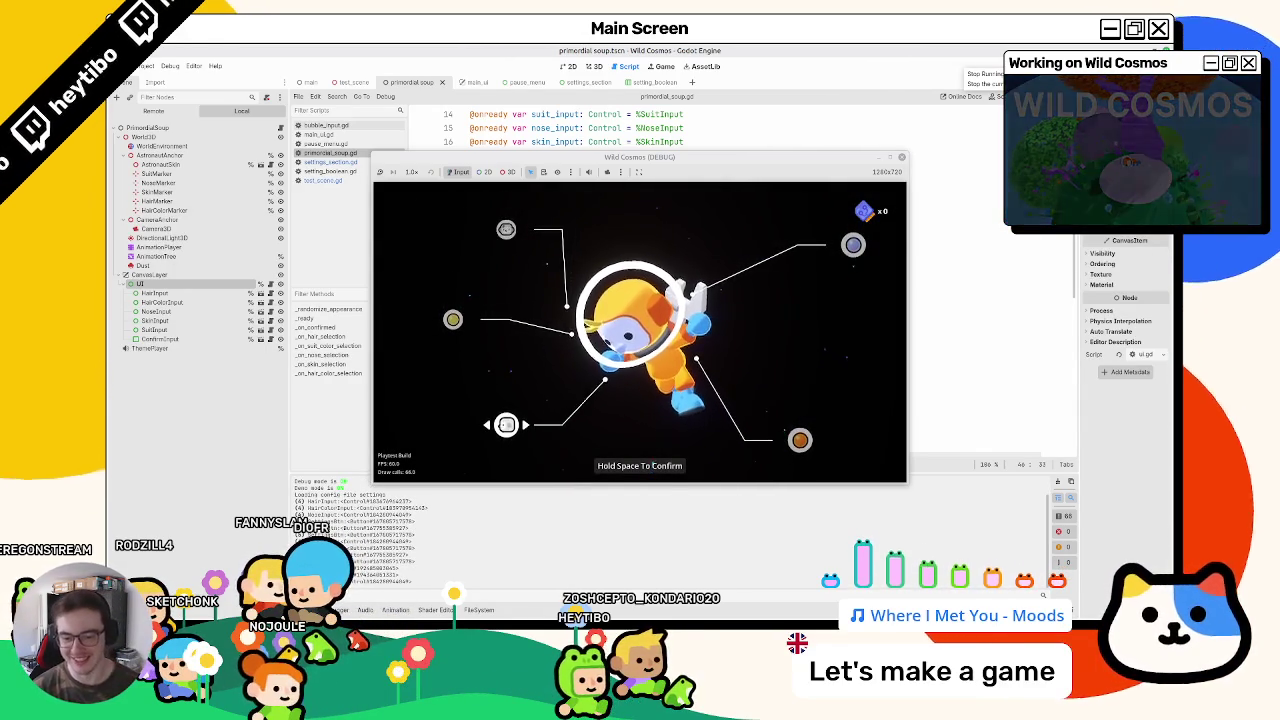
Step: Move focus across the customization options, then reopen settings from the pause menu twice
key("Up")
key("Up")
key("Right")
key("Down")
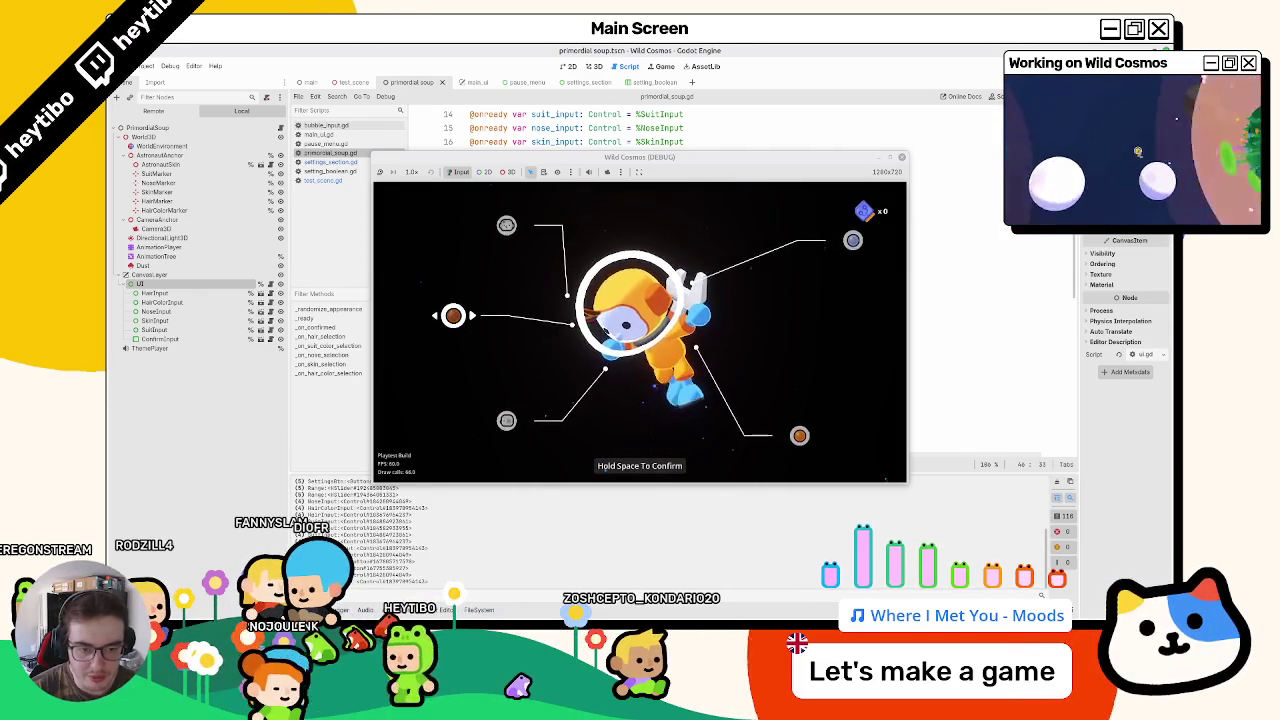
key("Escape")
key("Return")
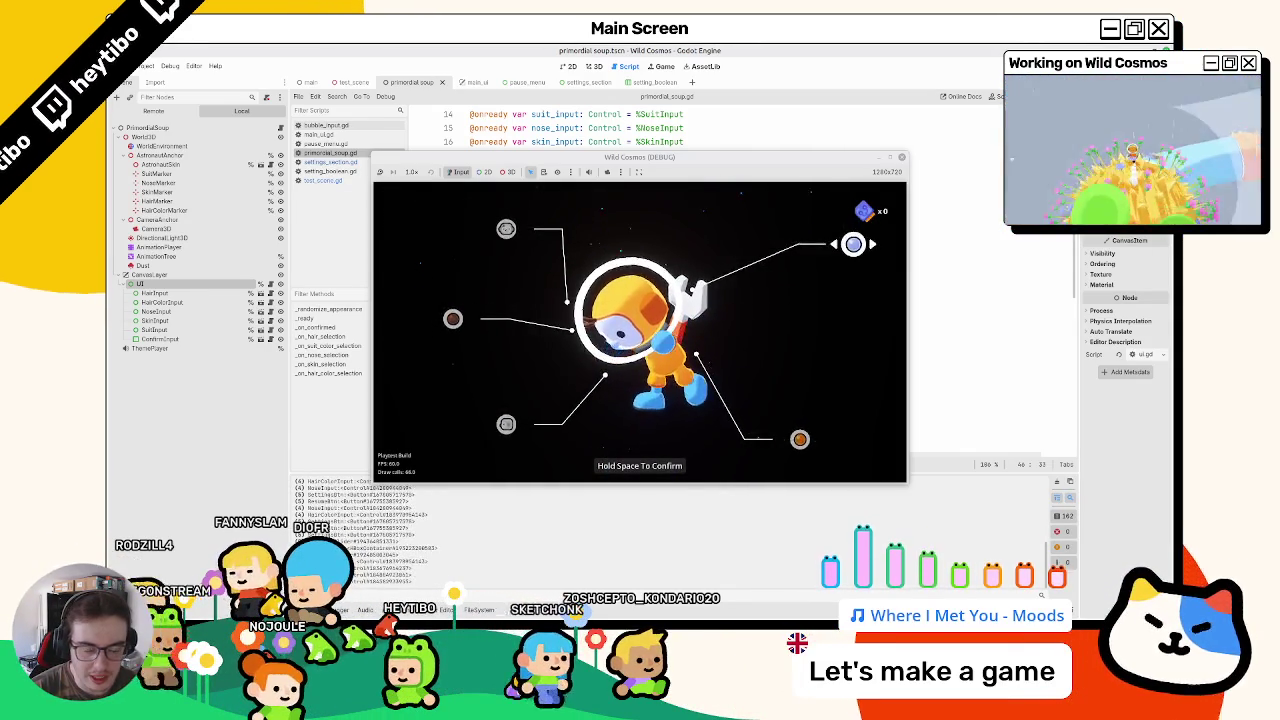
key("Escape")
key("Return")
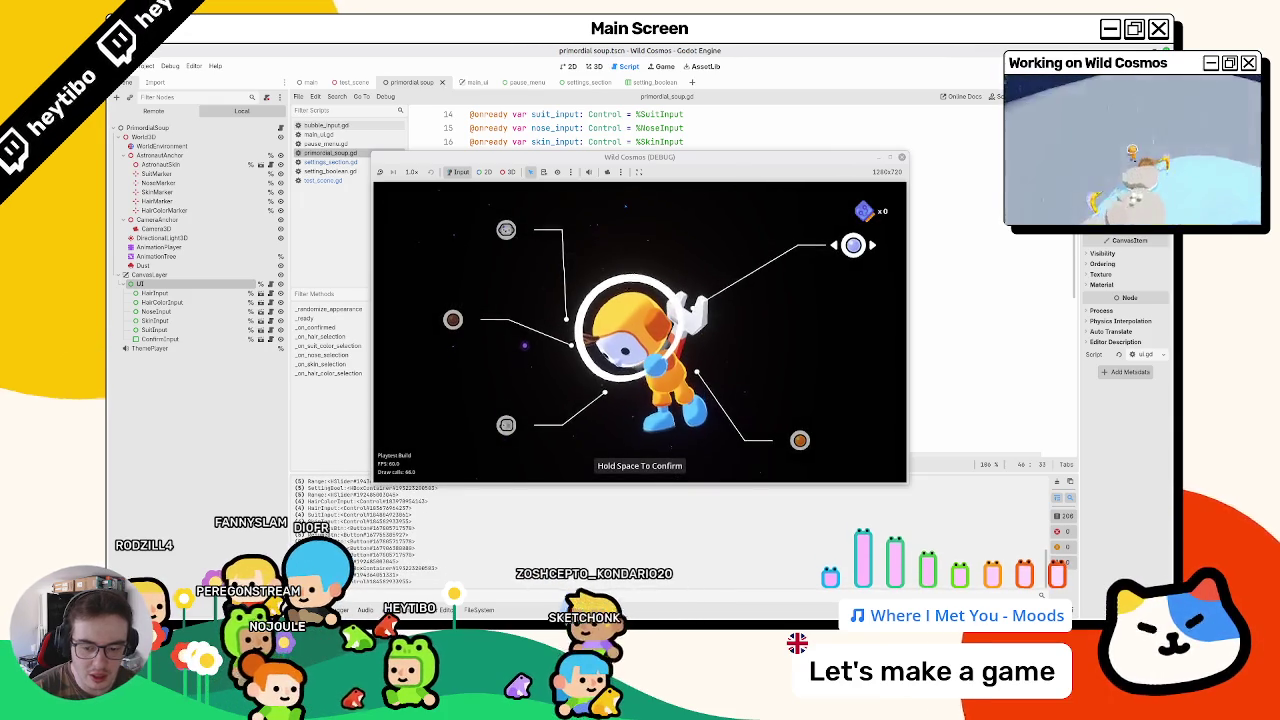
key("Left")
Step: Toggle the pause menu and settings several times, ending on the settings screen via Paramètres
key("Escape")
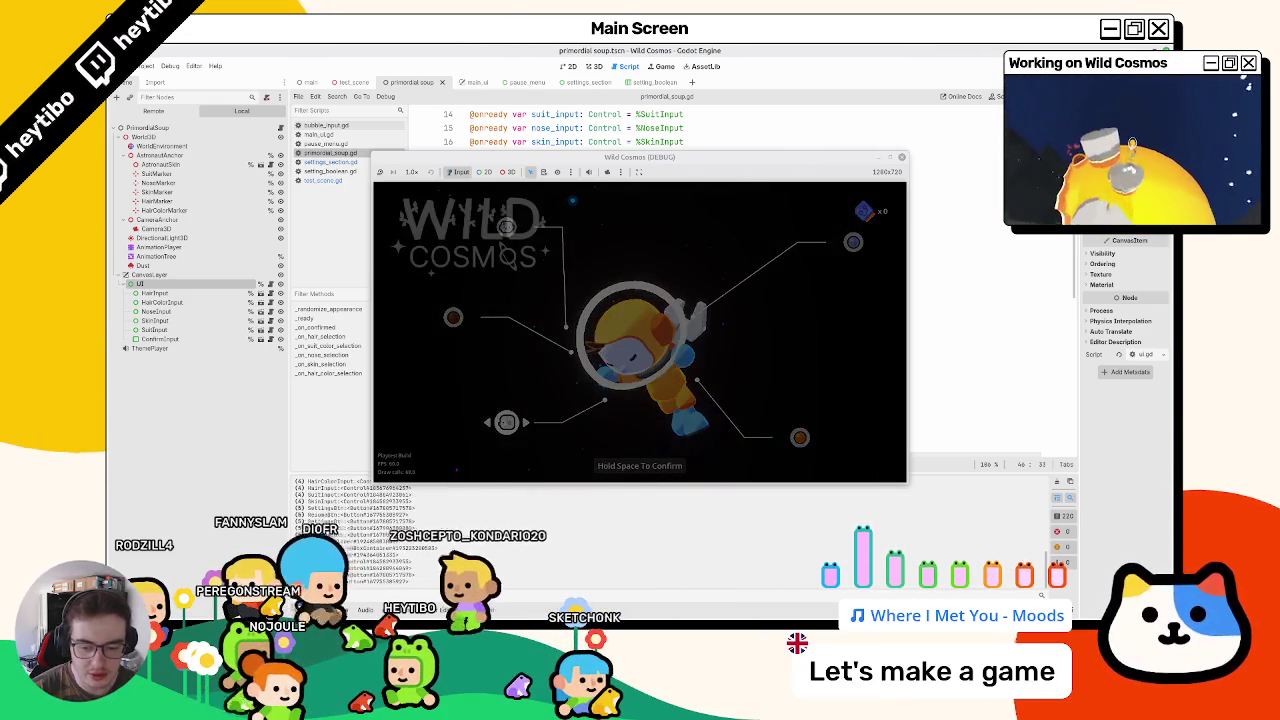
key("Escape")
key("Escape")
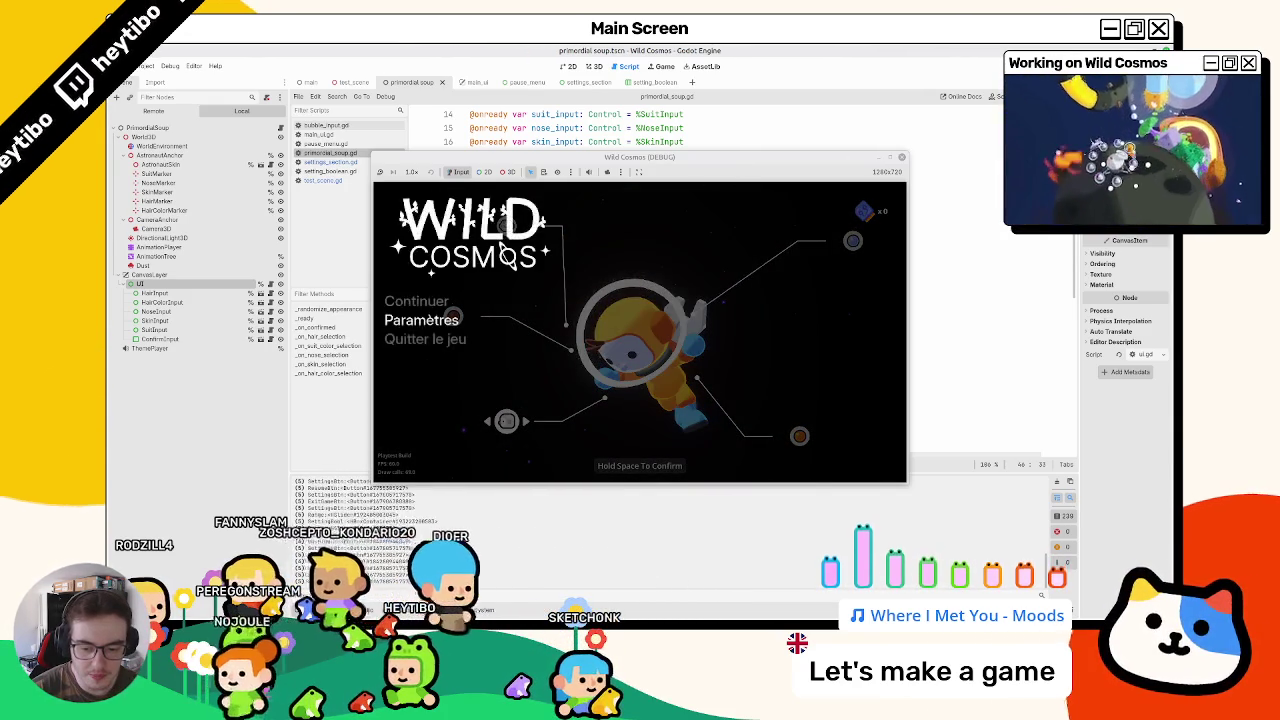
key("Return")
key("Escape")
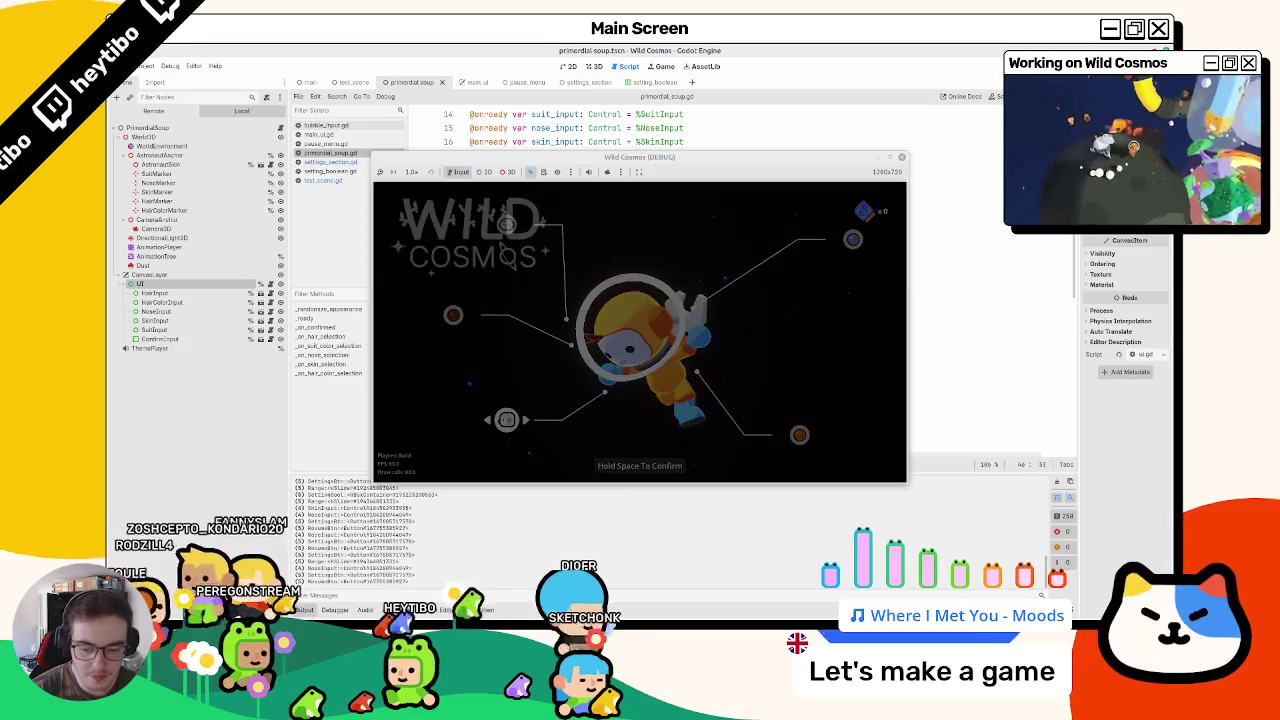
key("Escape")
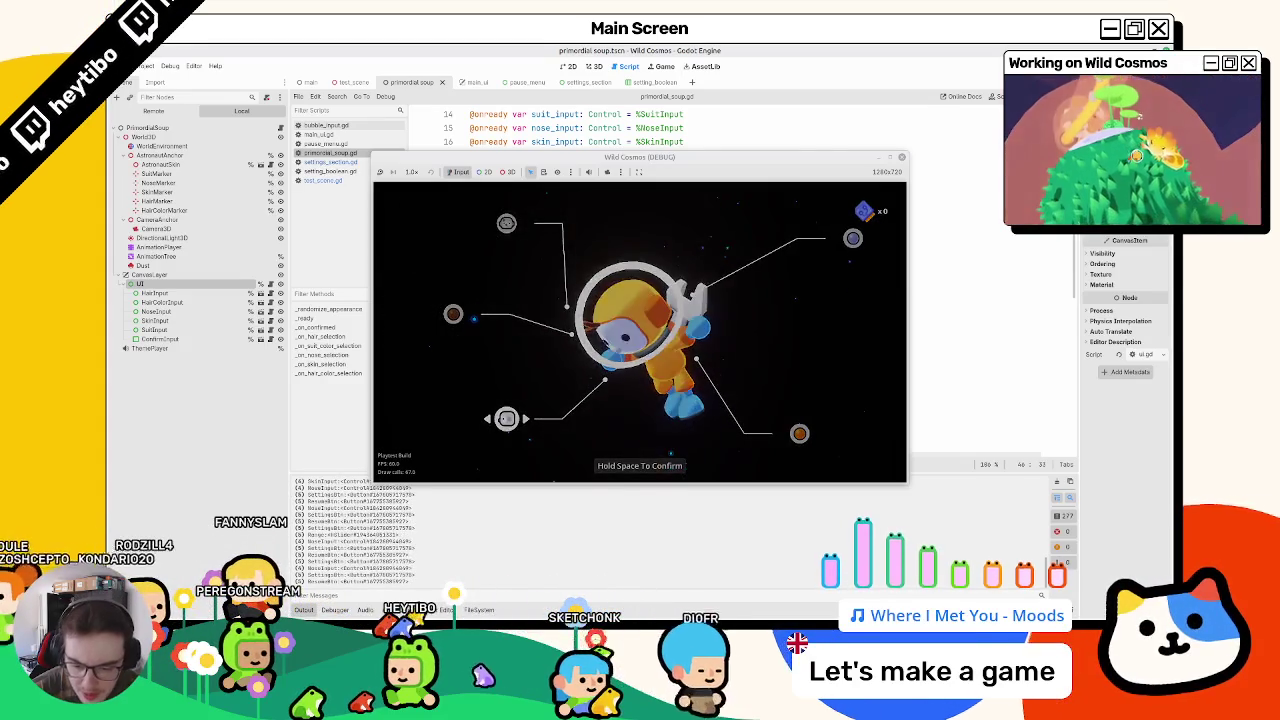
key("Escape")
key("Escape")
key("Escape")
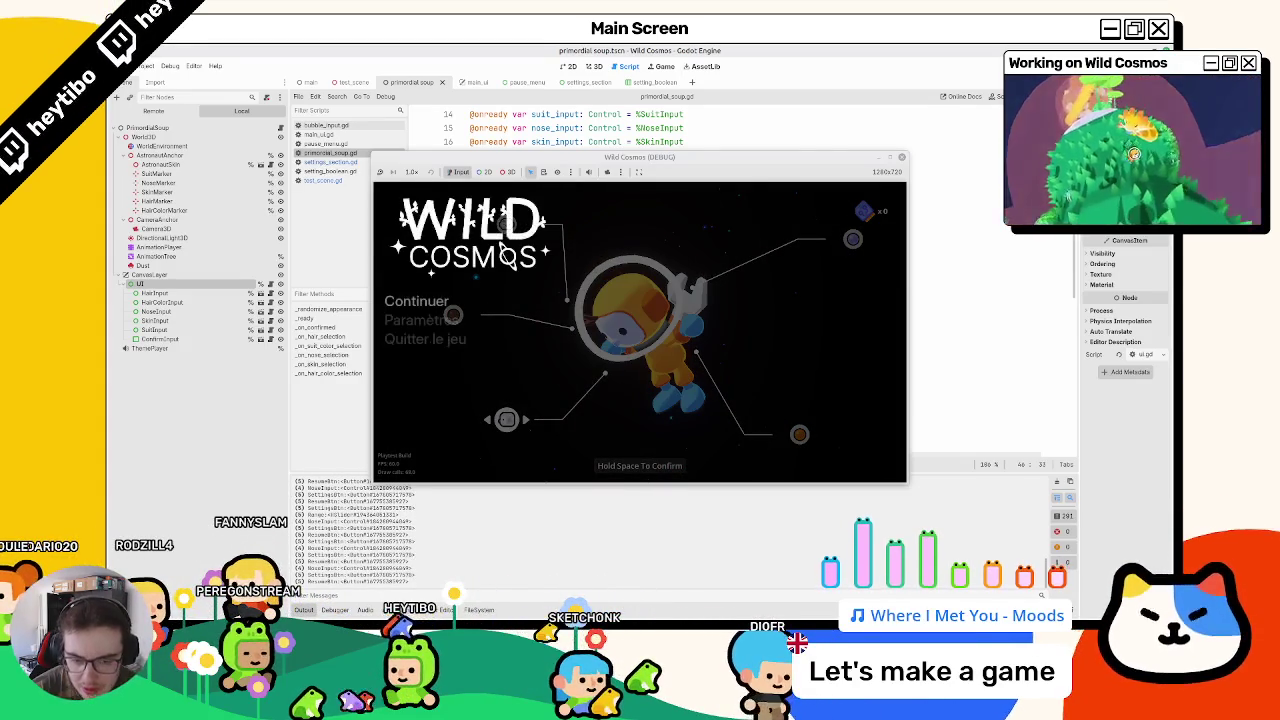
key("Down")
key("Return")
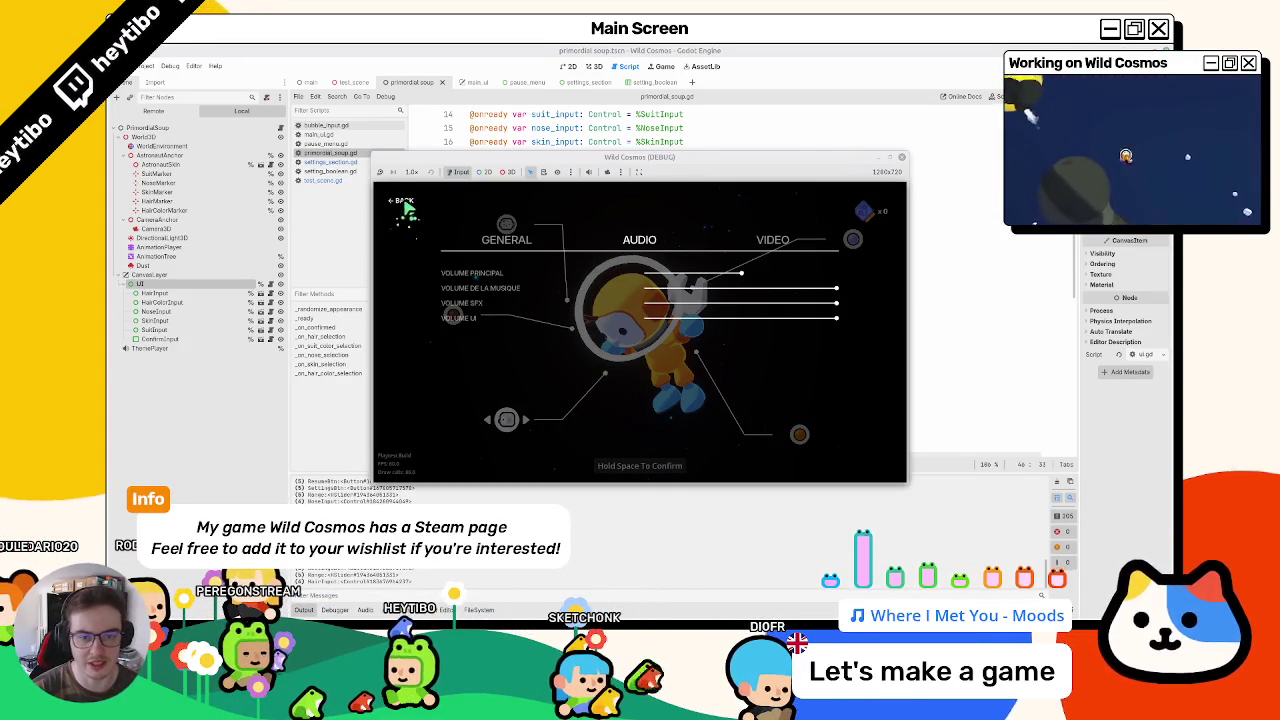
Step: Switch settings to GENERAL, back out to the pause menu and resume with Continuer
key("q")
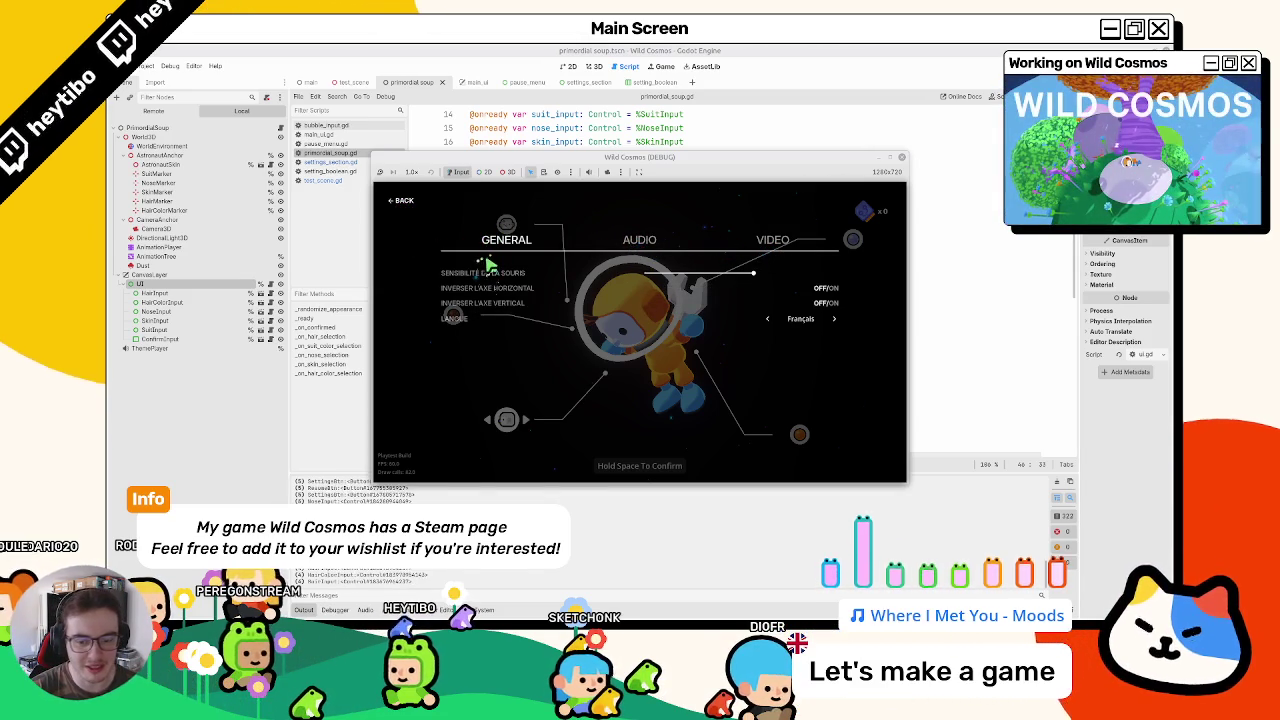
key("Escape")
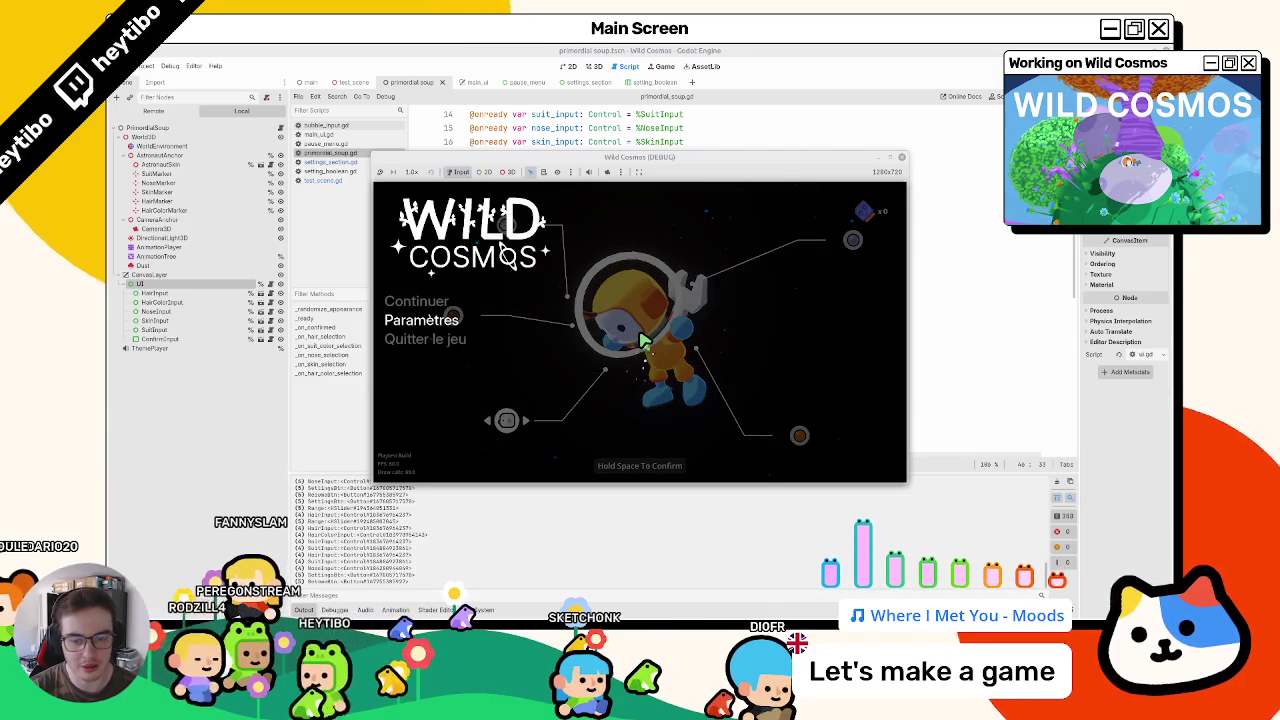
key("Up")
key("Down")
key("Up")
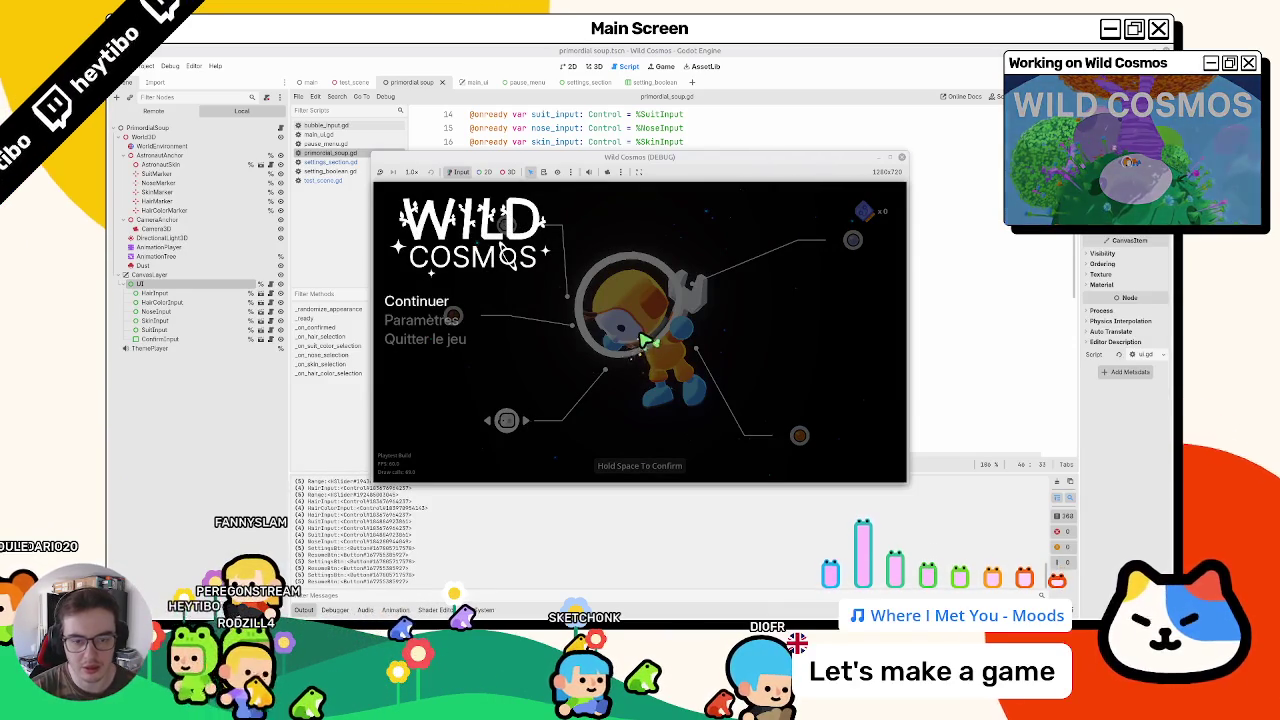
left_click(411, 304)
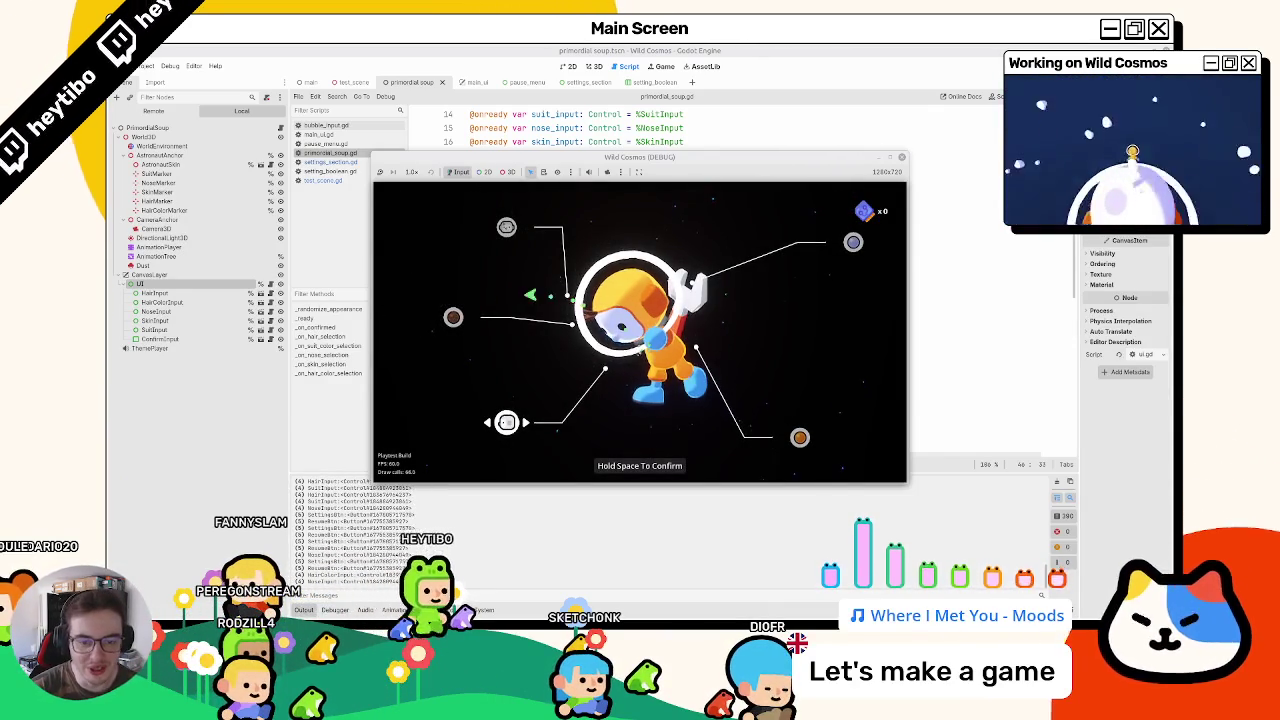
Step: Toggle the pause menu, open settings on AUDIO, then resume customization via Continuer
key("Escape")
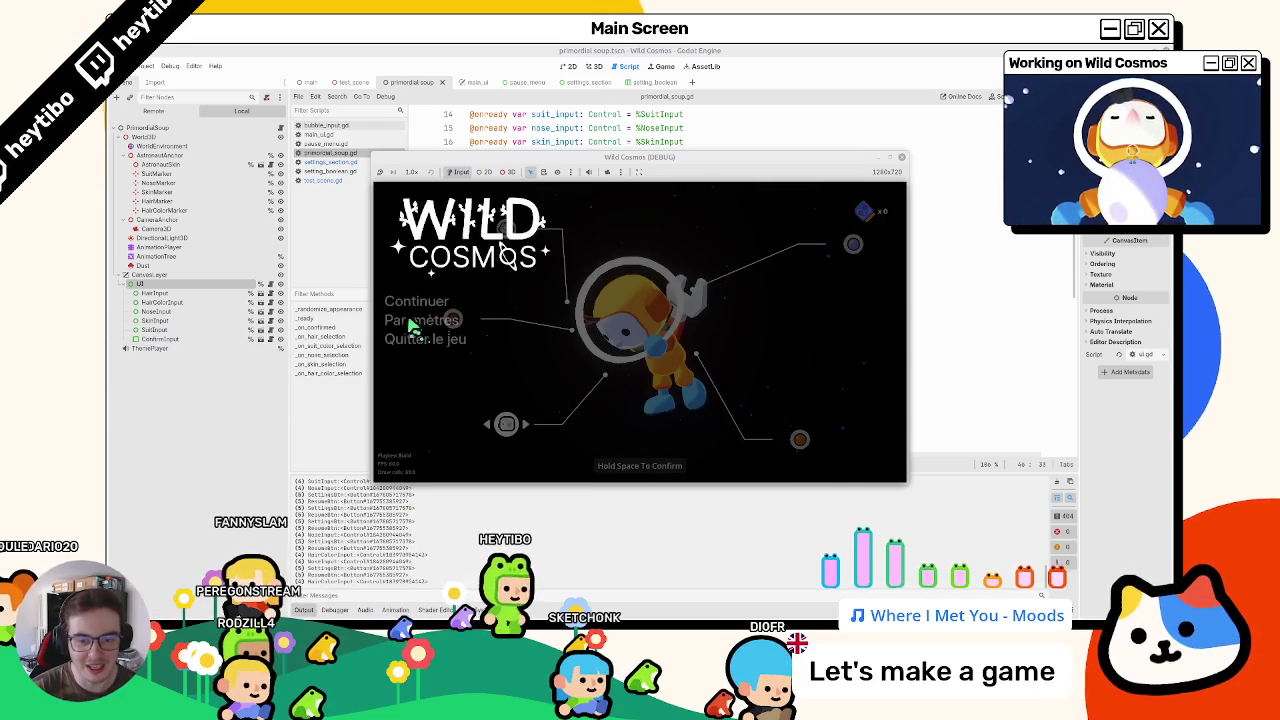
key("Escape")
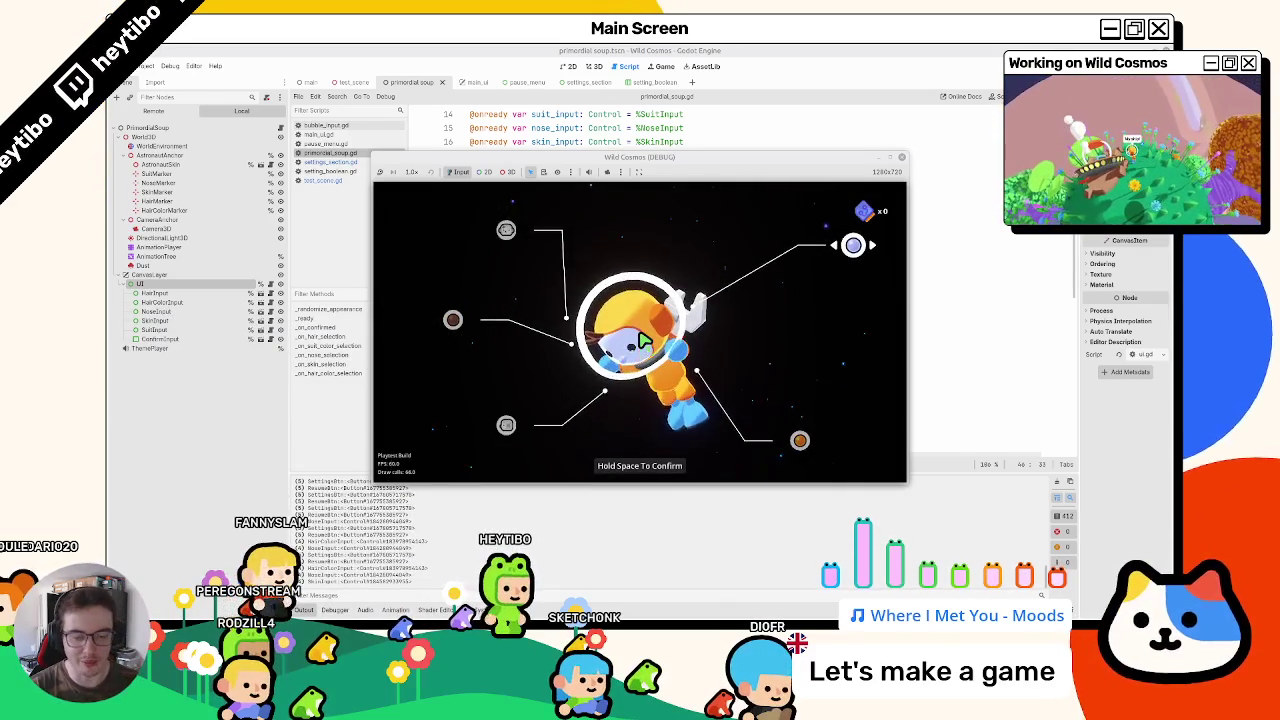
key("Escape")
key("Down")
key("Return")
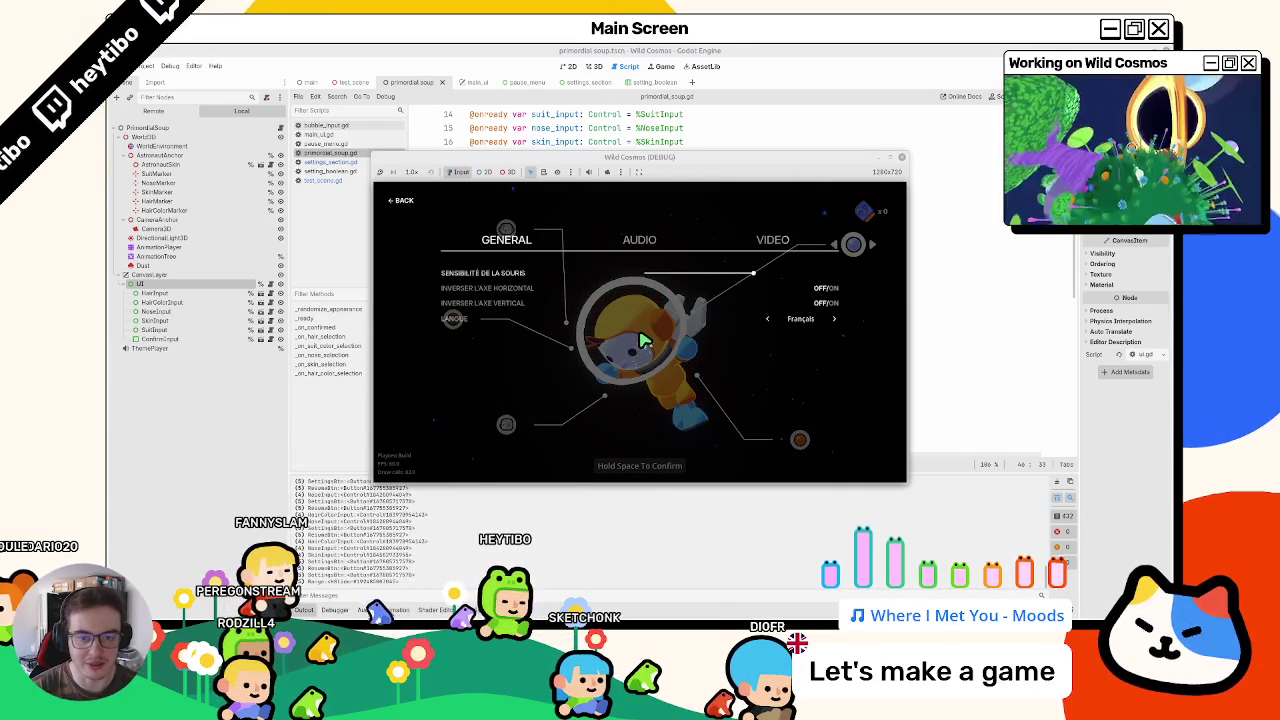
key("Right")
key("Right")
key("Escape")
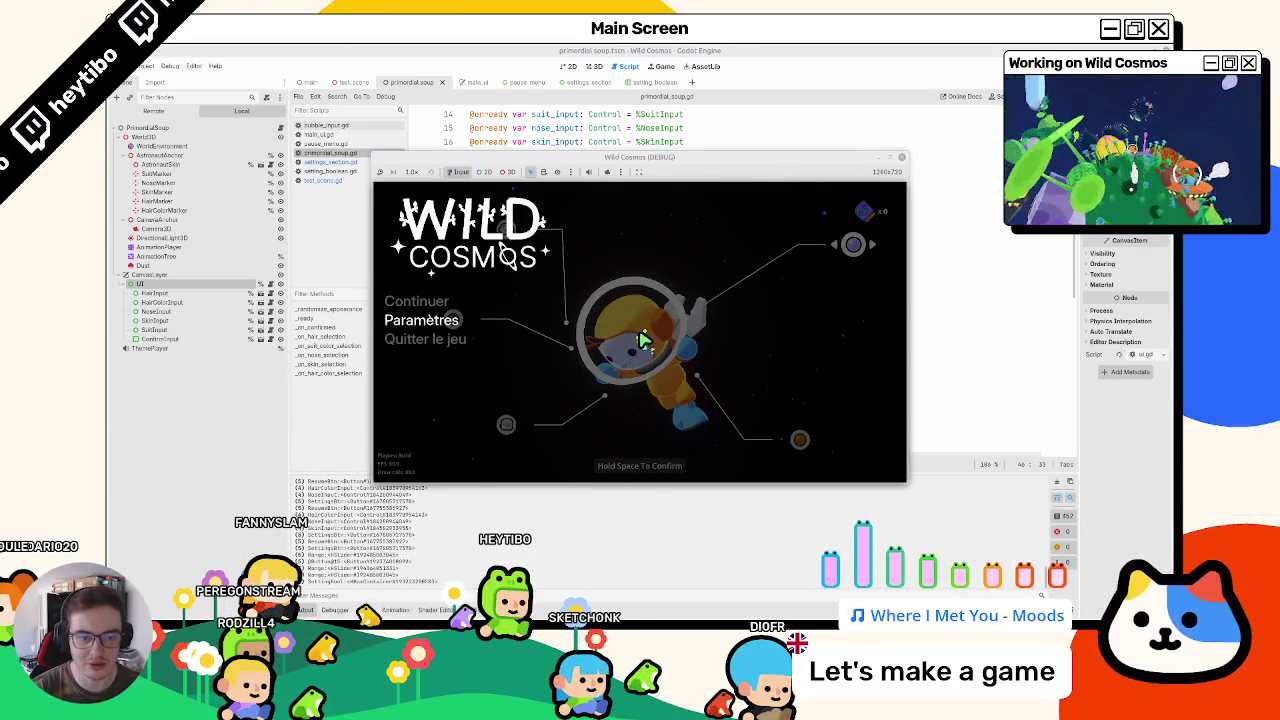
key("Up")
key("Return")
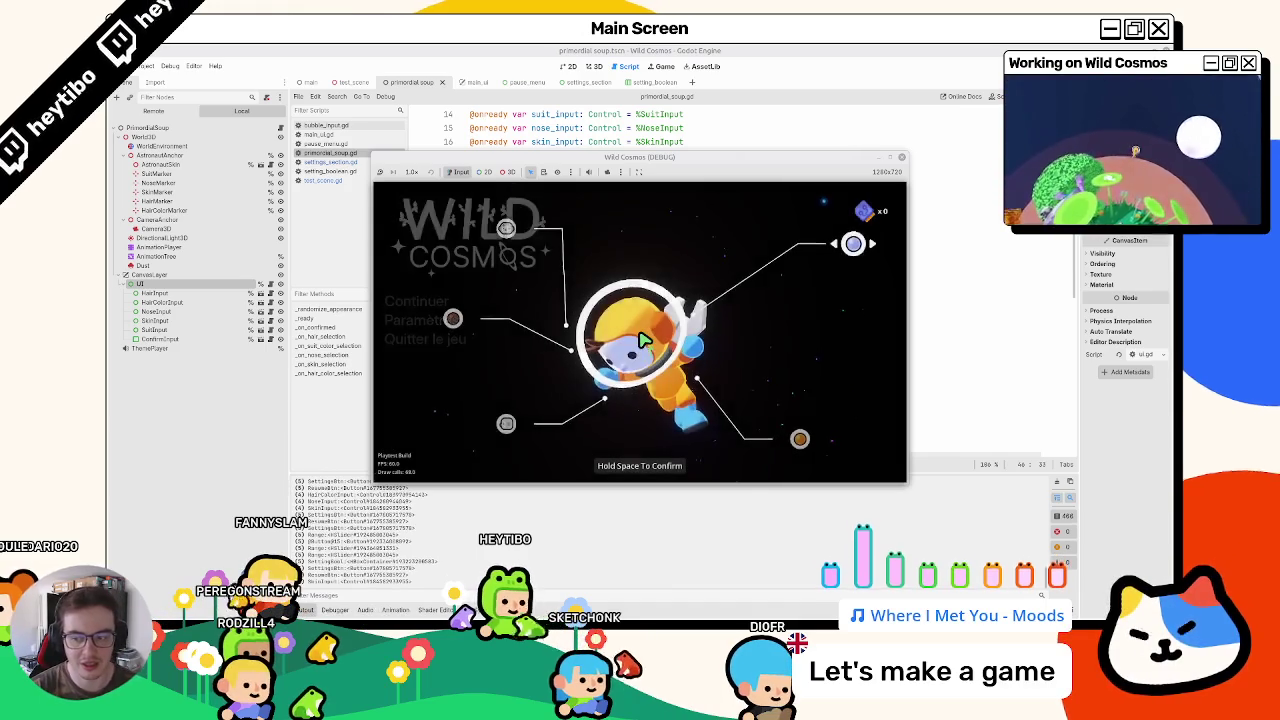
Step: Move focus through the customization options, then pause and move focus between Continuer and Paramètres
key("Left")
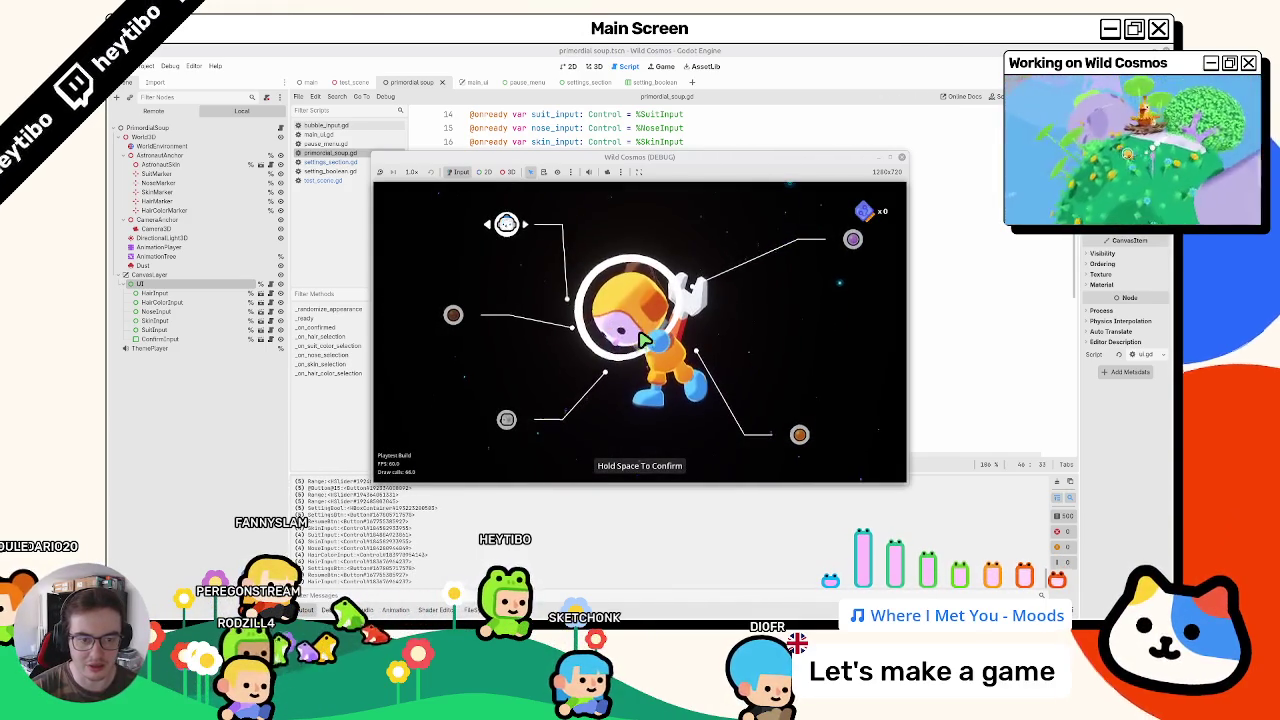
key("Down")
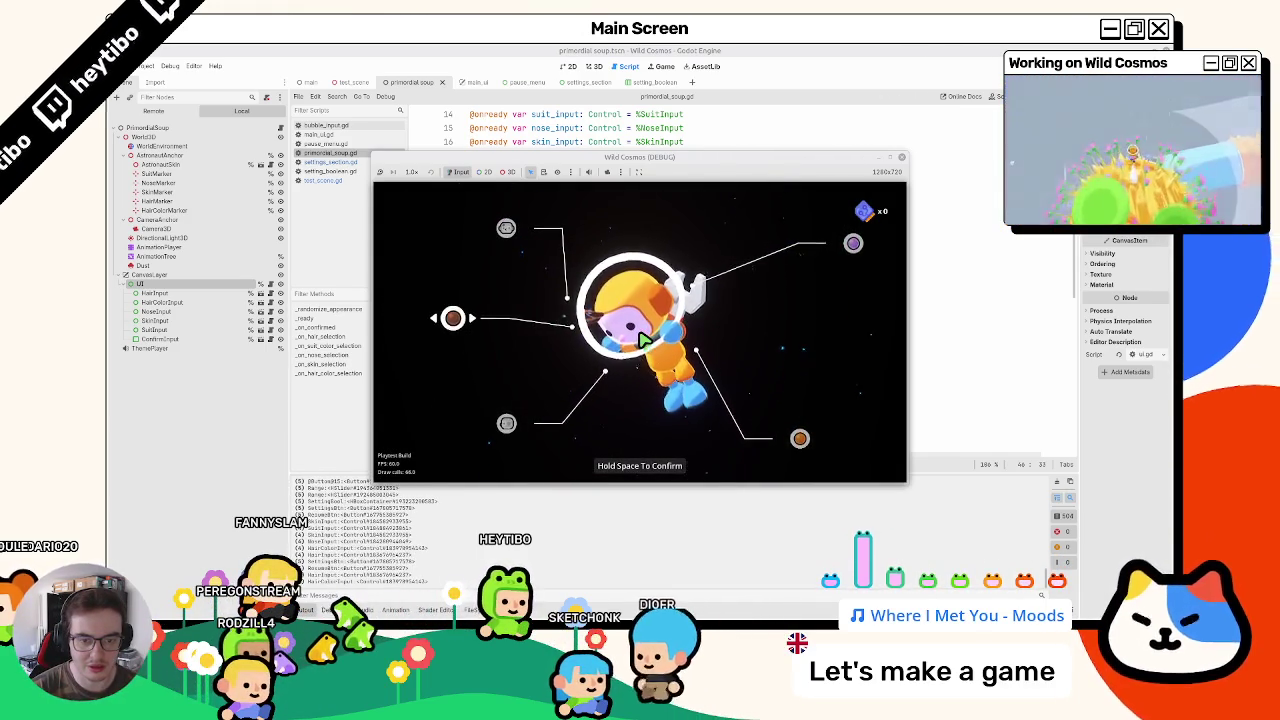
key("Escape")
key("Down")
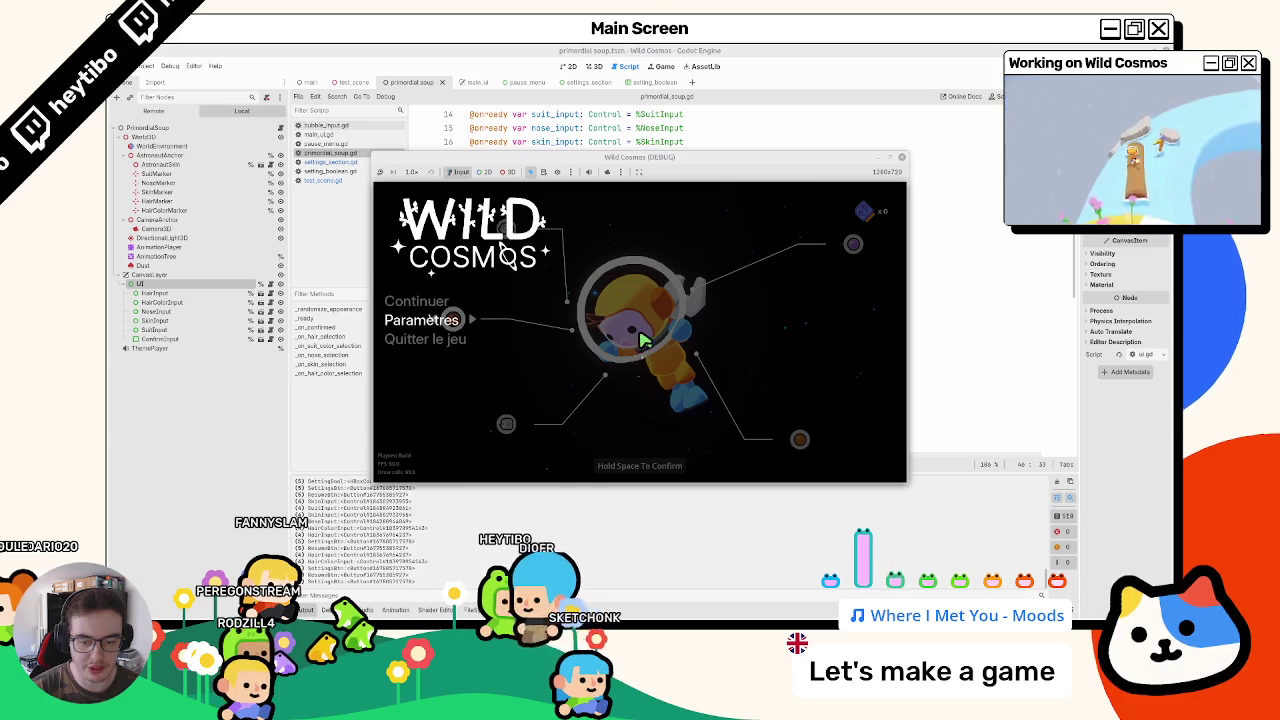
key("Up")
key("Down")
key("Escape")
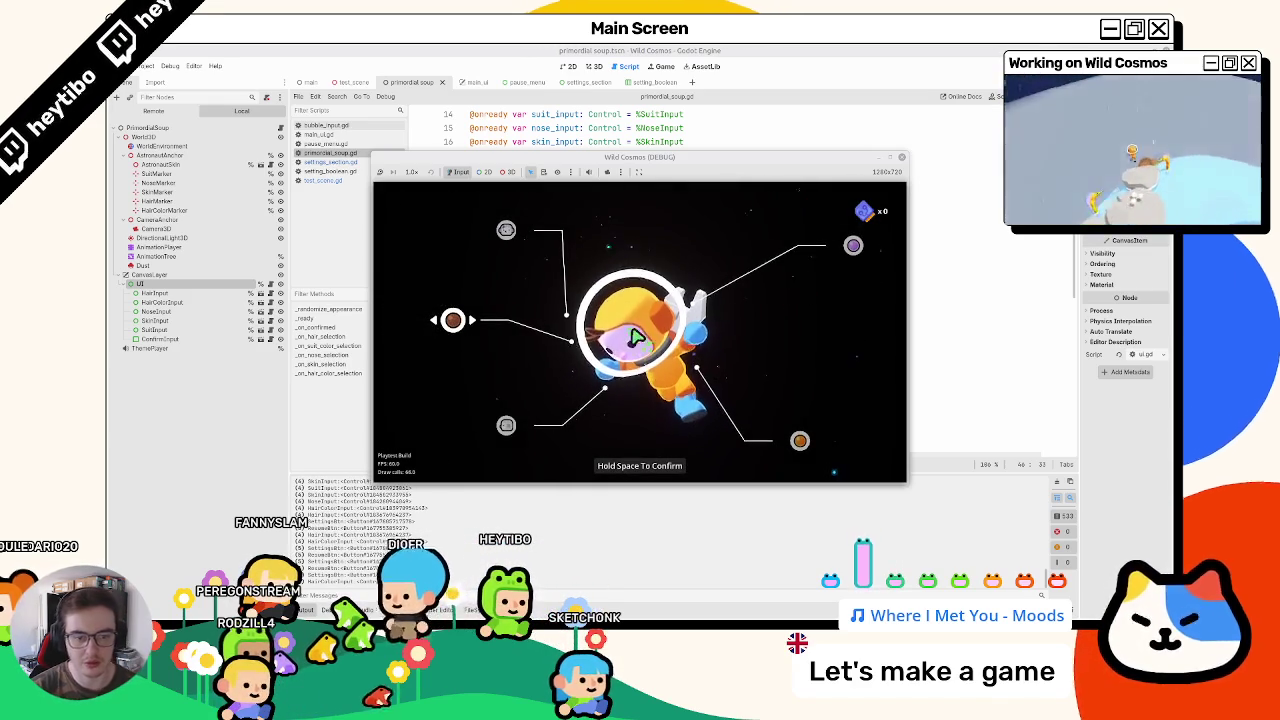
Step: Toggle the pause menu repeatedly, moving focus to Paramètres to test whether focus resets on reopening
key("Escape")
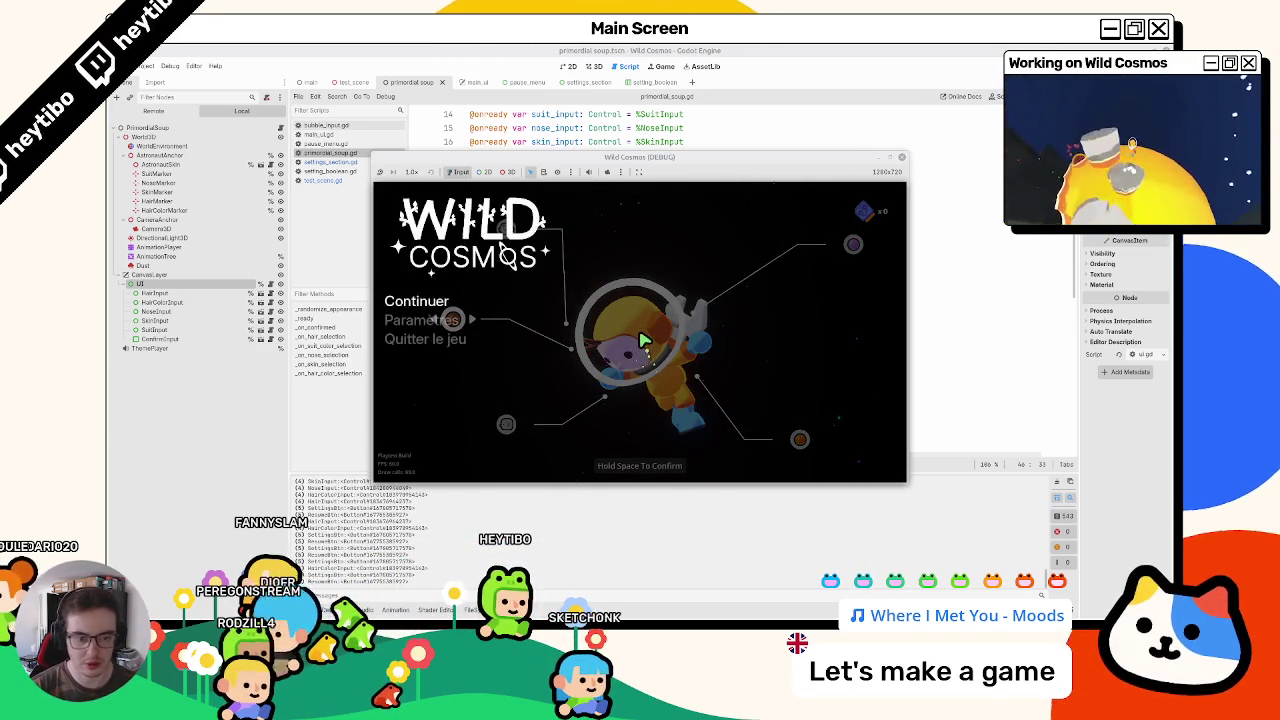
key("Escape")
key("Escape")
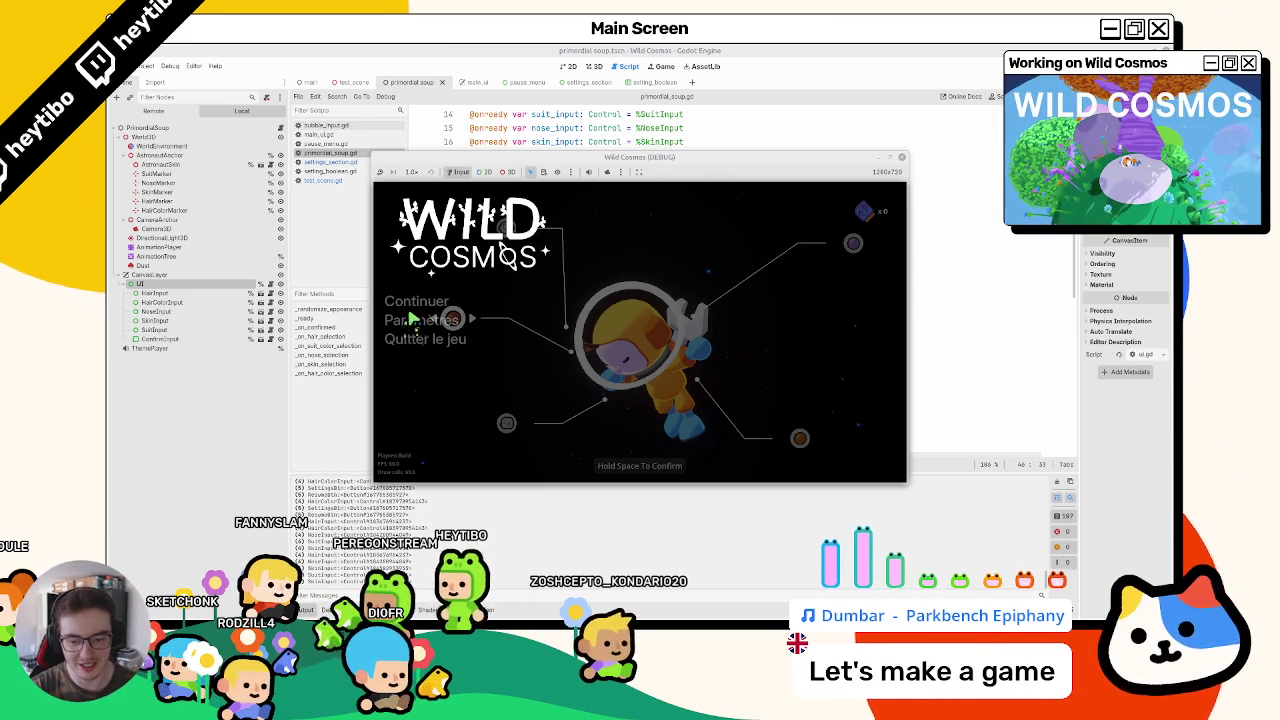
key("Escape")
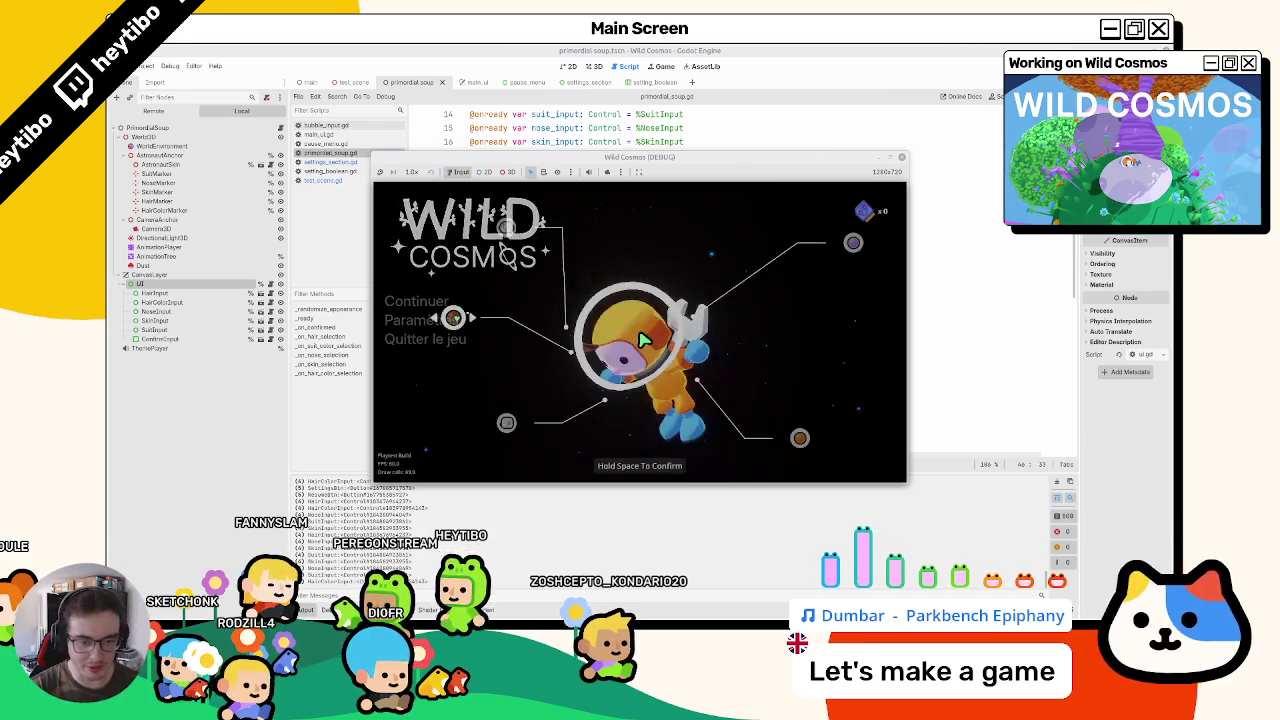
key("Escape")
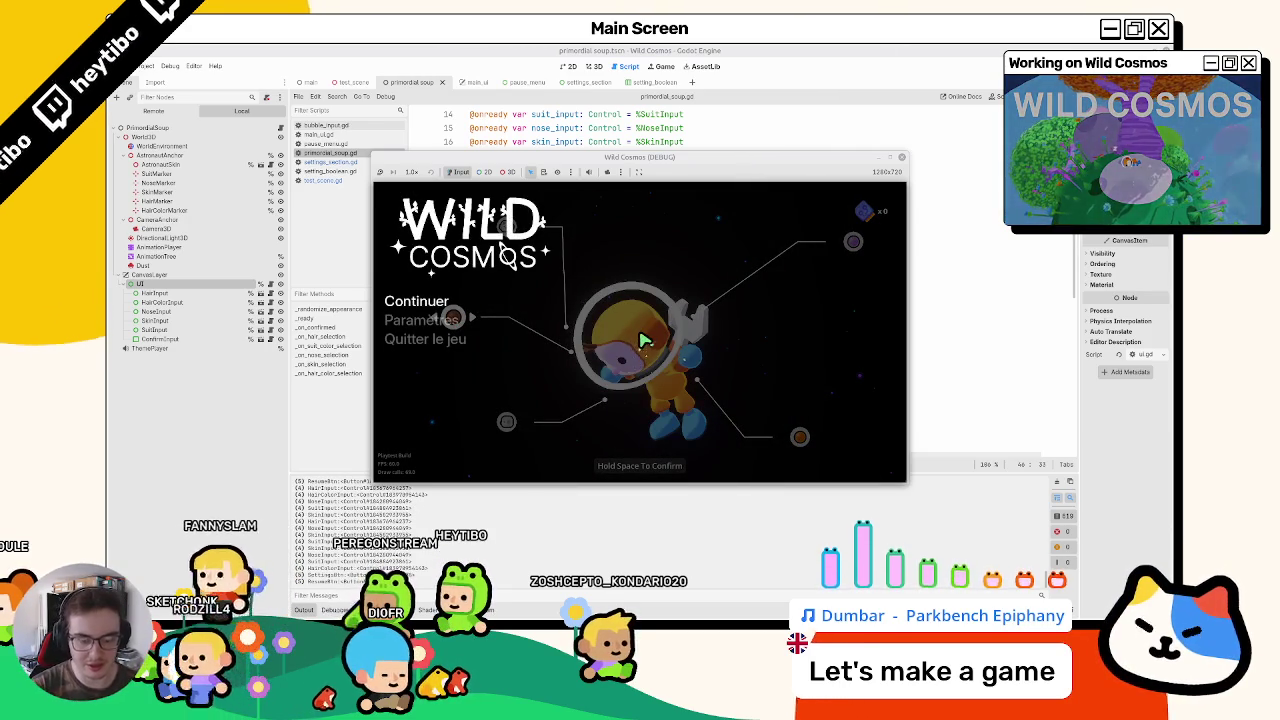
key("Down")
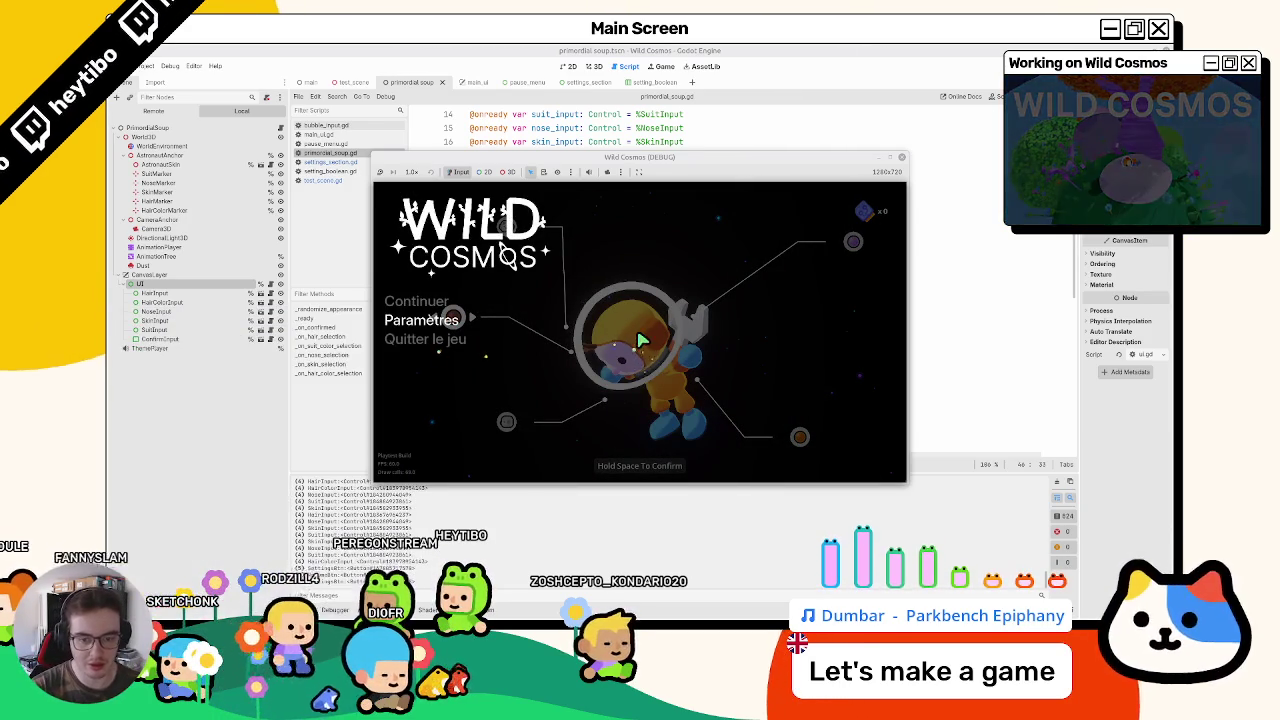
key("Escape")
key("Escape")
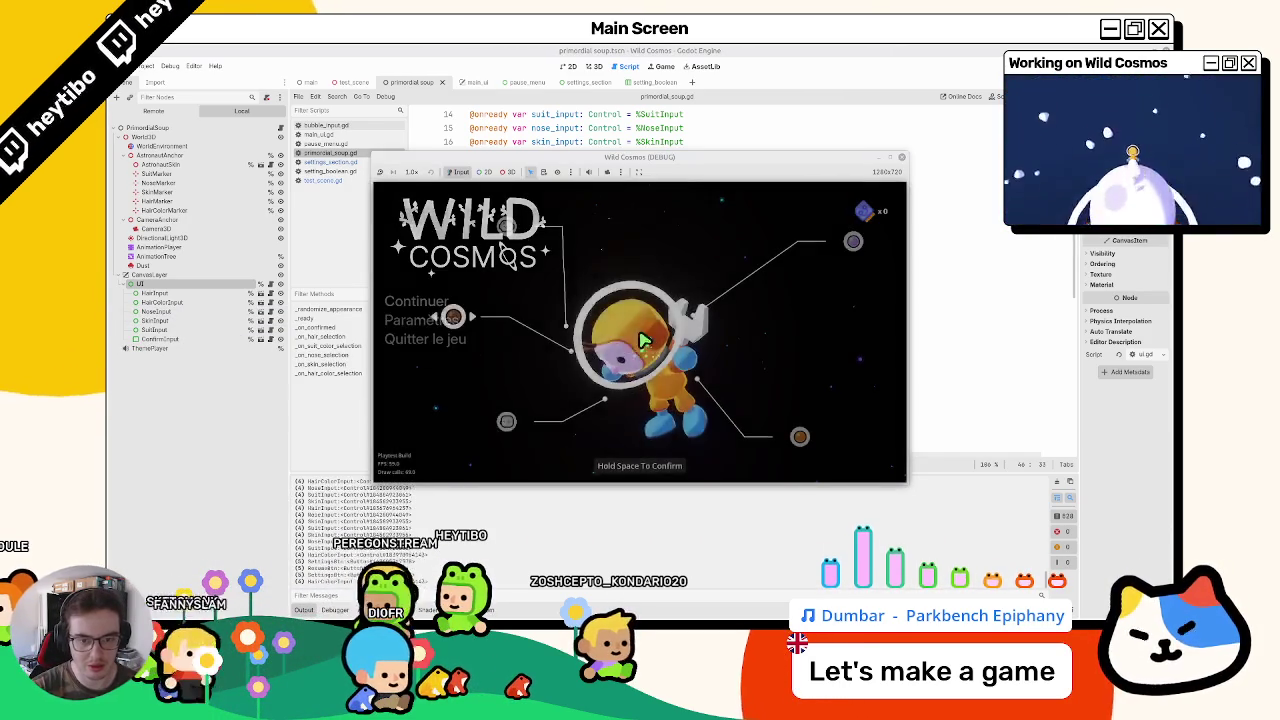
key("Escape")
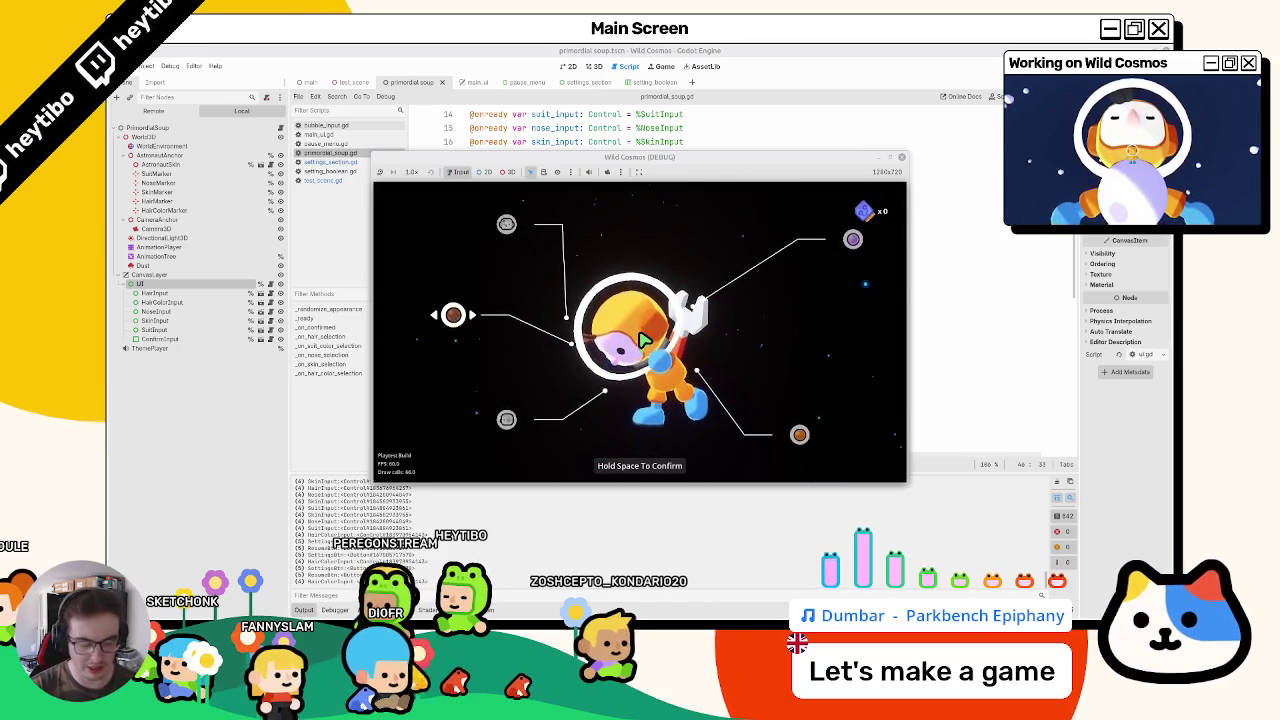
Step: Toggle the pause menu several more times, confirming Continuer gets focus, then view the editor's live scene tree
key("Escape")
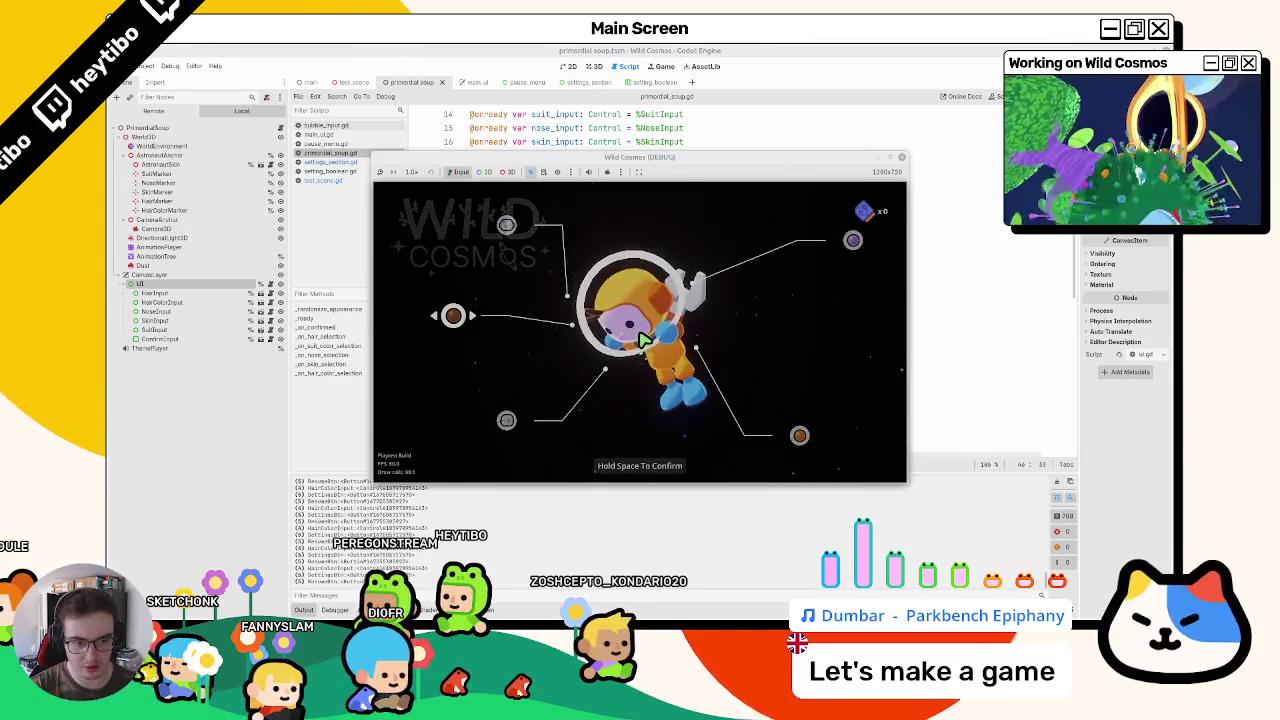
key("Escape")
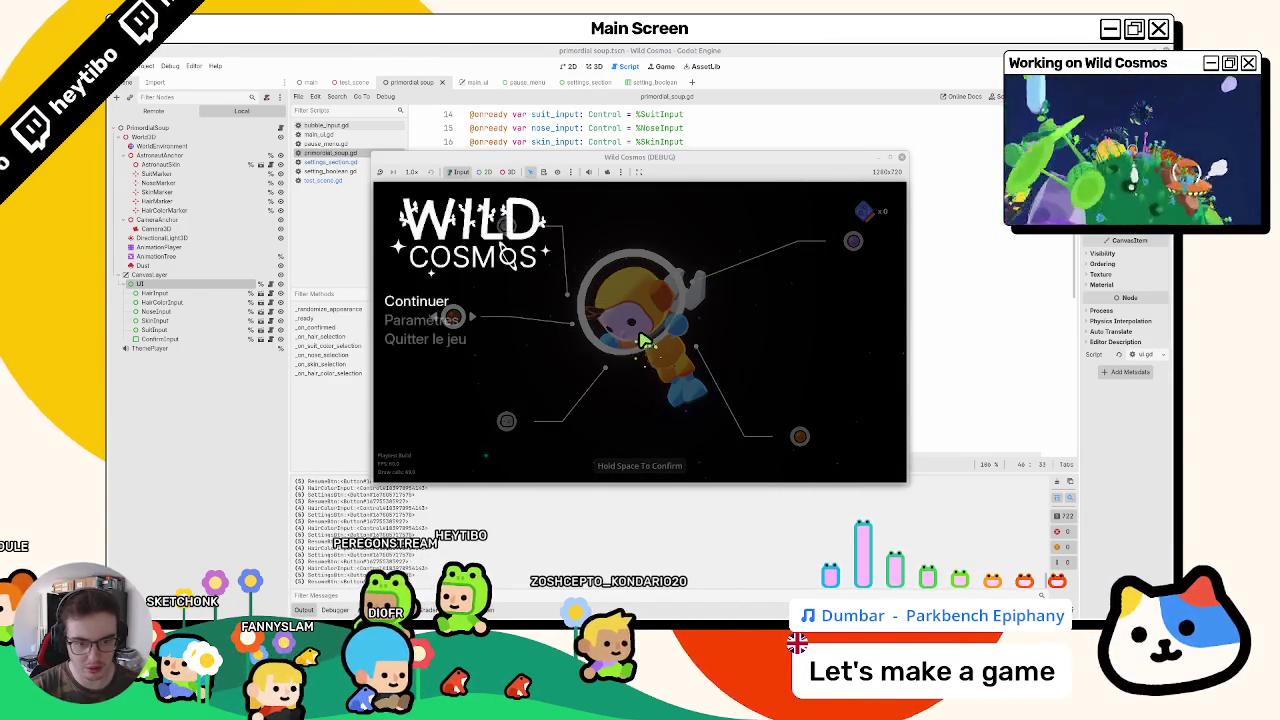
key("Escape")
key("Escape")
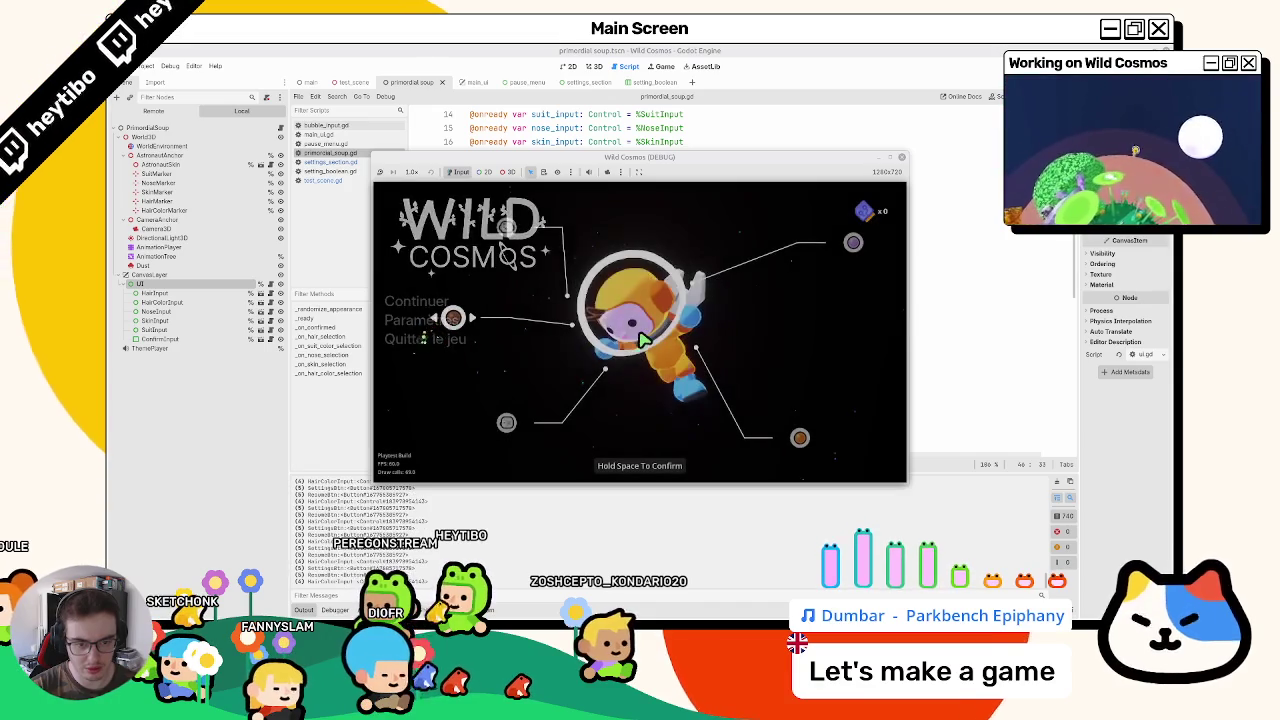
key("Escape")
key("Escape")
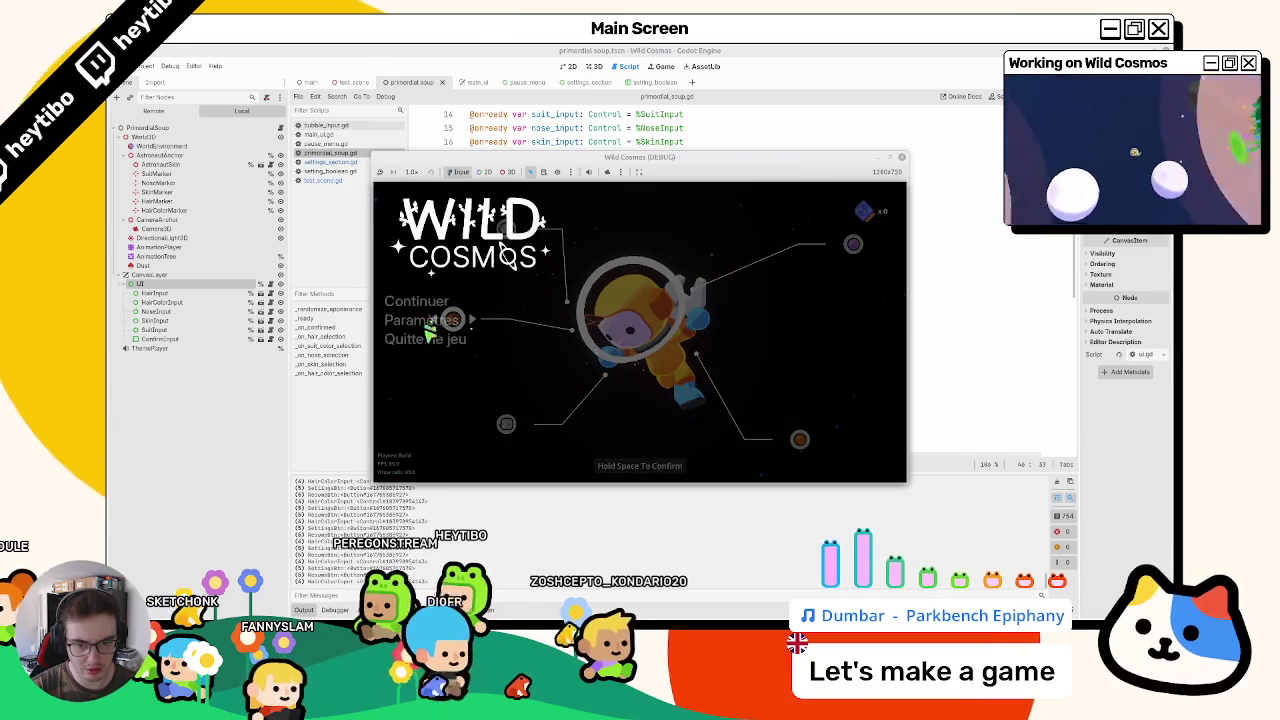
key("Escape")
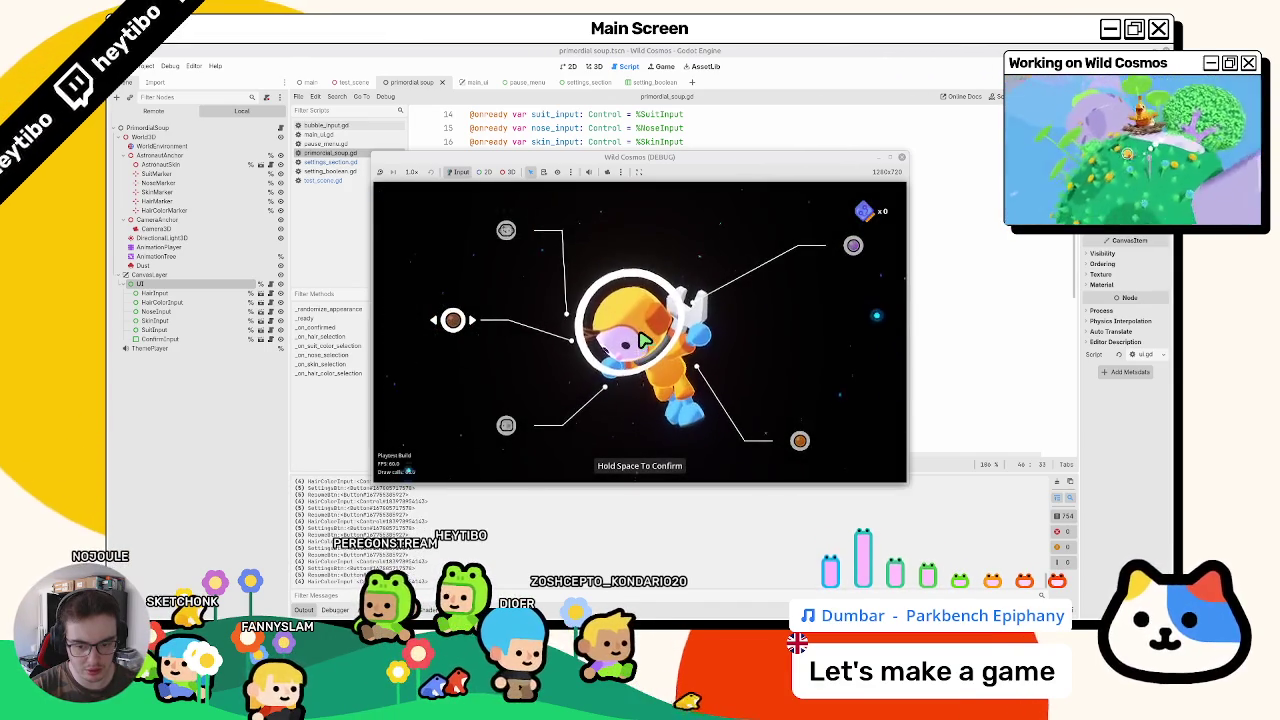
key("Escape")
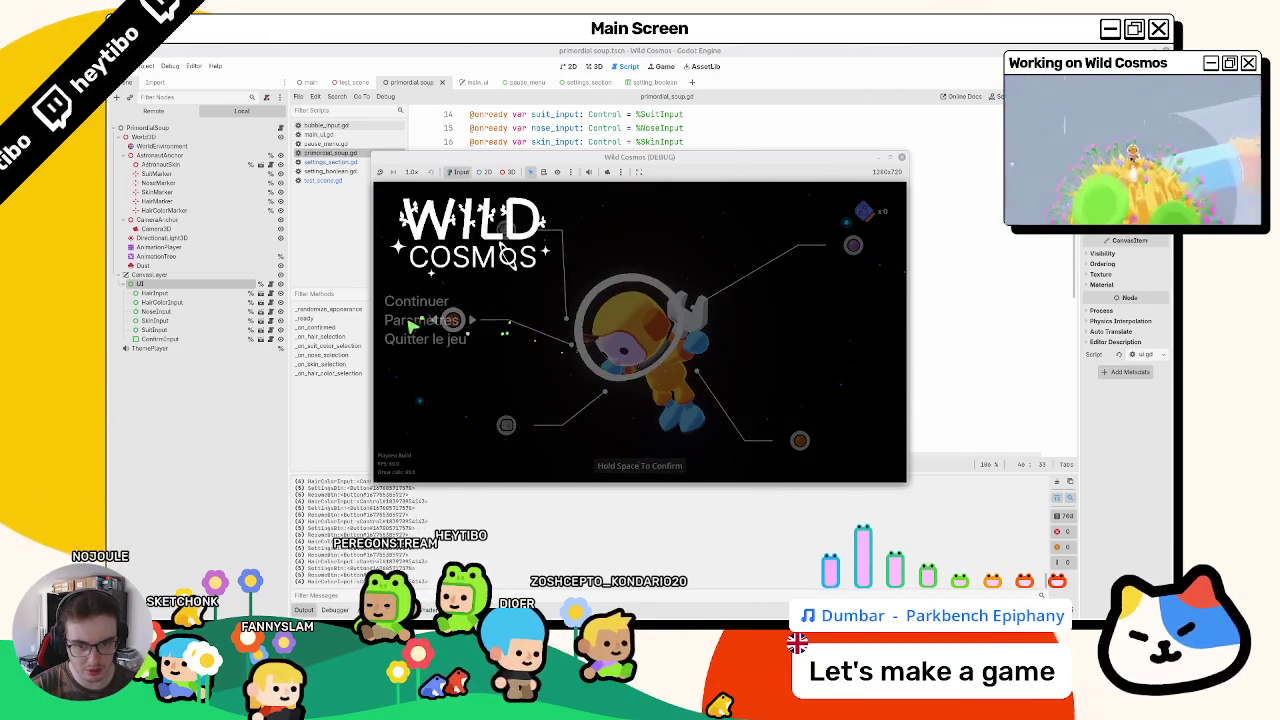
key("Escape")
key("Escape")
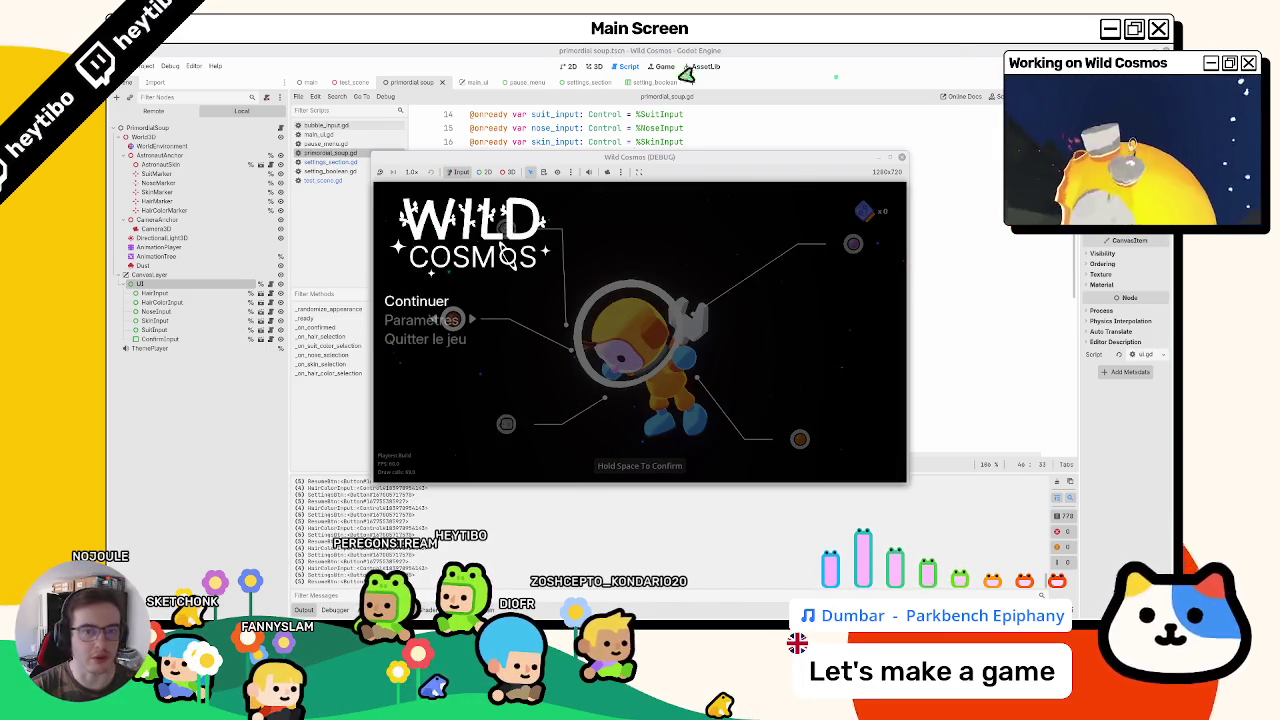
left_click(172, 113)
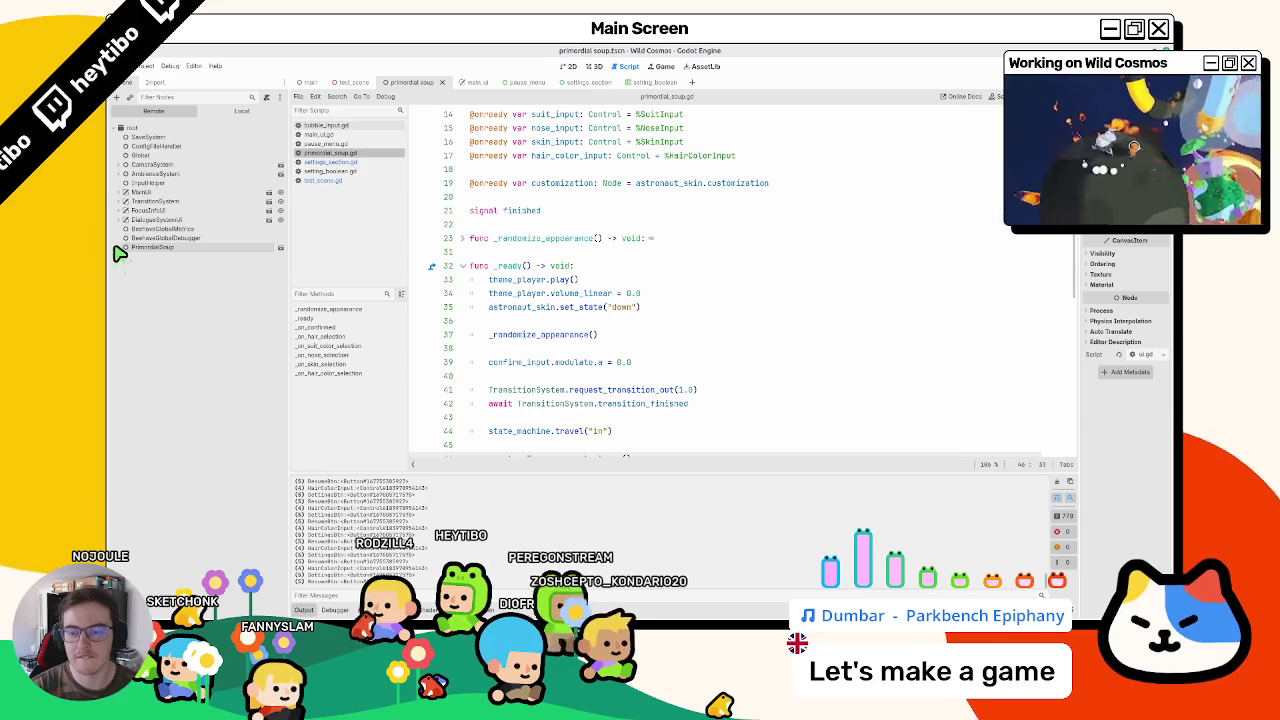
Step: Expand MainUI in the remote tree, open main_ui.gd, then open the running game's Paramètres screen
left_click(124, 193)
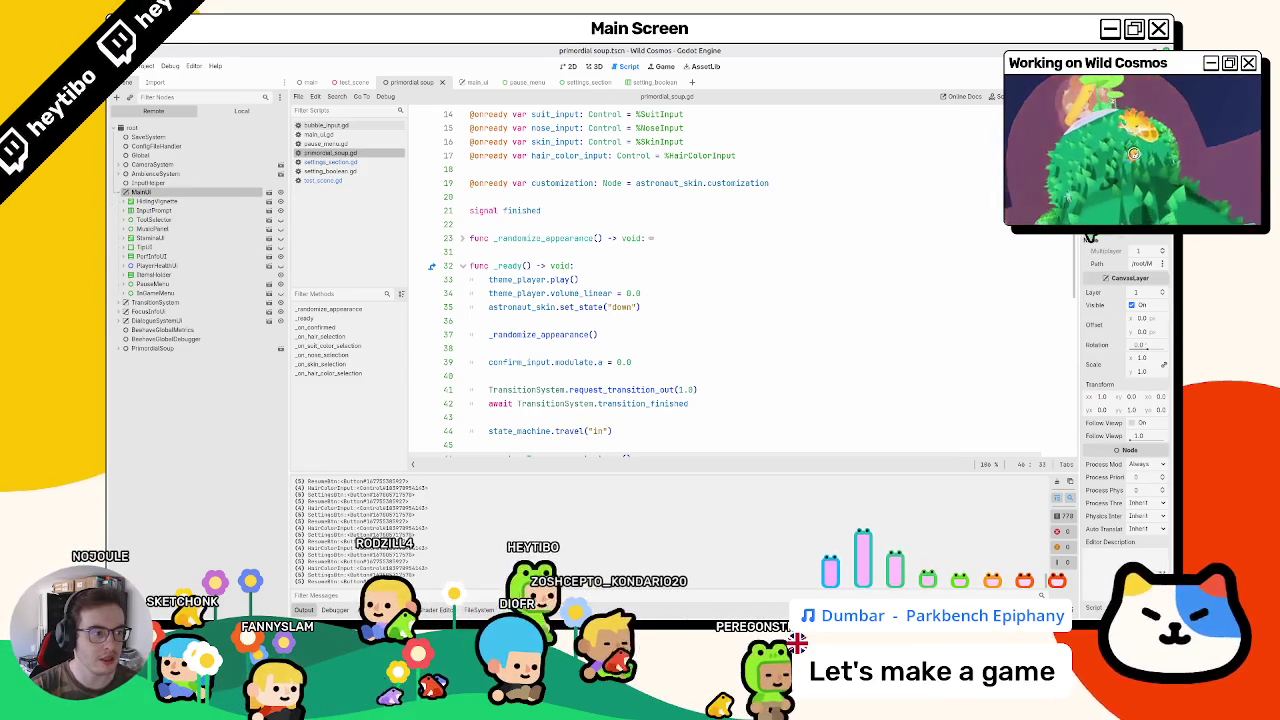
left_click(267, 195)
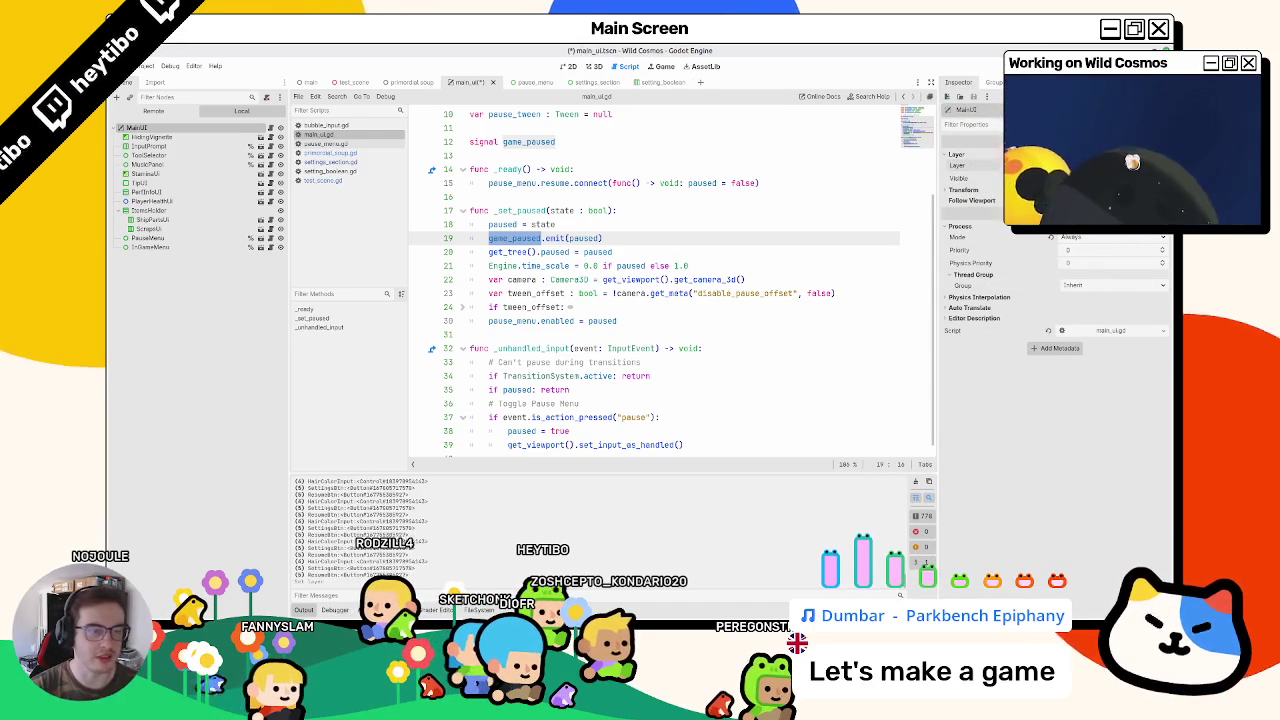
key("alt+Tab")
left_click(408, 322)
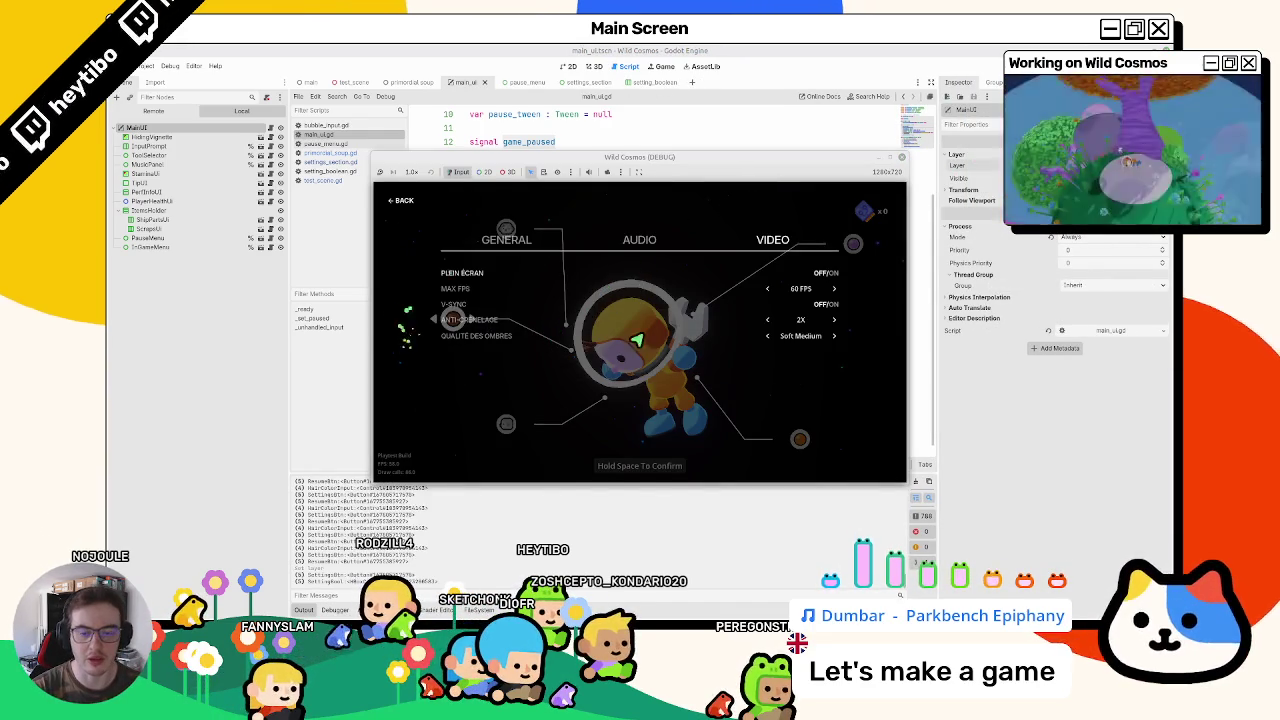
Step: Reopen the game's settings, then inspect CanvasLayer's Layer properties in the primordial_soup scene
key("Escape")
key("Escape")
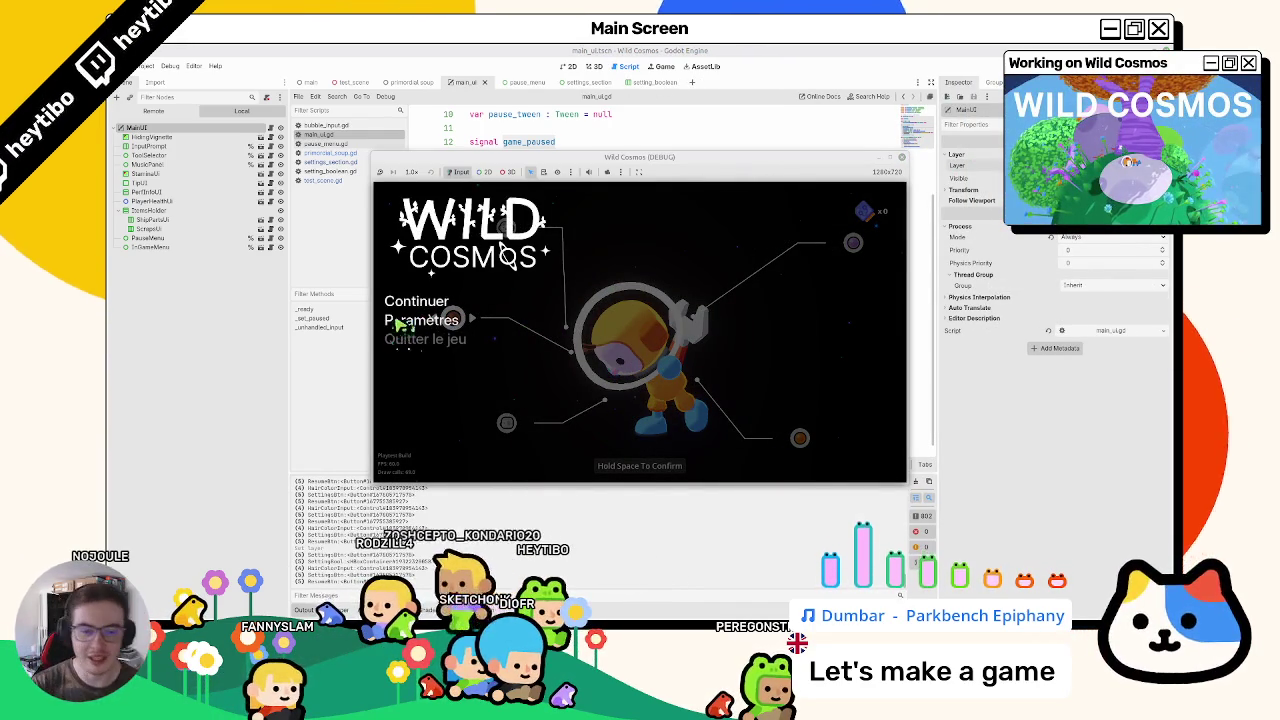
left_click(410, 320)
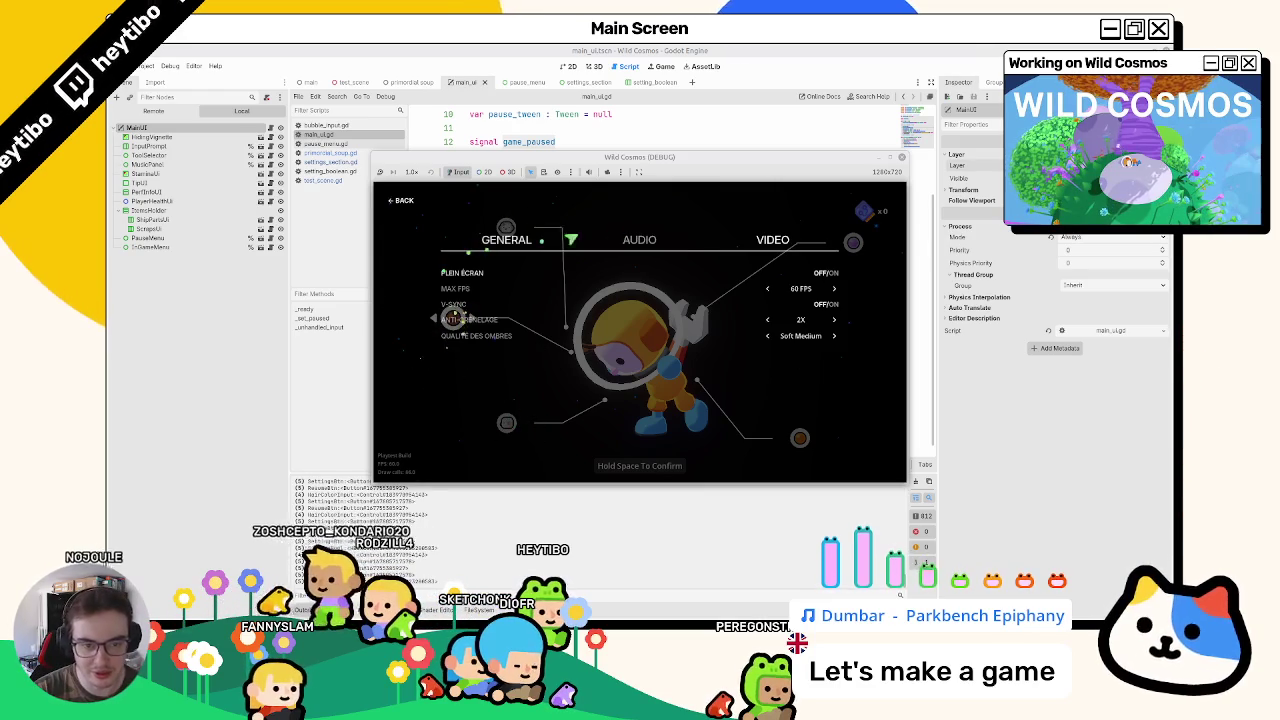
left_click(410, 82)
left_click(152, 276)
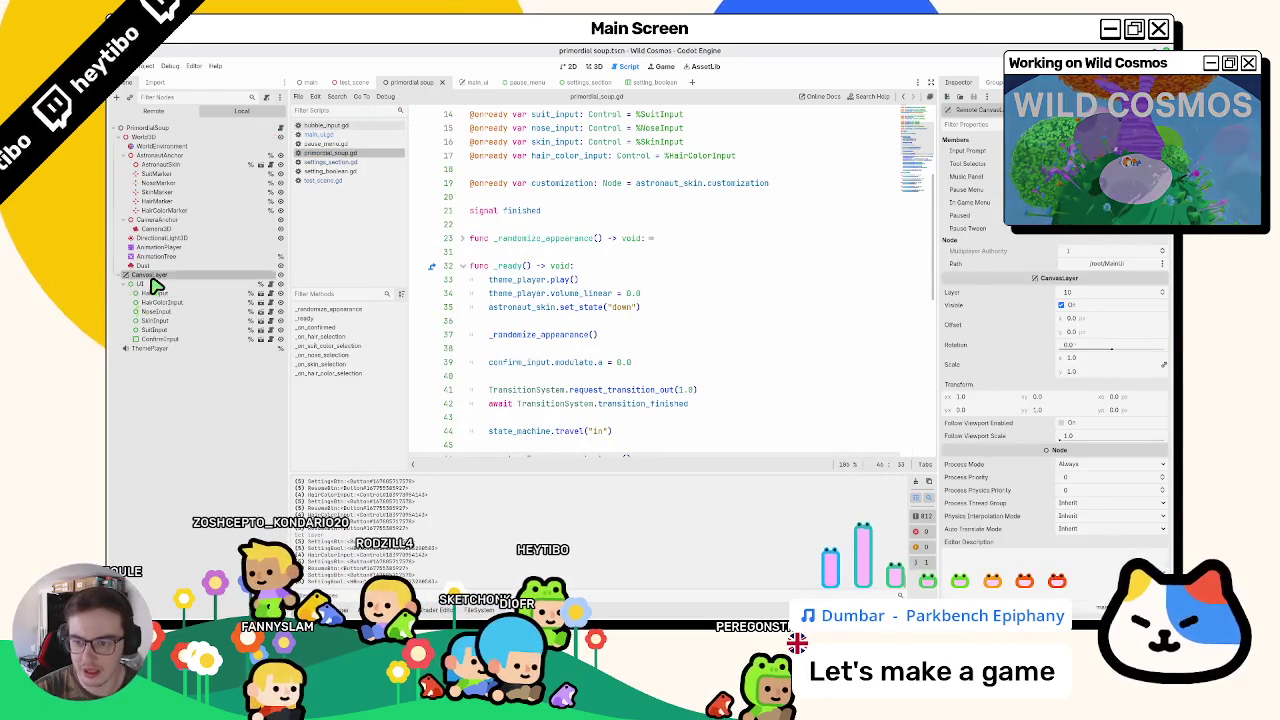
left_click(990, 156)
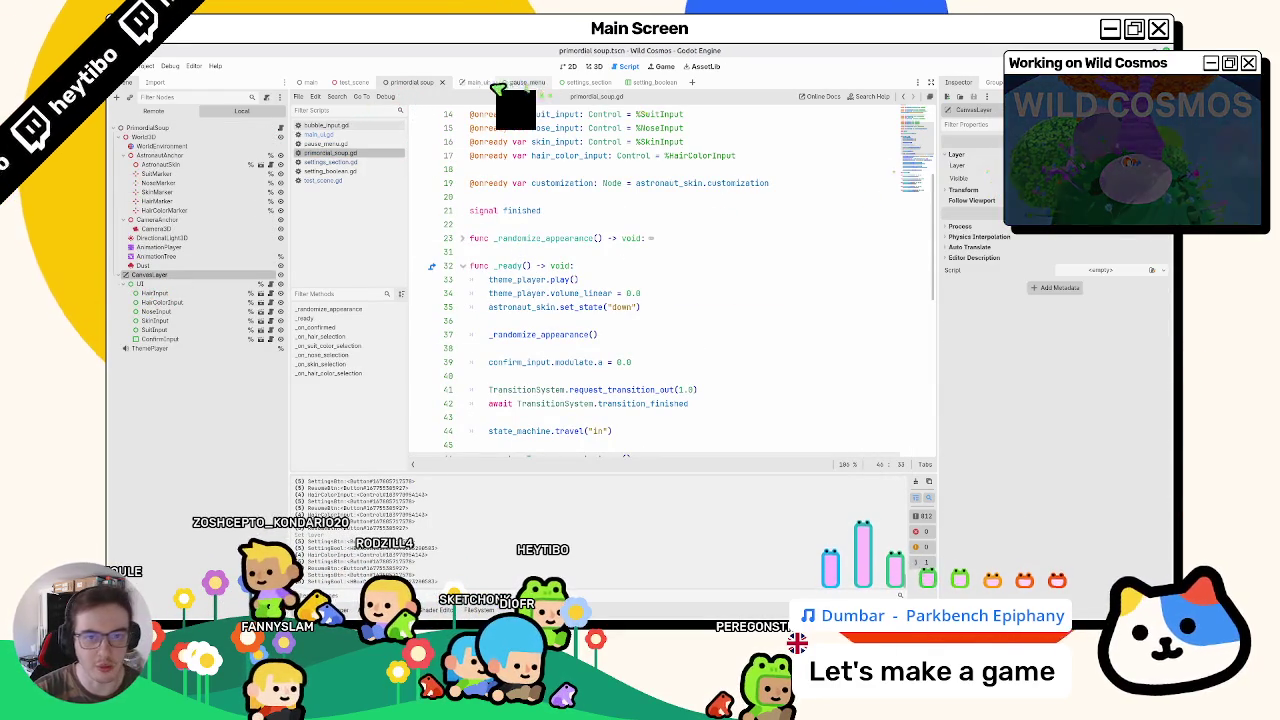
left_click(478, 82)
Step: Back in the game, open and close the settings and pause menus several times
key("alt+Tab")
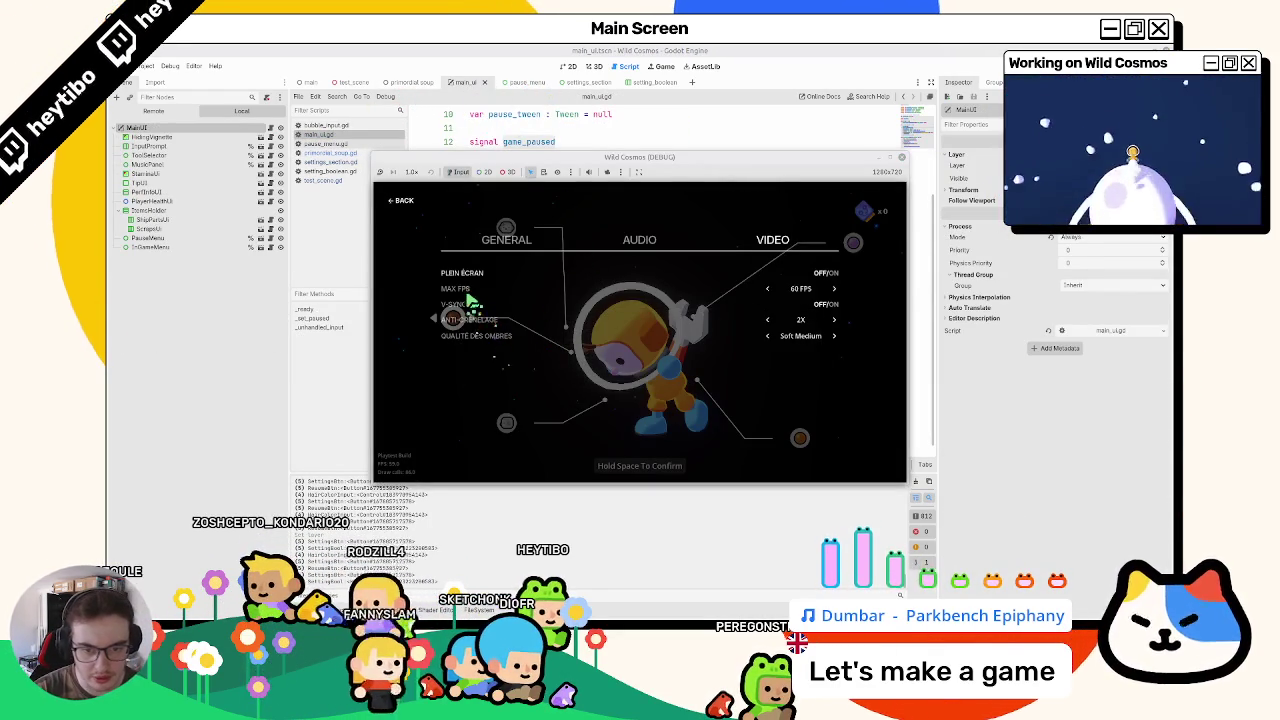
key("Escape")
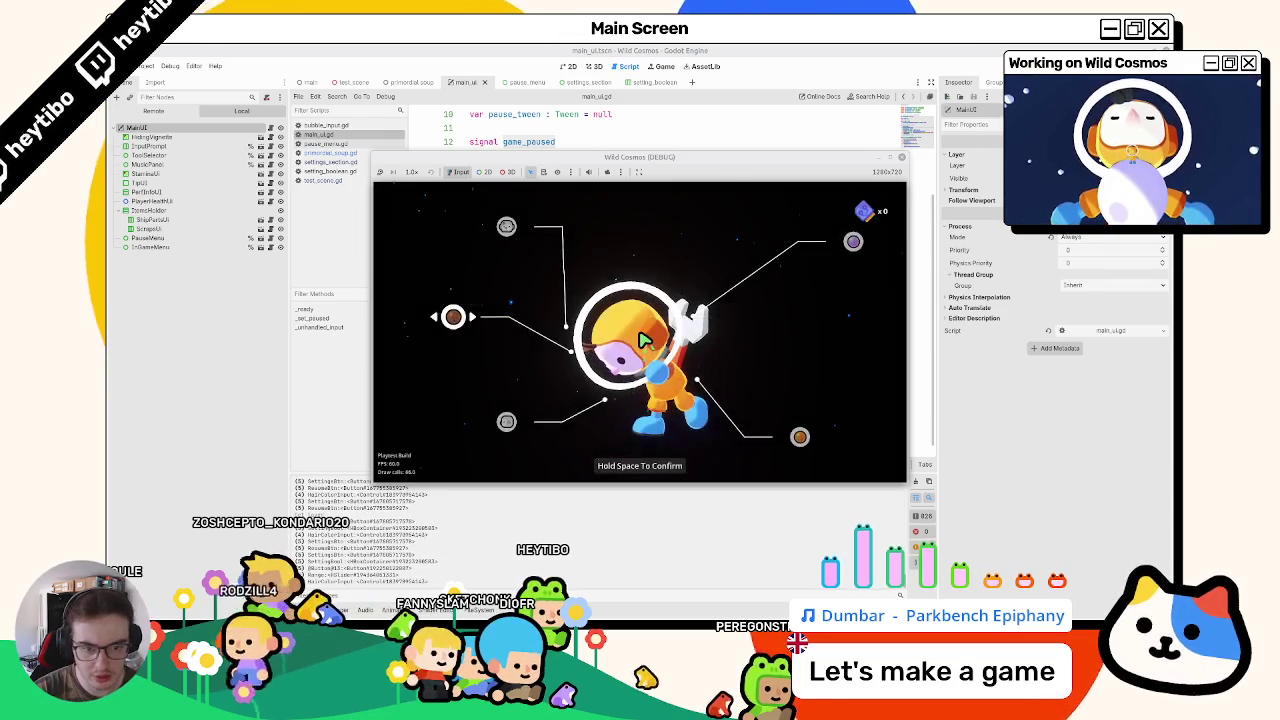
left_click(410, 325)
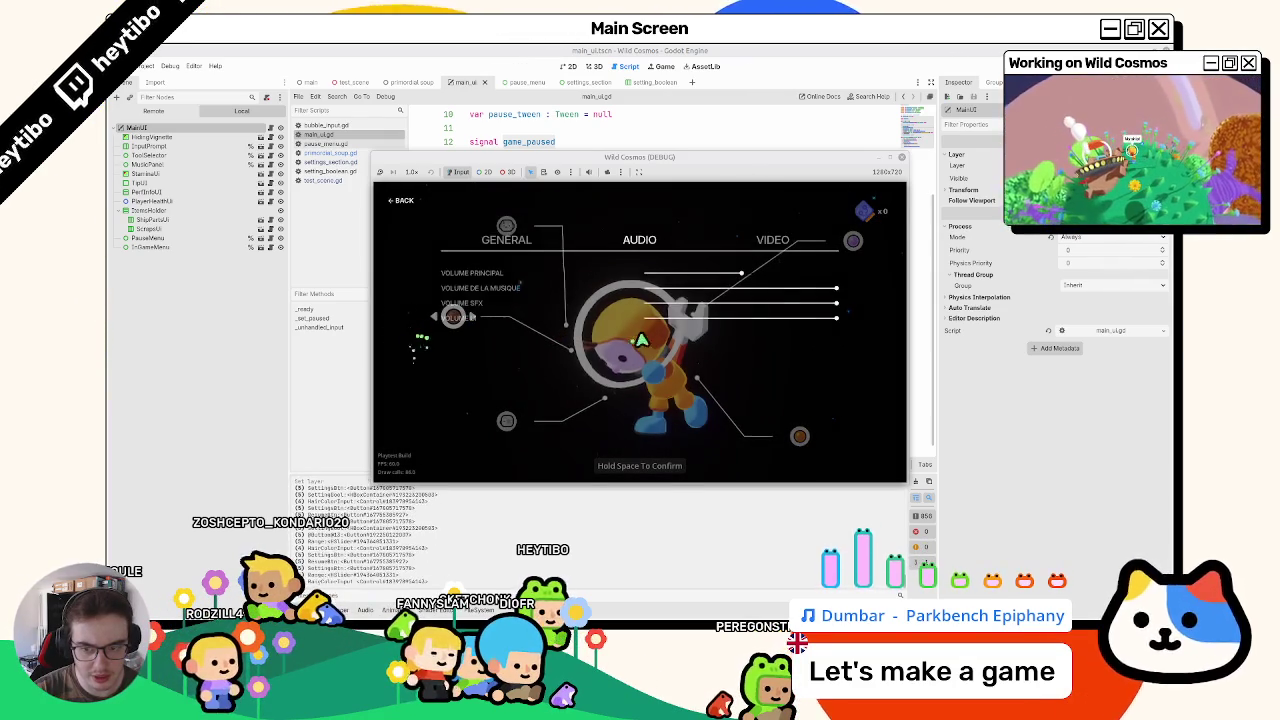
key("Escape")
key("Escape")
left_click(420, 322)
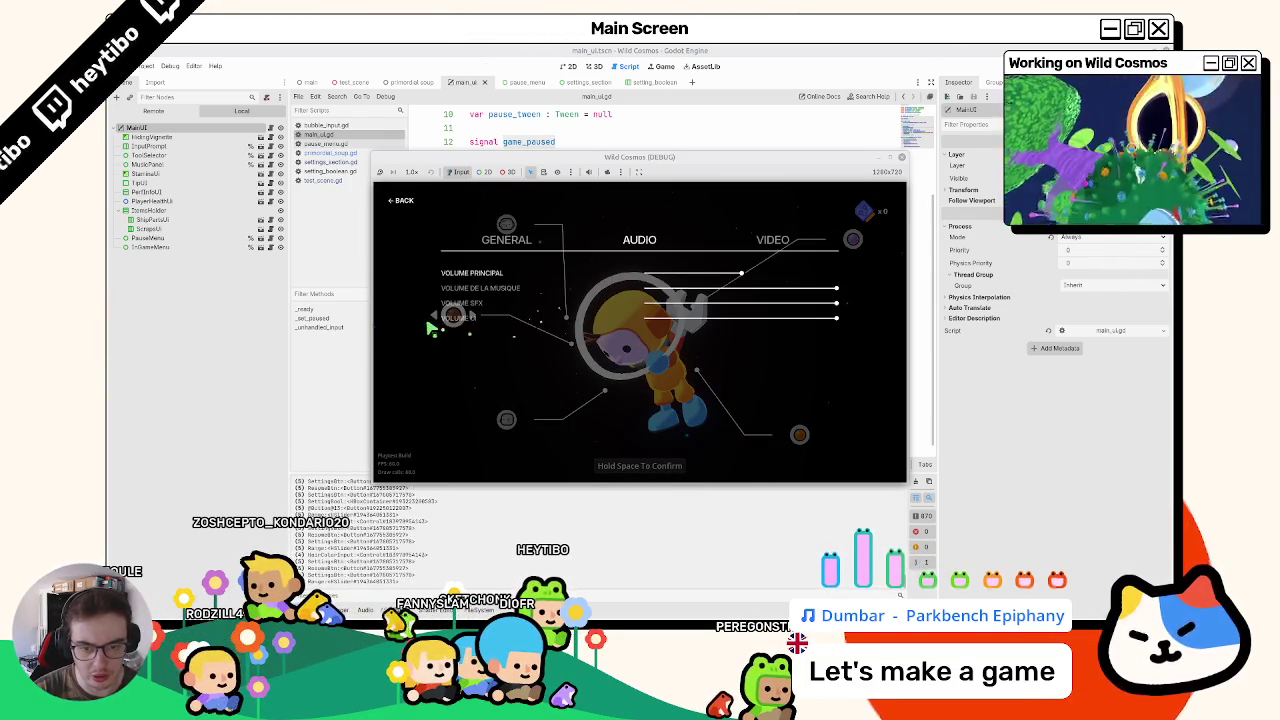
key("Escape")
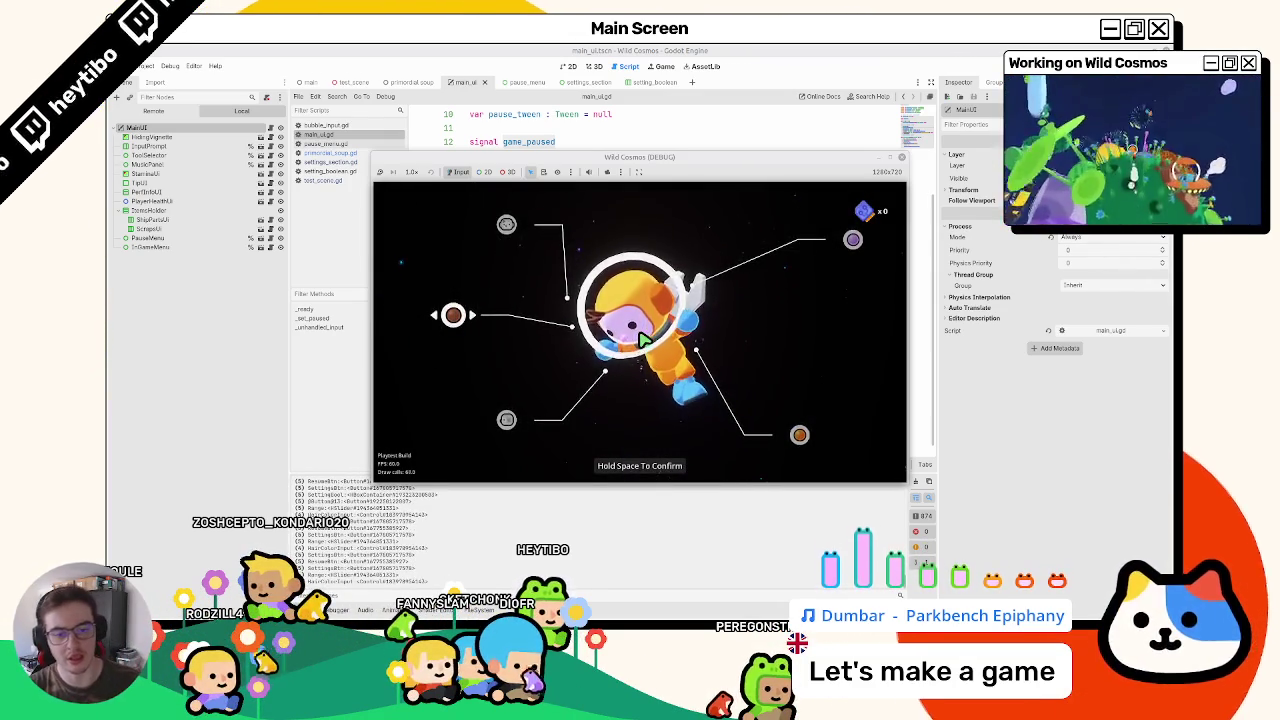
key("Escape")
key("Escape")
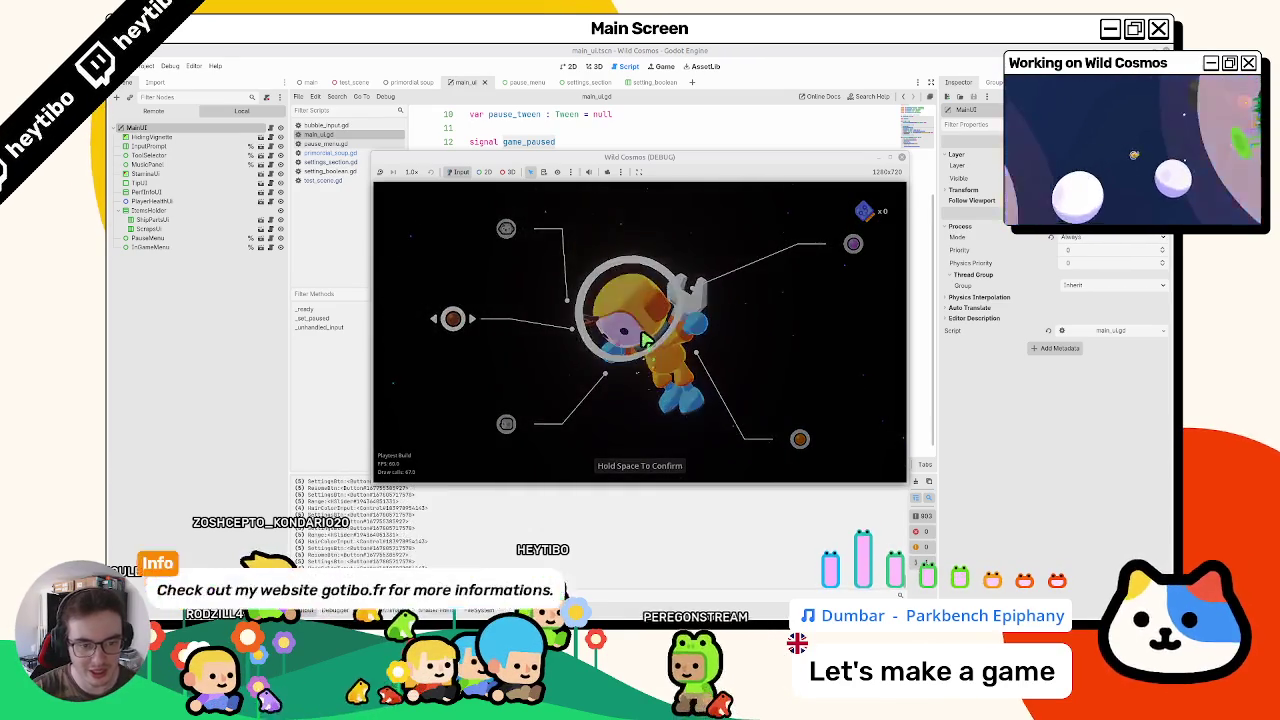
key("Escape")
Step: Open settings from the pause menu, cycle through the VIDEO and AUDIO categories, then close all menus
key("space")
key("Left")
key("Right")
key("Right")
left_click(642, 247)
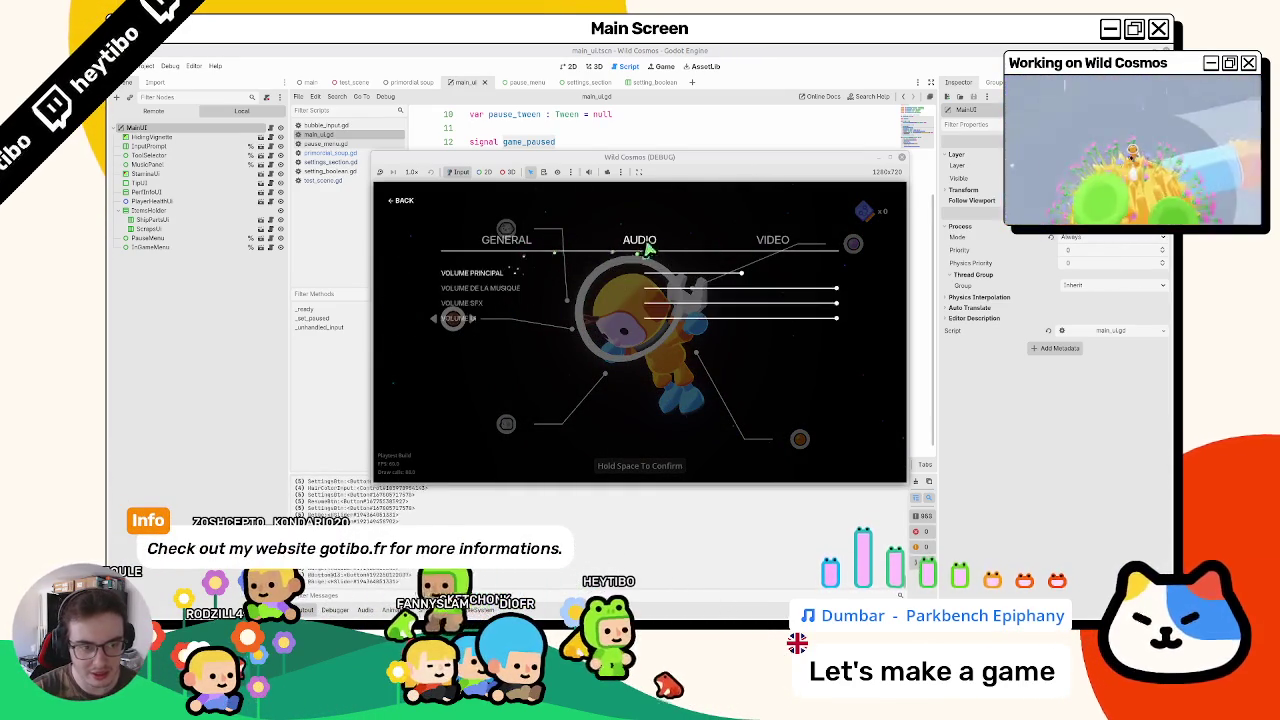
key("Escape")
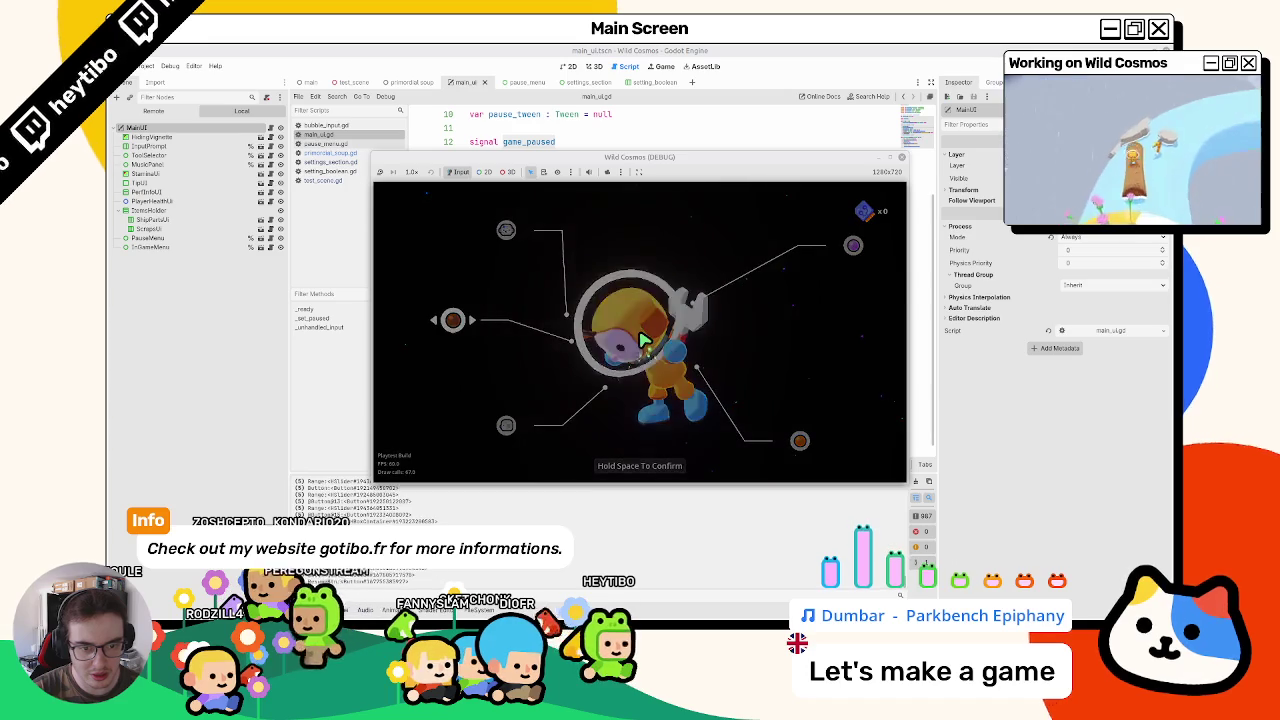
left_click(435, 320)
key("Escape")
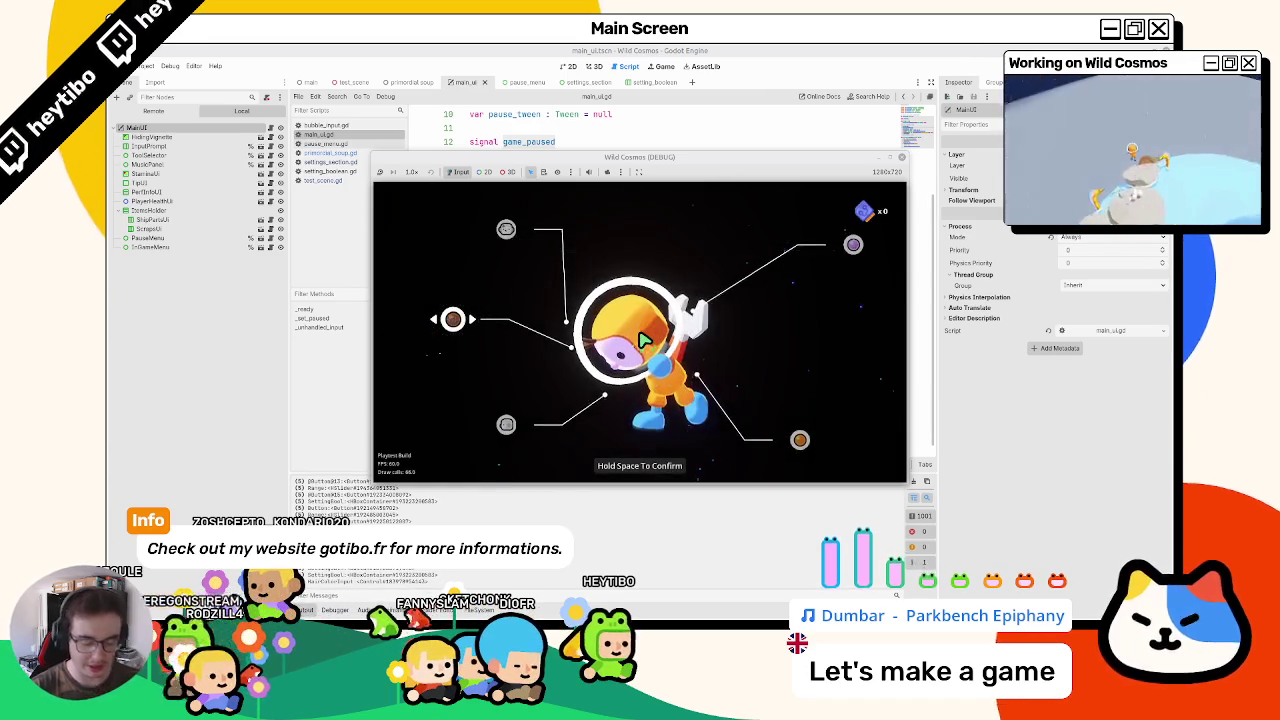
Step: Reopen settings via the pause menu, back out, then reopen them and switch to VIDEO
key("Escape")
key("Down")
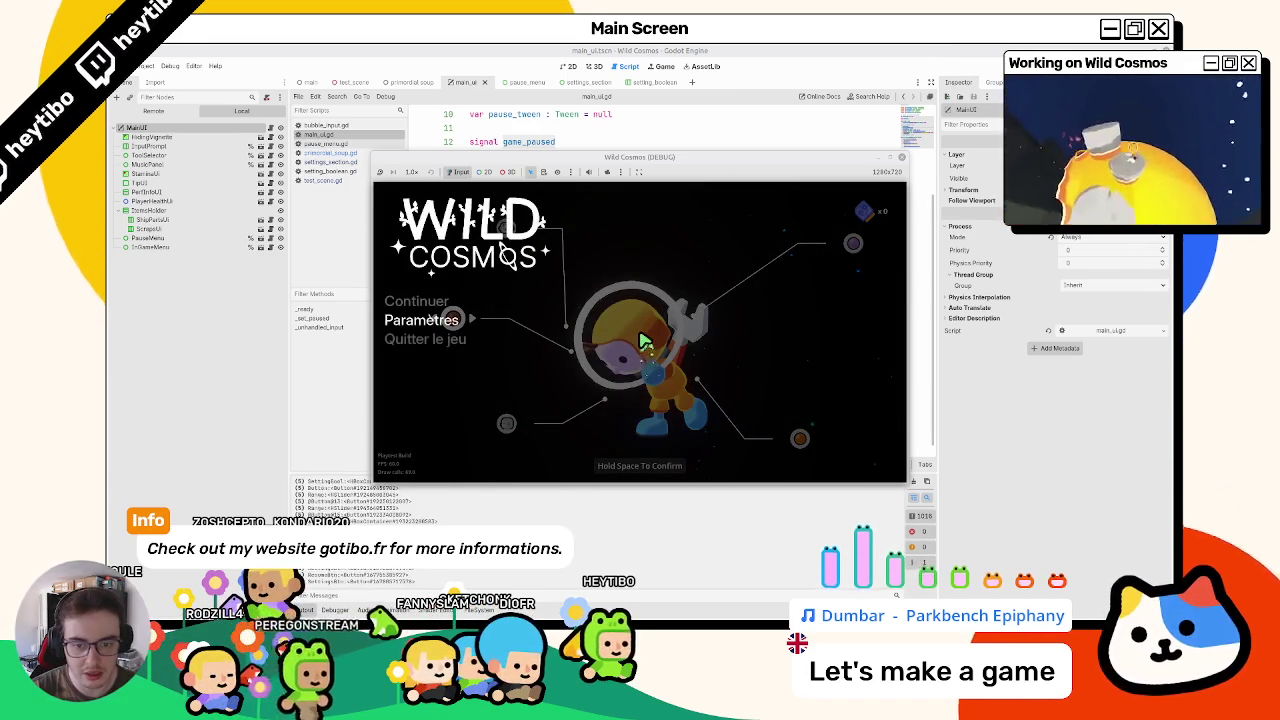
key("Return")
key("Escape")
key("Escape")
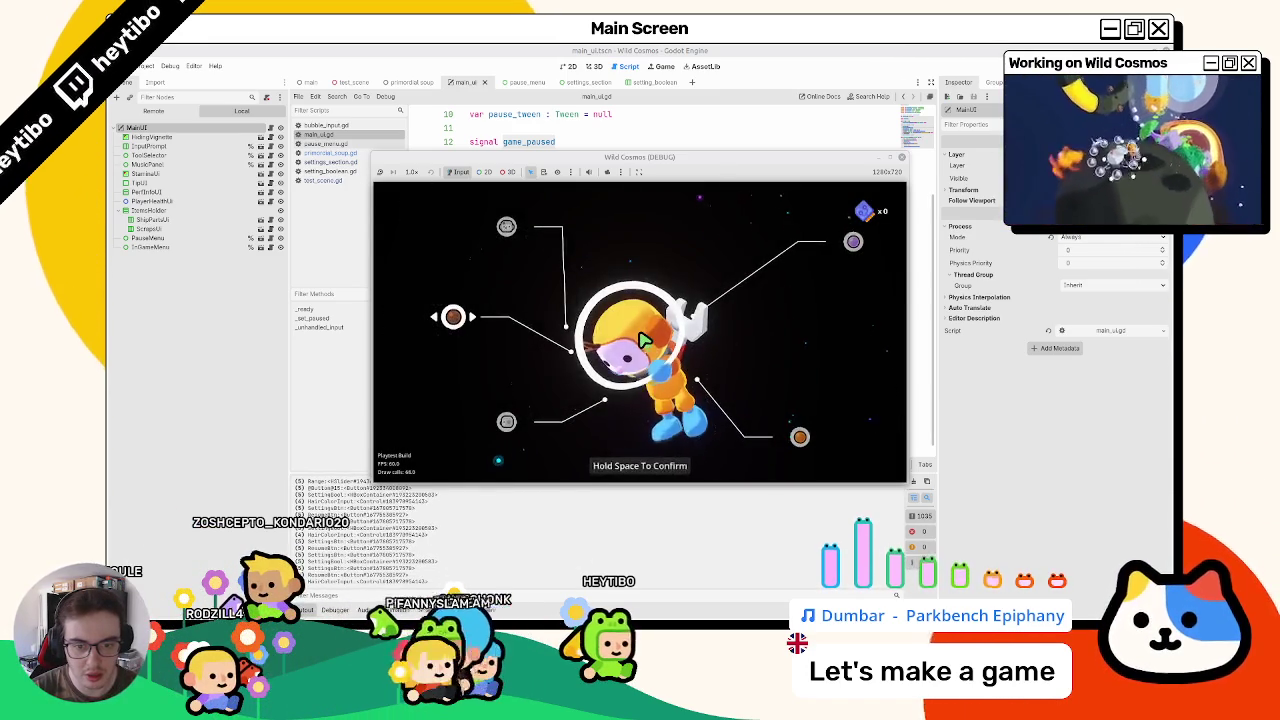
key("Escape")
key("Escape")
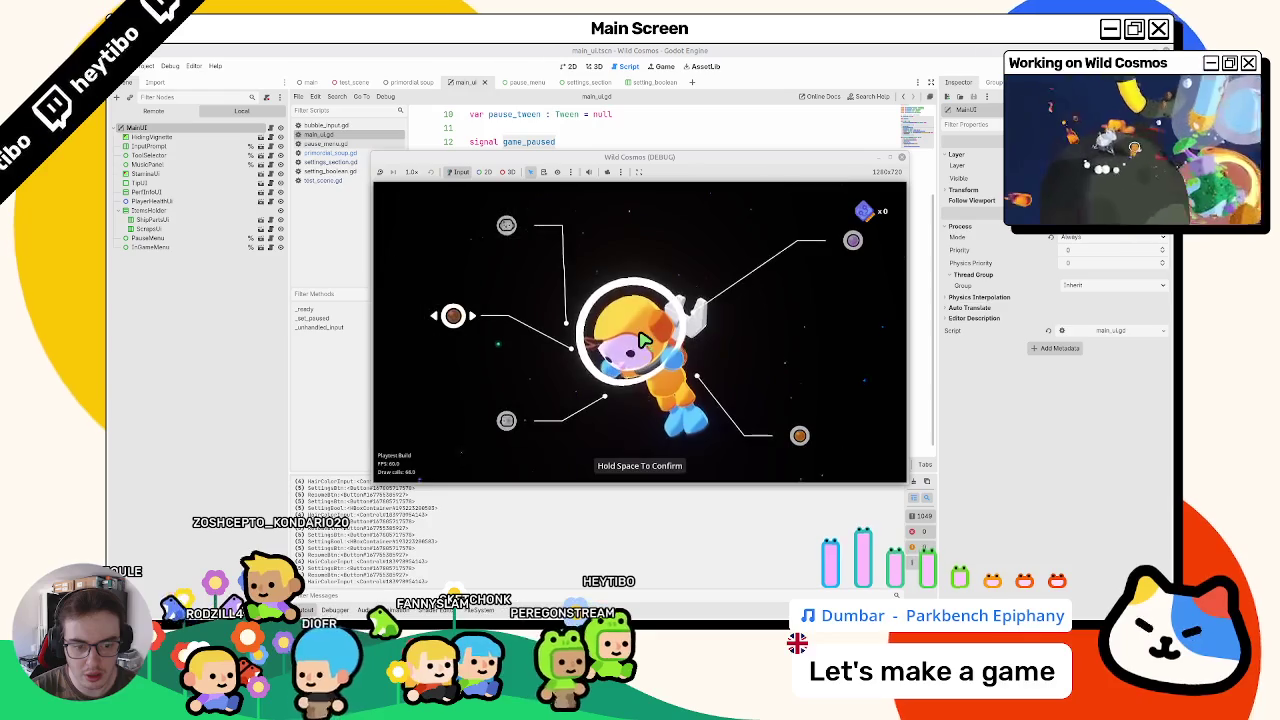
key("Escape")
key("space")
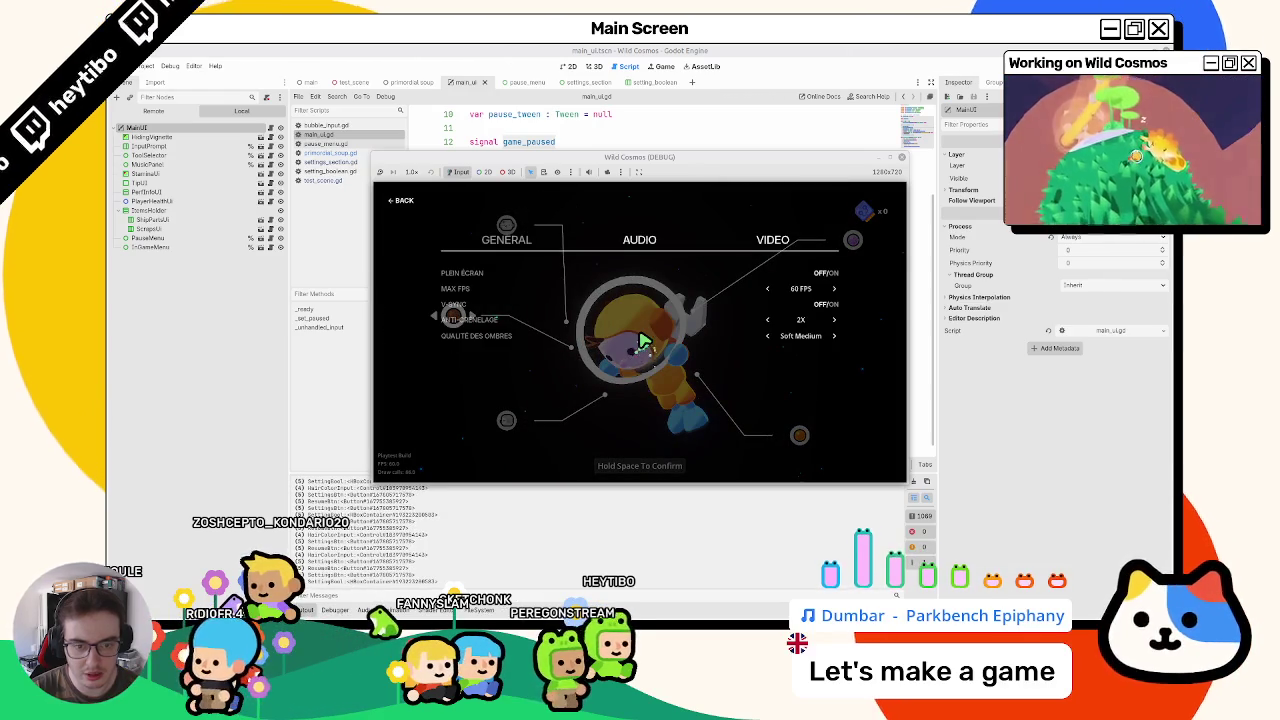
key("Right")
key("Right")
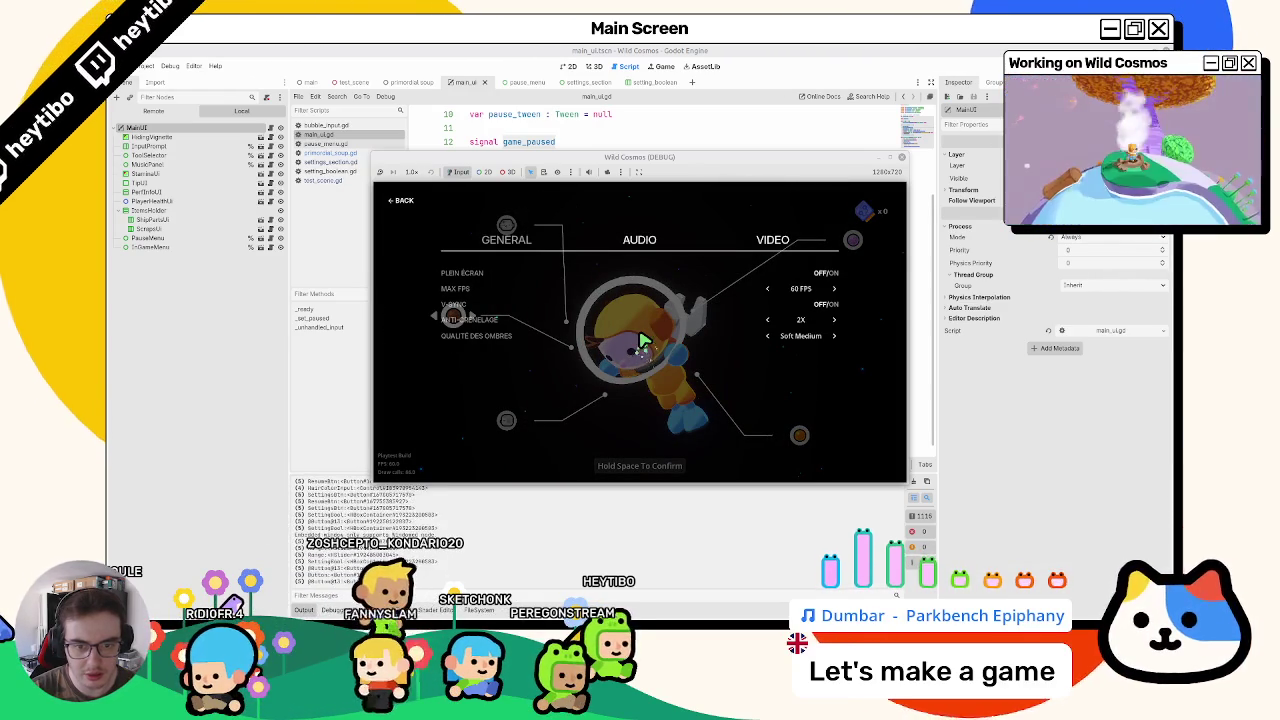
key("Escape")
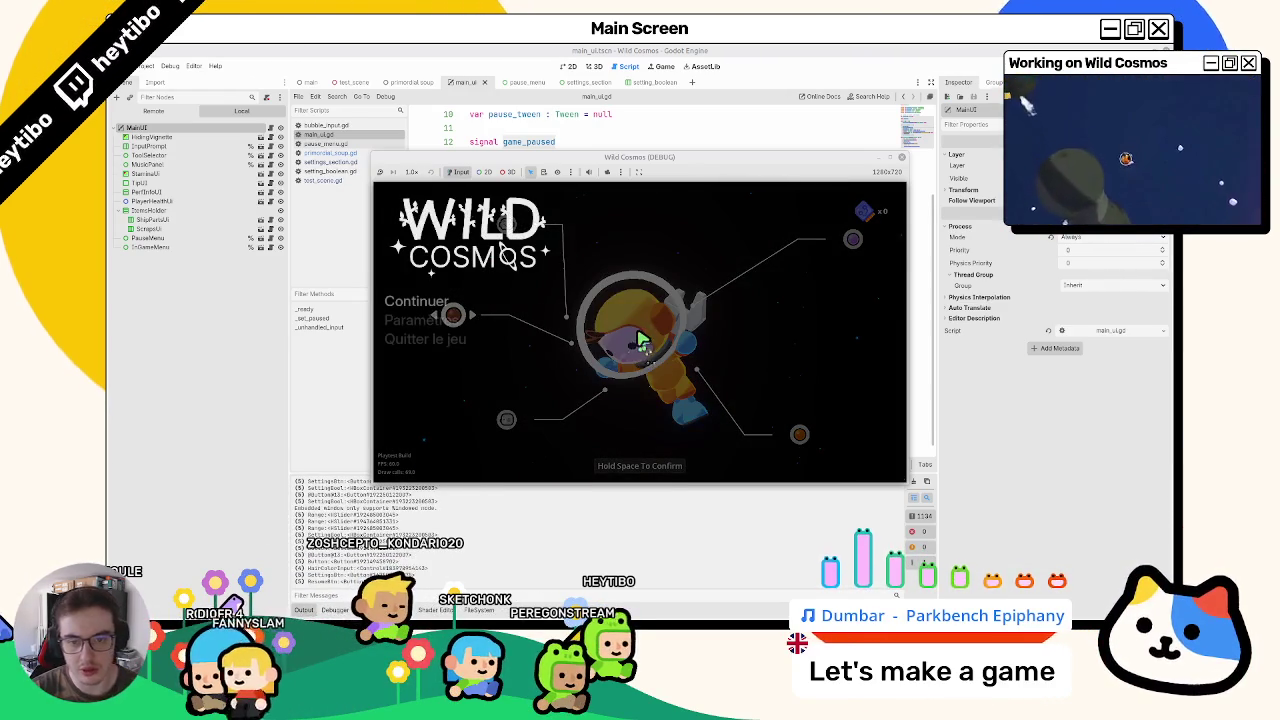
Step: Toggle the pause menu and Paramètres screen repeatedly, then choose Quitter le jeu
key("Escape")
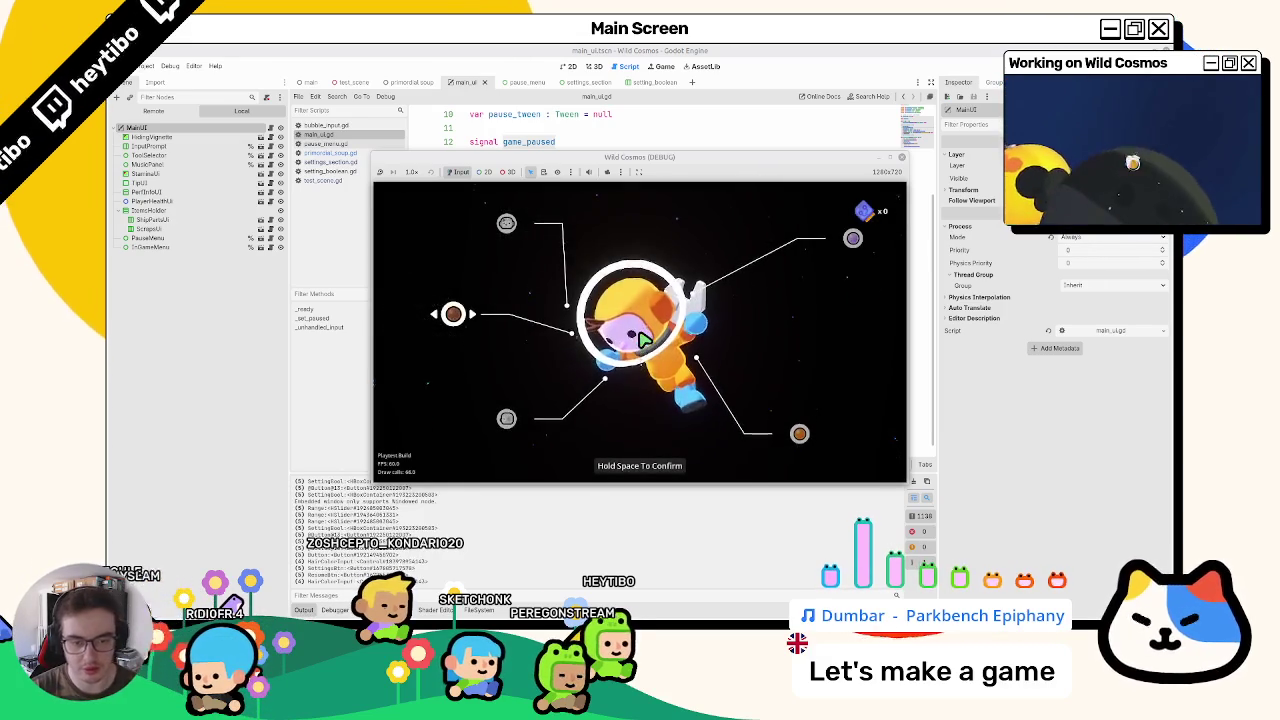
key("Escape")
key("Escape")
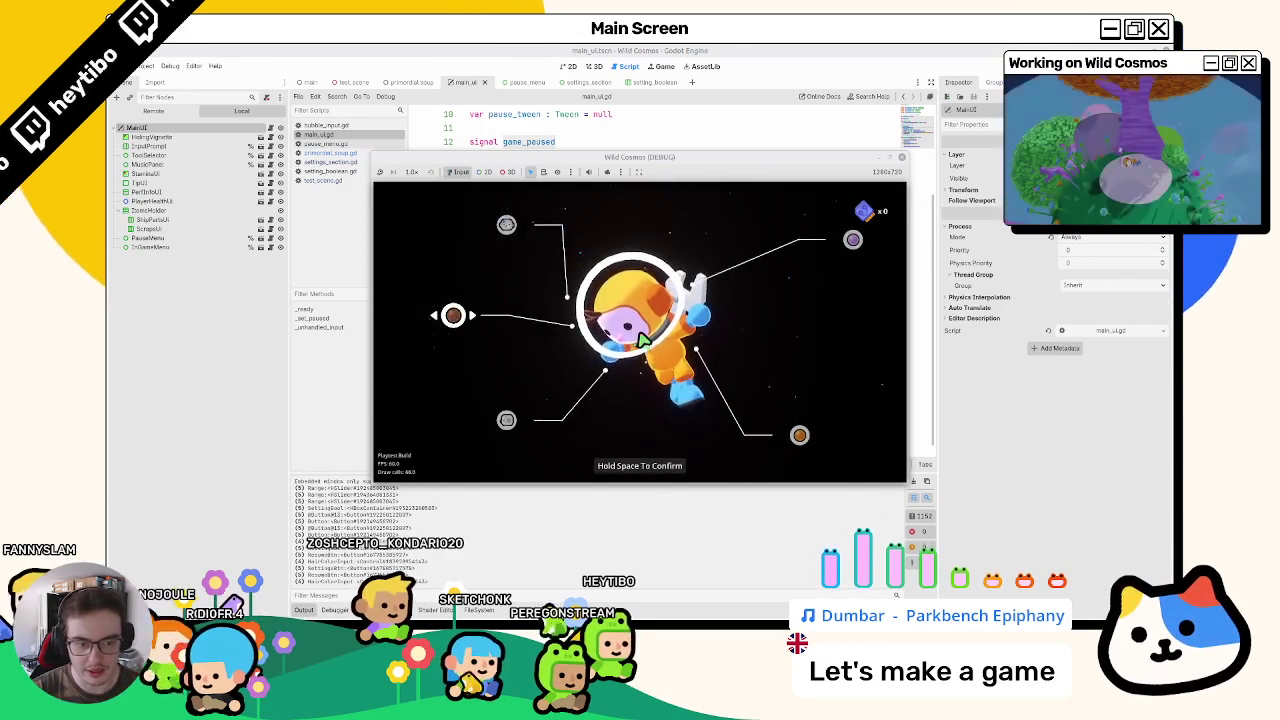
key("Escape")
left_click(425, 328)
key("Escape")
left_click(425, 328)
key("Escape")
key("Return")
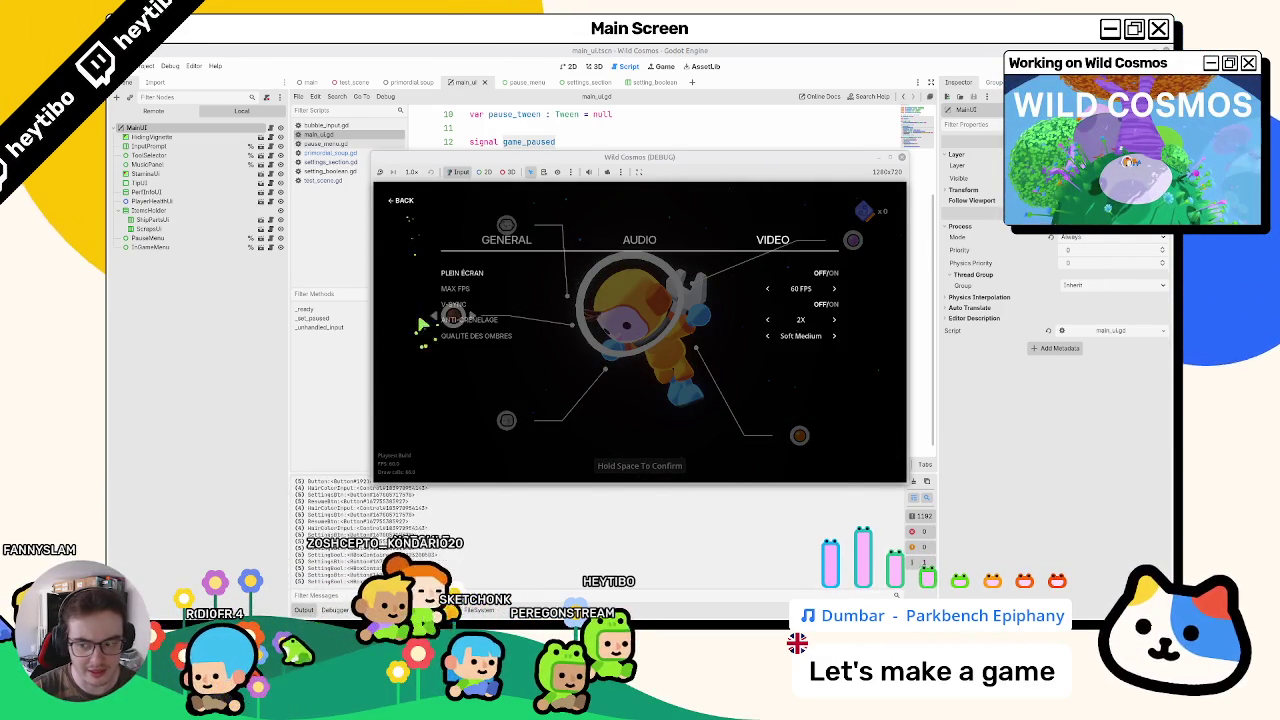
key("Escape")
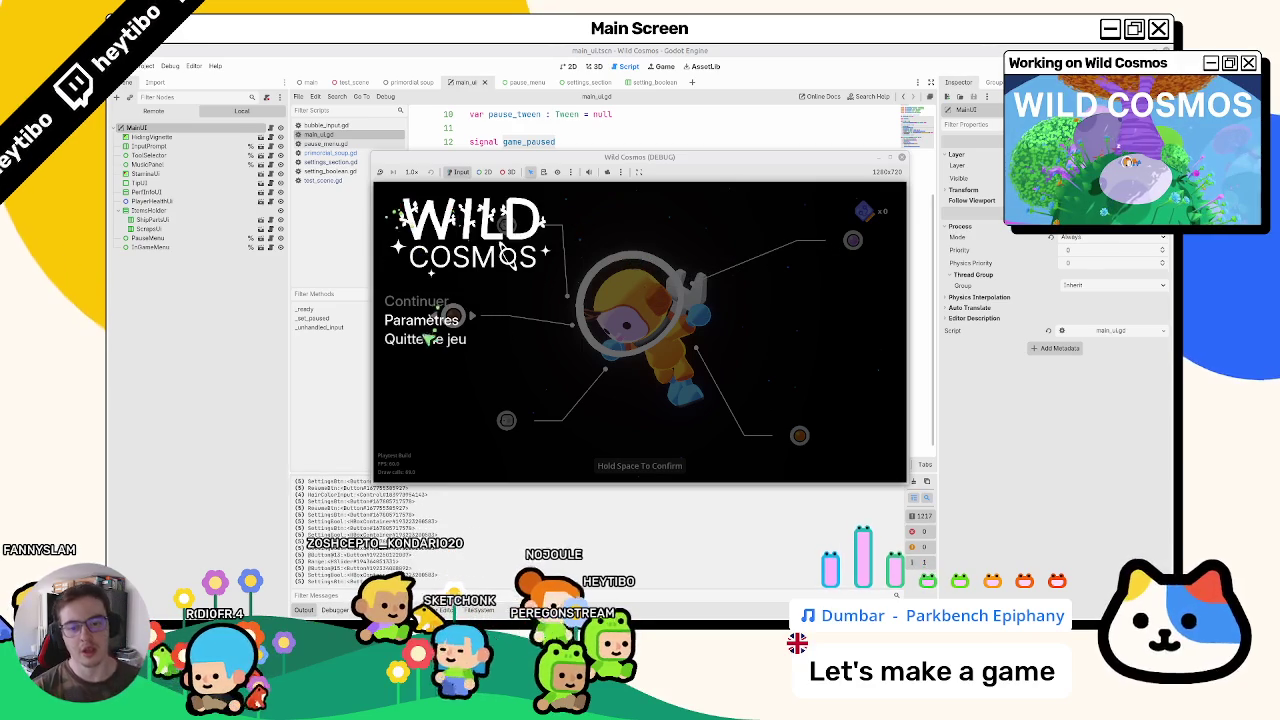
left_click(422, 343)
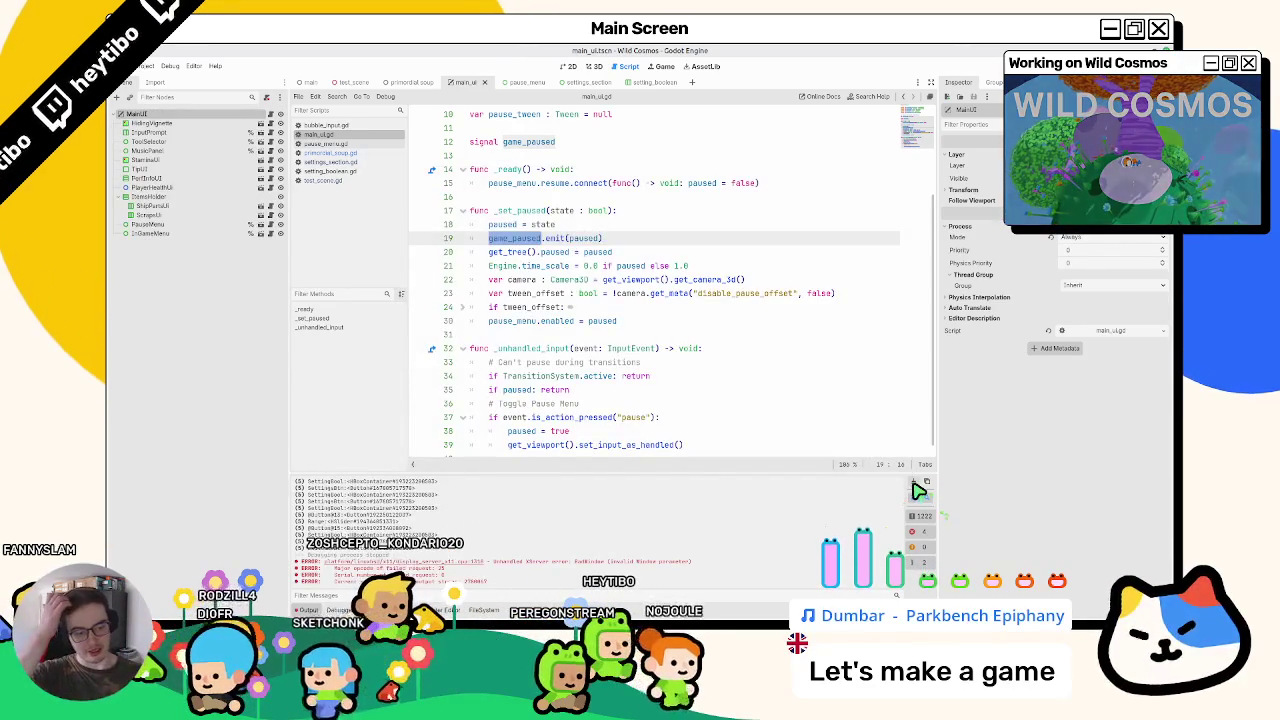
Step: Browse test_scene.gd, setting_boolean.gd and primordial_soup.gd in the Script list
left_click(320, 180)
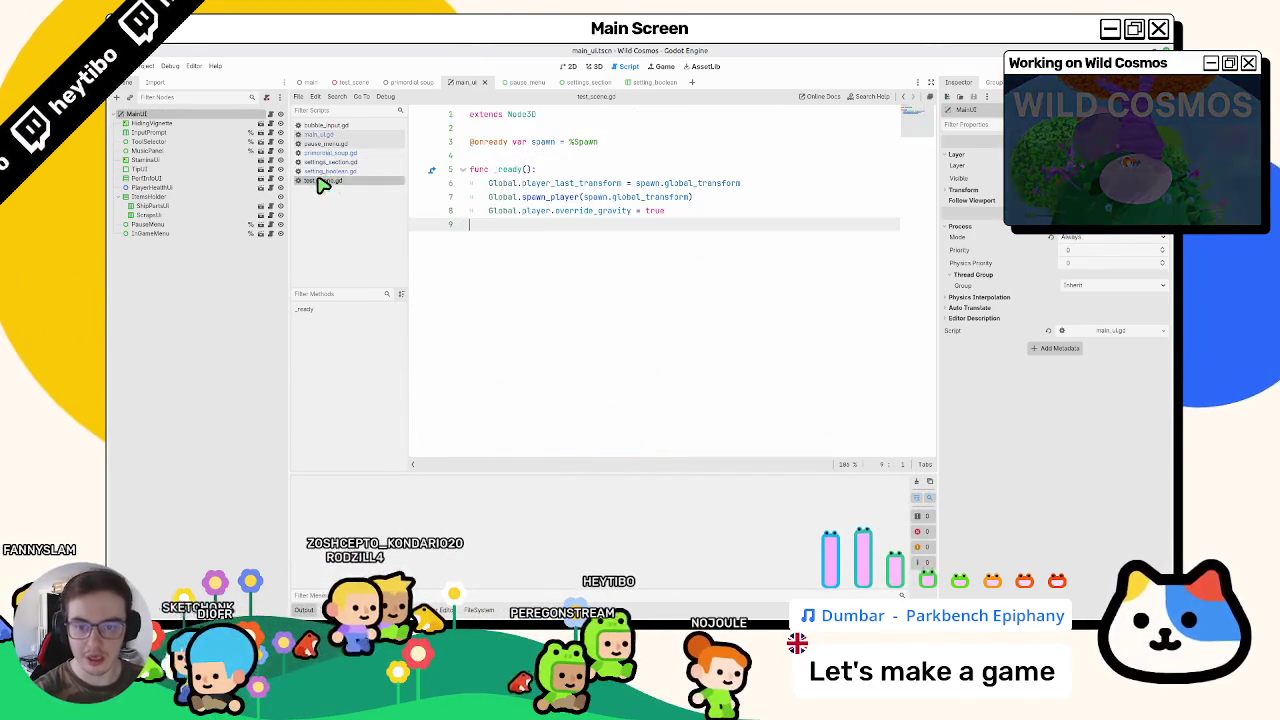
left_click(320, 172)
scroll(586, 241, "up", 3)
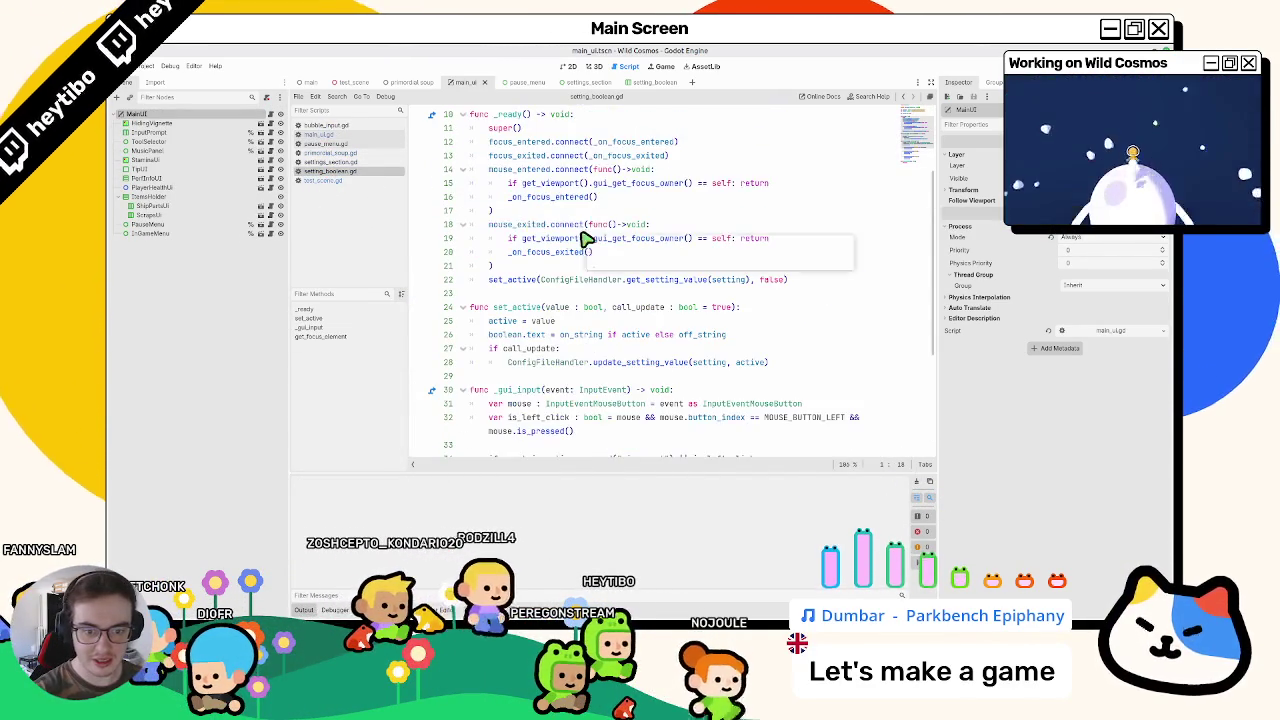
scroll(586, 243, "down", 4)
left_click(326, 162)
left_click(322, 171)
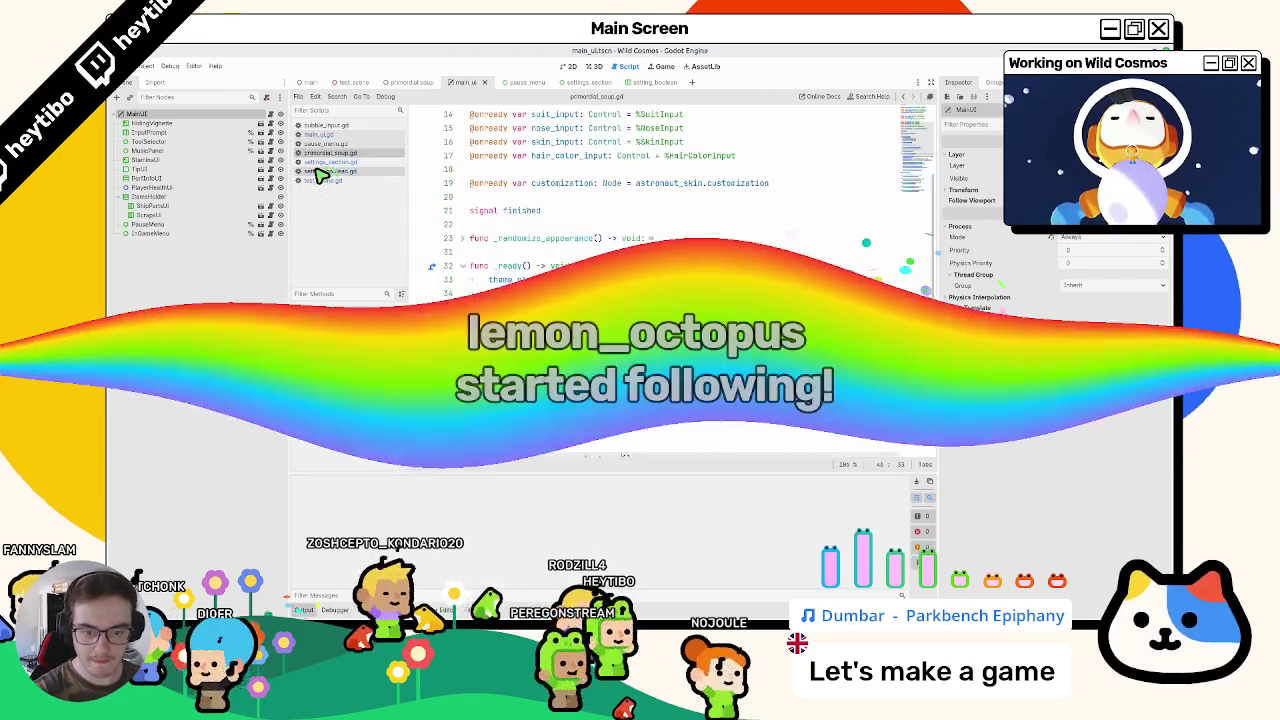
scroll(538, 286, "down", 1)
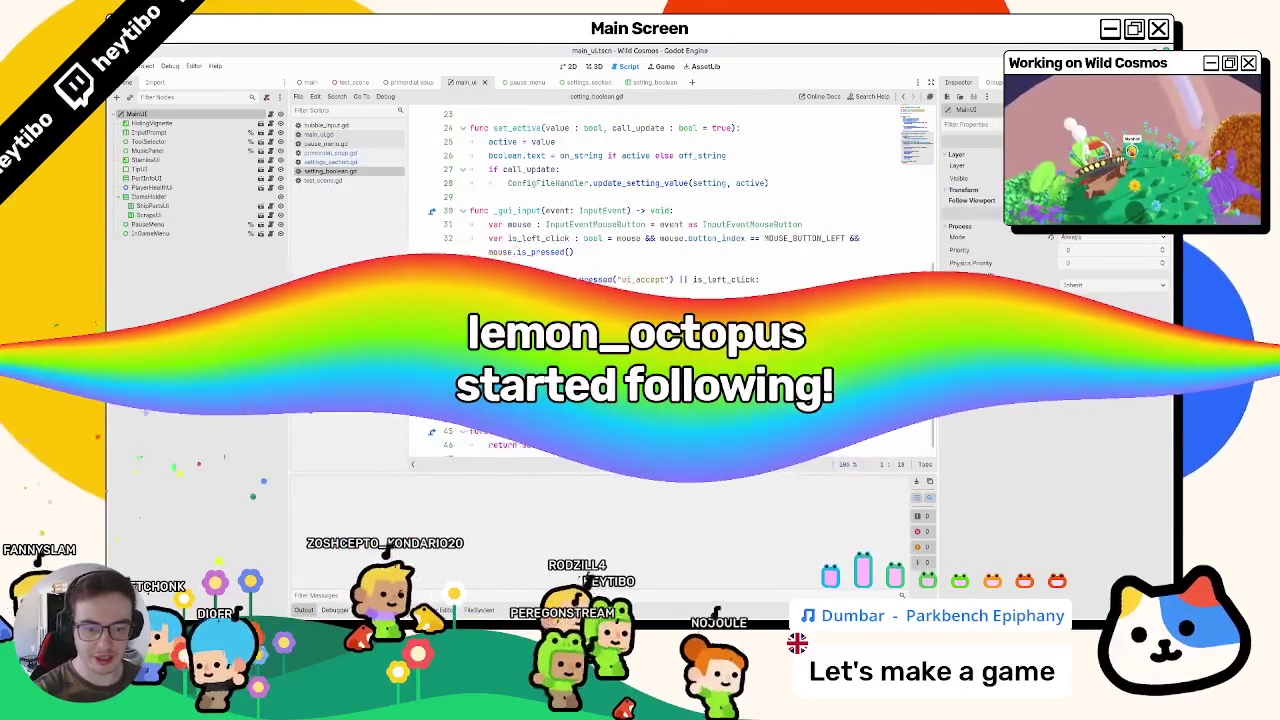
Step: Look through primordial_soup.gd, setting_section.gd, pause_menu.gd and main_ui.gd
left_click(324, 153)
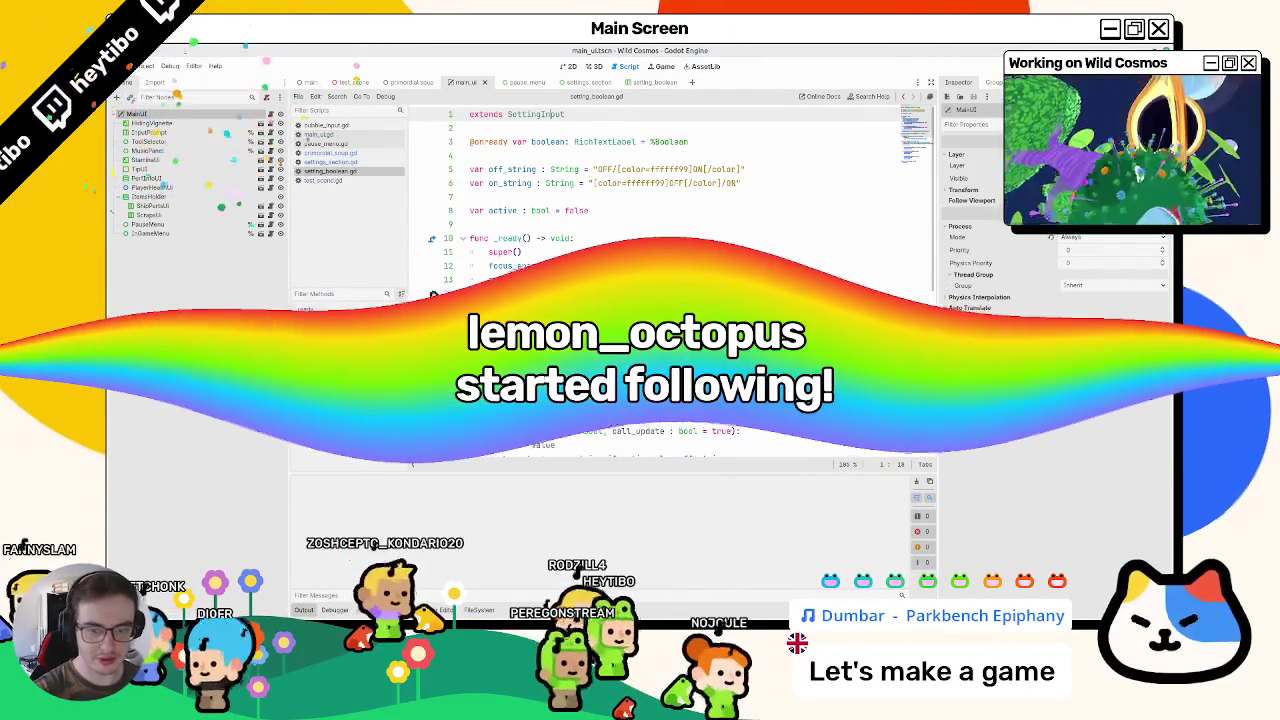
left_click(327, 162)
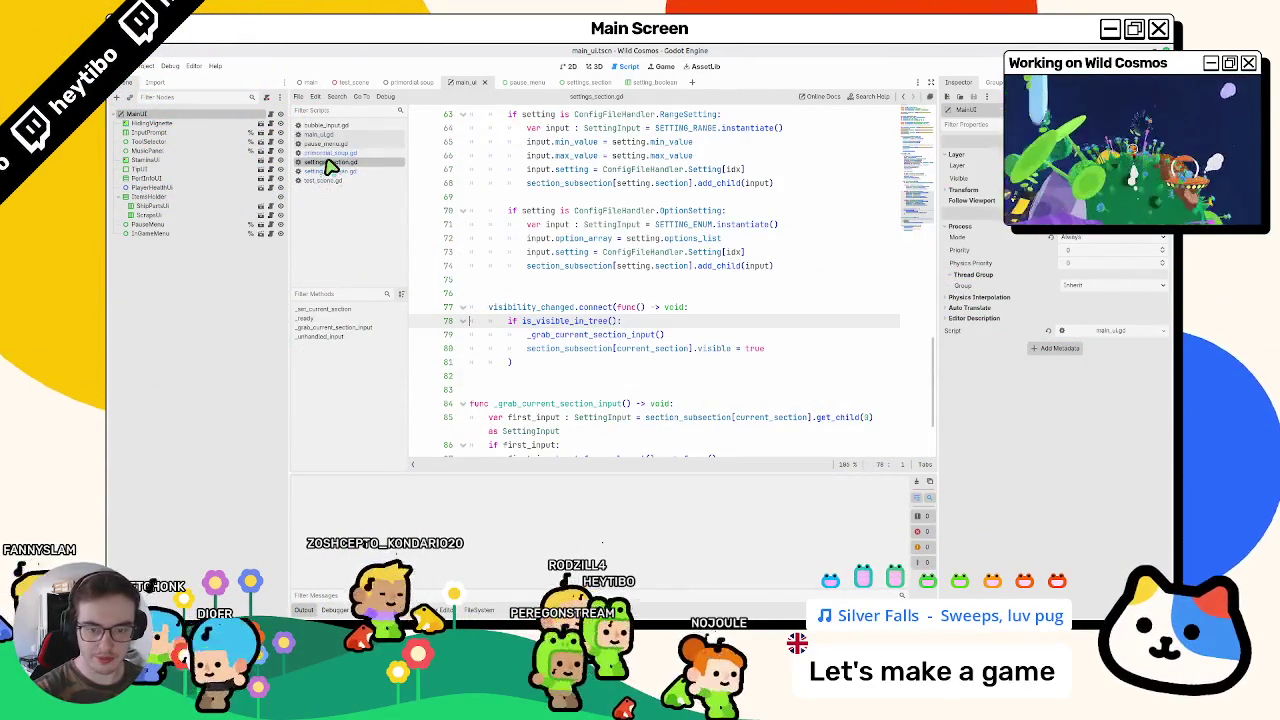
left_click(350, 145)
scroll(640, 294, "down", 15)
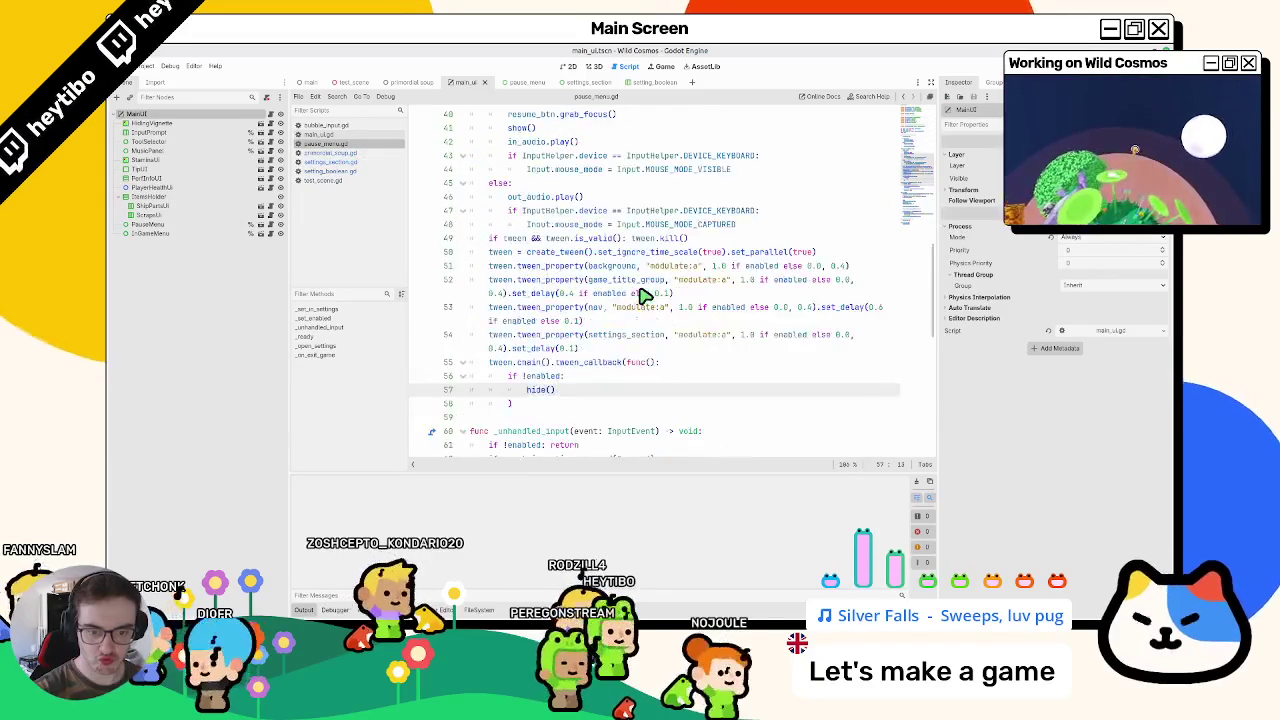
scroll(615, 295, "down", 5)
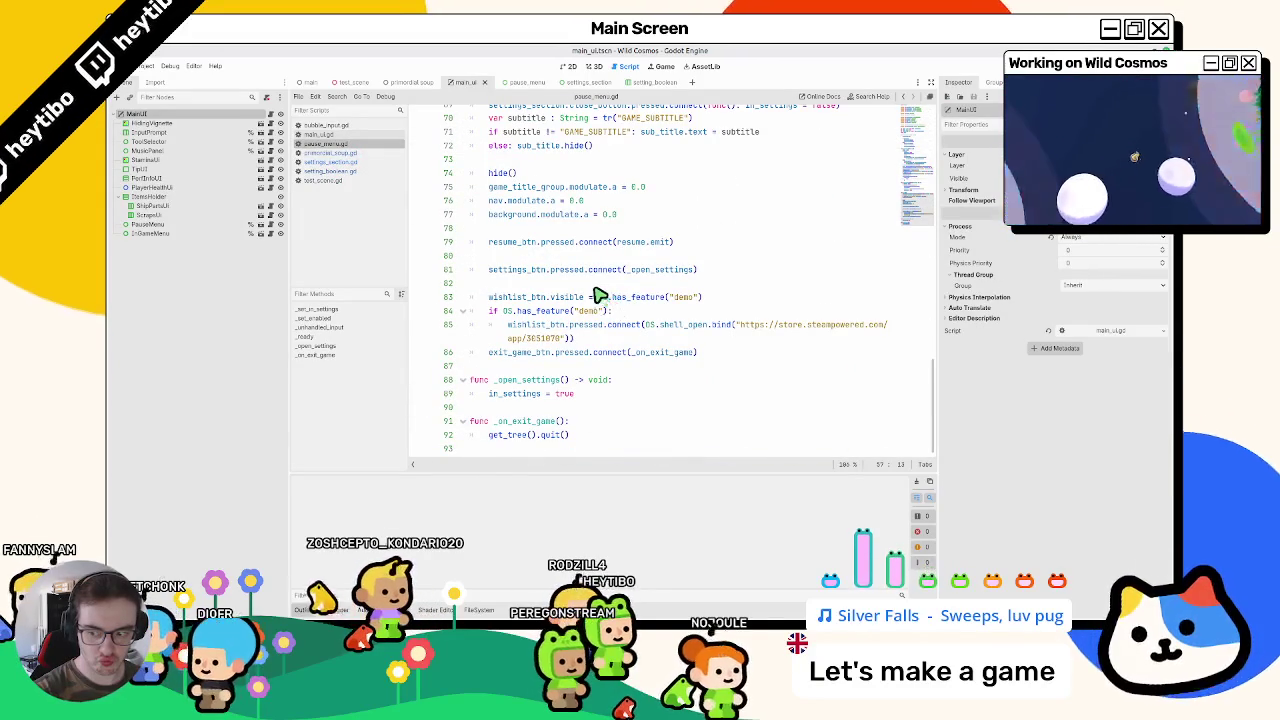
left_click(308, 136)
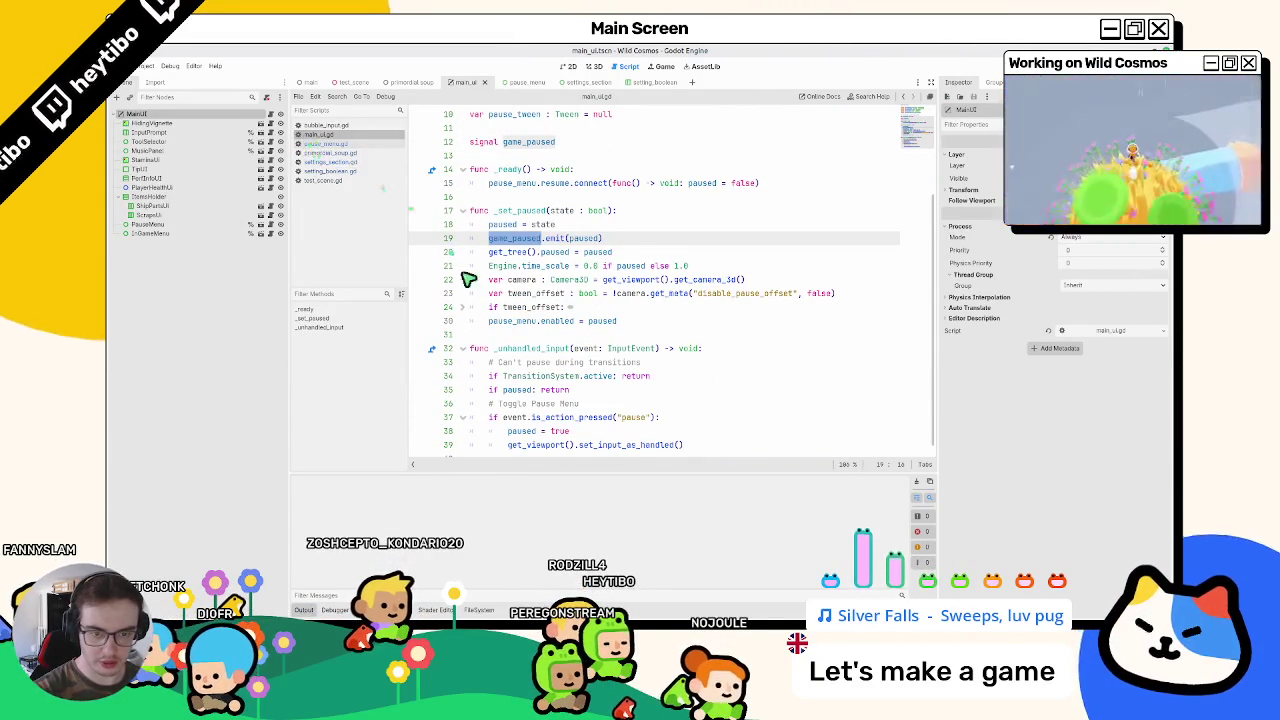
scroll(533, 342, "down", 1)
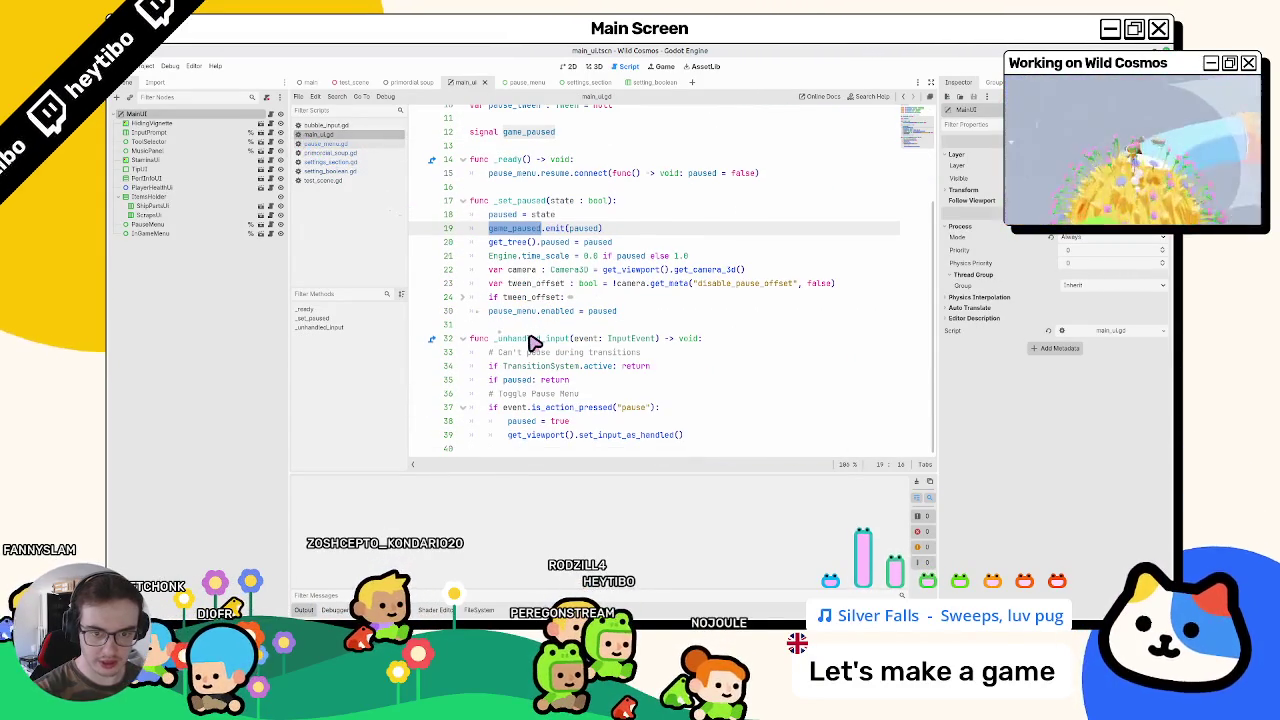
Step: Delete the print(node) line from bubble_input.gd and run the primordial_soup scene with F6
left_click(350, 127)
key("Delete")
key("Delete")
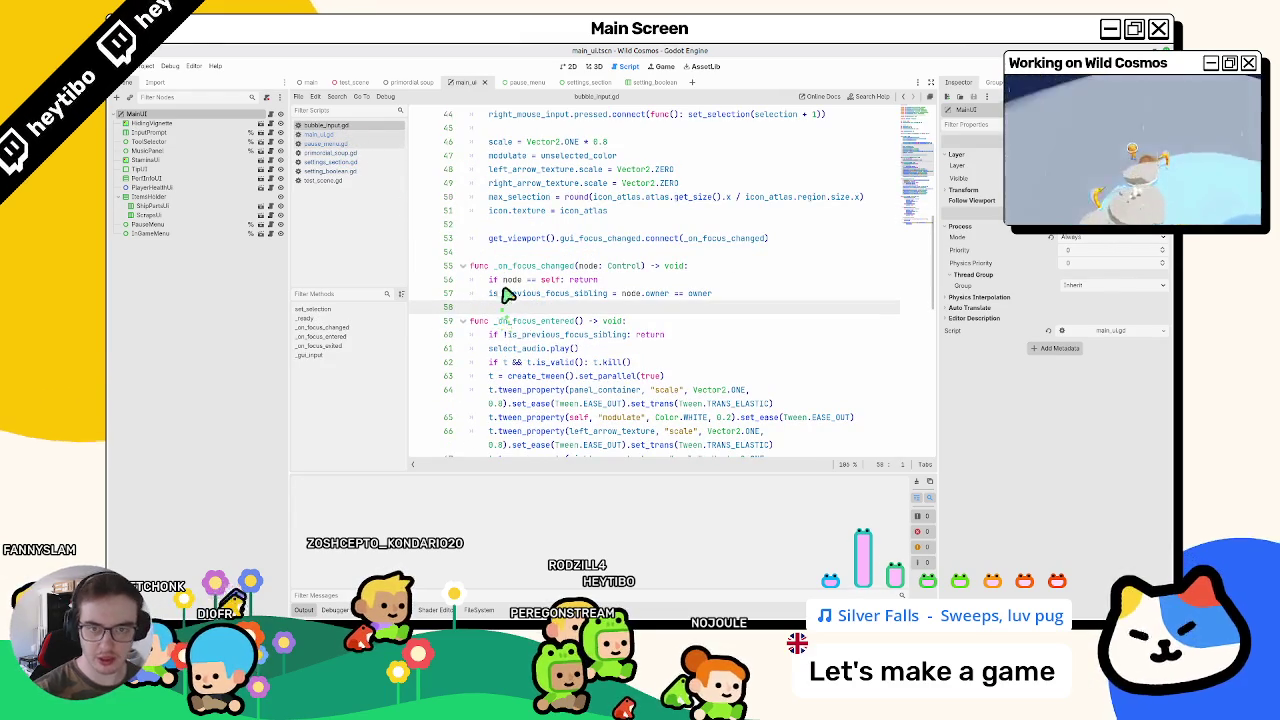
left_click(410, 84)
key("F6")
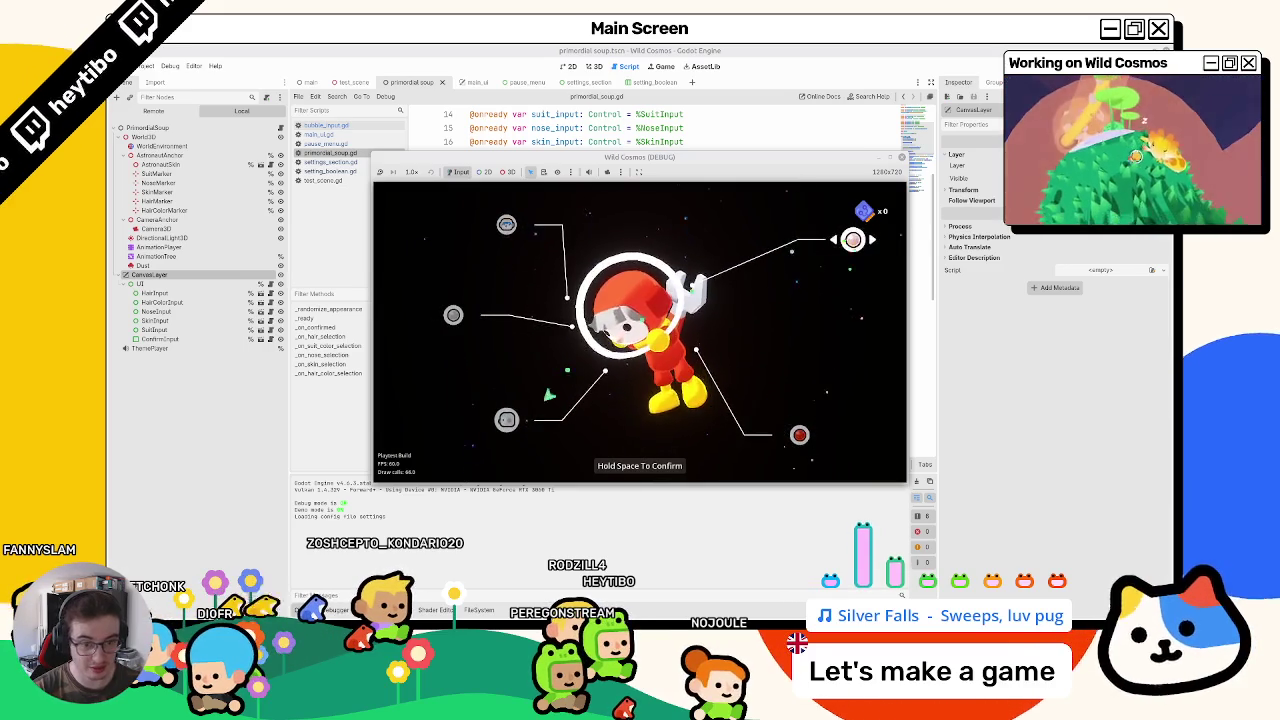
Step: Toggle the pause menu over the customization screen and move focus up to the top-left option
key("Escape")
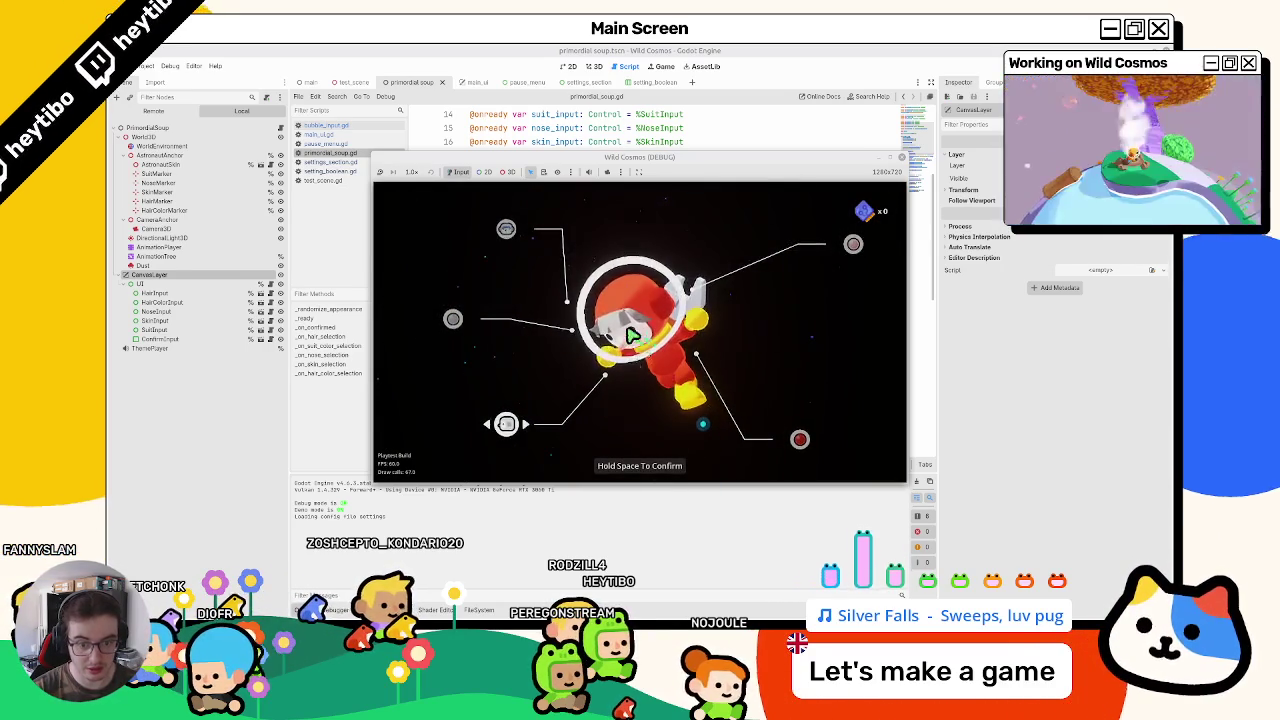
key("Escape")
key("Escape")
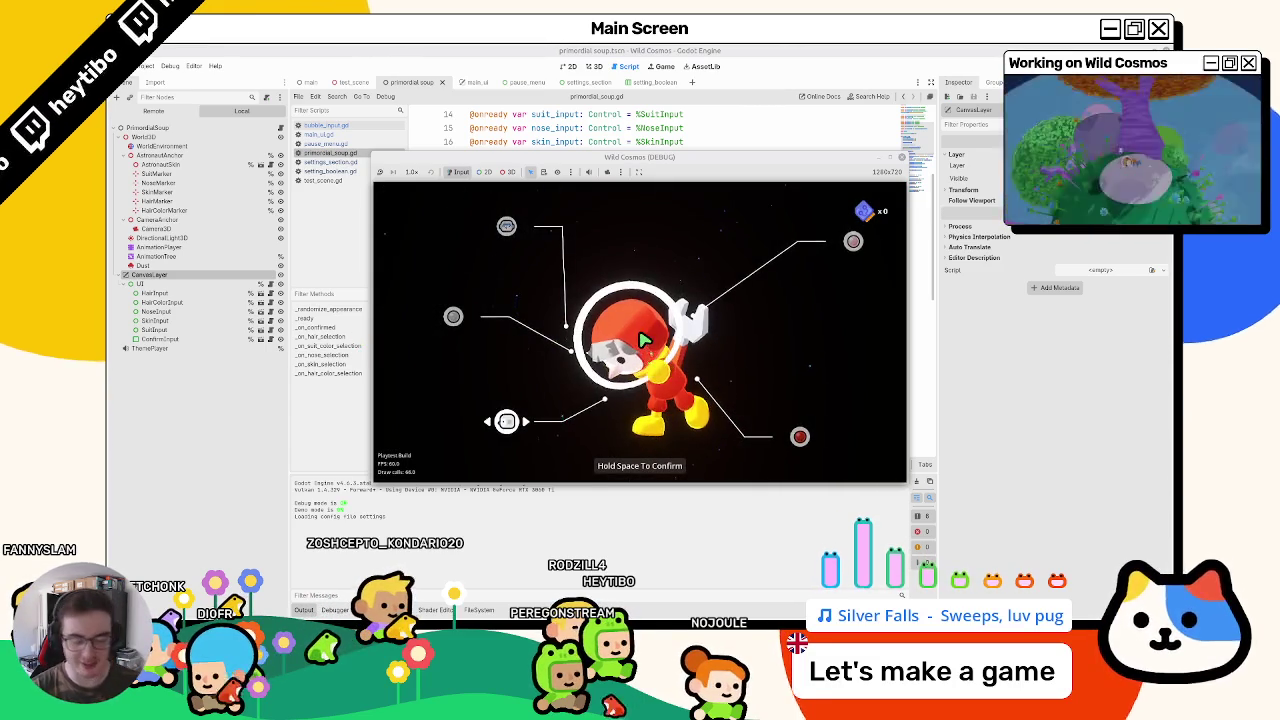
key("Up")
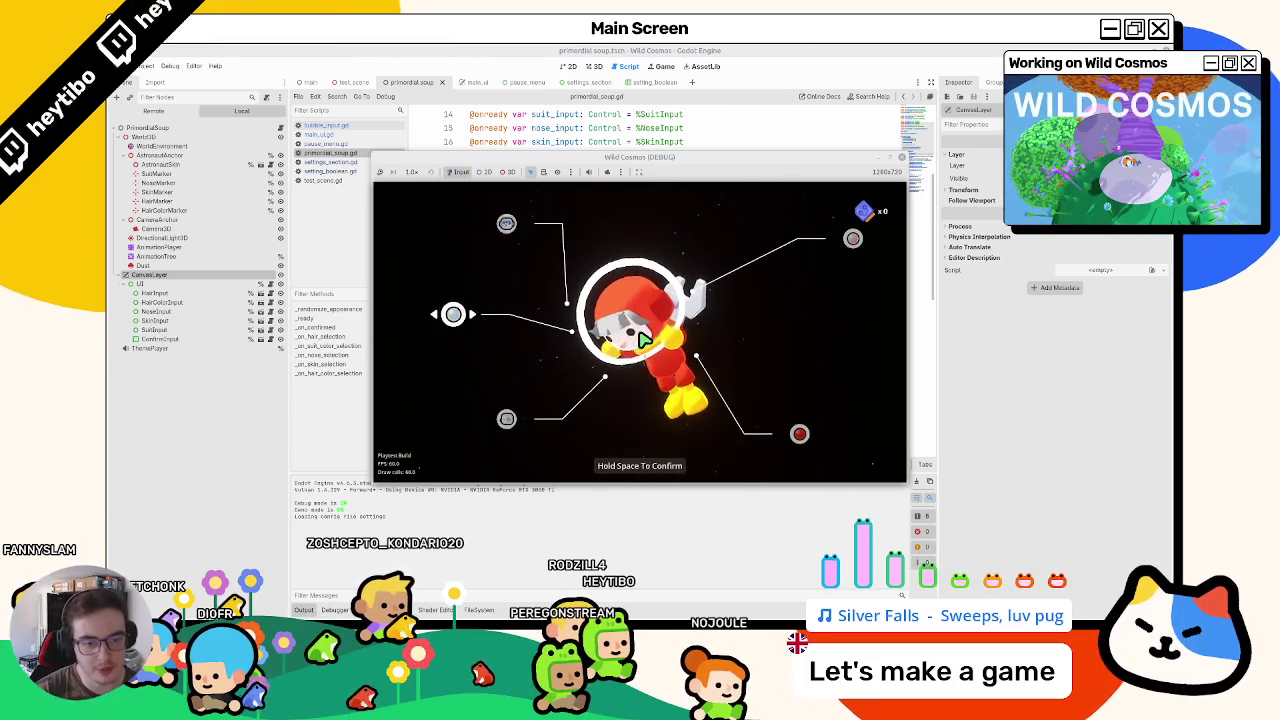
key("Up")
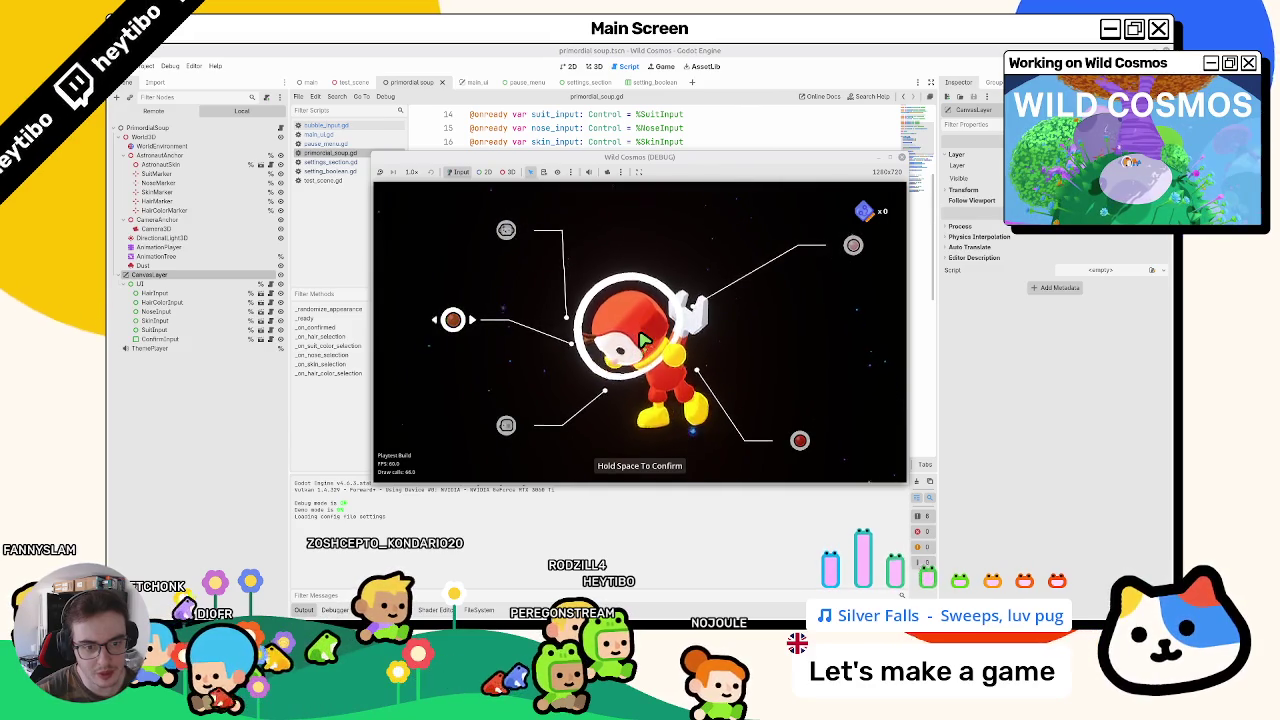
key("Escape")
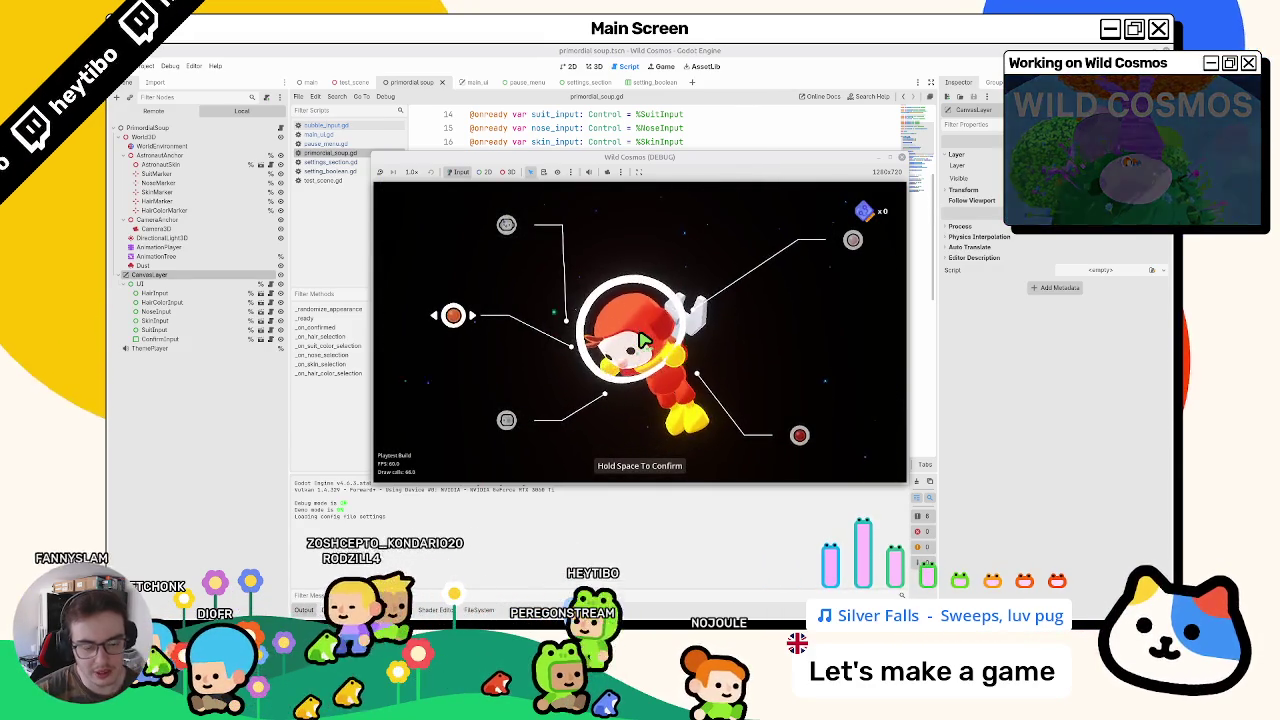
key("Escape")
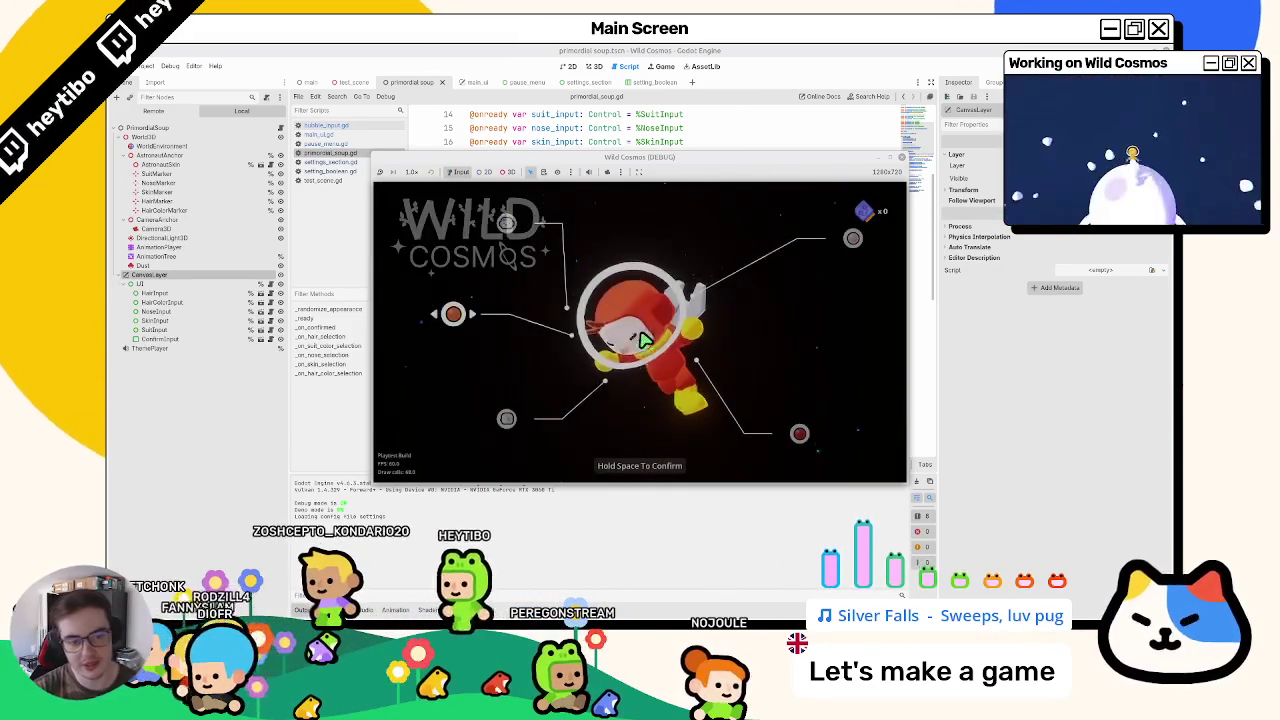
key("Escape")
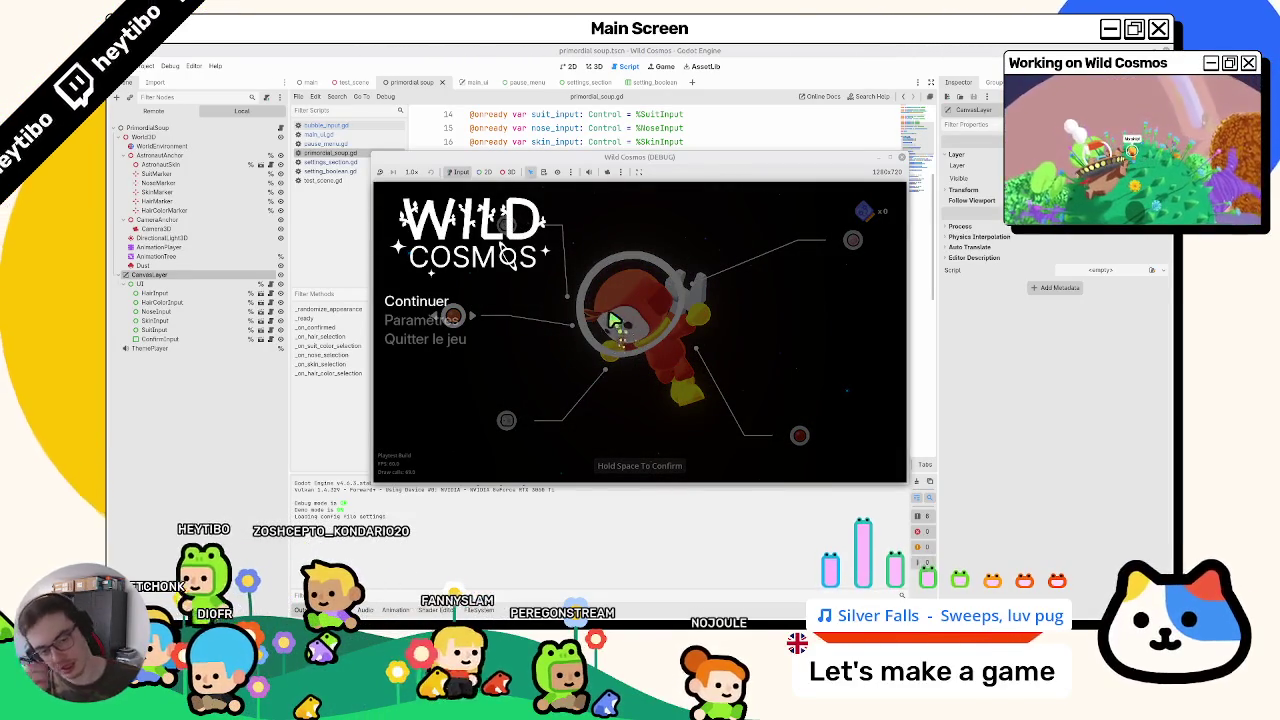
Step: Open and close the Paramètres screen from the pause menu, then toggle the pause overlay and resume
key("space")
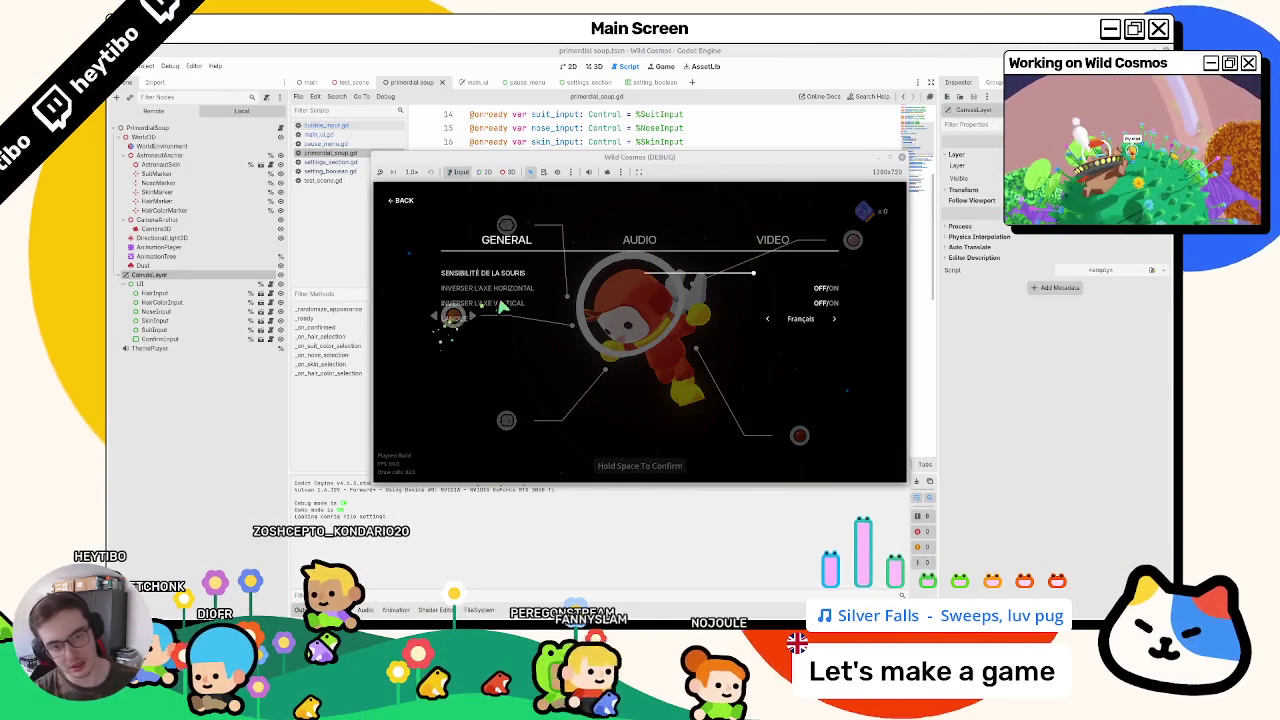
key("Escape")
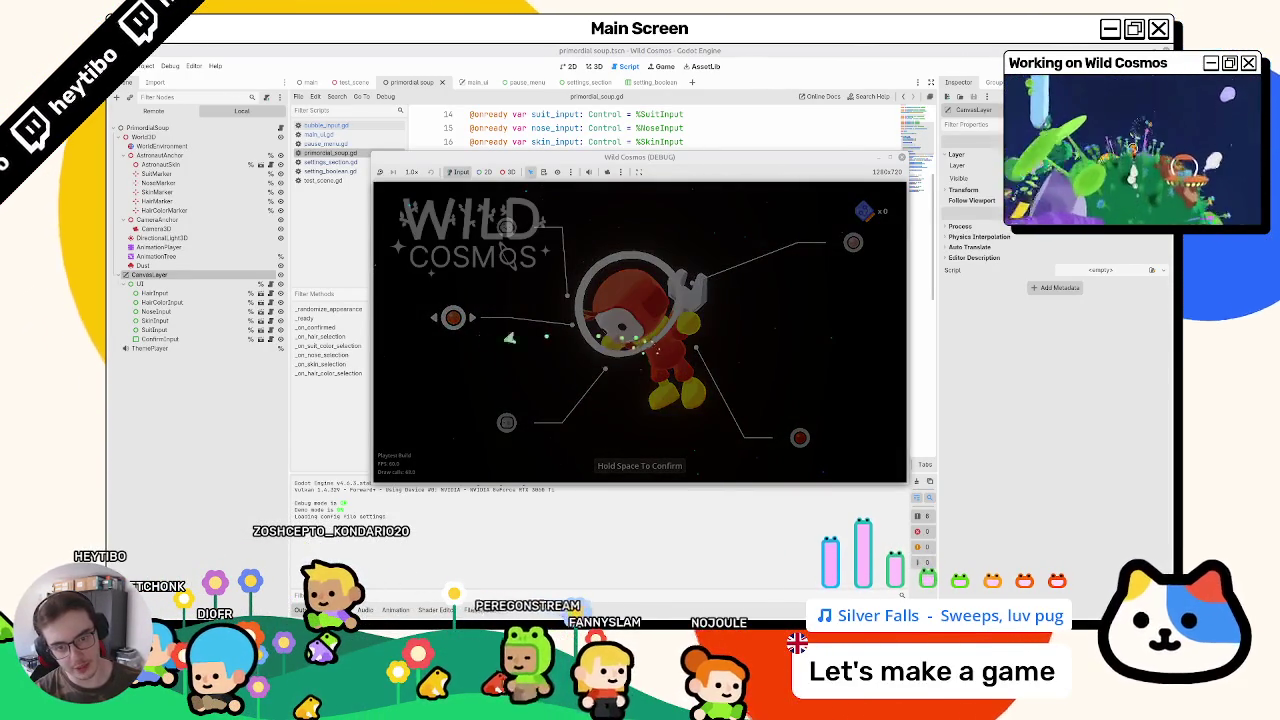
key("space")
key("Escape")
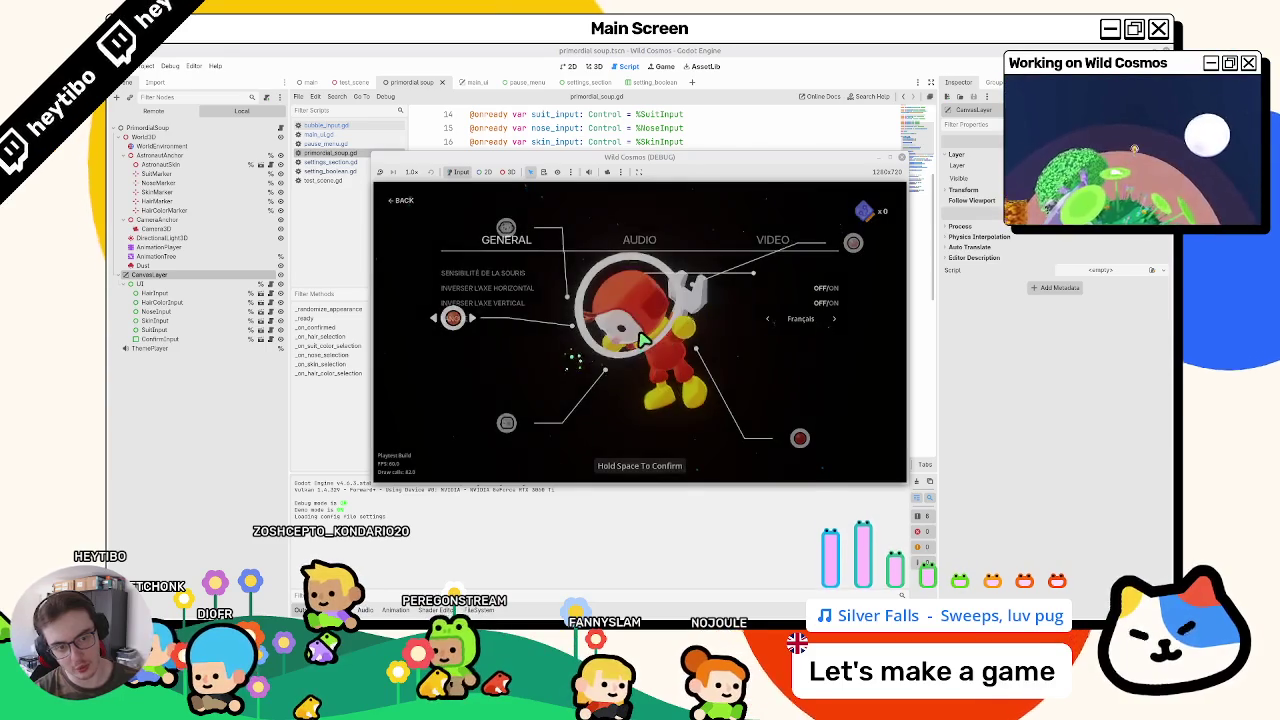
key("Escape")
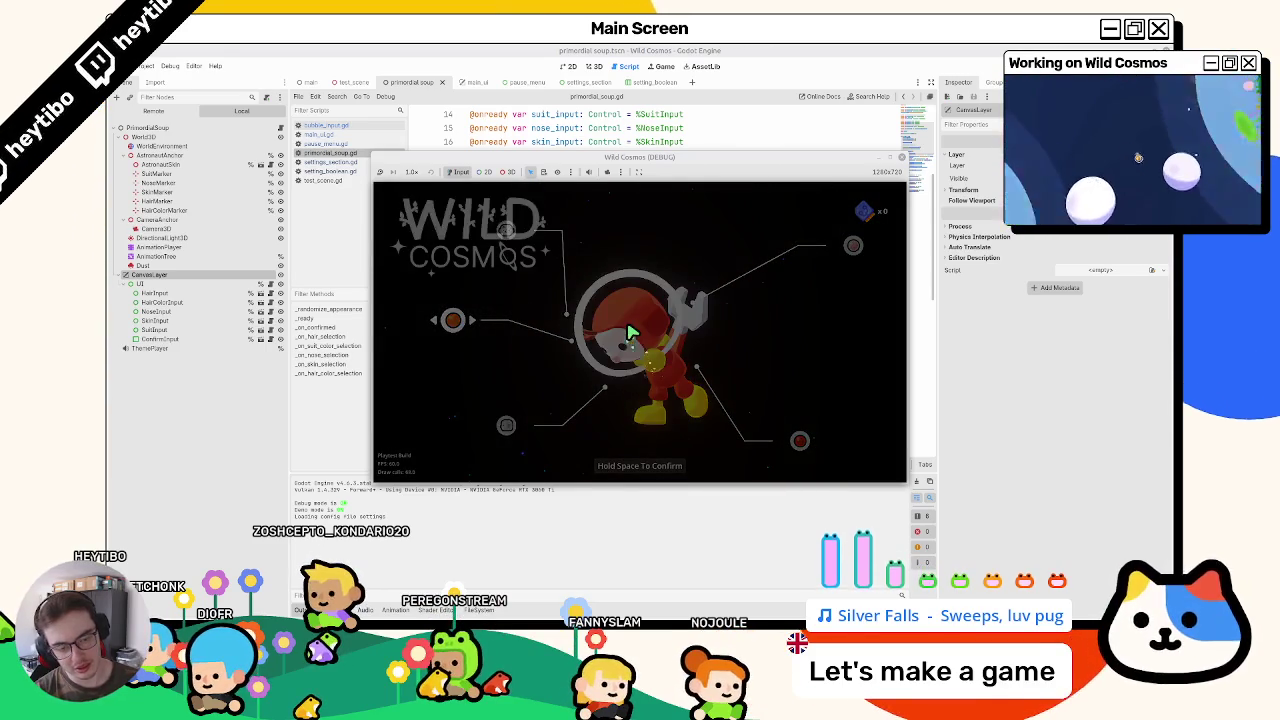
left_click(428, 325)
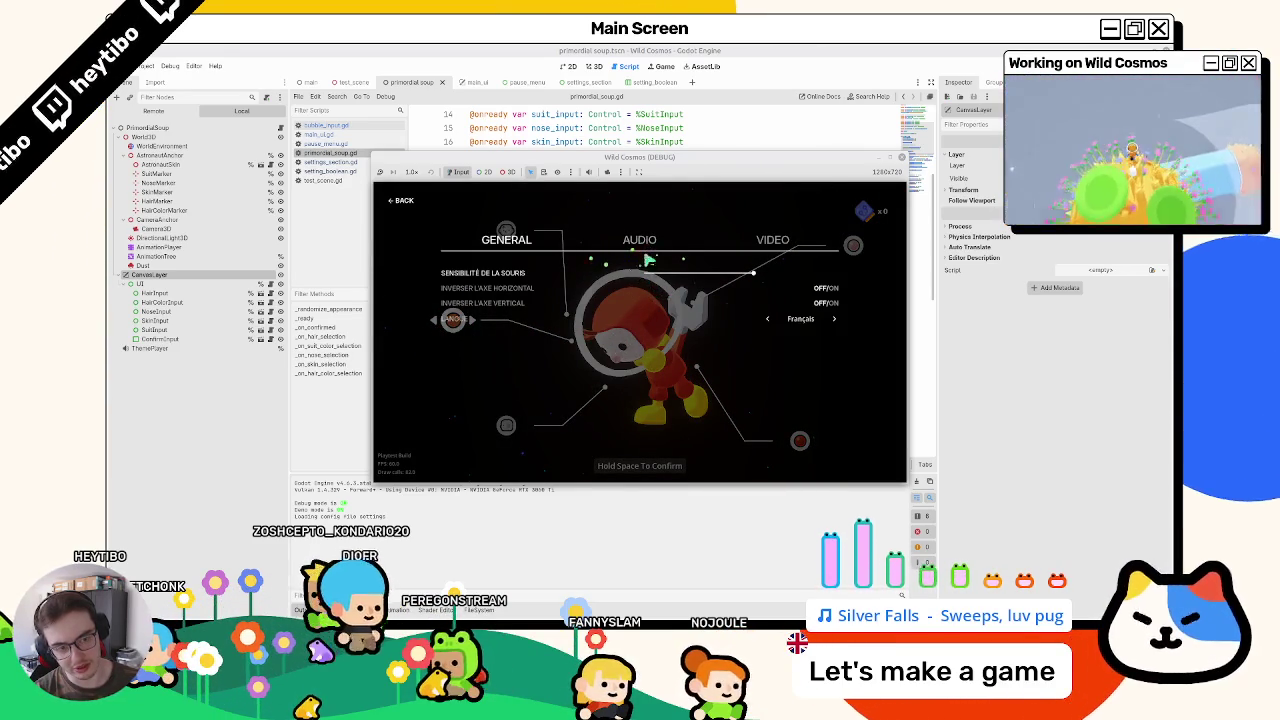
key("Escape")
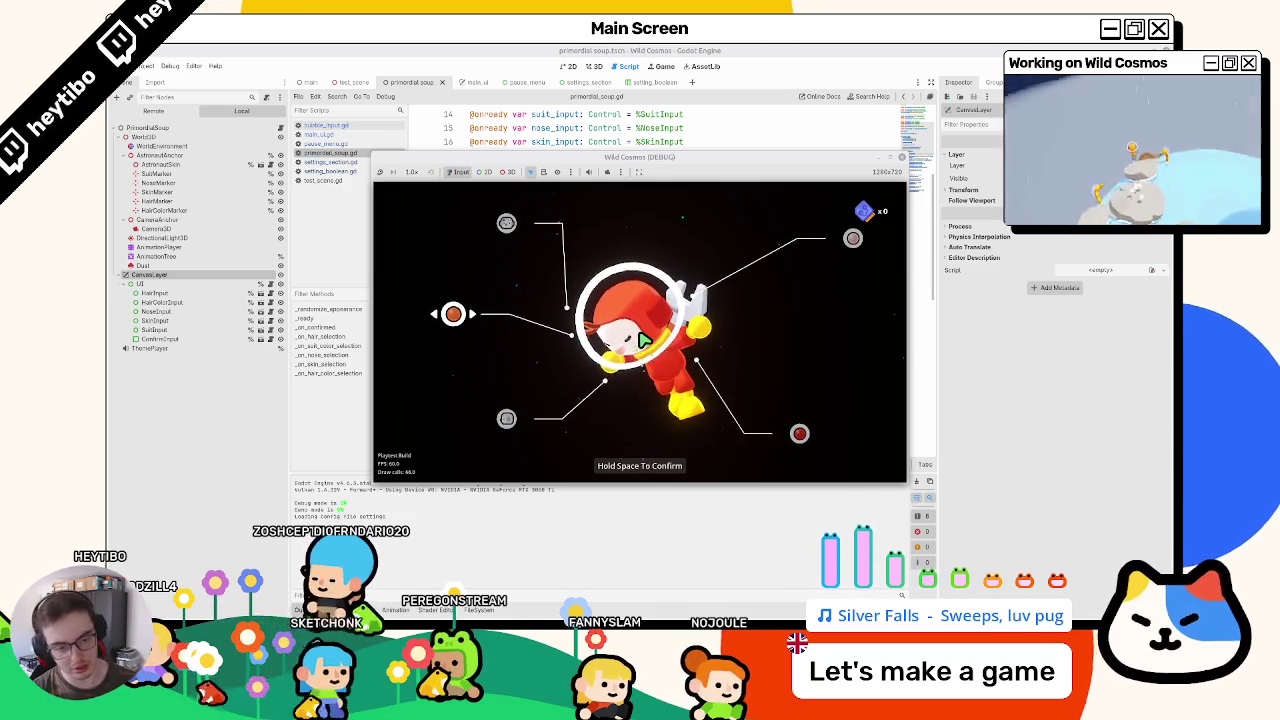
key("Escape")
key("Escape")
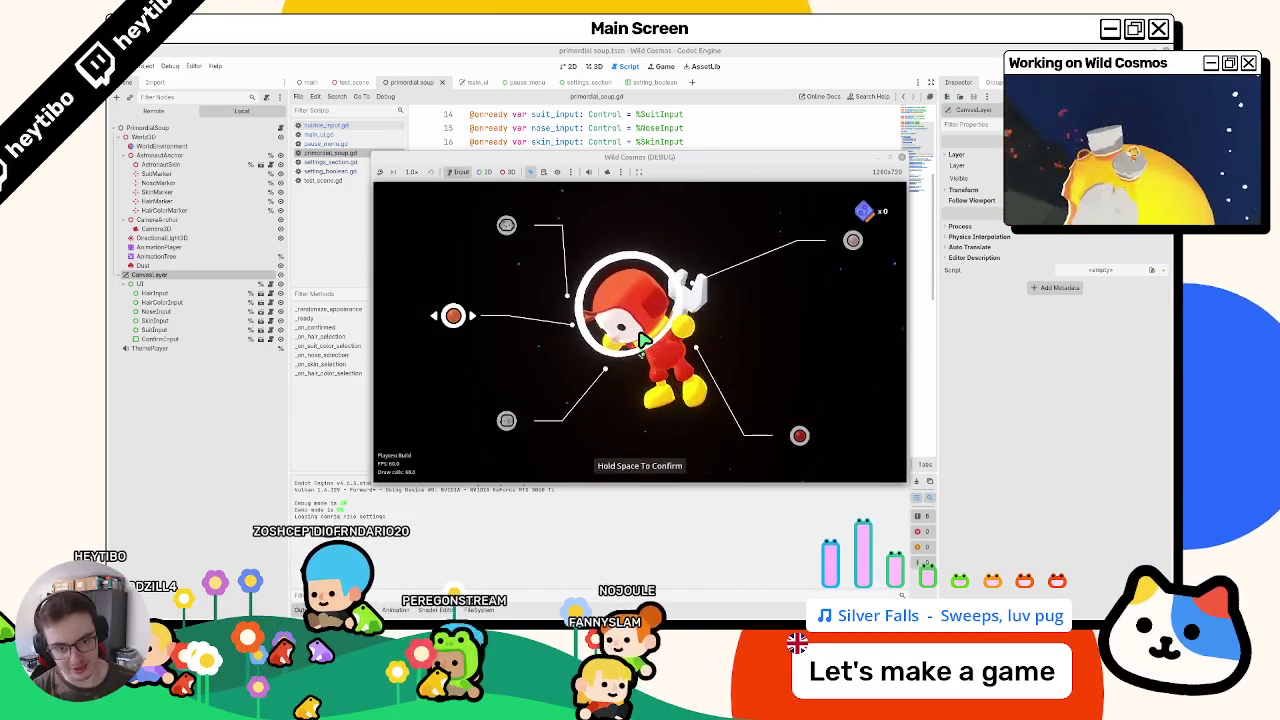
key("Escape")
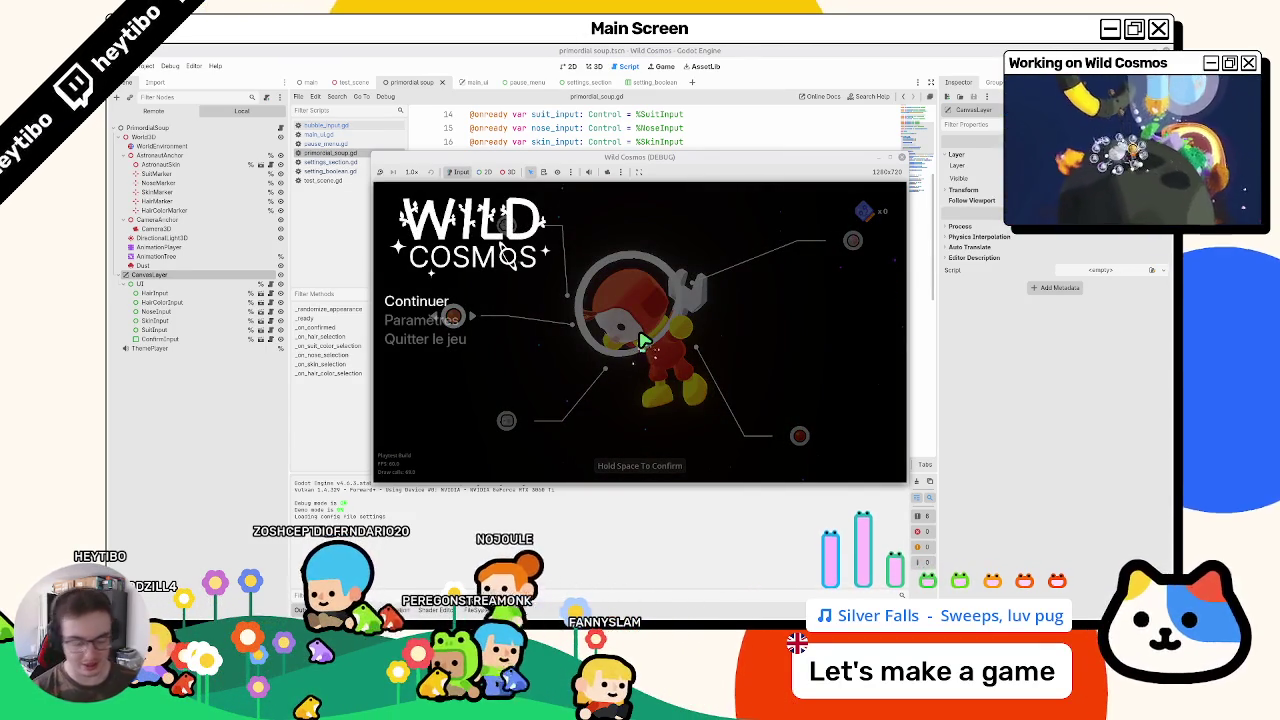
key("Escape")
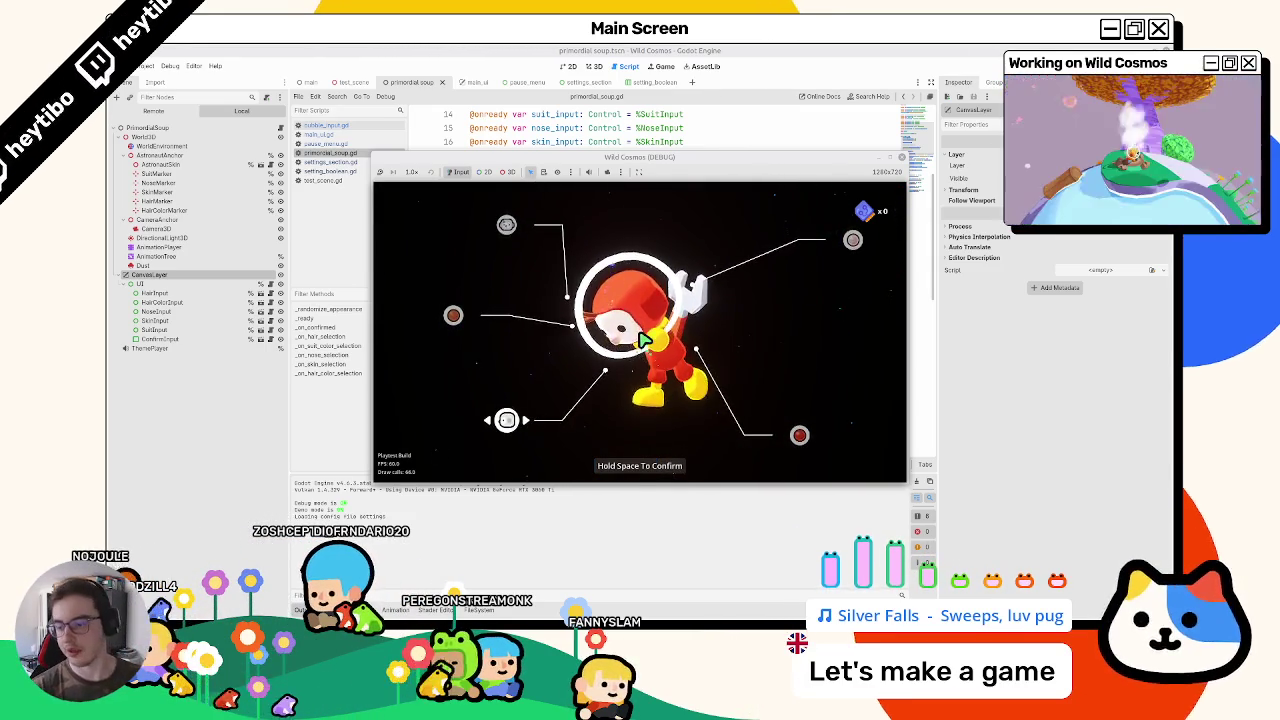
Step: Stop the game with F8, show the FileSystem dock, and open a terminal in the project folder
key("Escape")
key("F8")
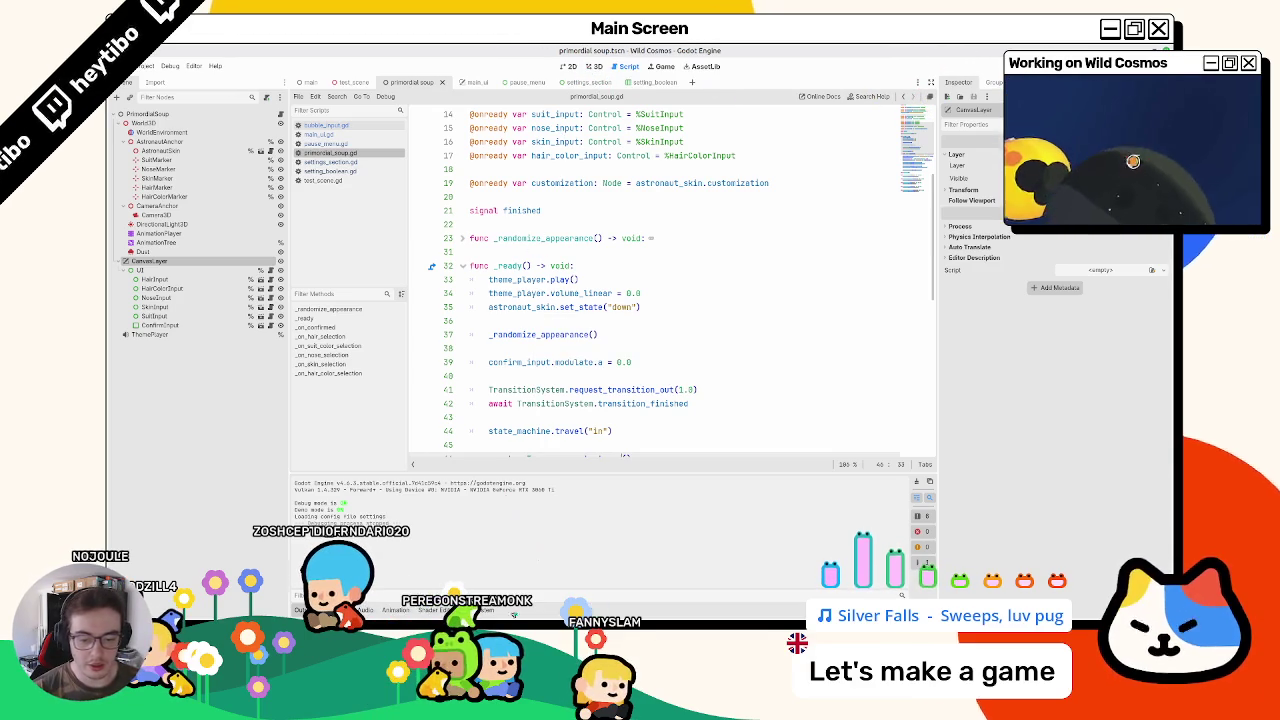
left_click(485, 612)
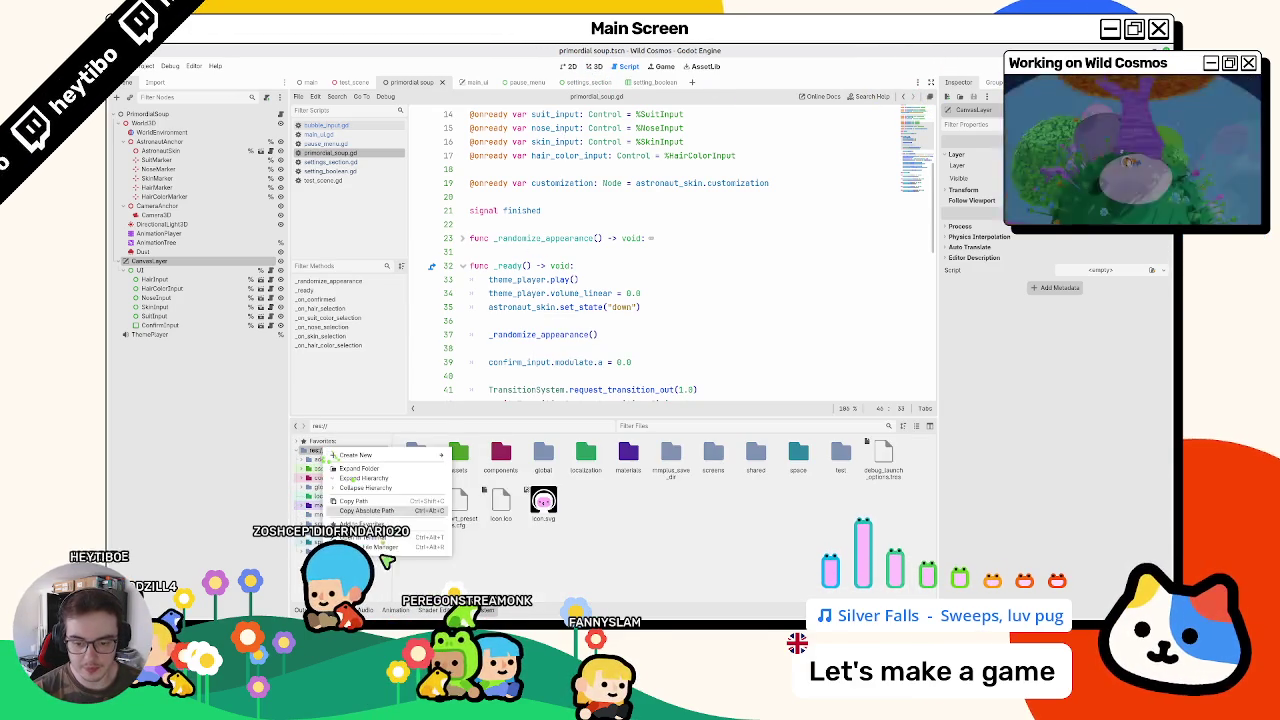
key("ctrl+alt+t")
type("git st")
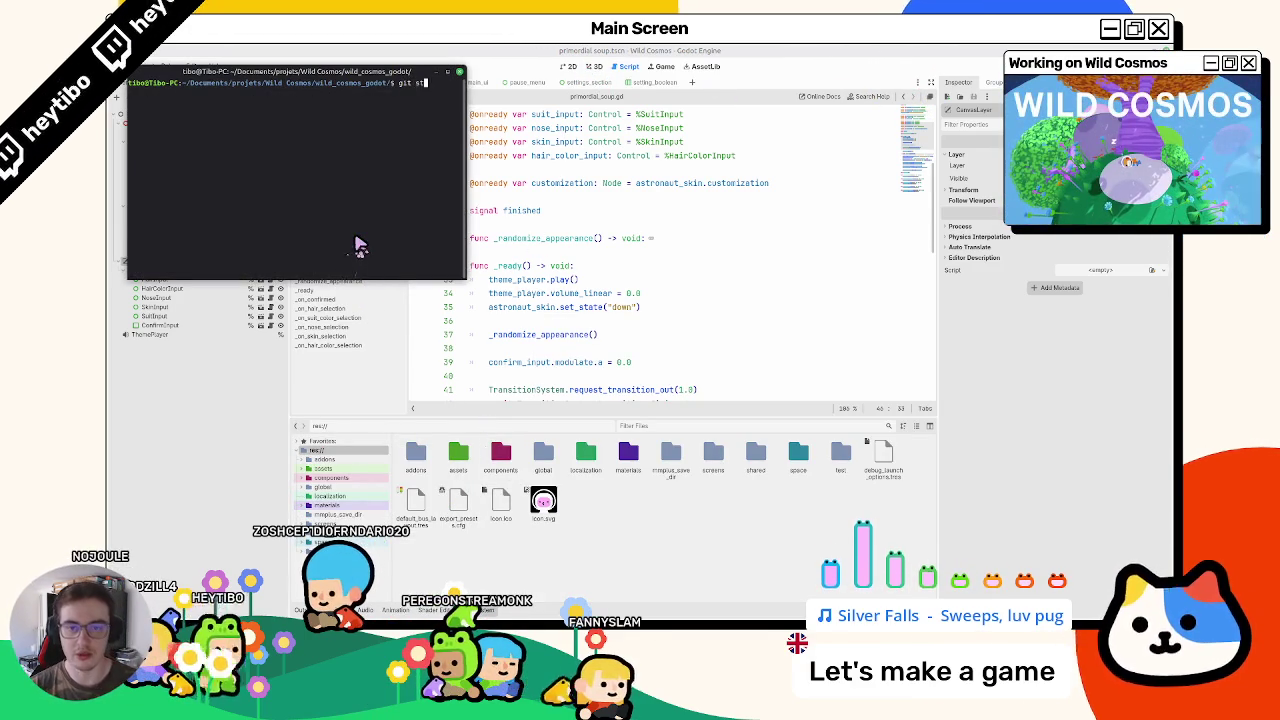
Step: Check git status, cancel 'git add .', and discard changes in assets/astronaut/materials/ with git restore
type("atus")
key("Return")
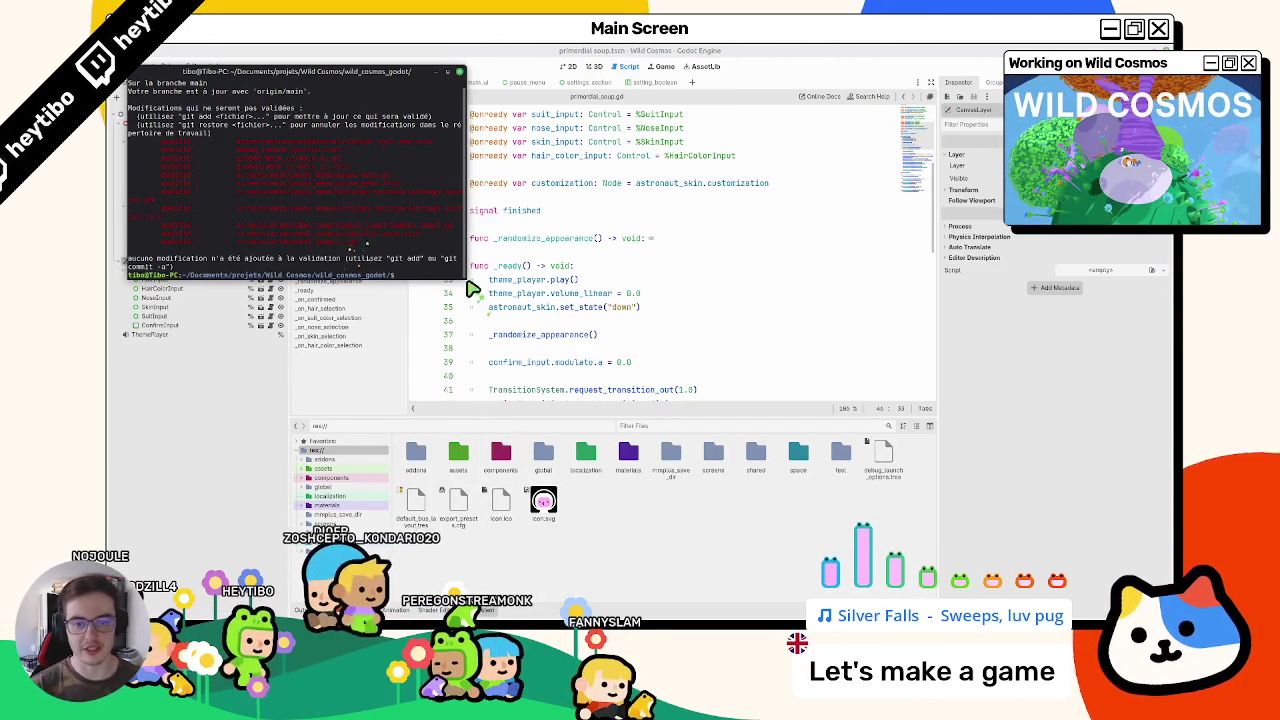
key("super+Up")
type("git add")
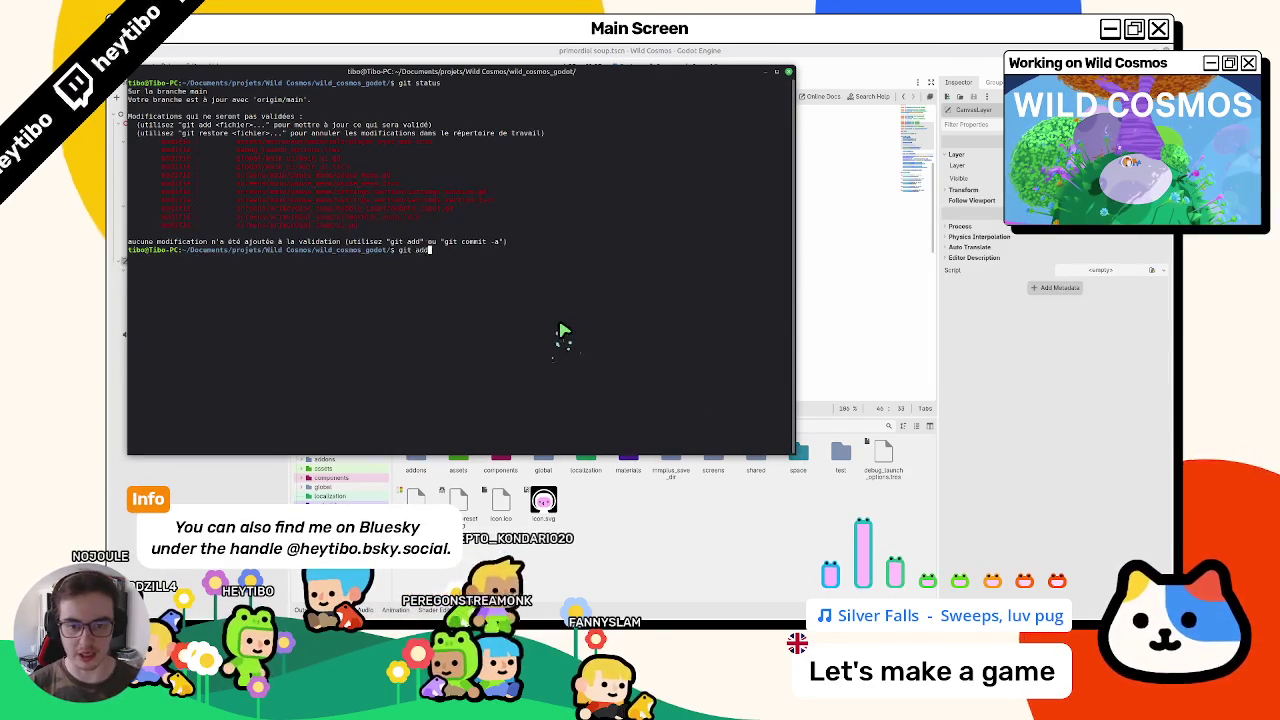
type(" .")
key("ctrl+c")
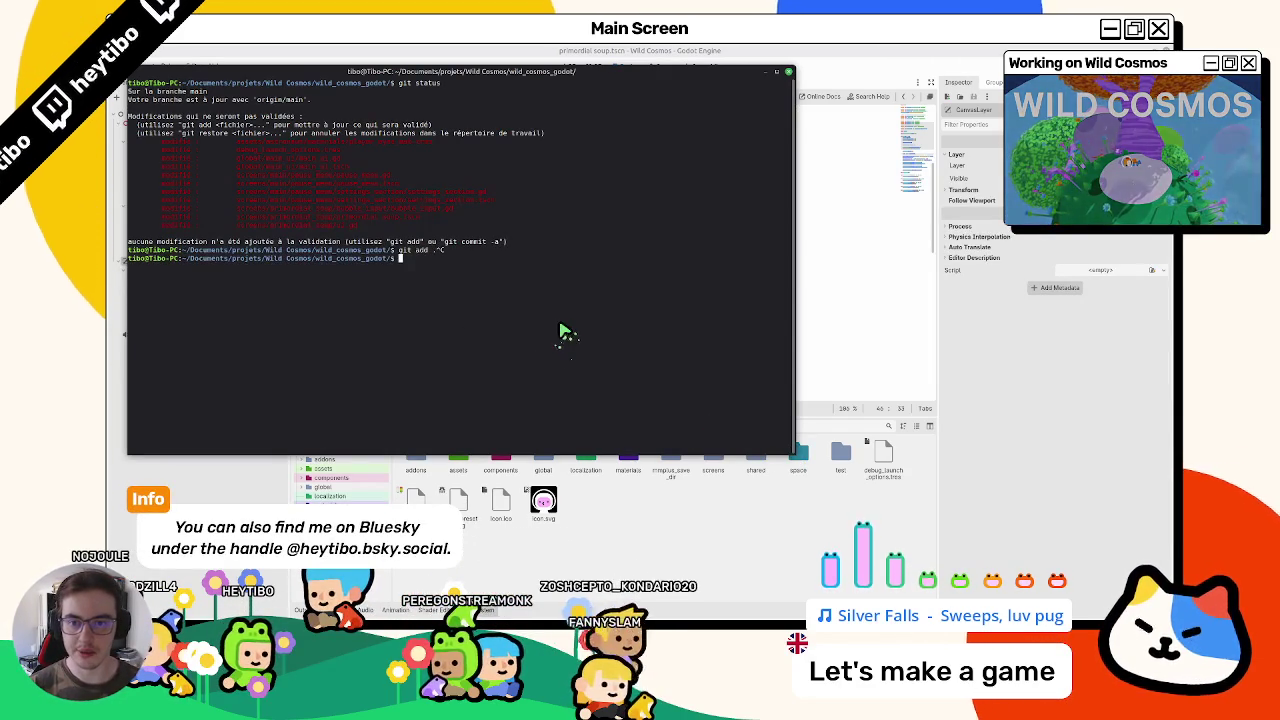
type("git resto")
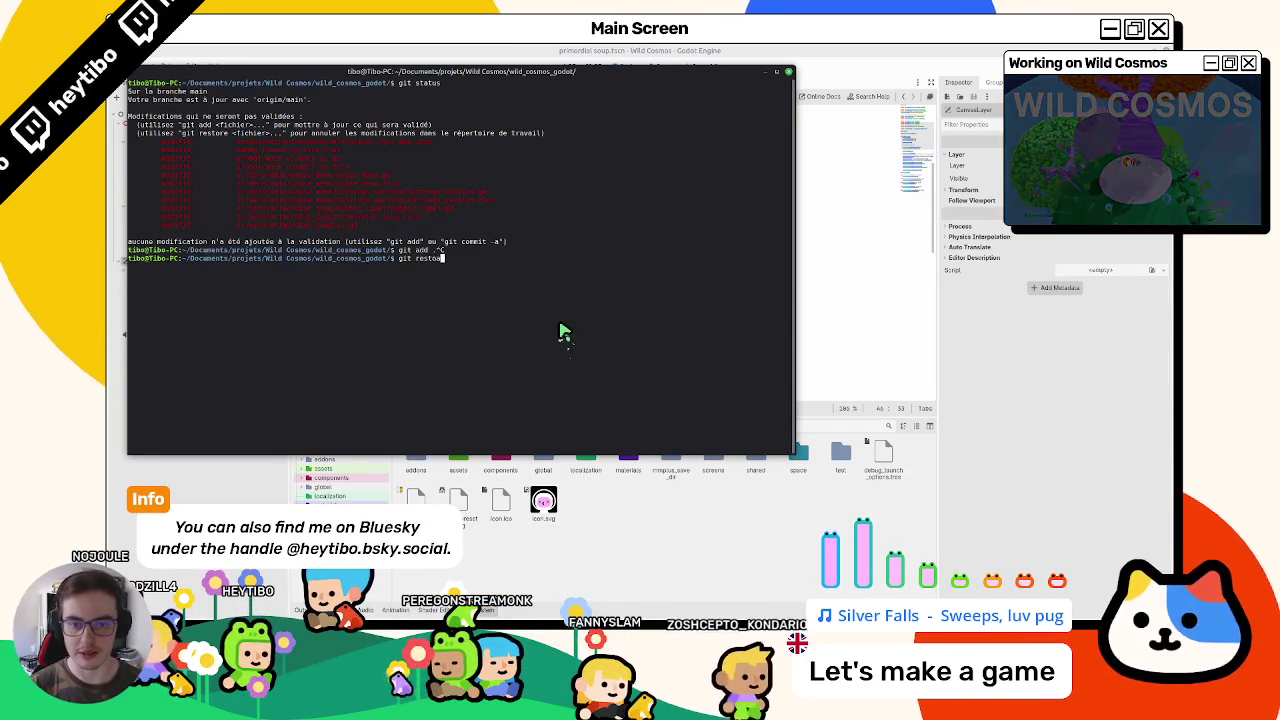
type("re assets/astronaut/materials/")
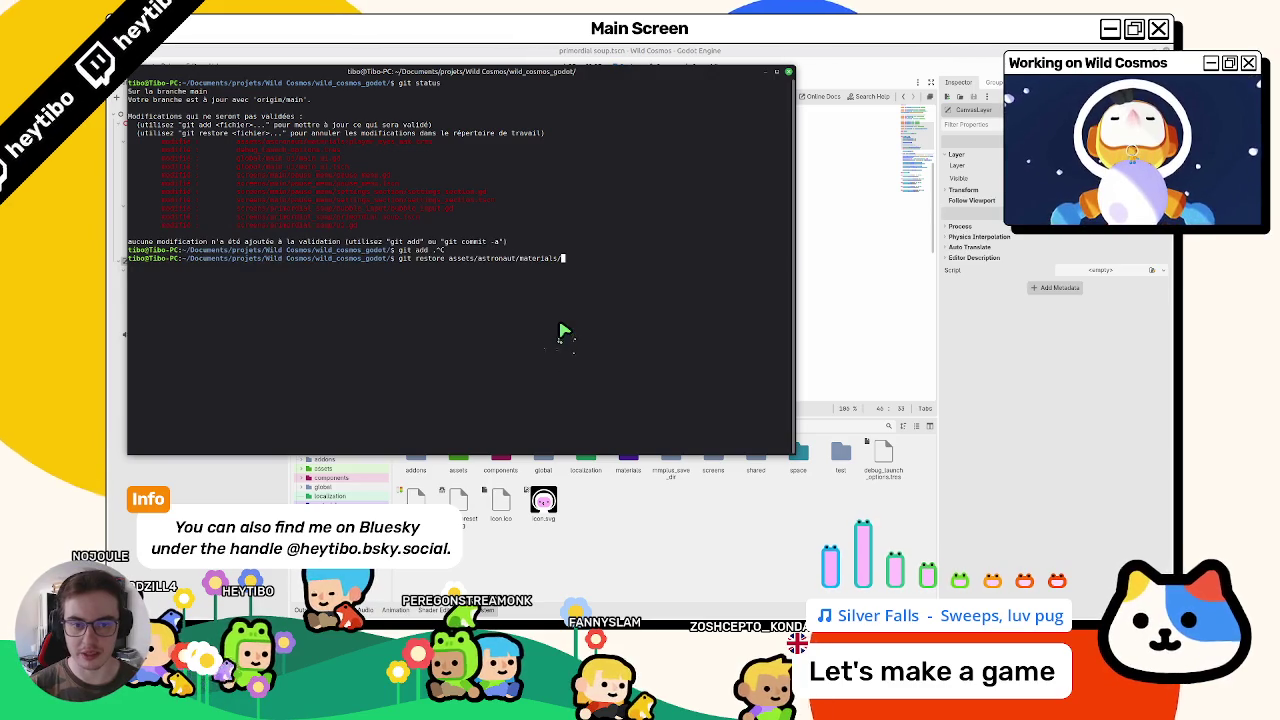
key("Return")
Step: Rerun git status, stage global/ and screens/ with git add, then clear the terminal
key("Up")
key("Return")
type("git add global/")
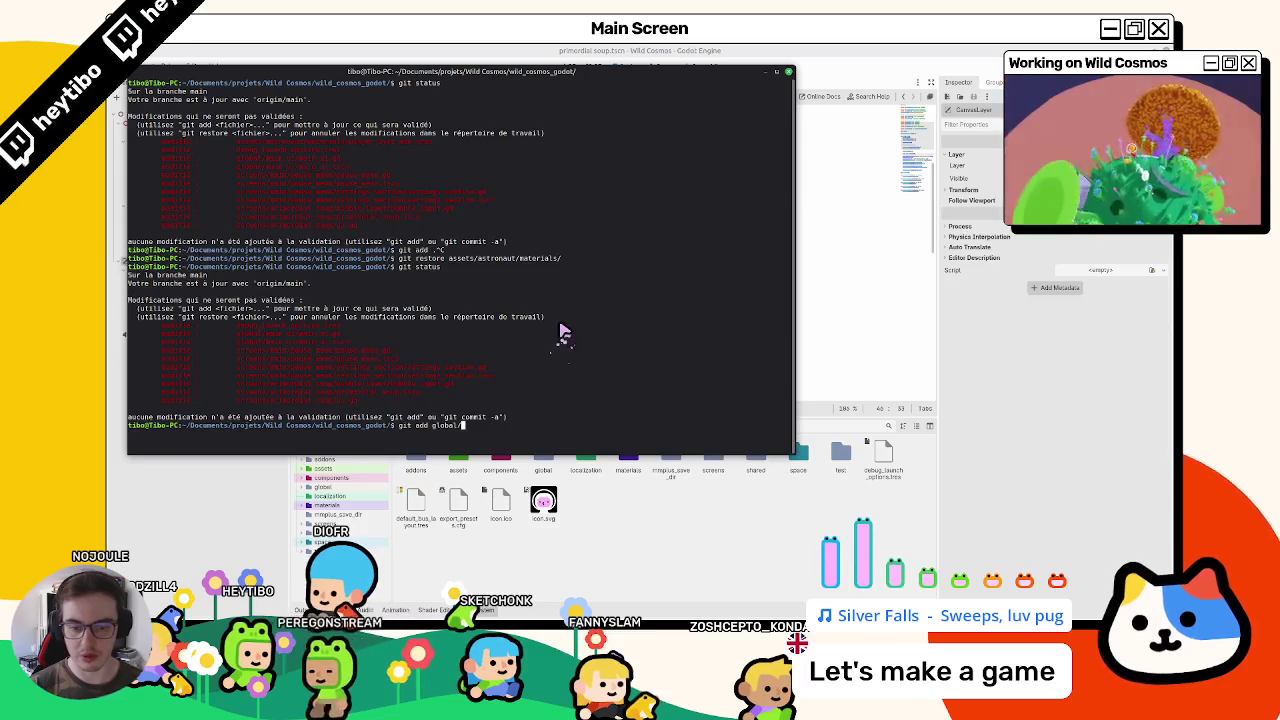
key("Return")
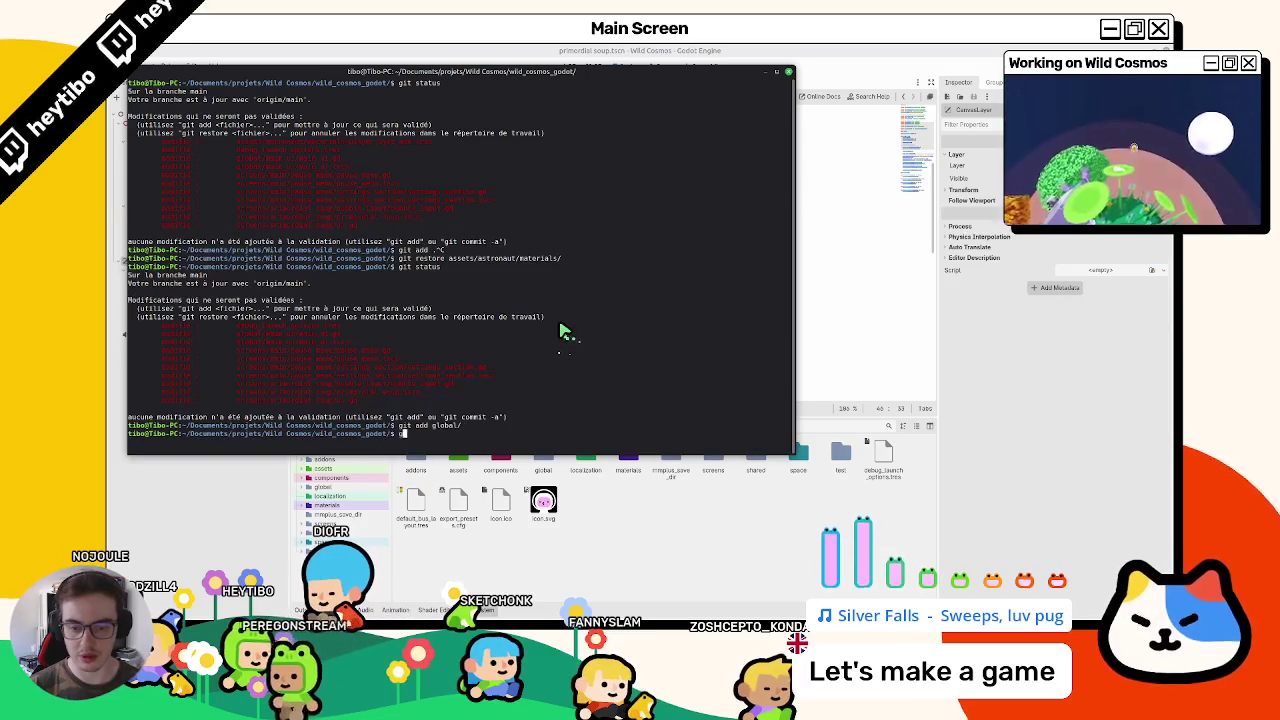
key("Tab")
key("Return")
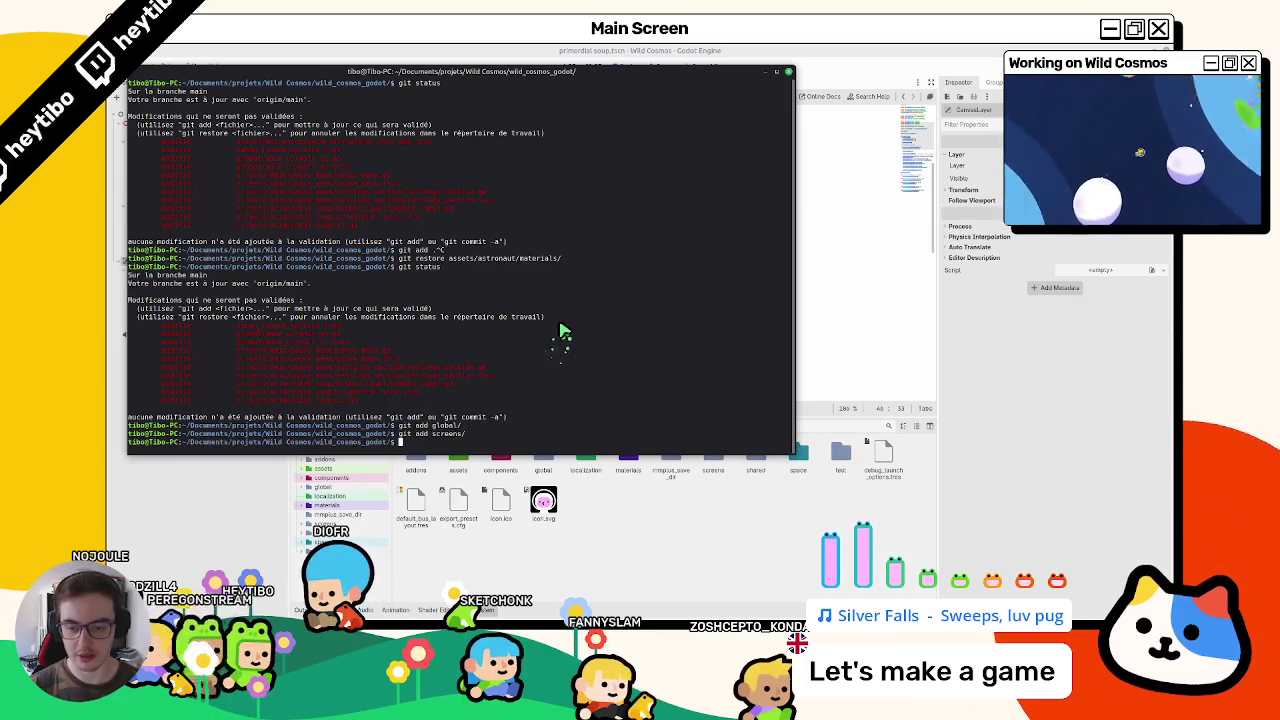
type("ar")
key("Return")
Step: Commit 9 files as 'fix: customization screen controller focus issue', recheck git status, and close the terminal
type("git sta")
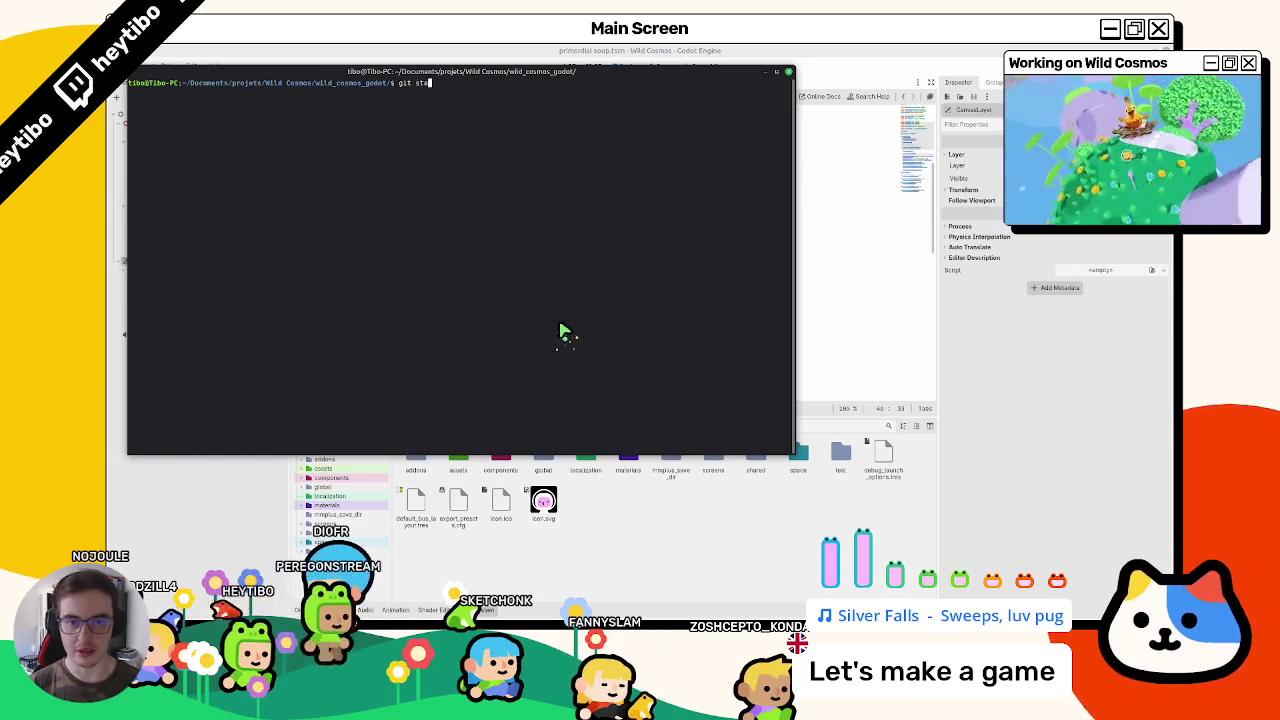
type("tus")
key("Return")
type("git commit -m '")
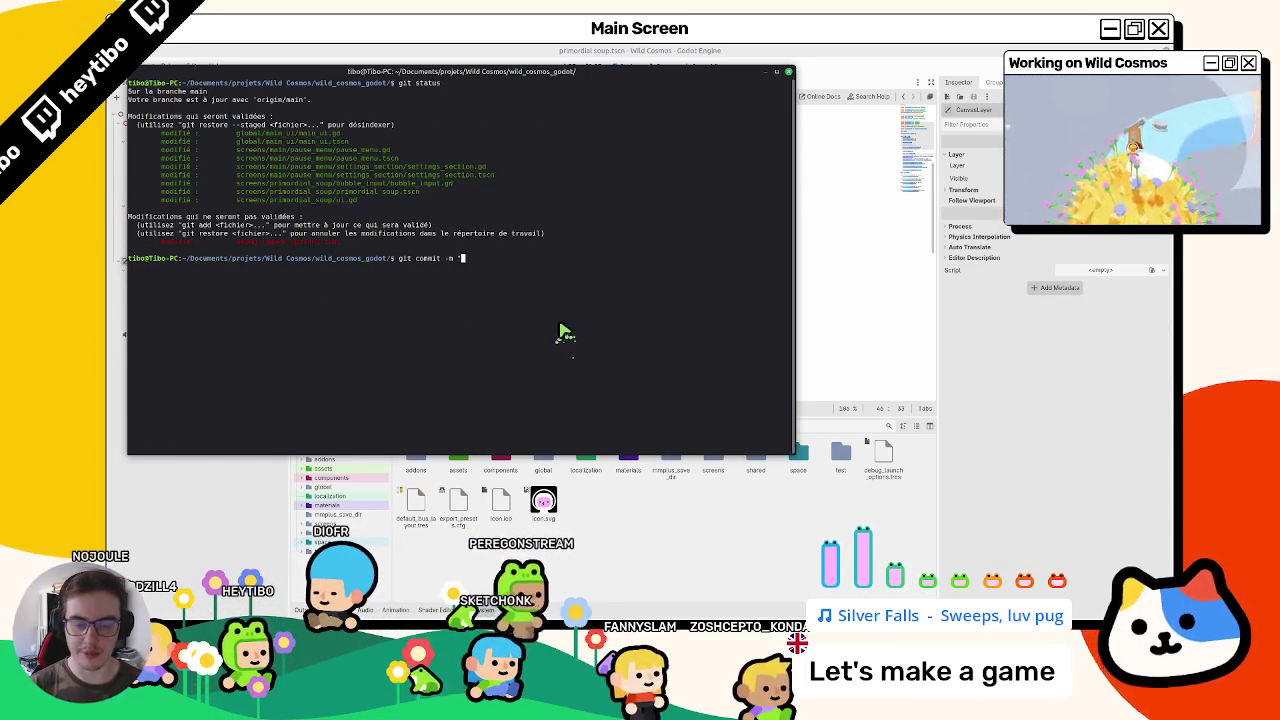
type("\"fix:")
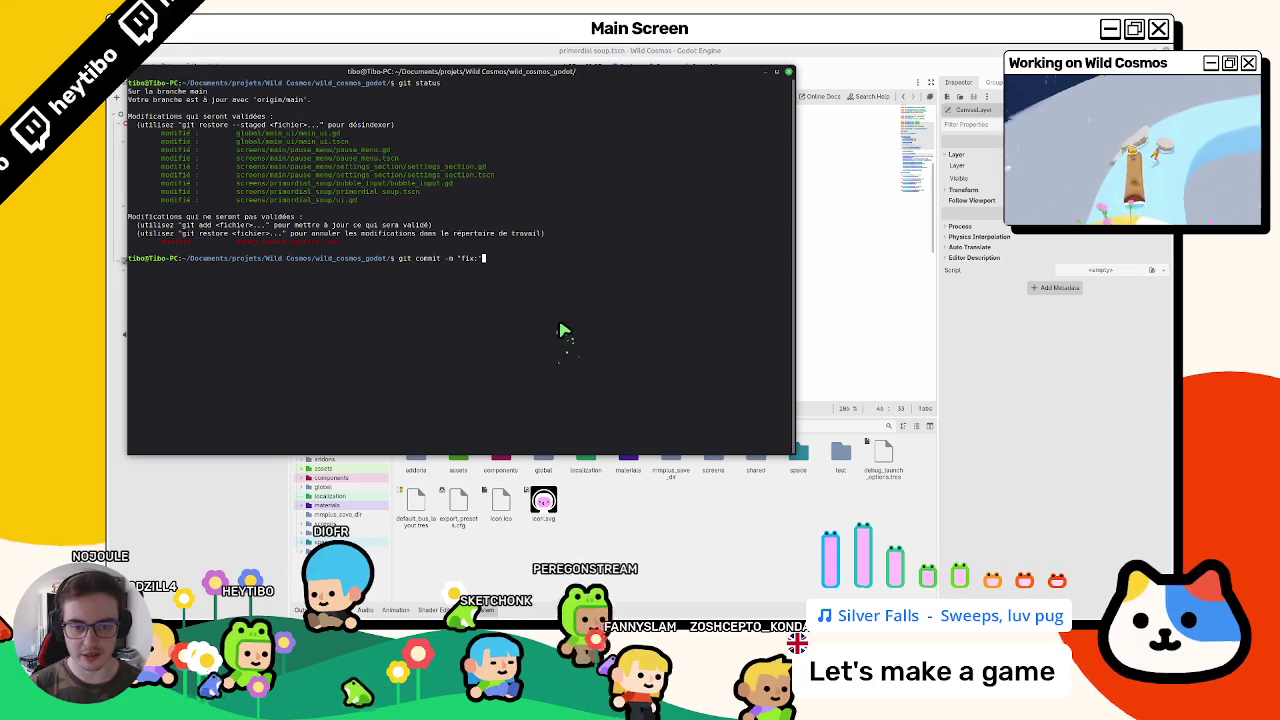
type(" controller")
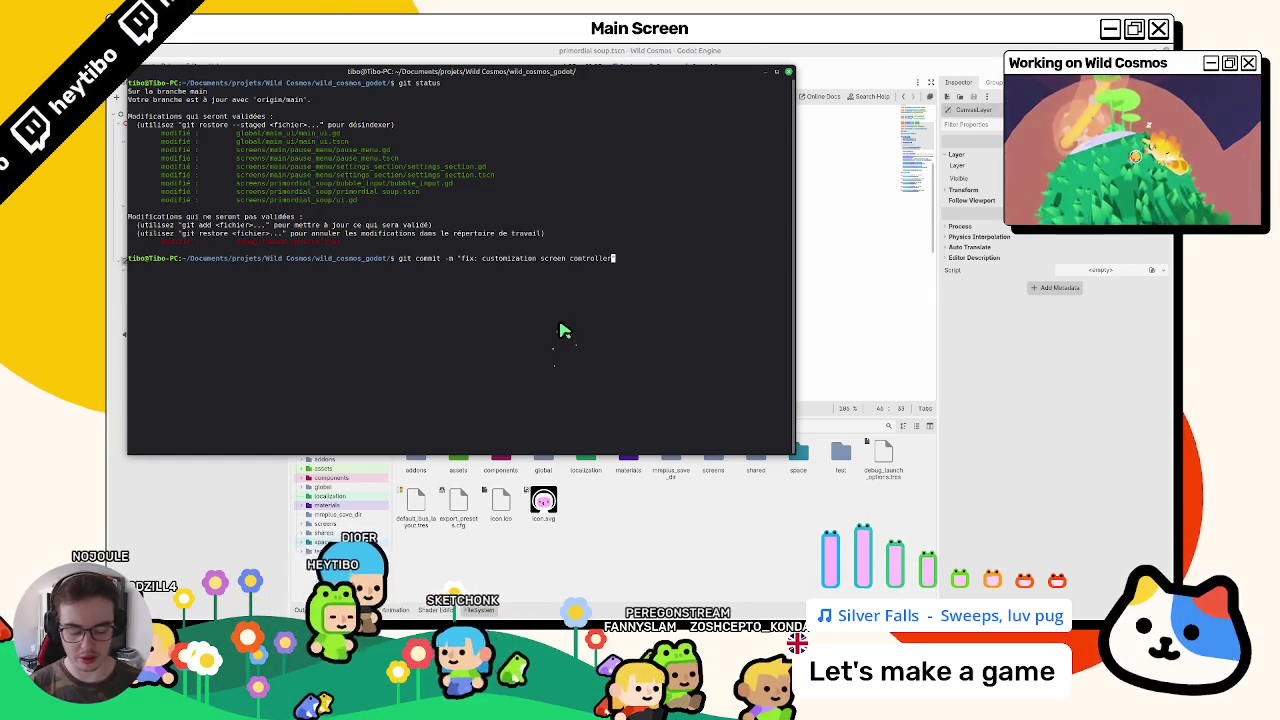
type(" fo")
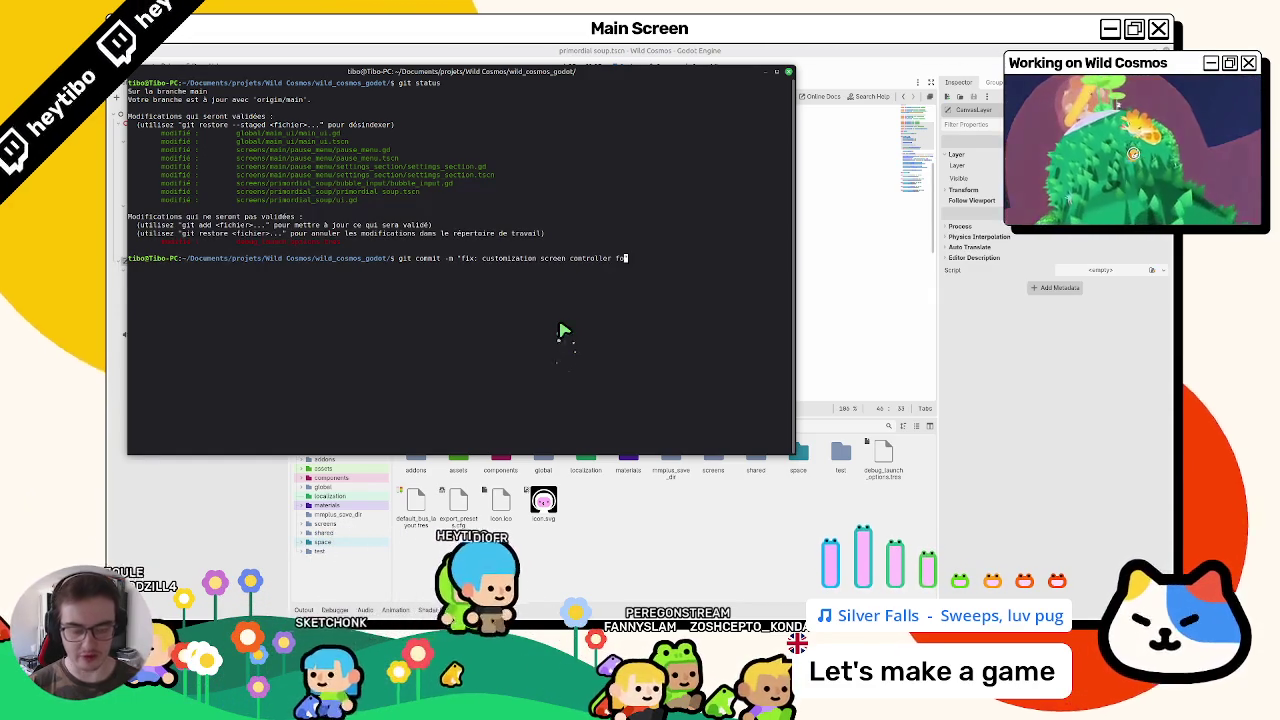
type("cus issue")
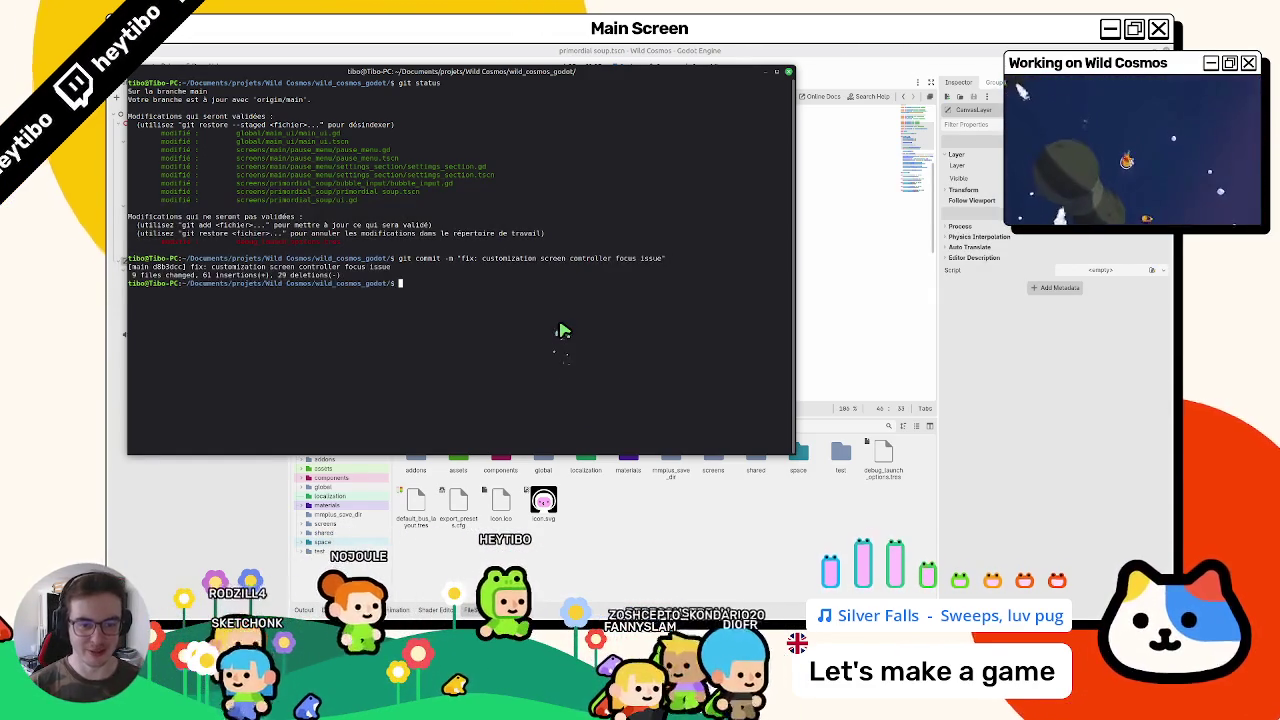
type("ear")
key("Return")
type("git status")
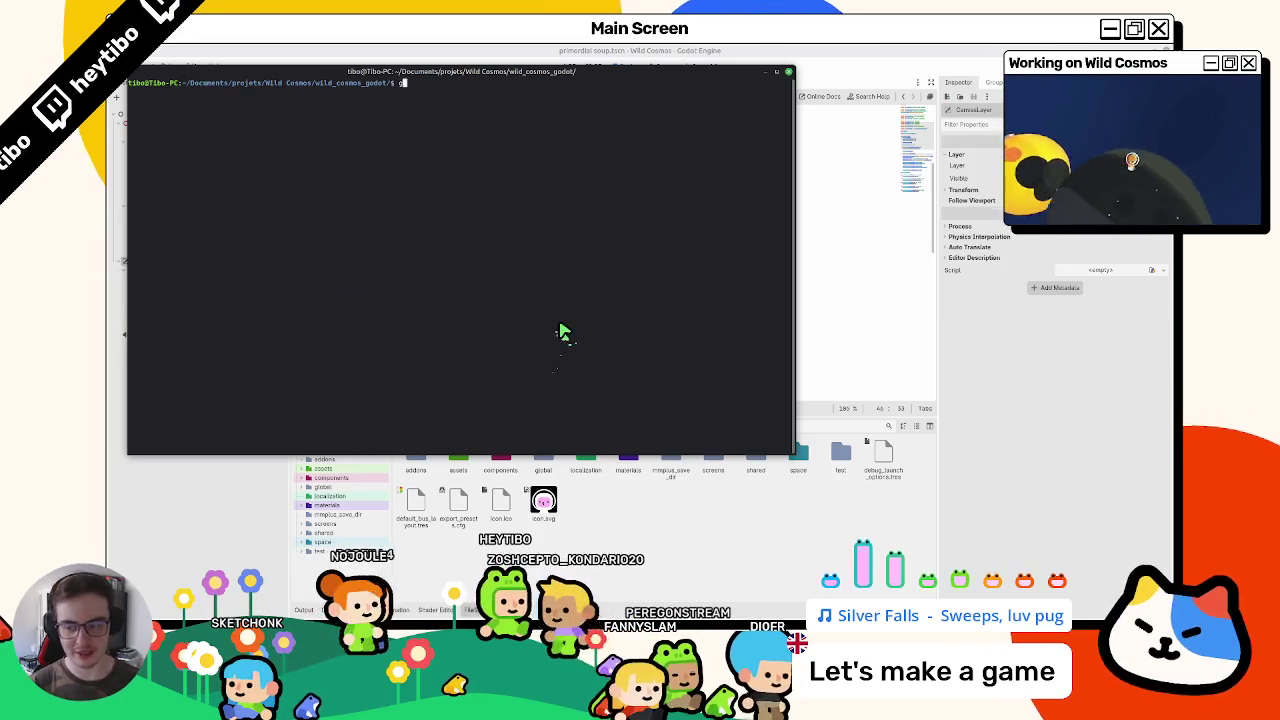
key("Return")
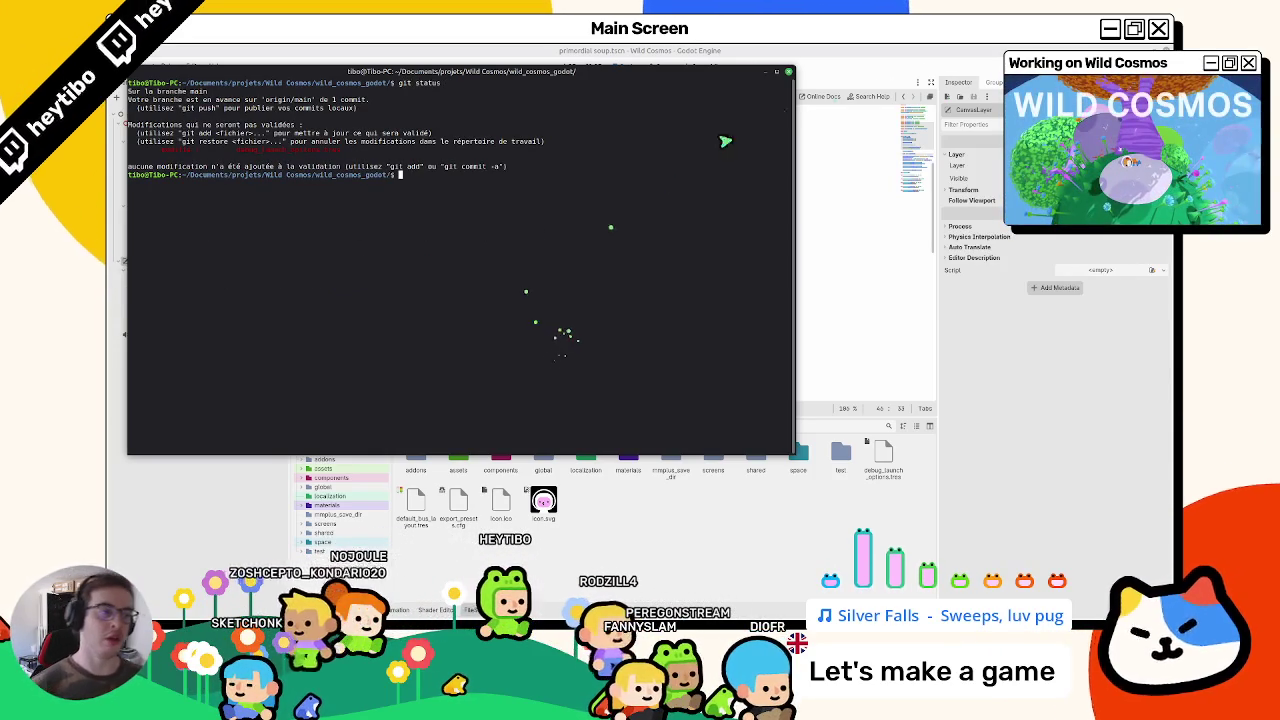
left_click(788, 72)
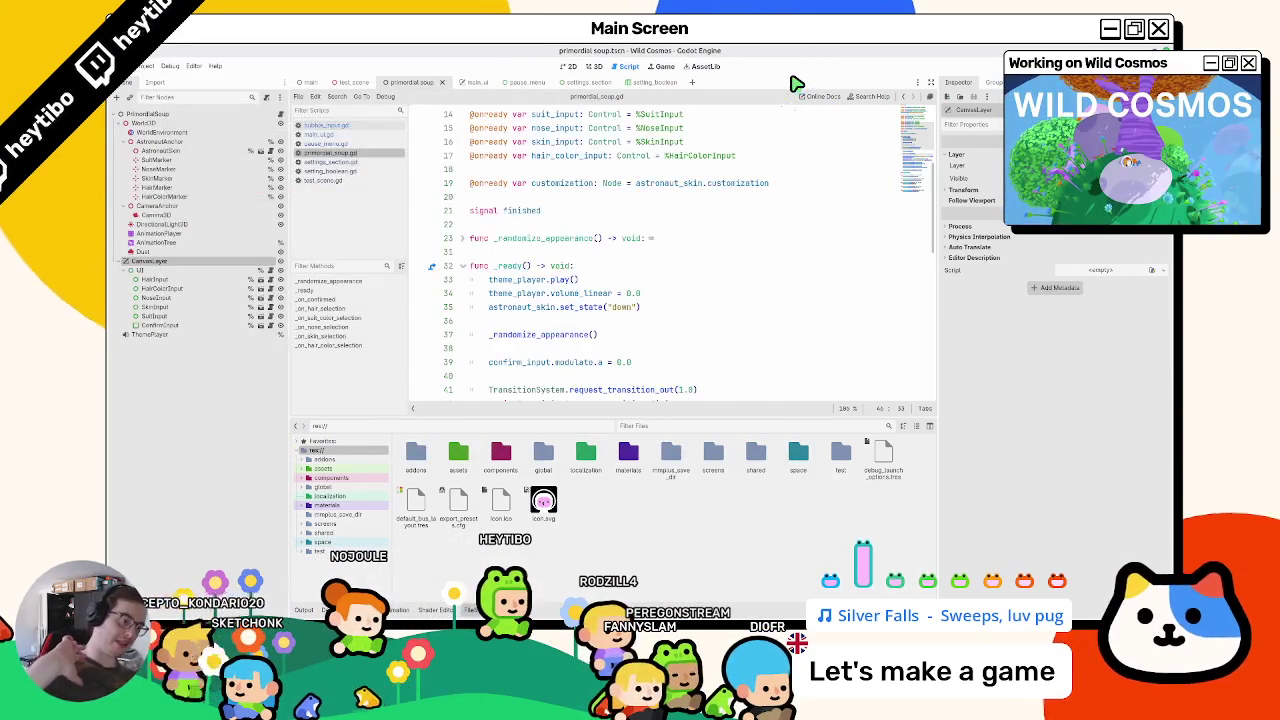